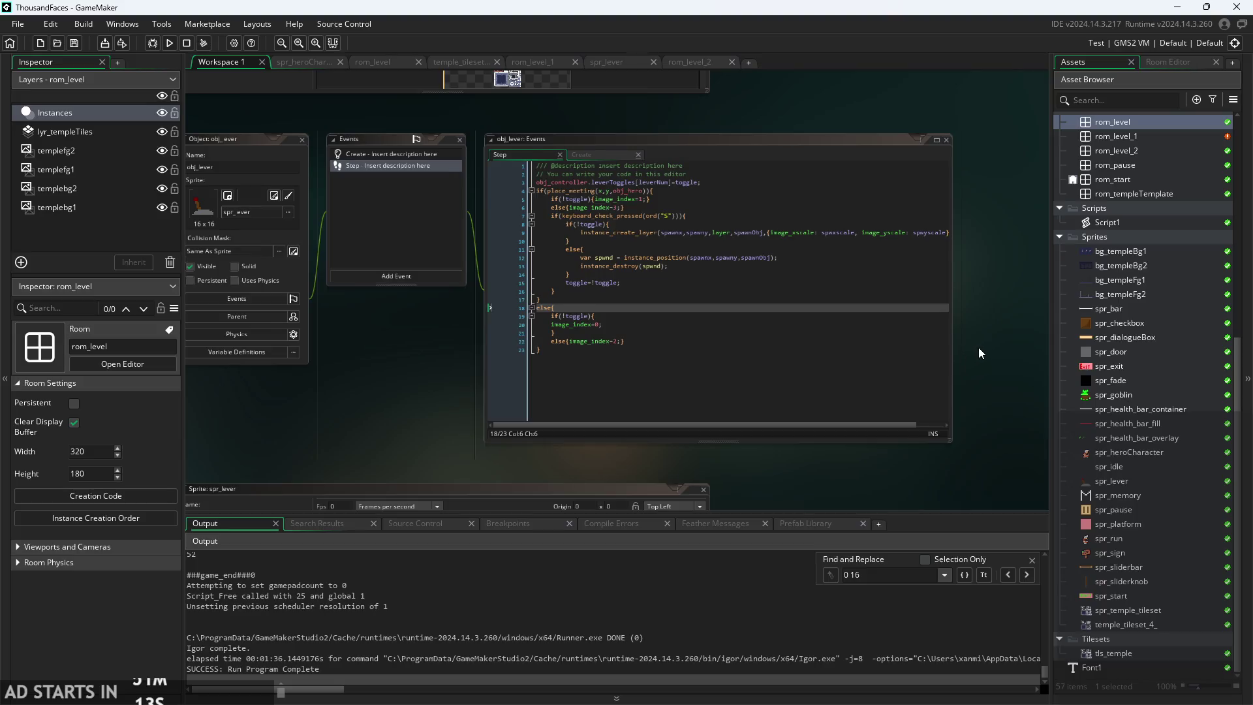
- Review the autotile function in Script1, then switch to the ThousandFacesNotes sketch in Paint
scroll(977, 352, up, 10)
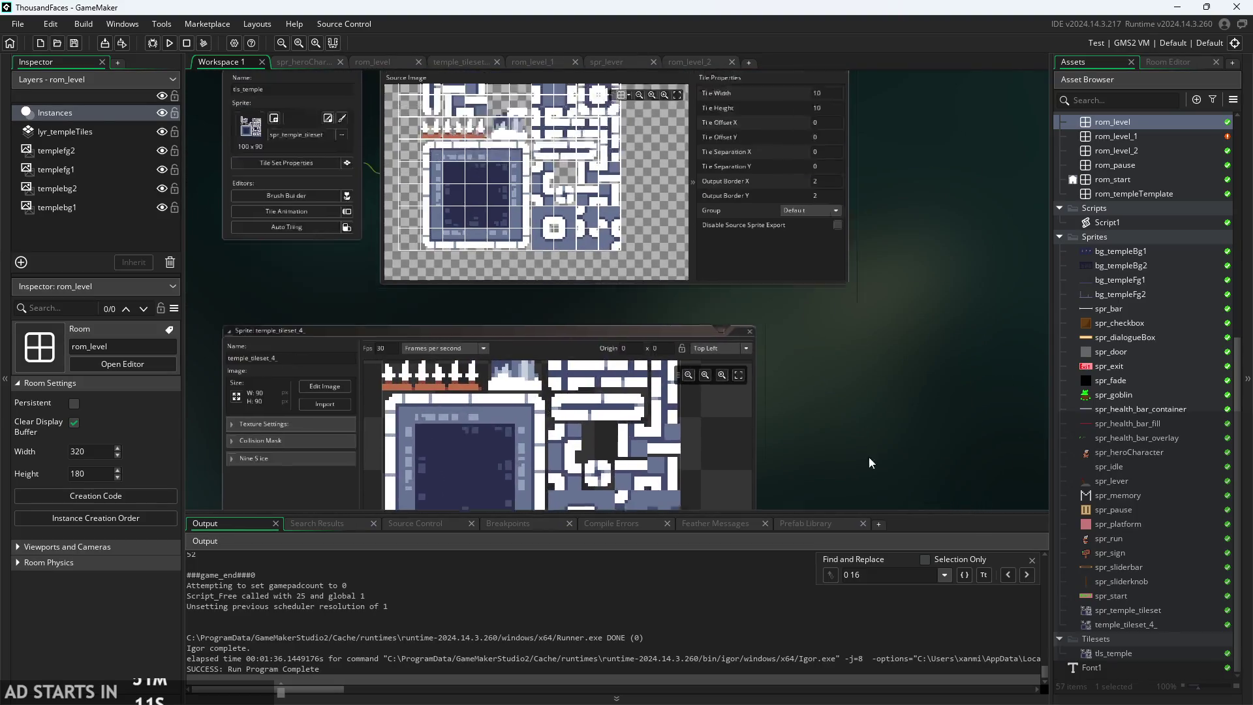
scroll(869, 463, up, 15)
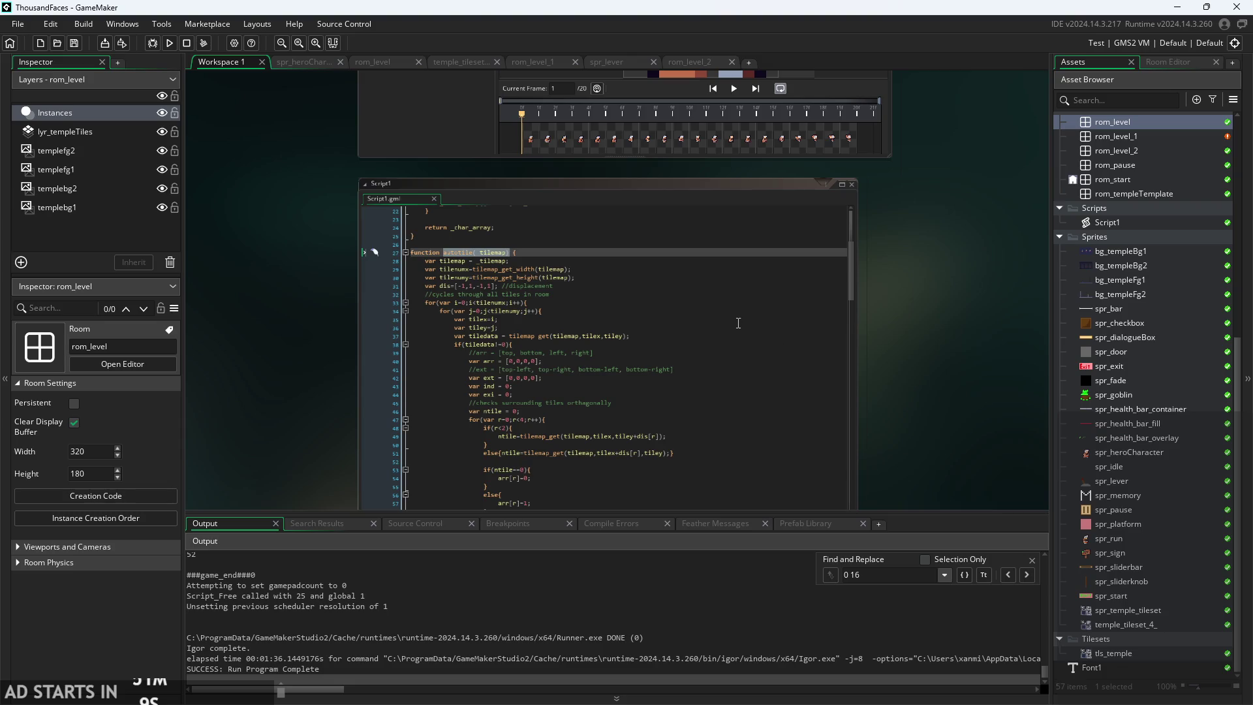
click(738, 322)
scroll(602, 320, up, 2)
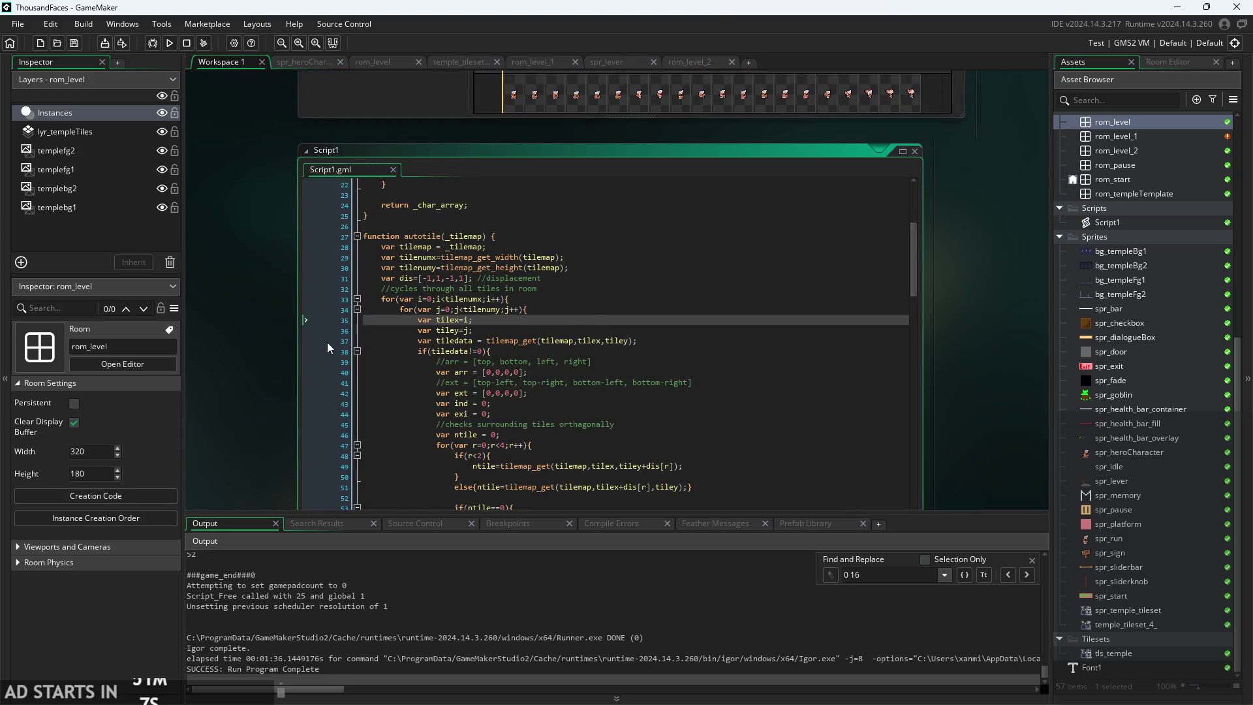
scroll(335, 342, down, 2)
scroll(237, 168, down, 2)
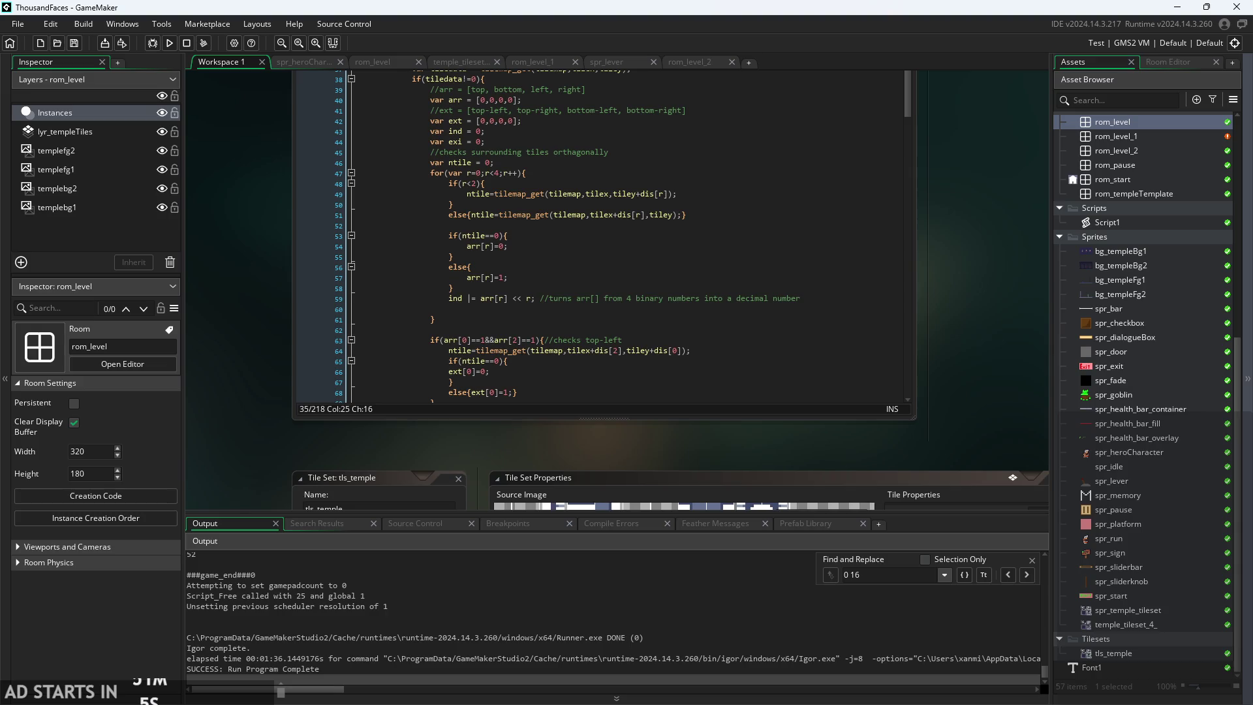
key(alt+Tab)
scroll(626, 392, down, 3)
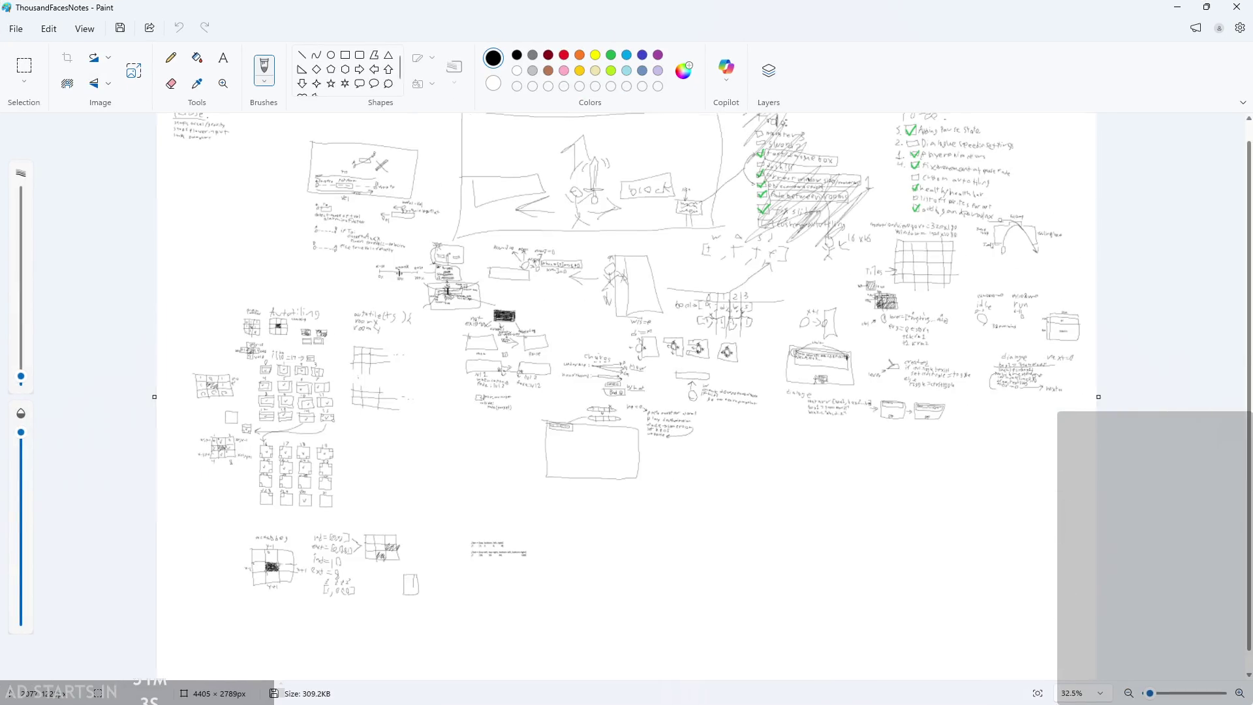
- Widen the notes canvas to 5577 px by dragging its right edge
scroll(459, 304, up, 3)
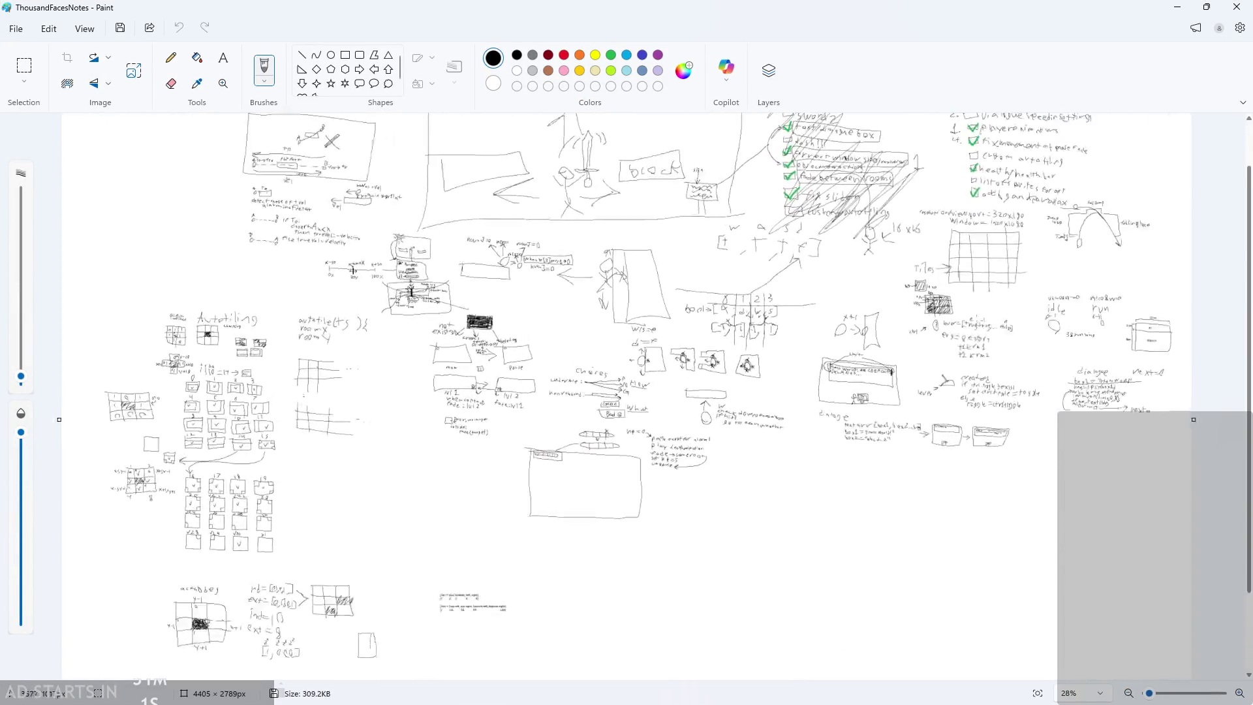
scroll(1079, 359, down, 2)
drag(985, 395, 1183, 394)
- Cross out the old To-do list with pencil loops and strike-through lines, discarding two zigzag attempts
scroll(1068, 145, up, 5)
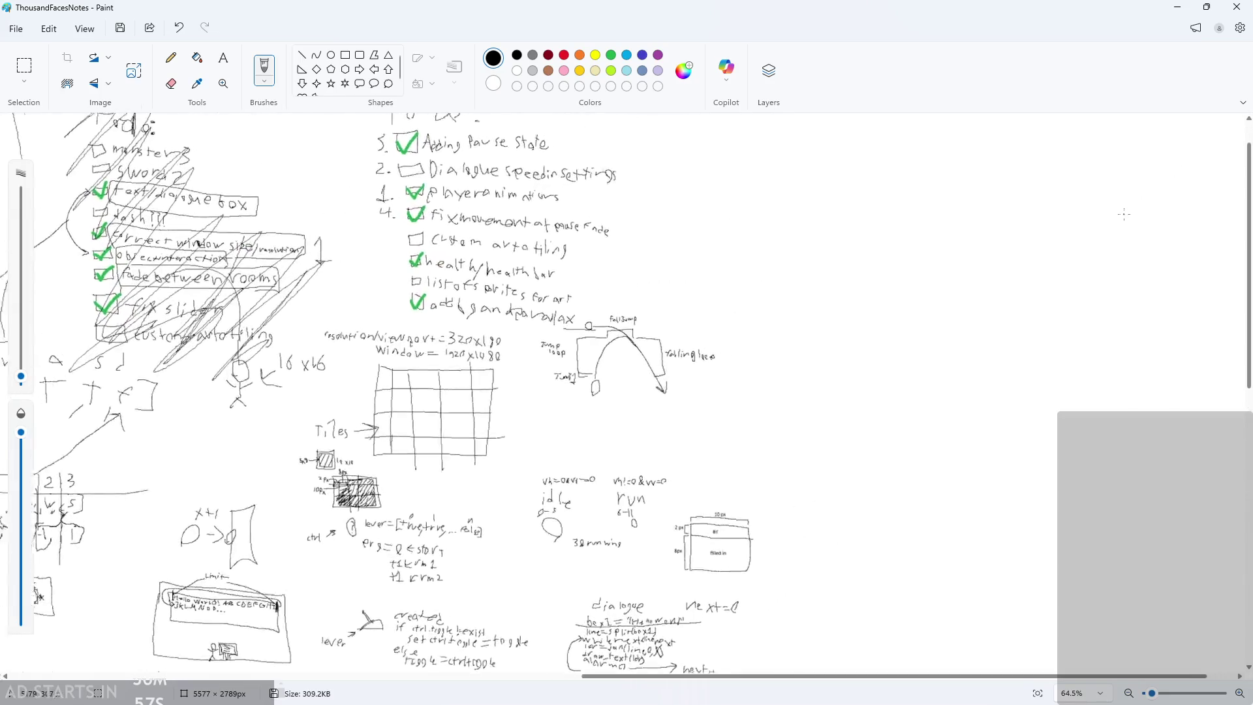
scroll(458, 165, up, 2)
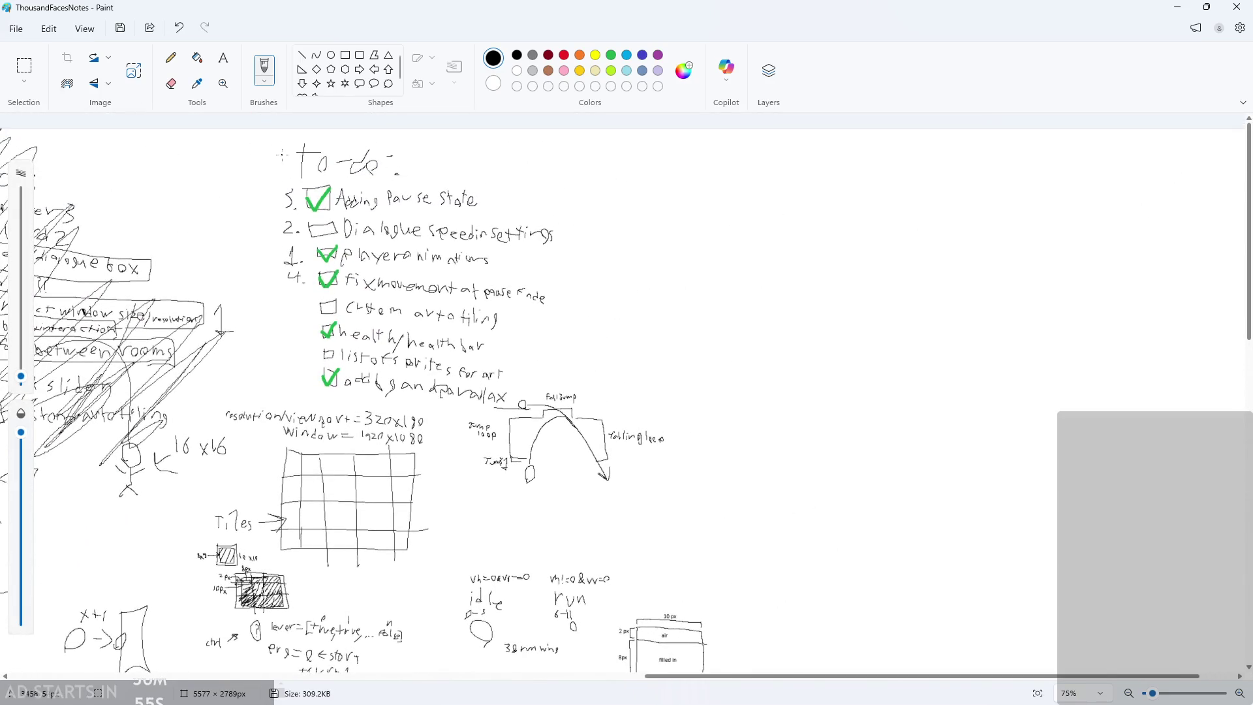
mouse_move(259, 159)
mouse_down()
mouse_move(367, 130)
mouse_move(479, 241)
mouse_move(275, 333)
mouse_up()
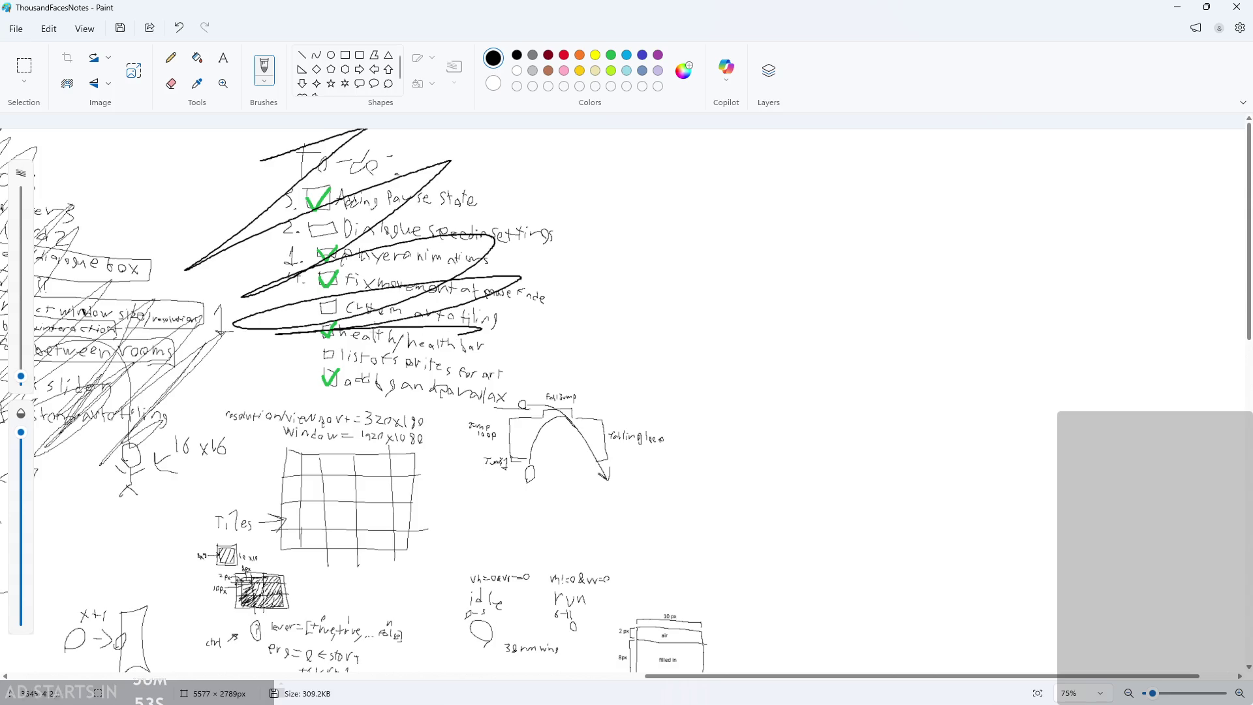
key(ctrl+z)
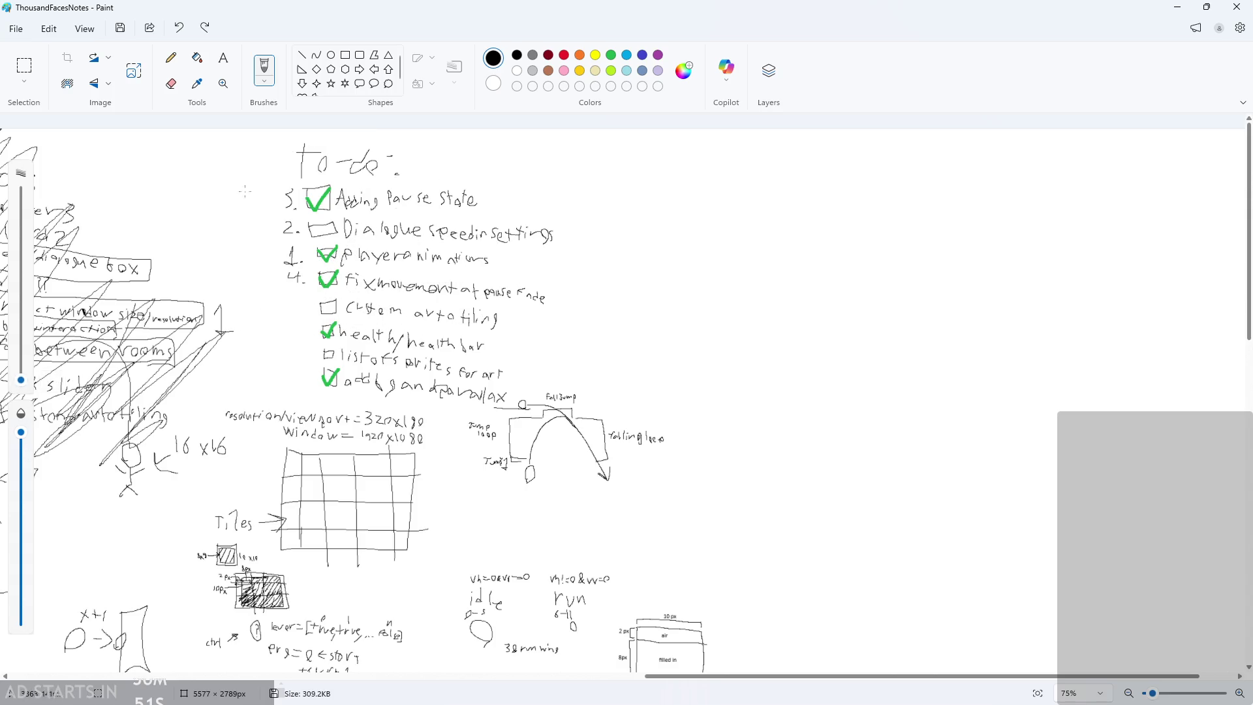
mouse_move(246, 191)
mouse_down()
mouse_move(346, 131)
mouse_move(293, 240)
mouse_move(457, 307)
mouse_move(464, 403)
mouse_move(418, 405)
mouse_up()
key(ctrl+z)
mouse_move(245, 156)
mouse_down()
mouse_move(289, 149)
mouse_move(294, 243)
mouse_move(418, 297)
mouse_move(392, 355)
mouse_up()
mouse_move(457, 388)
mouse_down()
mouse_move(306, 368)
mouse_move(320, 313)
mouse_move(483, 261)
mouse_move(391, 173)
mouse_up()
drag(392, 355, 398, 326)
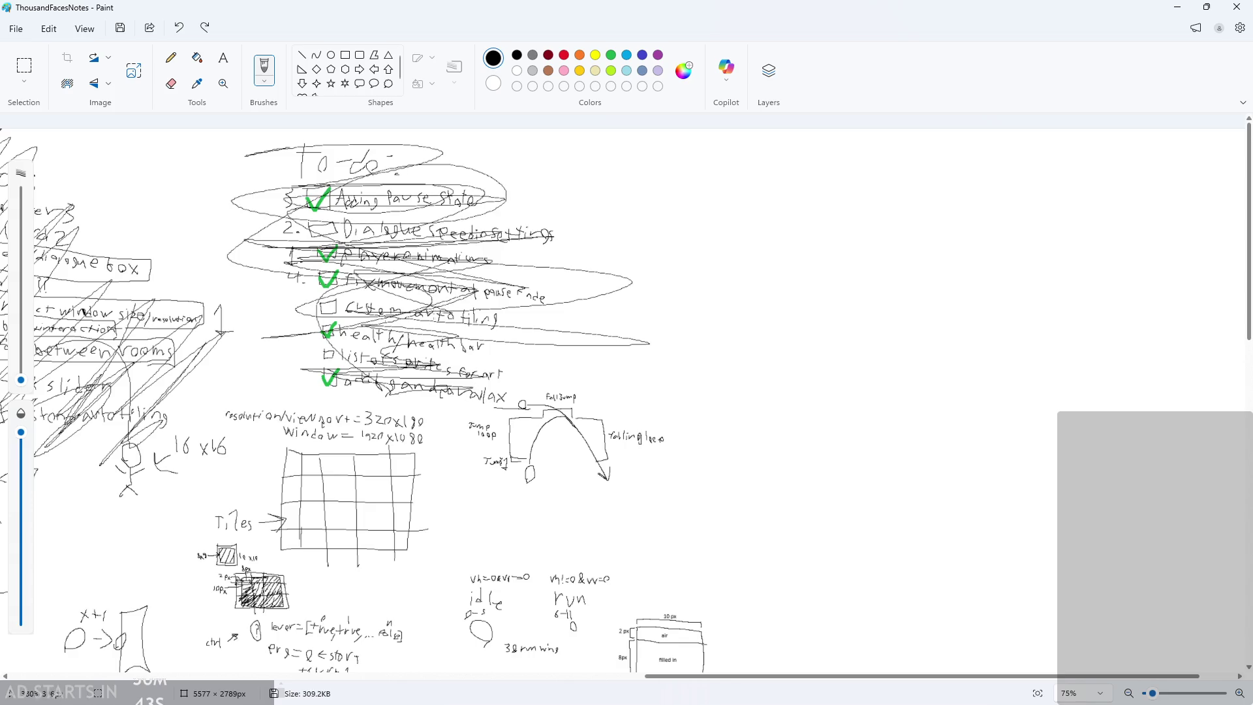
scroll(1070, 128, up, 3)
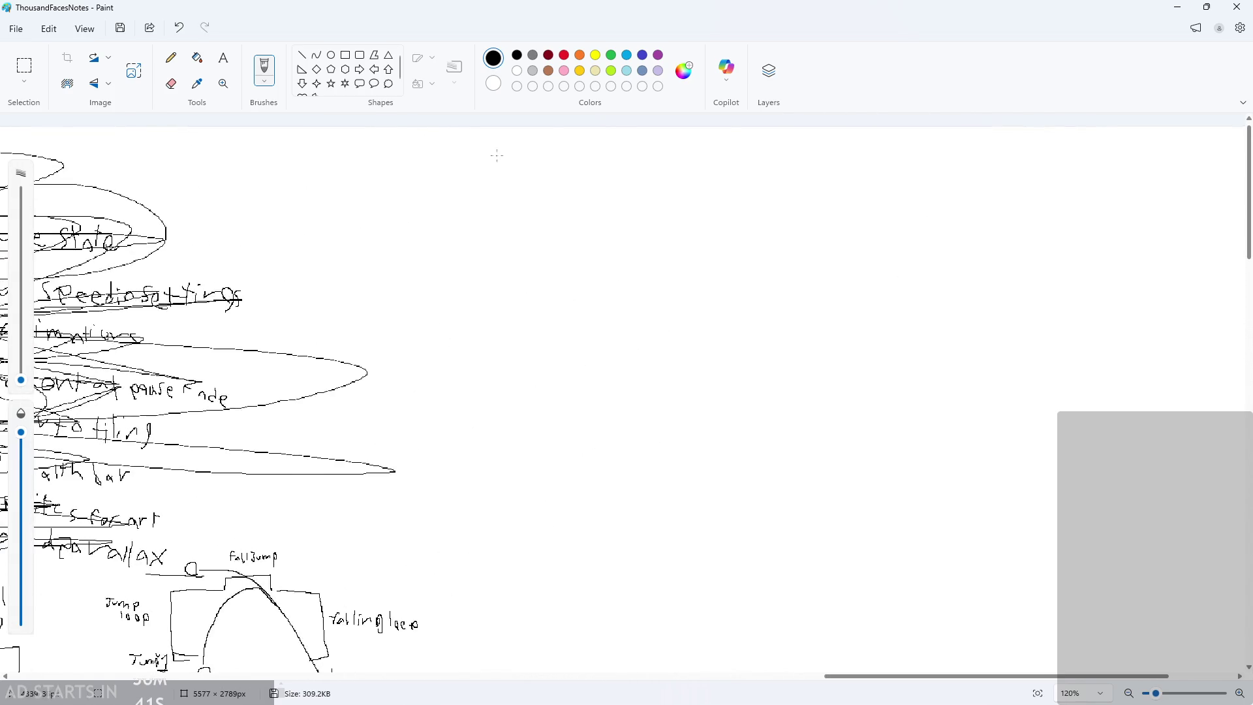
- Handwrite the 'To-do:' heading to the right of the crossed-out list
ctrl+scroll(489, 168, up, 1)
mouse_move(486, 139)
mouse_down()
mouse_move(486, 175)
mouse_move(522, 132)
mouse_move(524, 182)
mouse_up()
drag(589, 137, 589, 171)
mouse_move(590, 166)
mouse_down()
mouse_move(574, 190)
mouse_move(611, 162)
mouse_up()
- Zoom in and begin writing 'Full' beneath the new heading
ctrl+scroll(672, 170, down, 3)
ctrl+scroll(613, 144, down, 2)
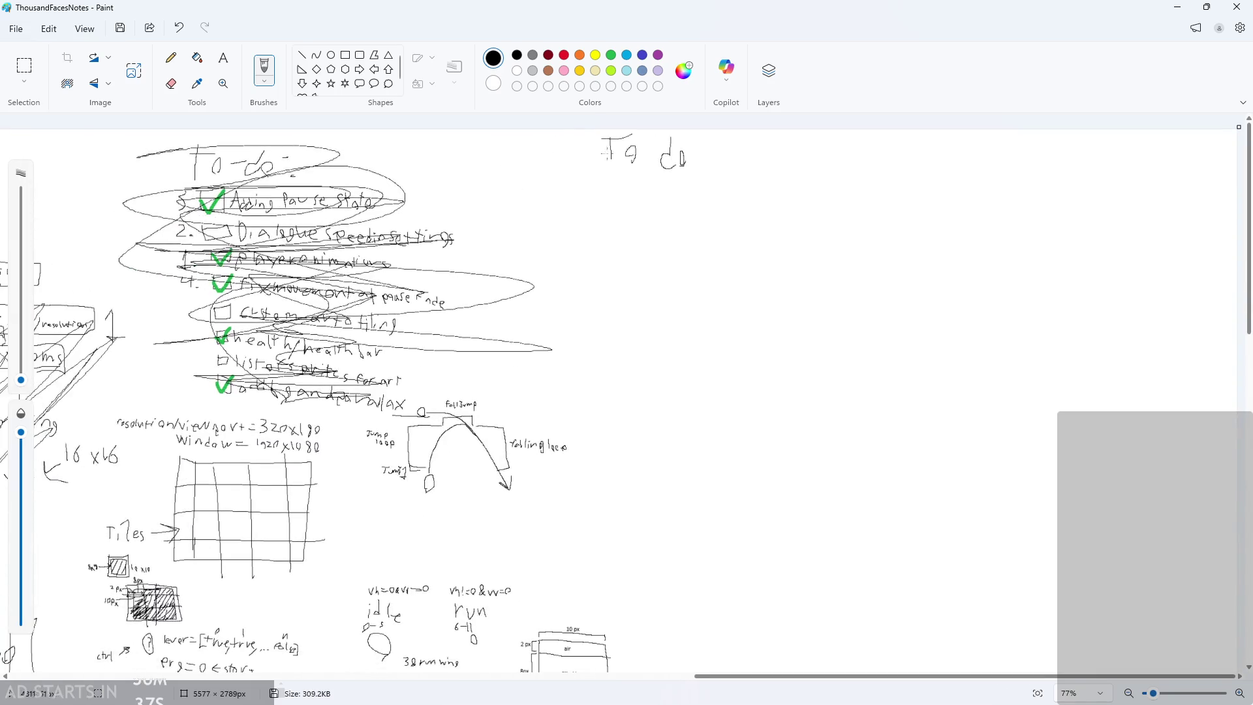
ctrl+scroll(613, 144, up, 4)
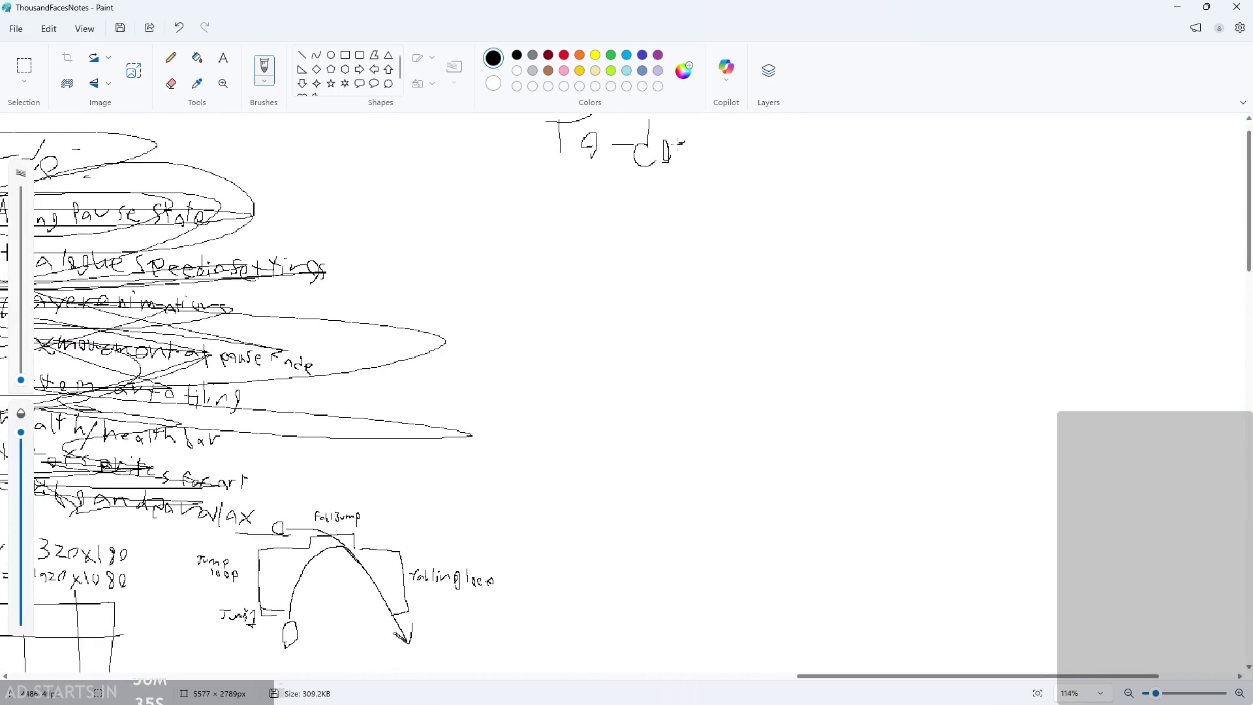
ctrl+scroll(576, 224, up, 4)
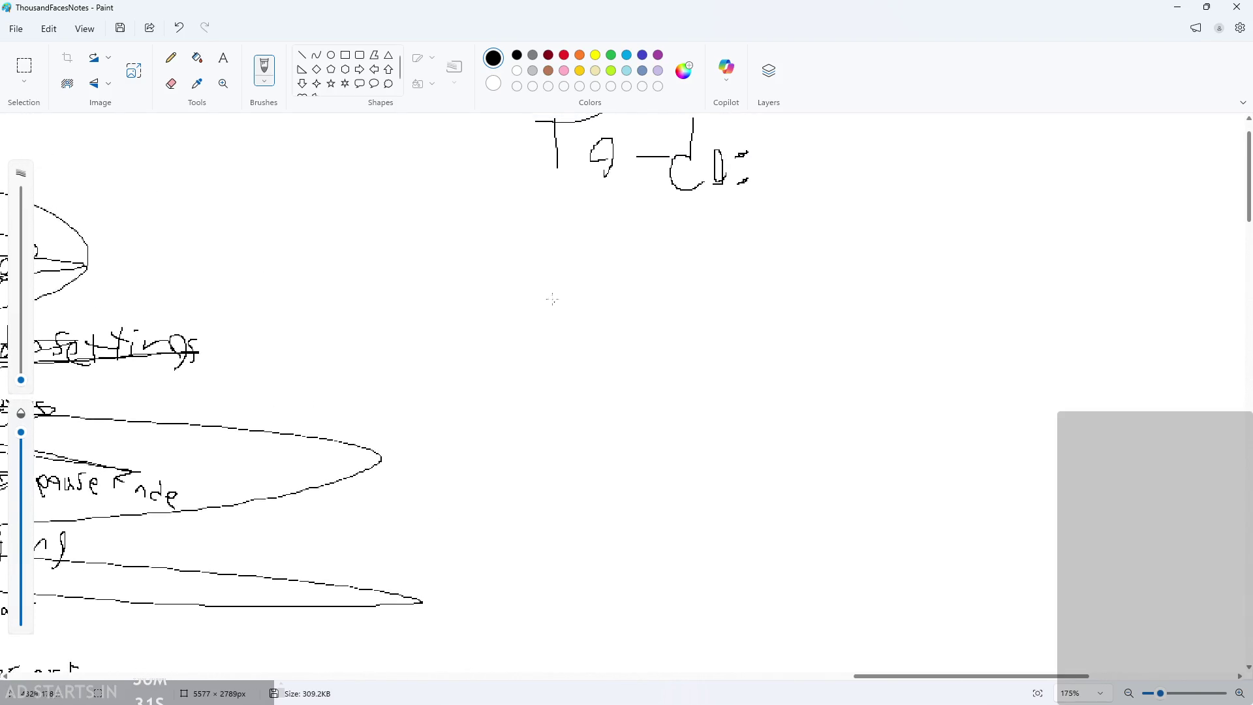
ctrl+scroll(581, 239, up, 2)
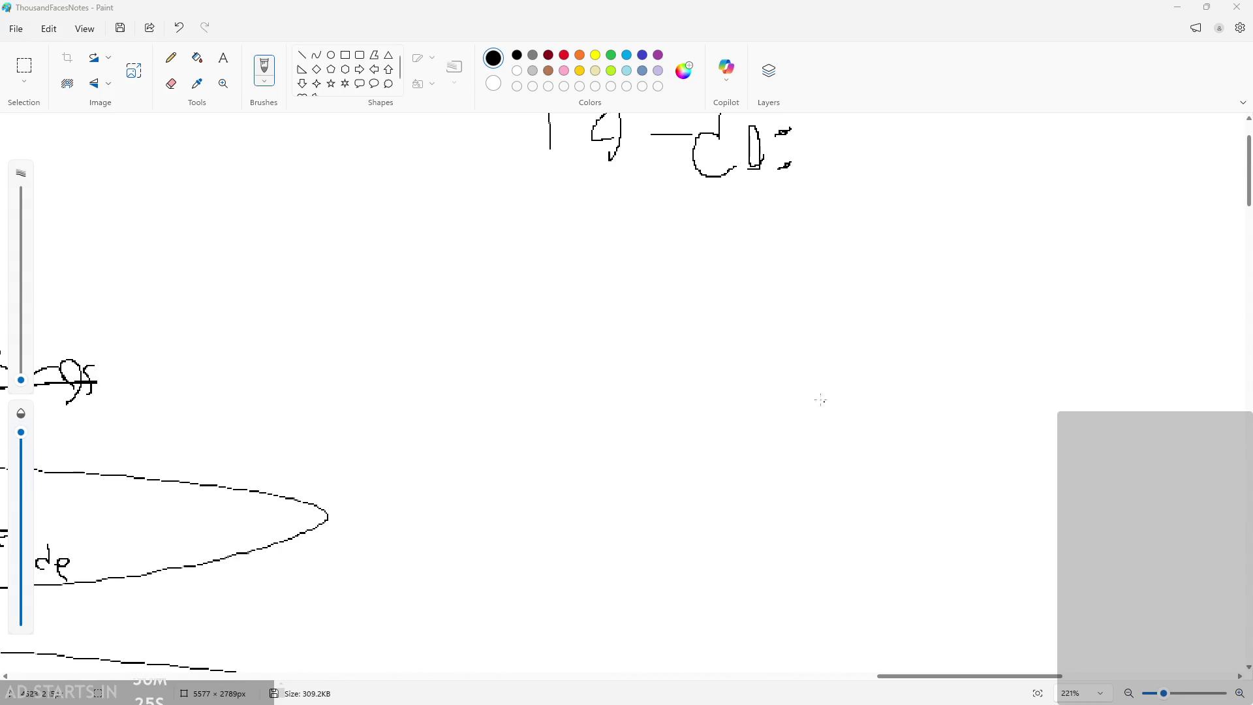
ctrl+scroll(600, 215, up, 2)
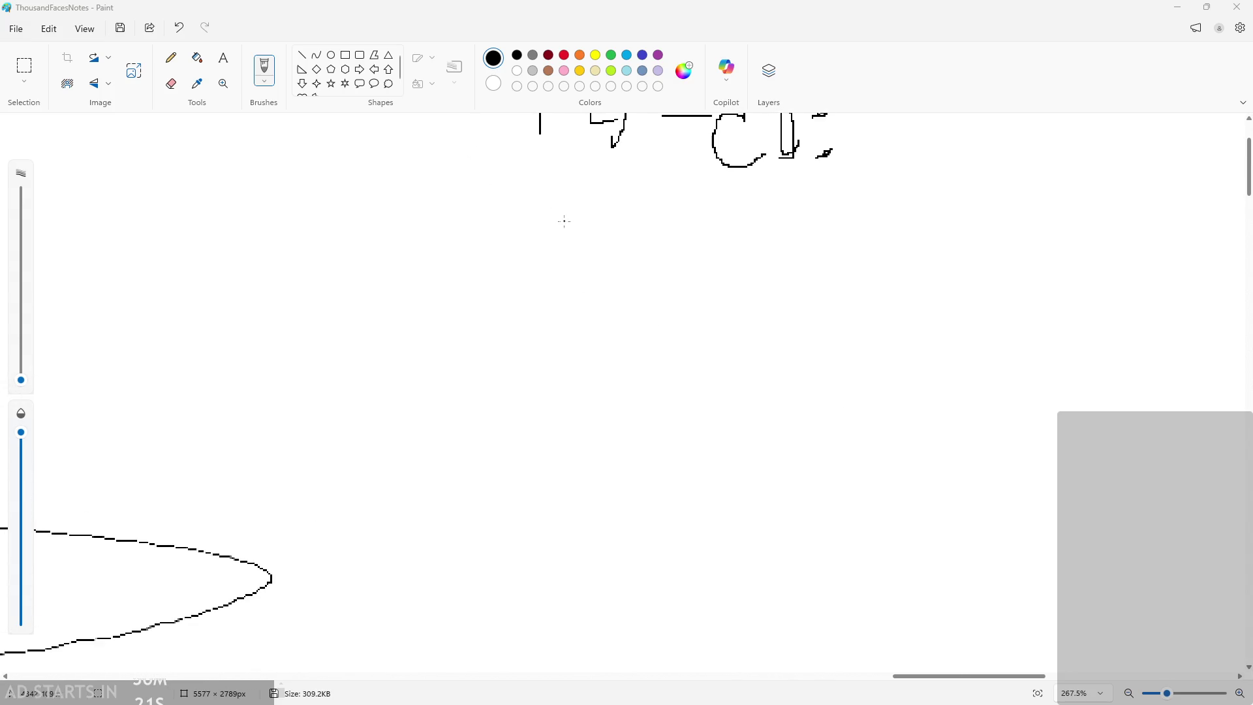
mouse_move(547, 226)
mouse_down()
mouse_move(541, 180)
mouse_move(565, 180)
mouse_up()
- Handwrite the items 'Full Movement', 'Combat' and 'Abilities' on separate lines
mouse_move(540, 191)
mouse_down()
mouse_move(638, 228)
mouse_move(679, 210)
mouse_move(718, 228)
mouse_move(743, 212)
mouse_move(768, 226)
mouse_move(828, 215)
mouse_move(867, 228)
mouse_move(895, 226)
mouse_move(899, 185)
mouse_up()
drag(893, 200, 941, 200)
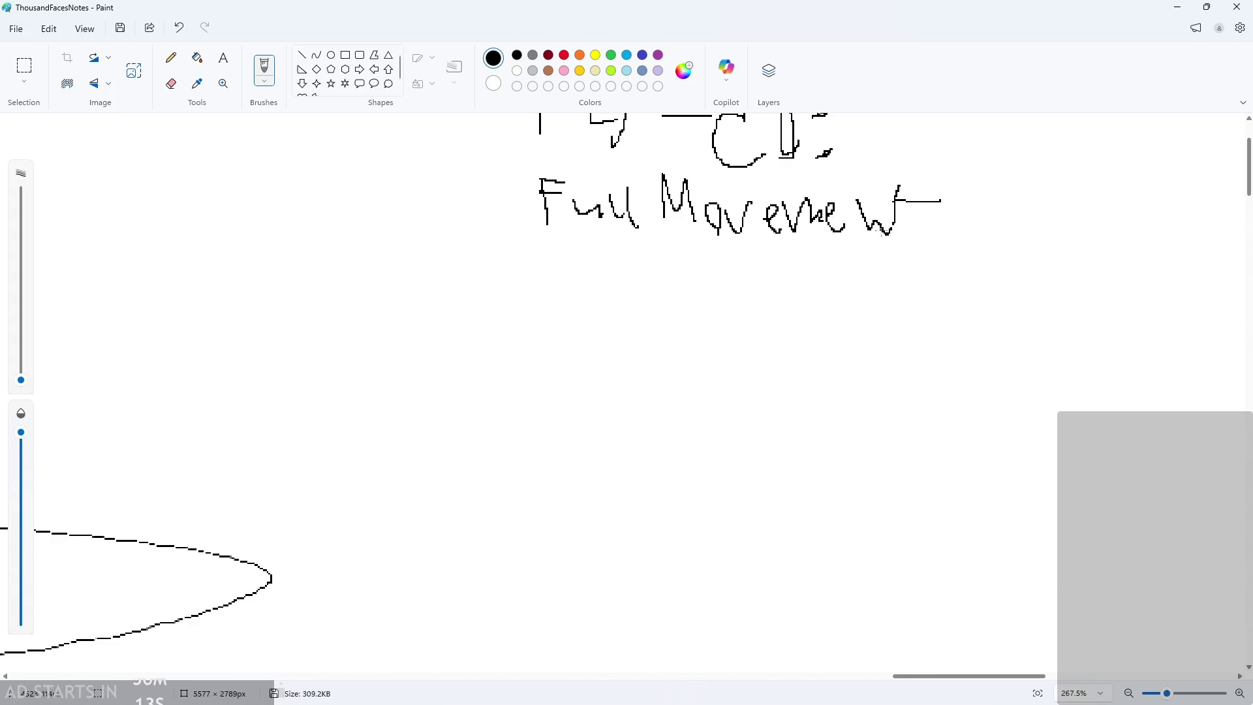
mouse_move(563, 244)
mouse_down()
mouse_move(572, 272)
mouse_move(595, 256)
mouse_move(696, 280)
mouse_up()
drag(689, 263, 720, 262)
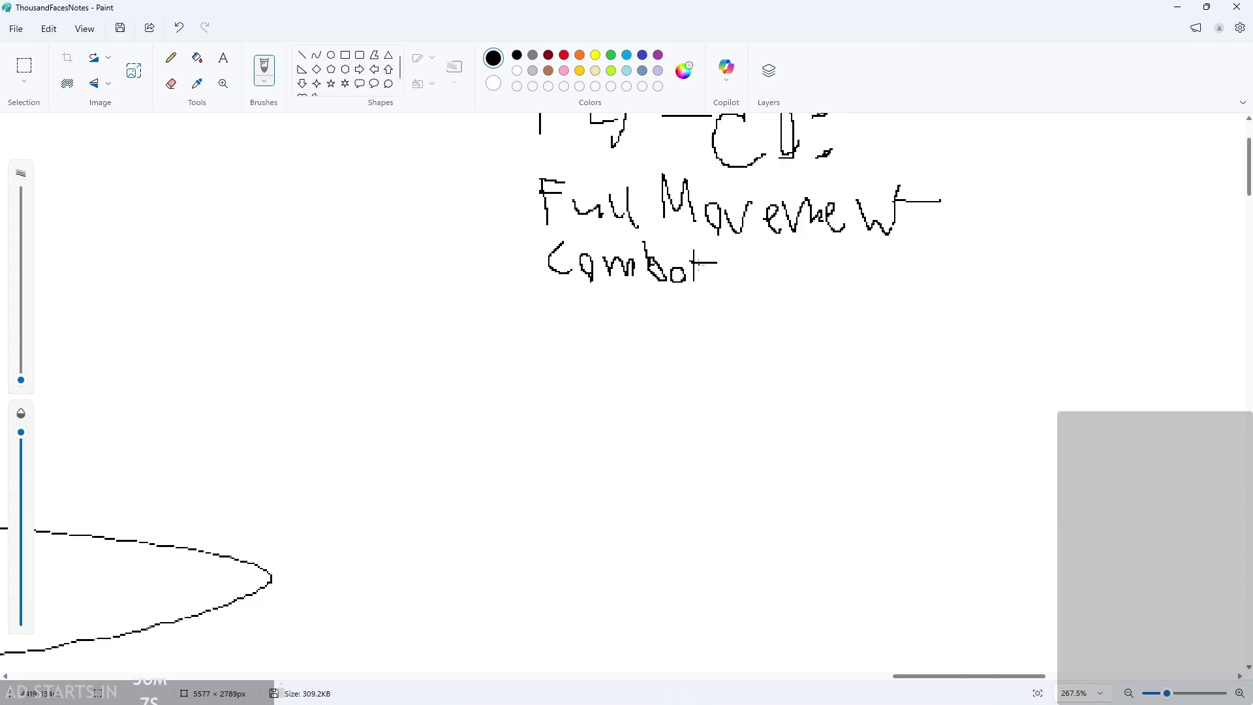
mouse_move(543, 331)
mouse_down()
mouse_move(568, 343)
mouse_move(591, 323)
mouse_move(625, 341)
mouse_up()
mouse_move(634, 321)
mouse_down()
mouse_move(640, 336)
mouse_move(638, 325)
mouse_up()
mouse_move(655, 296)
mouse_down()
mouse_move(663, 343)
mouse_move(733, 347)
mouse_up()
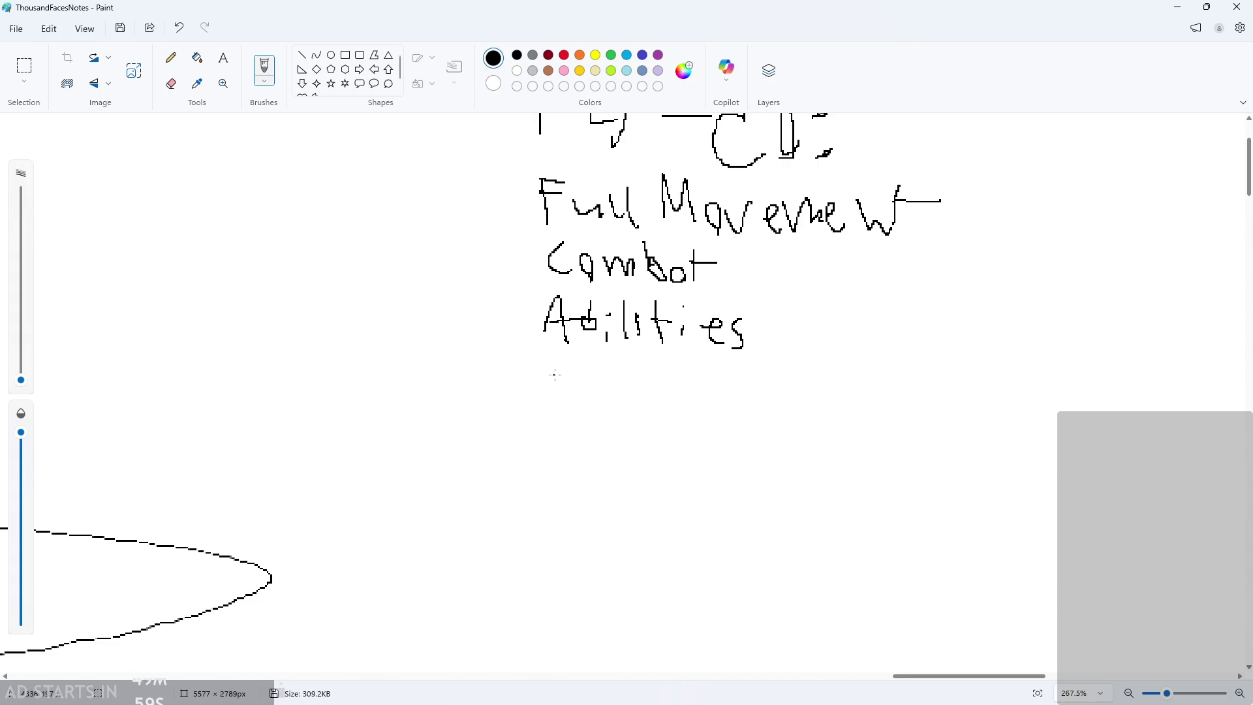
- Add bulleted 'Fireball' and 'Healing' entries under Abilities
drag(559, 373, 594, 328)
ctrl+scroll(592, 410, up, 2)
mouse_move(577, 337)
mouse_down()
mouse_move(681, 346)
mouse_move(696, 366)
mouse_move(744, 359)
mouse_up()
drag(769, 345, 777, 367)
drag(783, 350, 784, 400)
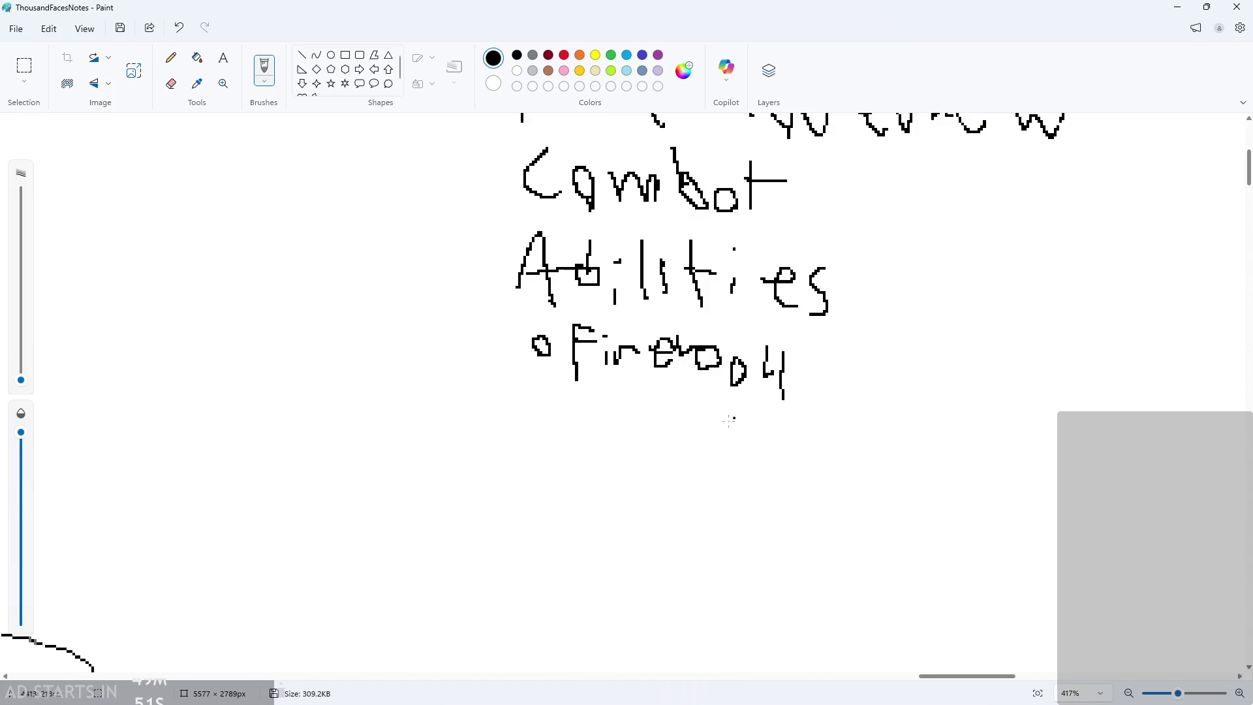
mouse_move(540, 411)
mouse_down()
mouse_move(555, 410)
mouse_move(544, 427)
mouse_up()
mouse_move(575, 400)
mouse_down()
mouse_move(576, 441)
mouse_move(597, 412)
mouse_move(607, 445)
mouse_up()
mouse_move(612, 426)
mouse_down()
mouse_move(688, 441)
mouse_move(702, 404)
mouse_move(712, 451)
mouse_up()
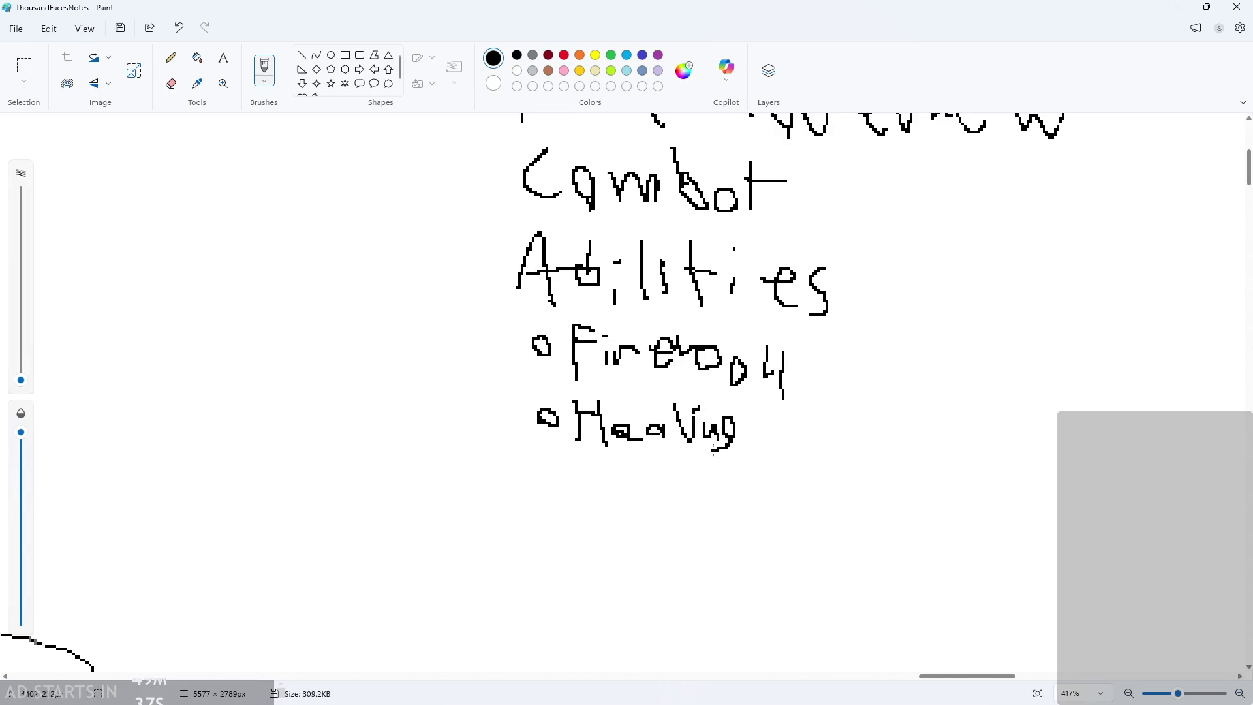
- Draw two empty bullets and write 'Enemies' below them
scroll(560, 497, down, 1)
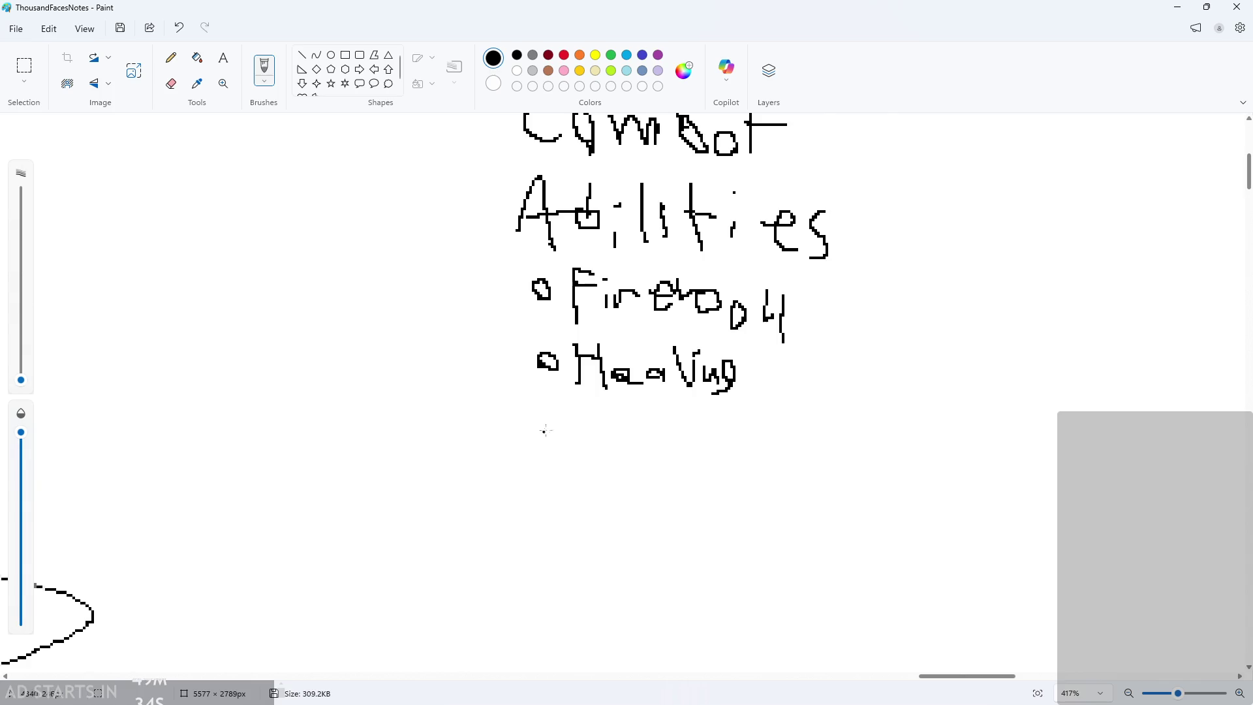
mouse_move(560, 422)
mouse_down()
mouse_move(542, 434)
mouse_move(566, 441)
mouse_up()
drag(556, 493, 558, 499)
scroll(554, 483, down, 1)
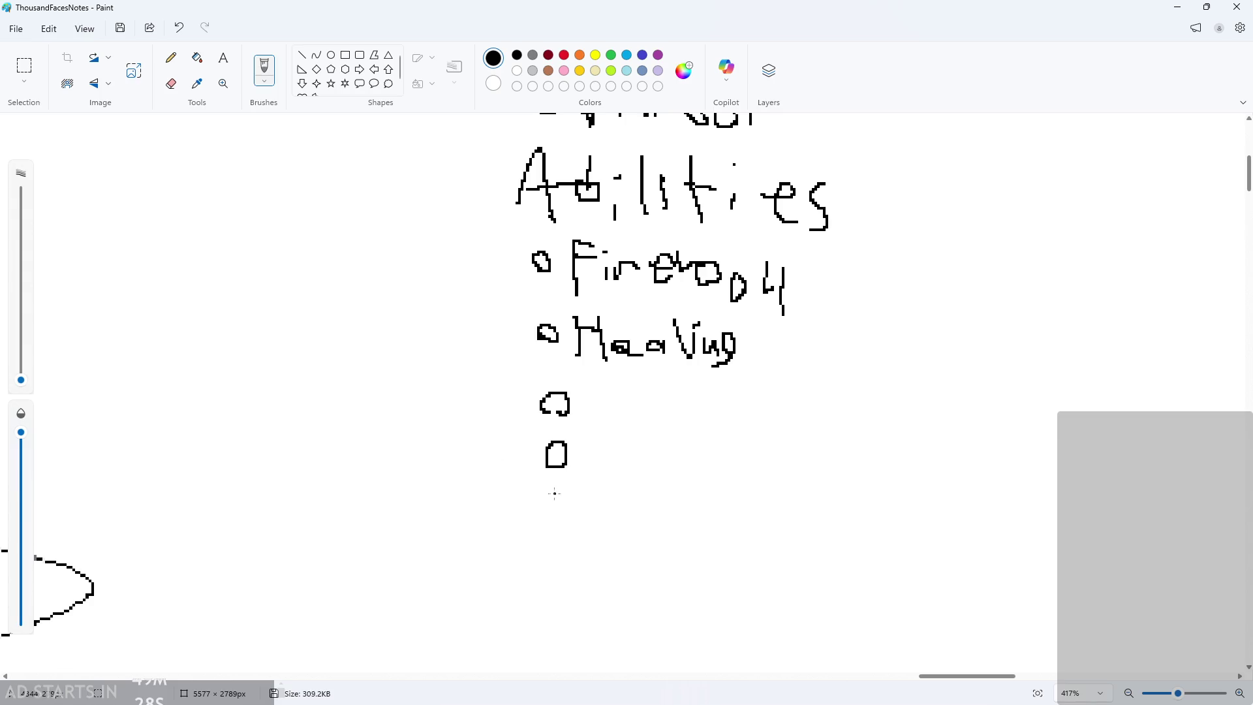
scroll(554, 493, down, 1)
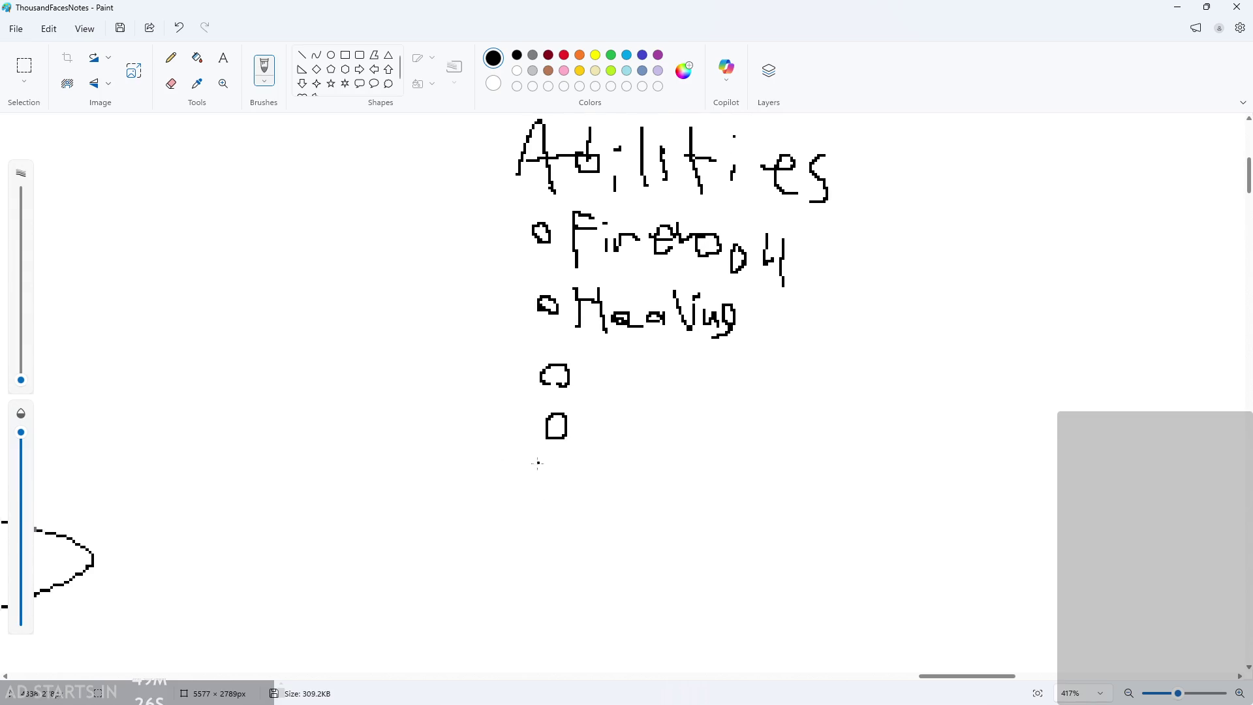
mouse_move(537, 458)
mouse_down()
mouse_move(567, 487)
mouse_move(548, 481)
mouse_move(586, 450)
mouse_move(592, 490)
mouse_move(652, 496)
mouse_move(700, 490)
mouse_move(702, 467)
mouse_move(738, 507)
mouse_move(768, 511)
mouse_up()
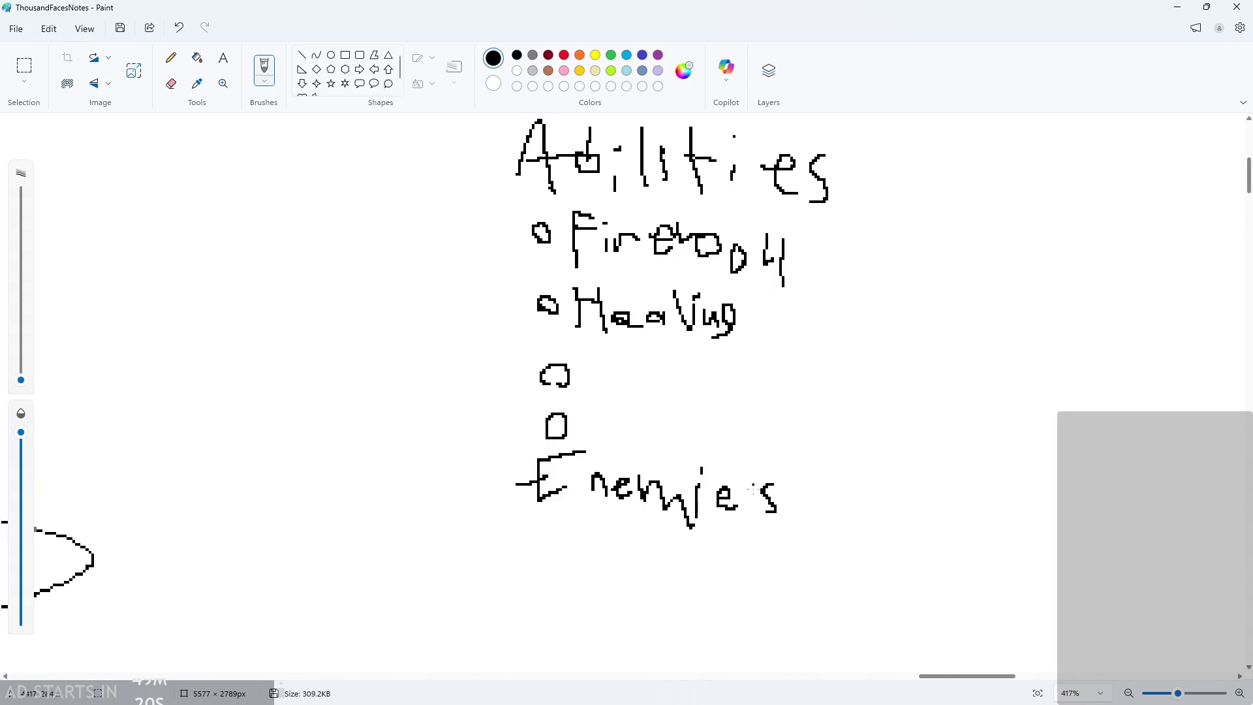
scroll(476, 463, up, 5)
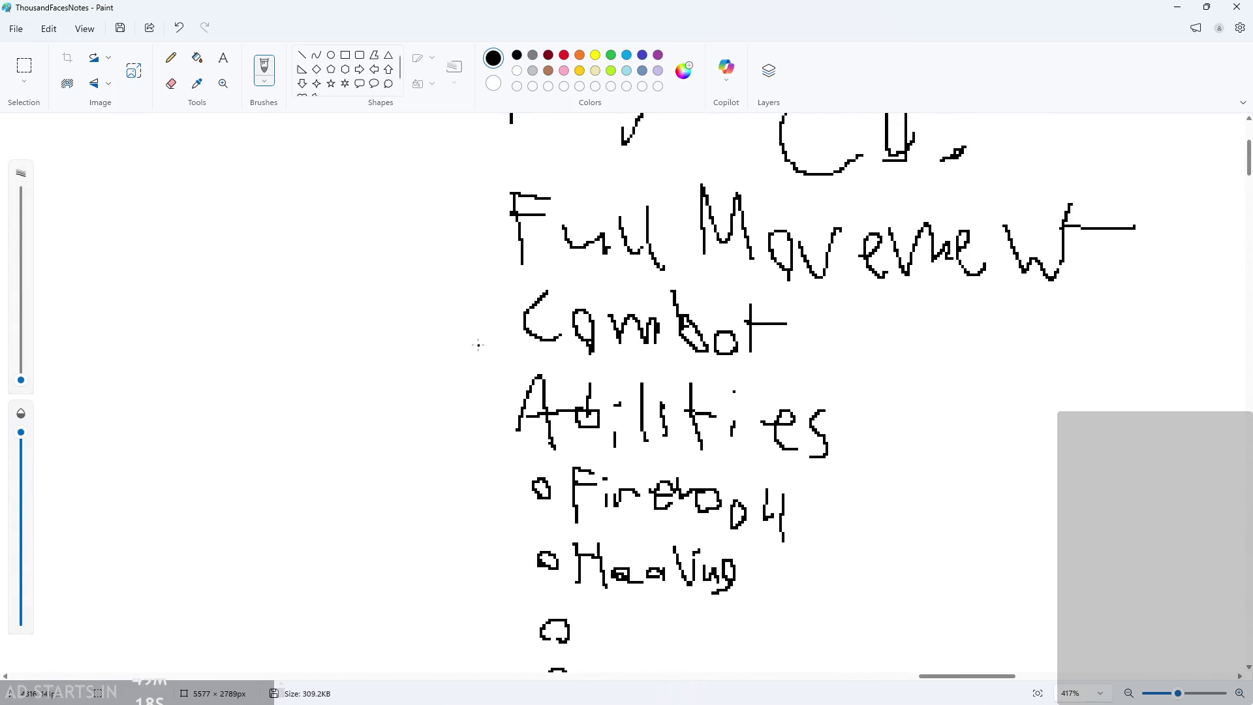
- Draw checkboxes beside Full Movement, Combat and the other items, plus one below Enemies
mouse_move(447, 212)
mouse_down()
mouse_move(468, 250)
mouse_move(460, 212)
mouse_move(446, 210)
mouse_up()
mouse_move(454, 295)
mouse_down()
mouse_move(501, 326)
mouse_move(429, 313)
mouse_up()
mouse_move(459, 386)
mouse_down()
mouse_move(507, 421)
mouse_move(434, 396)
mouse_up()
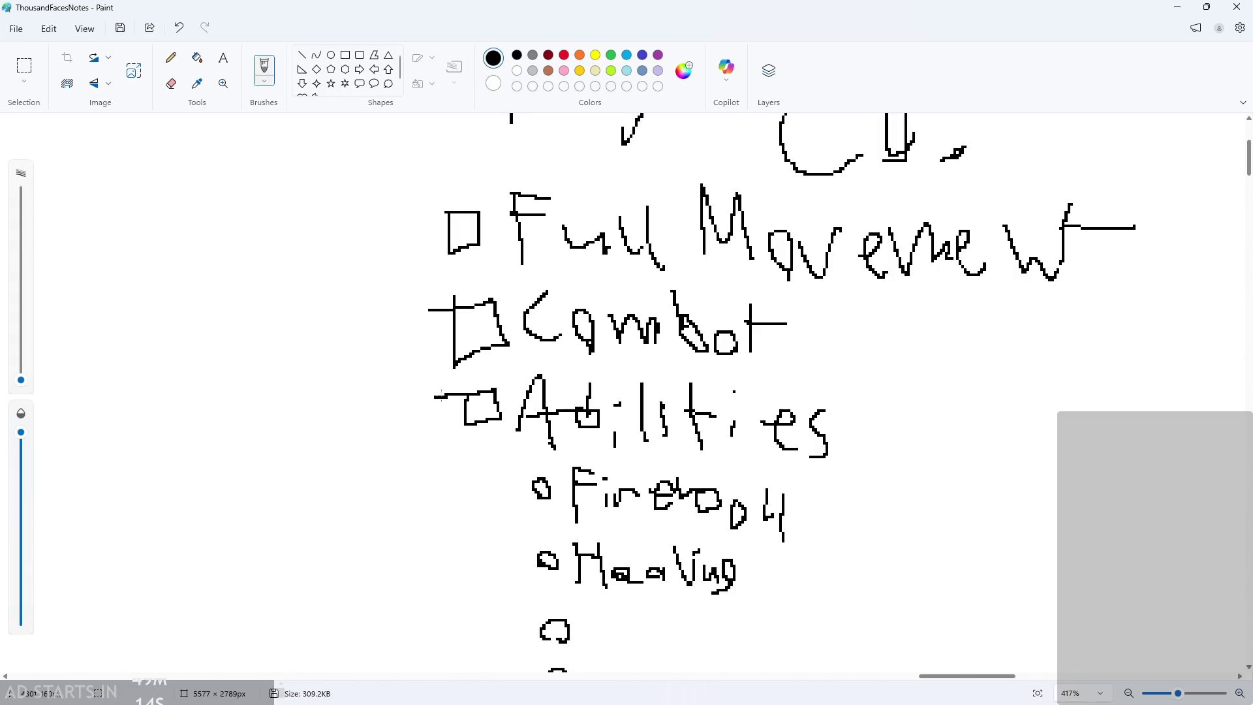
scroll(501, 449, down, 3)
scroll(507, 400, down, 2)
mouse_move(462, 466)
mouse_down()
mouse_move(461, 507)
mouse_move(502, 480)
mouse_move(456, 467)
mouse_up()
scroll(457, 467, down, 1)
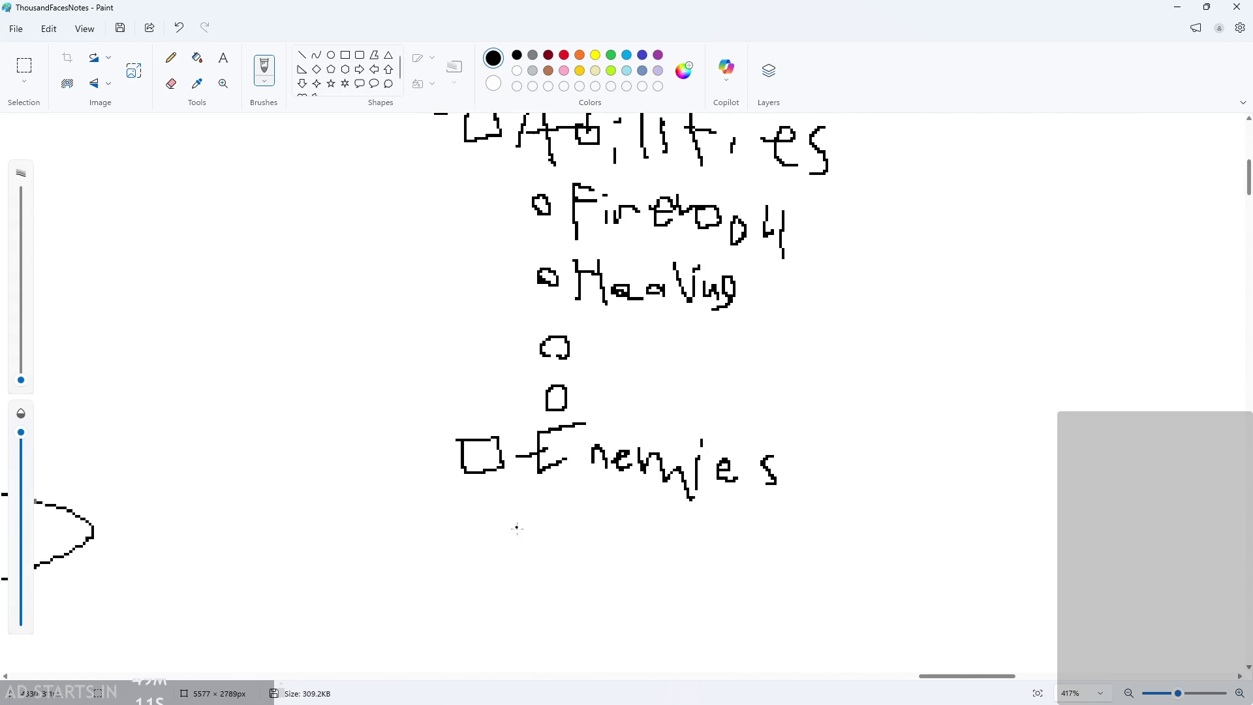
click(467, 524)
scroll(467, 524, down, 1)
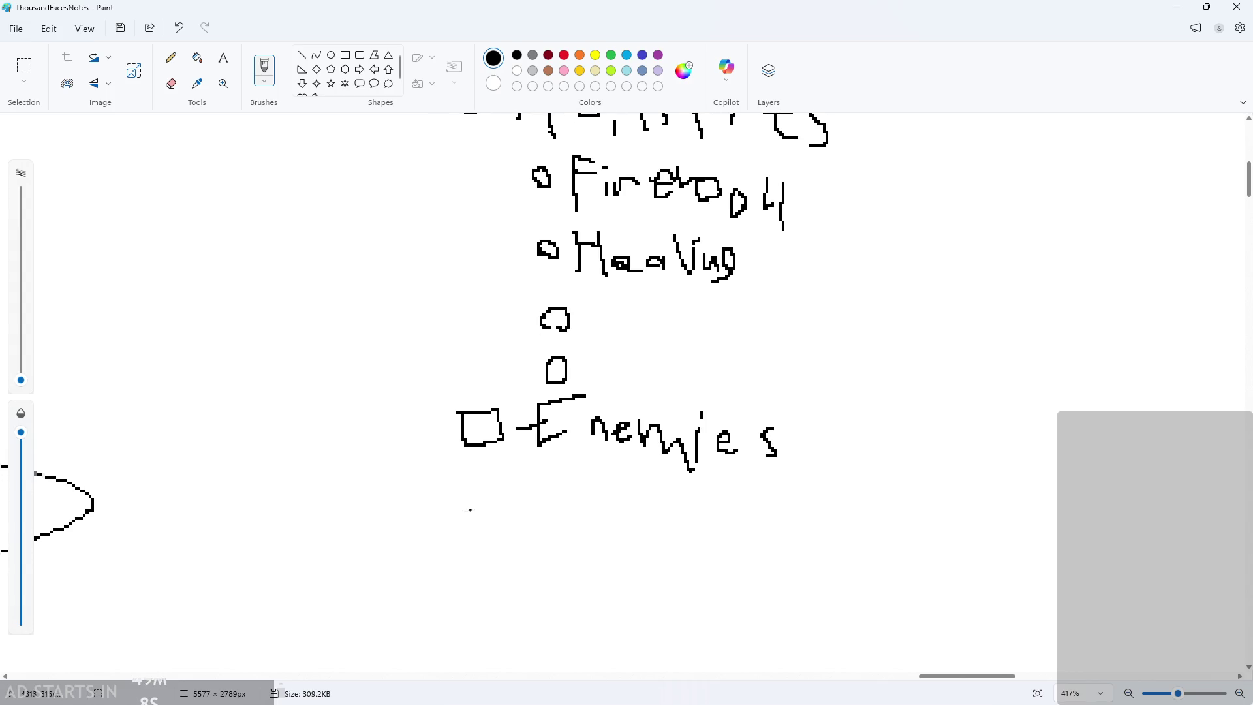
mouse_move(467, 501)
mouse_down()
mouse_move(505, 540)
mouse_move(457, 507)
mouse_up()
- Handwrite 'Final Boss' next to the new checkbox
mouse_move(551, 547)
mouse_down()
mouse_move(545, 496)
mouse_move(574, 492)
mouse_up()
drag(546, 515, 573, 517)
mouse_move(589, 526)
mouse_down()
mouse_move(590, 547)
mouse_move(625, 530)
mouse_move(630, 551)
mouse_up()
mouse_move(652, 535)
mouse_down()
mouse_move(636, 541)
mouse_move(652, 548)
mouse_up()
mouse_move(678, 503)
mouse_down()
mouse_move(685, 545)
mouse_move(730, 535)
mouse_move(728, 526)
mouse_move(773, 532)
mouse_move(792, 543)
mouse_move(782, 554)
mouse_up()
drag(810, 527, 791, 565)
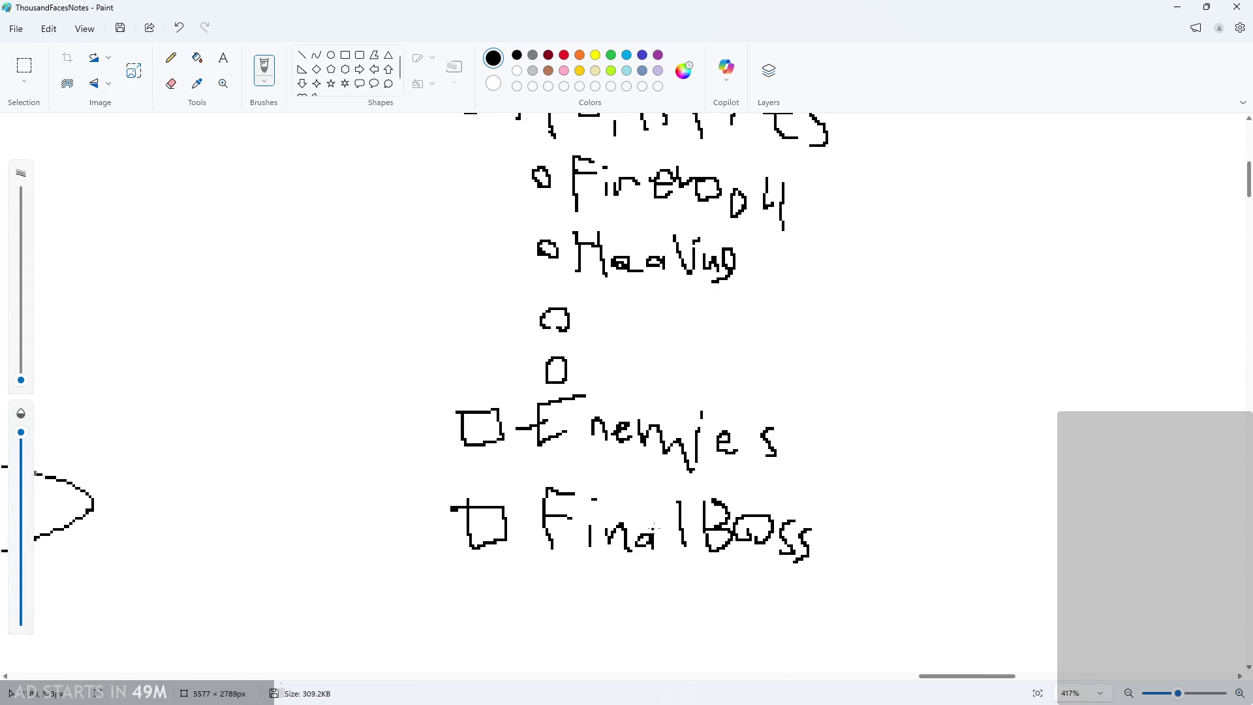
- Zoom out to review the finished list, then minimize Paint to reveal GameMaker
scroll(653, 542, down, 3)
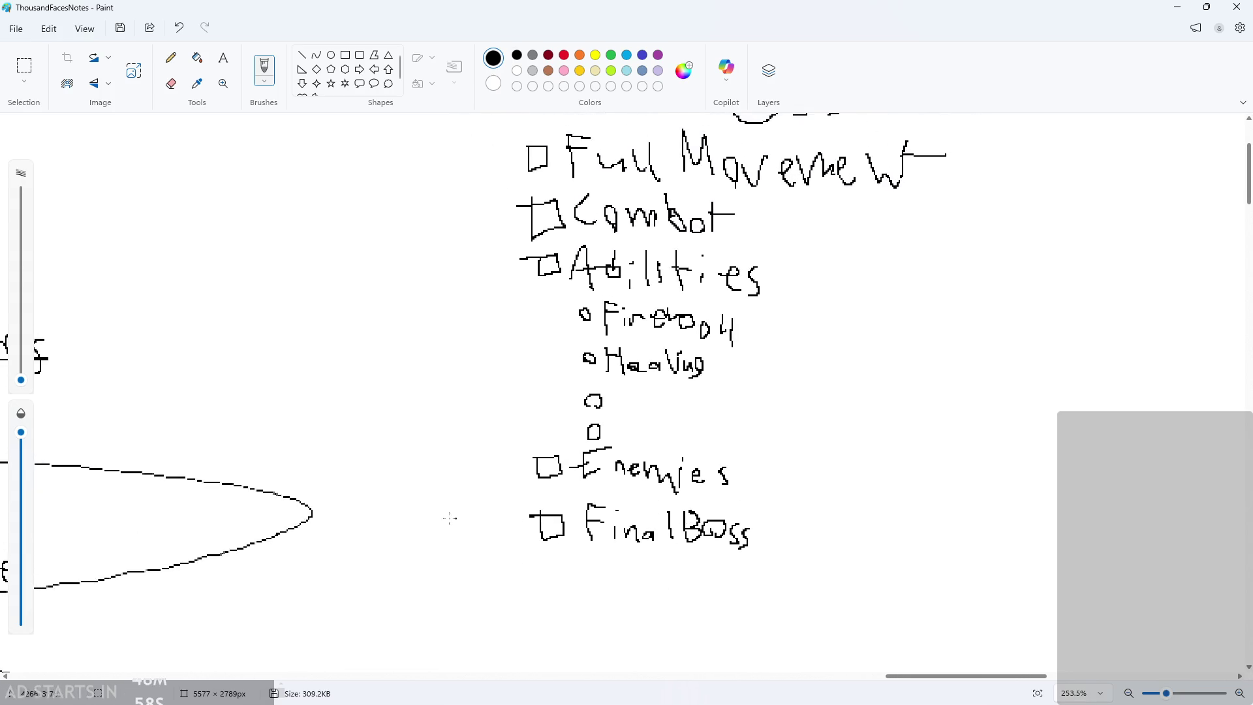
scroll(661, 548, up, 5)
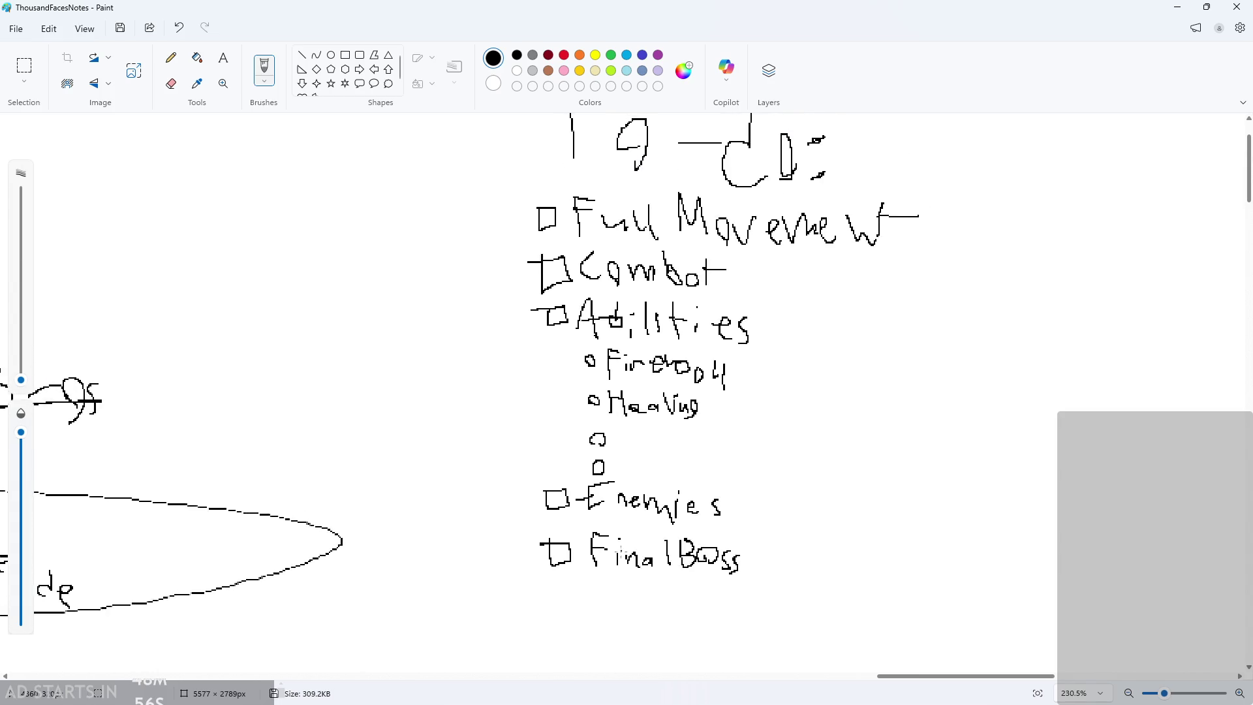
scroll(627, 525, down, 1)
scroll(625, 523, up, 2)
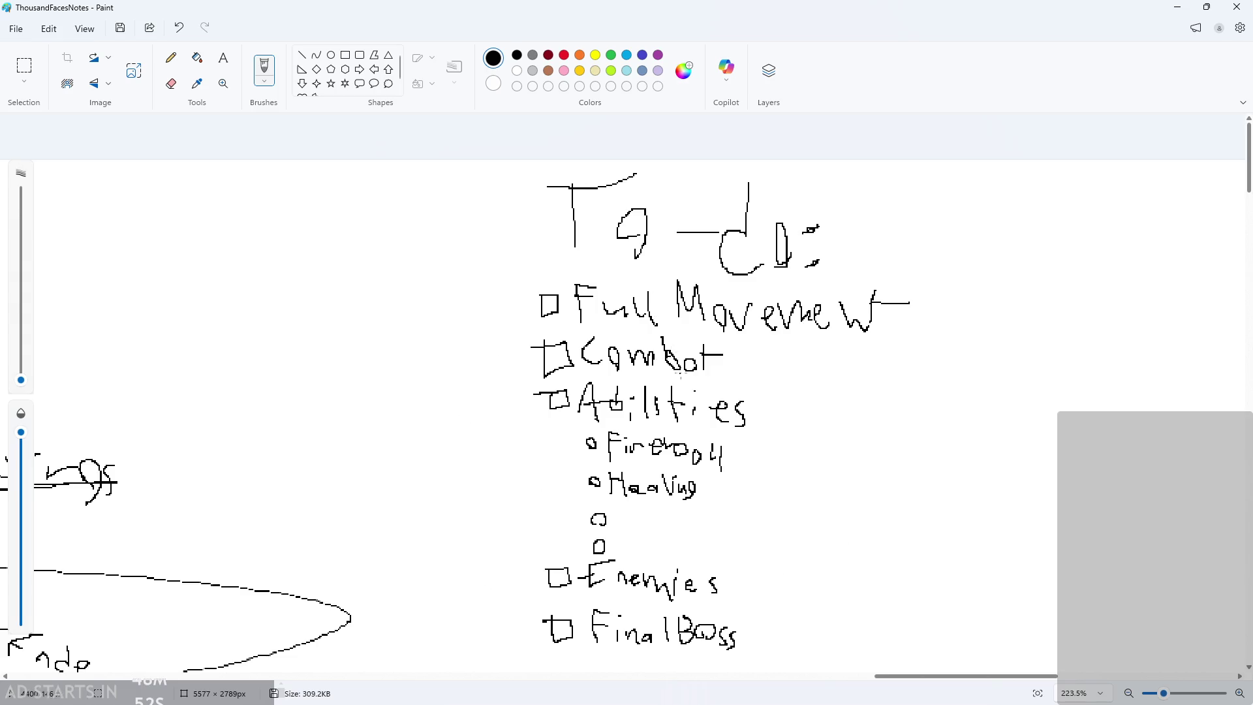
scroll(809, 426, up, 3)
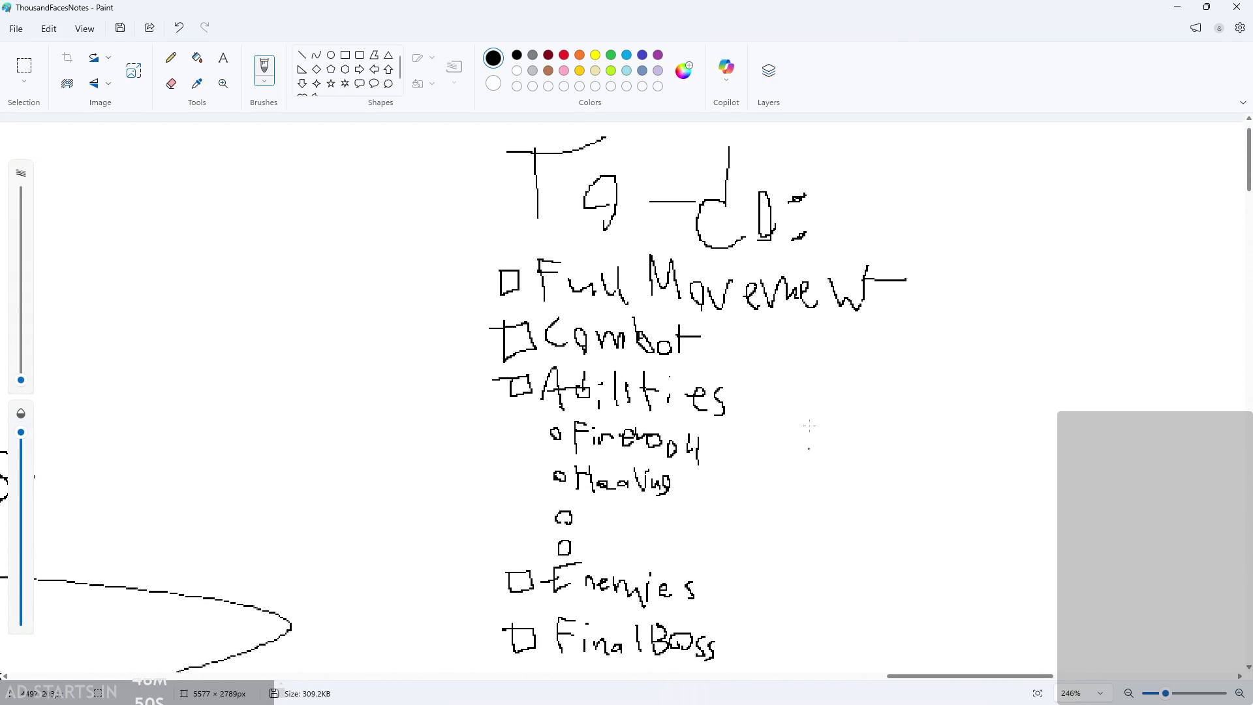
click(1177, 7)
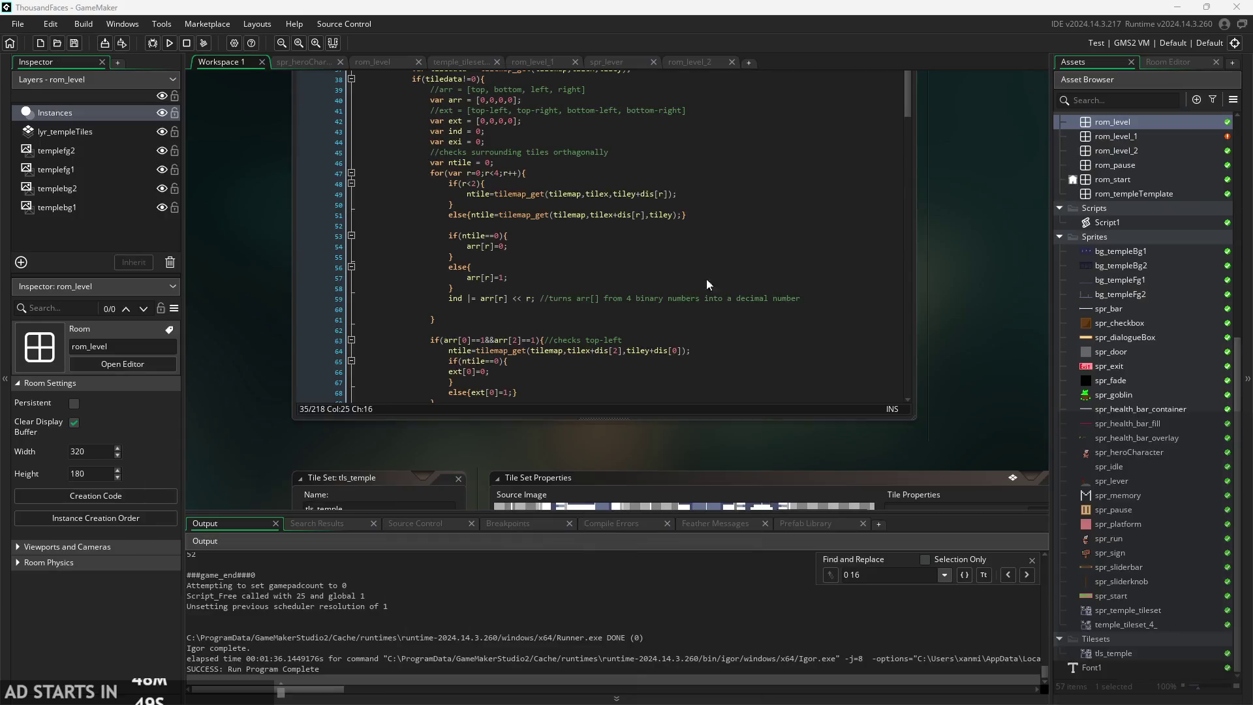
- Zoom in and out over the Script1 autotile code in the GameMaker editor
scroll(943, 336, down, 3)
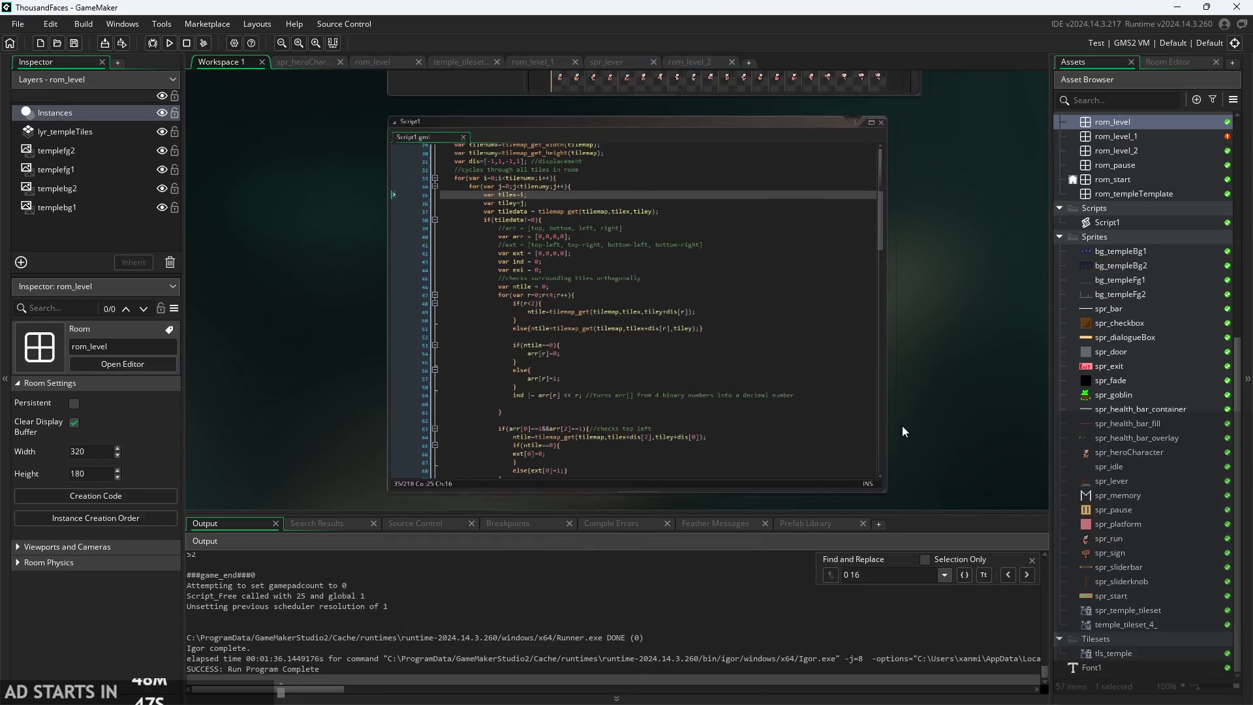
scroll(854, 405, down, 1)
scroll(746, 389, up, 5)
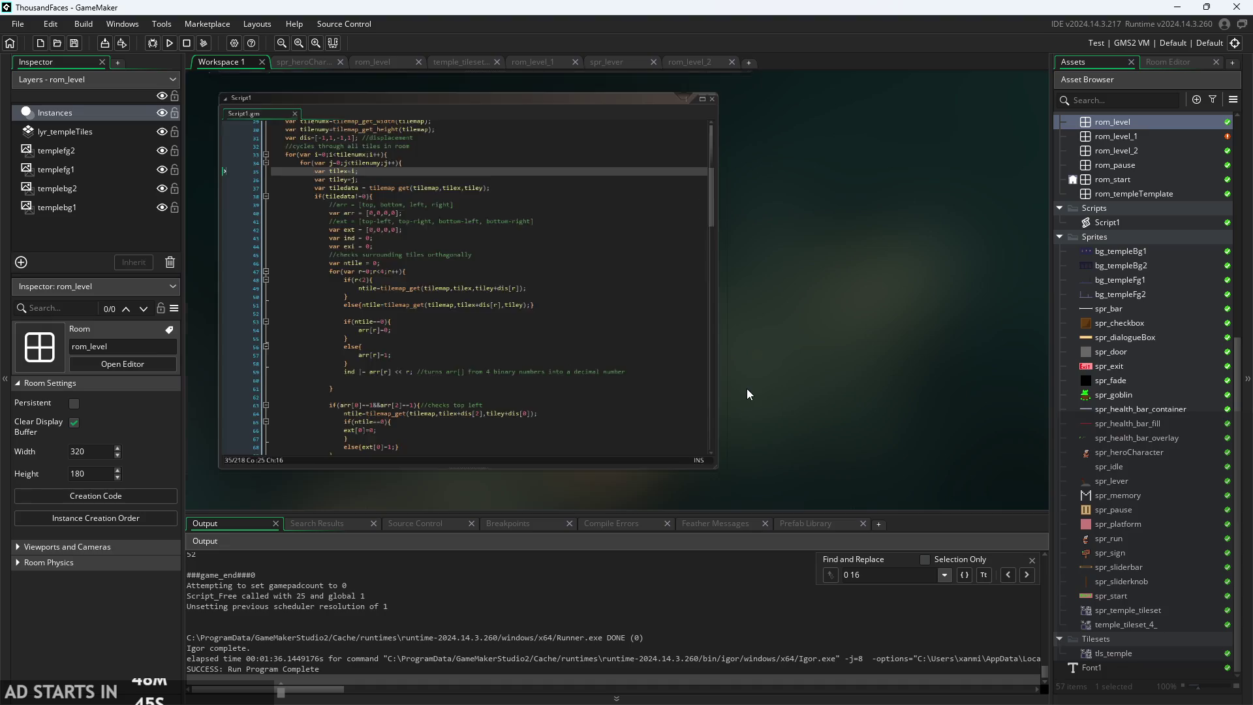
scroll(827, 418, down, 1)
scroll(785, 406, up, 2)
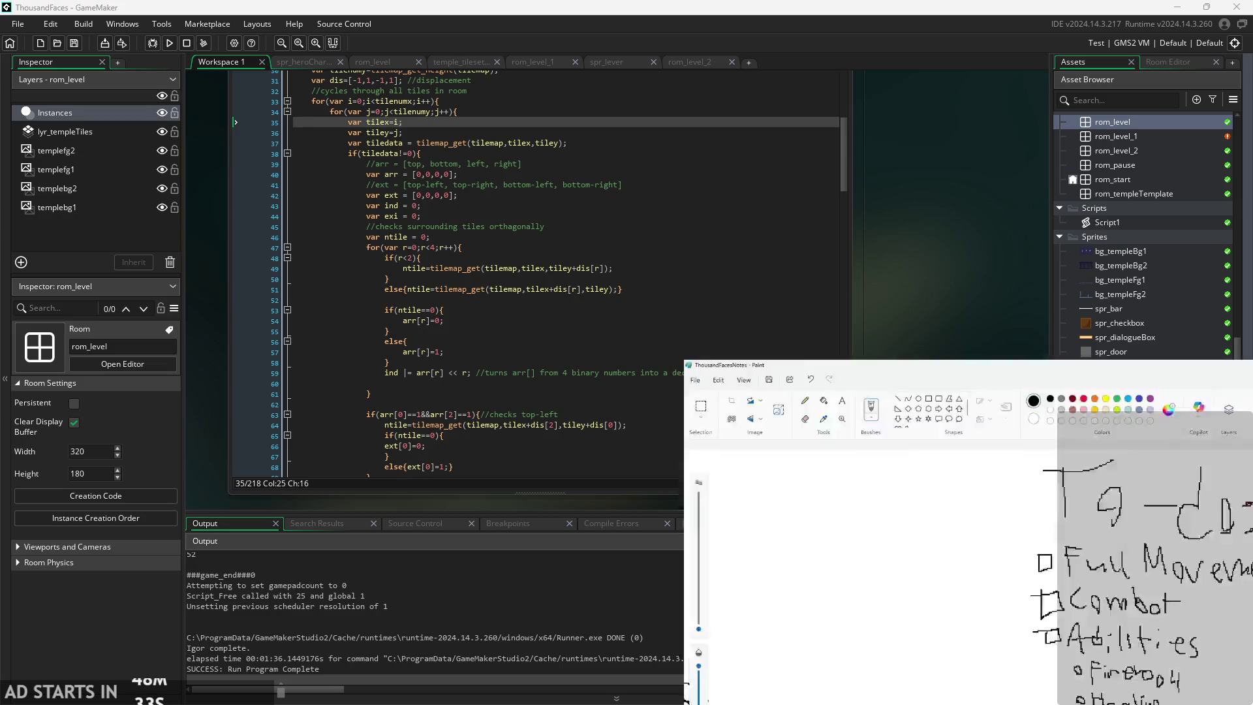
scroll(623, 393, down, 2)
scroll(492, 513, down, 3)
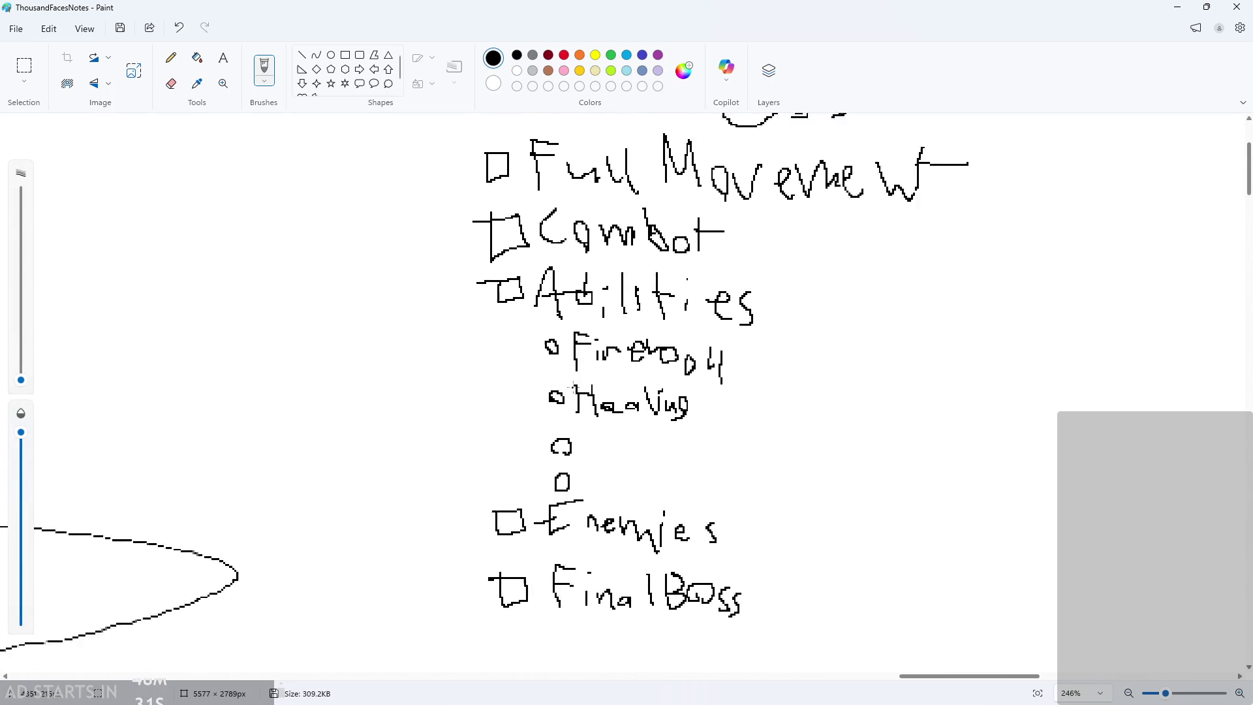
- Draw a checkbox below Final Boss and handwrite 'Hero', undoing a stray stroke
scroll(492, 513, up, 2)
mouse_move(500, 499)
mouse_down()
mouse_move(519, 526)
mouse_move(475, 506)
mouse_up()
scroll(573, 527, up, 2)
mouse_move(554, 532)
mouse_down()
mouse_move(562, 473)
mouse_move(569, 496)
mouse_move(551, 484)
mouse_move(578, 486)
mouse_move(582, 520)
mouse_up()
key(ctrl+z)
mouse_move(589, 514)
mouse_down()
mouse_move(600, 524)
mouse_move(646, 497)
mouse_up()
mouse_move(672, 515)
mouse_down()
mouse_move(656, 522)
mouse_move(713, 522)
mouse_up()
mouse_move(712, 509)
mouse_down()
mouse_move(698, 519)
mouse_move(750, 509)
mouse_up()
mouse_move(750, 509)
mouse_down()
mouse_move(744, 530)
mouse_move(797, 532)
mouse_move(806, 501)
mouse_up()
- Complete the item as 'Hero death animation' and touch up the H of Hero
mouse_move(818, 487)
mouse_down()
mouse_move(820, 520)
mouse_move(950, 532)
mouse_up()
mouse_move(951, 486)
mouse_down()
mouse_move(988, 526)
mouse_move(1012, 525)
mouse_up()
mouse_move(1032, 516)
mouse_down()
mouse_move(1024, 528)
mouse_move(1033, 519)
mouse_up()
mouse_move(1050, 493)
mouse_down()
mouse_move(1051, 515)
mouse_move(1058, 502)
mouse_move(1080, 513)
mouse_move(1103, 488)
mouse_move(1141, 511)
mouse_up()
ctrl+scroll(999, 496, down, 2)
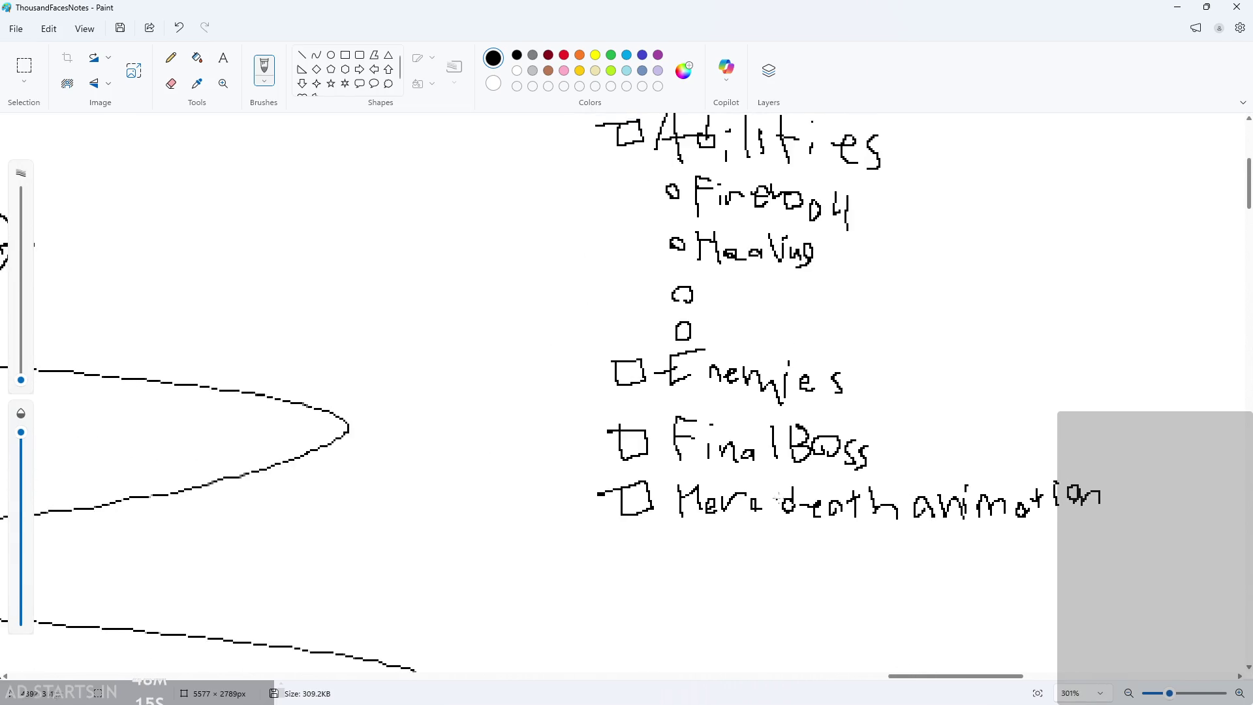
scroll(674, 471, down, 1)
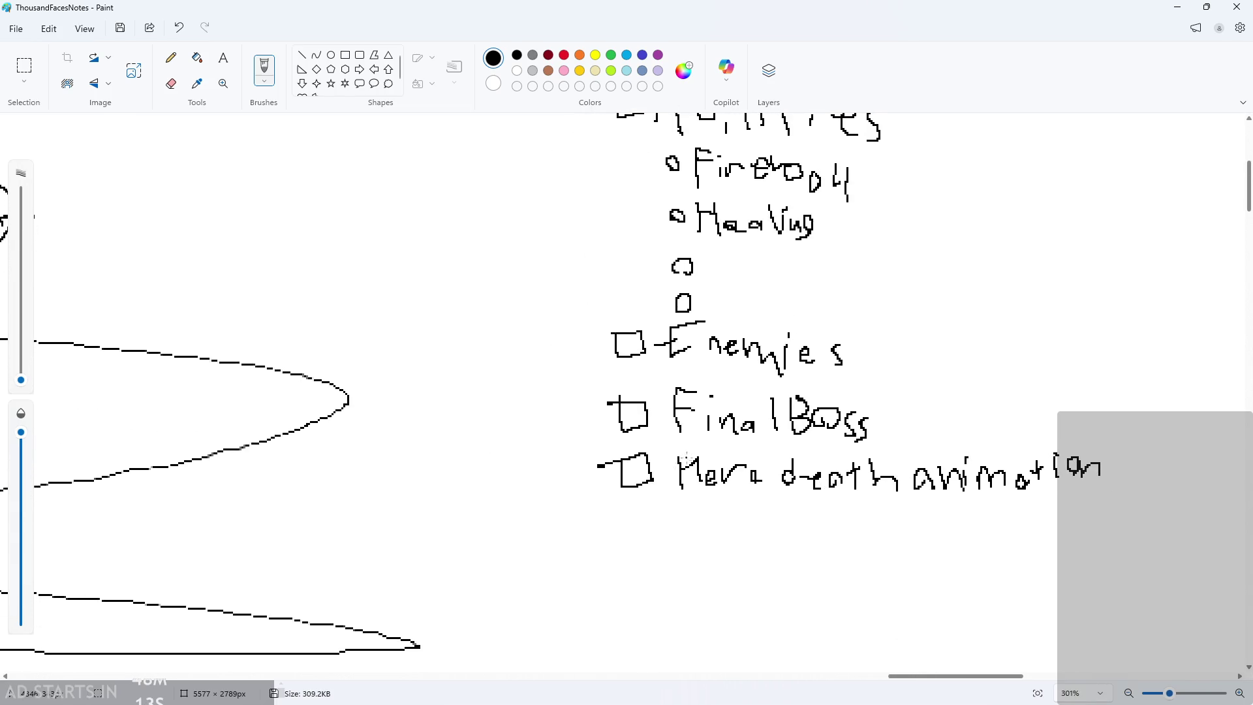
drag(698, 442, 706, 478)
- Review the list, undo a stray underline stroke, and briefly minimize then restore Paint
scroll(645, 470, down, 1)
scroll(663, 456, up, 2)
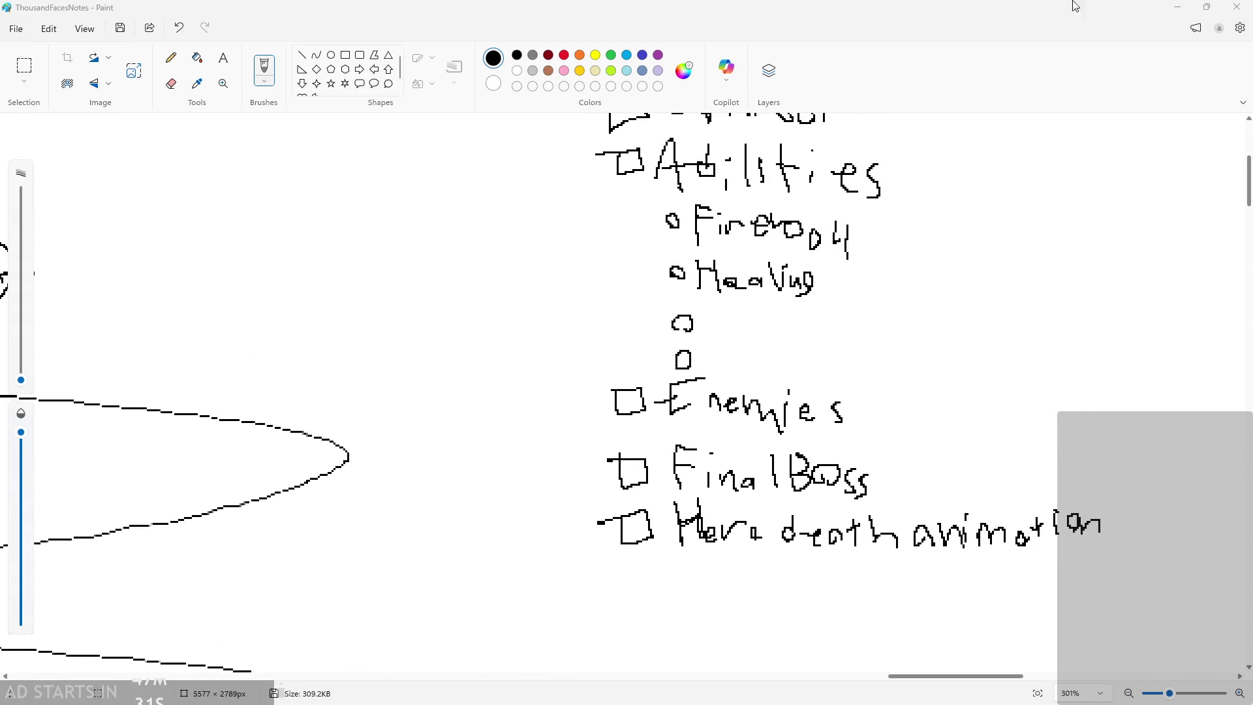
scroll(1009, 260, up, 2)
ctrl+scroll(1009, 281, down, 1)
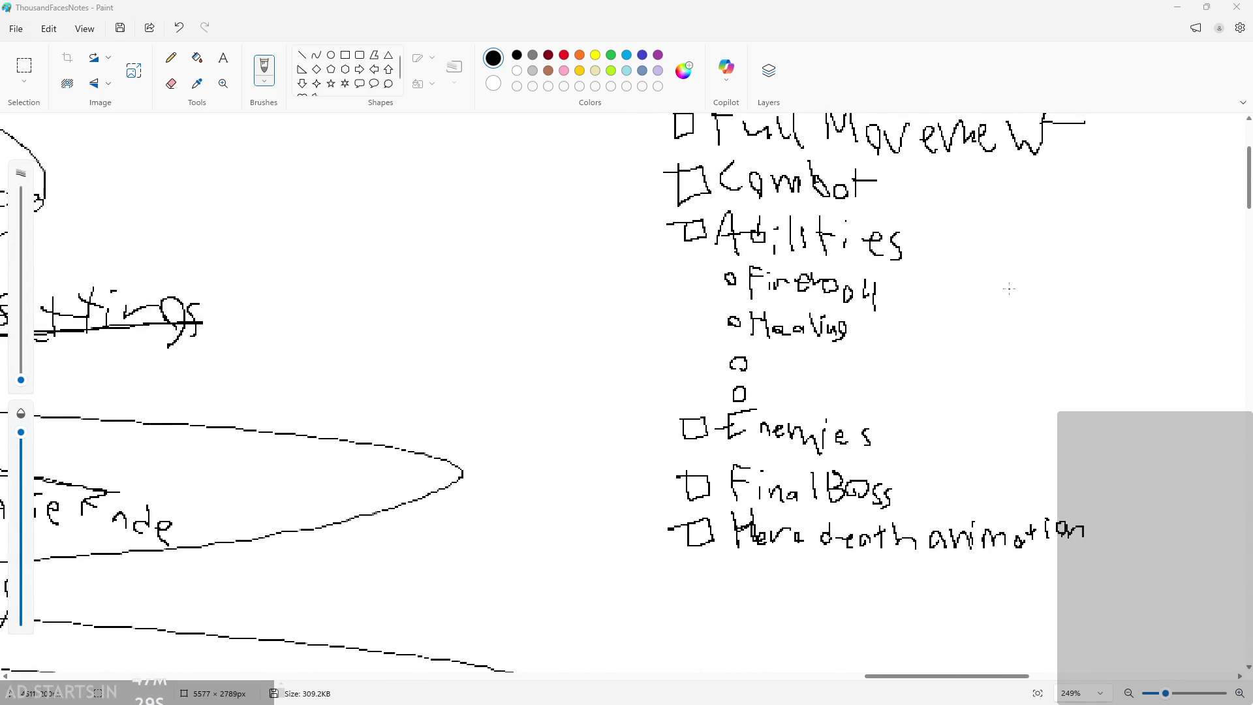
ctrl+scroll(1010, 288, down, 1)
scroll(1010, 287, up, 1)
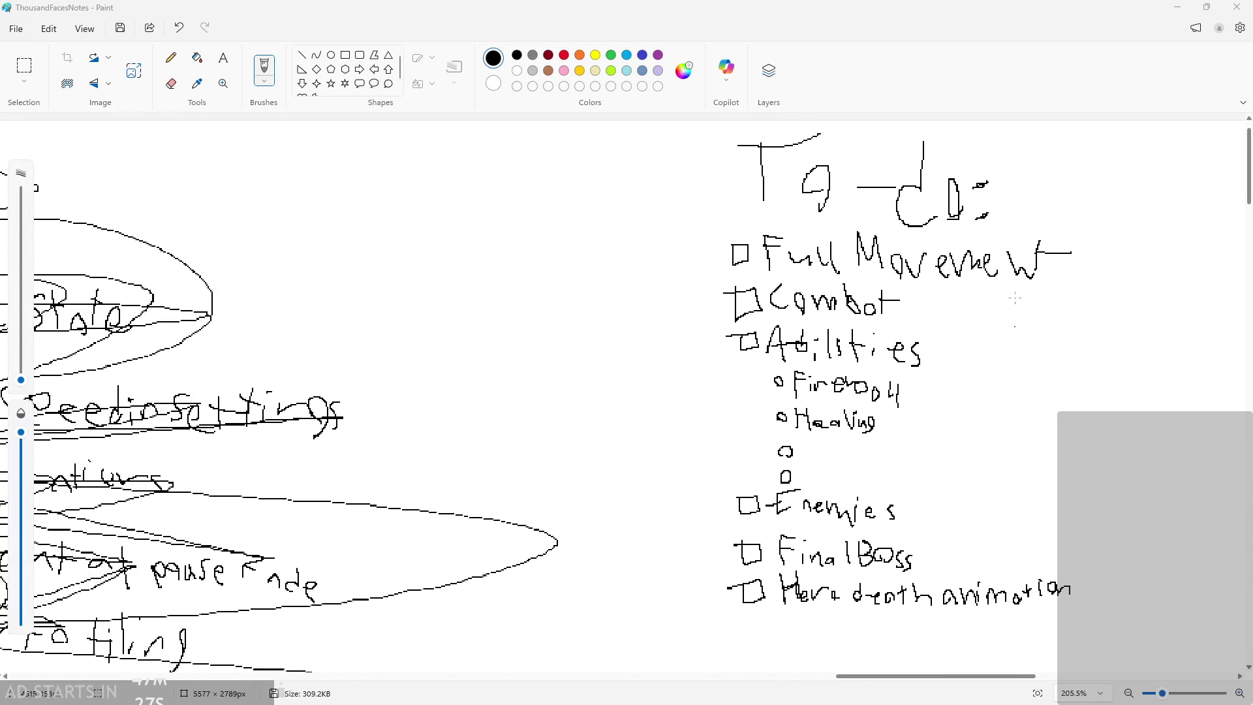
scroll(1044, 507, up, 1)
ctrl+scroll(1044, 507, down, 1)
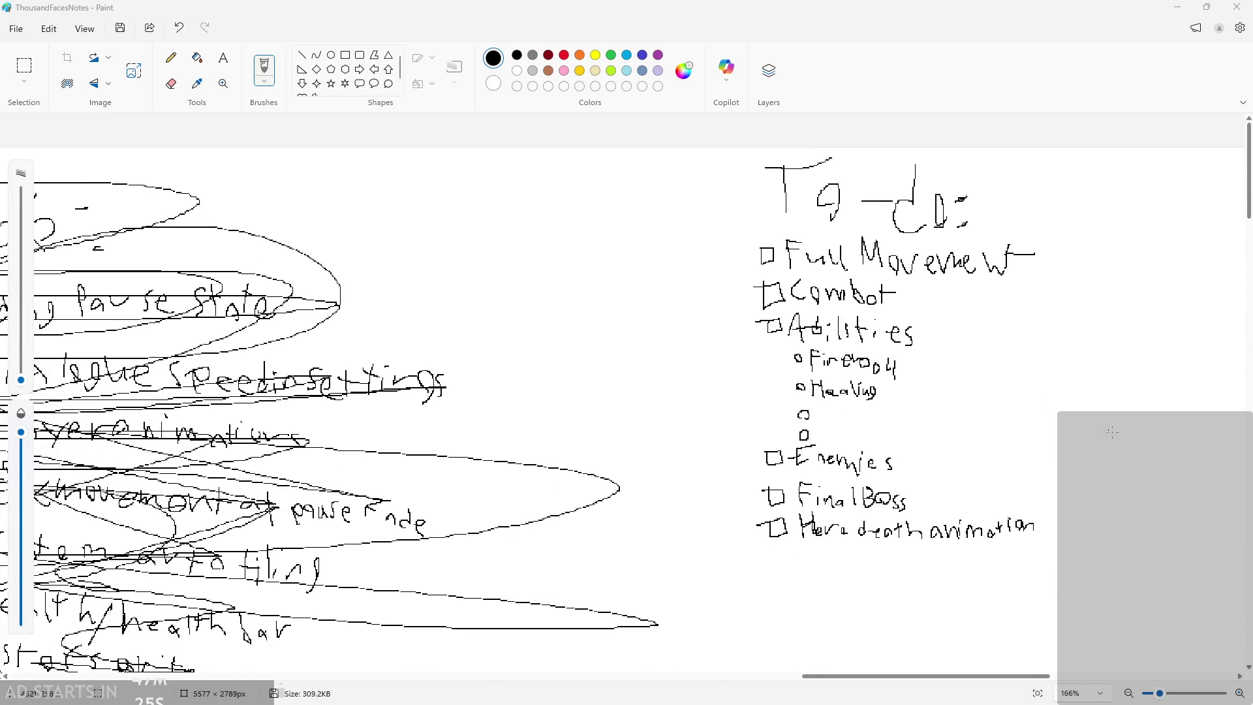
ctrl+scroll(1044, 507, up, 1)
scroll(590, 588, up, 2)
drag(531, 628, 845, 597)
key(ctrl+z)
click(1177, 7)
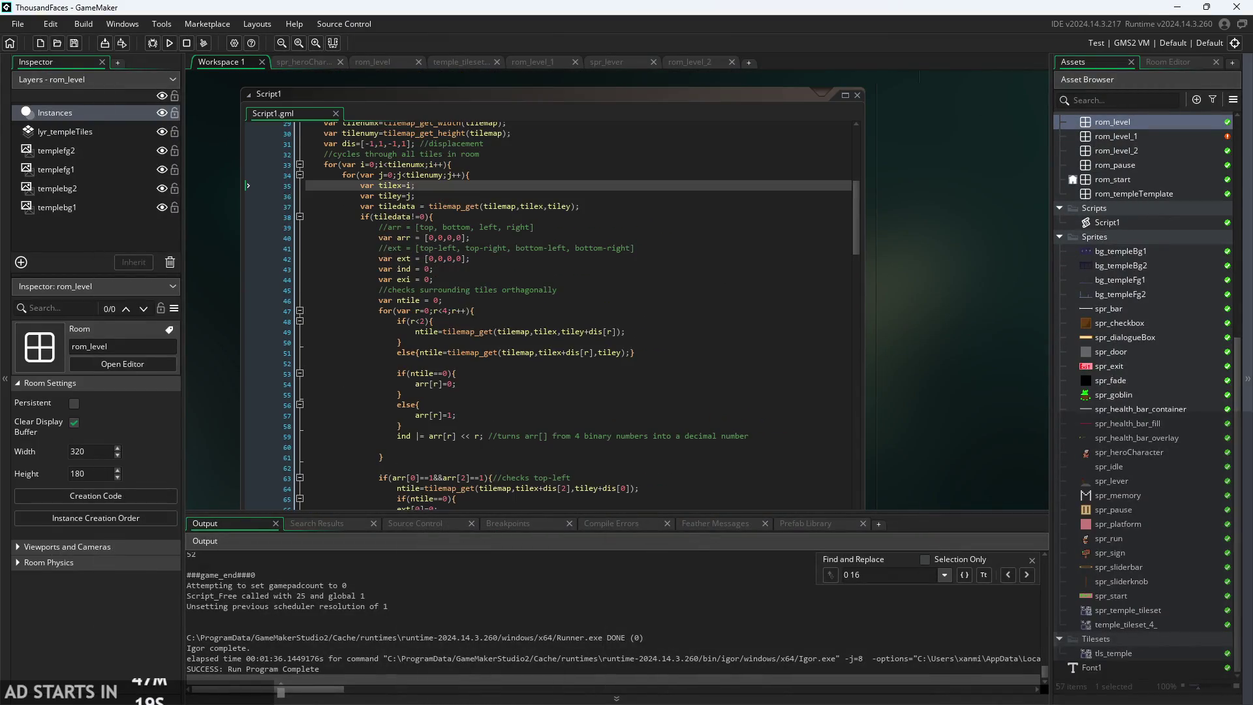
key(alt+Tab)
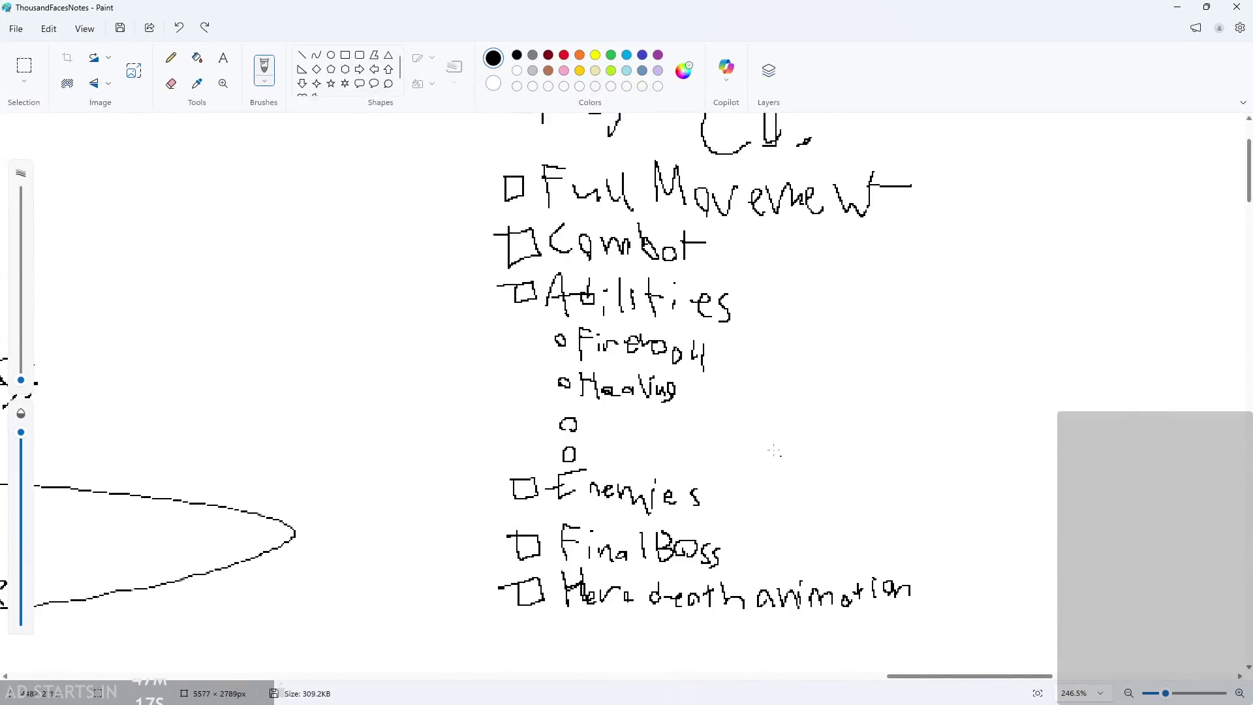
- Add a checkbox below Hero death animation and handwrite 'Random autotiling' beside it
mouse_move(508, 492)
mouse_down()
mouse_move(507, 521)
mouse_move(509, 494)
mouse_move(488, 497)
mouse_move(555, 486)
mouse_move(590, 516)
mouse_up()
scroll(588, 522, up, 2)
ctrl+scroll(587, 607, up, 2)
mouse_move(622, 522)
mouse_down()
mouse_move(610, 497)
mouse_move(625, 521)
mouse_up()
mouse_move(645, 502)
mouse_down()
mouse_move(668, 496)
mouse_move(631, 512)
mouse_move(717, 515)
mouse_move(764, 533)
mouse_move(793, 516)
mouse_move(875, 523)
mouse_move(855, 509)
mouse_move(891, 499)
mouse_move(921, 525)
mouse_move(984, 512)
mouse_move(1023, 473)
mouse_move(1063, 517)
mouse_move(1094, 527)
mouse_move(1127, 496)
mouse_move(1129, 531)
mouse_up()
key(ctrl+z)
key(ctrl+z)
key(ctrl+z)
key(ctrl+z)
key(ctrl+z)
scroll(1128, 532, down, 2)
scroll(1129, 532, left, 3)
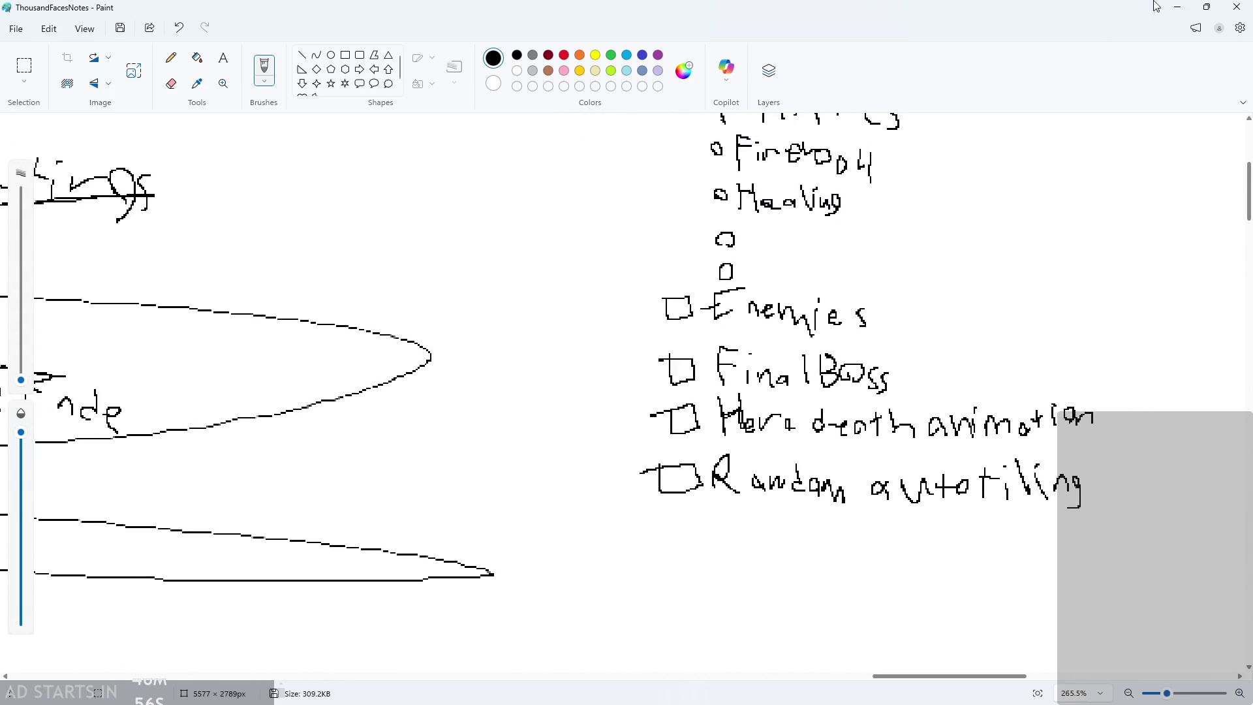
key(alt+Tab)
- Scroll through Script1 to review the tr+br case returning 51 and the line returning 78
scroll(807, 390, down, 15)
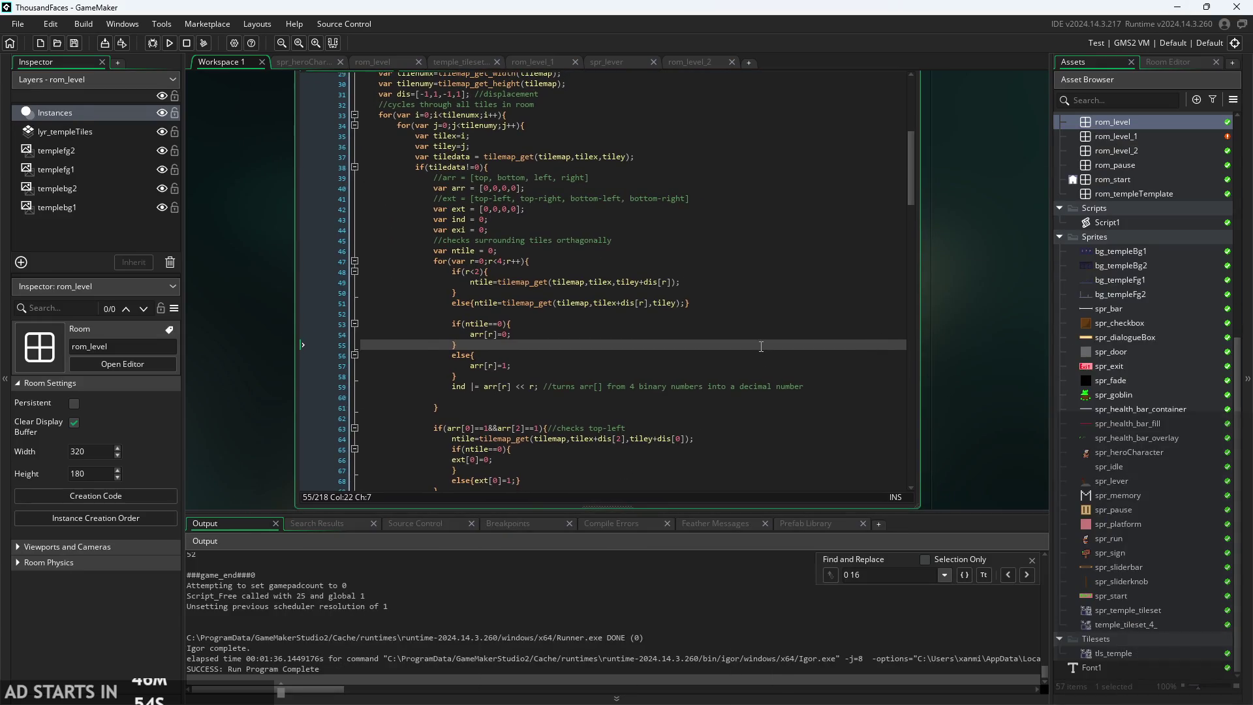
scroll(728, 332, down, 20)
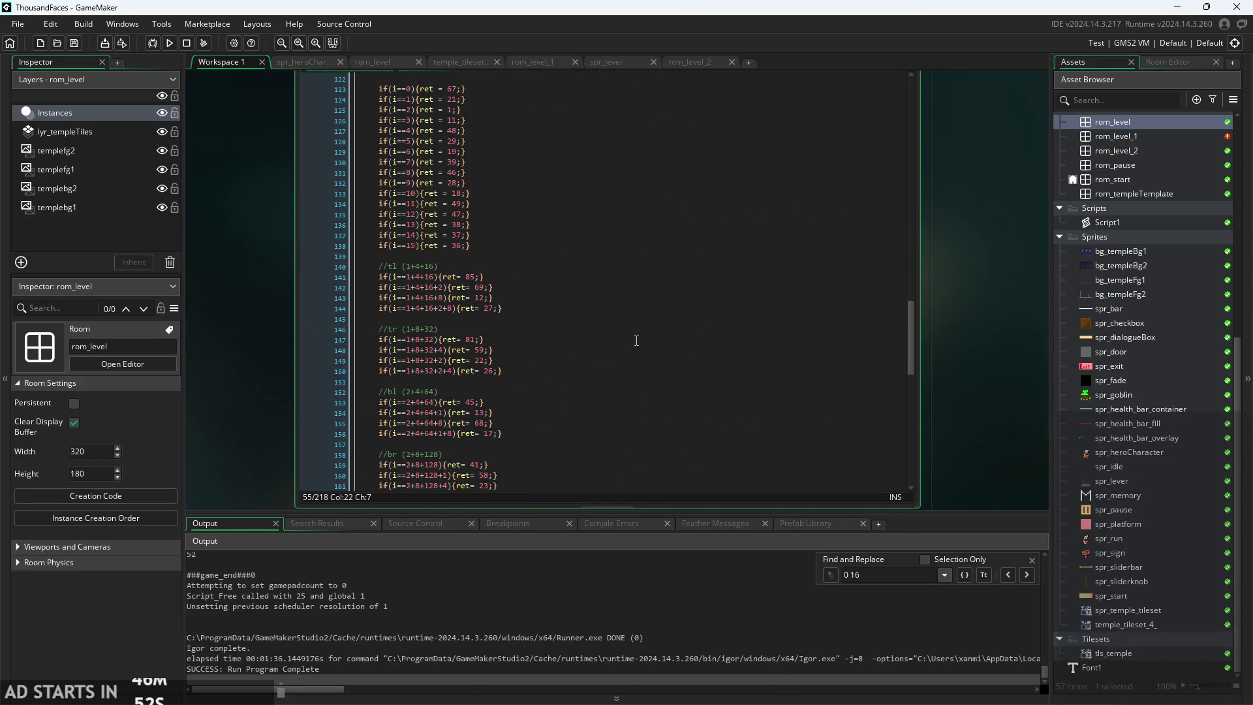
scroll(561, 336, down, 5)
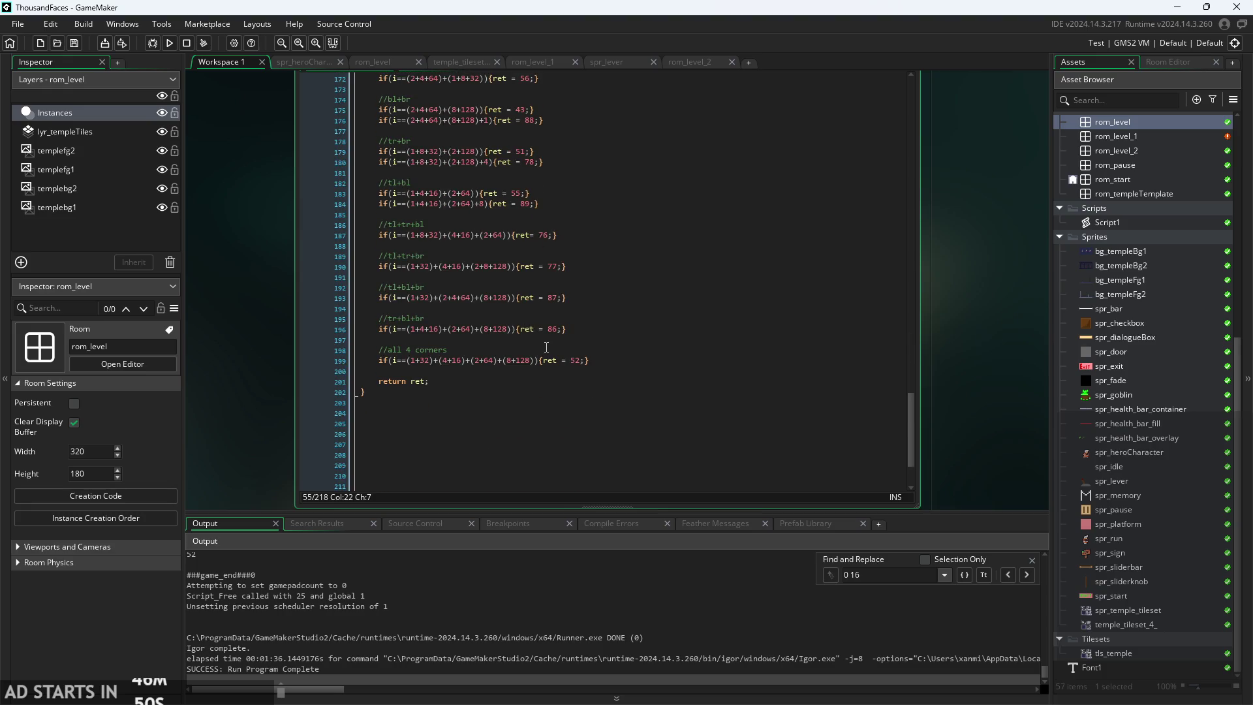
scroll(562, 353, up, 2)
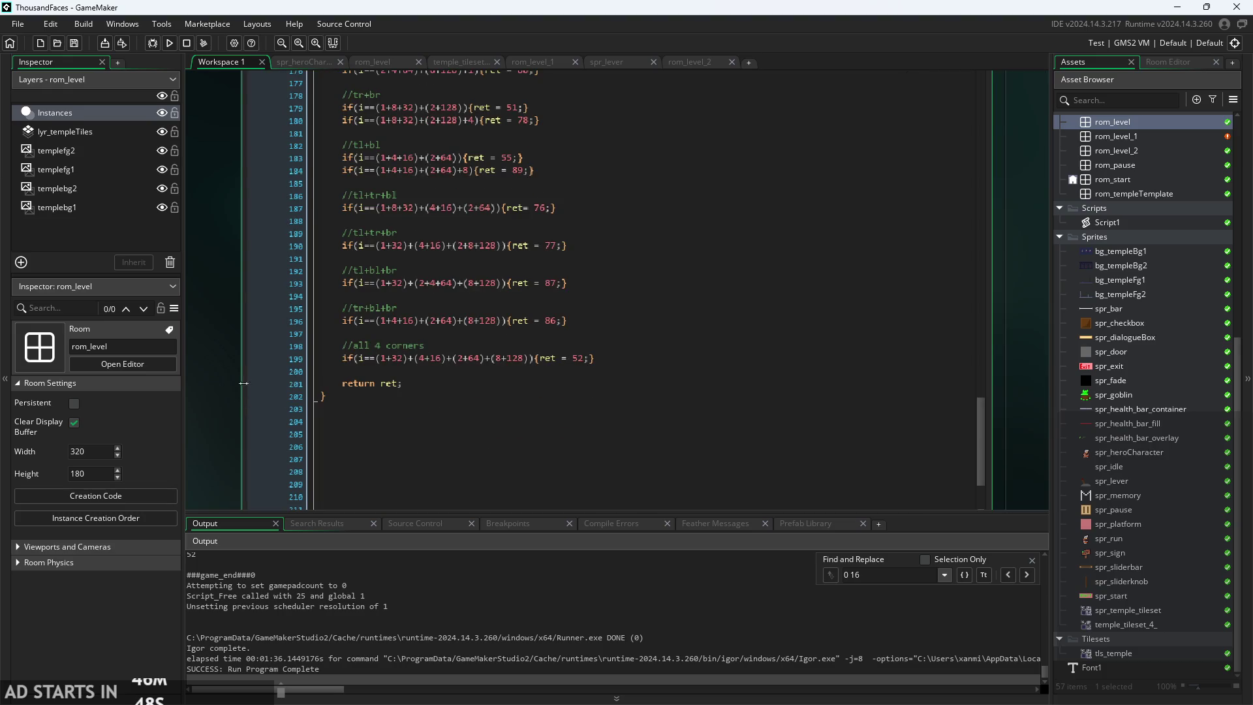
scroll(392, 391, up, 2)
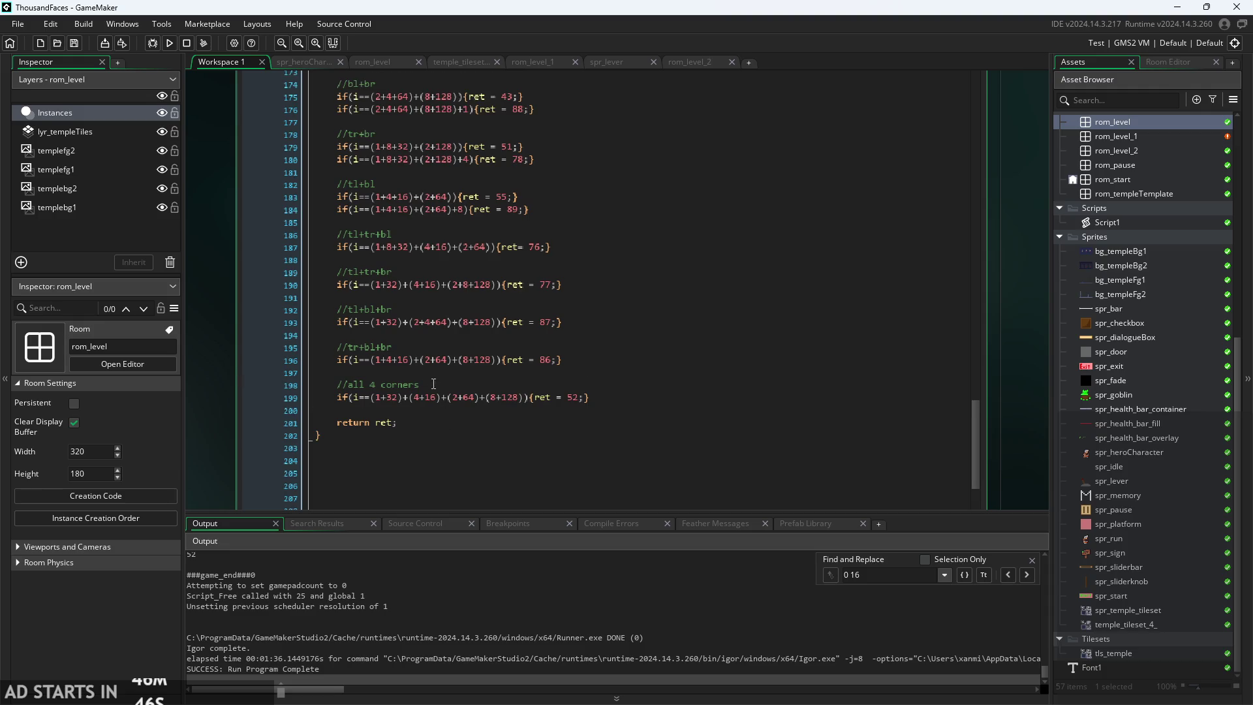
scroll(445, 399, up, 6)
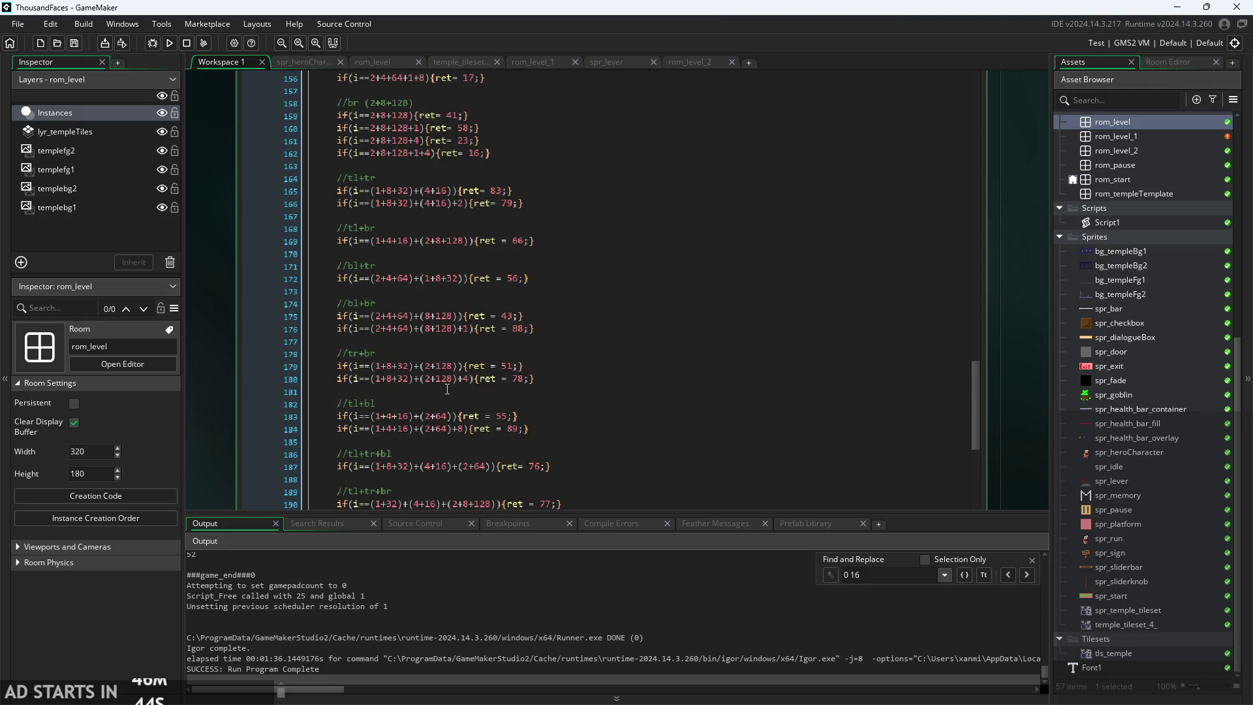
scroll(441, 390, up, 4)
scroll(433, 391, down, 8)
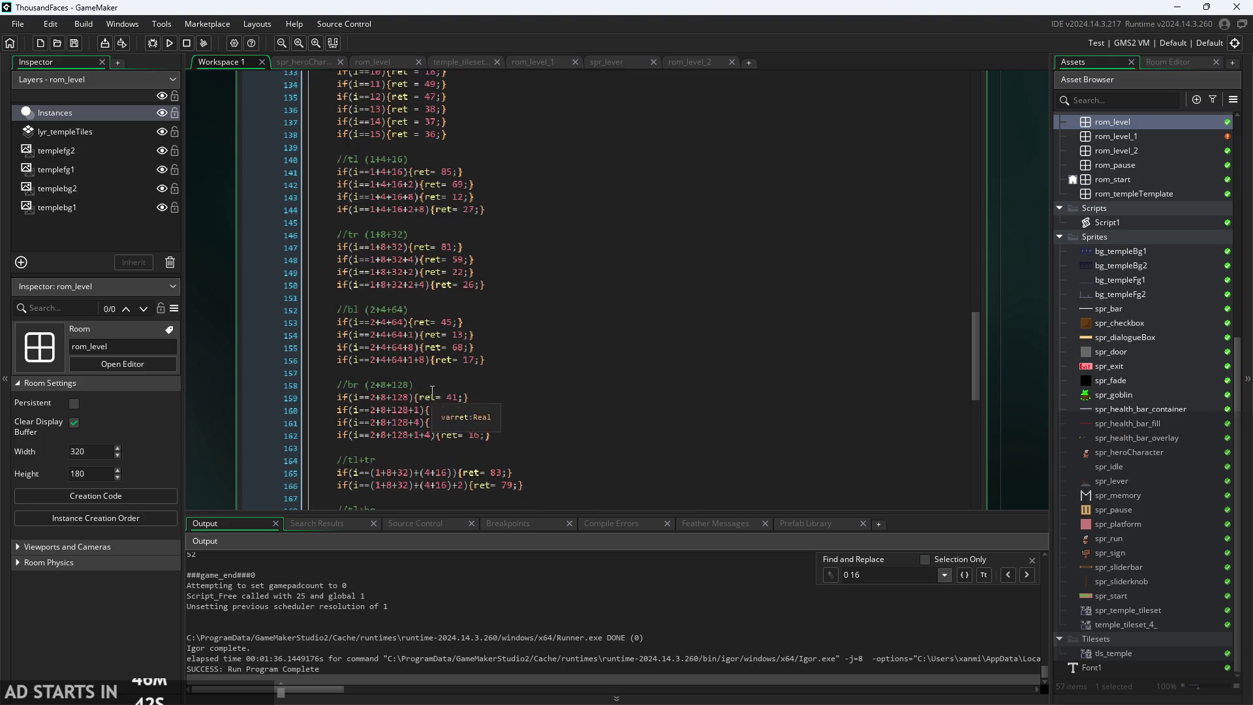
ctrl+scroll(436, 204, up, 4)
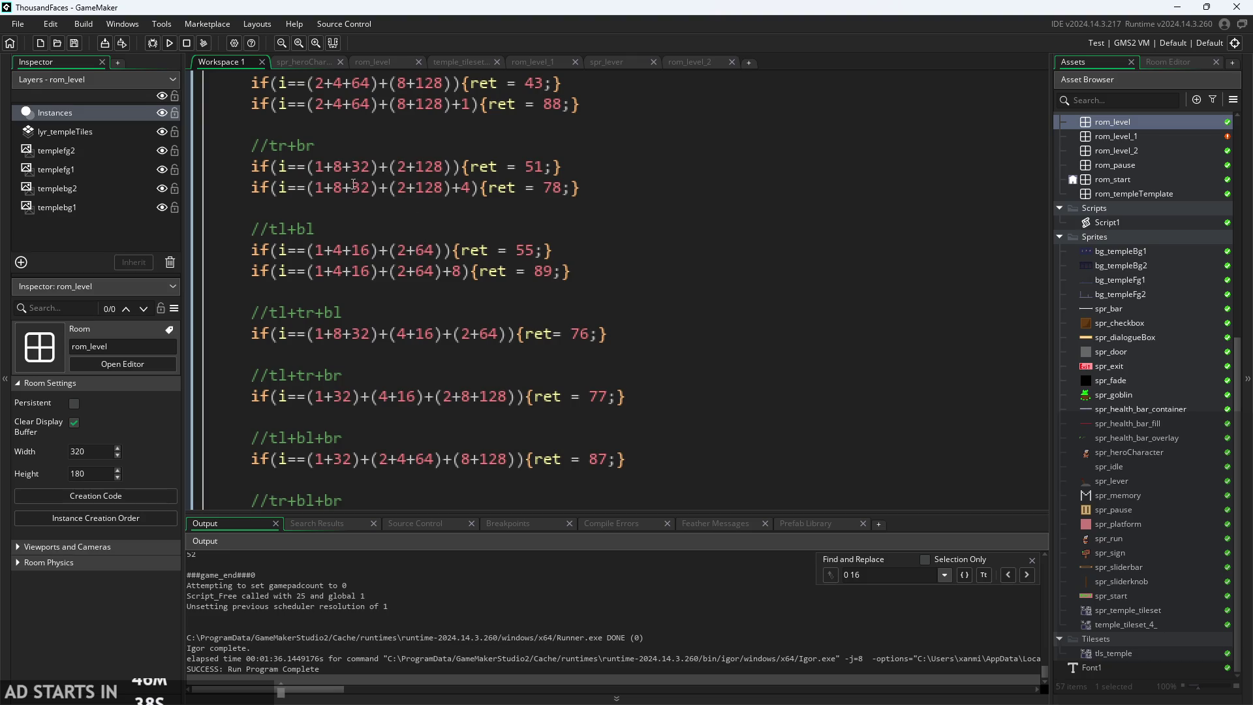
click(335, 167)
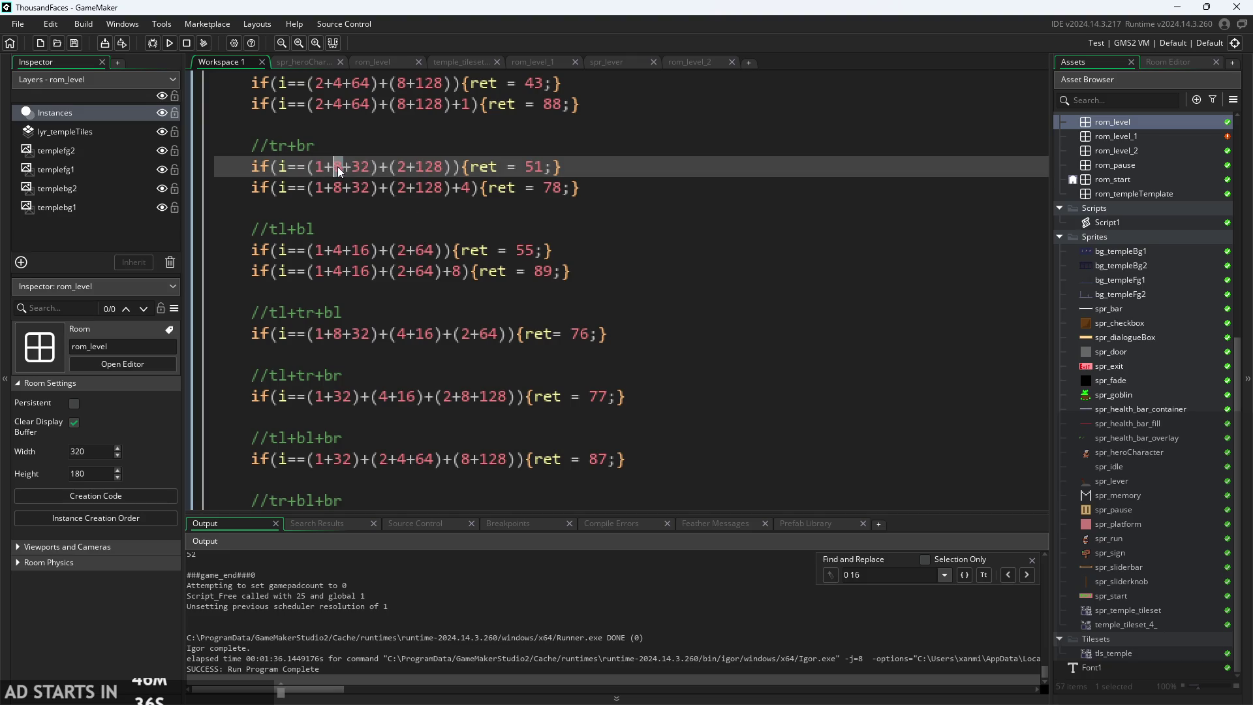
click(413, 169)
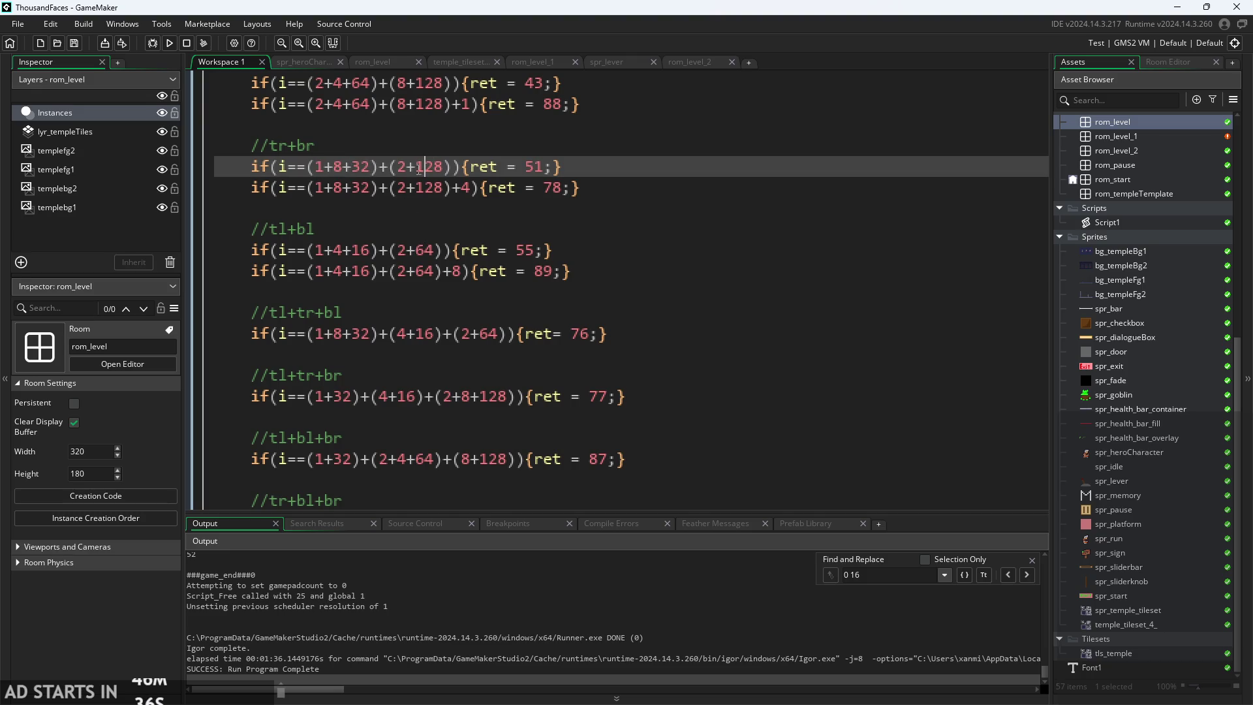
double_click(338, 167)
click(421, 188)
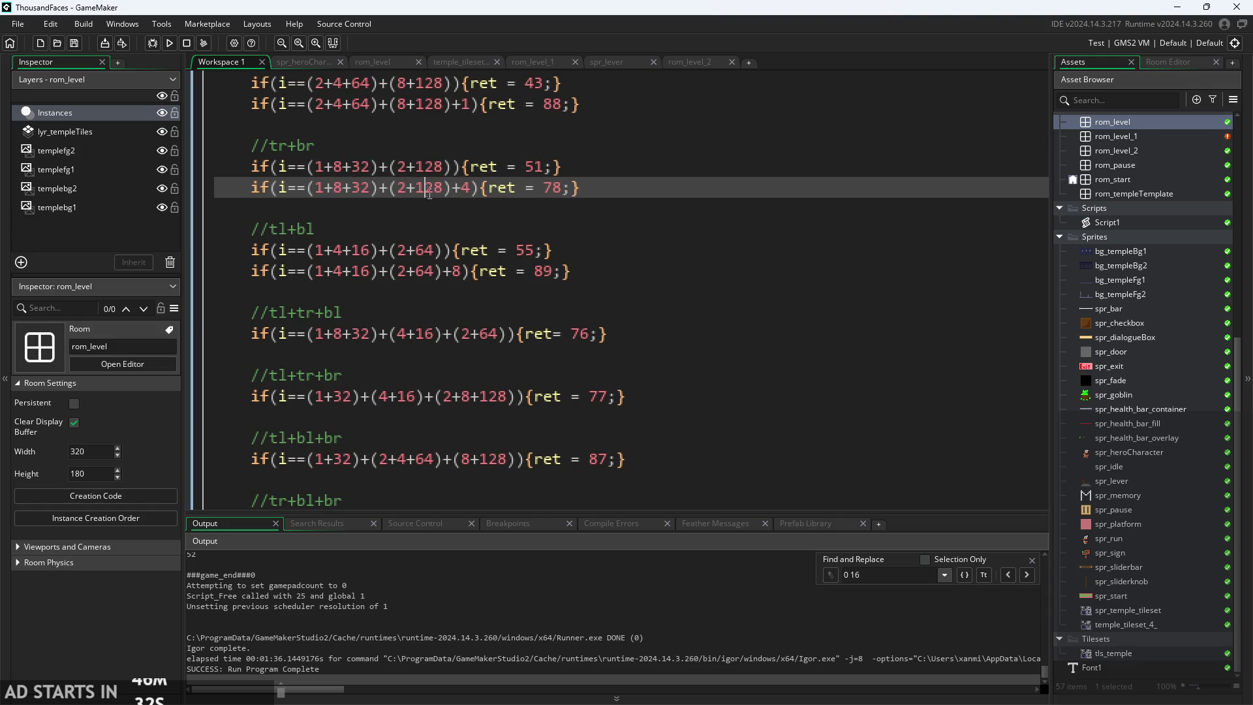
- Find the all-4-corners case on line 199 and delete its return value 52
ctrl+scroll(421, 186, down, 2)
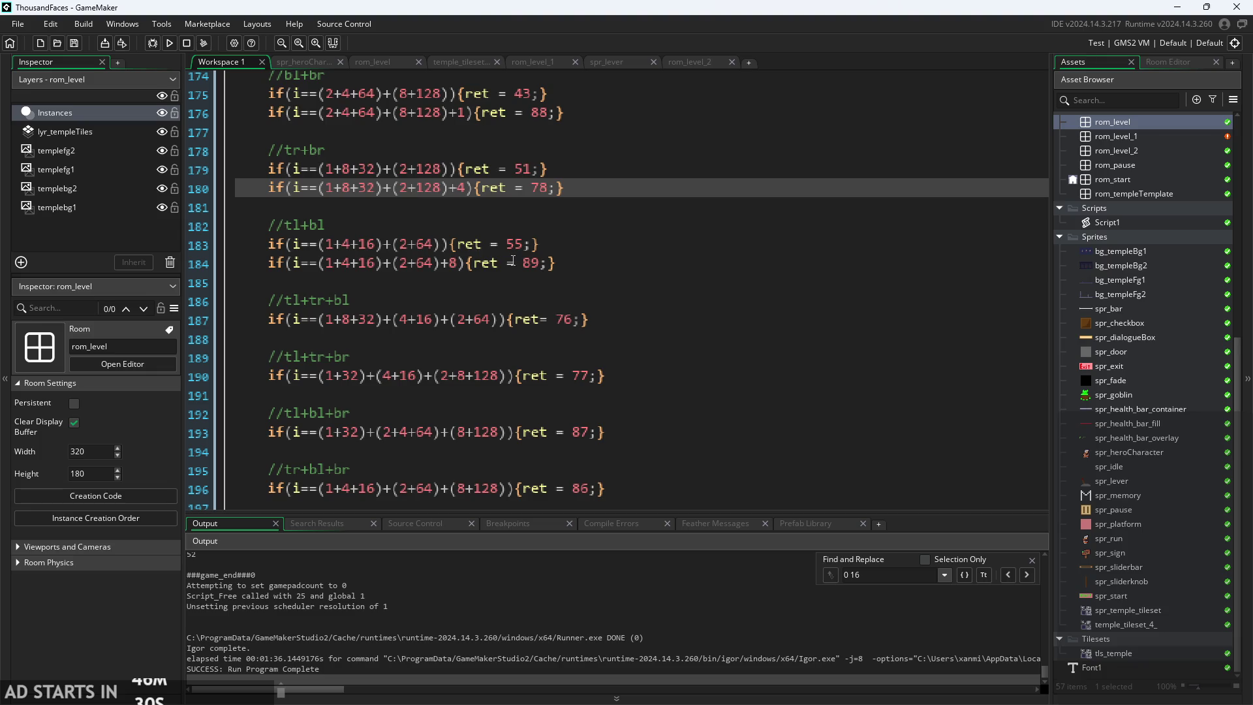
ctrl+scroll(495, 251, down, 1)
scroll(436, 217, down, 2)
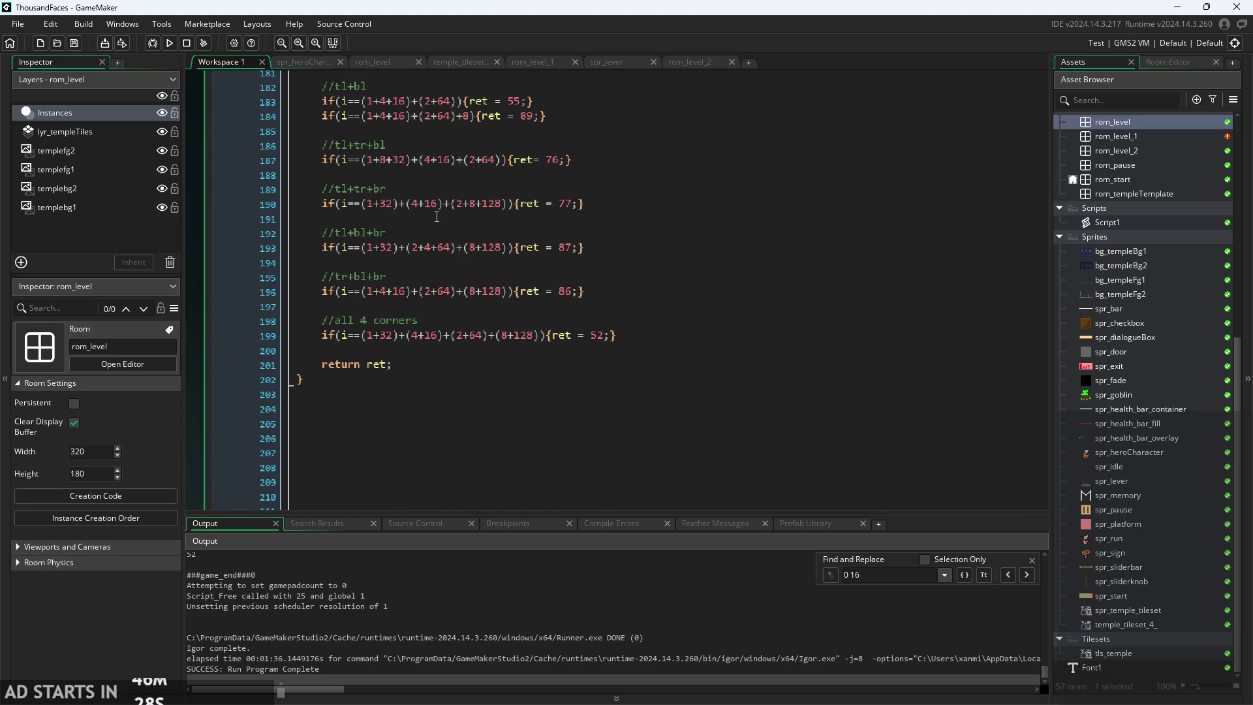
scroll(431, 221, down, 2)
ctrl+scroll(394, 279, up, 2)
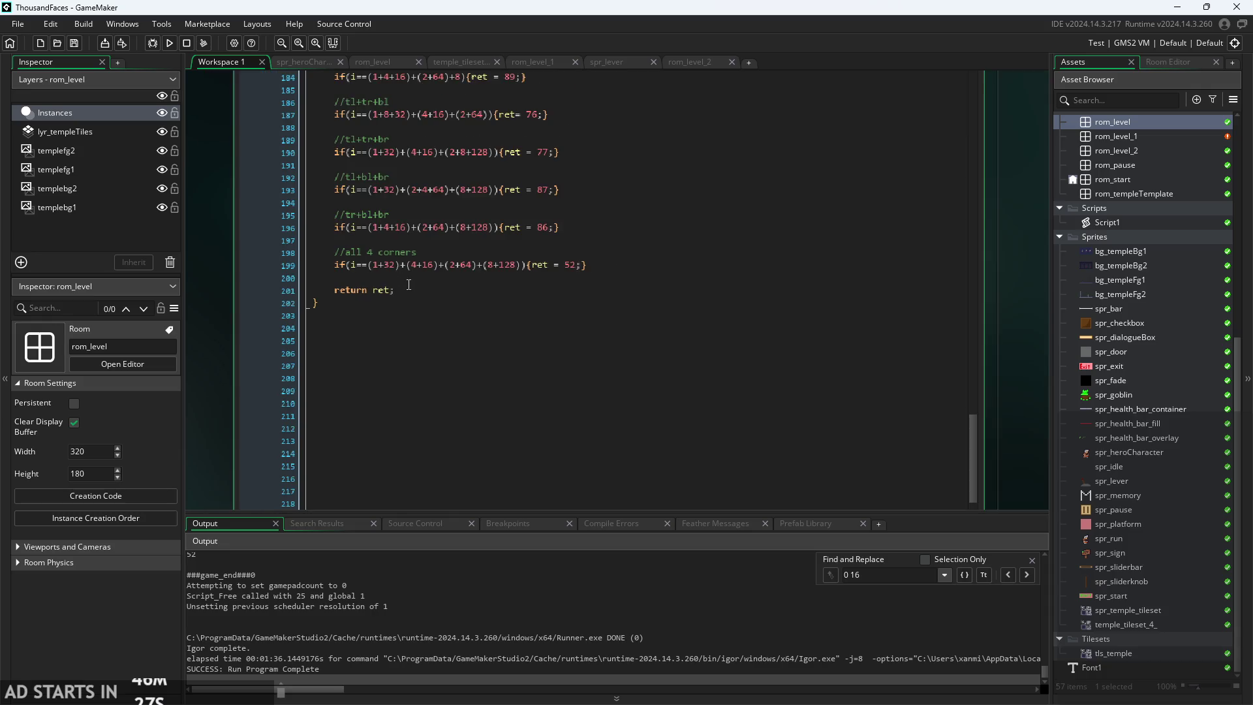
click(711, 336)
click(694, 365)
scroll(691, 366, up, 1)
click(688, 367)
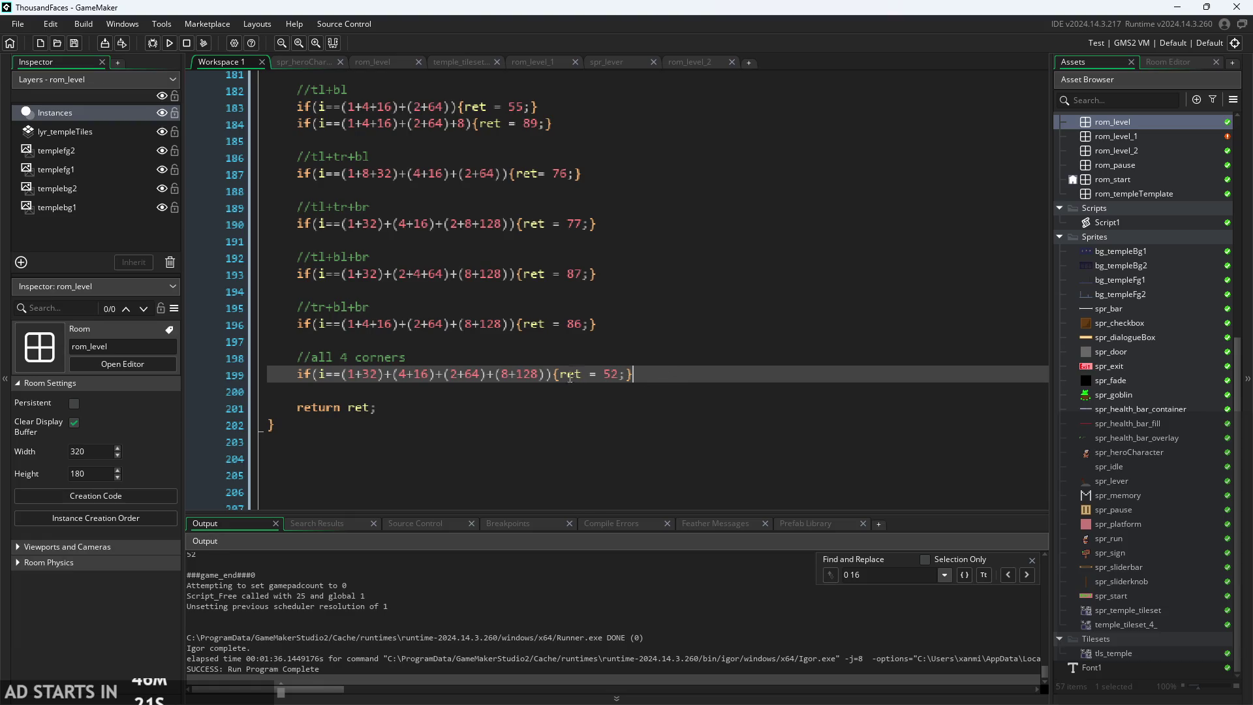
click(609, 374)
key(Delete)
- Remove the leftover 'ret = 5' assignment and spread the all-4-corners braces into an empty block
key(BackSpace)
key(BackSpace)
key(BackSpace)
key(Return)
key(Return)
key(Return)
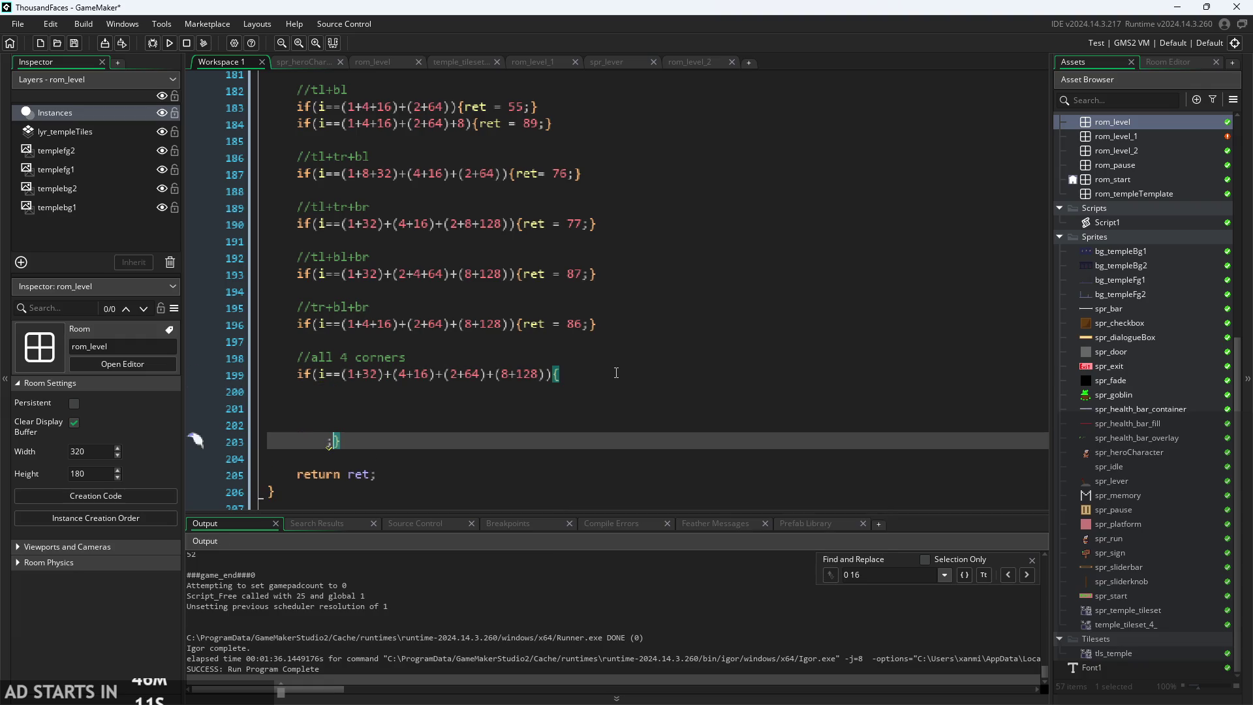
key(BackSpace)
key(Up)
key(Up)
key(Up)
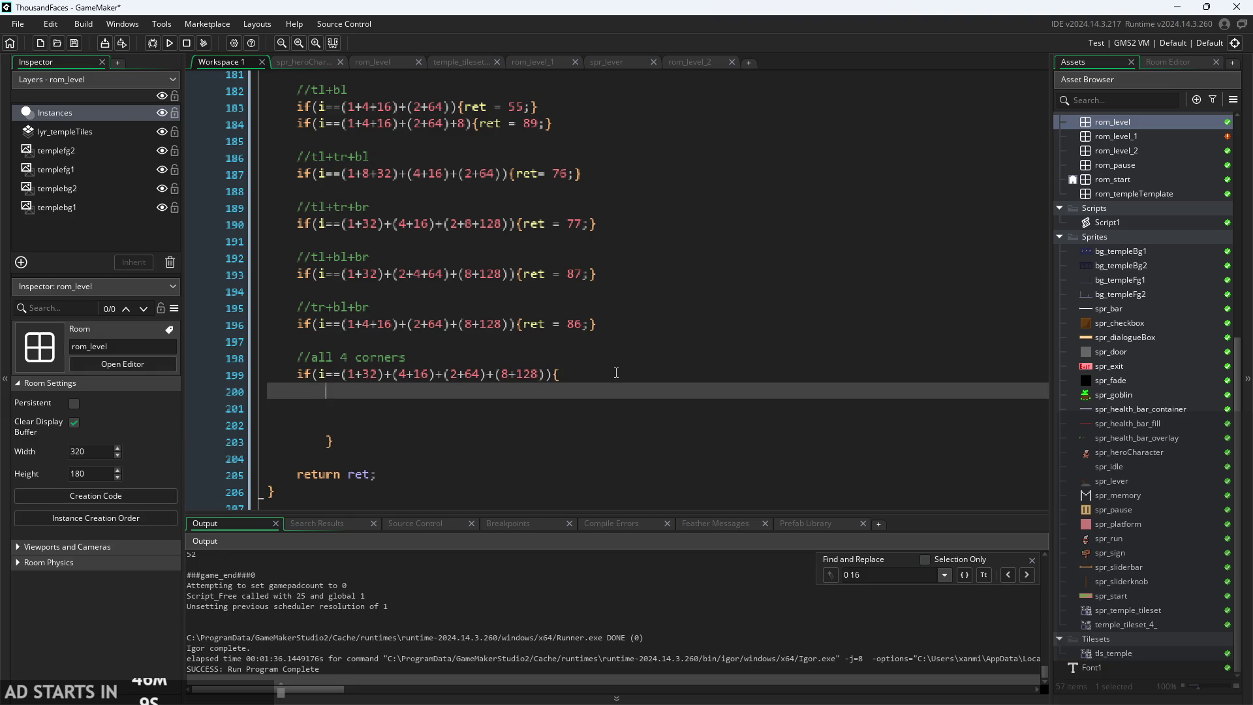
- Try 'random' on line 200, delete it, and open the tls_temple tileset
text(random)
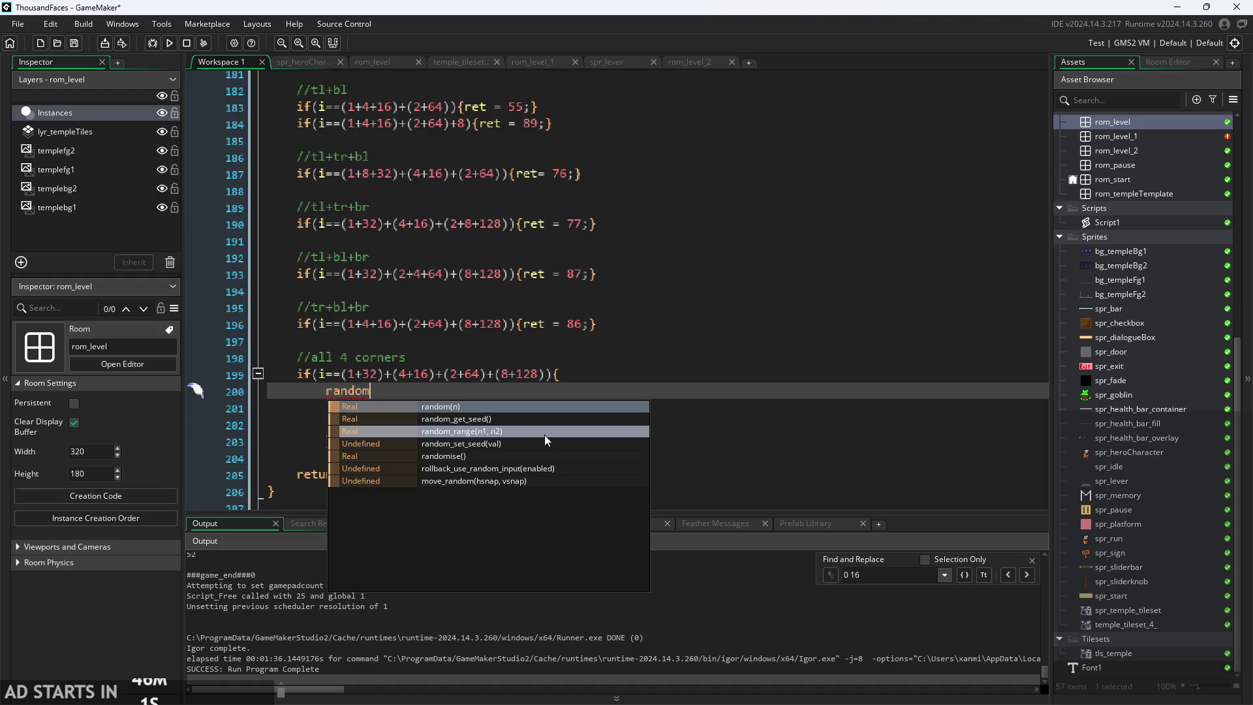
double_click(339, 392)
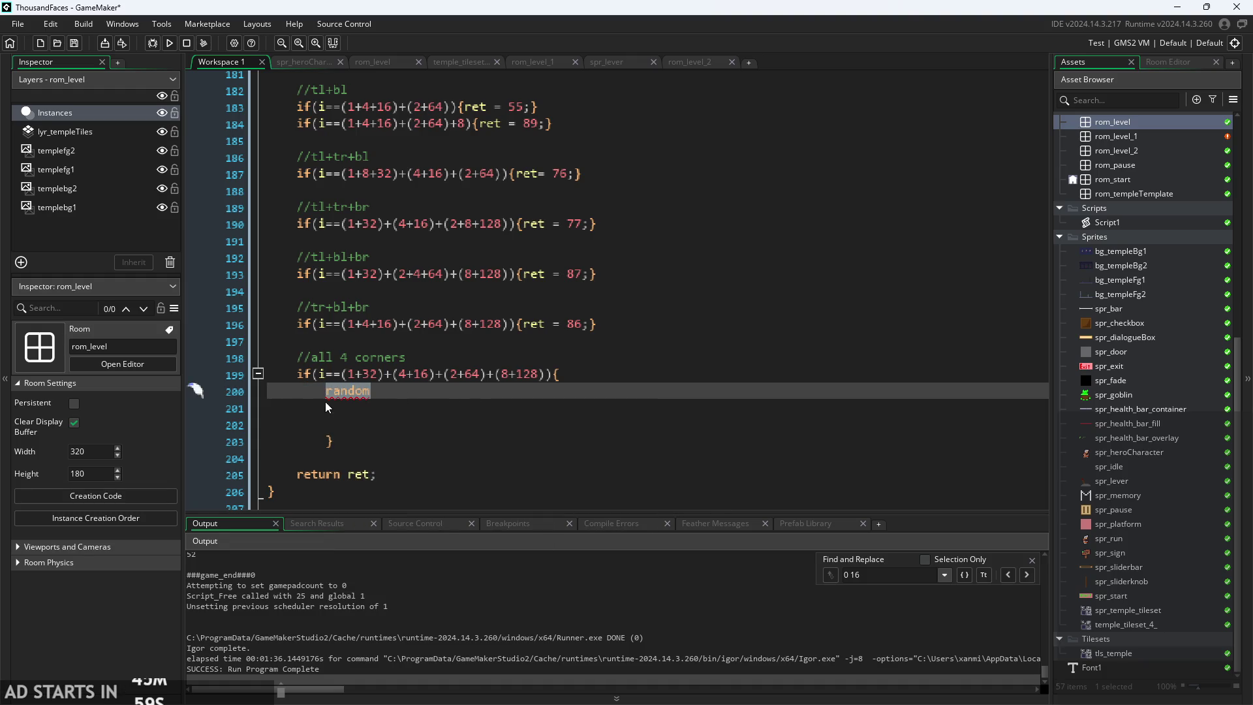
key(BackSpace)
click(1128, 653)
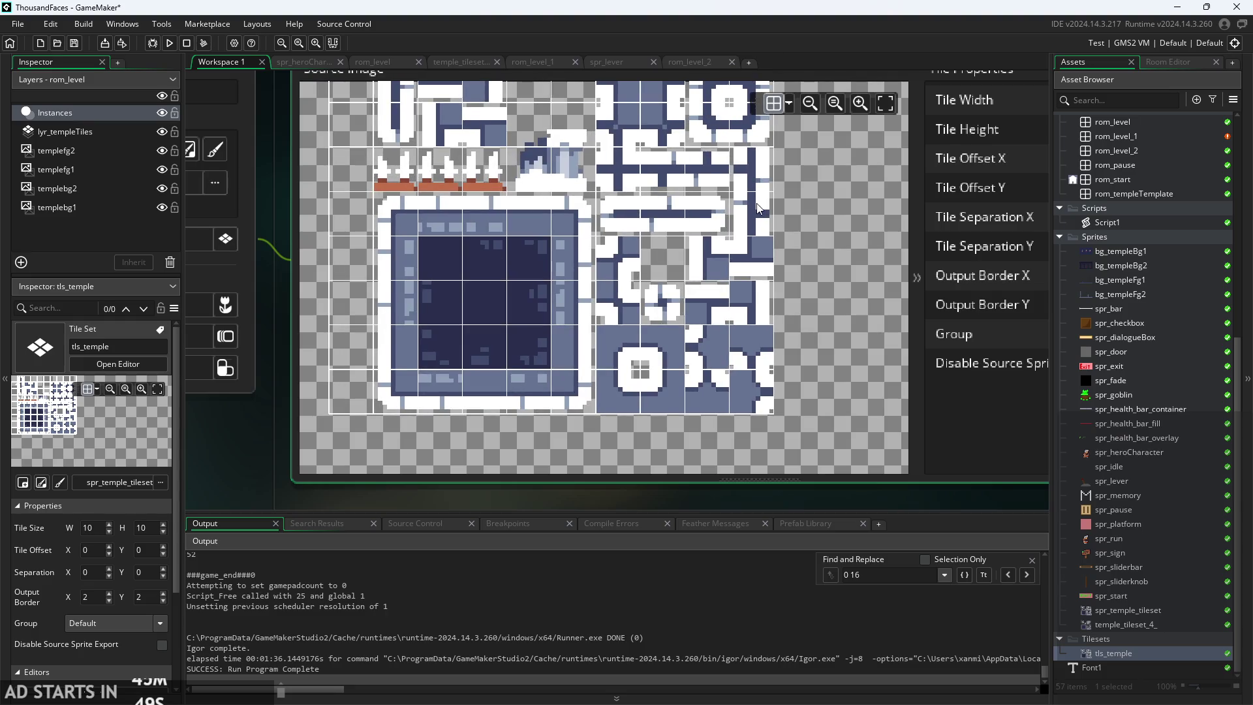
- Zoom and pan around the temple tileset image, then scroll back to the Script1 code
scroll(759, 241, down, 2)
scroll(759, 241, down, 1)
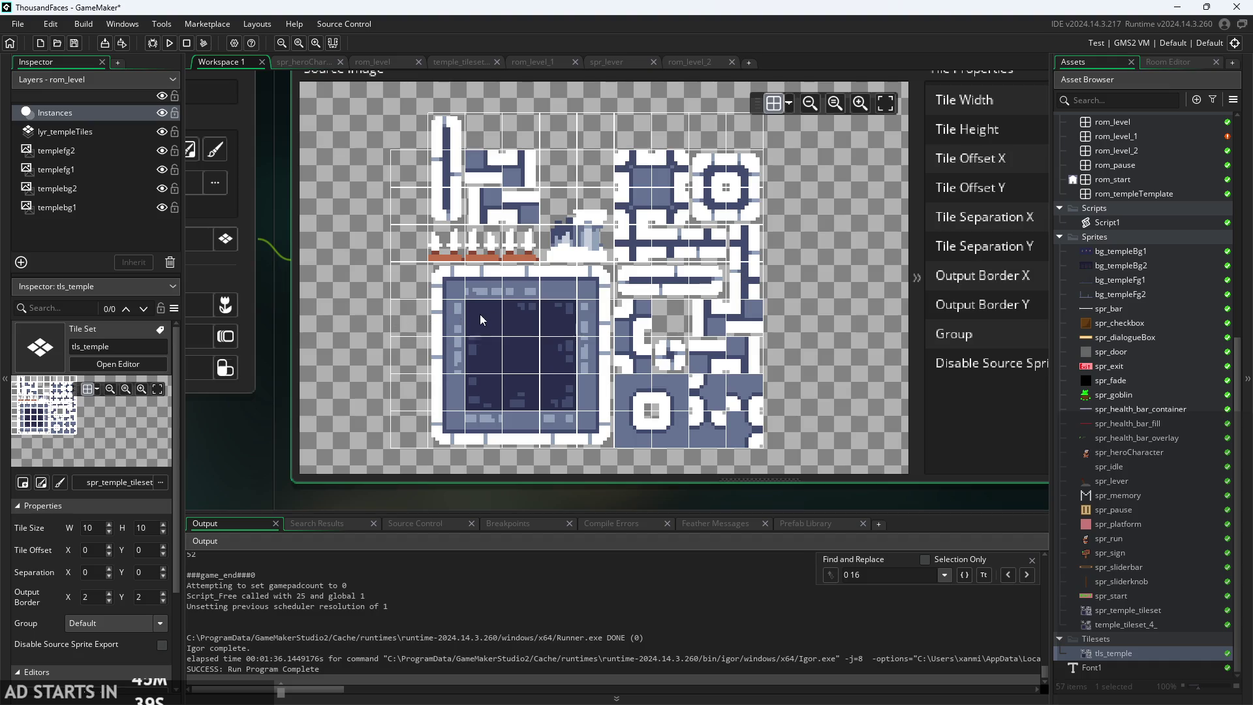
scroll(484, 314, up, 2)
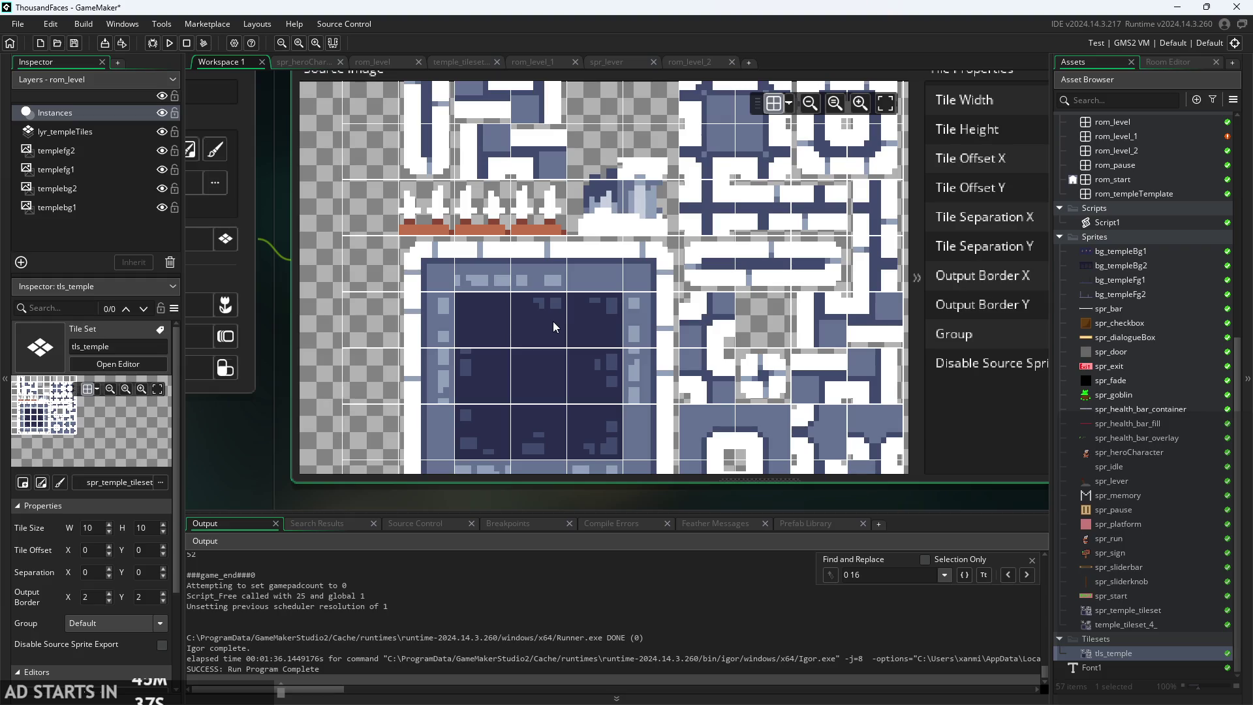
scroll(252, 401, down, 2)
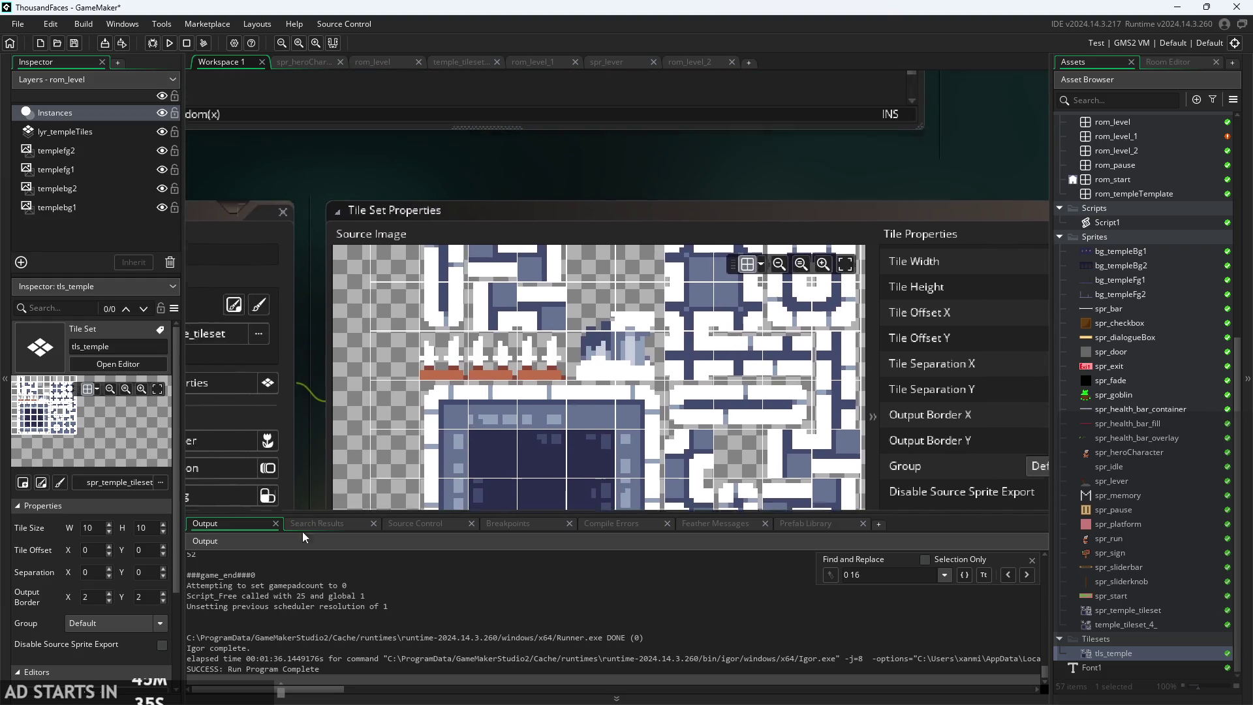
scroll(370, 322, down, 2)
mouse_move(371, 322)
mouse_down()
mouse_move(307, 146)
mouse_move(327, 64)
mouse_up()
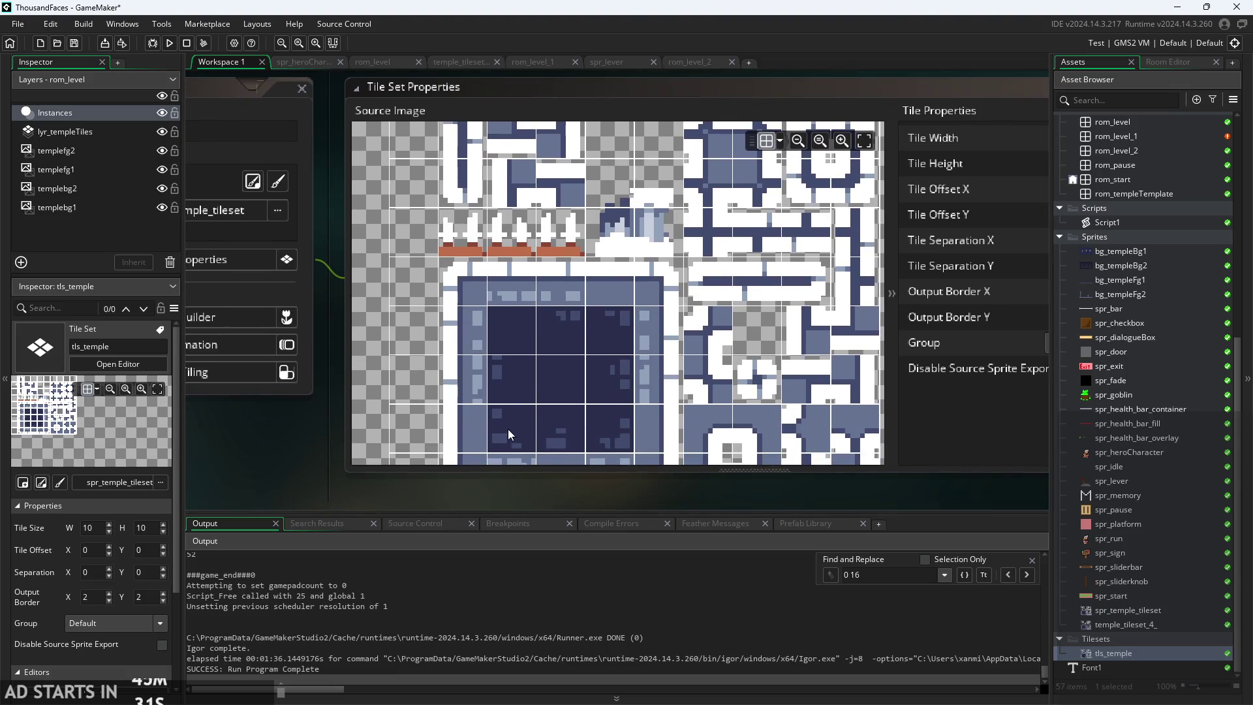
scroll(553, 429, up, 5)
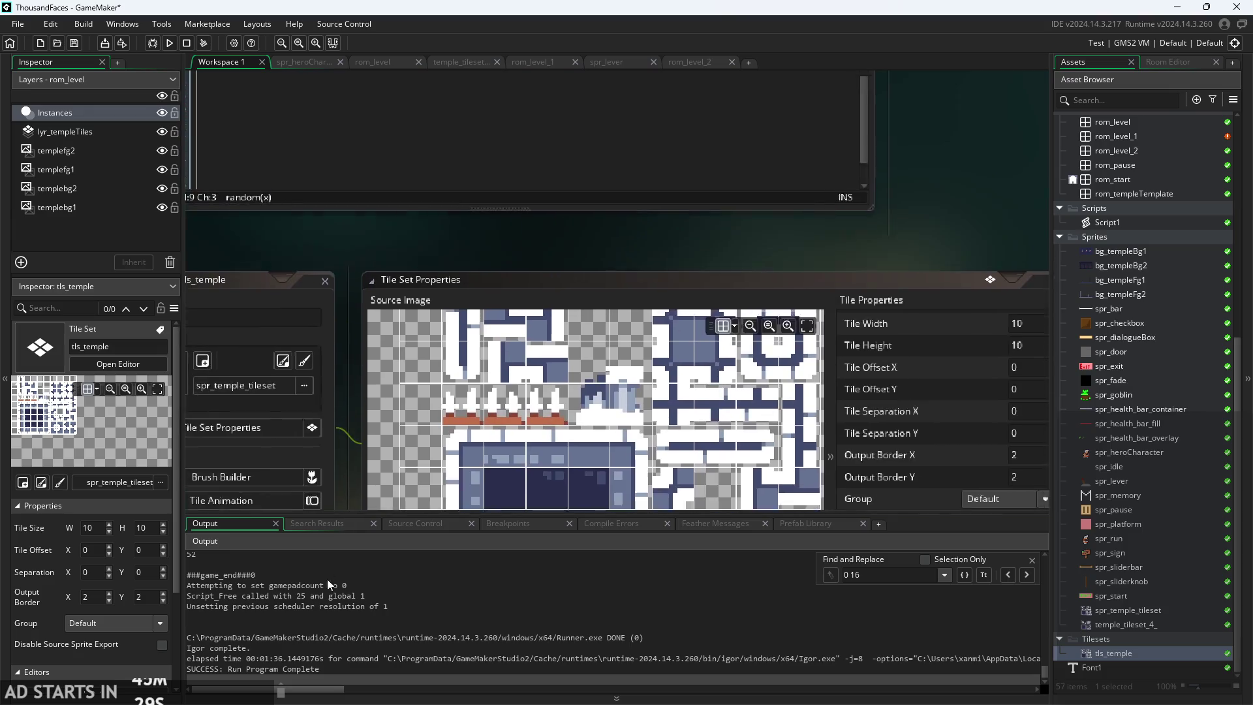
scroll(394, 347, up, 2)
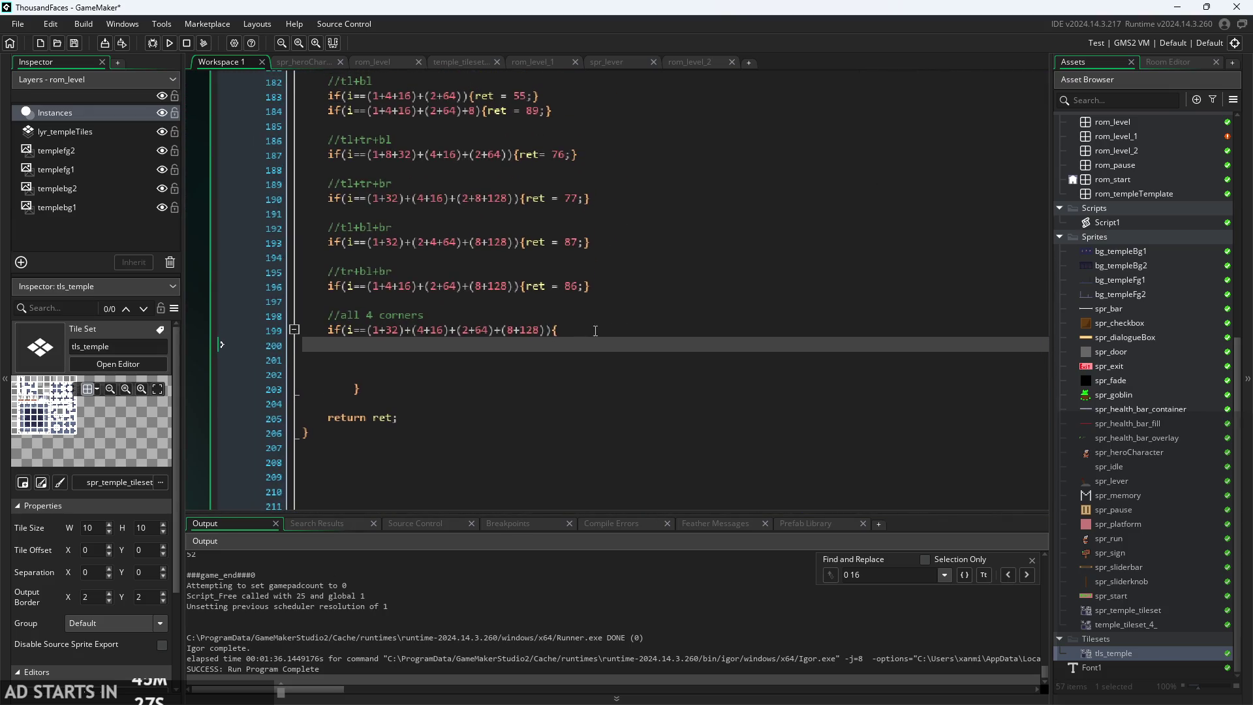
- Add the comment '// 52-54, 62-64, 72-74' to the all-4-corners condition
click(602, 329)
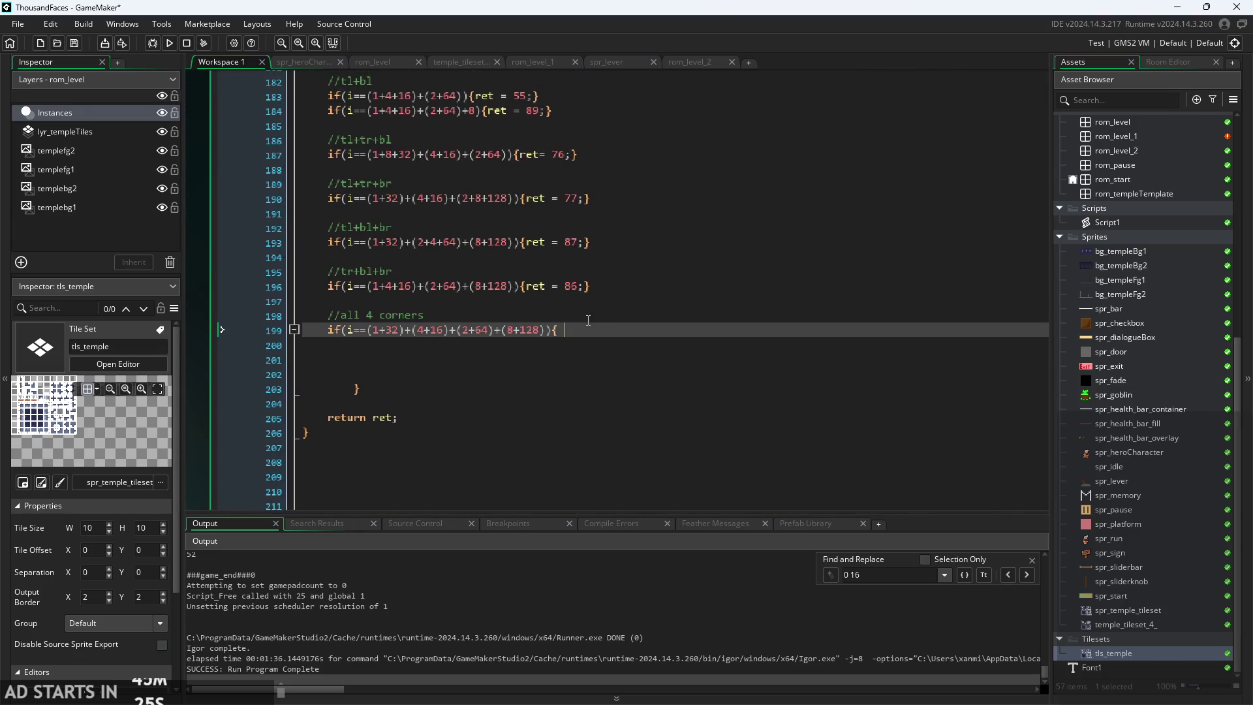
text(// 52)
text(-5)
text(4, )
text(62-6)
text(4,)
text(72-74)
click(672, 329)
- Browse the 'random' autocomplete suggestions inside the empty block, then delete the word
click(760, 345)
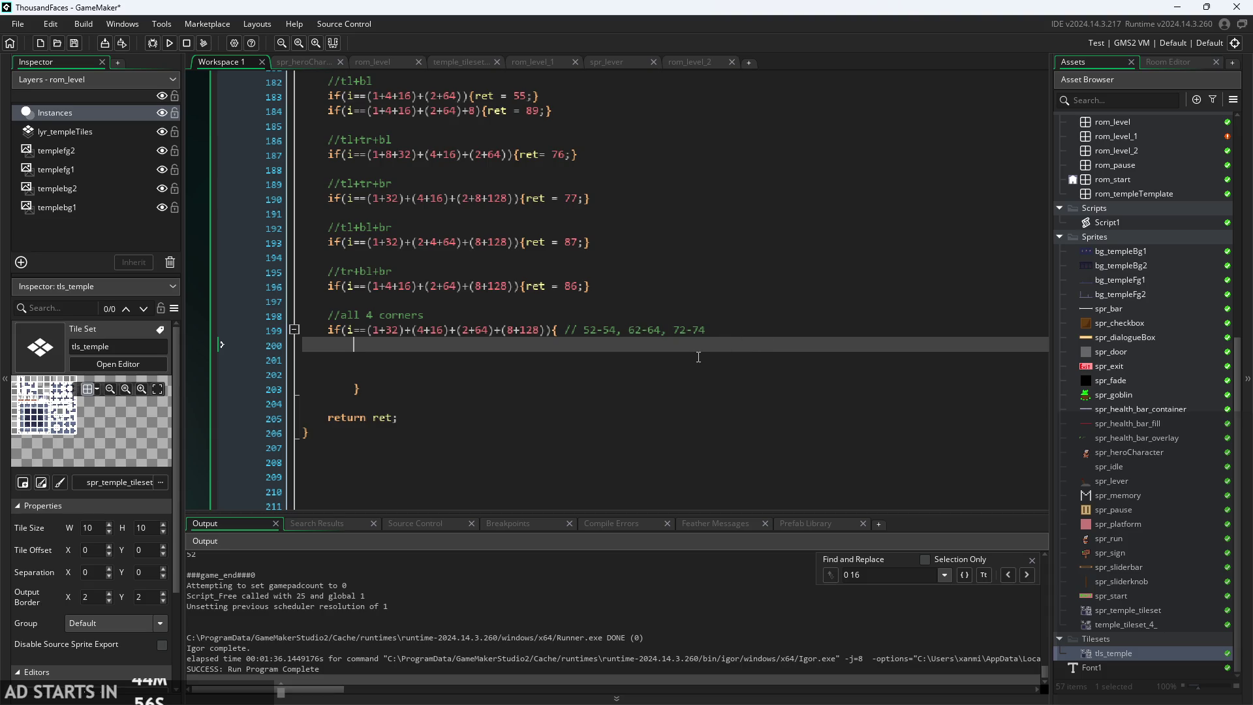
text(random)
key(Down)
key(Down)
key(Down)
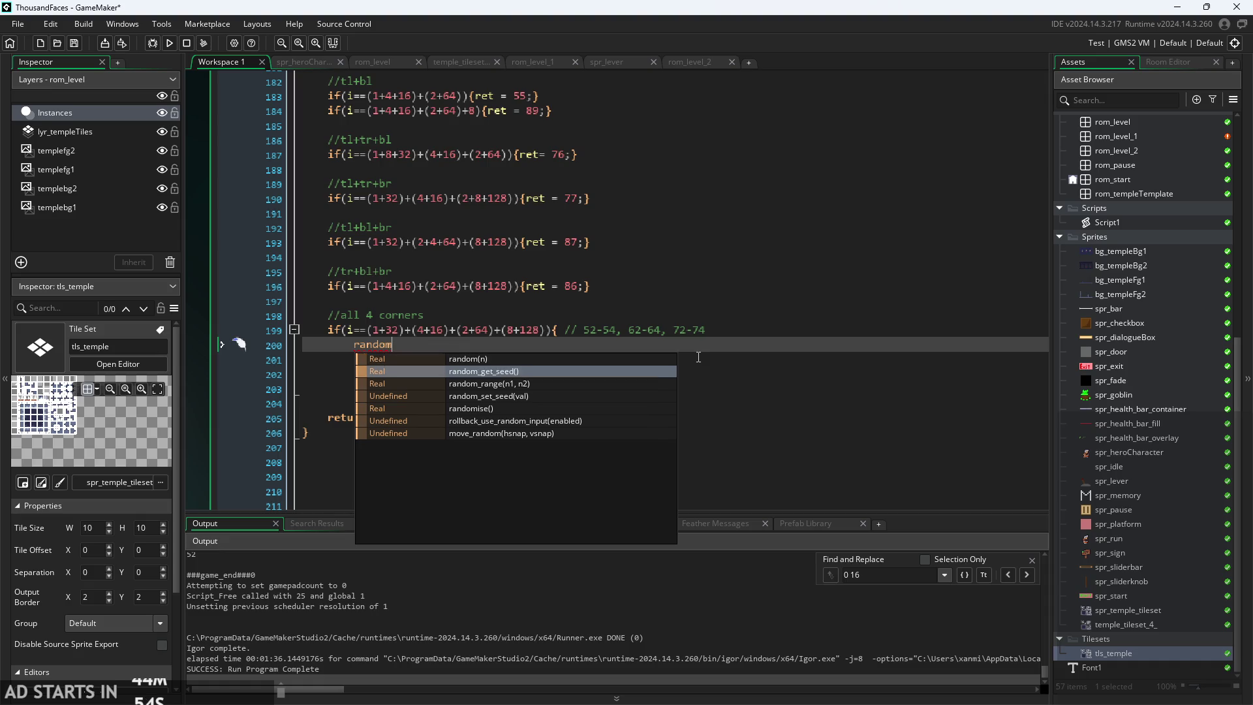
key(Up)
key(Up)
key(Up)
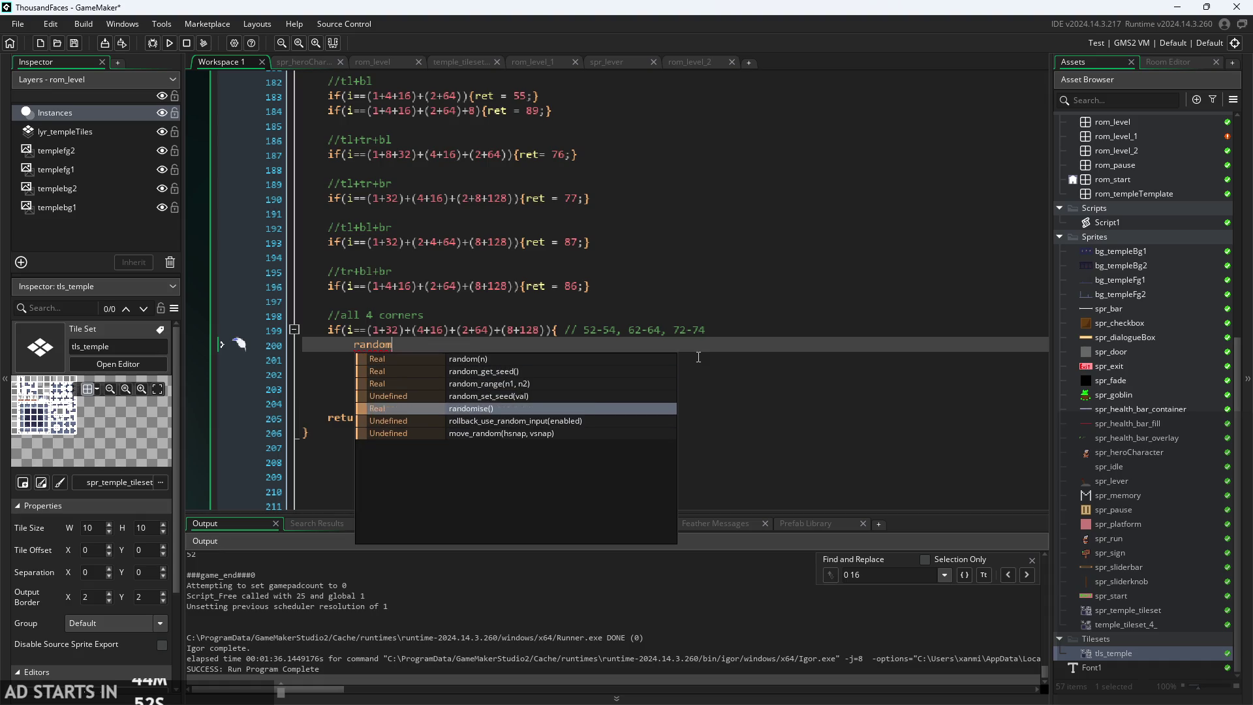
key(Up)
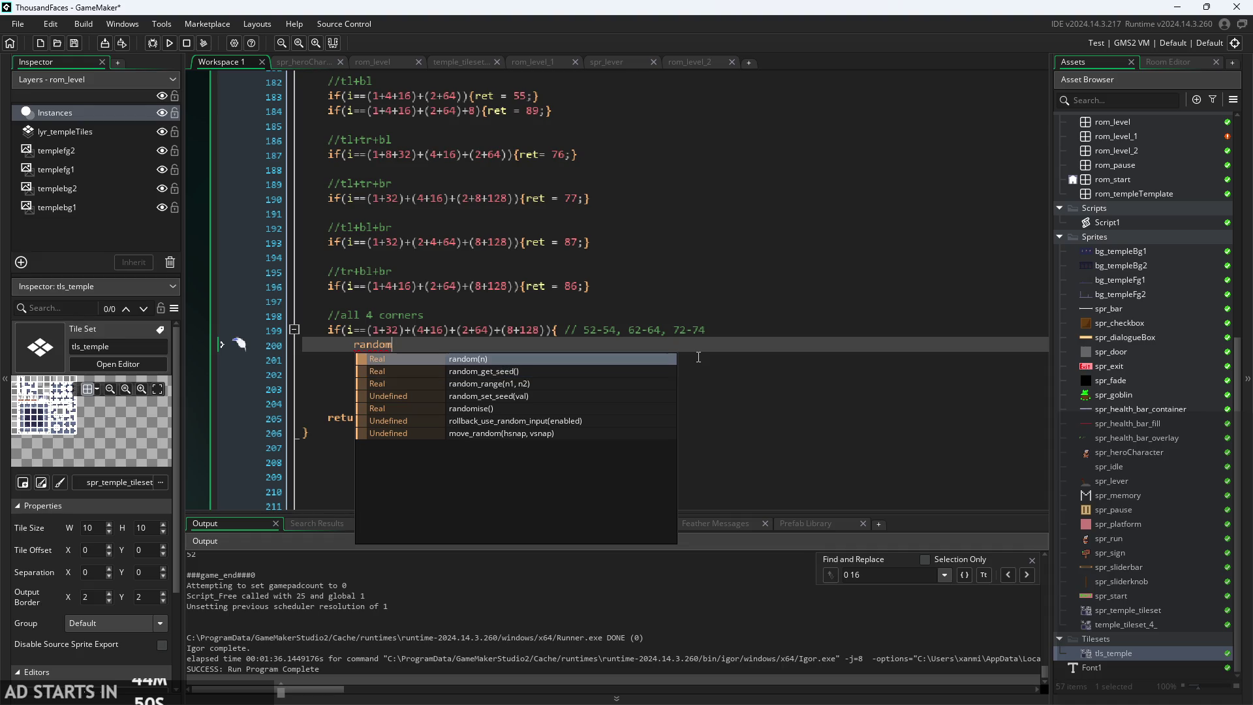
key(Down)
key(Down)
key(Down)
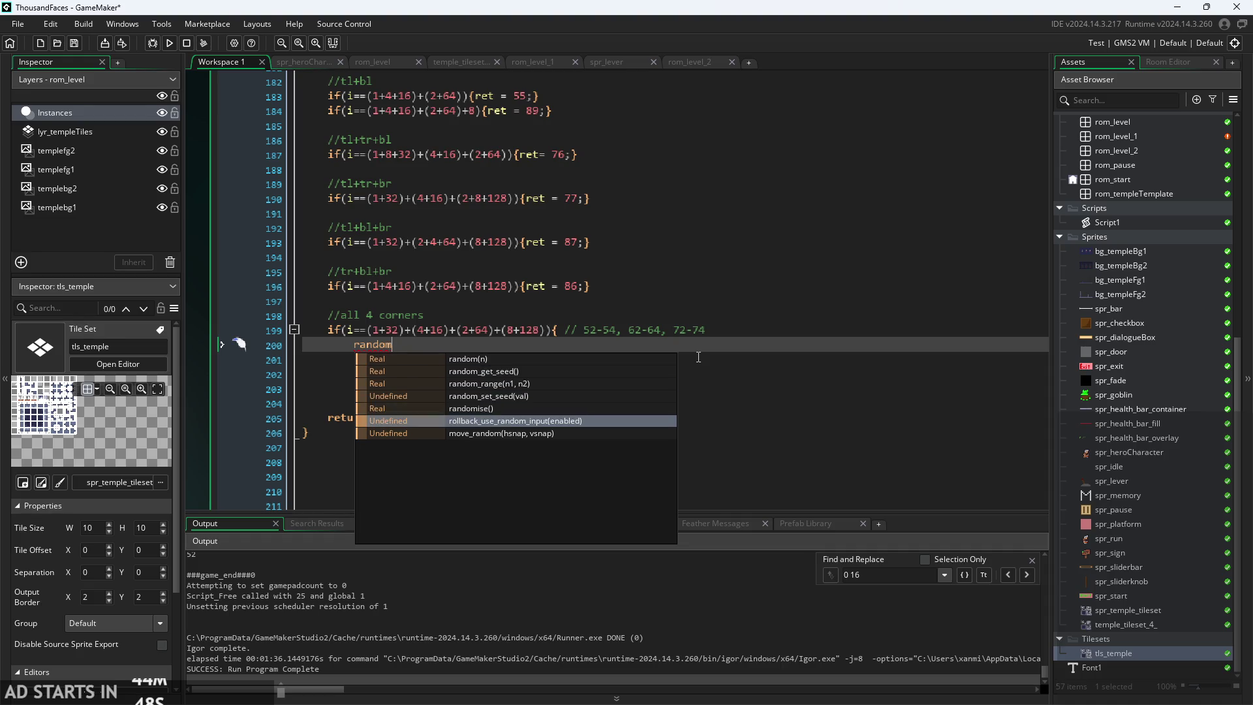
key(BackSpace)
key(BackSpace)
key(BackSpace)
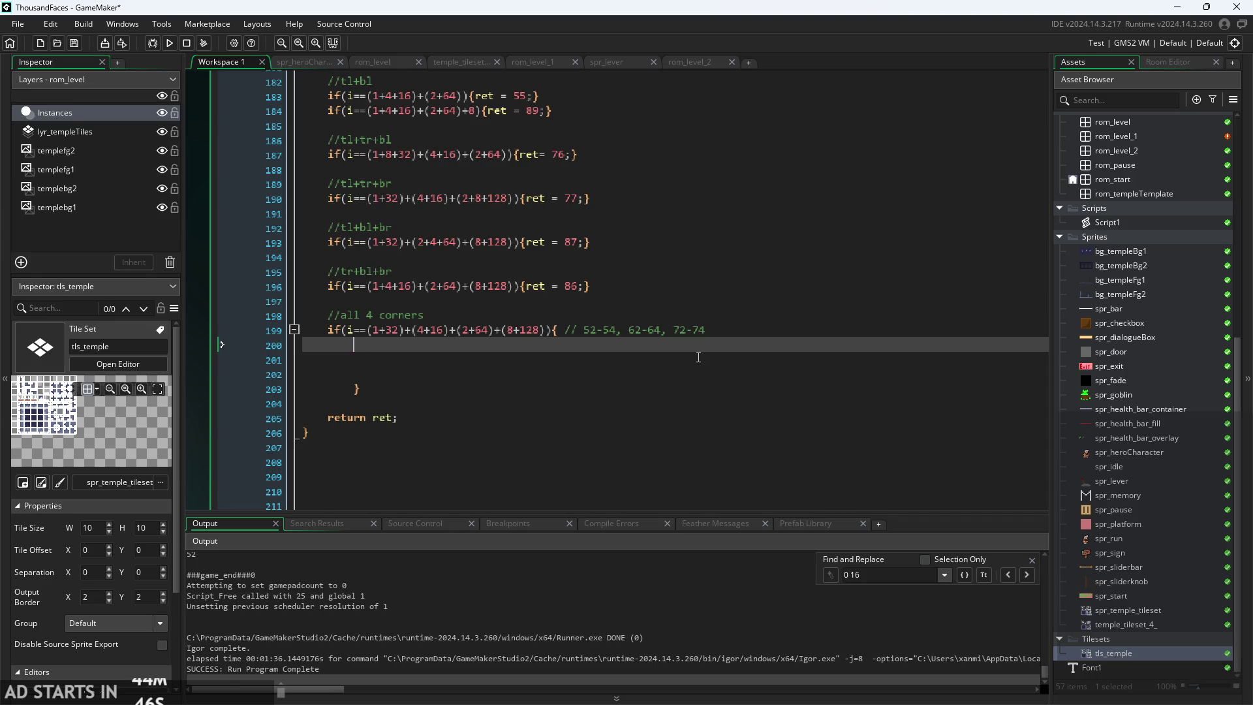
- Write 'ret = choose(52,53,54,62,63,64,72,73,74);' in the block and remove the stray blank lines
text(choos)
key(Return)
text(choose(52,53)
text(,54,)
text(62,63,6)
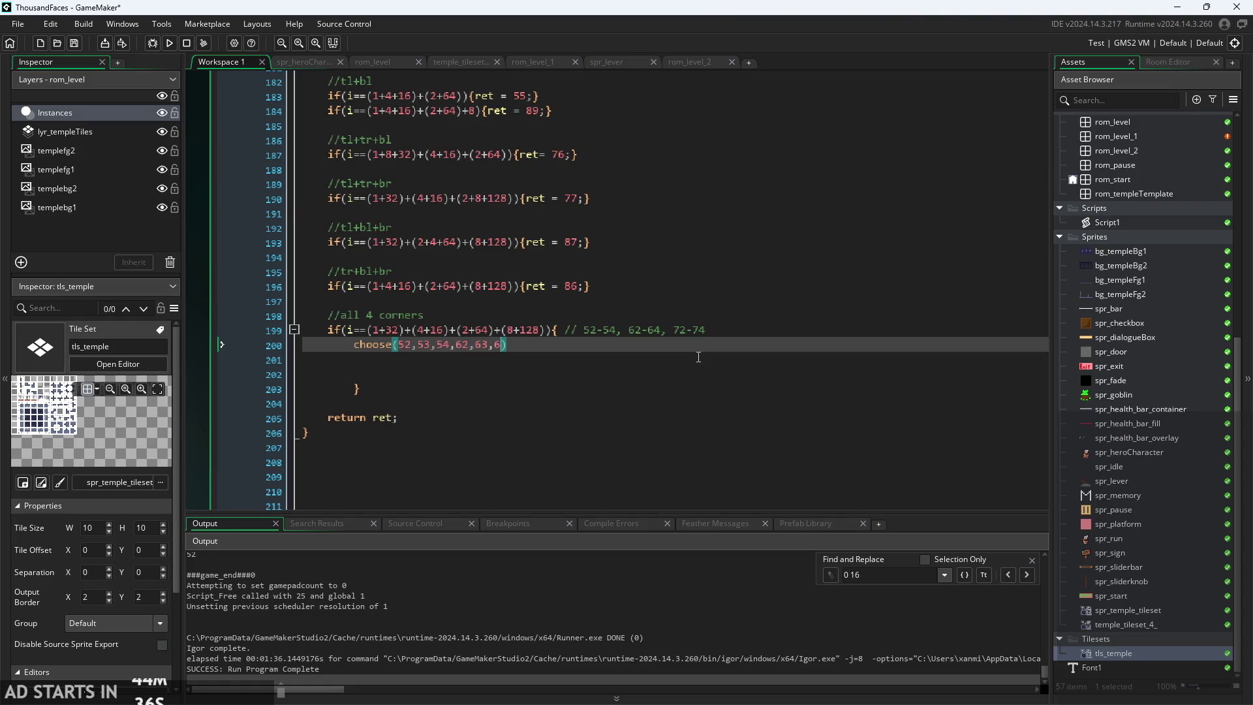
text(4,)
text(72,73,7)
text(4)
key(Home)
text(ret =)
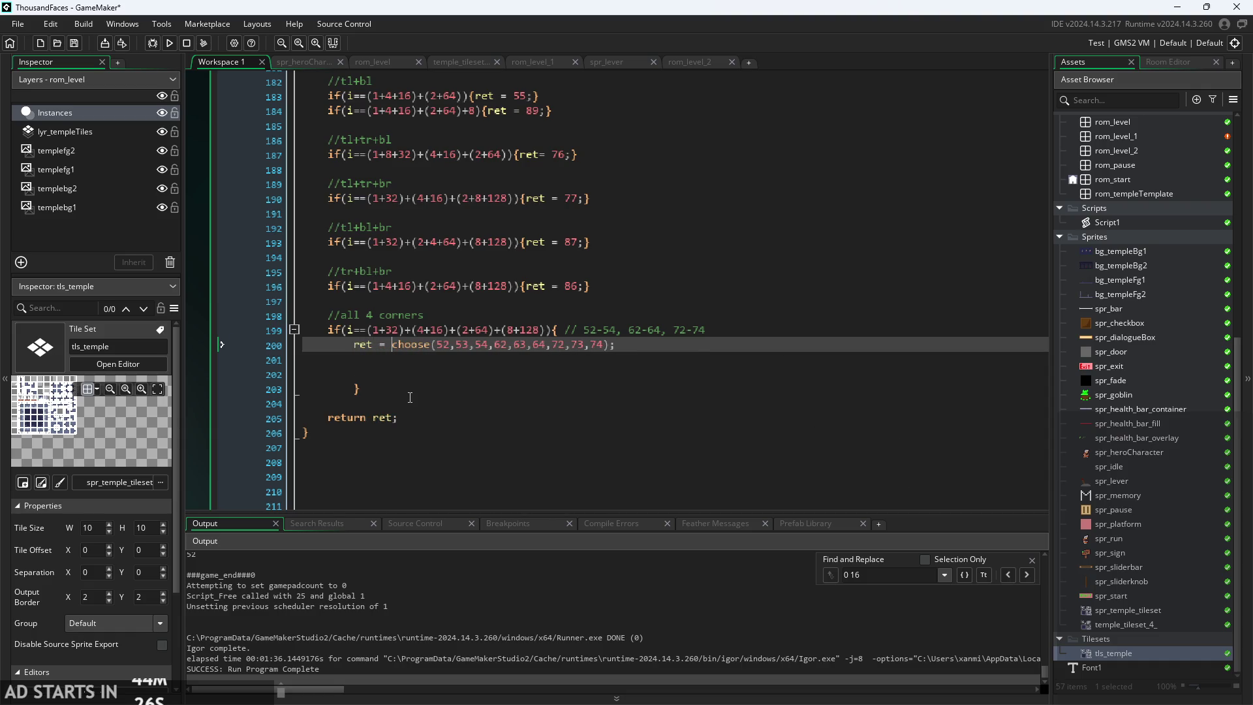
click(623, 381)
click(276, 365)
key(BackSpace)
key(BackSpace)
key(BackSpace)
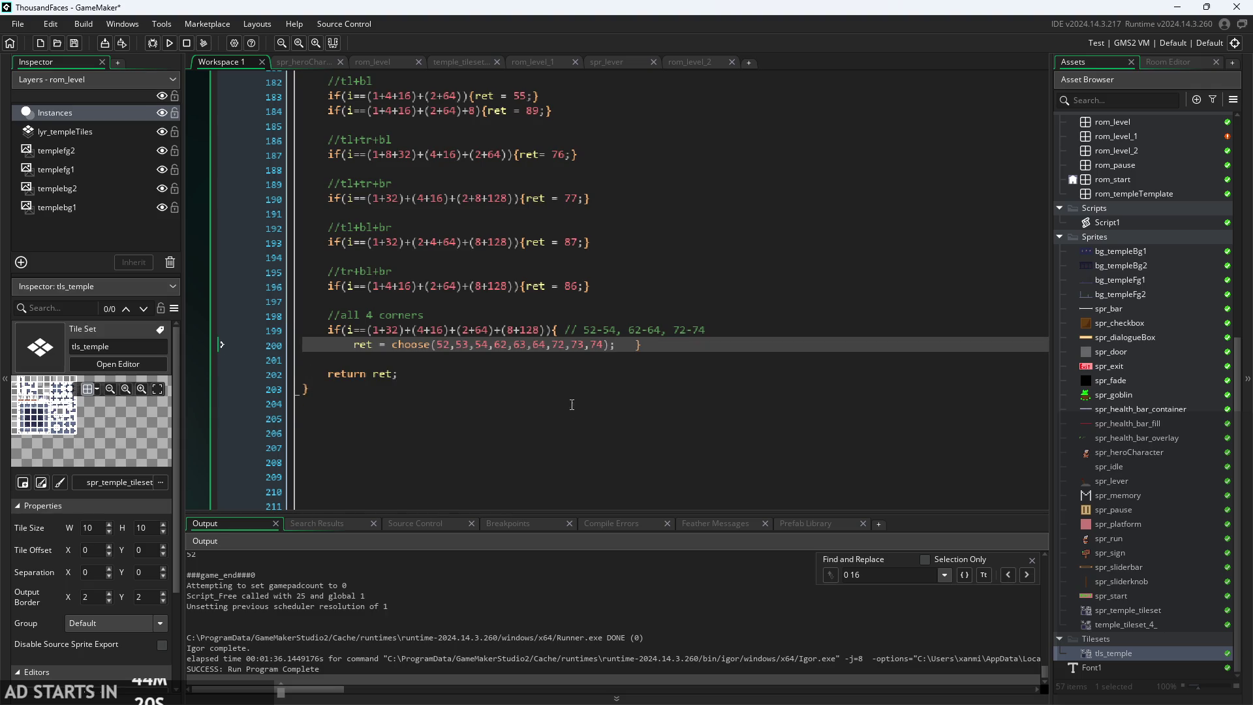
key(BackSpace)
key(BackSpace)
key(BackSpace)
key(Return)
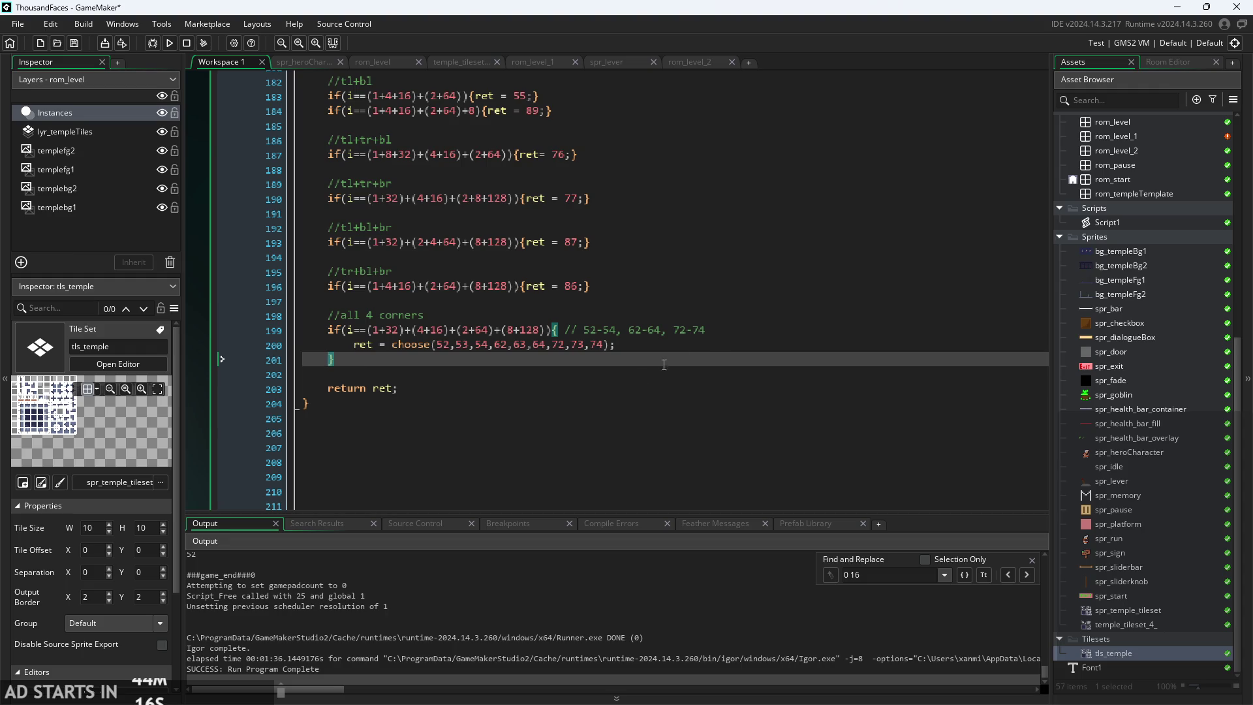
click(712, 346)
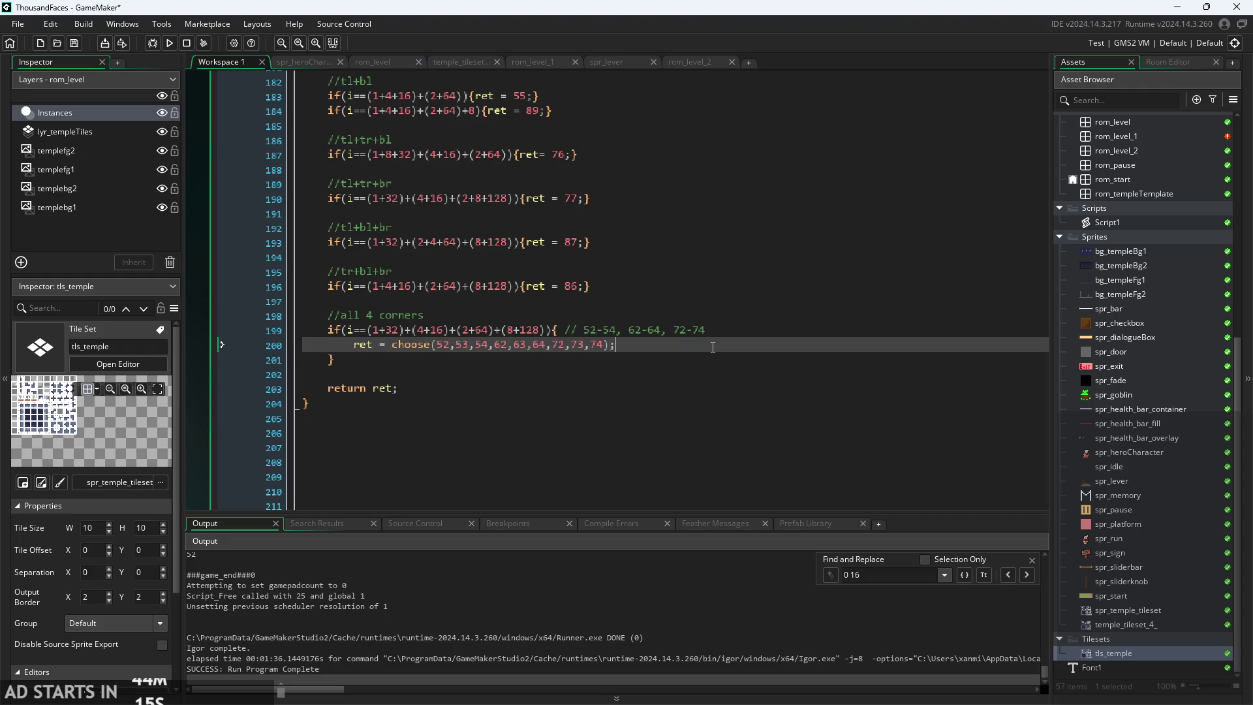
- Run the game, walk and jump through the level to check the new tiles, then quit
click(169, 43)
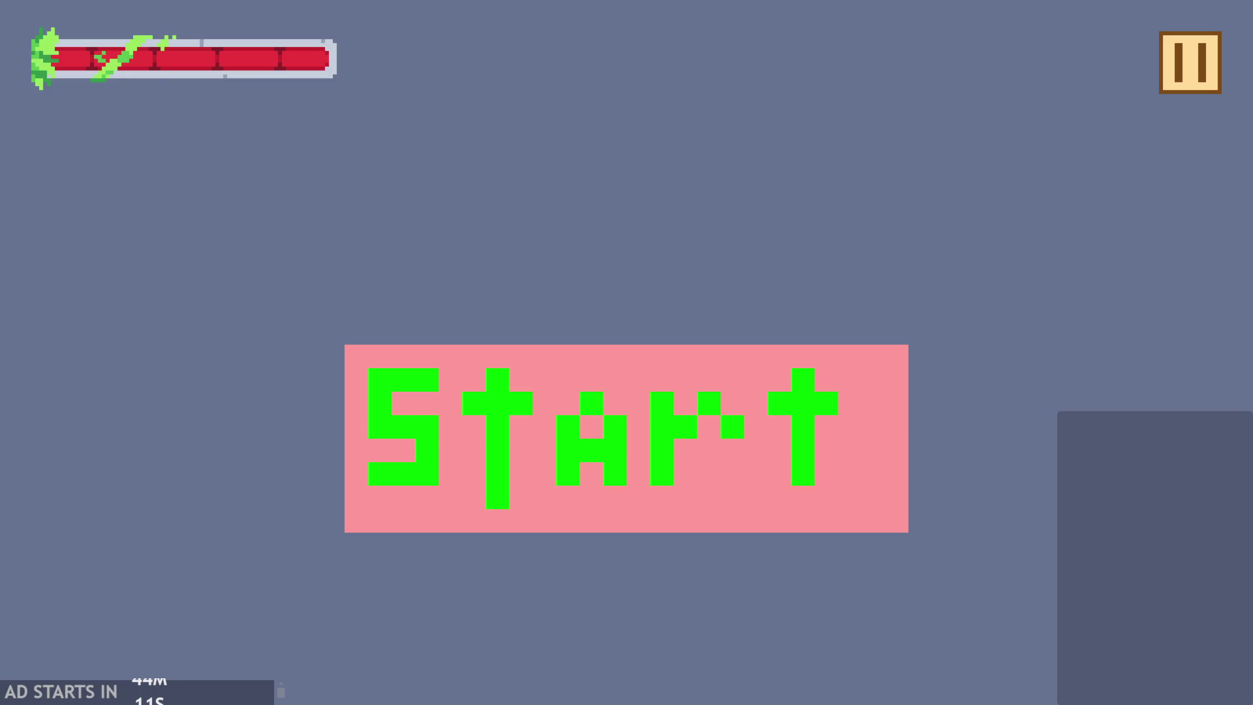
click(775, 434)
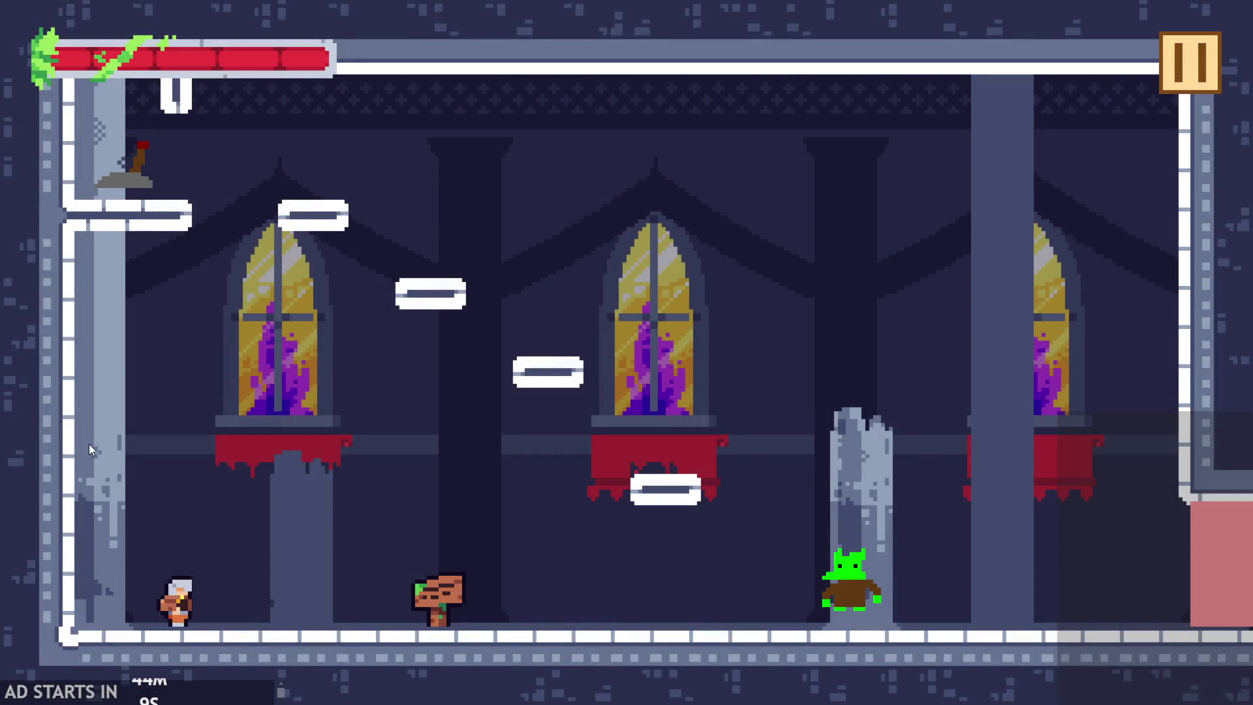
key(Right)
key(Left)
key(space)
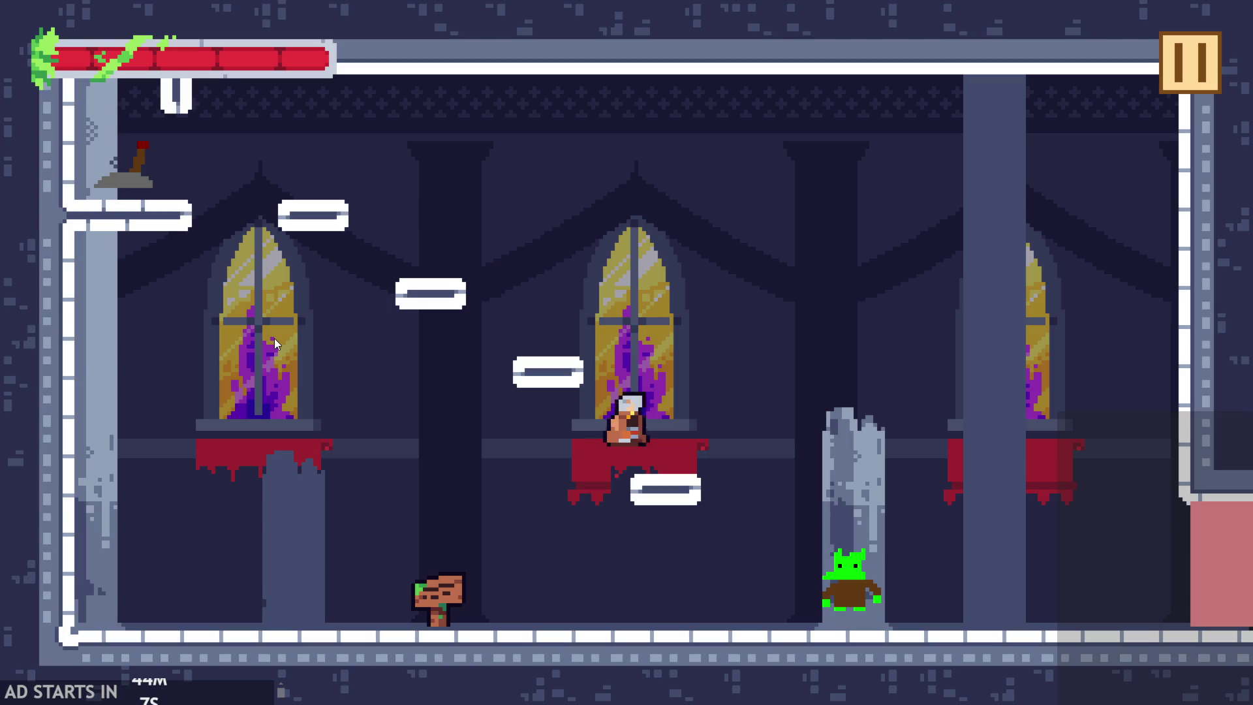
key(Right)
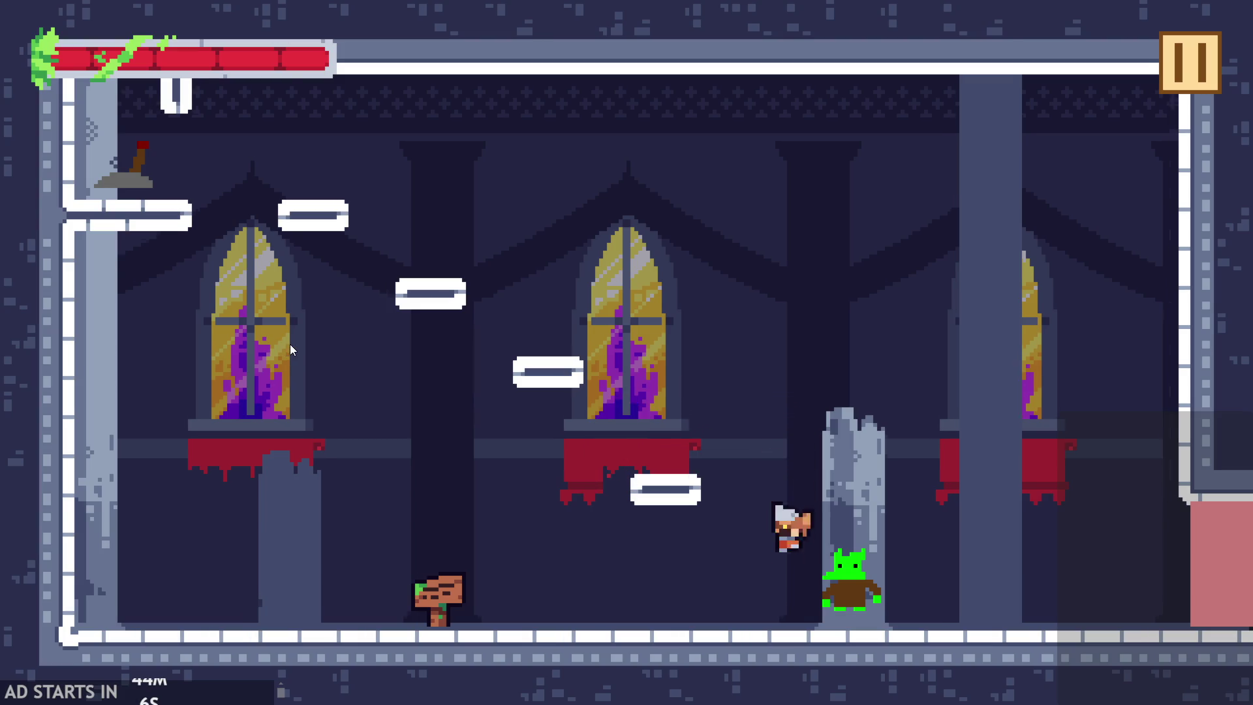
key(Left)
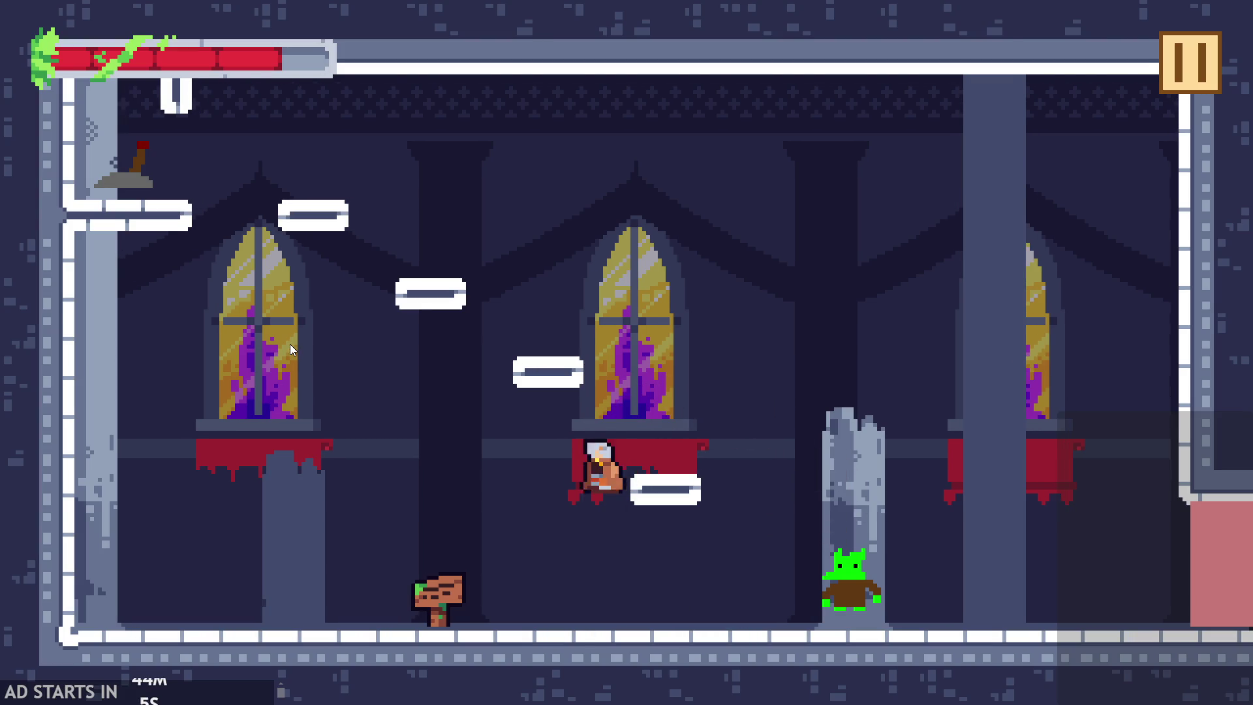
key(space)
key(Right)
key(space)
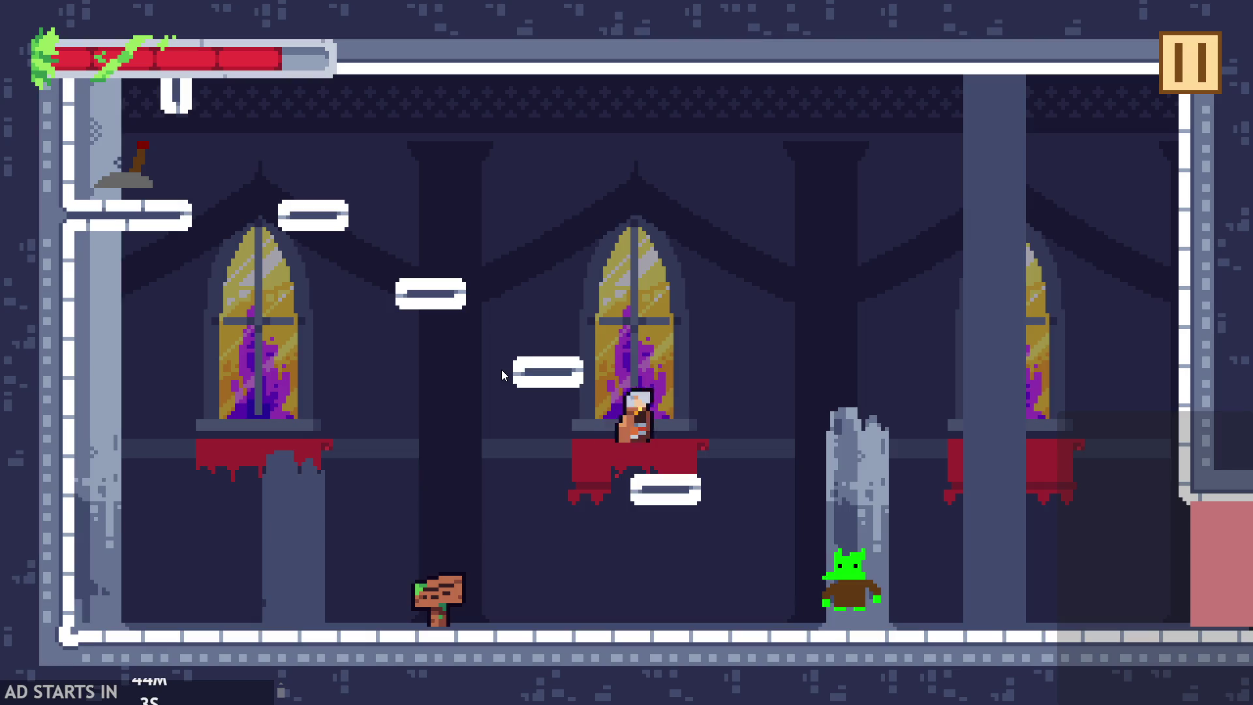
key(Escape)
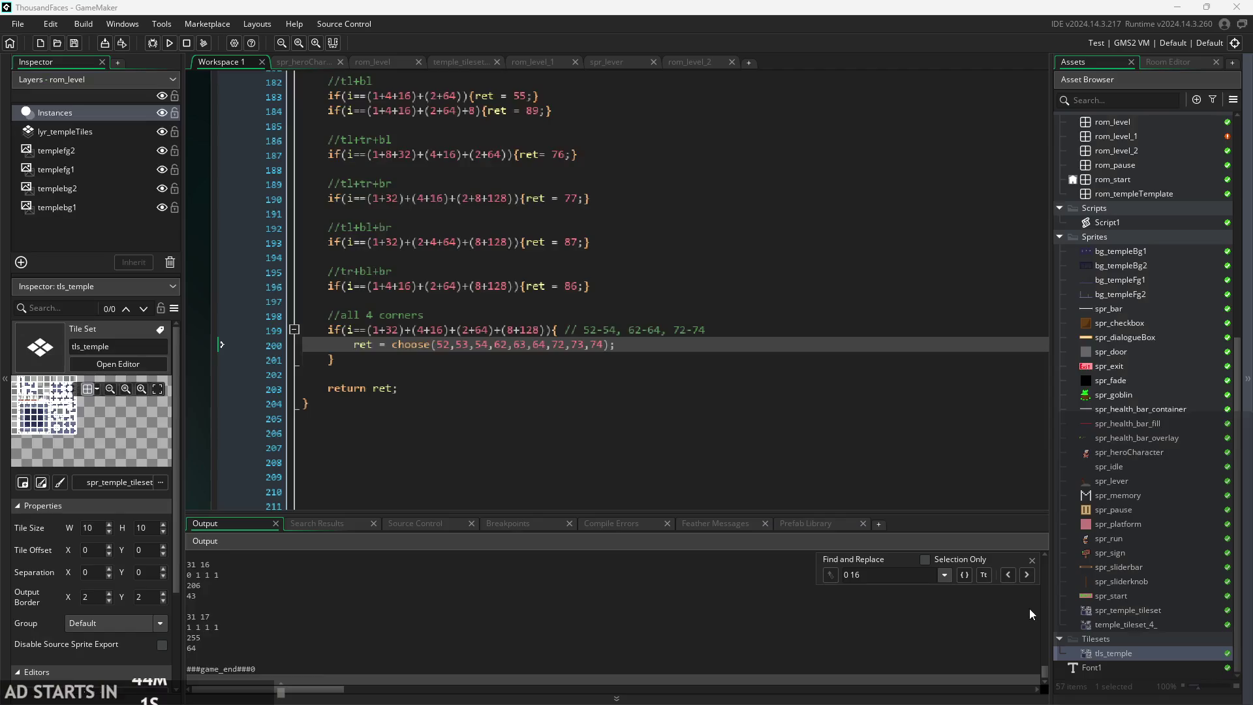
- Append four extra 52 entries to the choose() list to weight tile 52
click(483, 348)
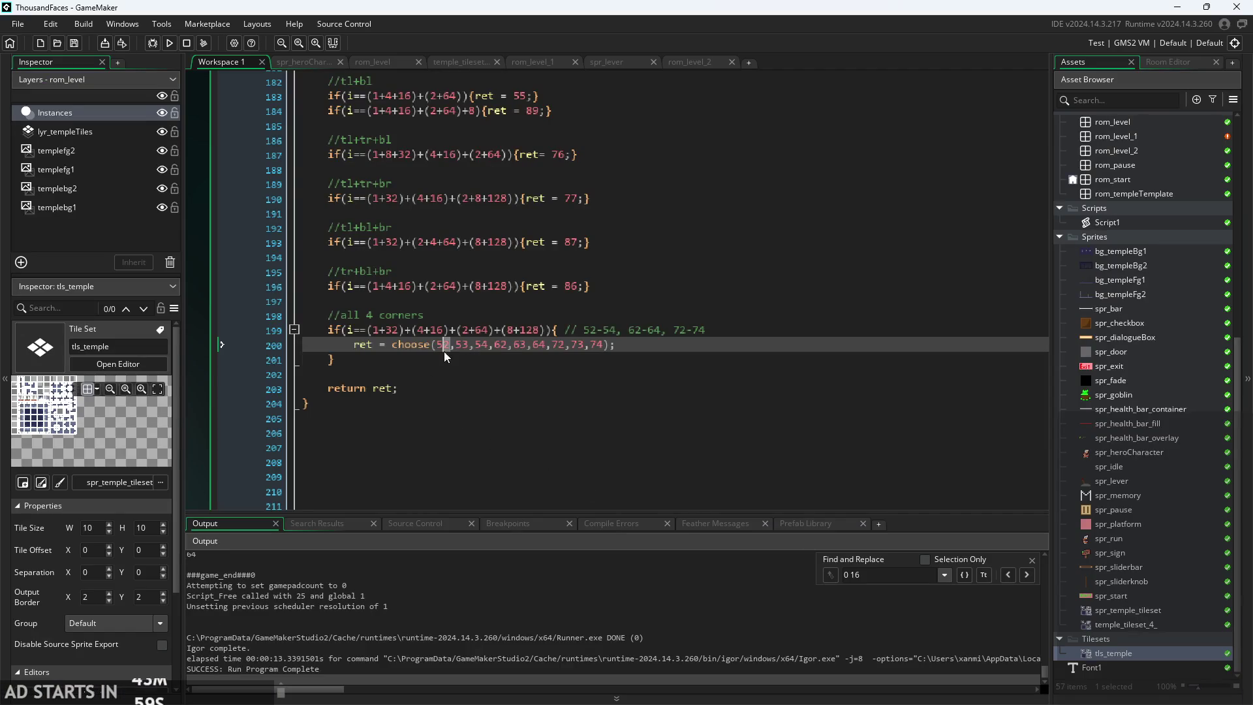
double_click(441, 351)
drag(456, 345, 436, 345)
key(ctrl+c)
click(606, 352)
key(ctrl+v)
key(ctrl+v)
key(ctrl+v)
key(ctrl+v)
- Run the game again, jump around the platforms, then exit through the pause menu
click(169, 43)
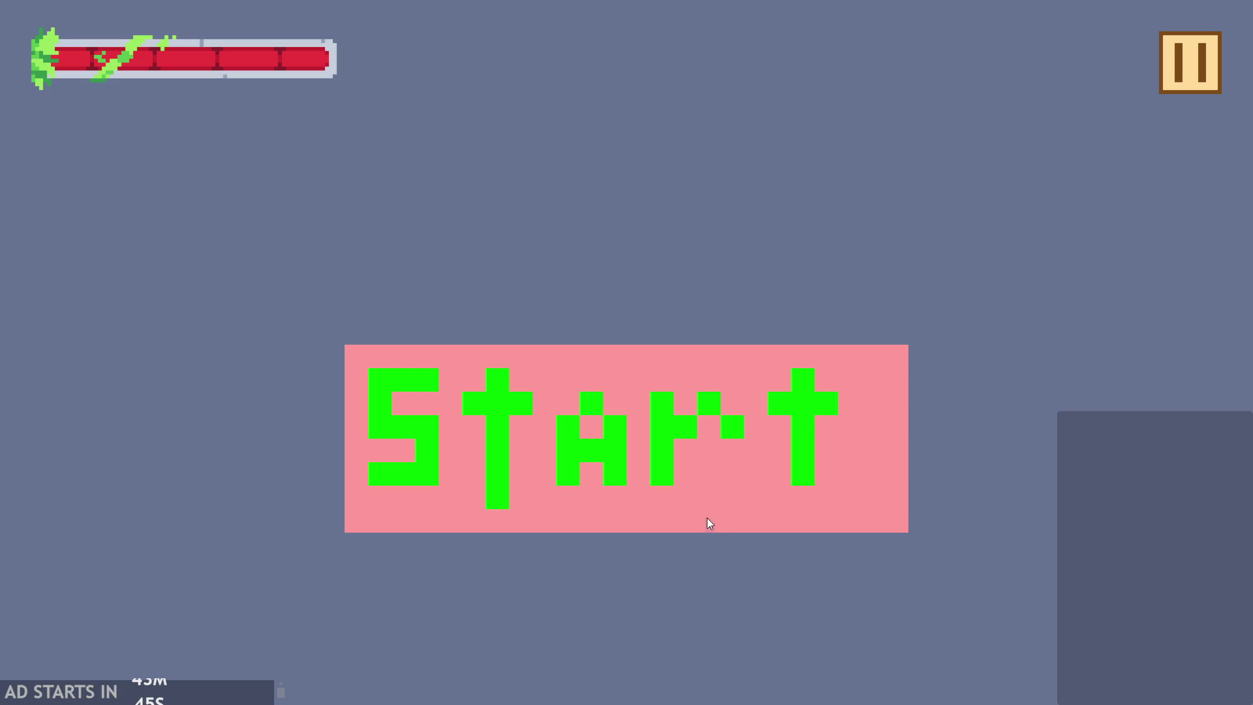
click(708, 518)
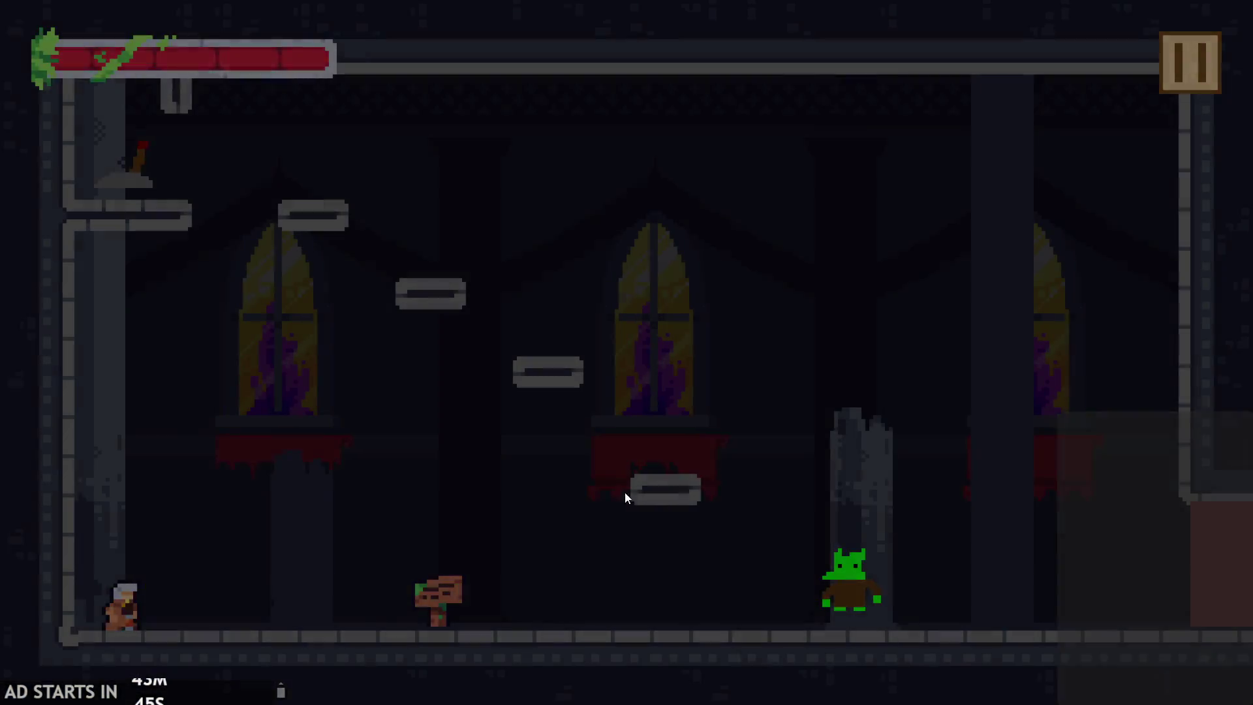
click(674, 505)
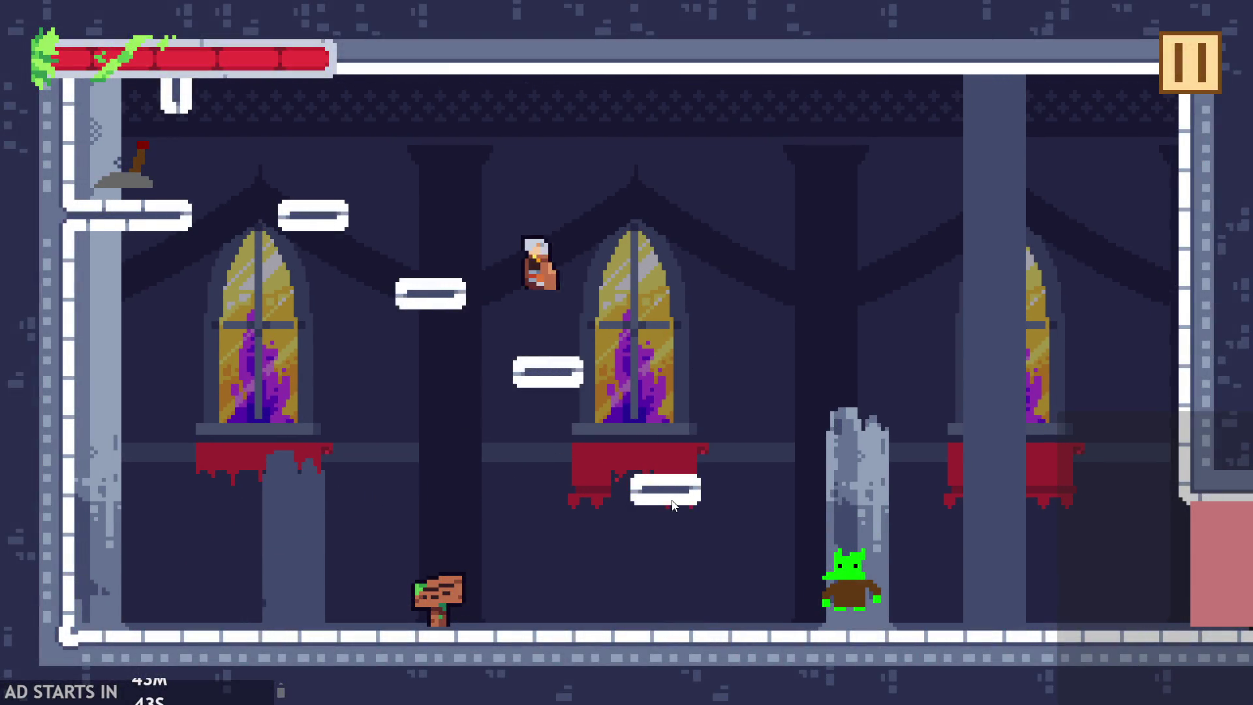
click(674, 505)
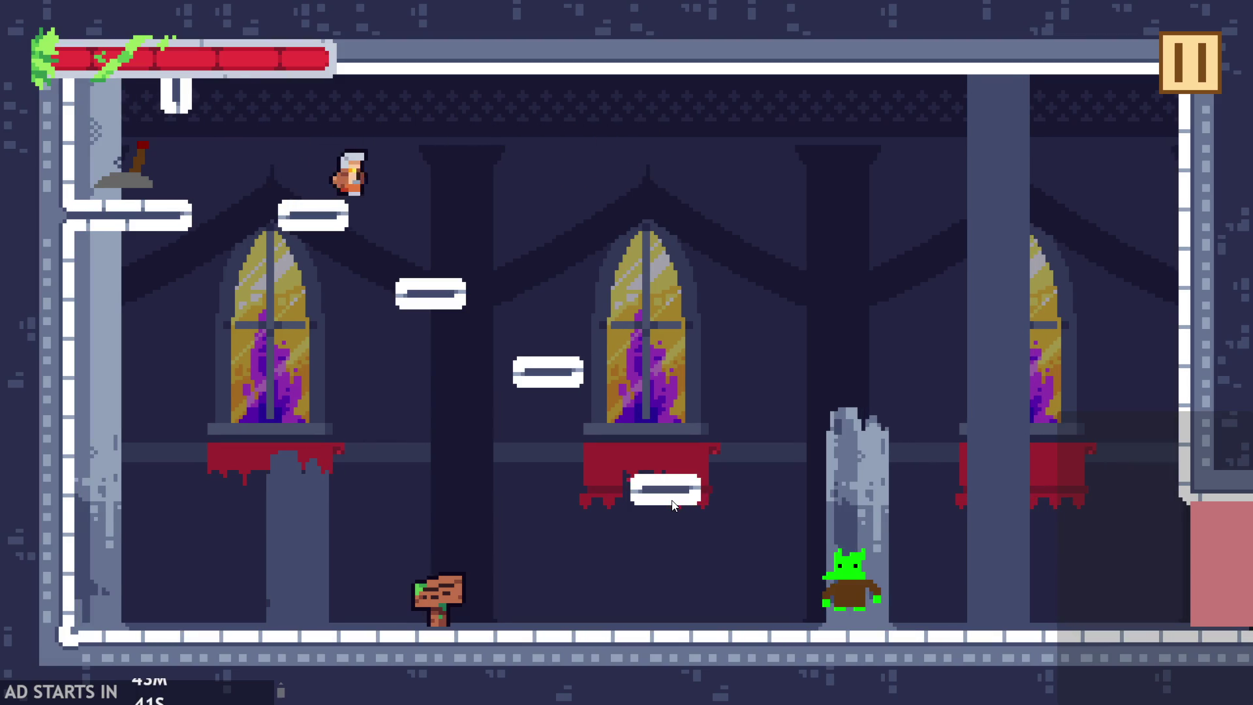
click(674, 506)
click(674, 506)
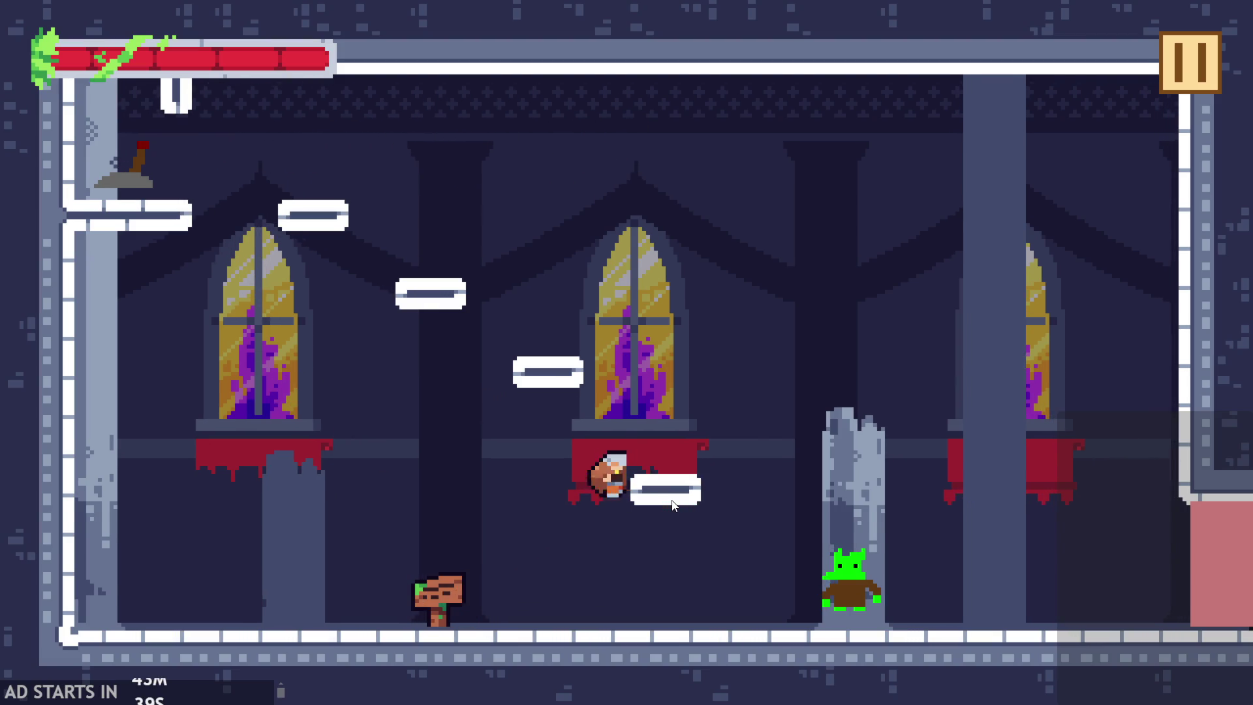
click(1171, 91)
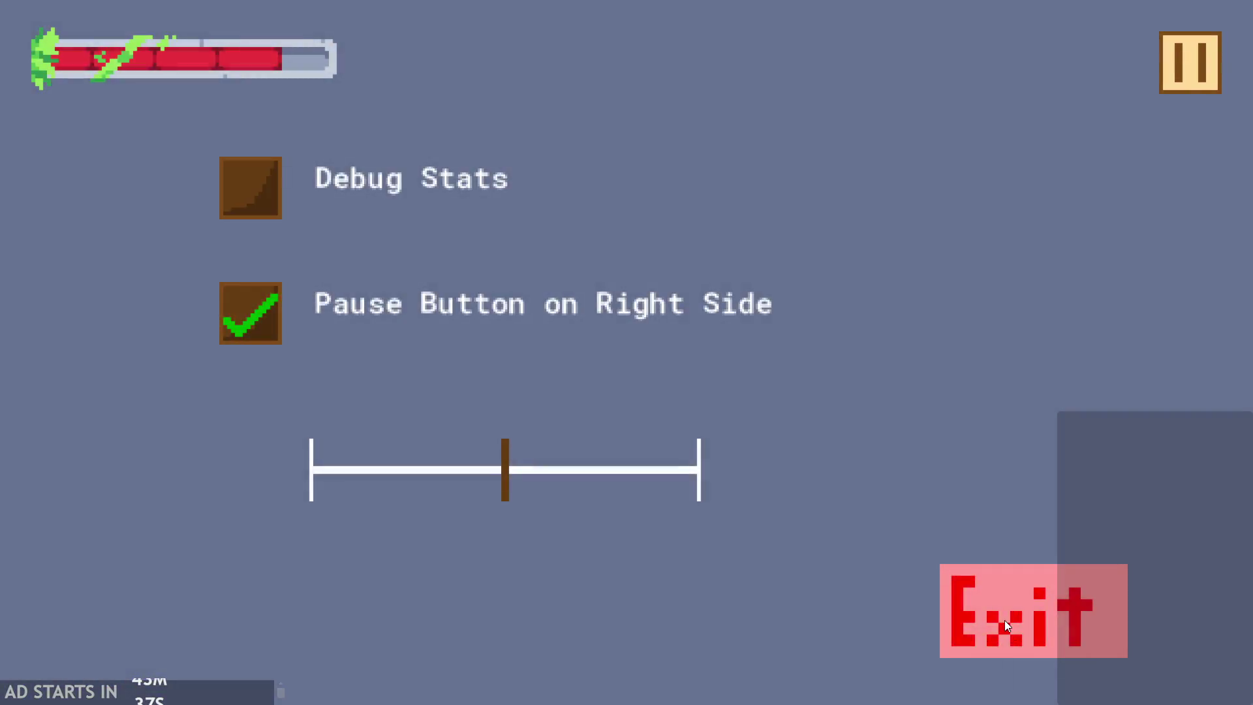
click(1004, 620)
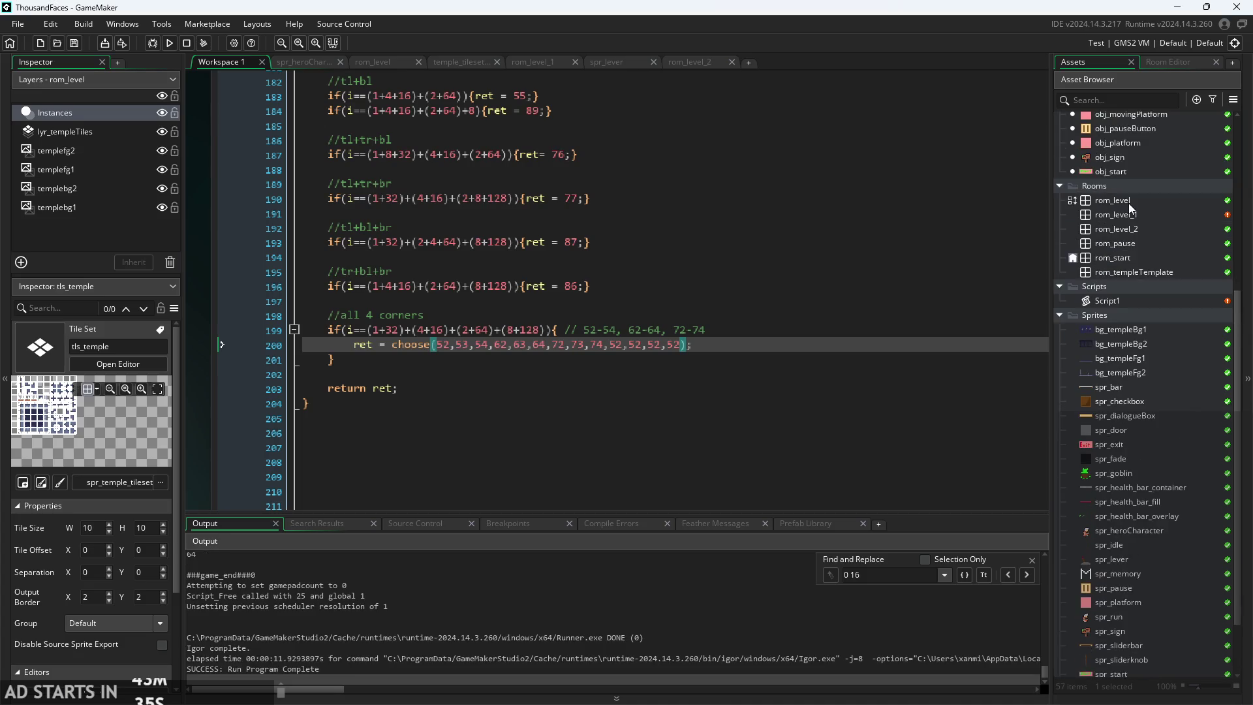
- Open the rom_level_1 room in the room editor
double_click(1129, 201)
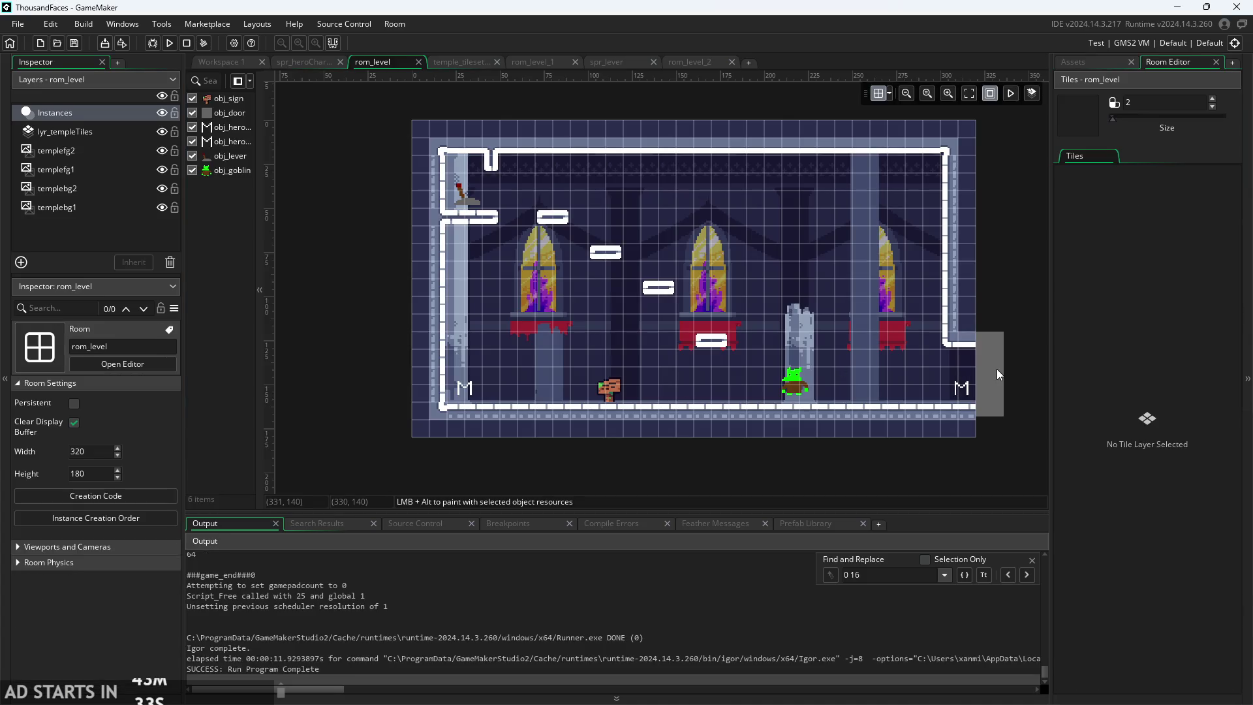
click(1064, 62)
double_click(1133, 214)
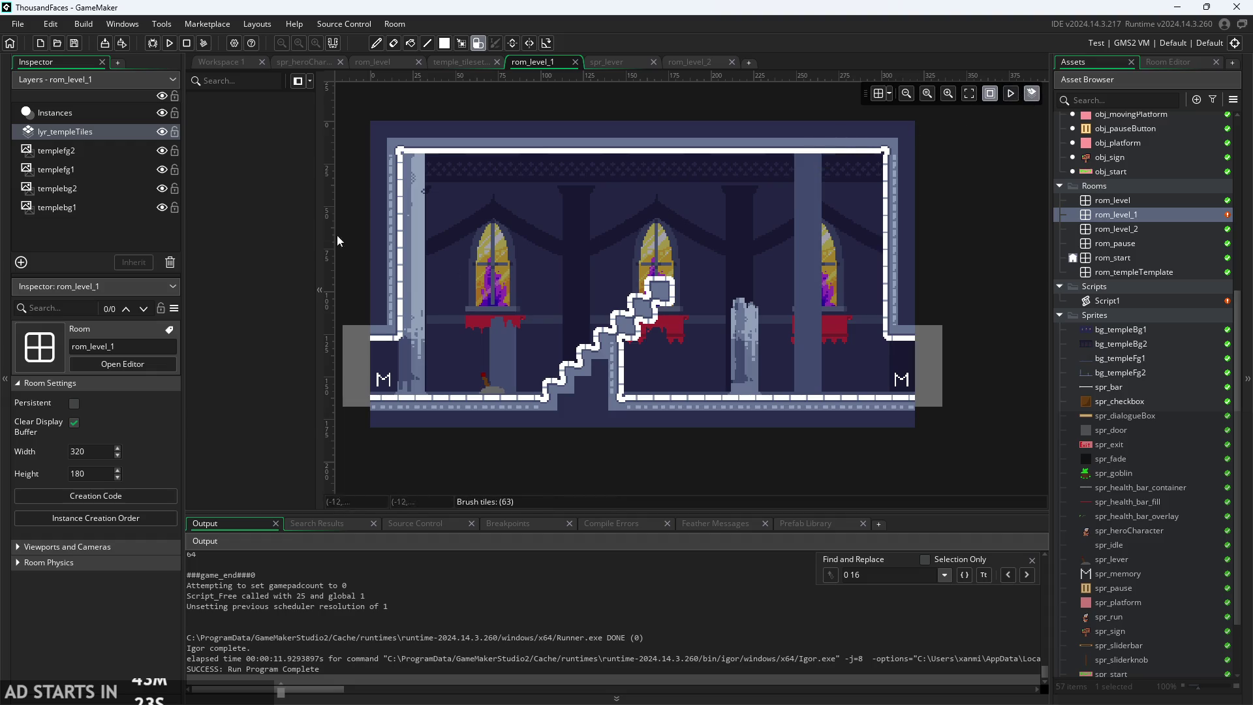
- Raise the doors, lever and both hero spawns 16 units on the grid, then select lyr_templeTiles
mouse_move(354, 133)
mouse_down()
mouse_move(462, 212)
mouse_move(730, 358)
mouse_move(904, 394)
mouse_move(940, 385)
mouse_up()
drag(865, 368, 866, 362)
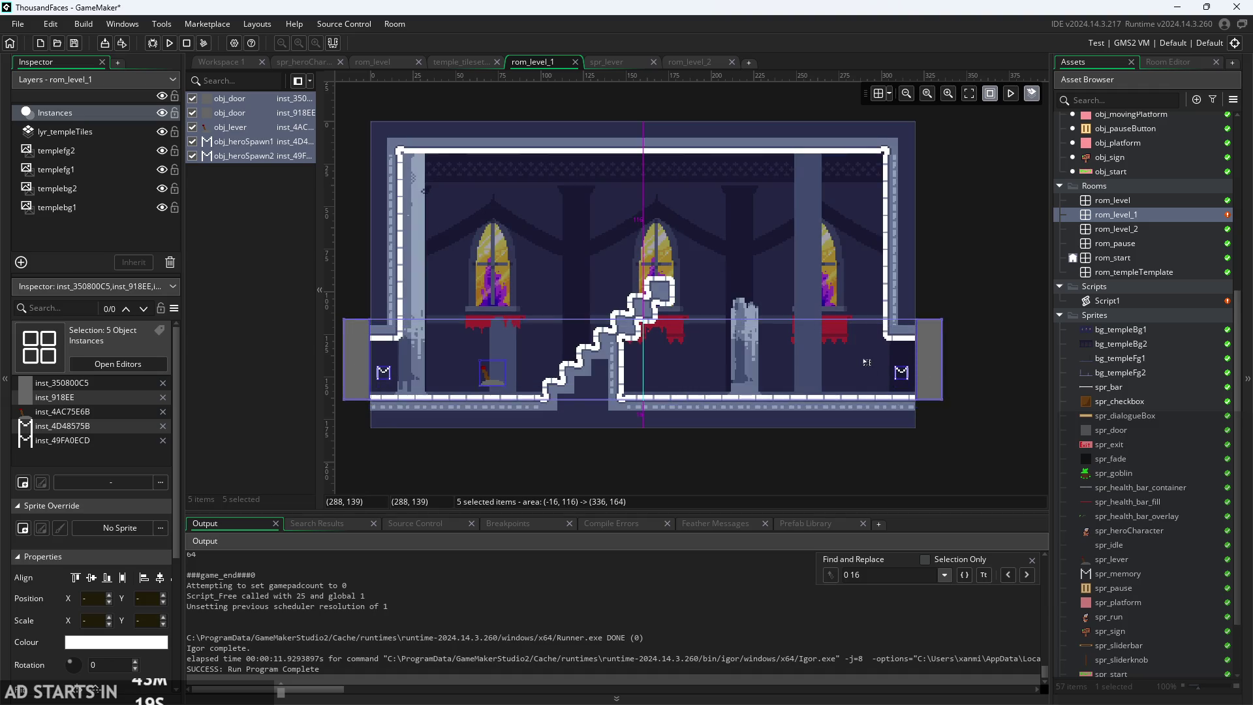
key(ctrl+z)
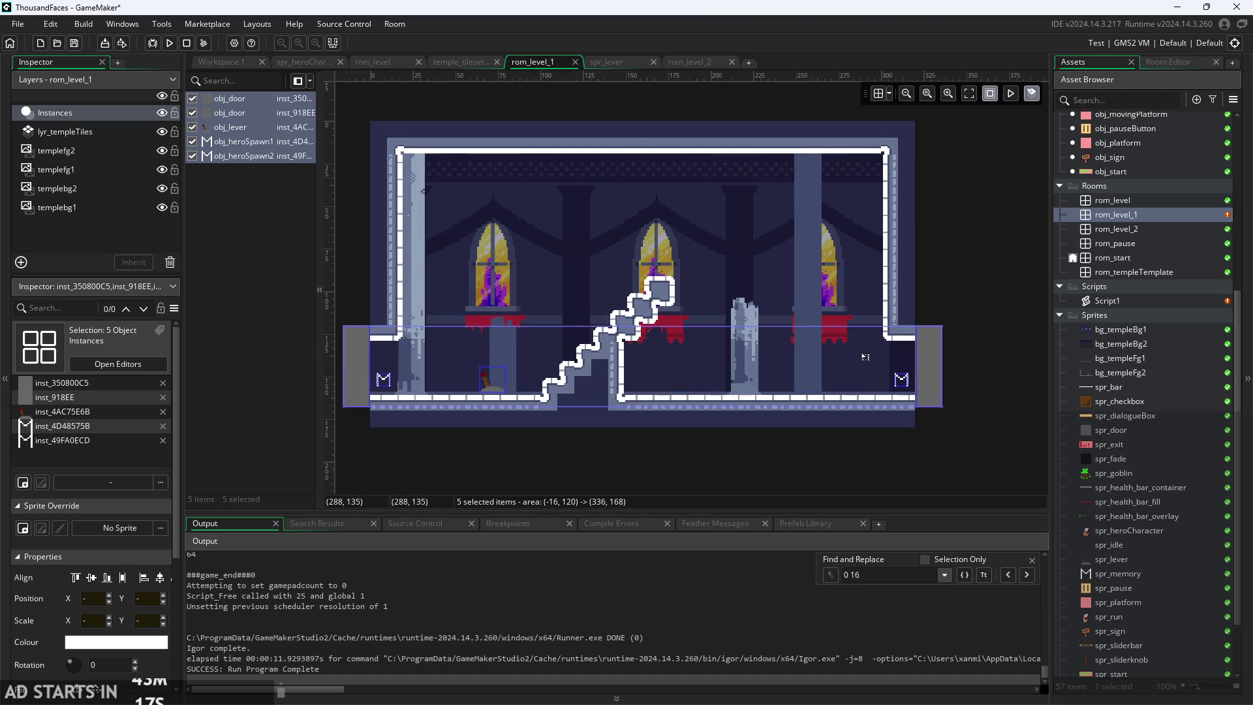
click(879, 94)
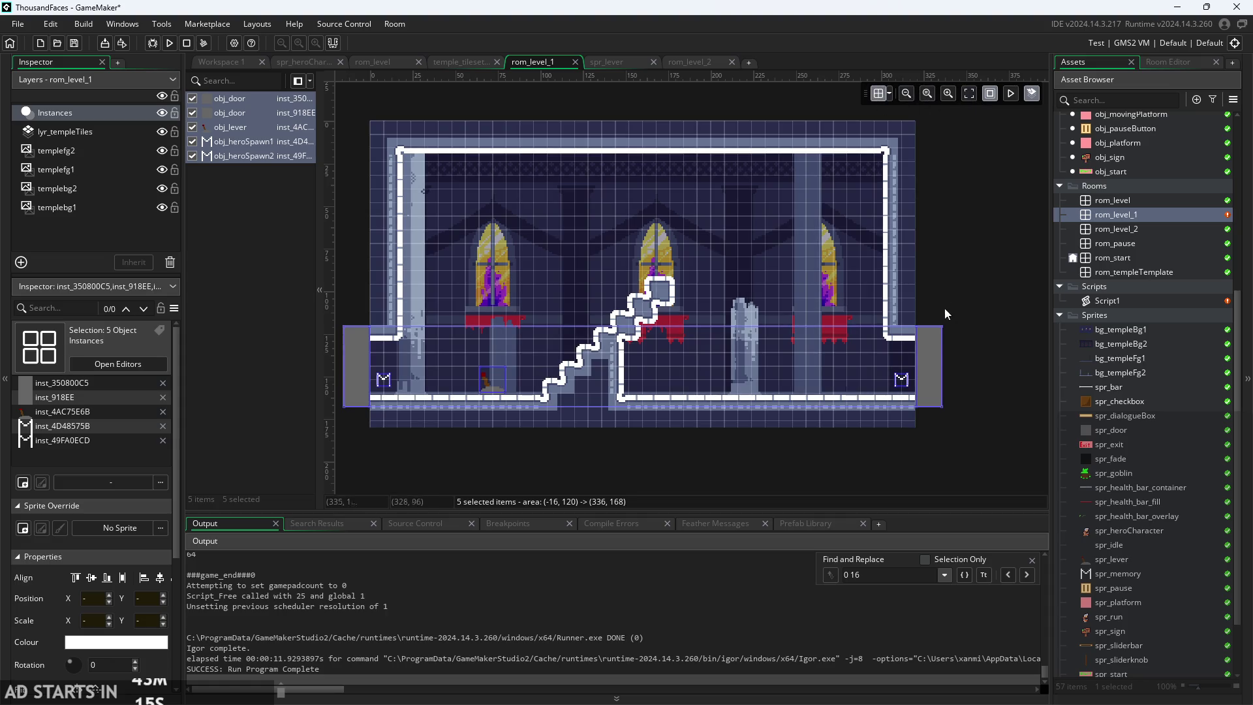
drag(933, 369, 931, 358)
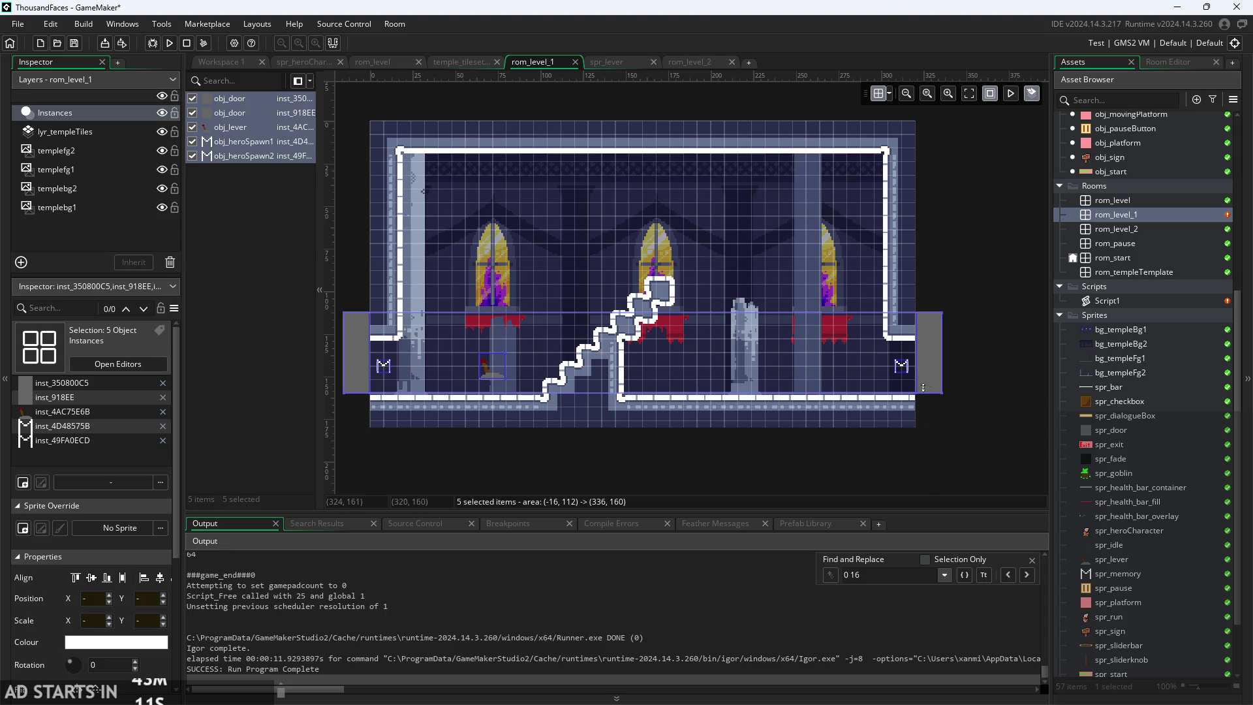
drag(924, 367, 924, 353)
click(960, 420)
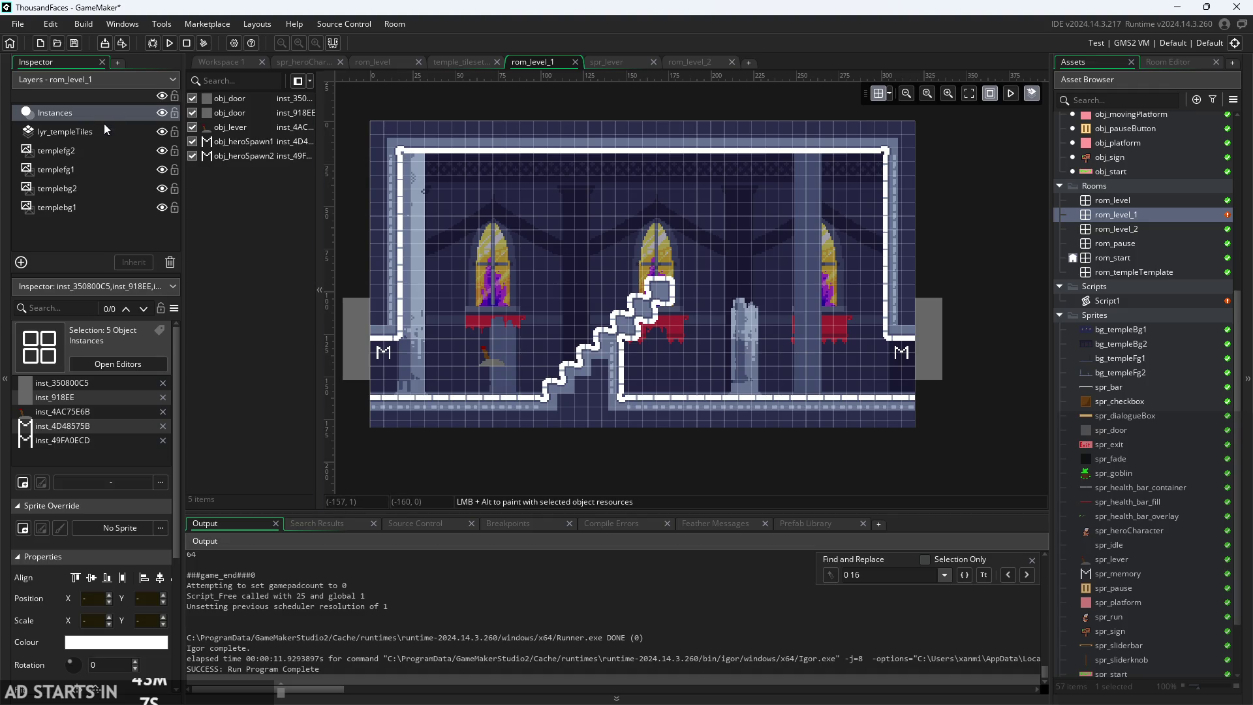
click(66, 131)
click(1169, 62)
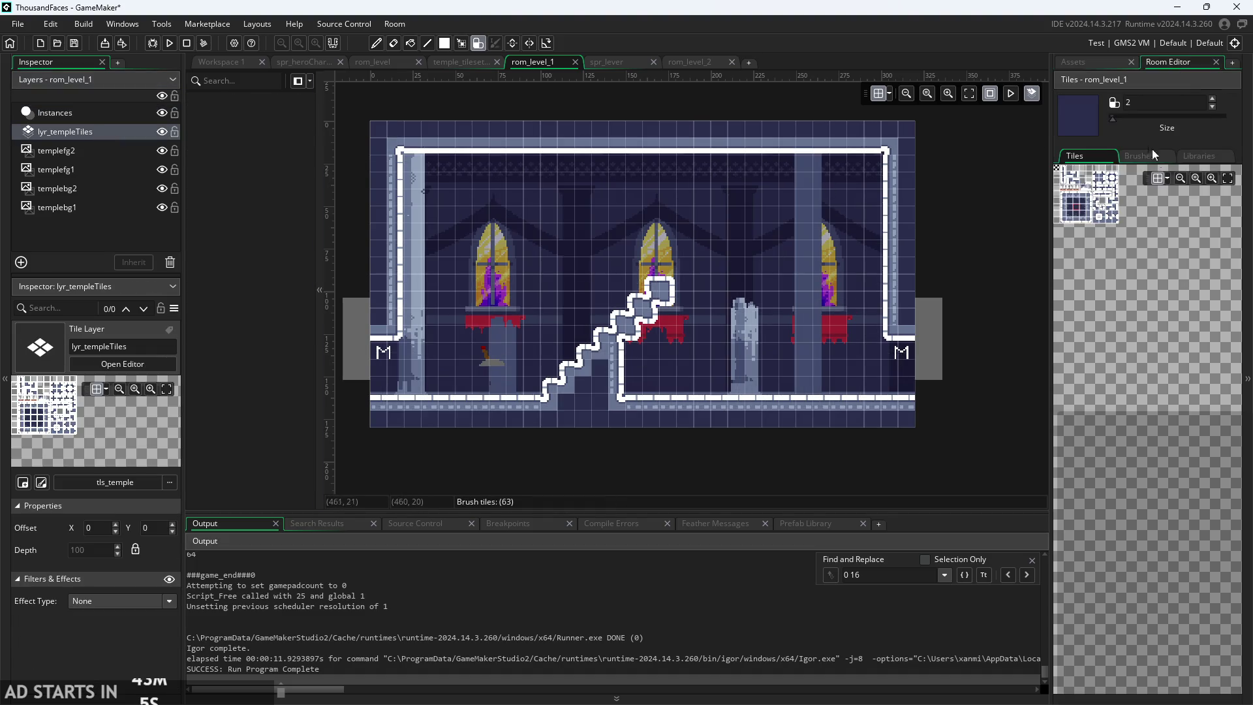
- Paint the lower floor with autotile_1, erase the left wall's corner tiles, and run the game
click(1191, 157)
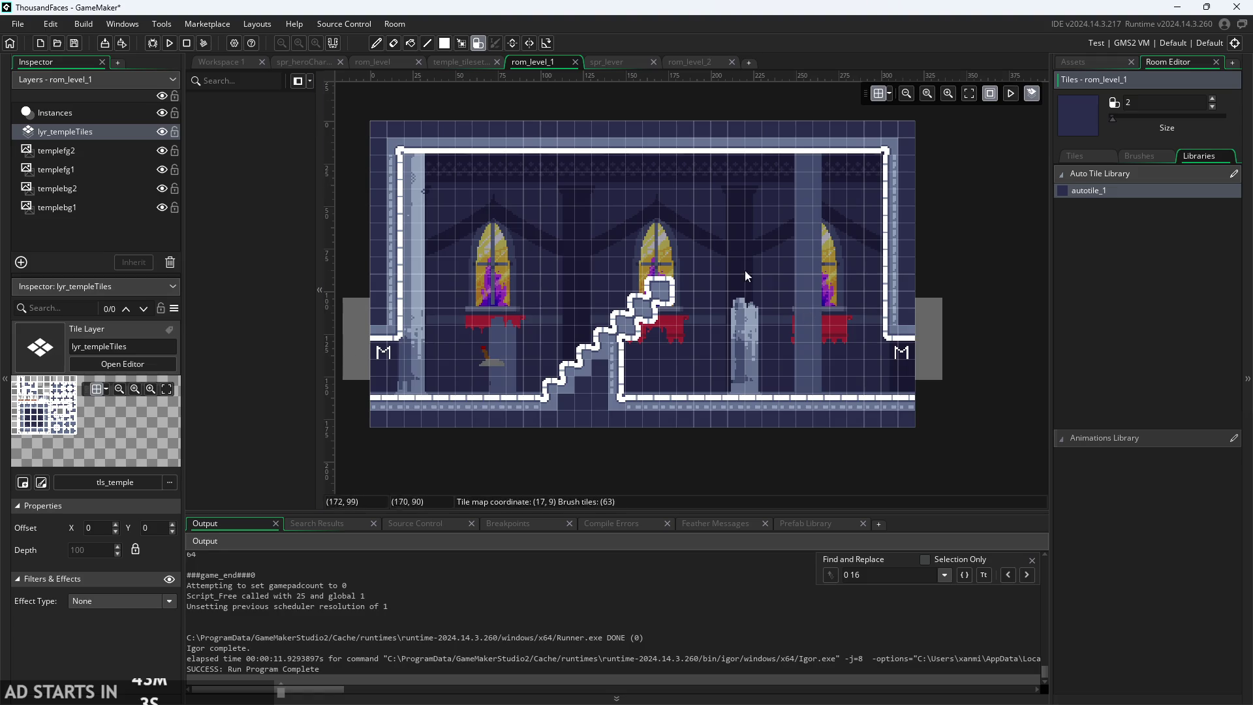
click(395, 392)
drag(412, 389, 548, 384)
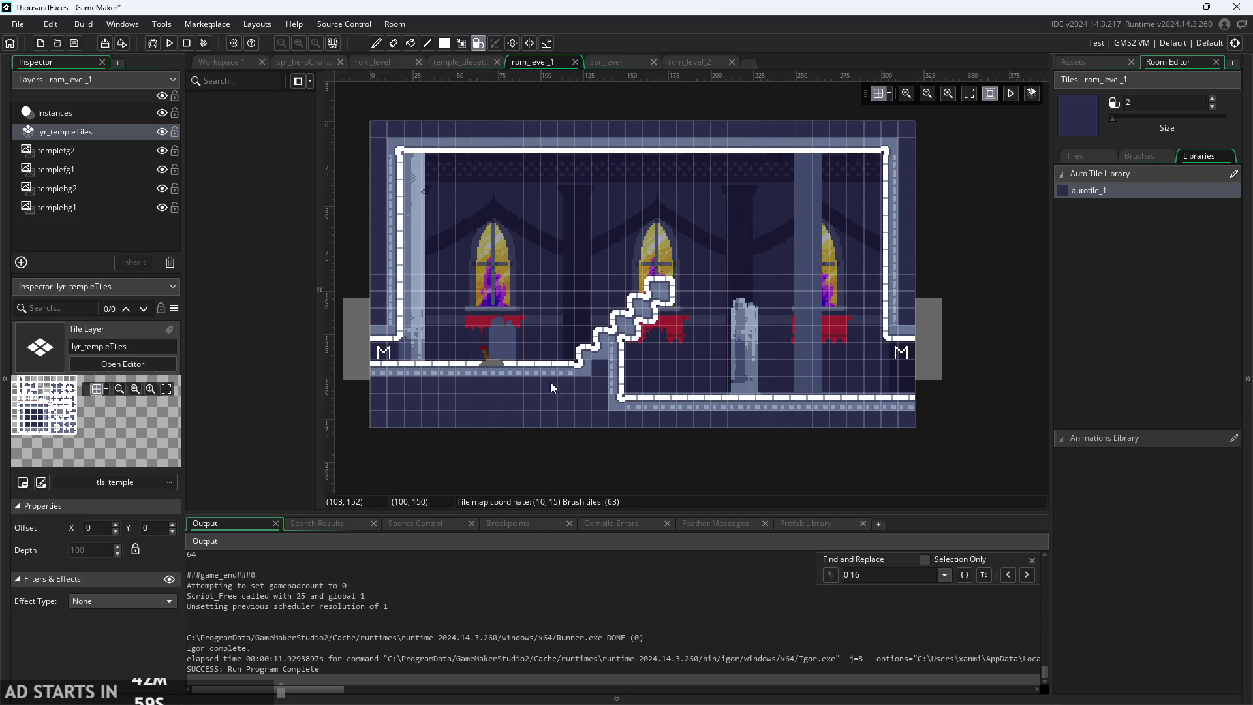
drag(660, 382, 890, 393)
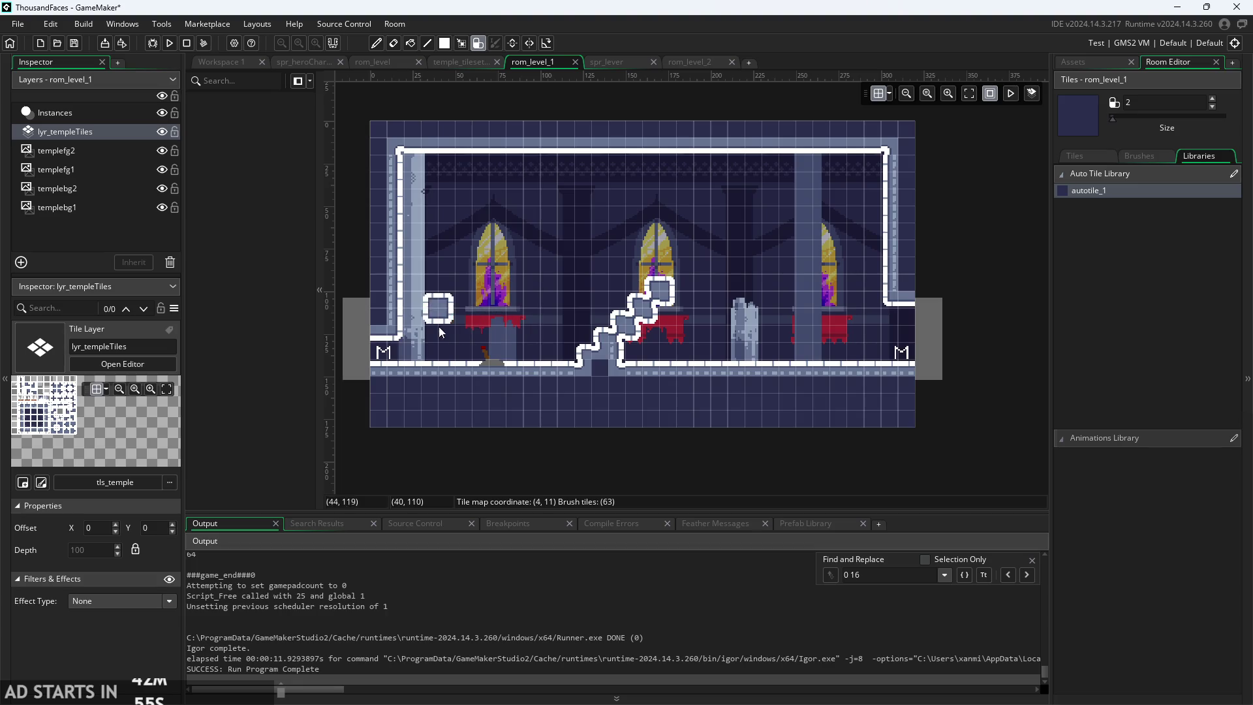
right_click(396, 341)
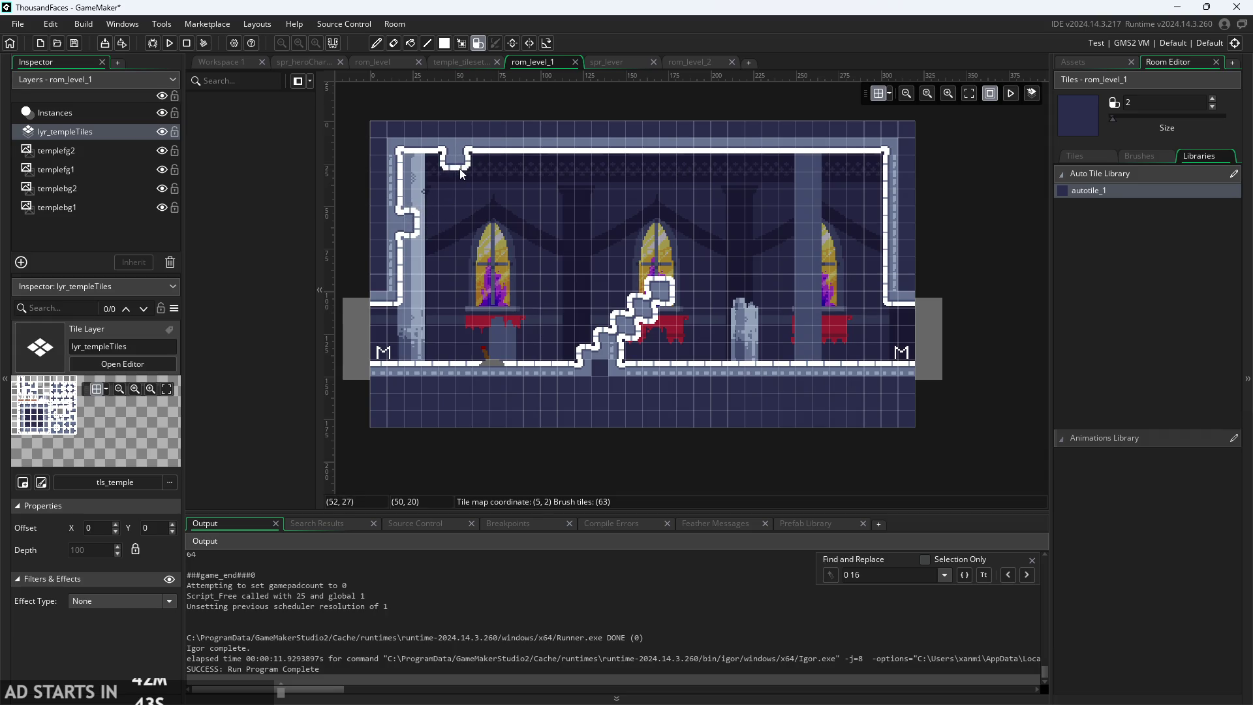
click(221, 63)
key(F5)
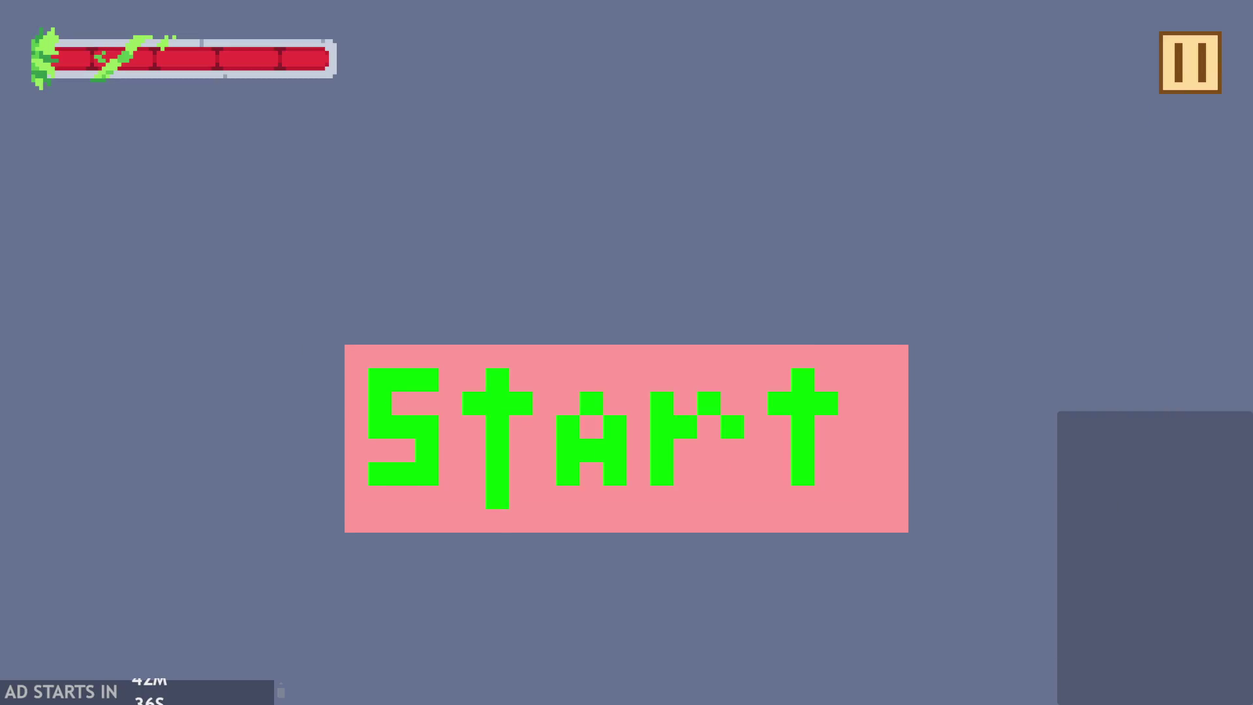
- Start the game, jump across the platforms, flip the lever, run into the next room, then close it
click(509, 429)
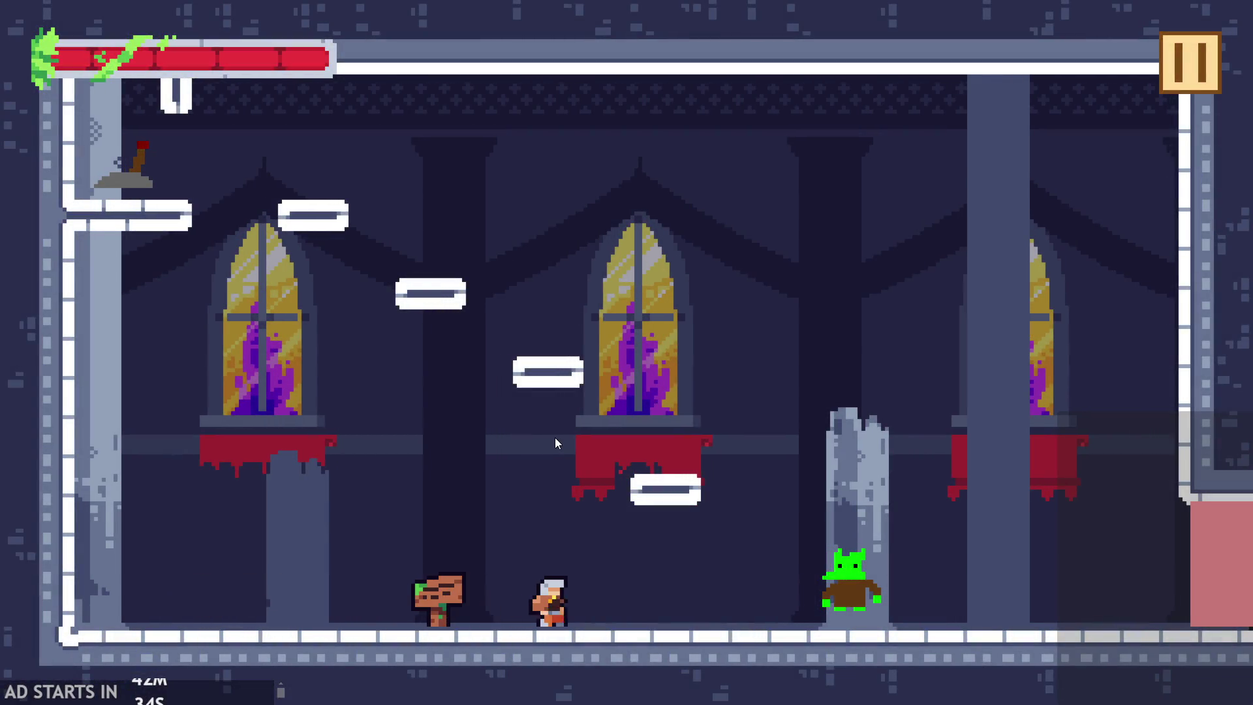
key(Left)
key(Up)
key(Up)
key(Up)
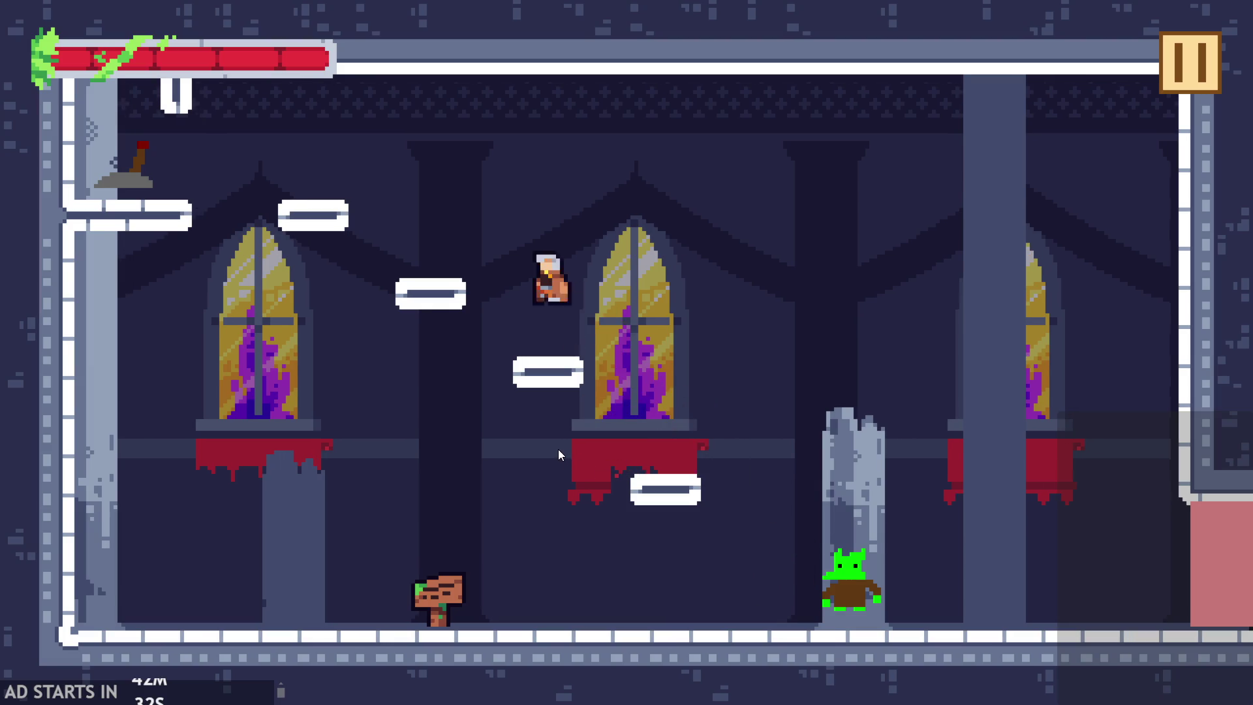
key(Left)
key(Right)
key(Up)
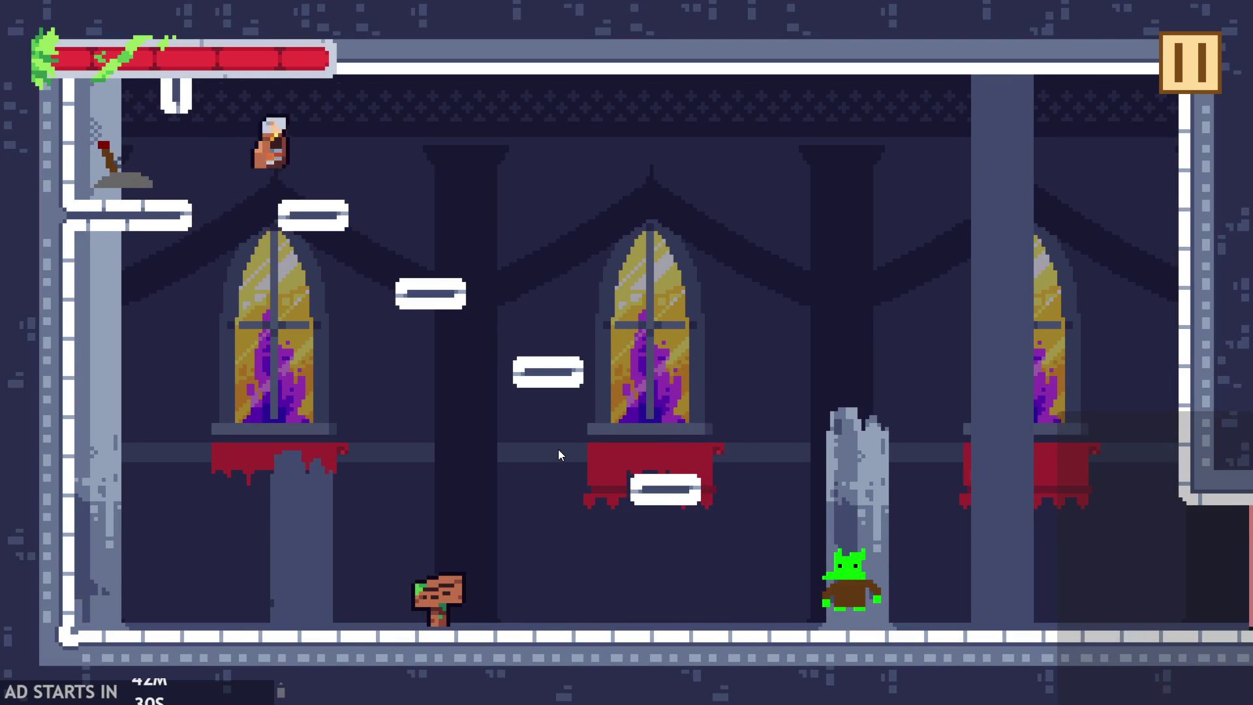
key(Right)
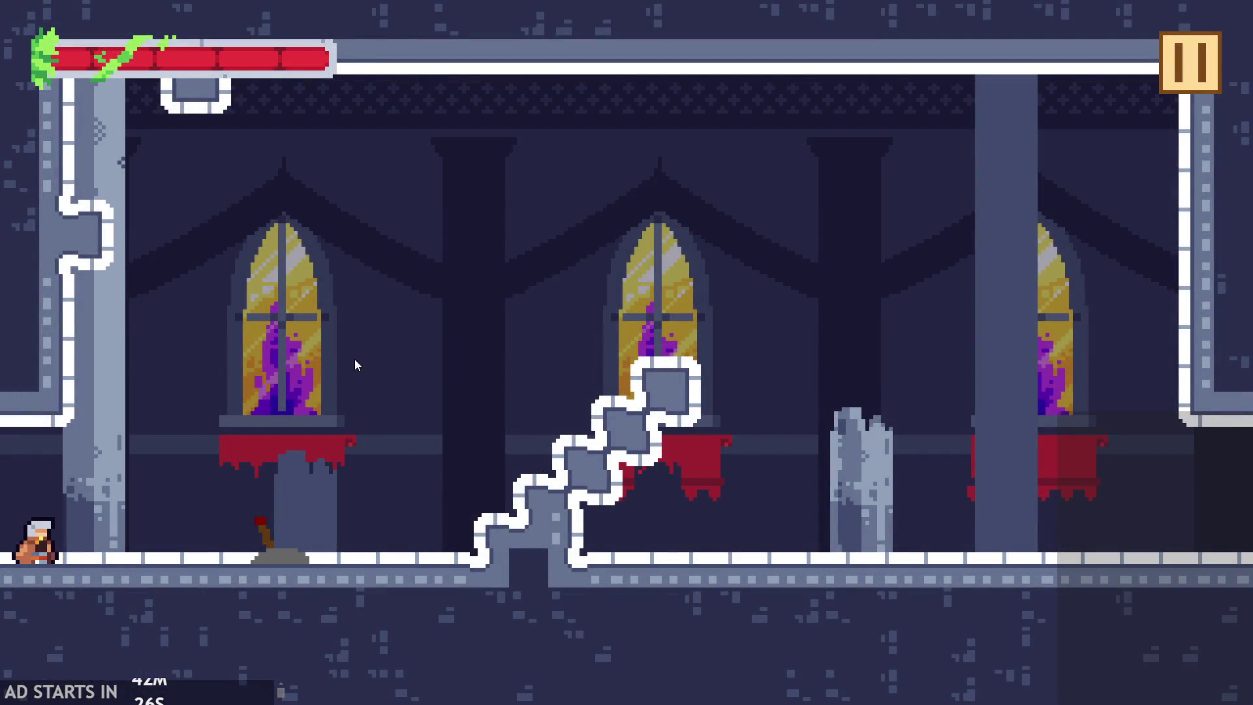
click(1198, 89)
key(alt+F4)
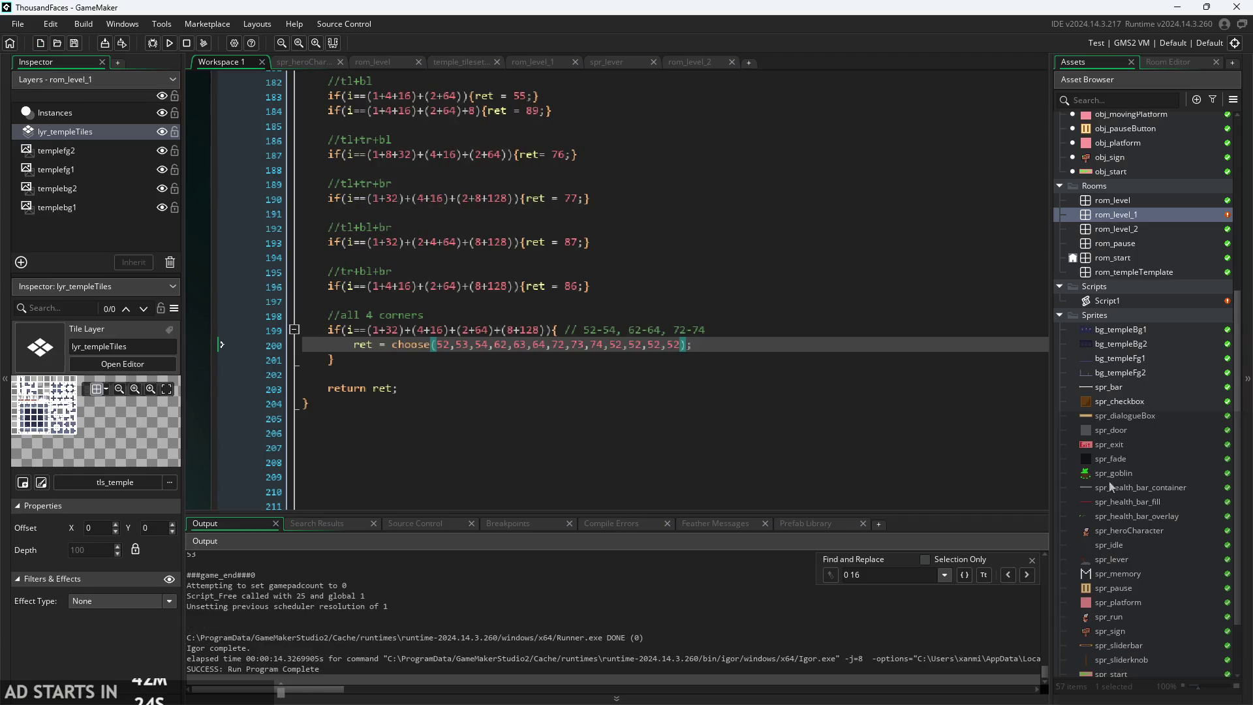
- Open rom_level, nudge and undo the left hero spawn, then reopen rom_level_1
double_click(1112, 200)
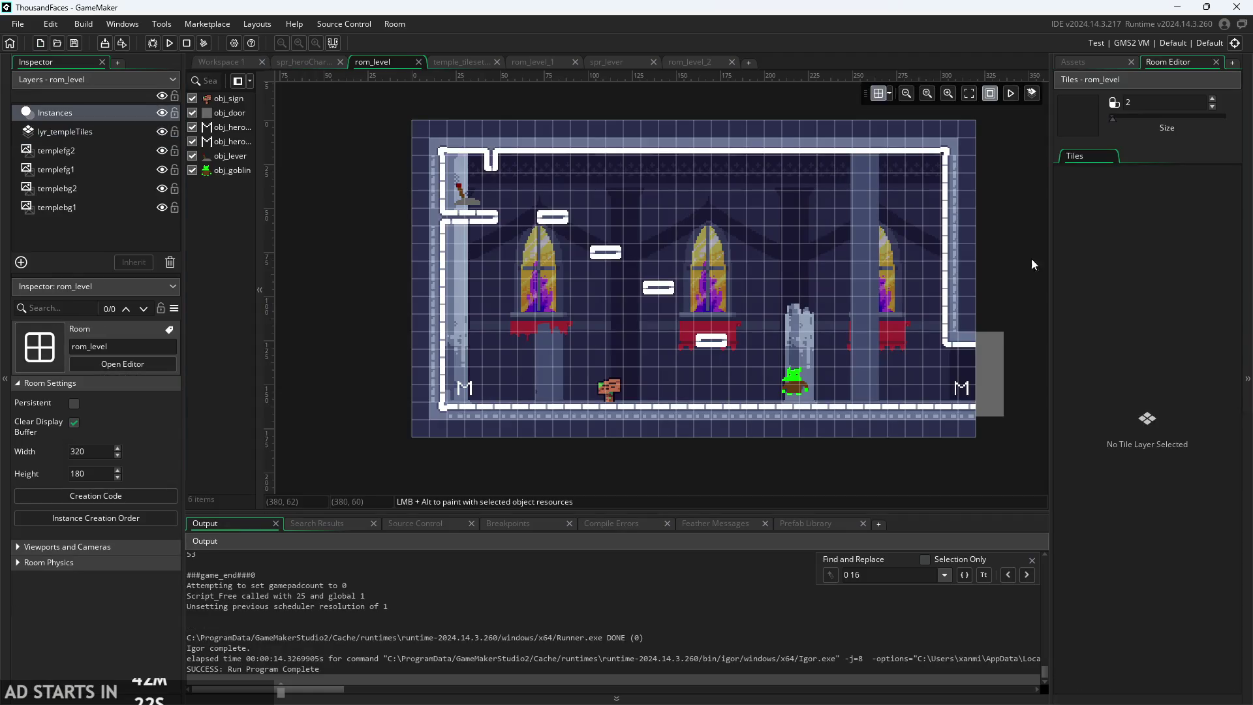
click(464, 389)
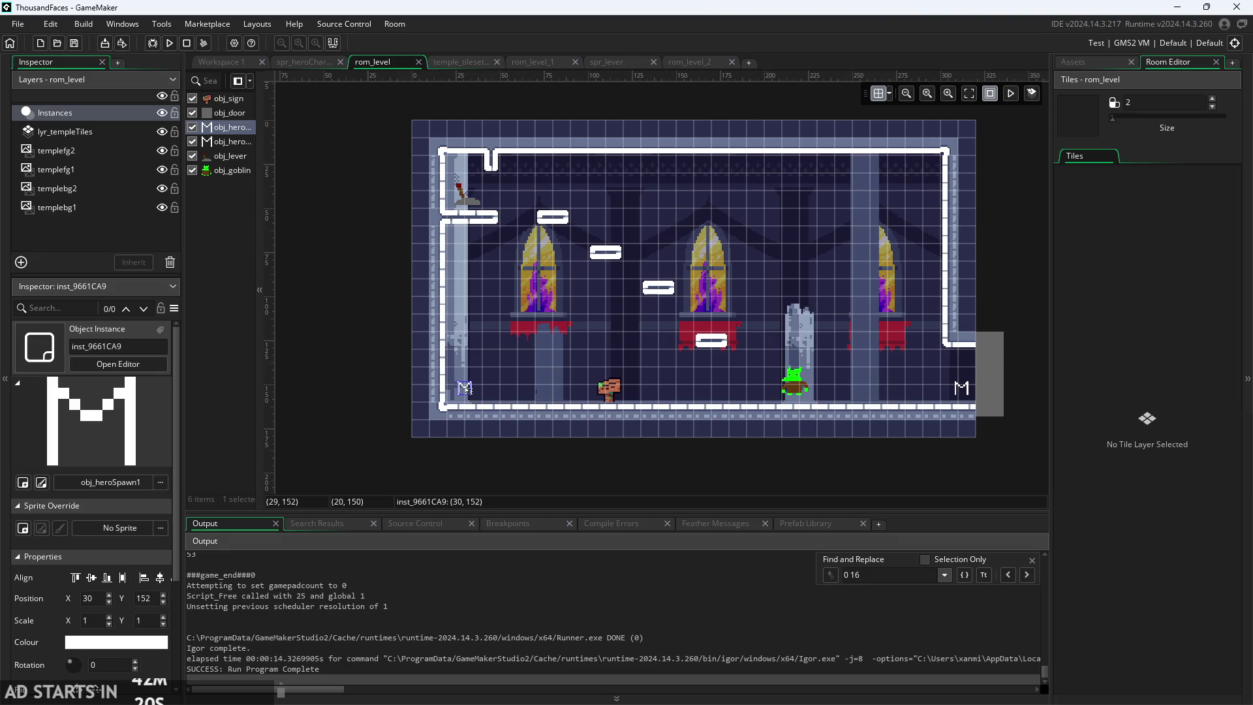
drag(465, 388, 469, 385)
key(ctrl+z)
click(1076, 62)
double_click(1125, 215)
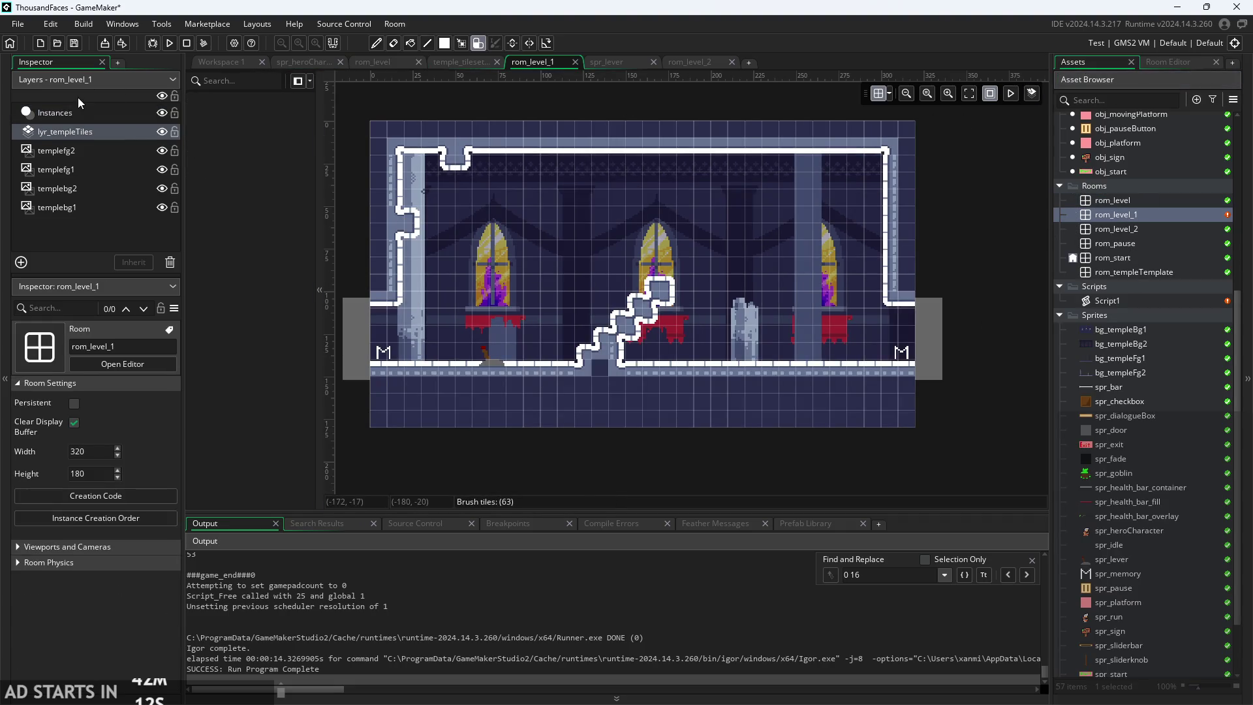
- Move the left hero spawn marker to 16,128 on the Instances layer and undo the extra drag
click(65, 112)
click(382, 353)
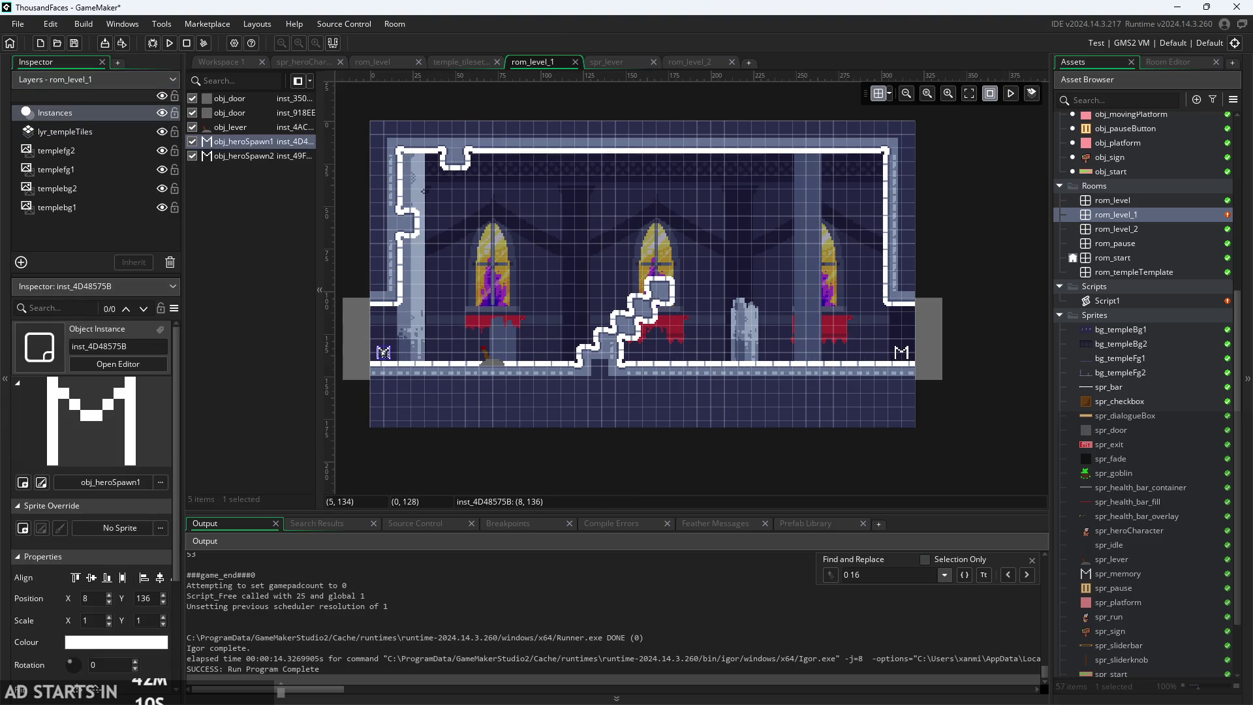
mouse_move(383, 353)
mouse_down()
mouse_move(403, 344)
mouse_move(405, 363)
mouse_up()
scroll(406, 362, up, 5)
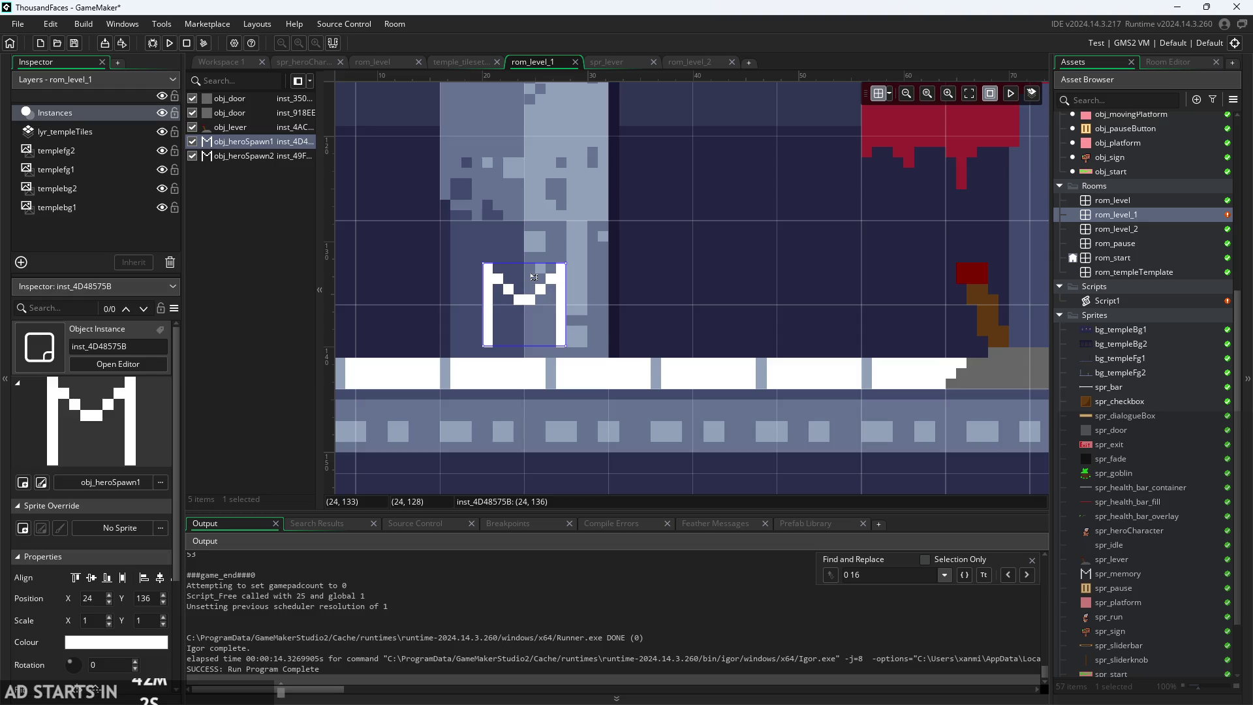
drag(535, 279, 549, 385)
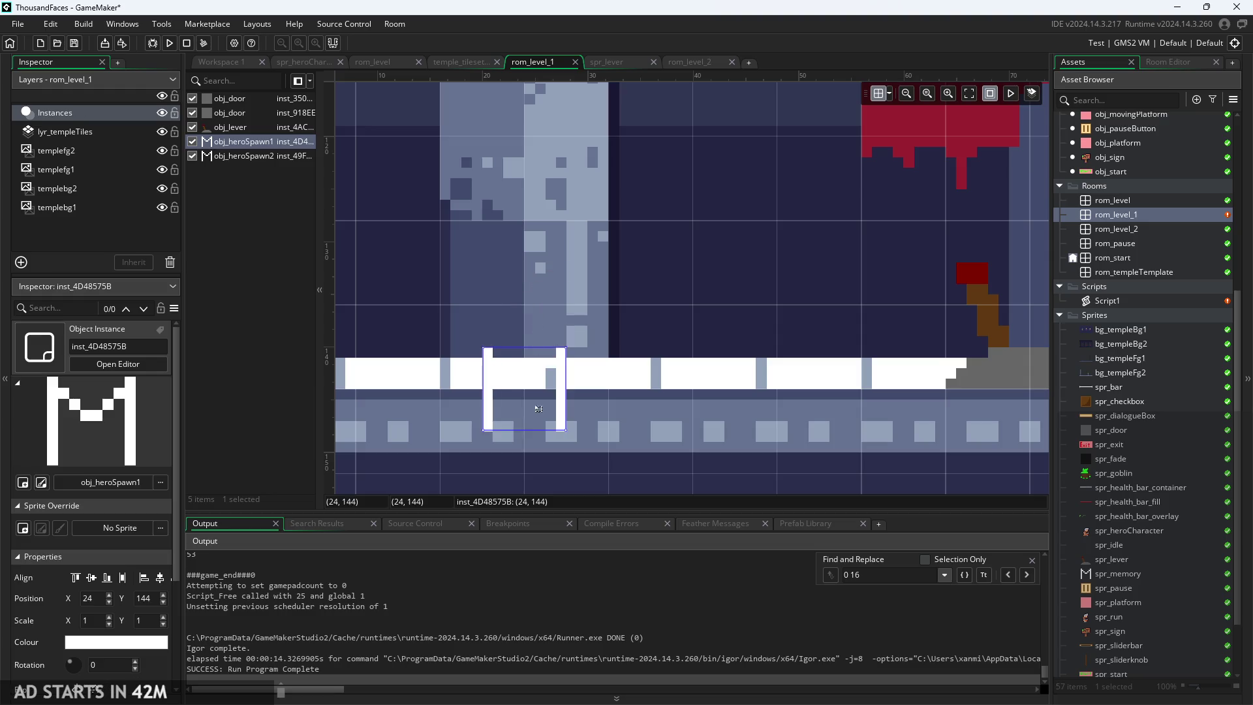
key(ctrl+z)
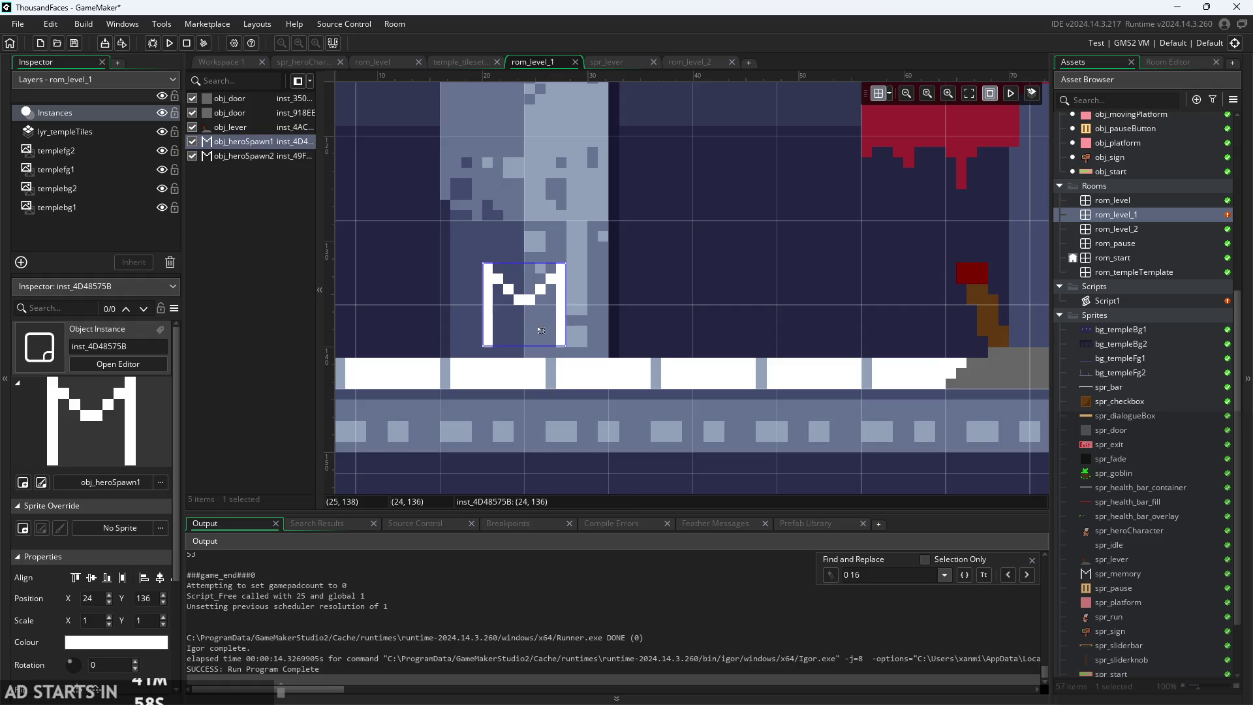
scroll(635, 392, down, 1)
scroll(636, 393, down, 2)
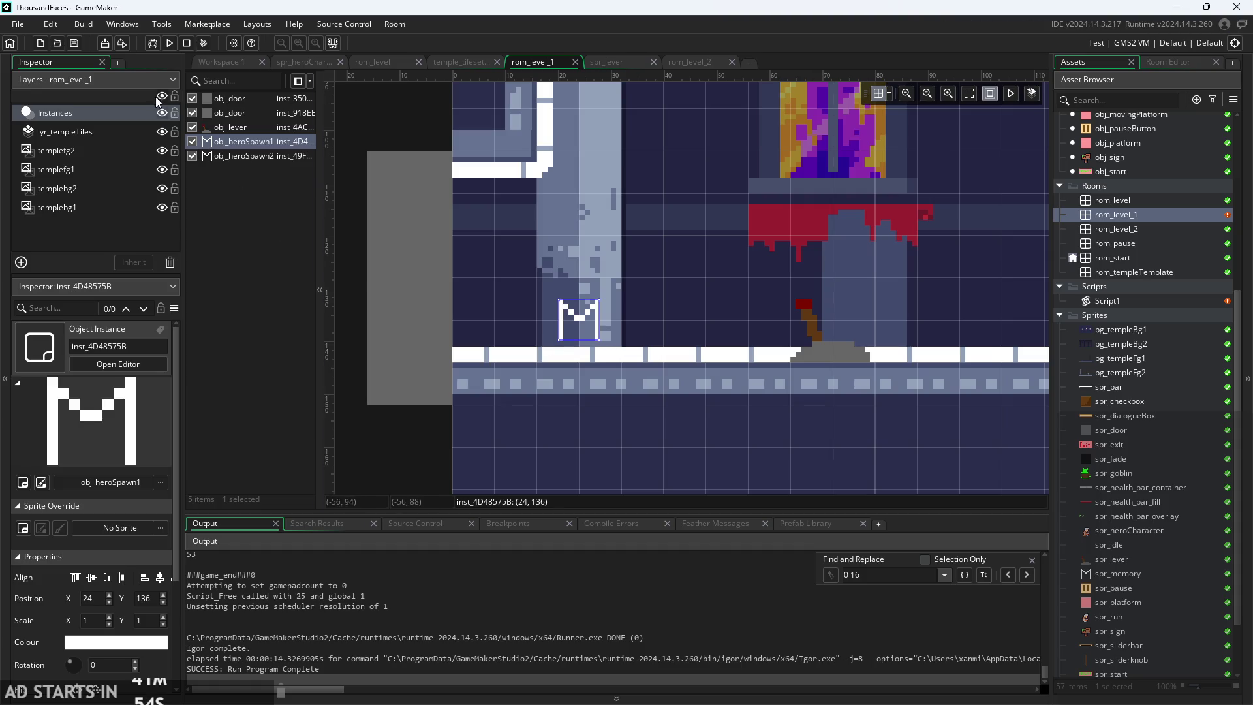
- Launch the game, start it, and climb the hero up the floating platforms
click(169, 42)
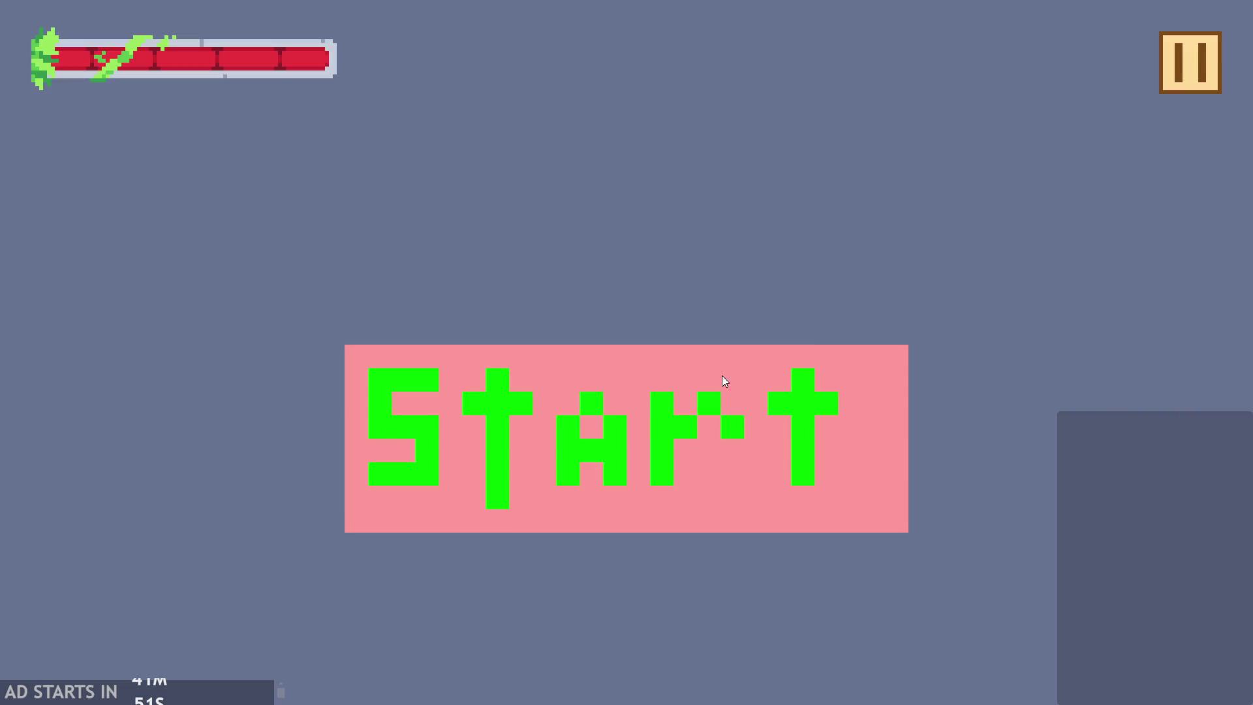
click(723, 381)
key(Right)
key(space)
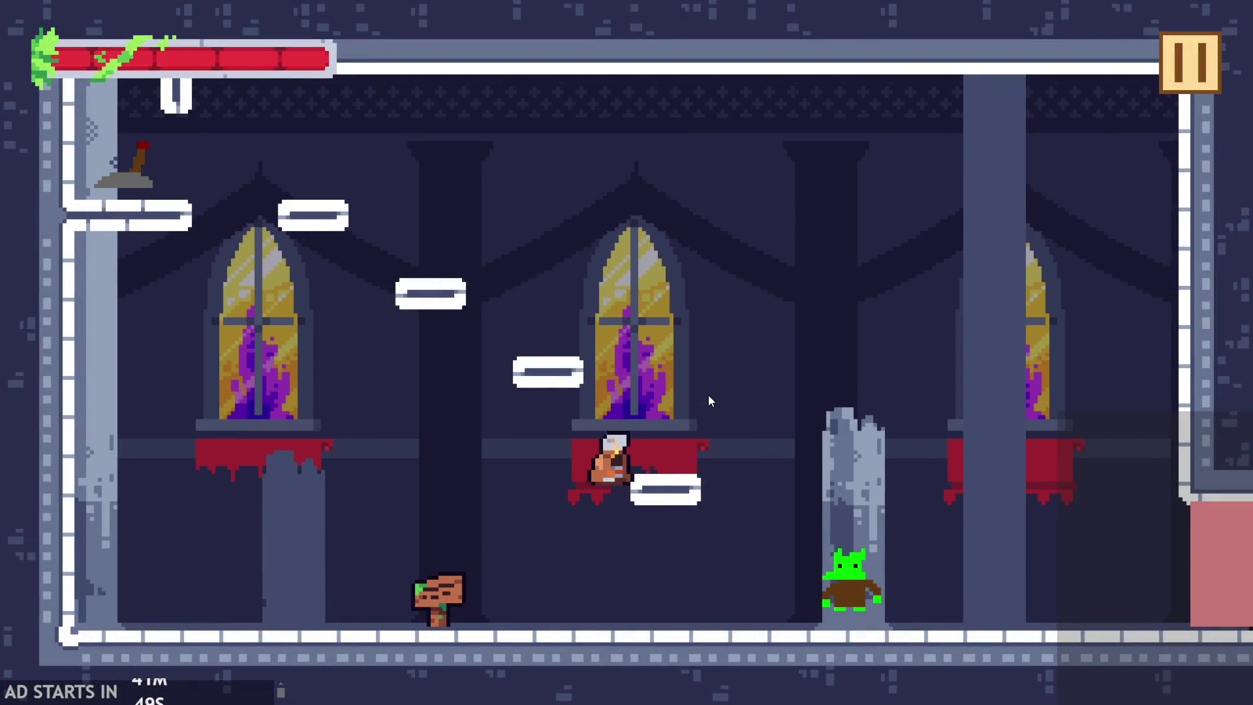
key(Left)
key(space)
key(Right)
key(space)
key(Left)
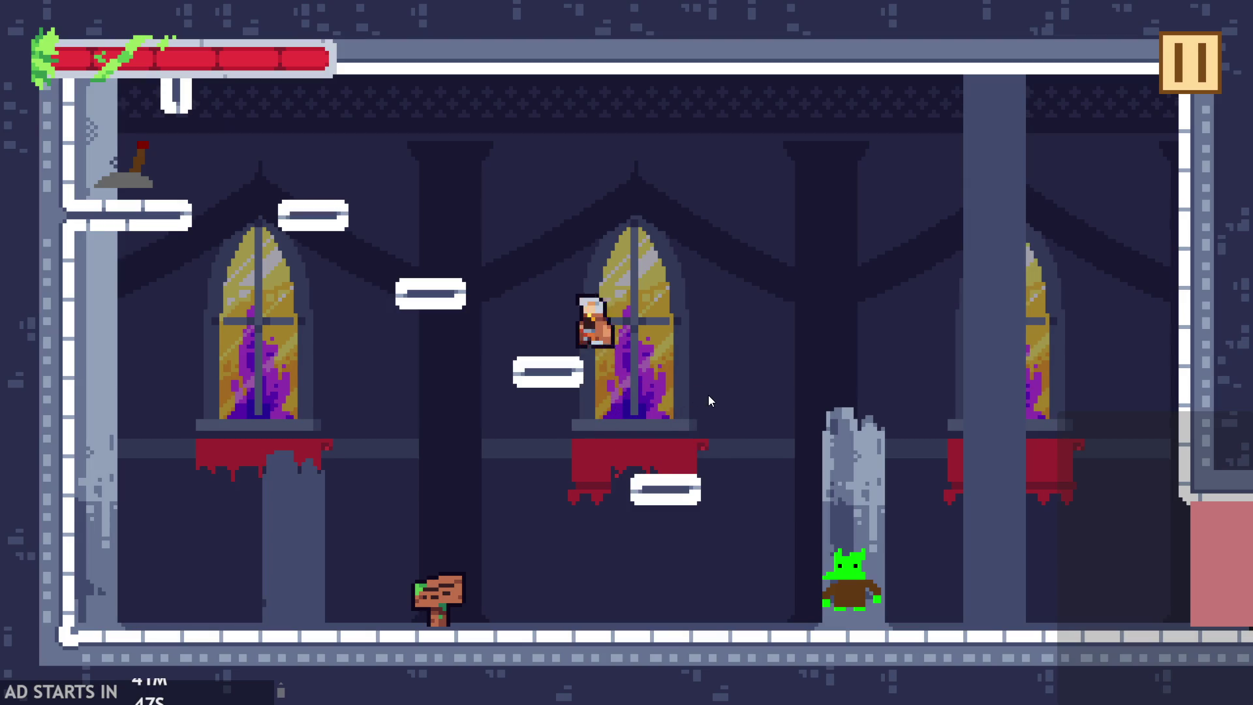
key(space)
- Reach the lever ledge, flip the lever, and run the hero off the right edge
key(Right)
key(space)
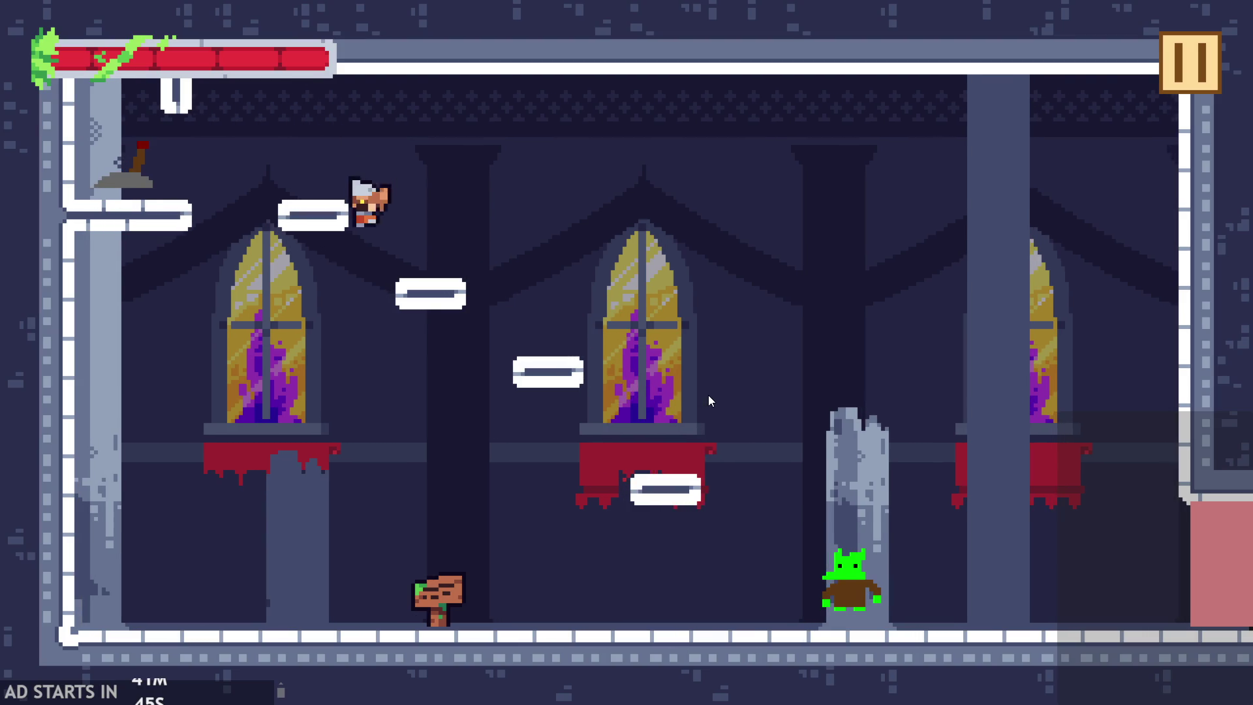
key(Left)
key(Right)
key(space)
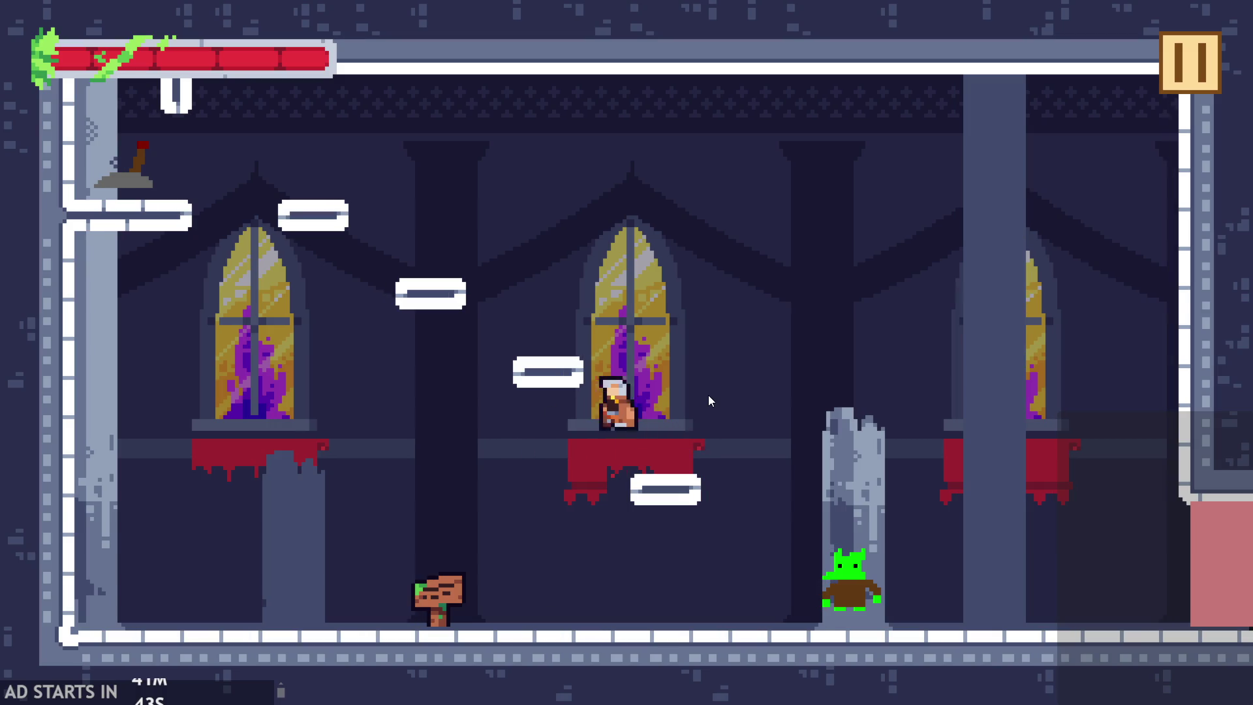
key(space)
key(Left)
key(Right)
key(space)
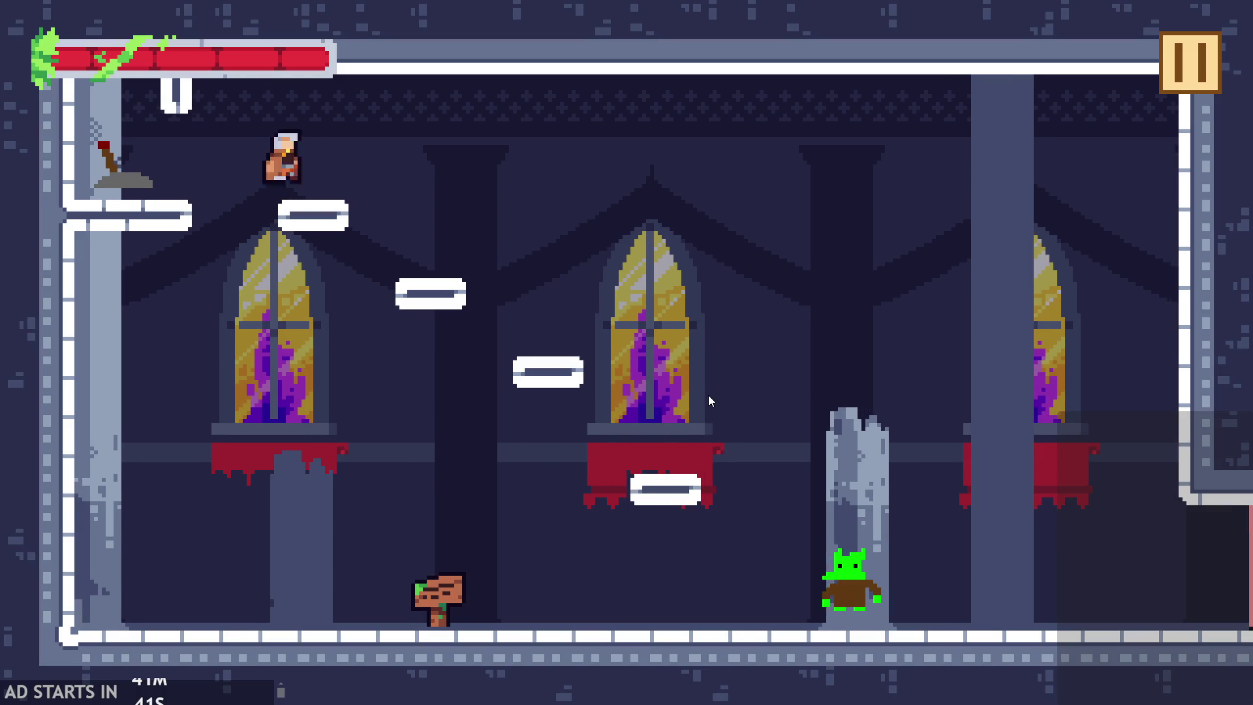
key(Right)
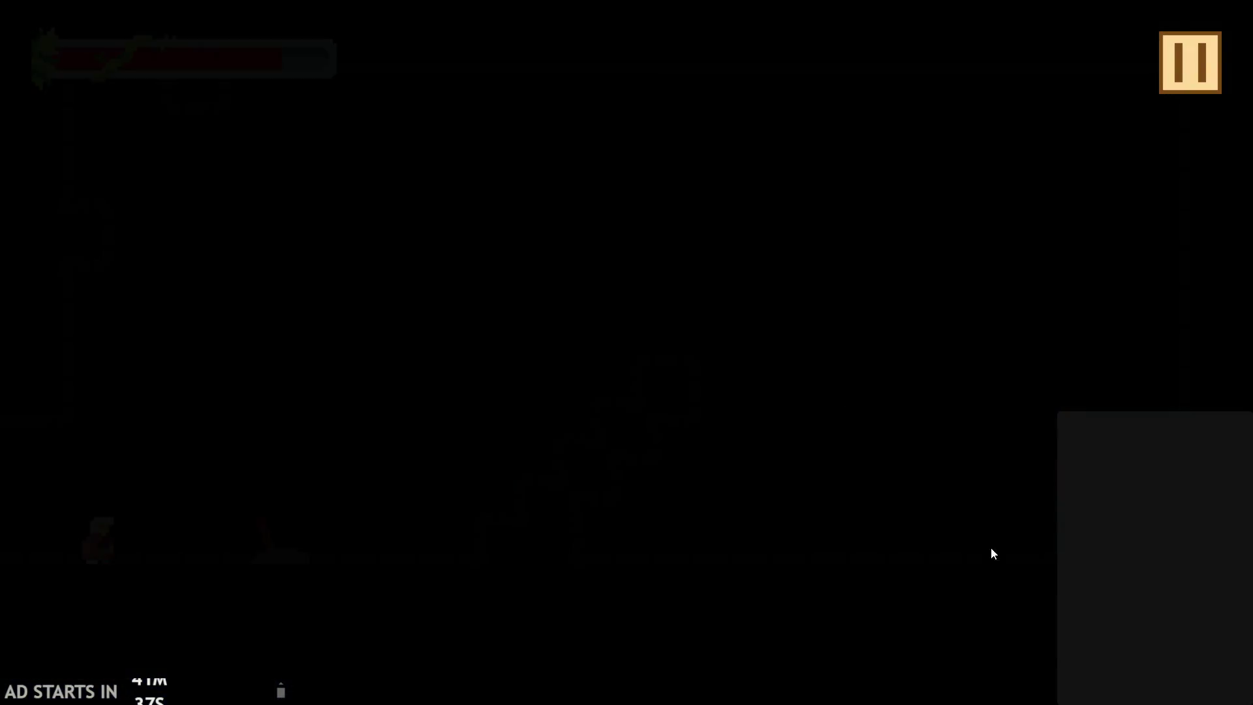
- Open the obj_heroSpawn1 object's editor
scroll(1132, 216, up, 3)
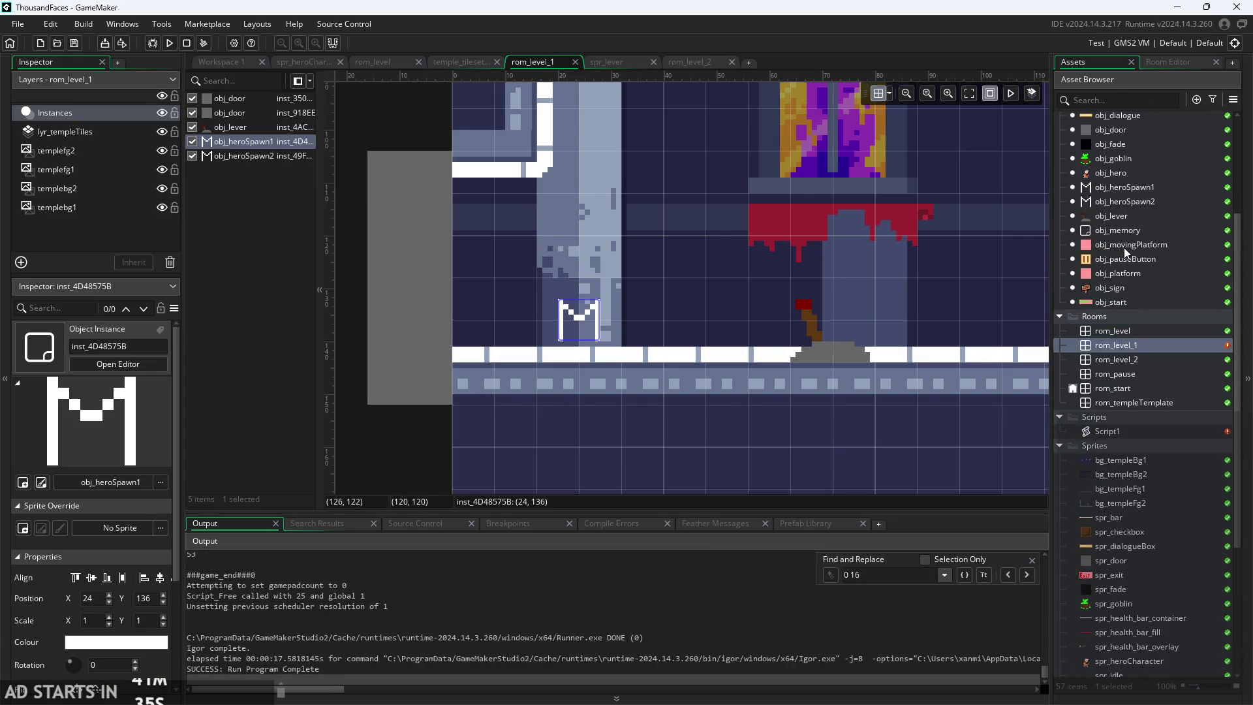
double_click(1122, 189)
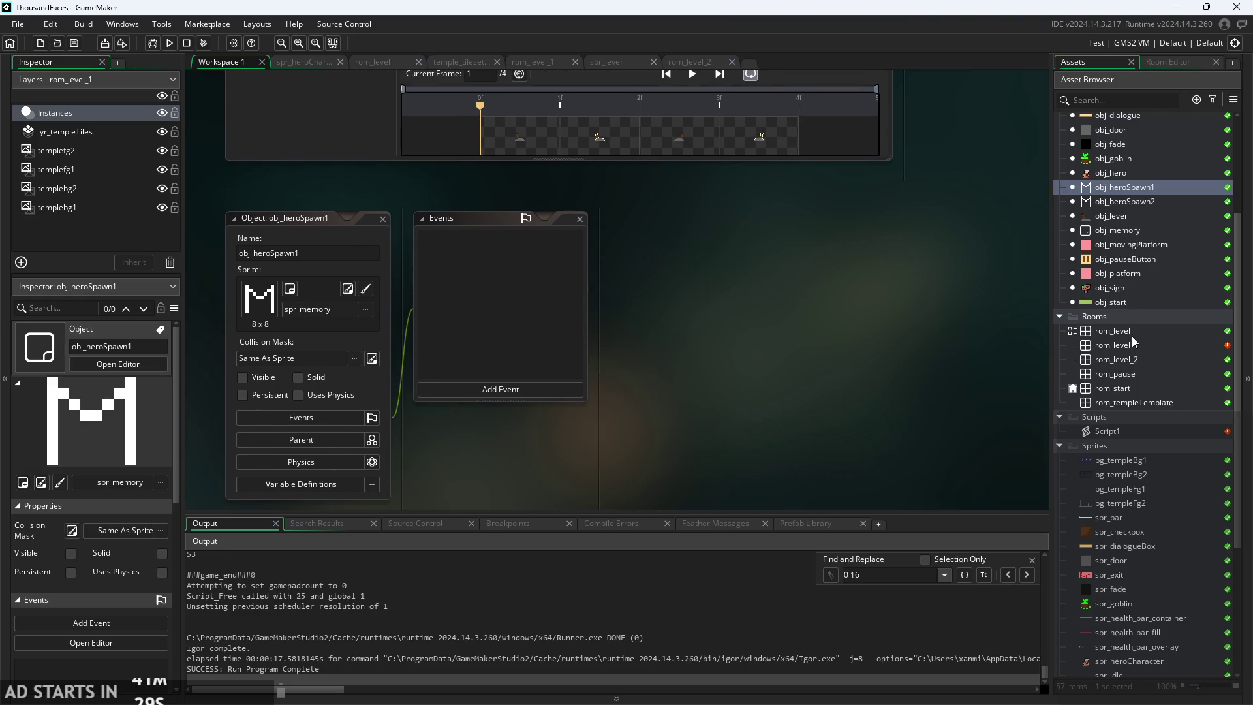
scroll(1121, 526, down, 5)
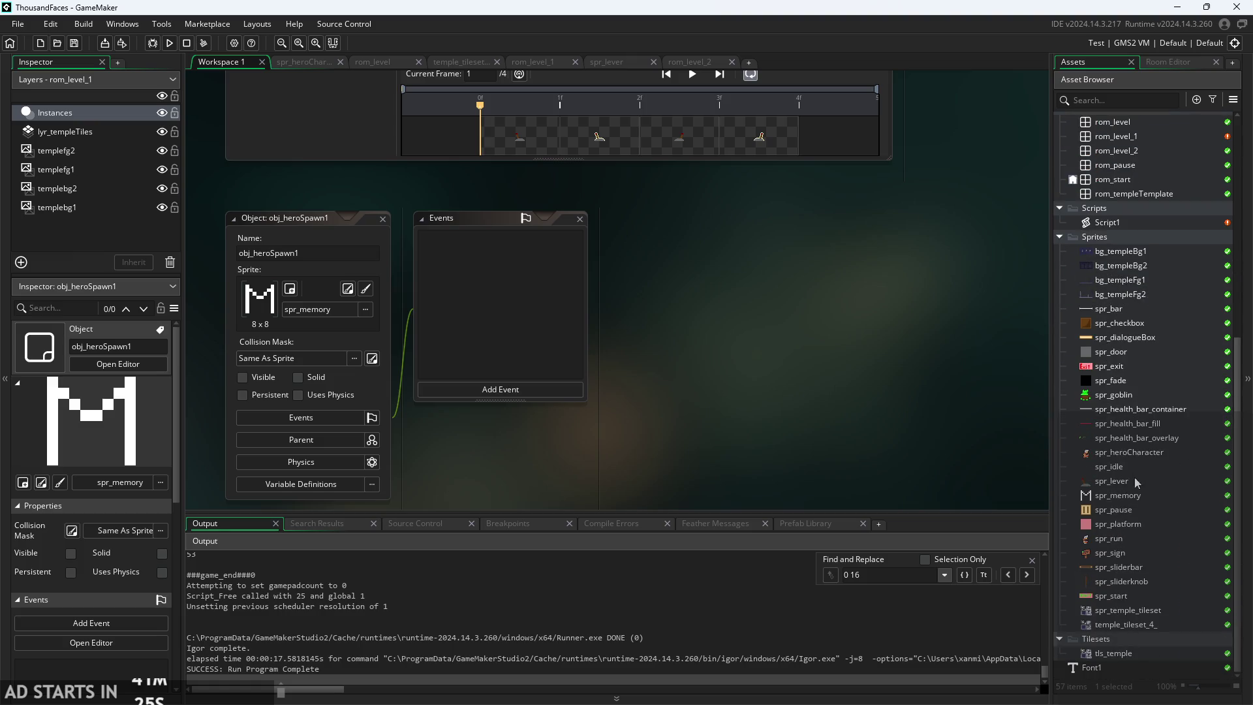
- Set the spr_memory sprite's origin to Top Left (0,0) and run the game with F5
double_click(1124, 497)
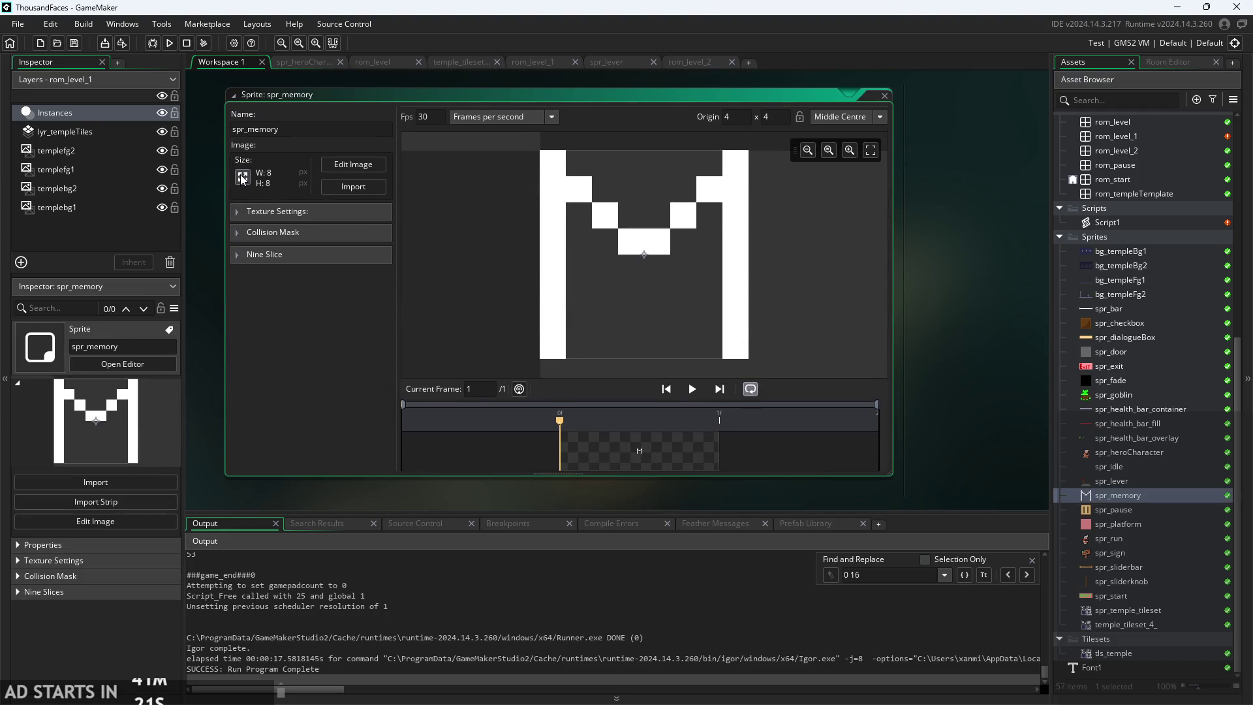
click(242, 177)
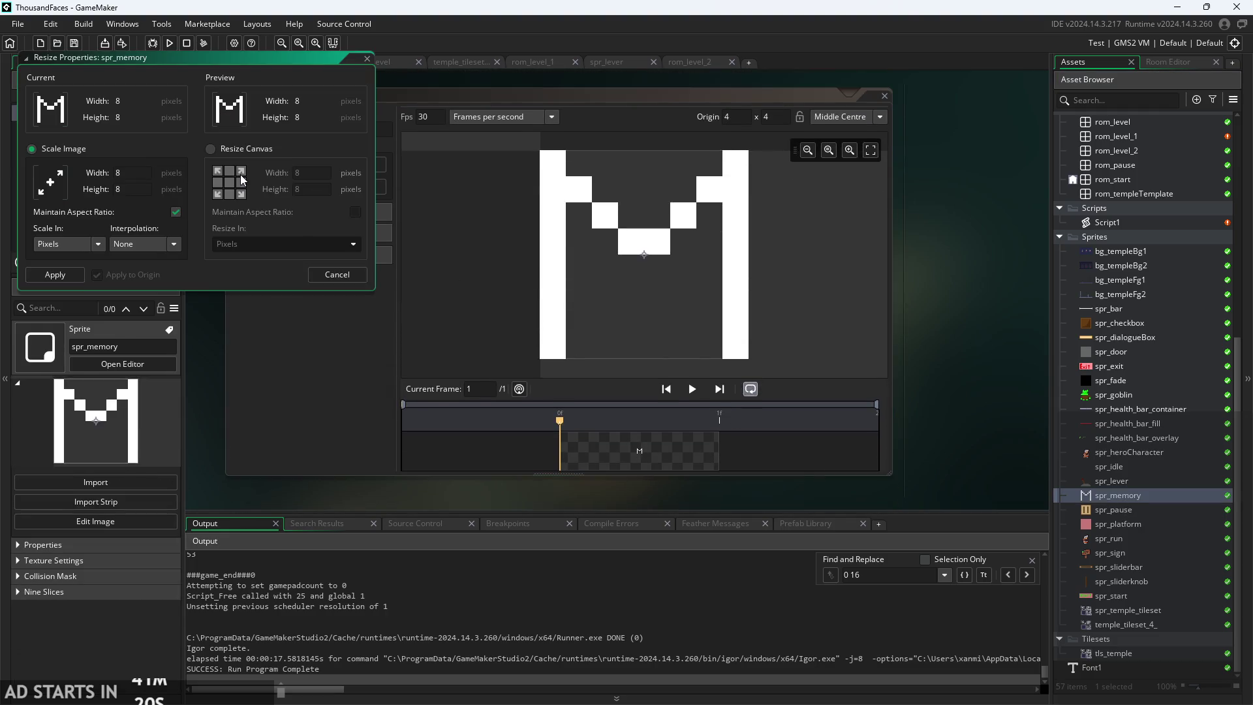
click(338, 270)
click(828, 117)
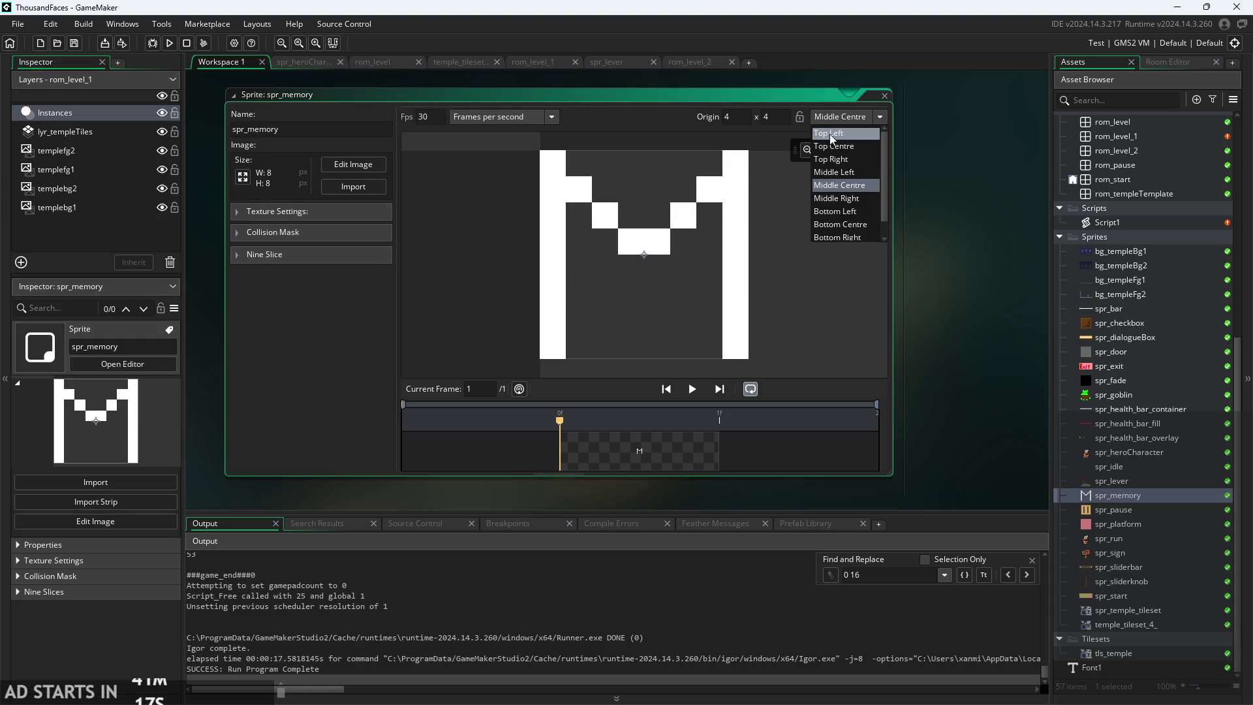
click(829, 135)
key(F5)
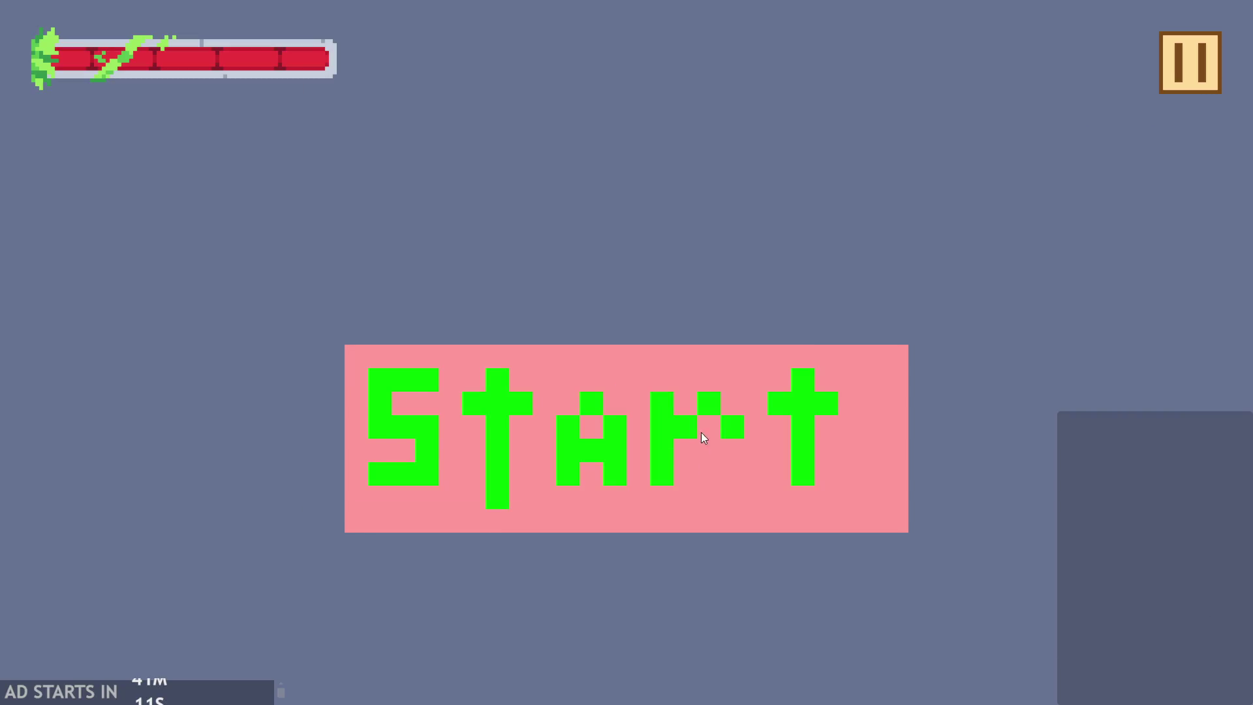
click(554, 468)
key(Right)
key(space)
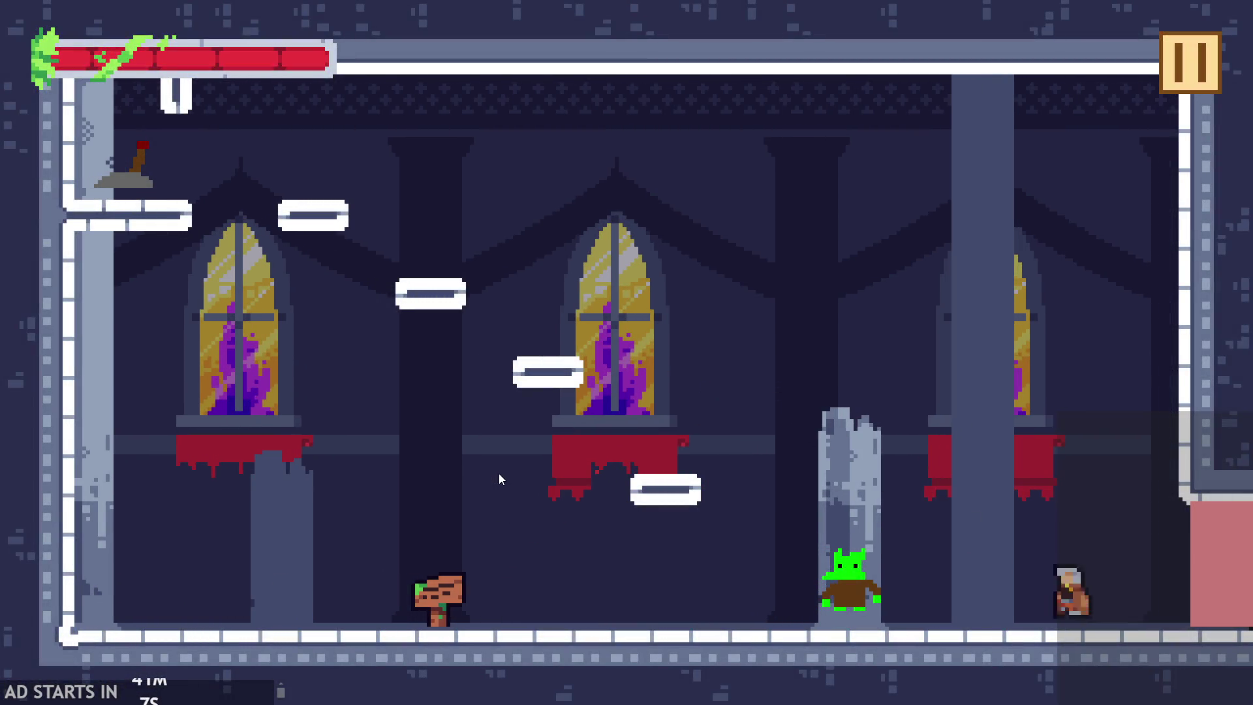
key(Left)
key(space)
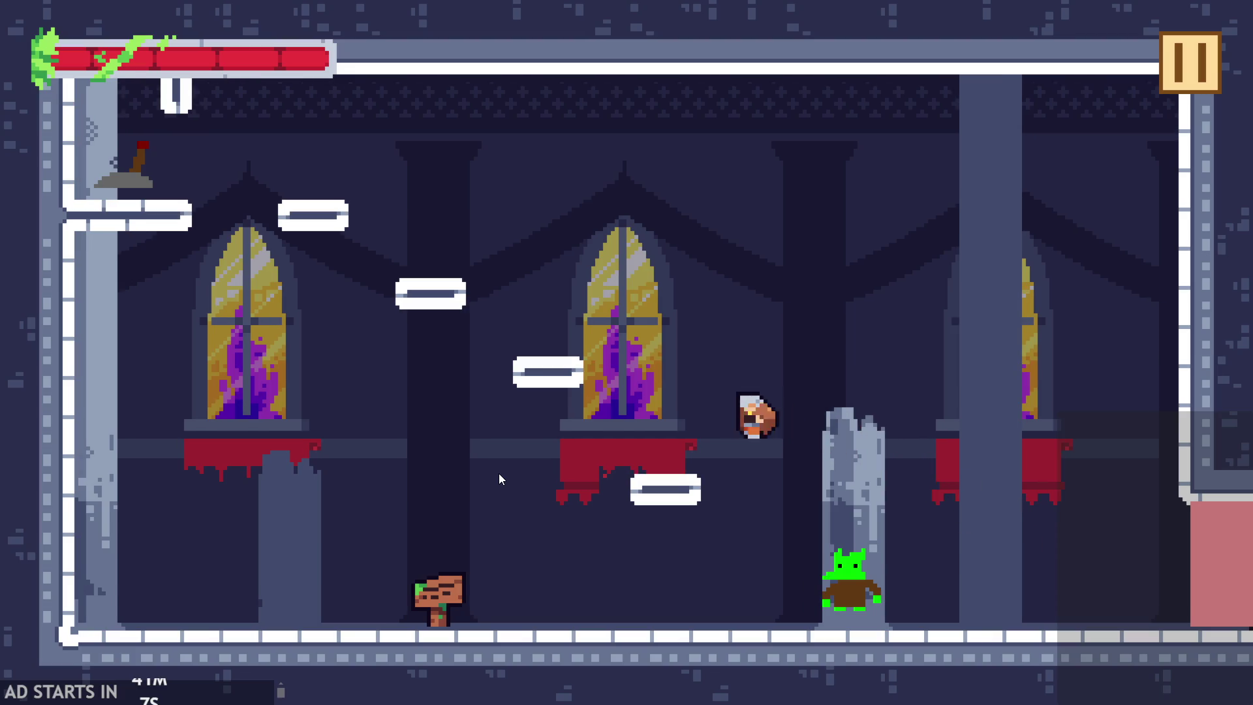
key(space)
key(space)
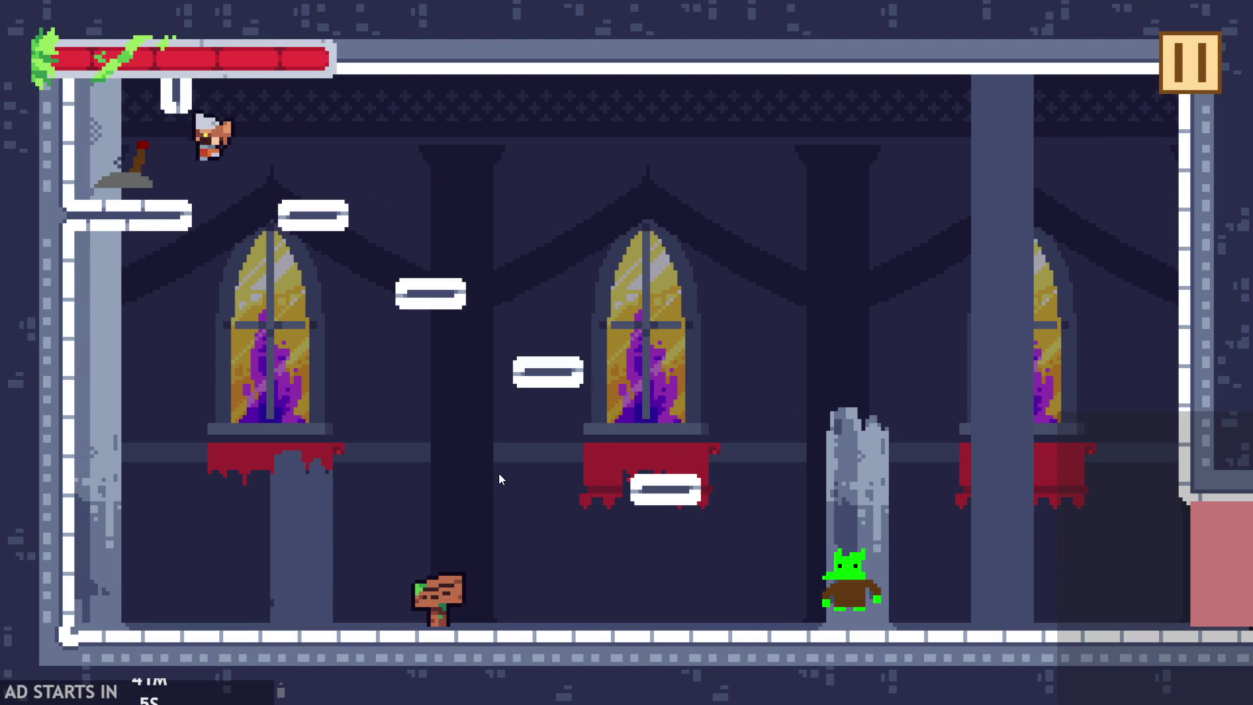
key(Left)
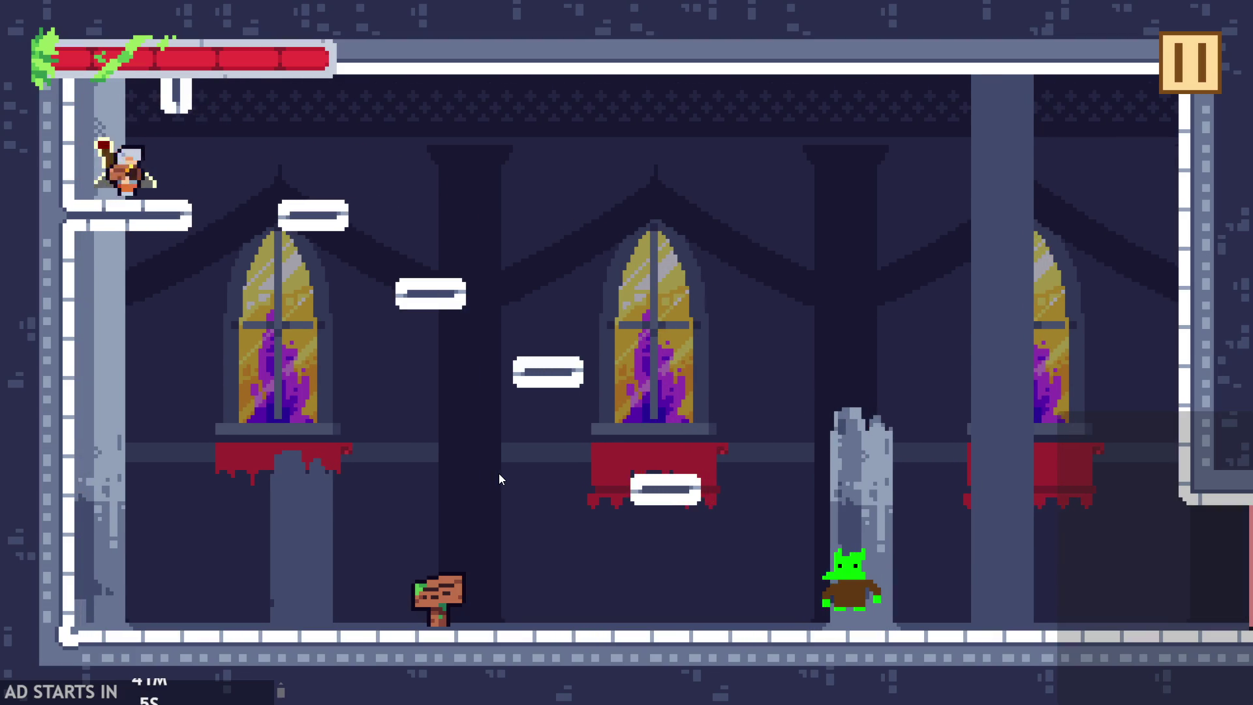
key(e)
key(Right)
key(space)
key(Right)
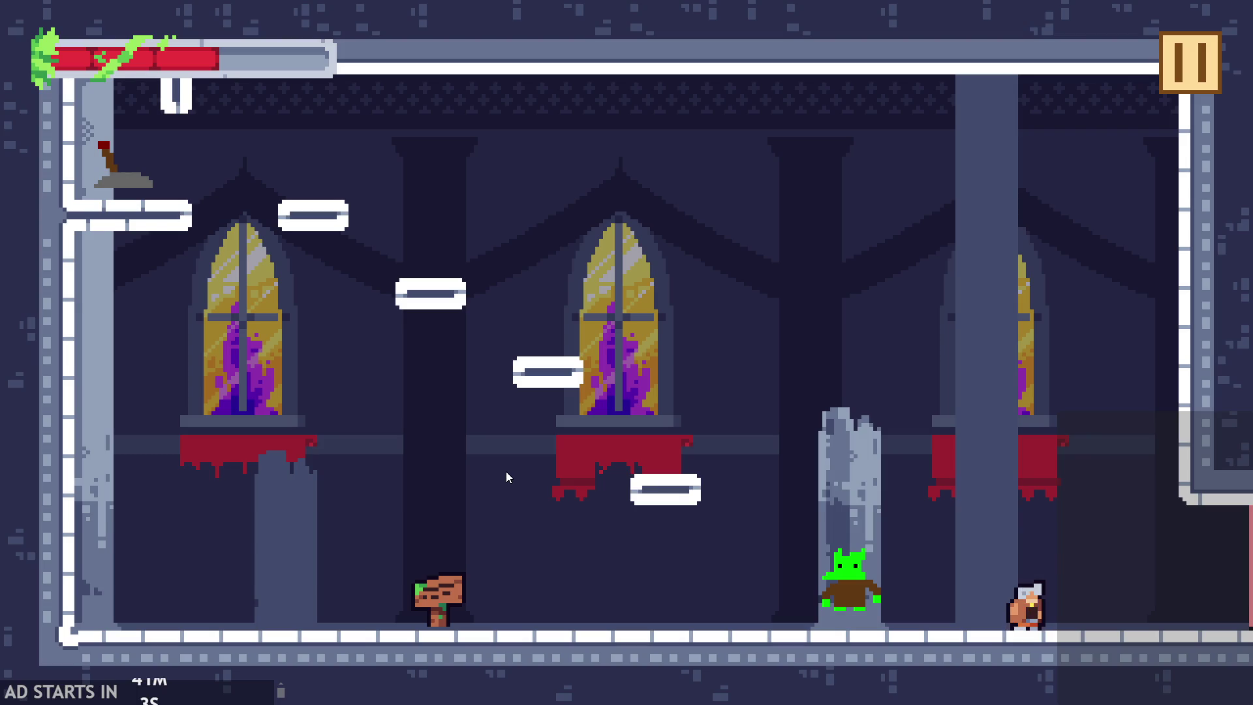
key(Left)
key(Right)
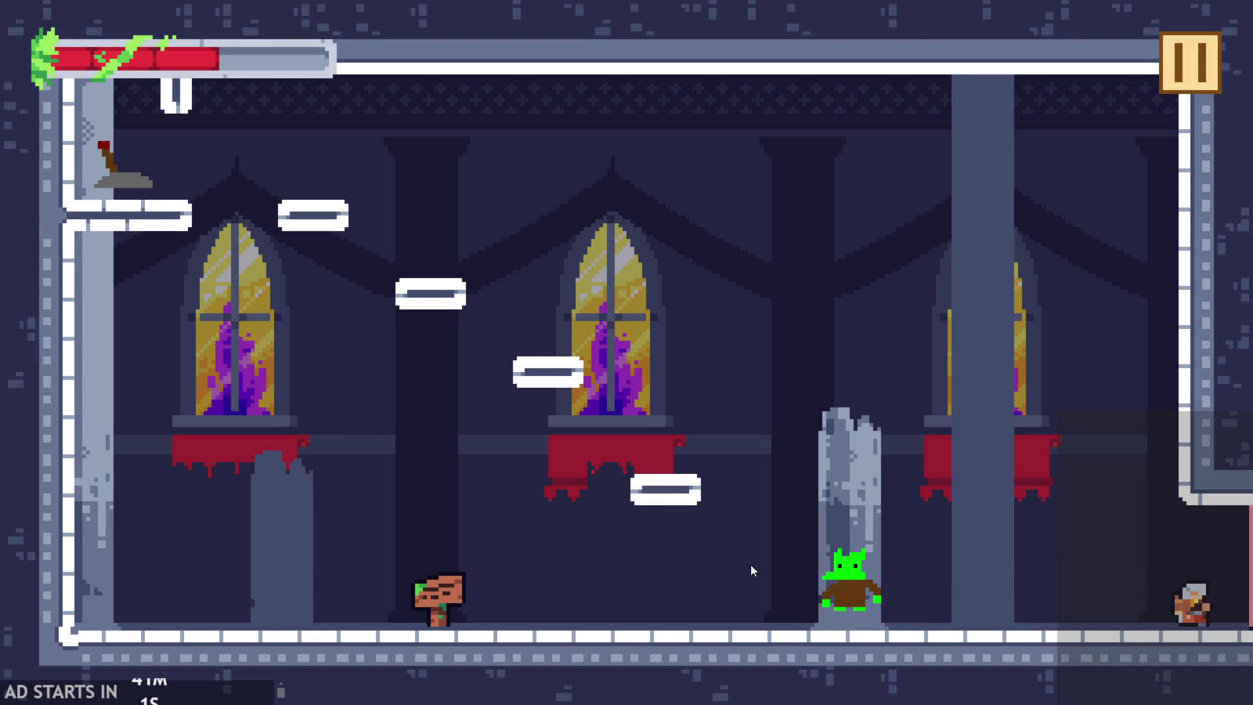
key(Right)
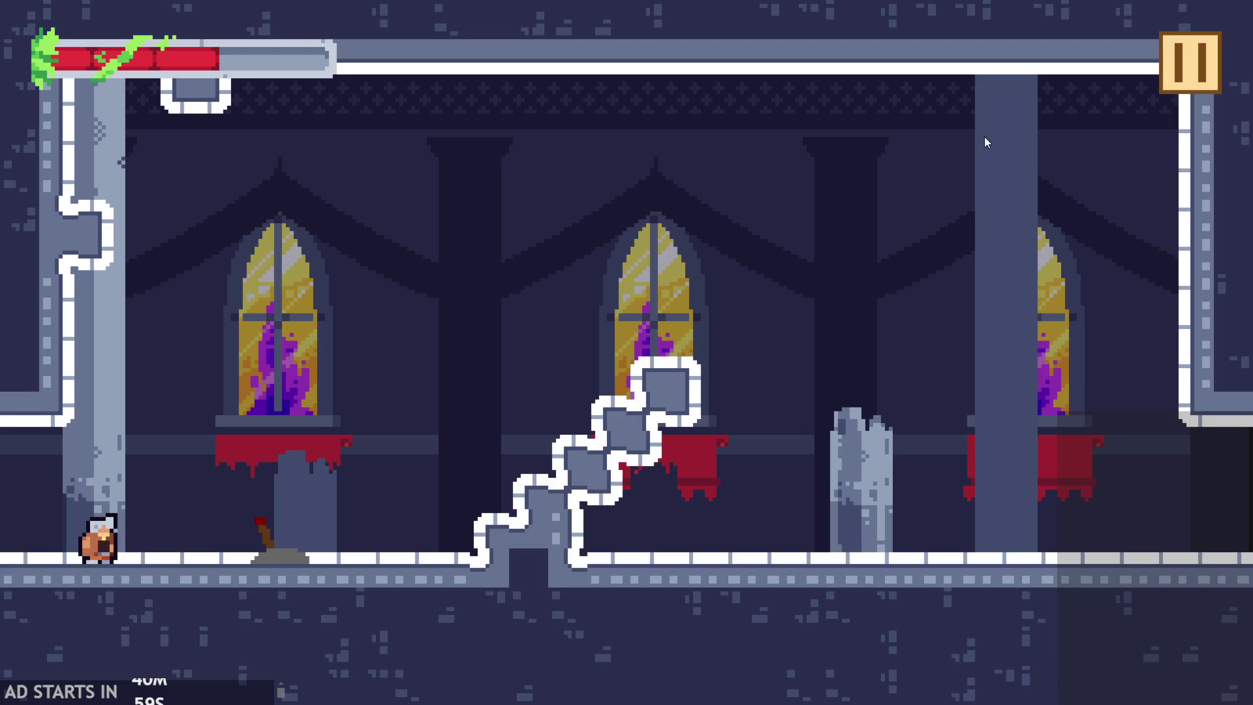
click(1177, 75)
click(1075, 590)
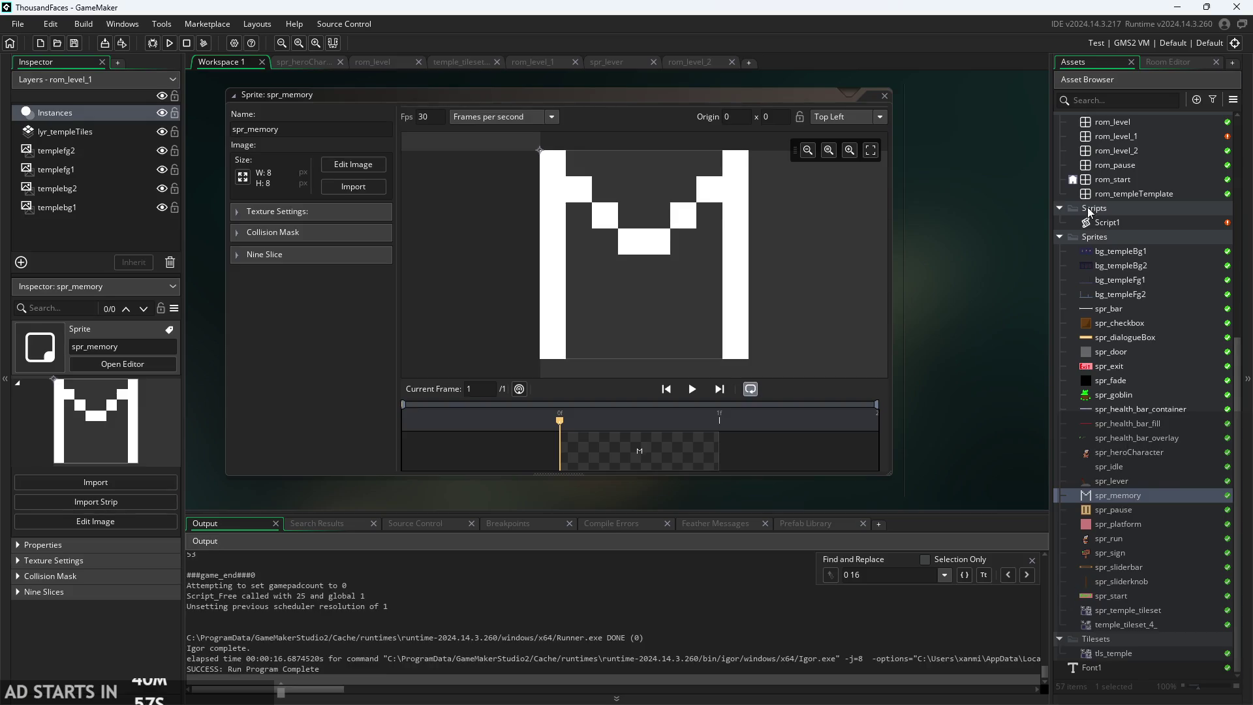
- Open rom_level_1, raise the hero spawn marker to 24,128, and relaunch the game past its title screen
scroll(1087, 206, up, 3)
double_click(1106, 209)
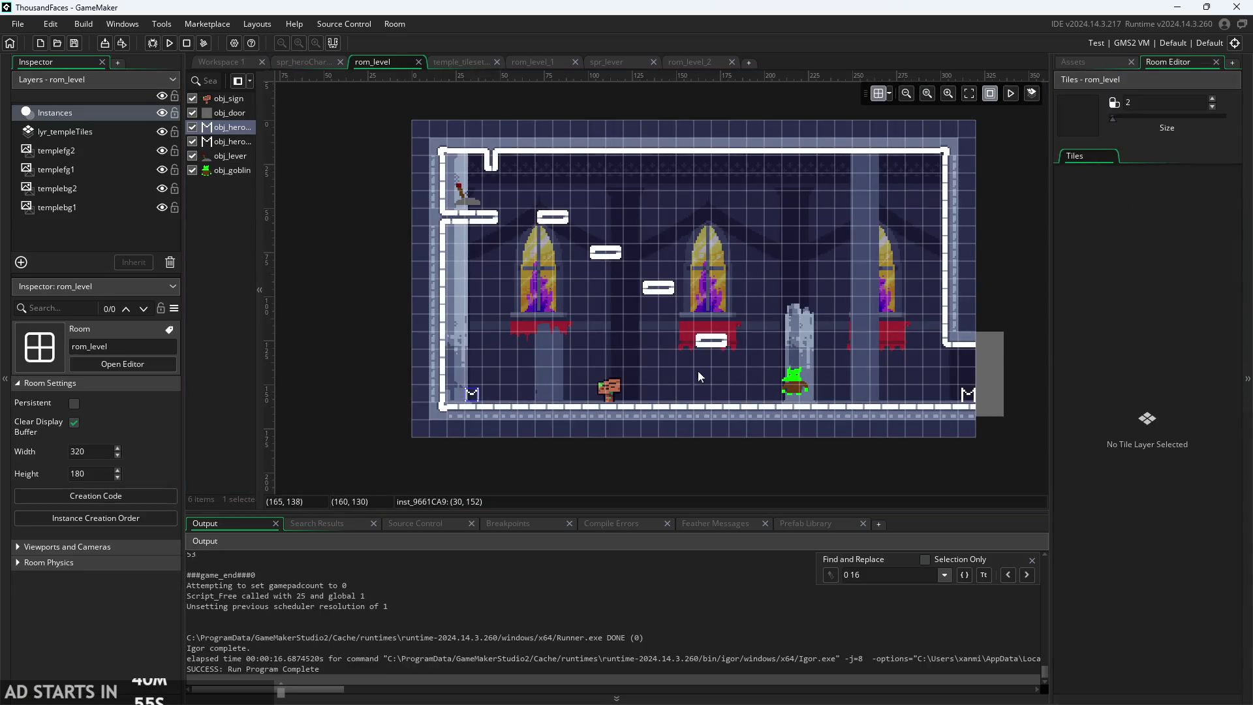
click(1067, 65)
double_click(1114, 214)
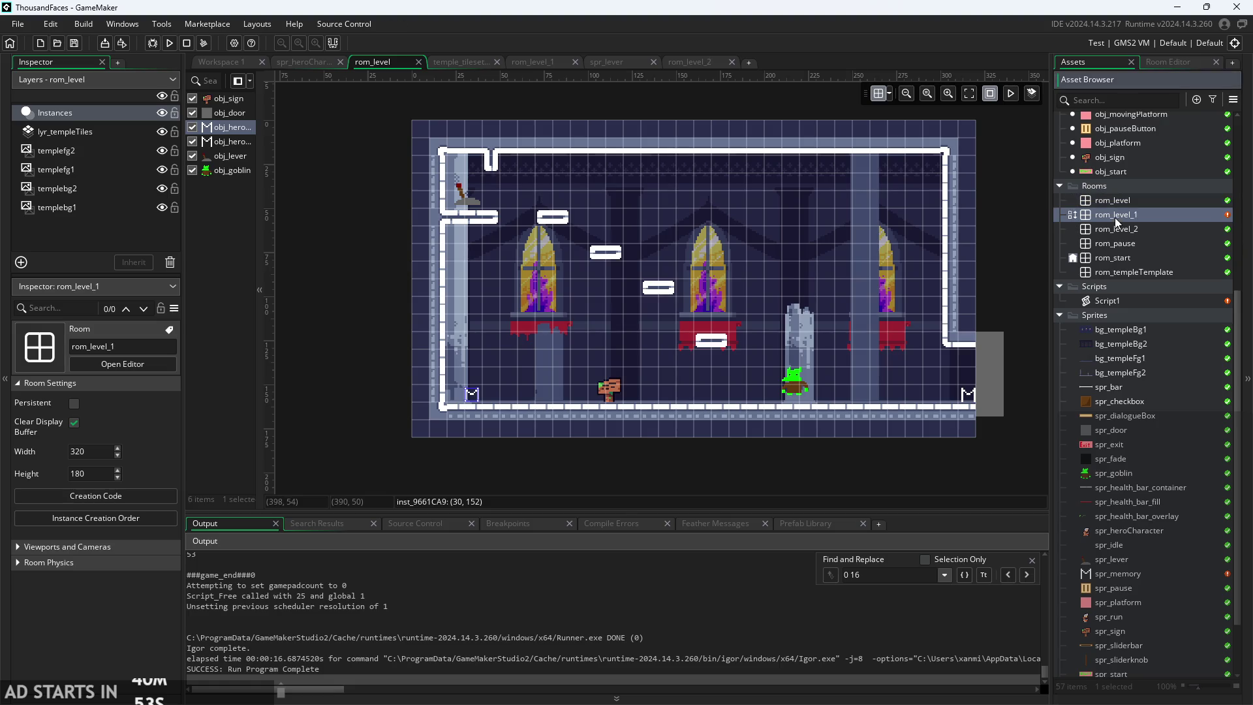
drag(599, 338, 605, 304)
click(707, 353)
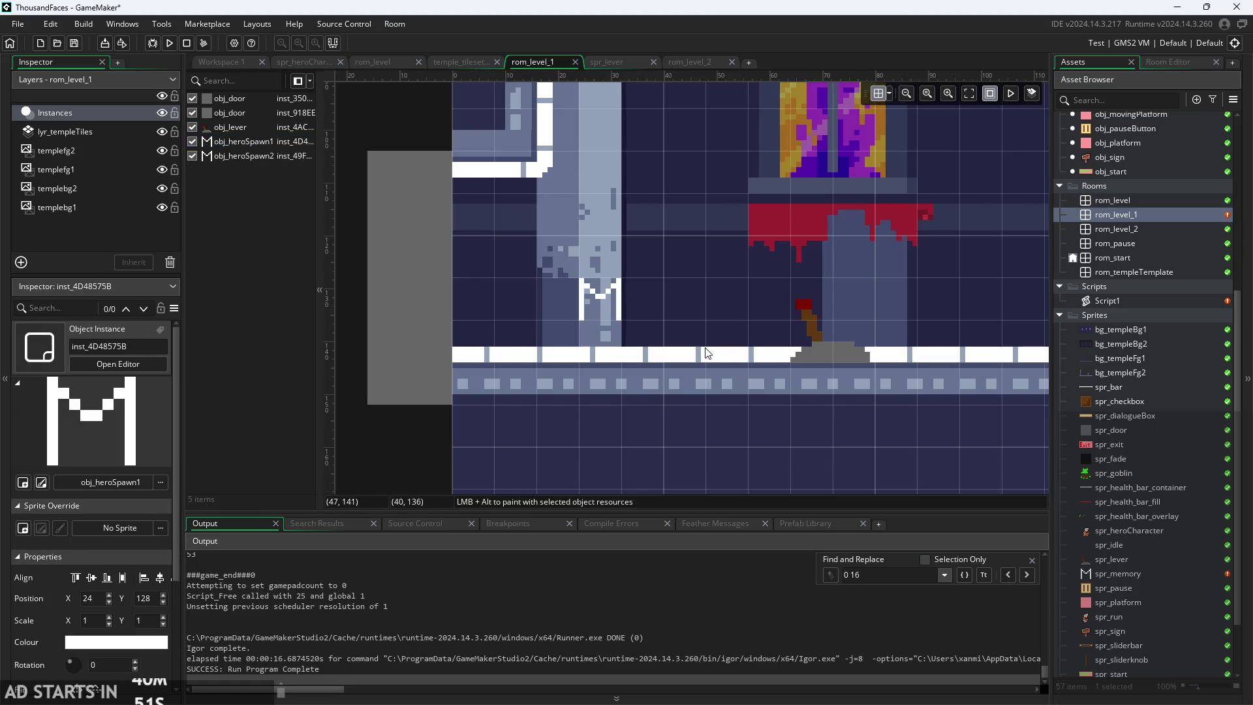
click(605, 304)
click(623, 312)
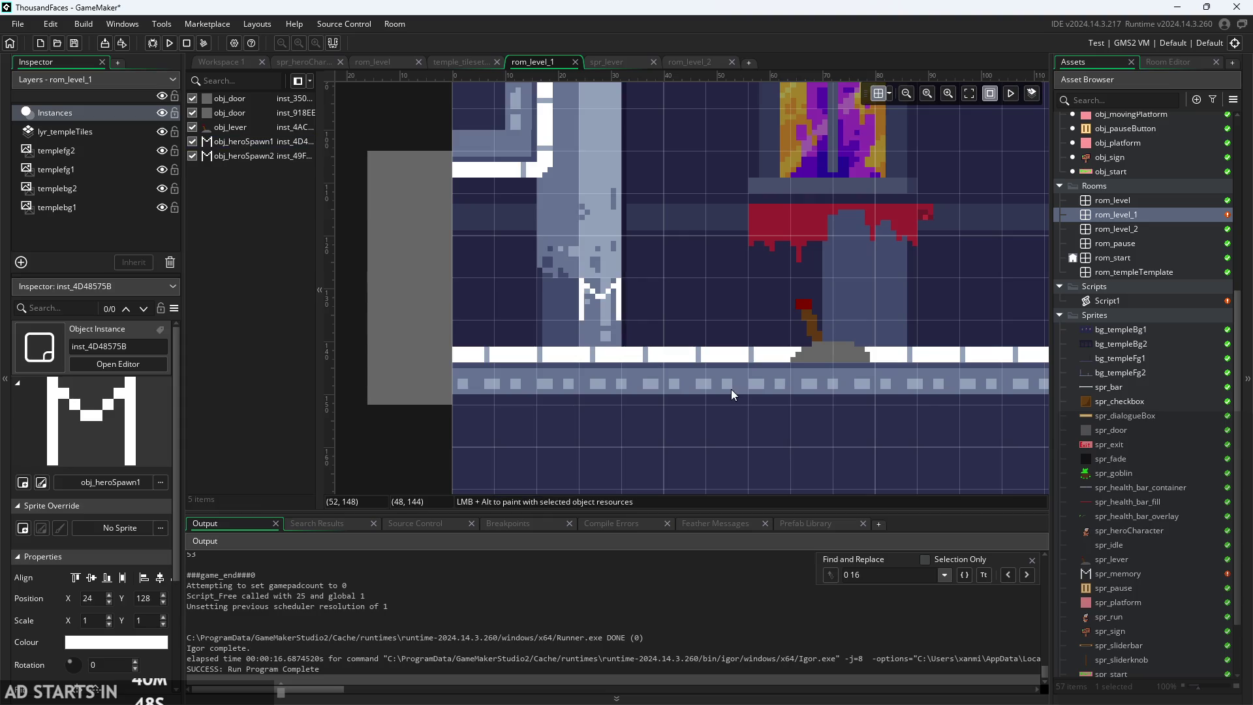
click(169, 43)
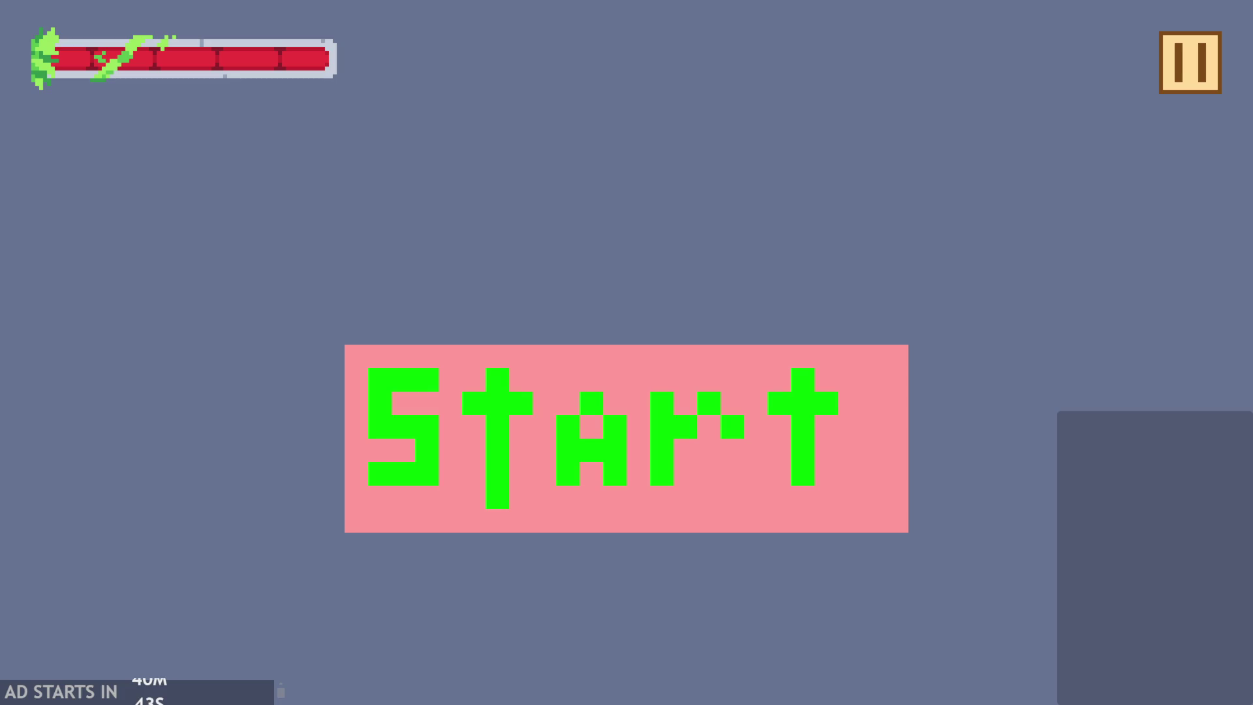
click(412, 405)
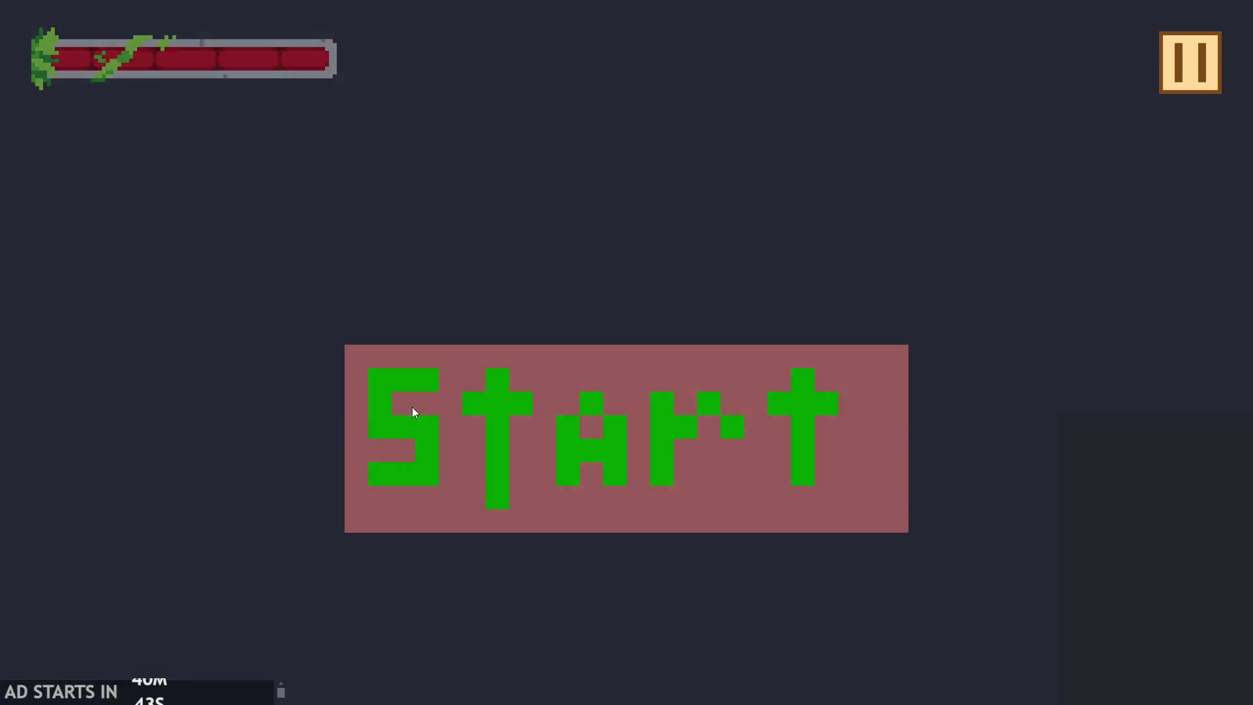
- Climb the first room's platforms to the lever ledge and head right to the exit
key(Right)
key(space)
key(Left)
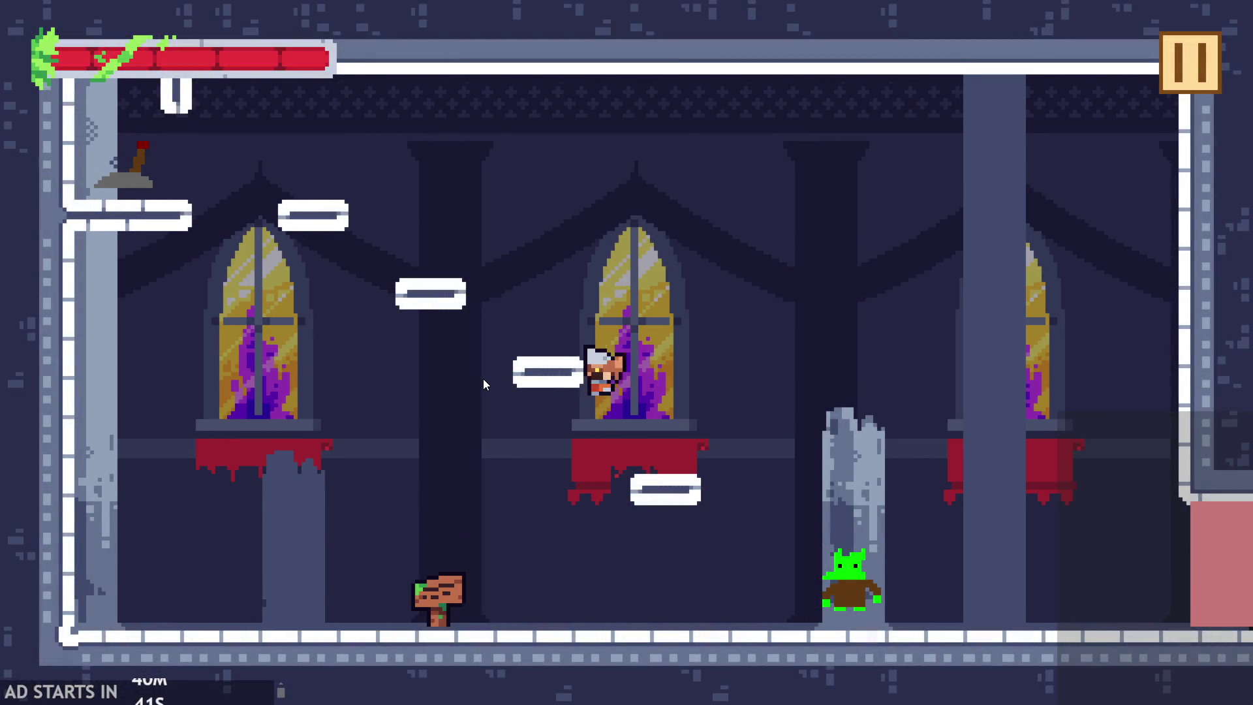
key(Right)
key(Left)
key(space)
key(Right)
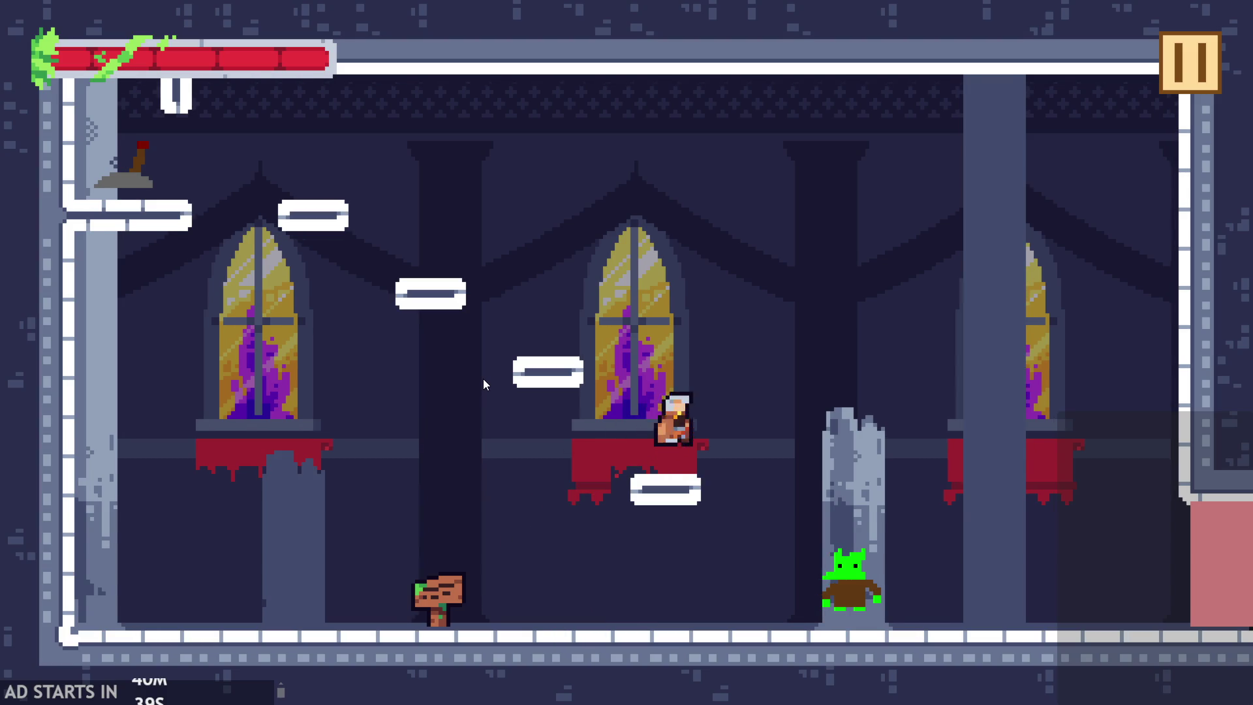
key(Left)
key(Left)
key(space)
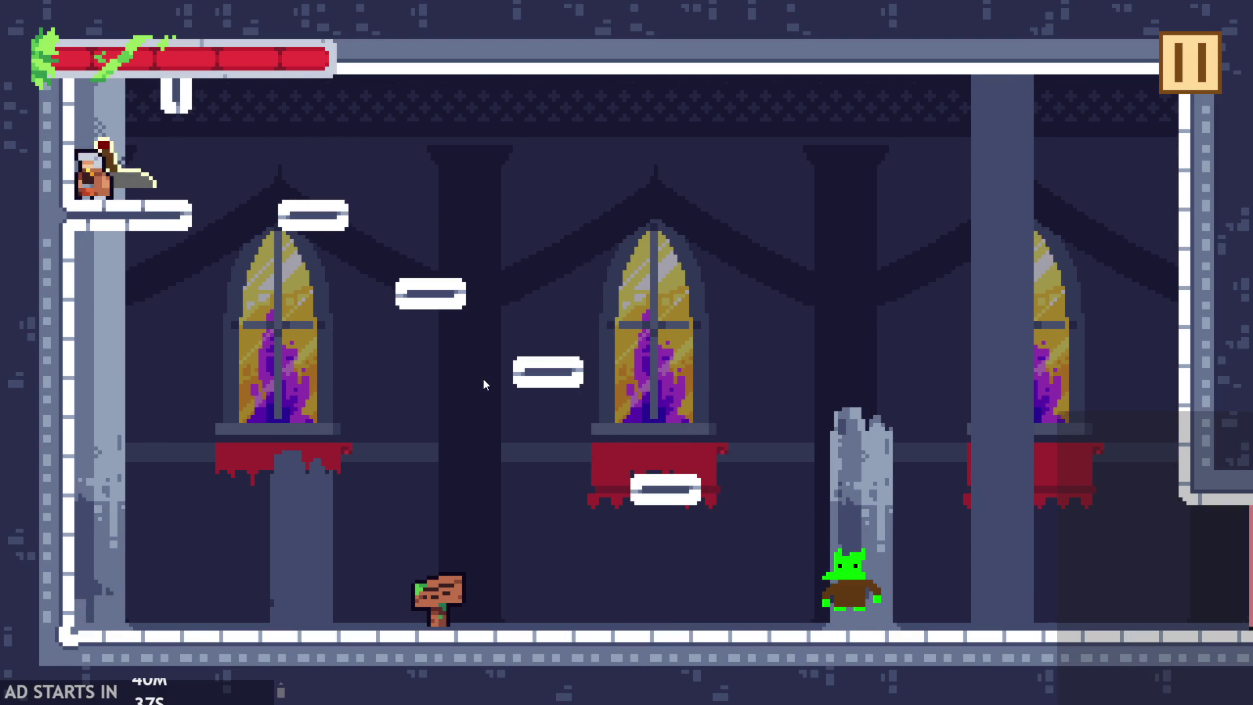
key(Right)
key(space)
key(Right)
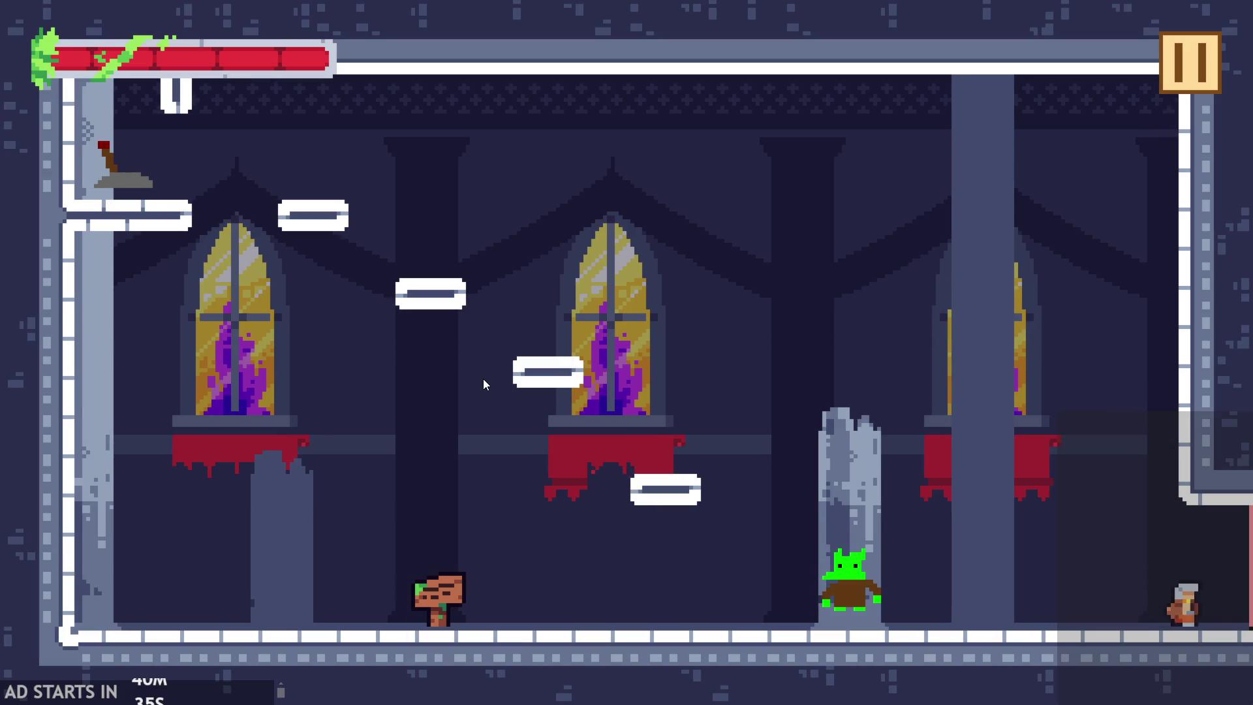
- Run into the stairs room and work the hero up the stairs
key(Right)
key(space)
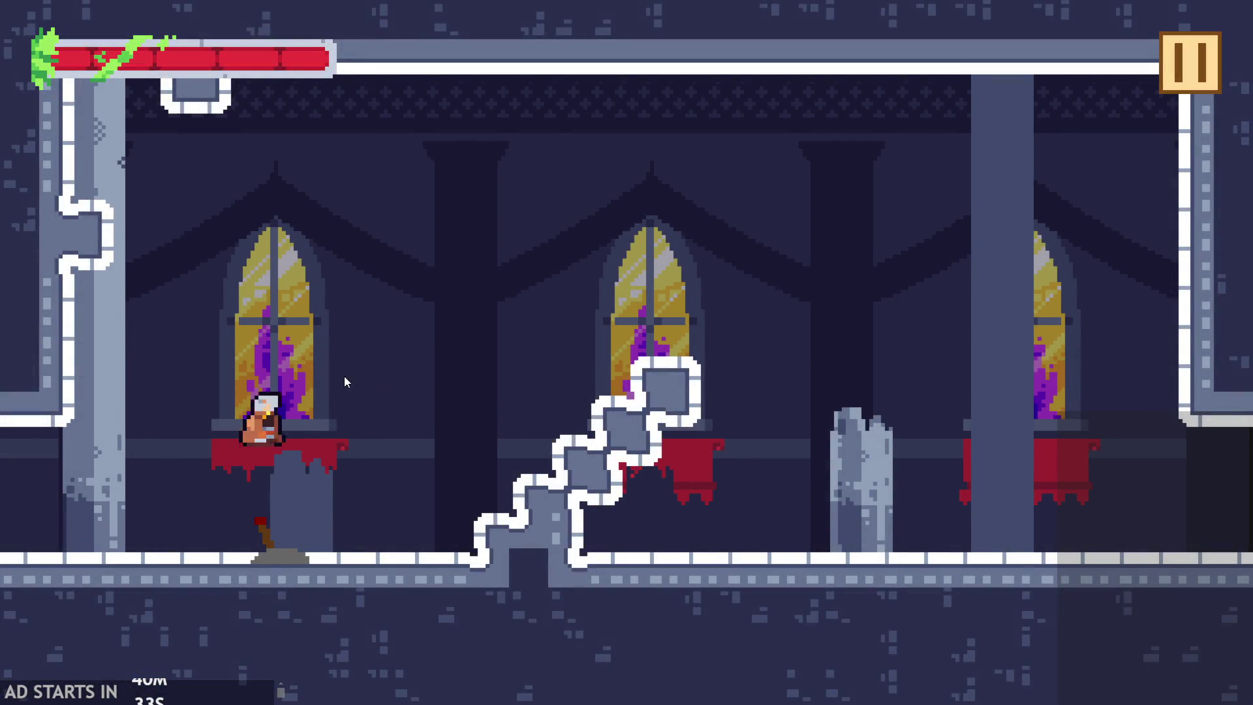
key(Left)
key(Right)
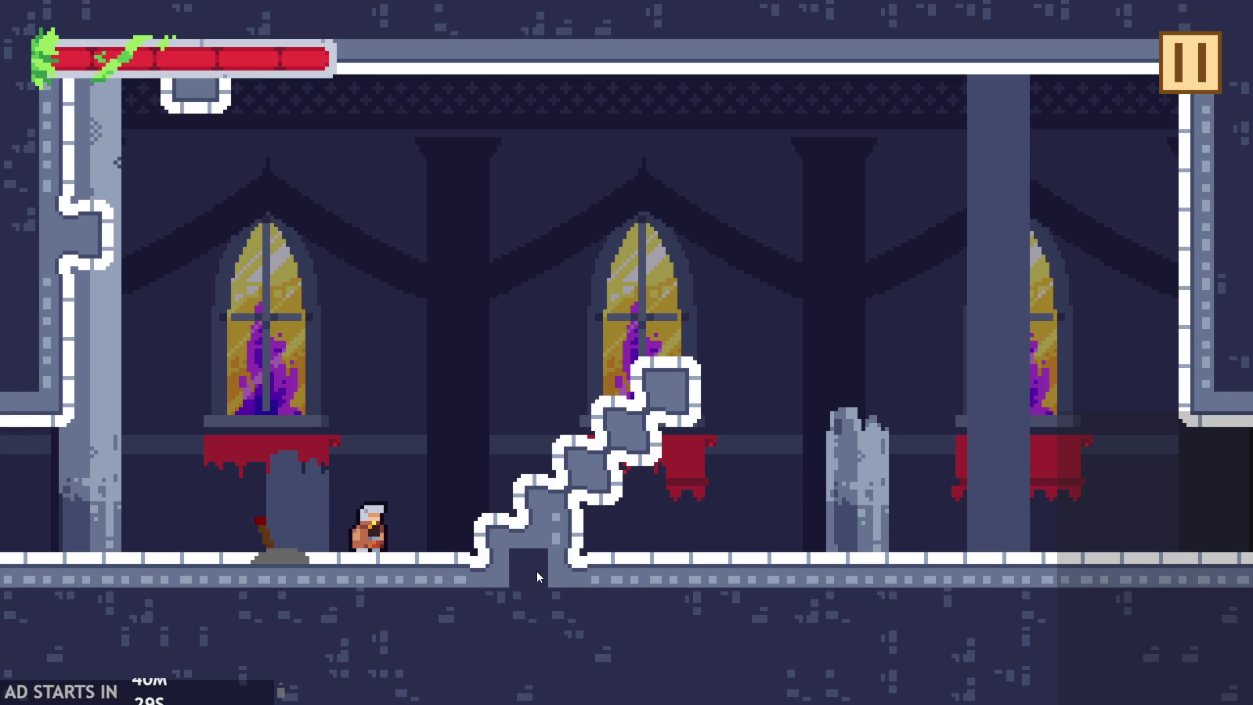
key(Right)
key(space)
key(Right)
key(Left)
key(Right)
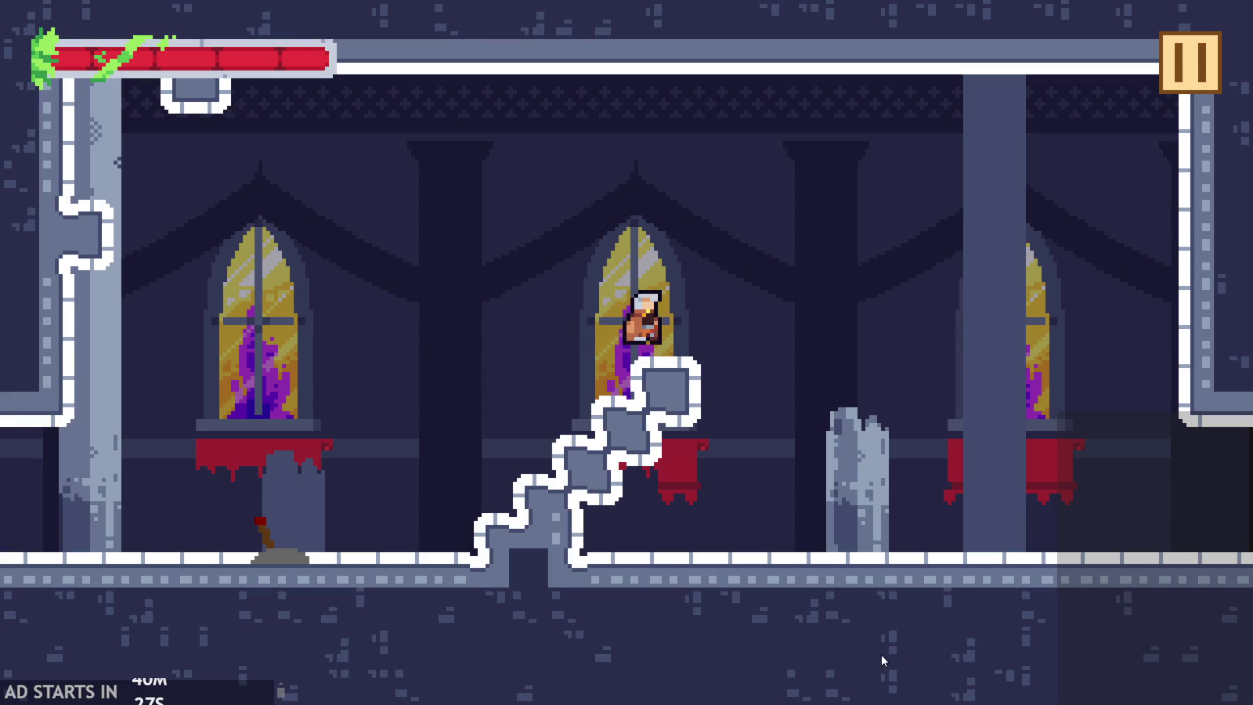
- Land the hero on the upper stairs, then pause and quit the game
key(Left)
key(space)
key(Right)
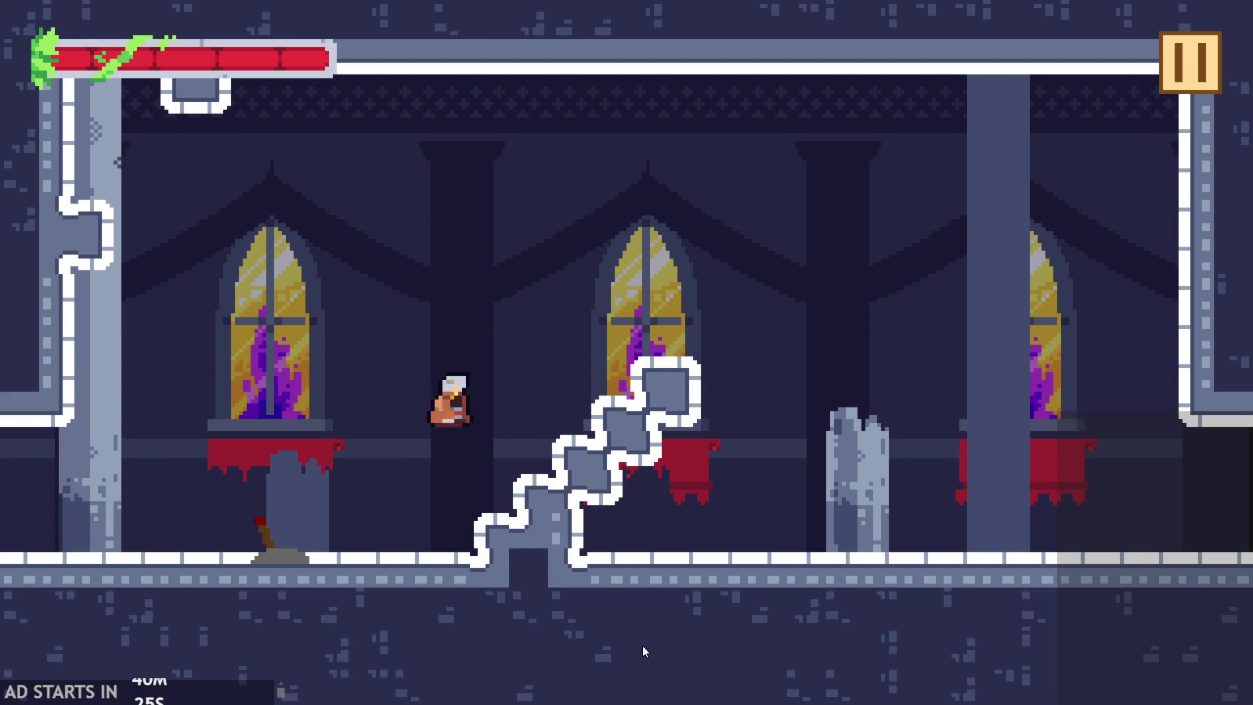
key(space)
key(Left)
key(space)
key(Right)
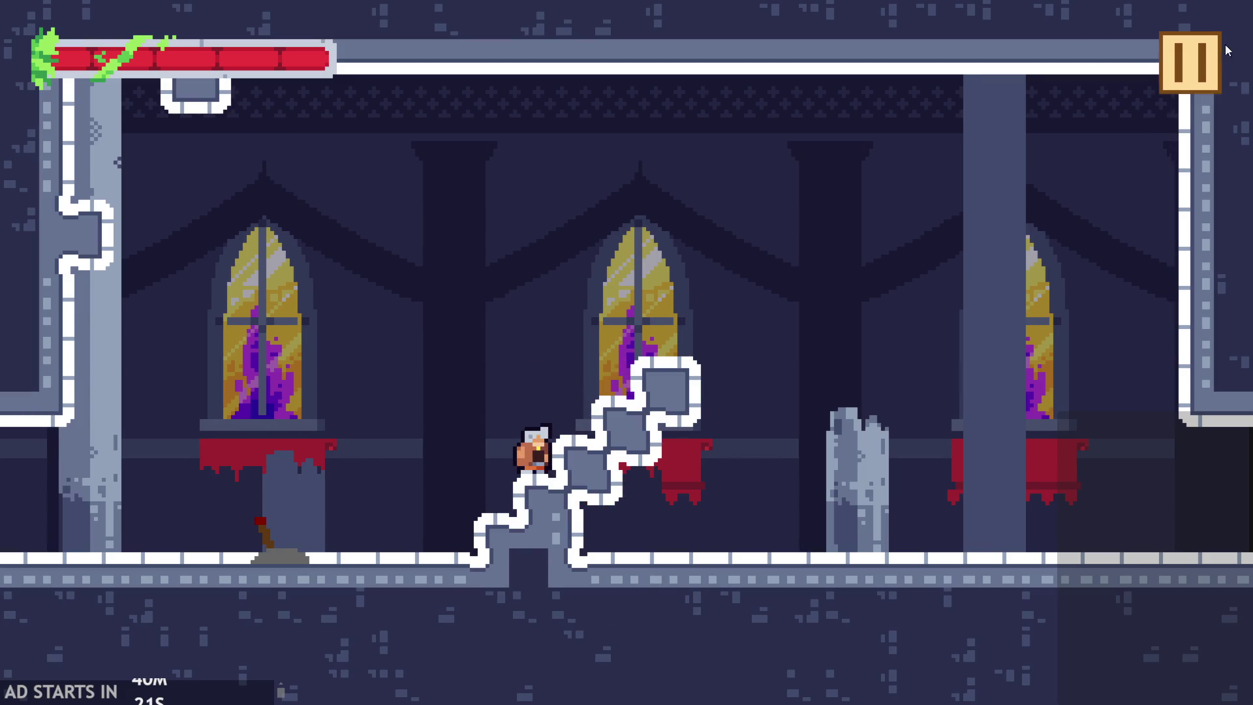
click(1191, 62)
key(alt+F4)
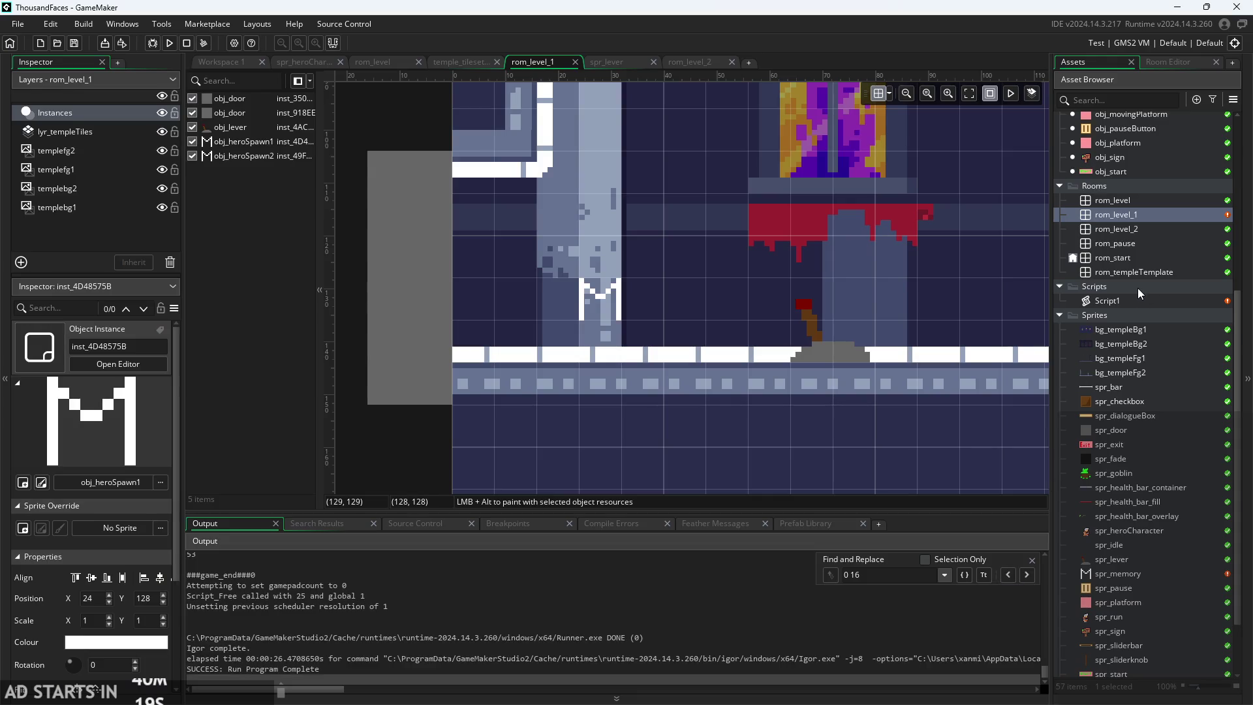
- In Script1, paste two extra copies of ',52,52,52' into the all-corners choose() list and run the game
double_click(1129, 300)
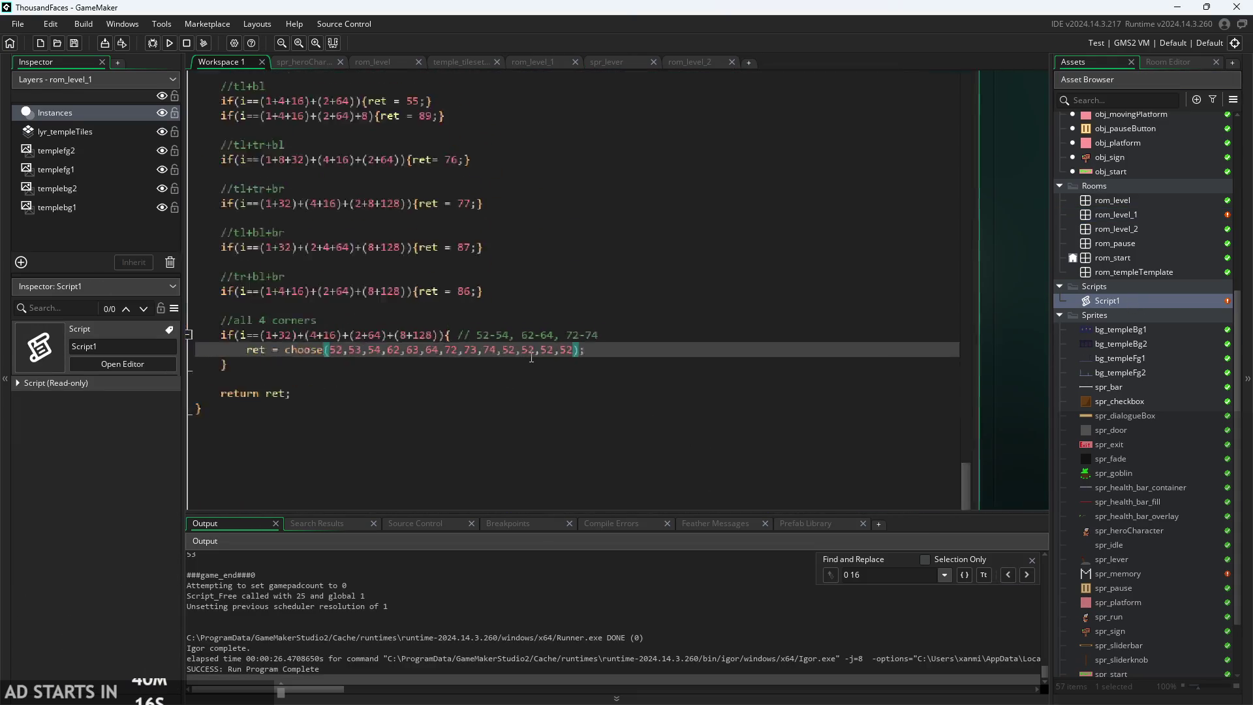
ctrl+scroll(531, 357, up, 2)
drag(512, 352, 587, 352)
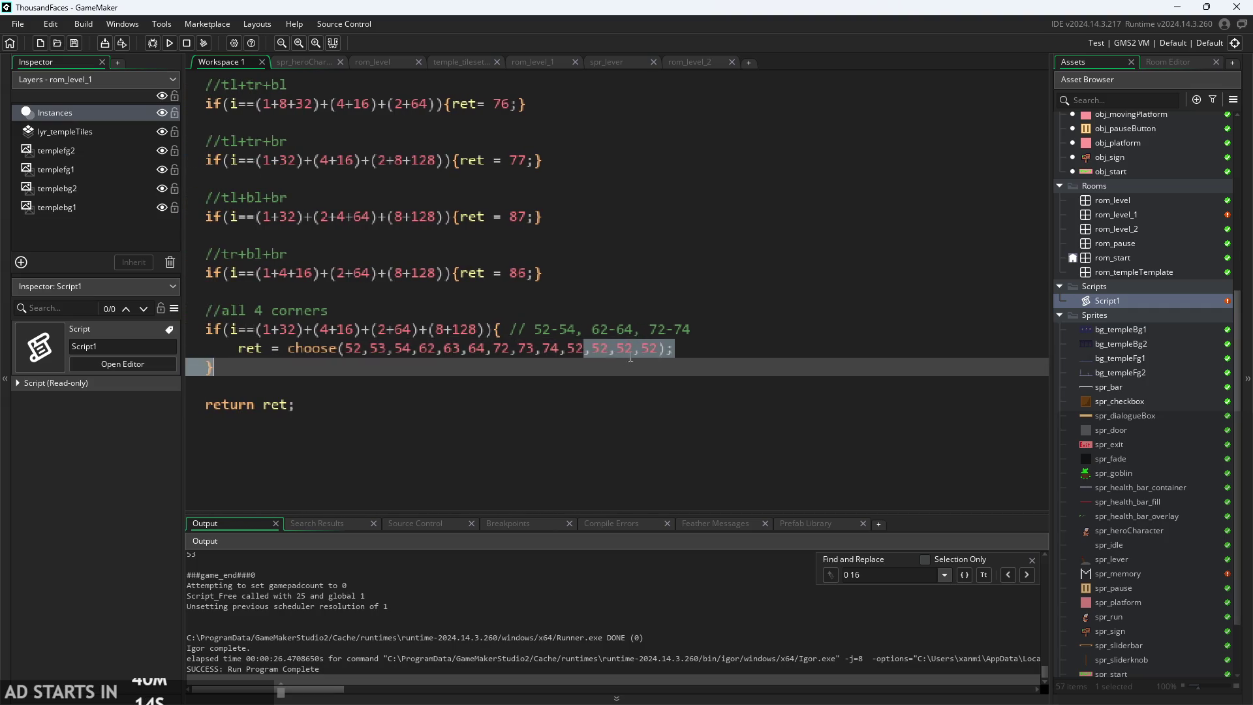
key(ctrl+c)
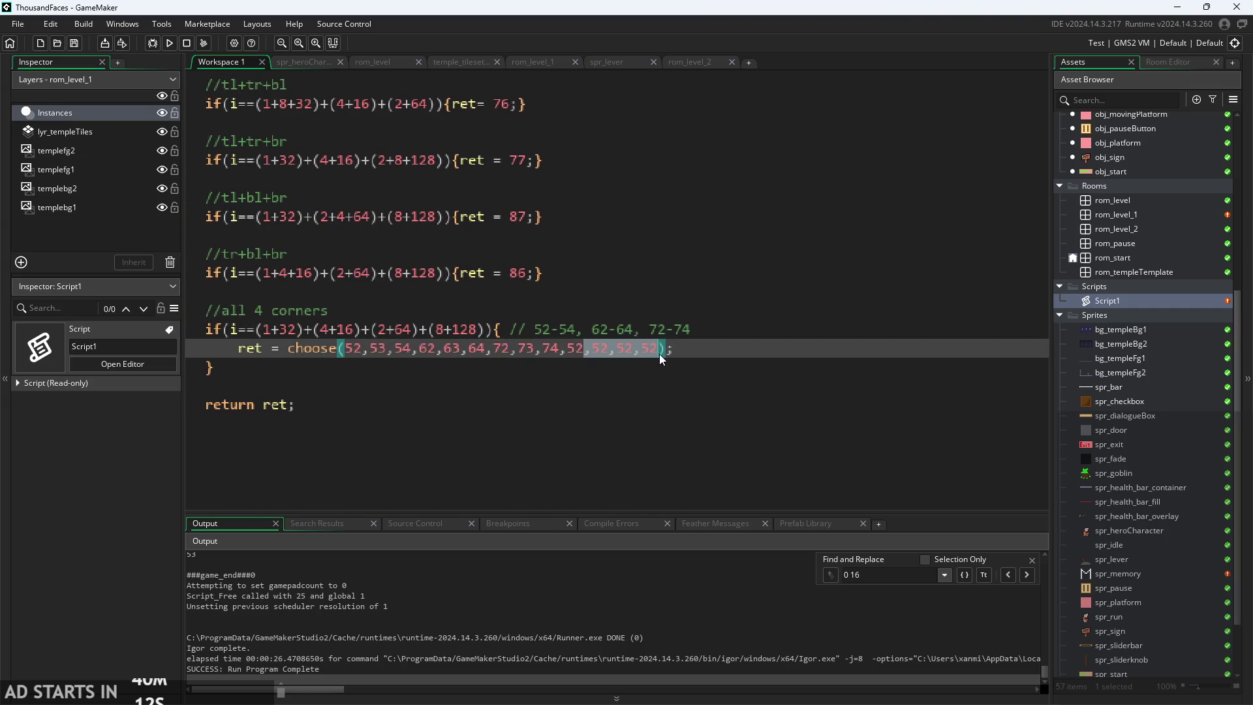
click(660, 347)
key(ctrl+v)
key(ctrl+v)
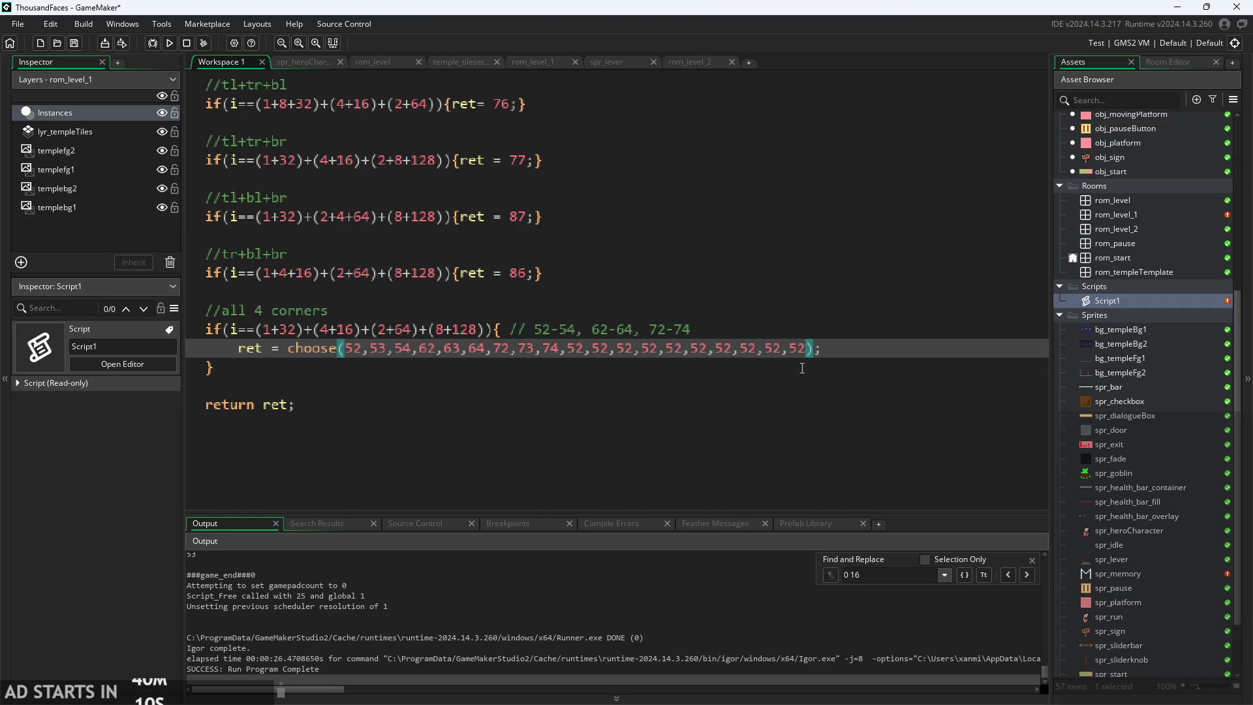
key(ctrl+v)
click(171, 42)
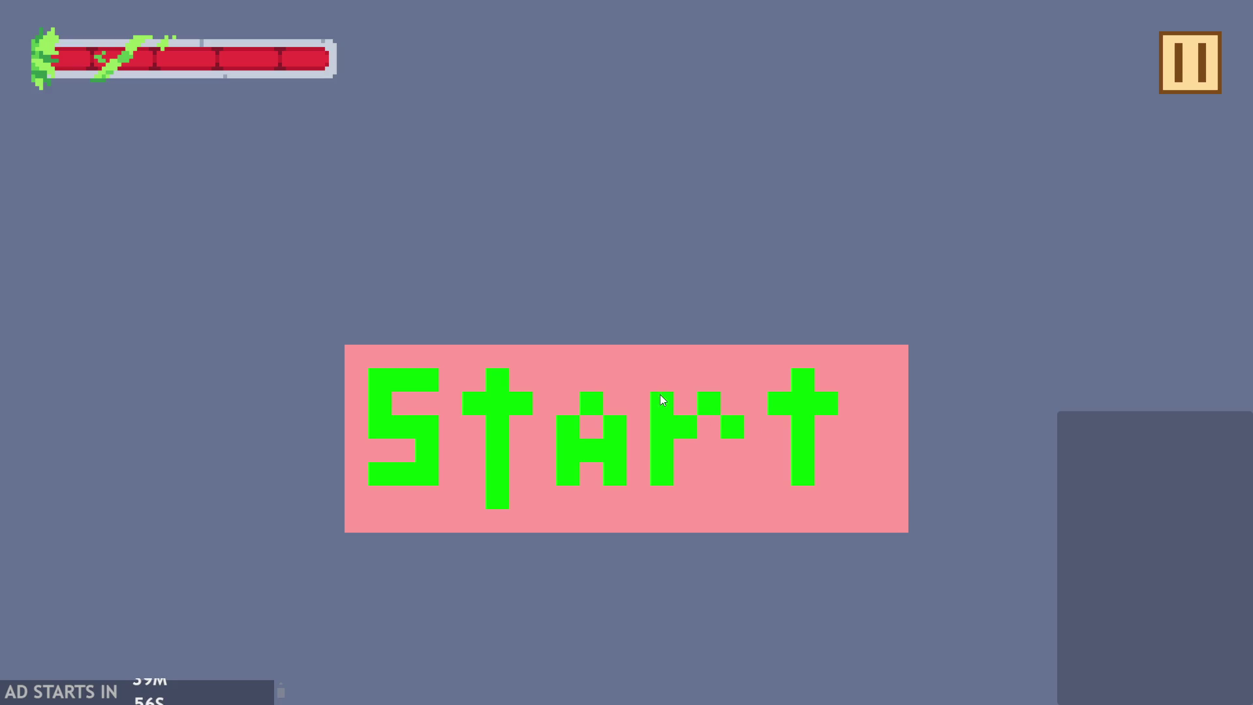
- Start the game, climb to the lever ledge, flip the lever, and run into the next room
click(725, 407)
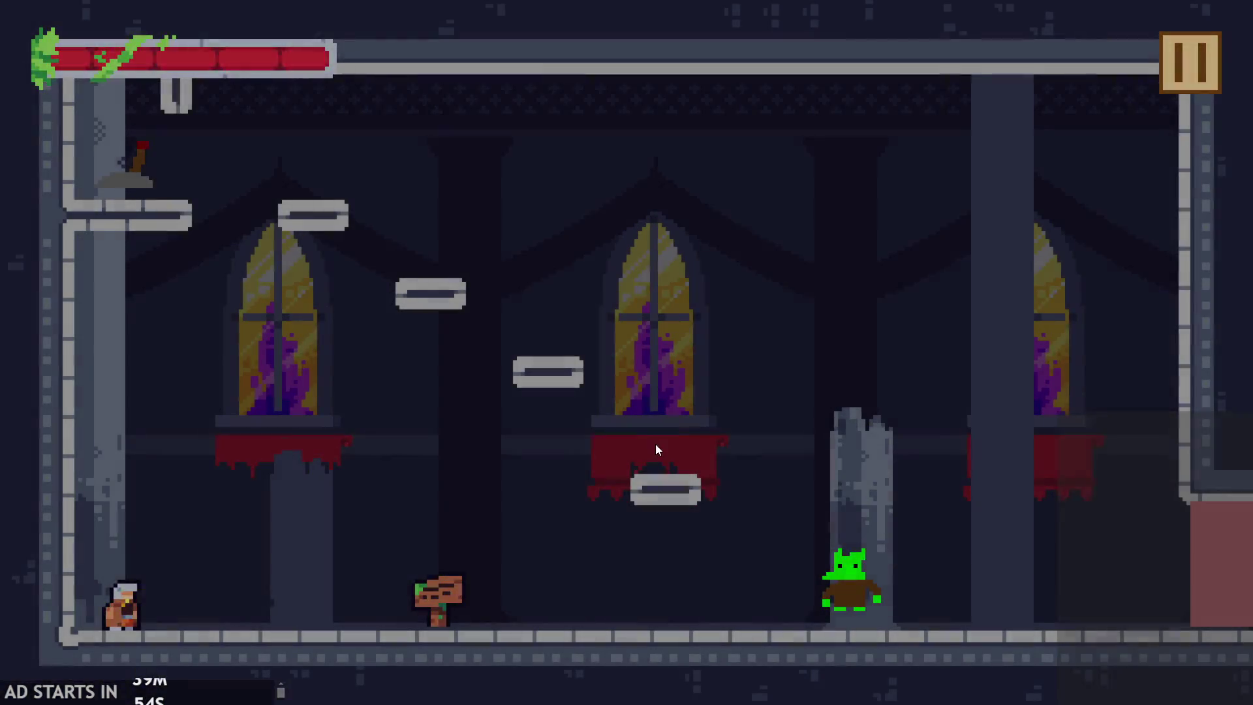
key(Right)
key(Up)
key(Left)
key(Up)
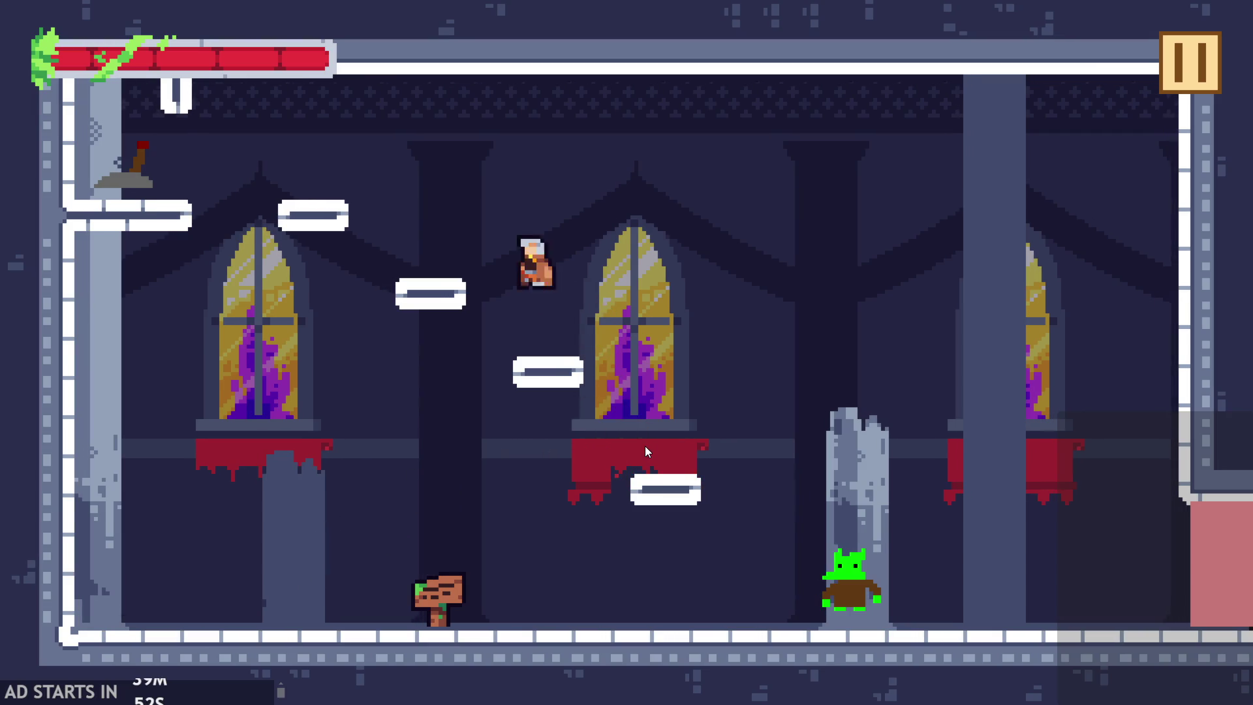
key(Left)
key(Up)
key(Right)
key(Up)
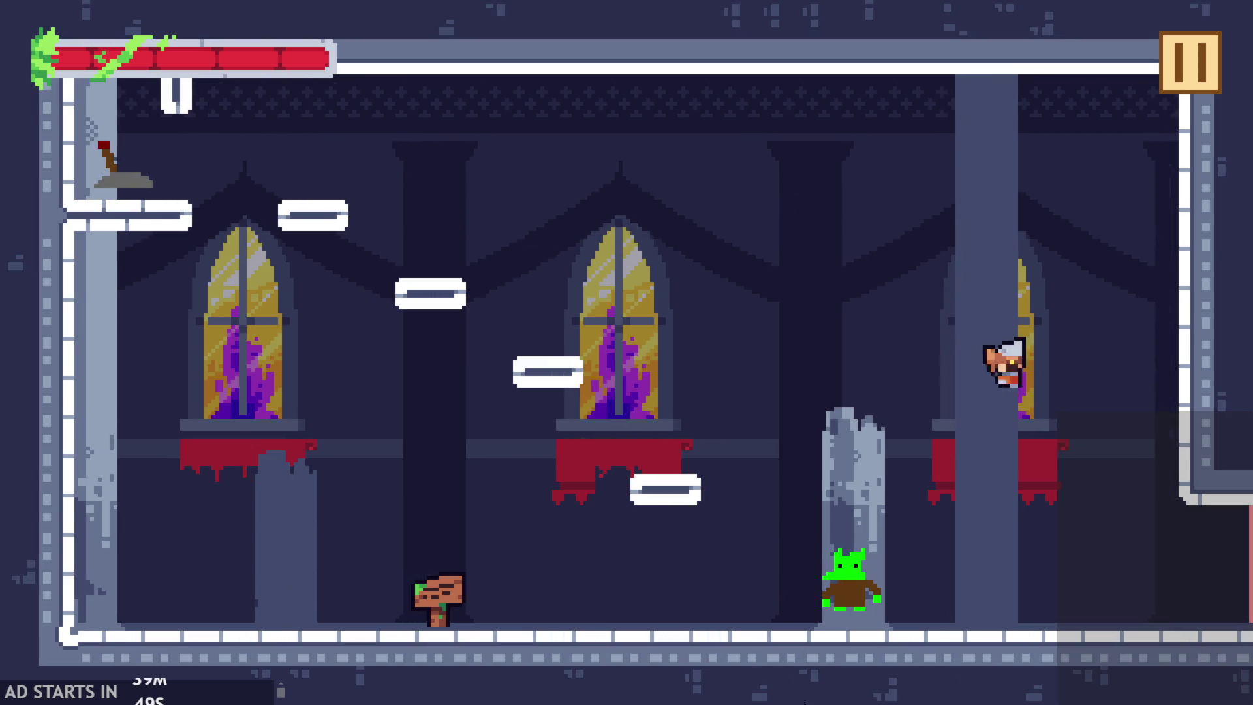
key(Right)
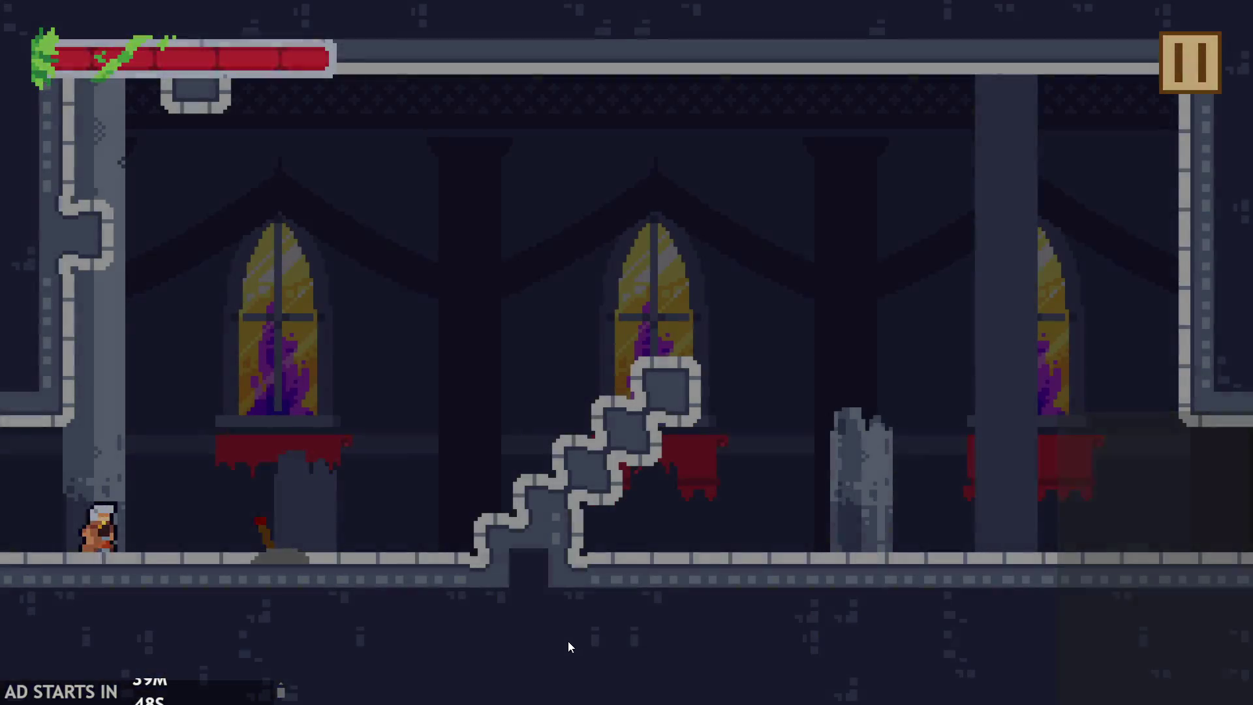
- Climb the stairs room to the top stair block, then pause and quit the game
key(Up)
key(Right)
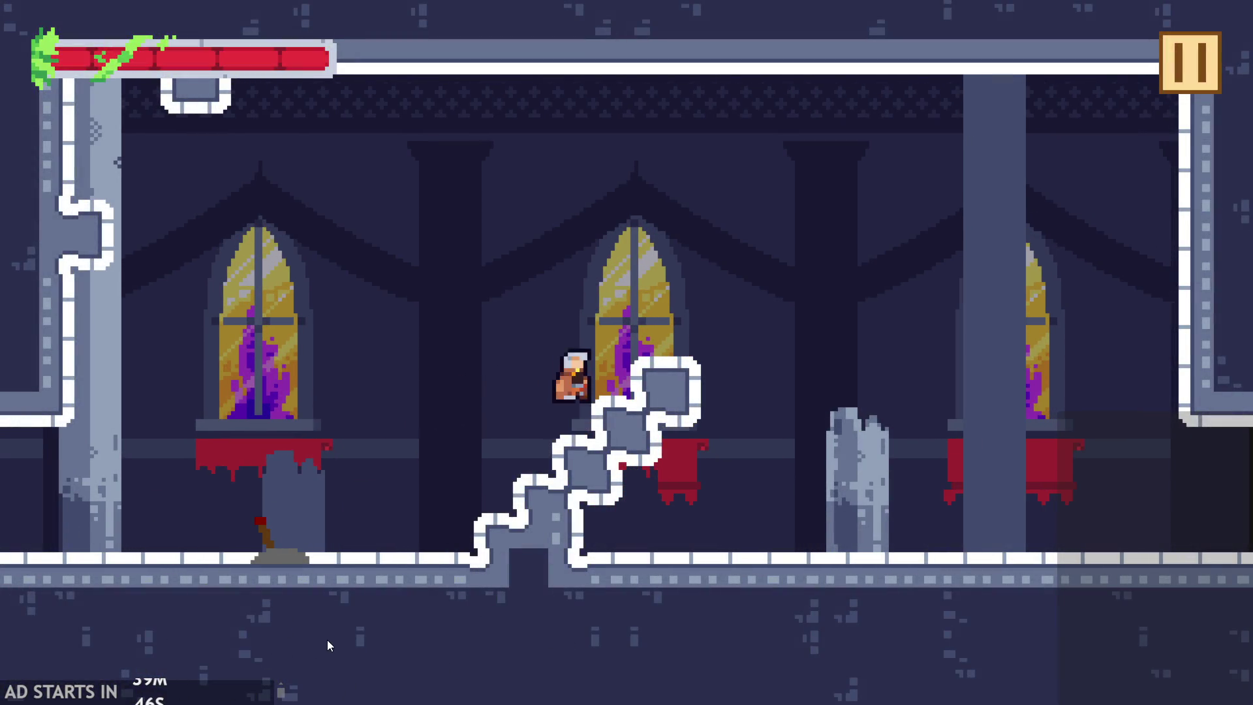
key(Up)
key(Left)
key(Right)
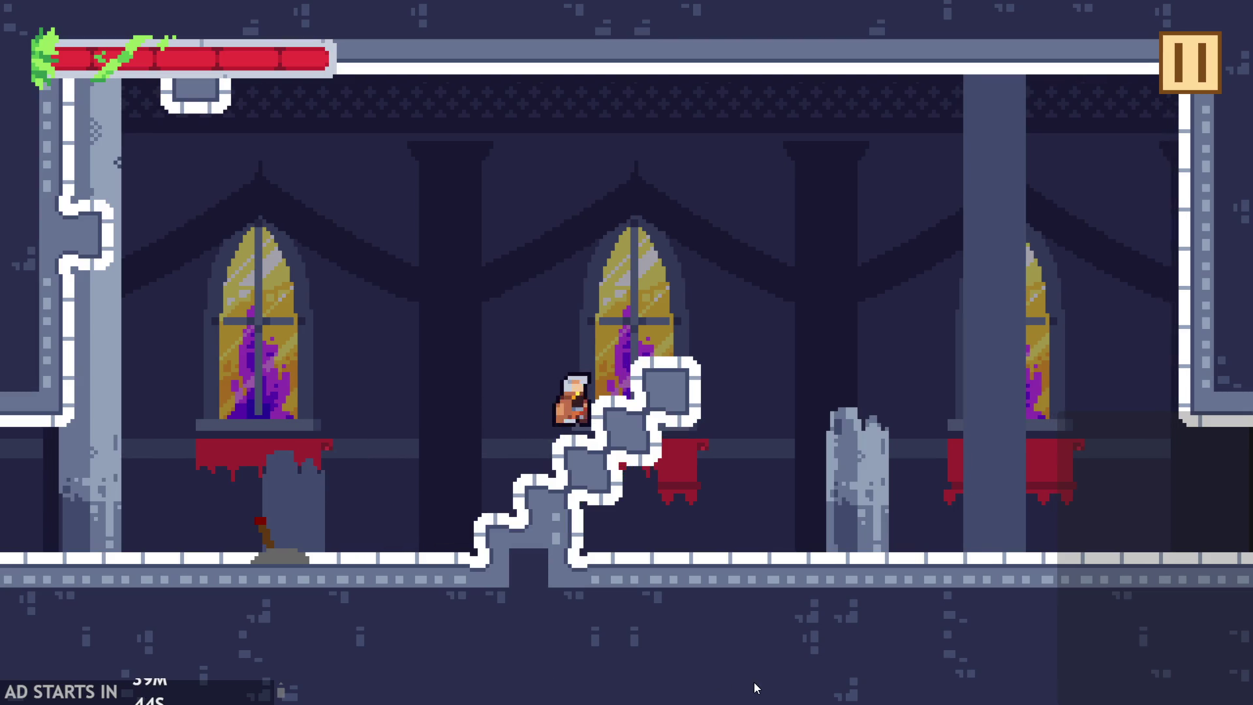
key(Up)
key(Right)
key(Up)
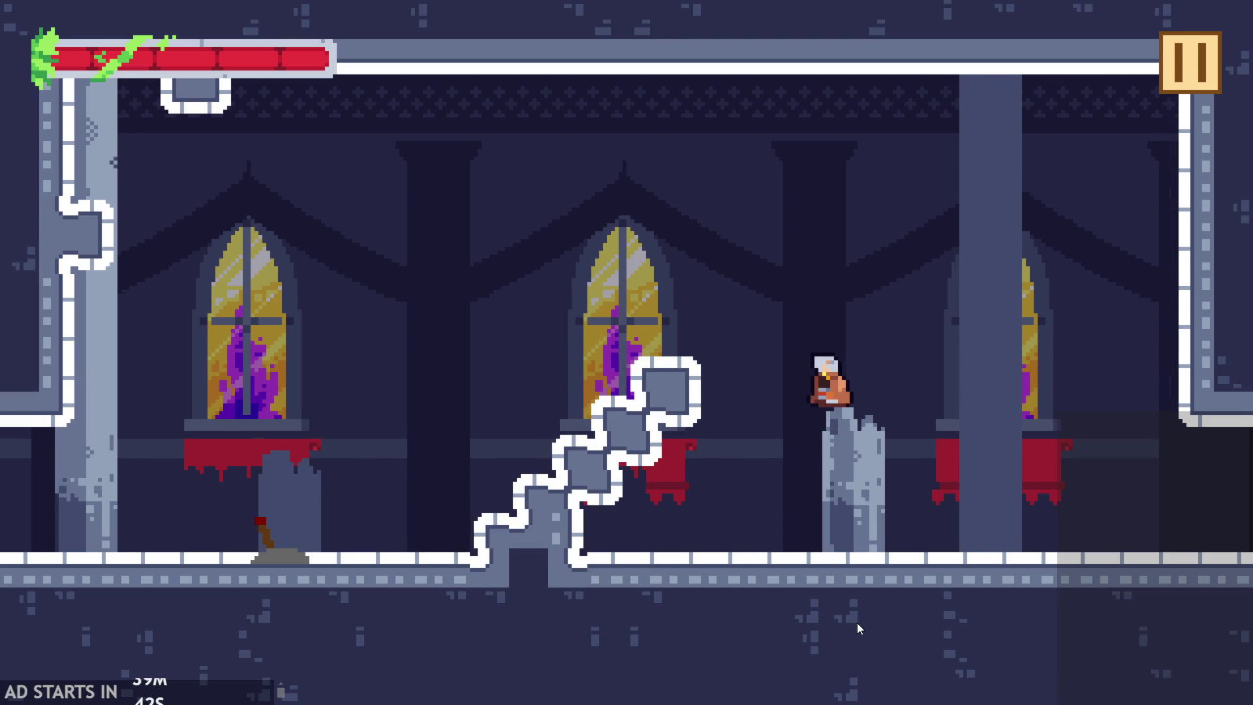
key(Left)
key(Up)
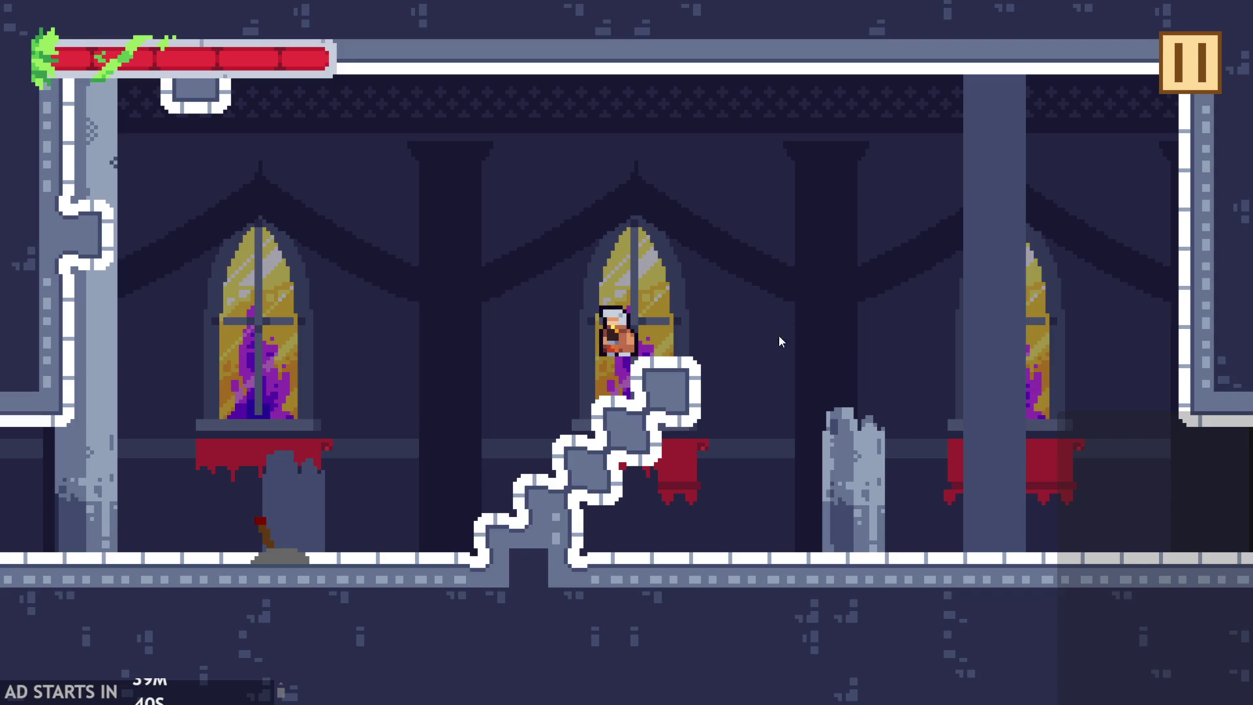
click(1187, 76)
click(1024, 590)
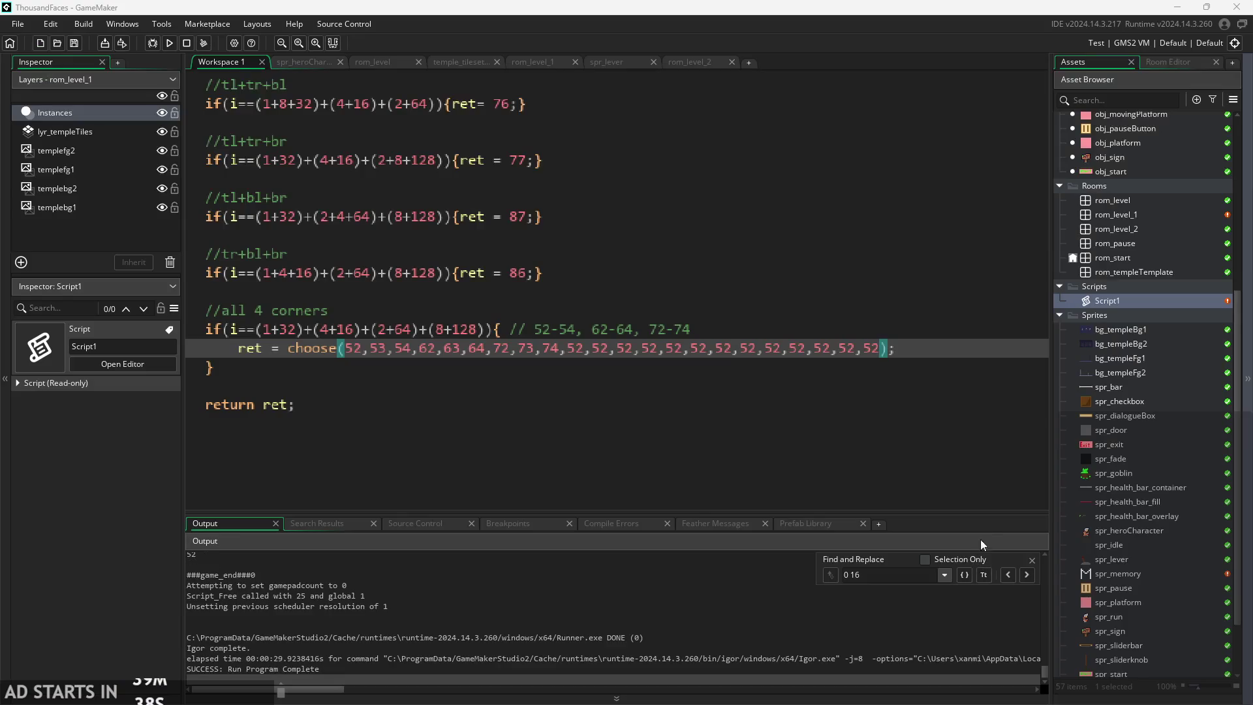
scroll(1137, 513, down, 3)
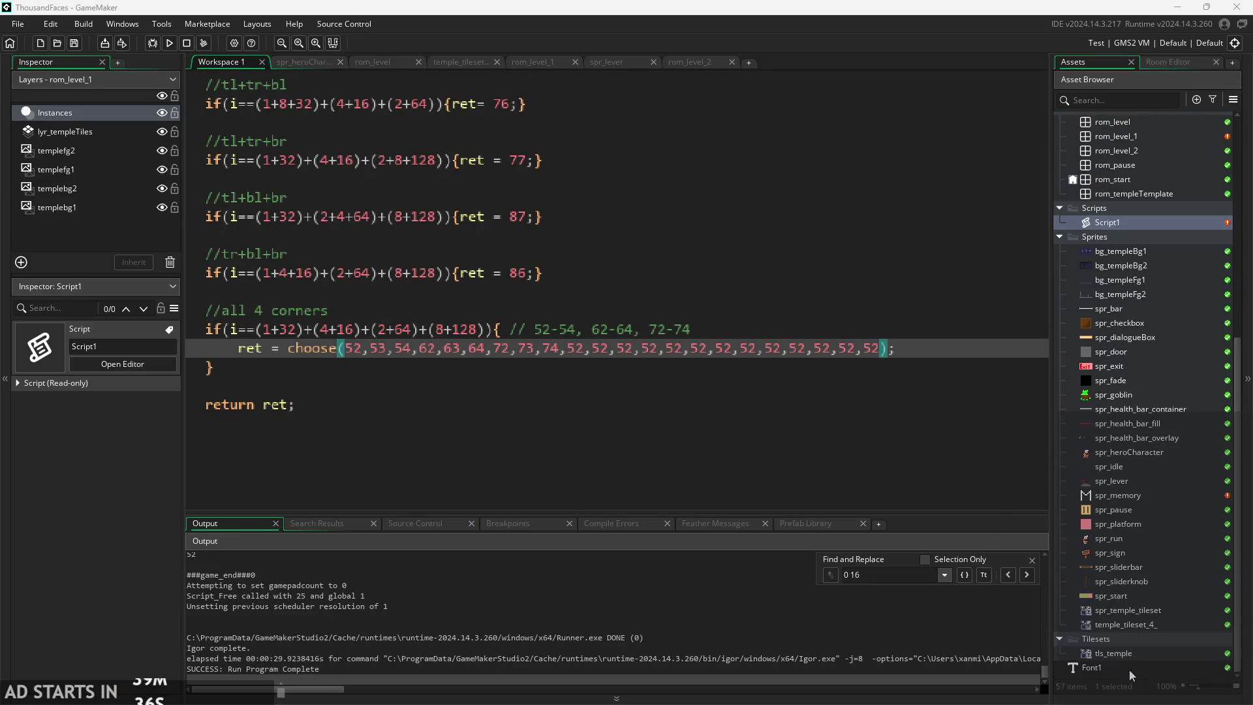
double_click(1128, 652)
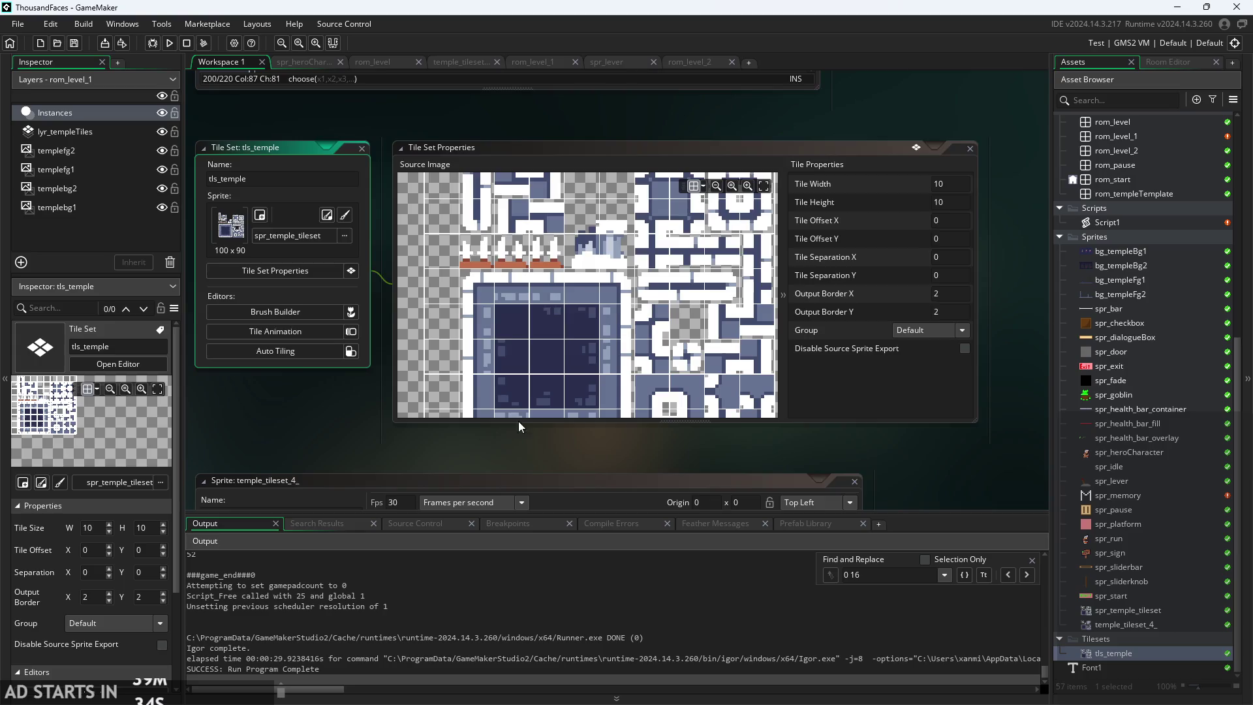
scroll(557, 445, up, 5)
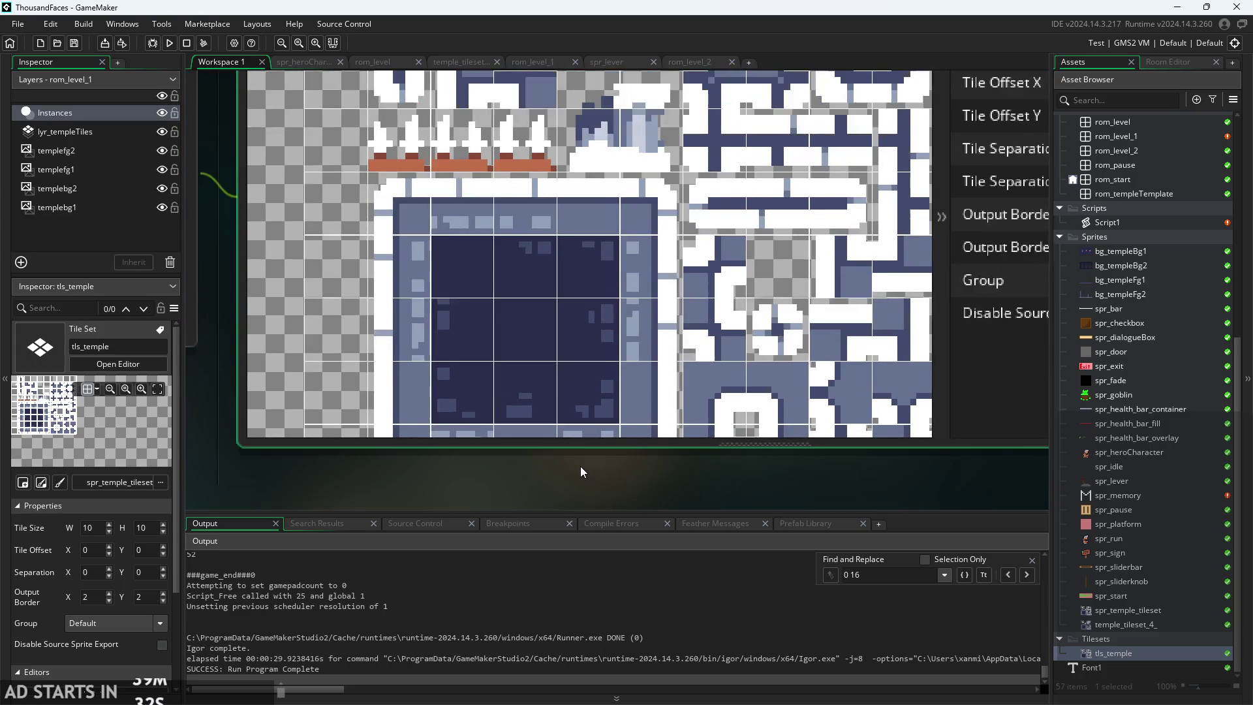
scroll(581, 465, down, 3)
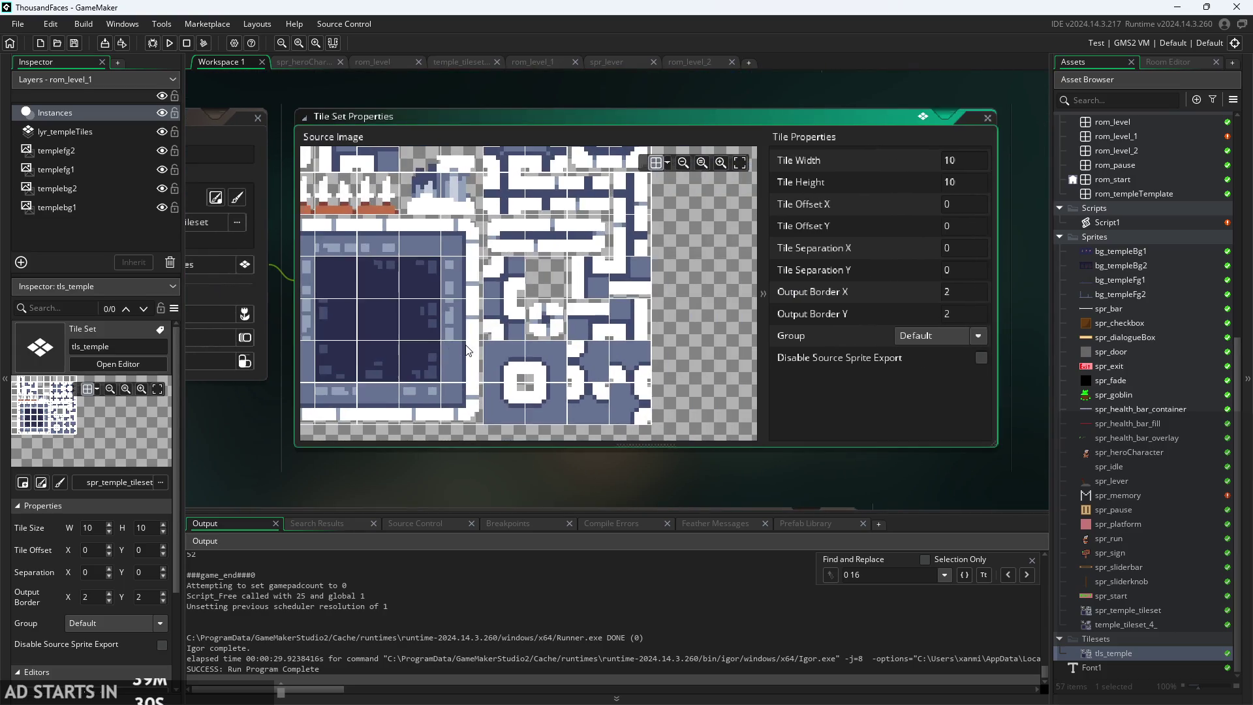
scroll(467, 350, down, 1)
mouse_move(467, 350)
mouse_down()
mouse_move(515, 388)
mouse_move(539, 344)
mouse_move(516, 358)
mouse_move(506, 346)
mouse_up()
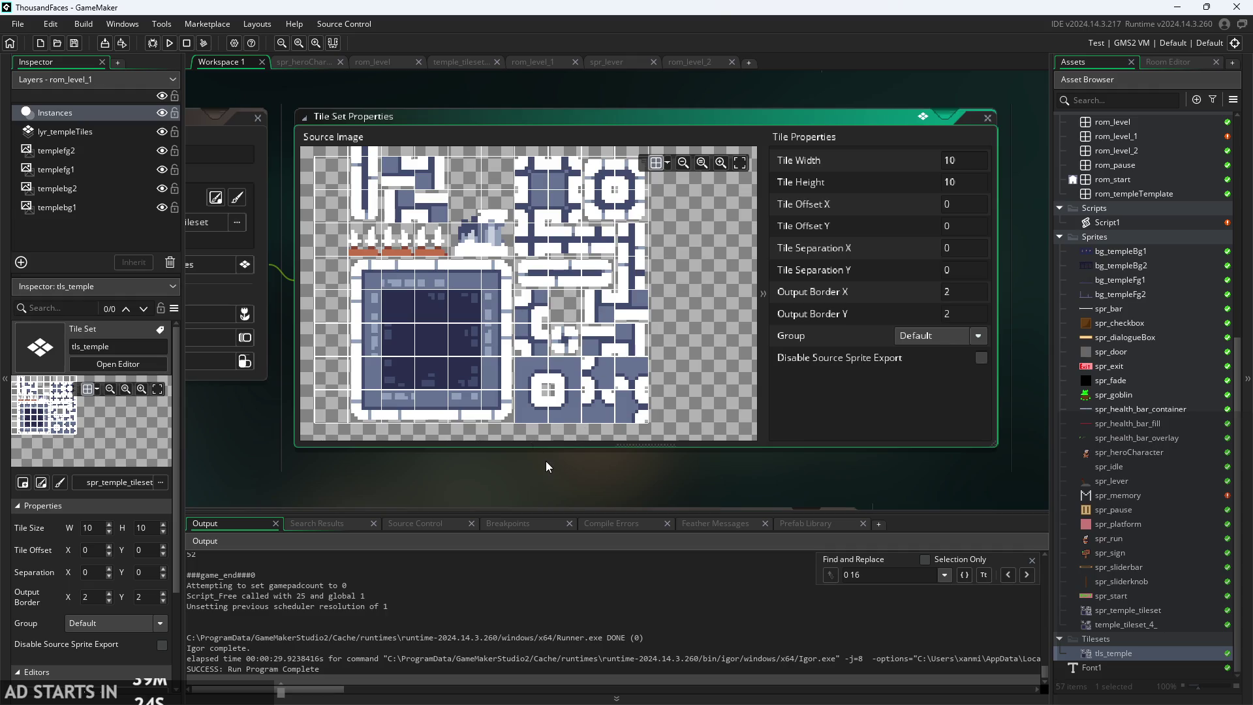
drag(411, 351, 458, 358)
scroll(424, 370, up, 3)
scroll(451, 369, down, 3)
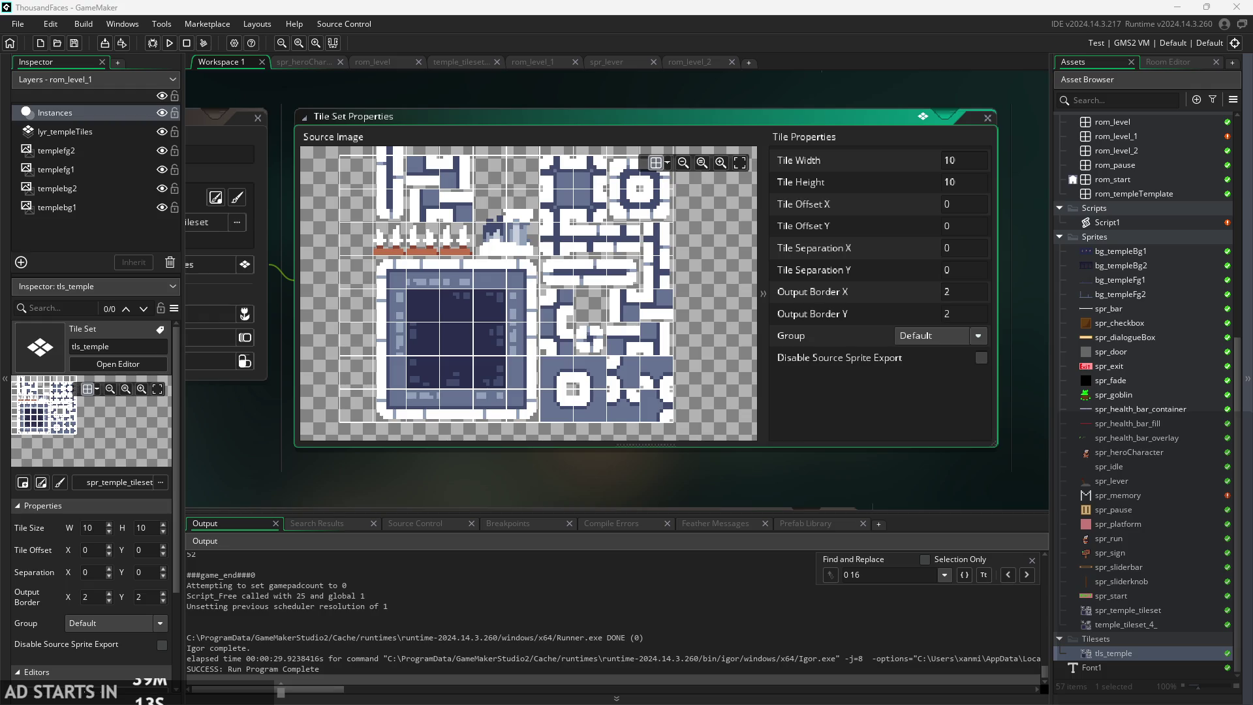
scroll(1132, 294, up, 2)
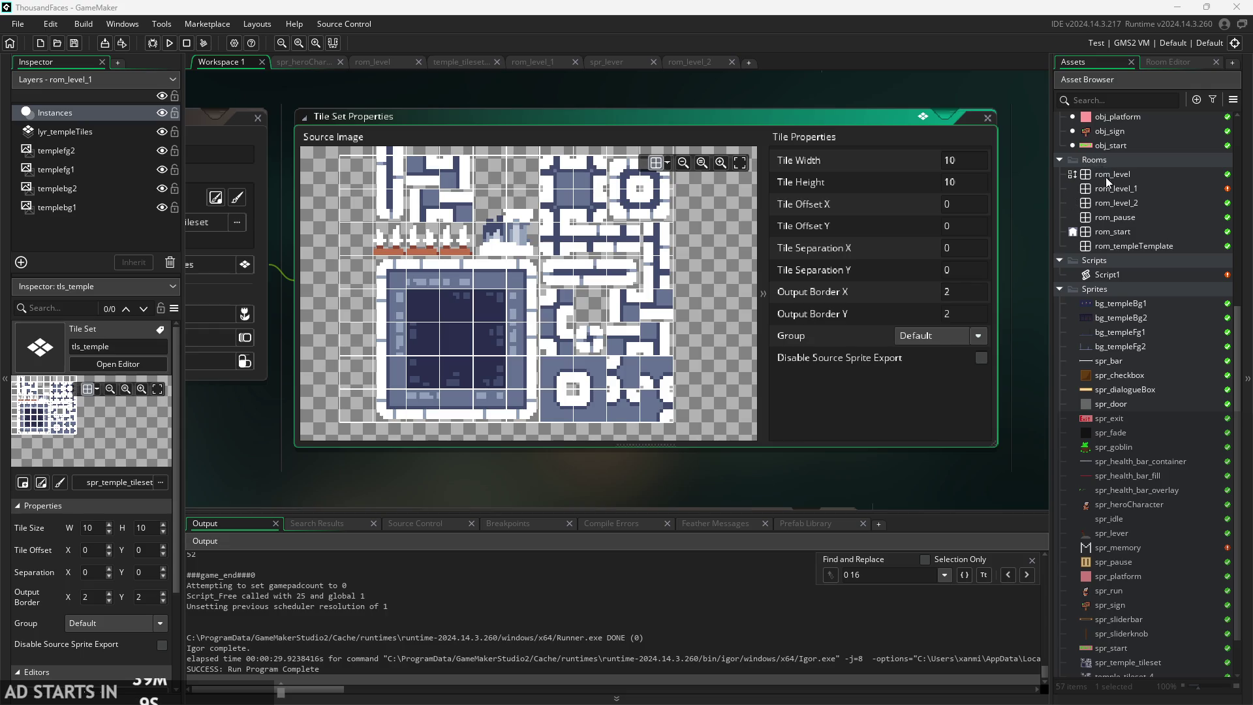
scroll(647, 315, up, 2)
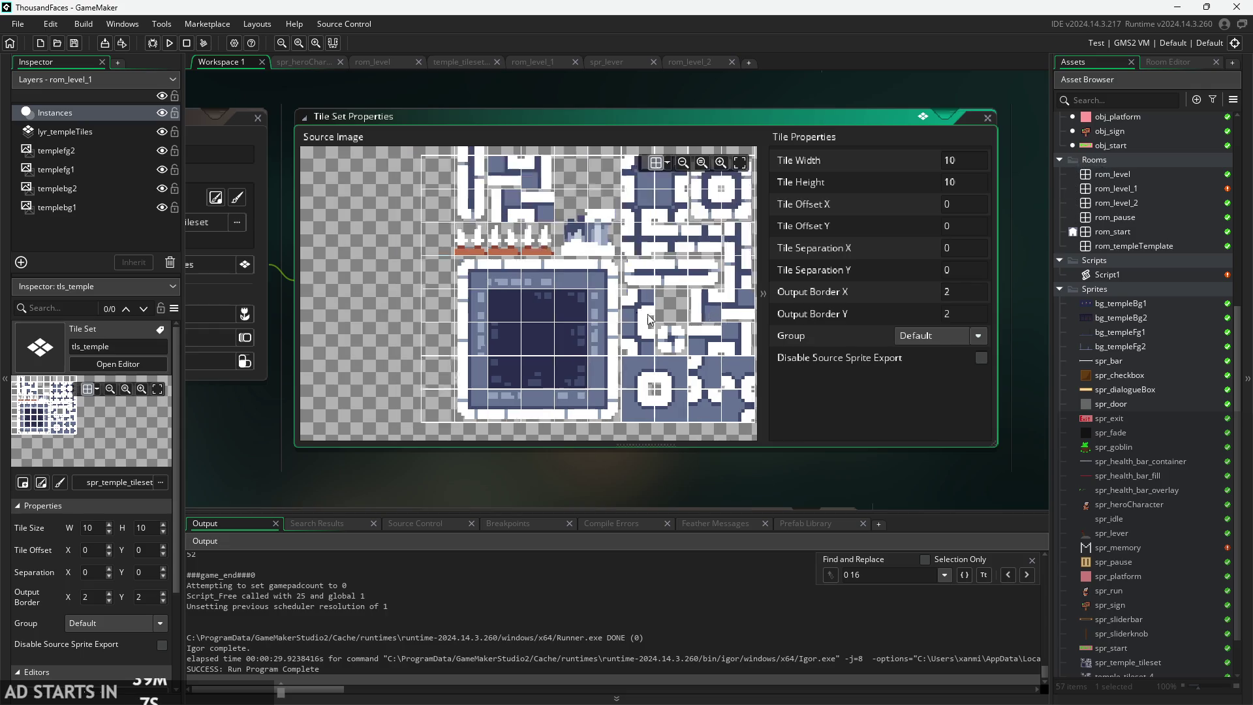
scroll(576, 318, up, 2)
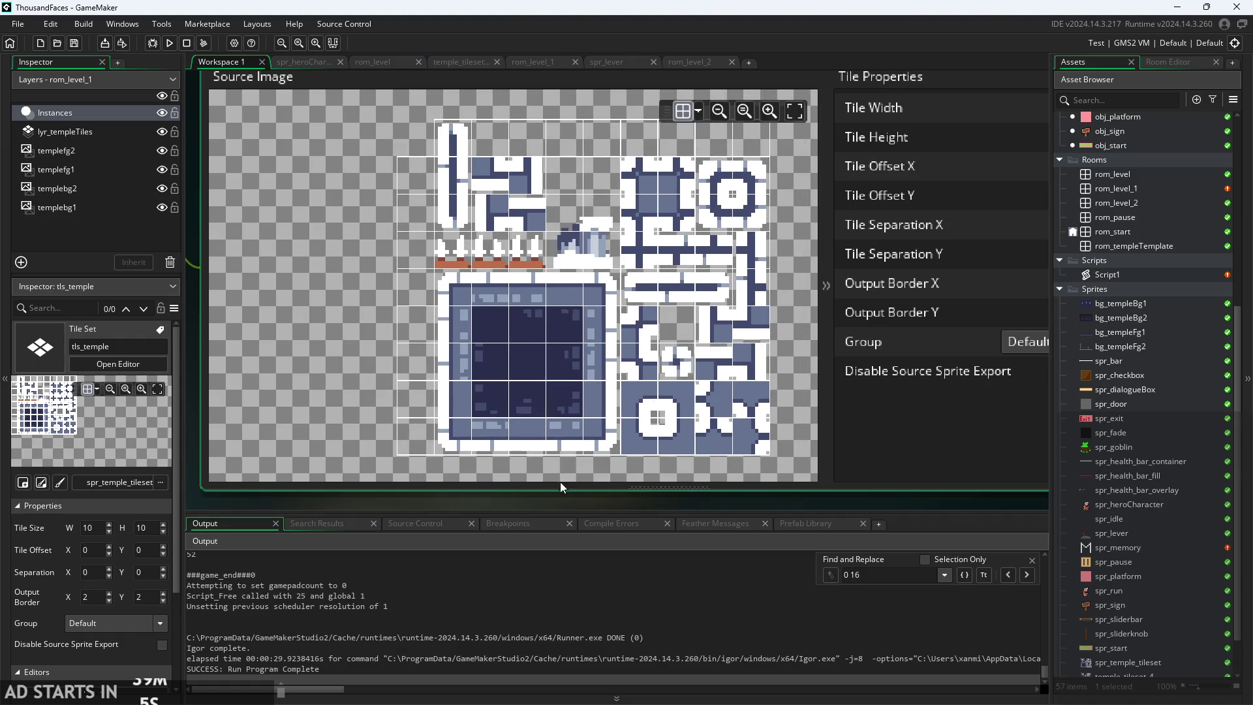
scroll(559, 481, down, 2)
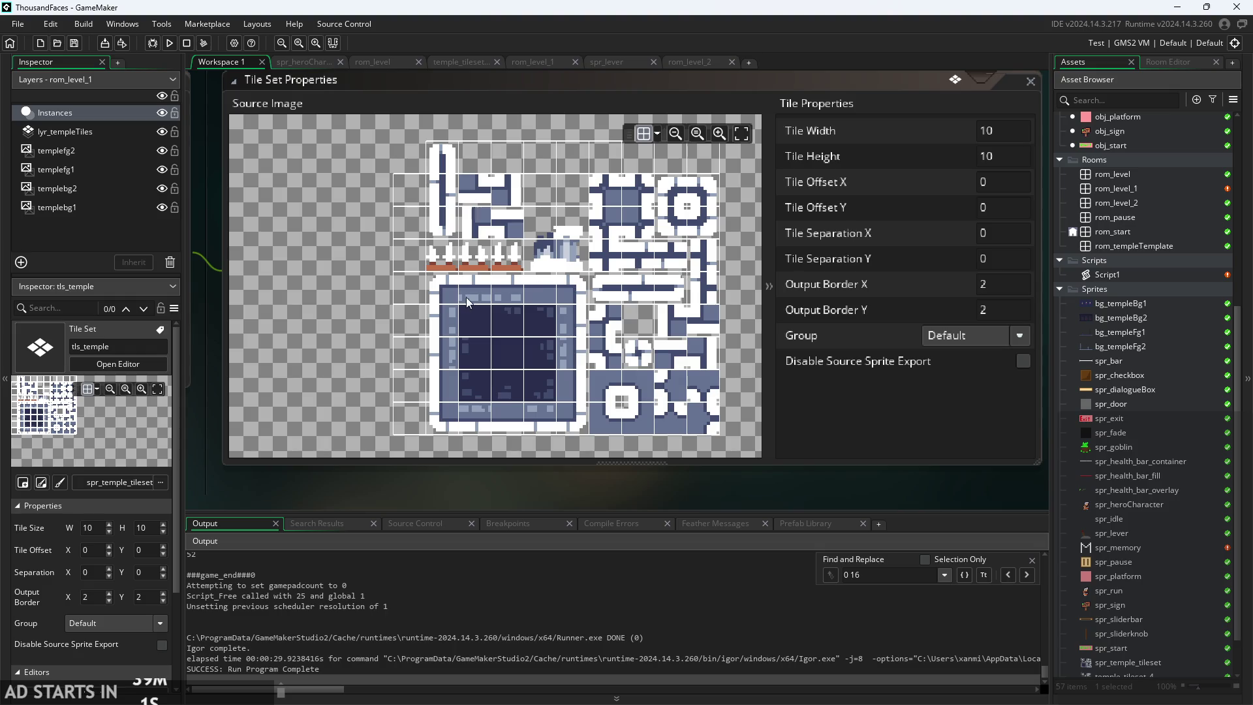
drag(461, 293, 436, 326)
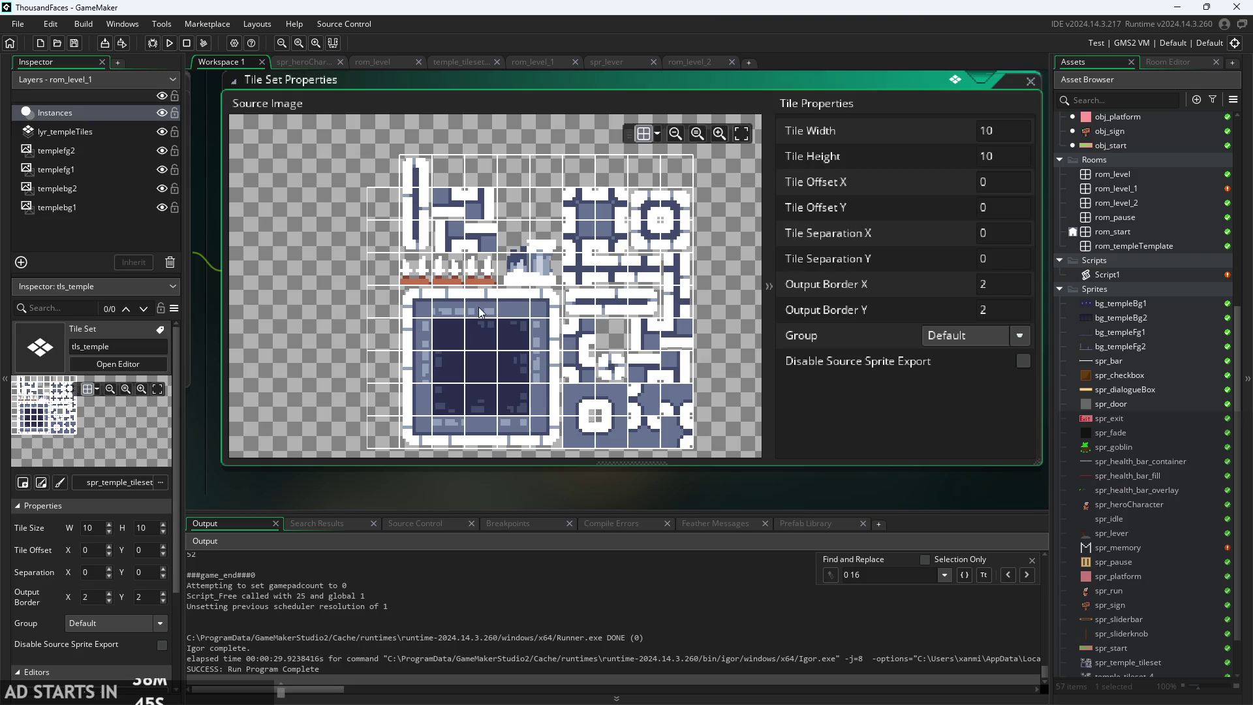
double_click(1134, 277)
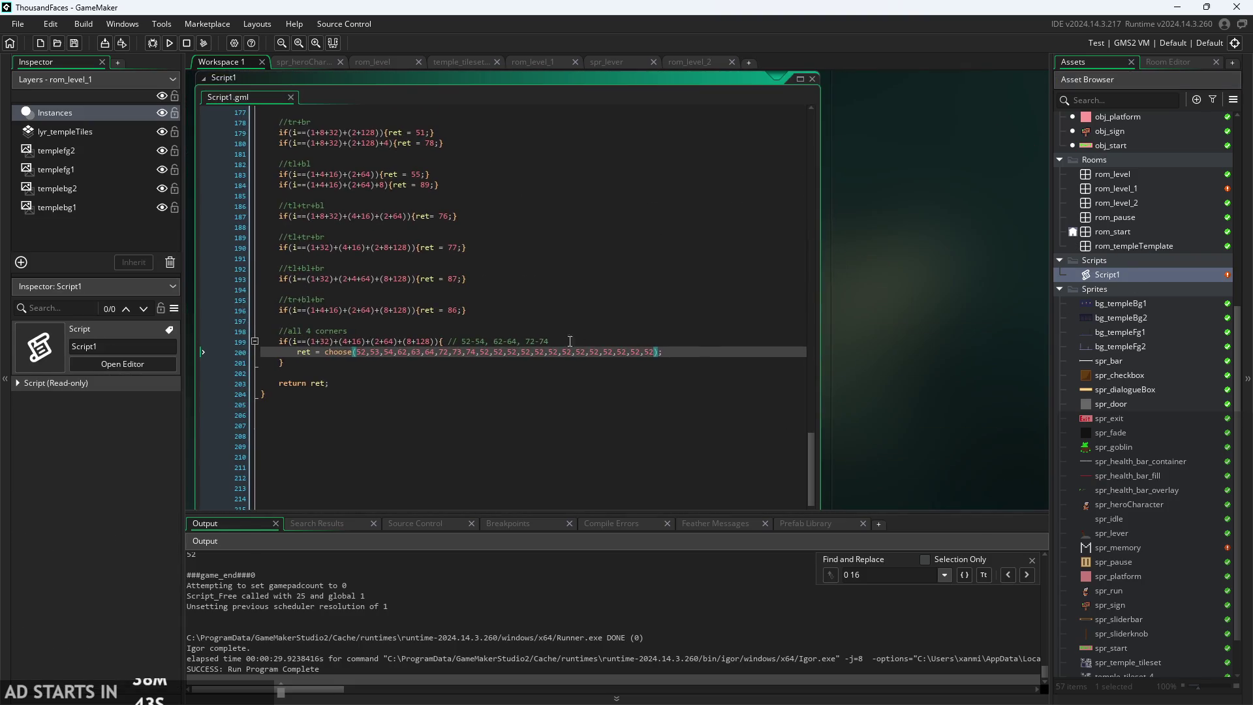
- Scroll through Script1 to find the bl+br corner case returning 43
click(270, 242)
ctrl+scroll(270, 259, up, 2)
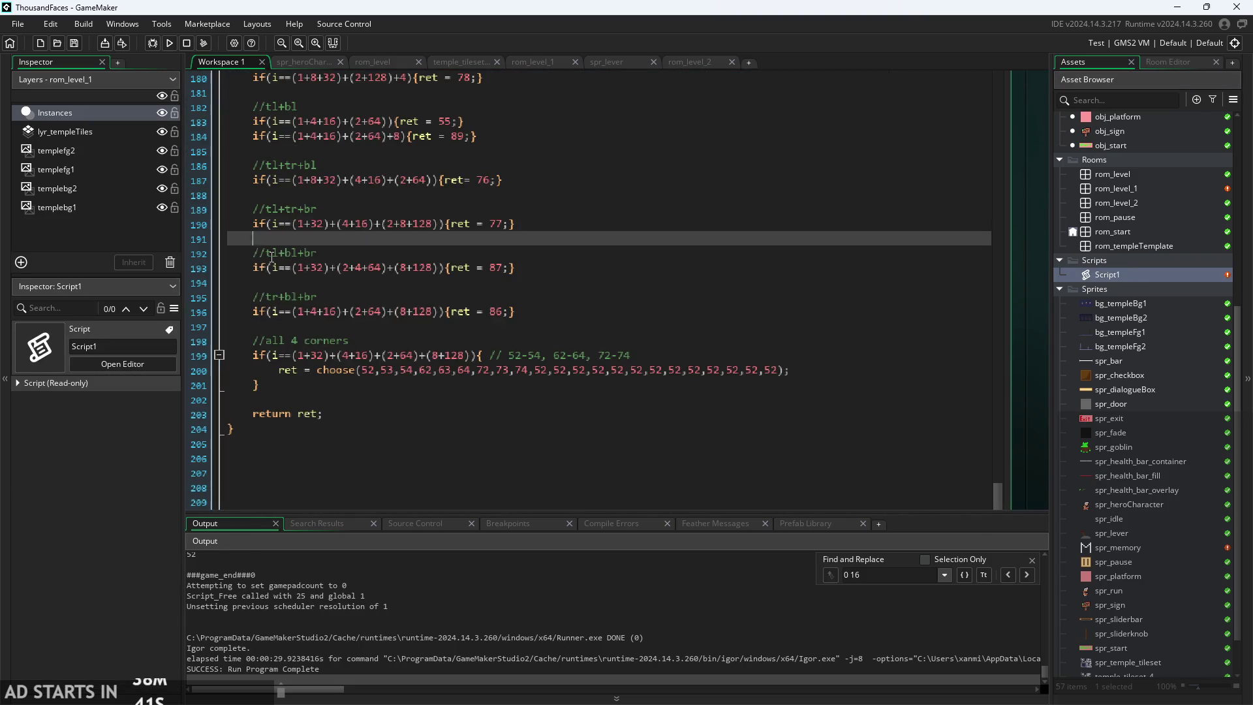
click(333, 303)
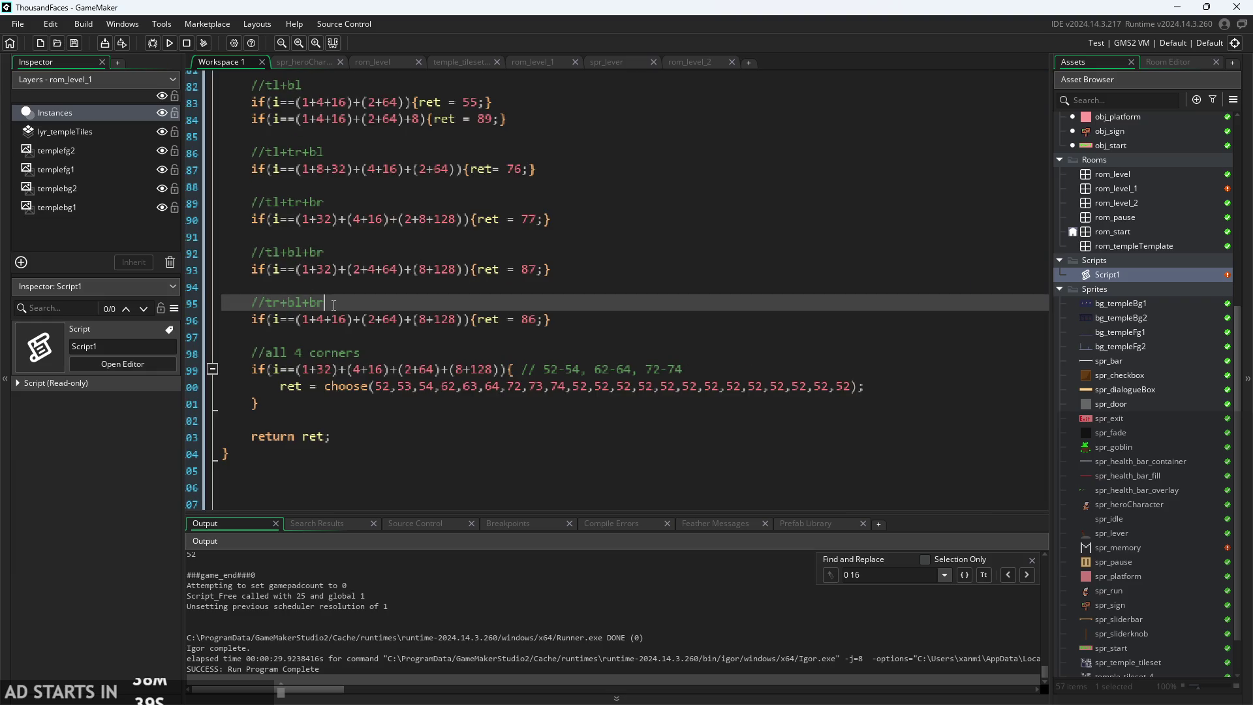
scroll(464, 423, up, 4)
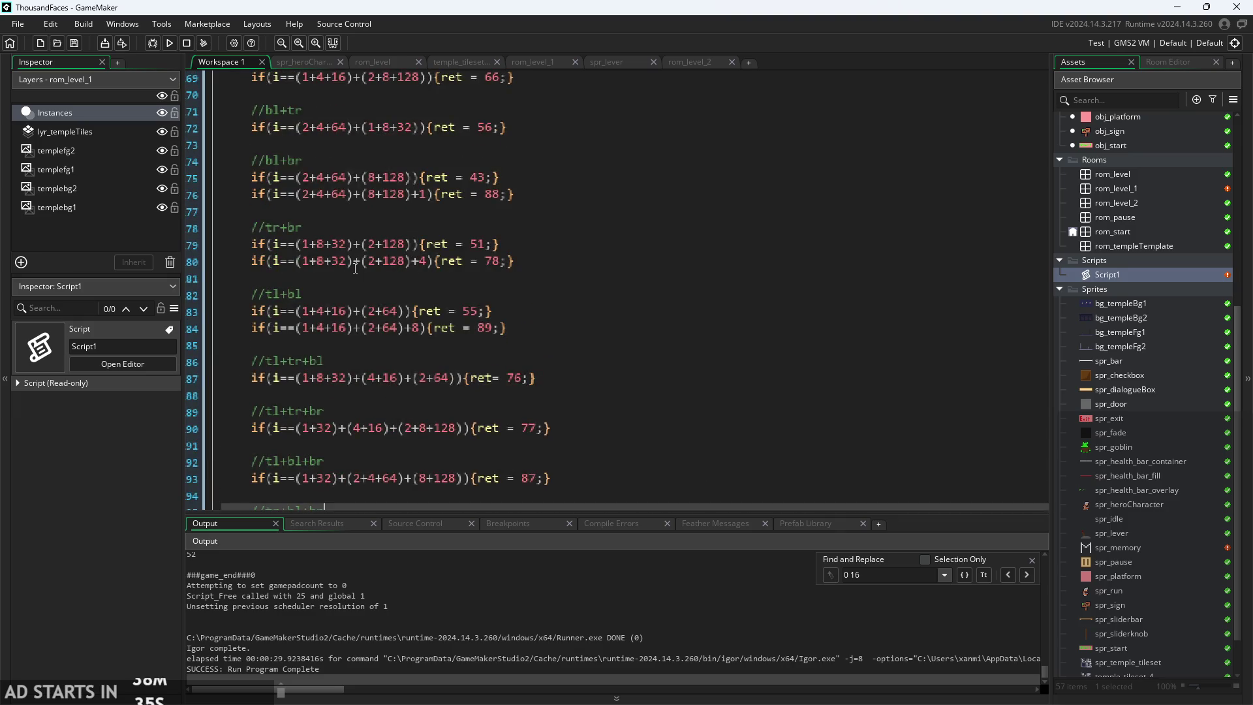
scroll(334, 231, up, 1)
scroll(319, 169, up, 3)
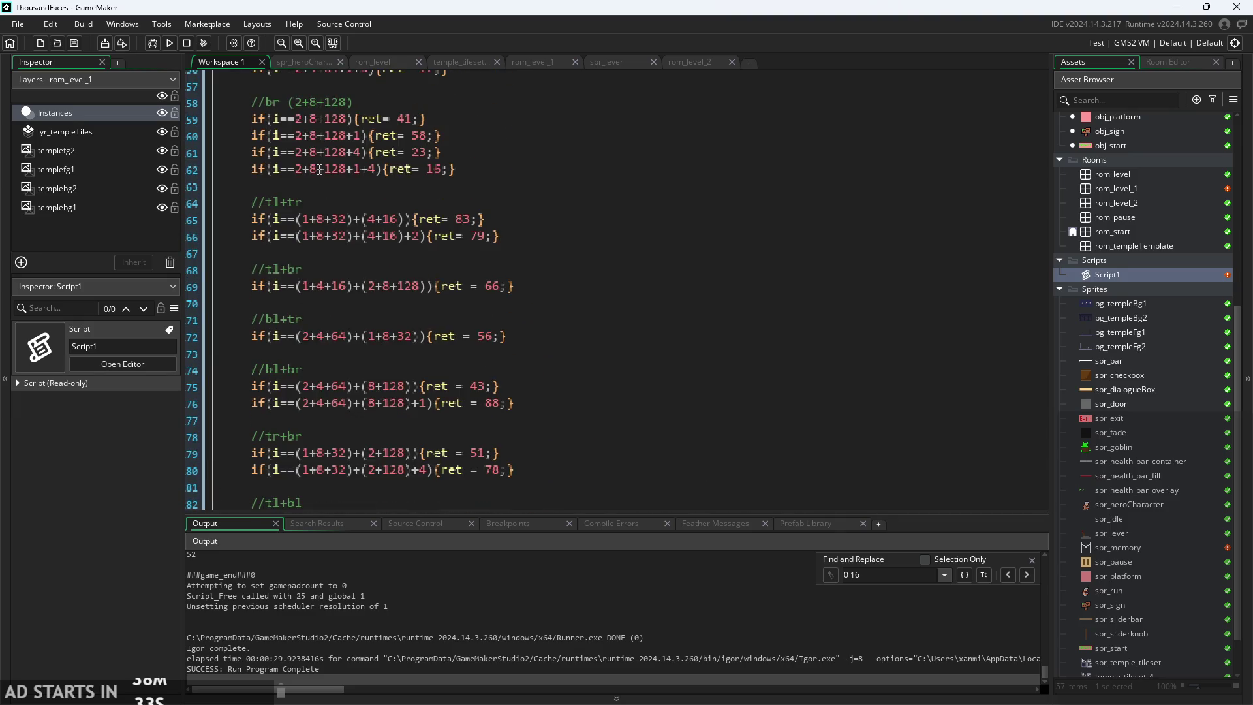
scroll(319, 182, down, 2)
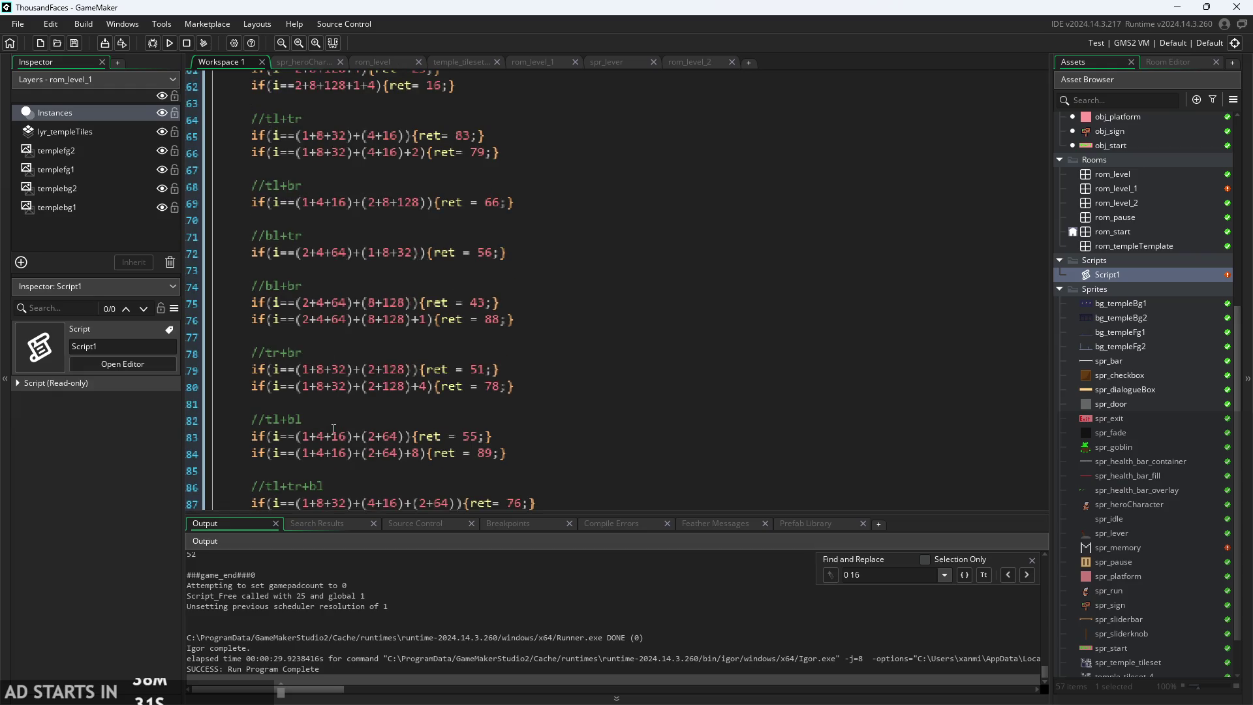
click(320, 306)
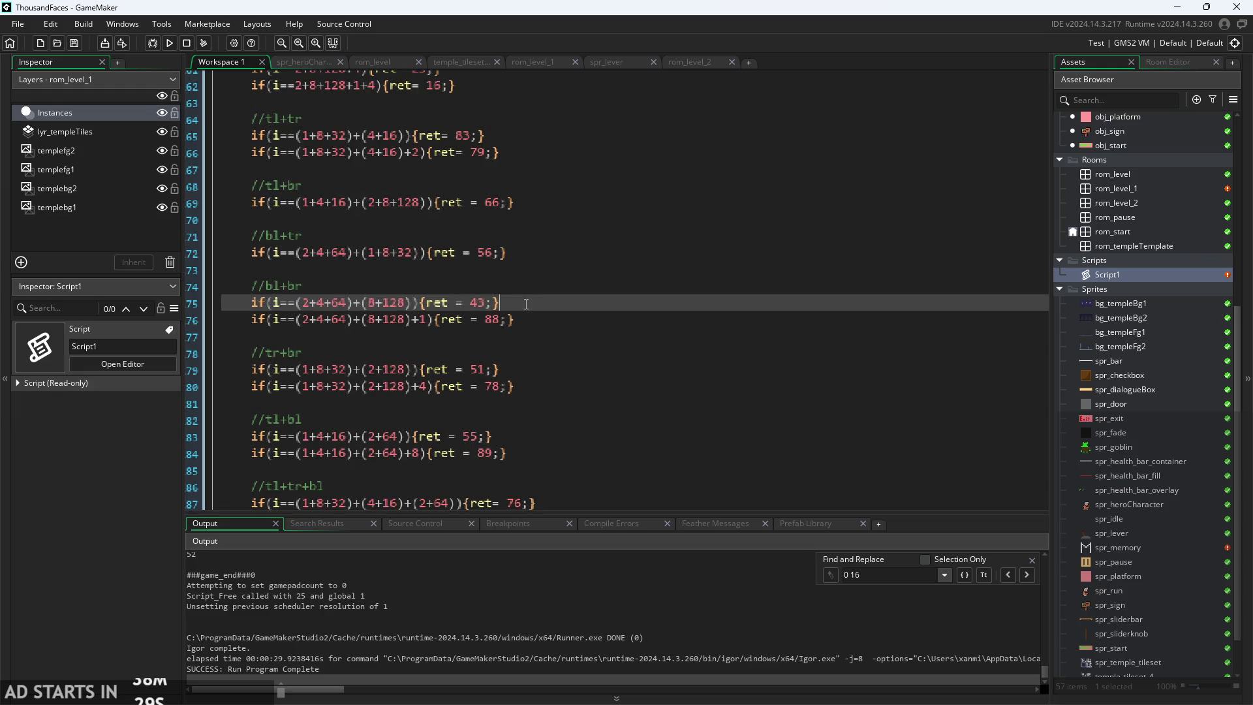
scroll(475, 324, up, 1)
scroll(426, 344, down, 1)
- Change that bl+br case from ret = 43 to ret = choose(42,43,44)
click(486, 301)
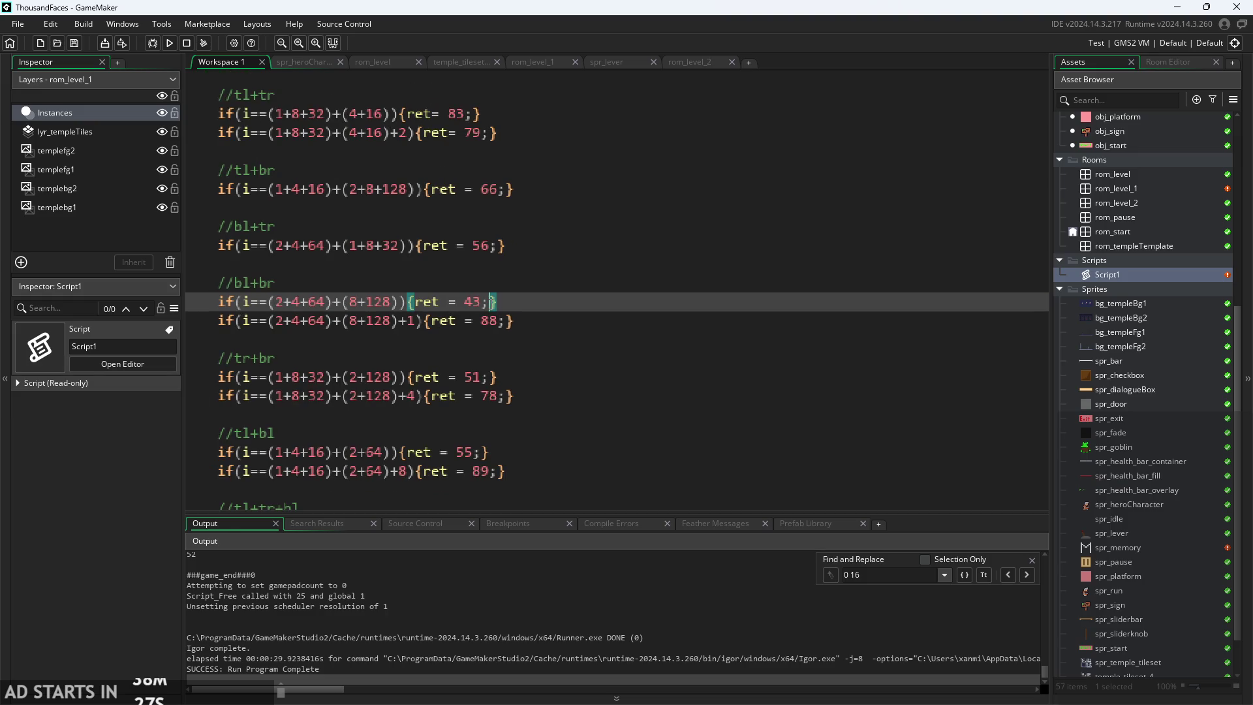
click(478, 301)
text(choose)
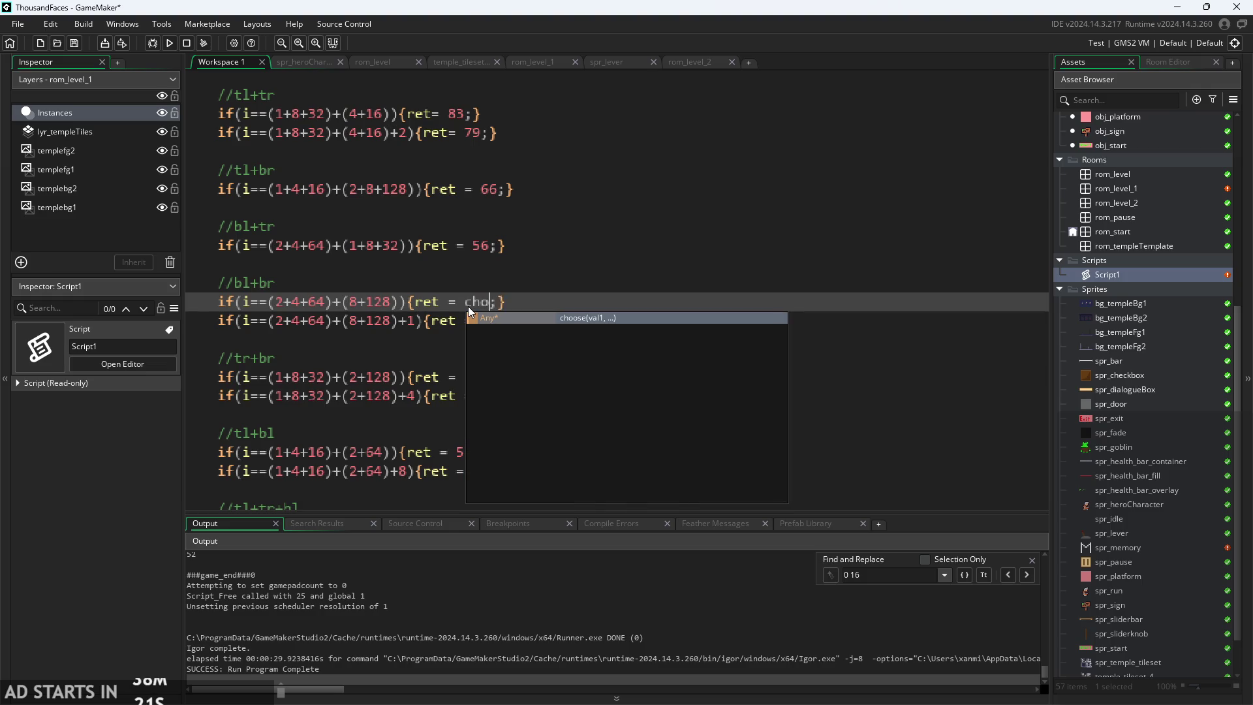
text((42,4)
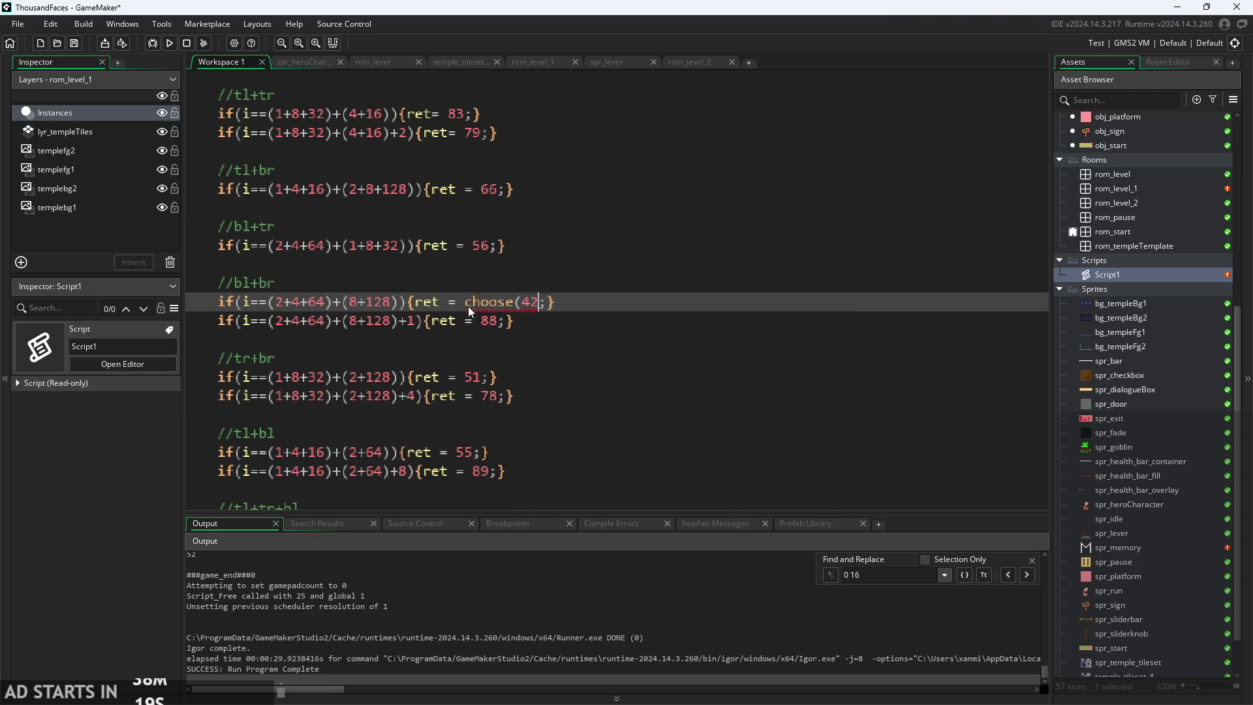
text(3,44)
text())
scroll(1093, 412, down, 2)
scroll(924, 462, down, 2)
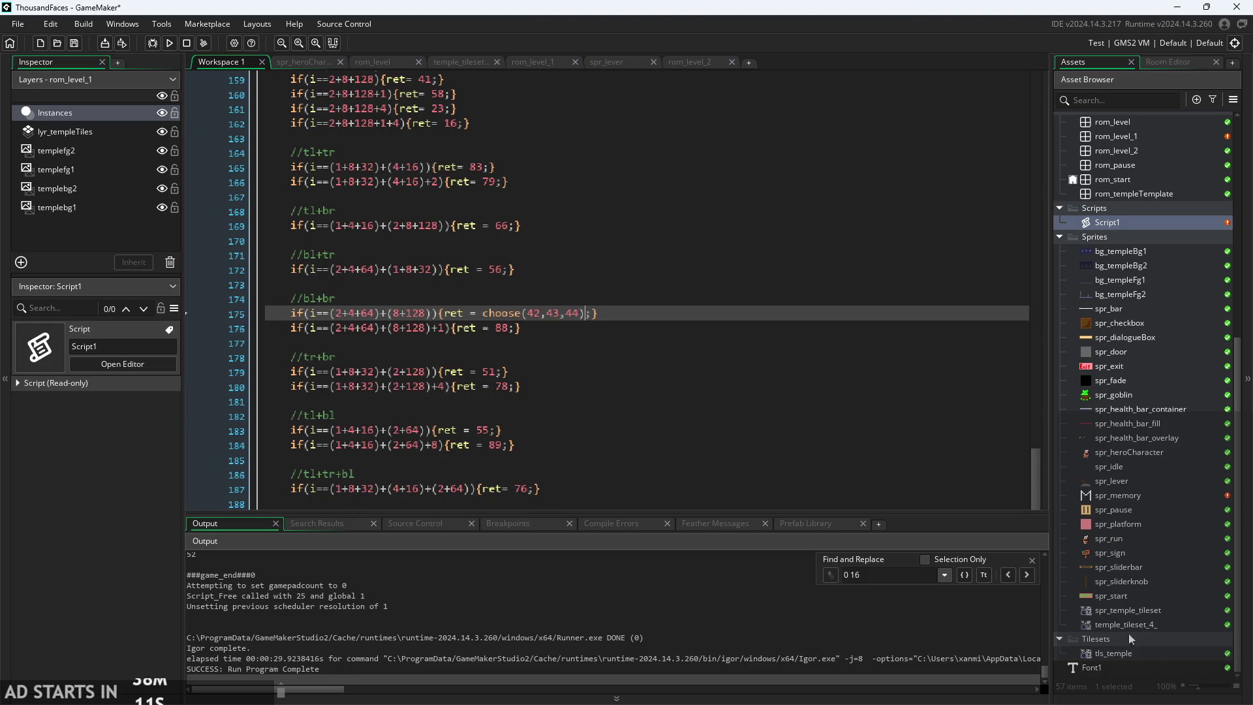
double_click(1137, 656)
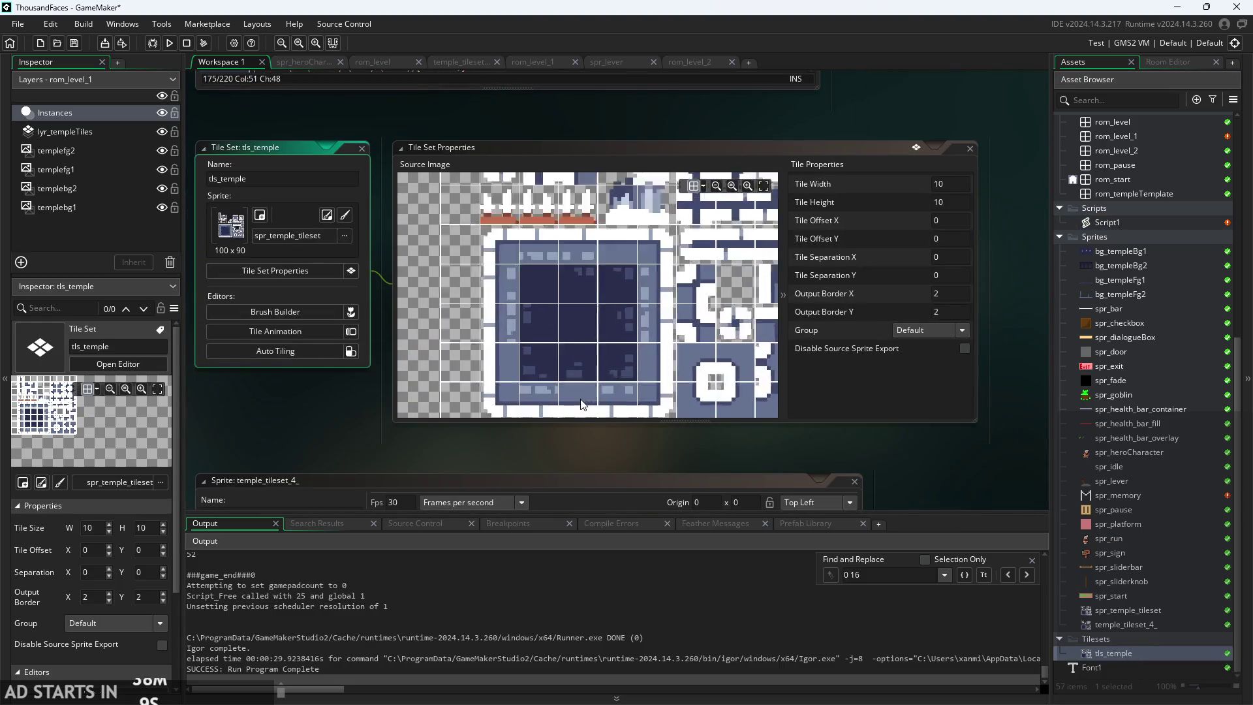
drag(550, 369, 526, 300)
scroll(526, 299, down, 1)
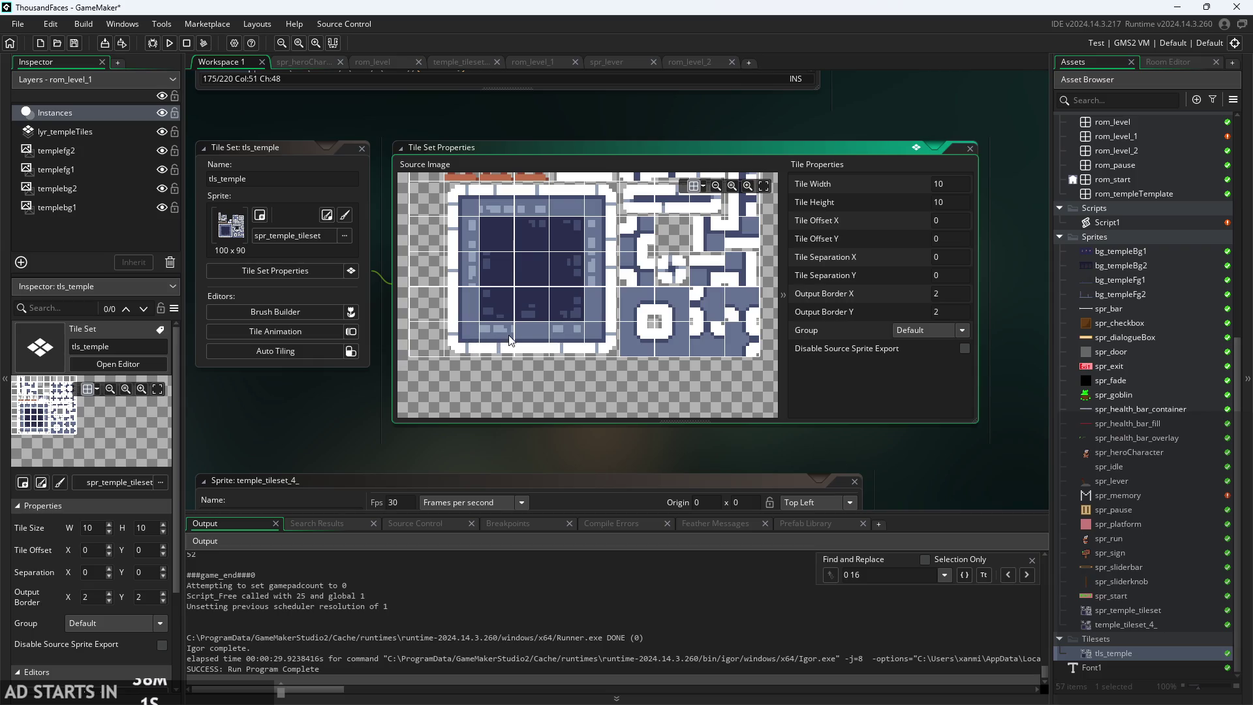
double_click(1132, 224)
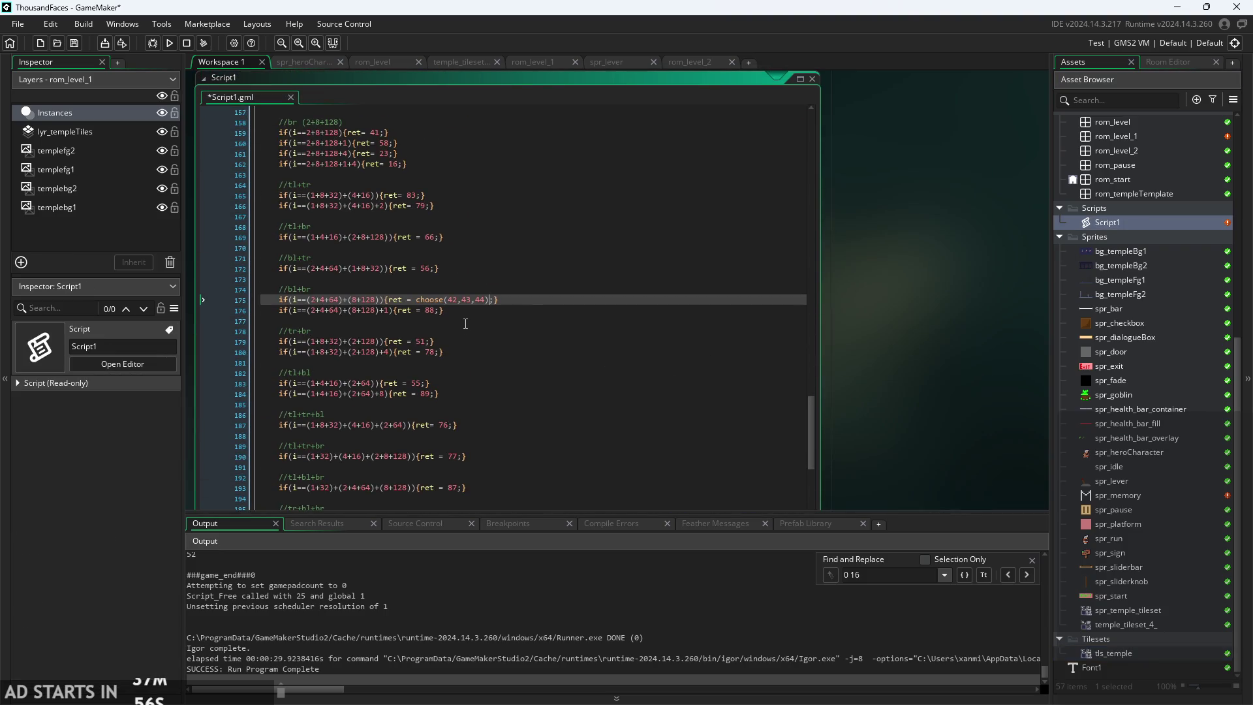
click(465, 312)
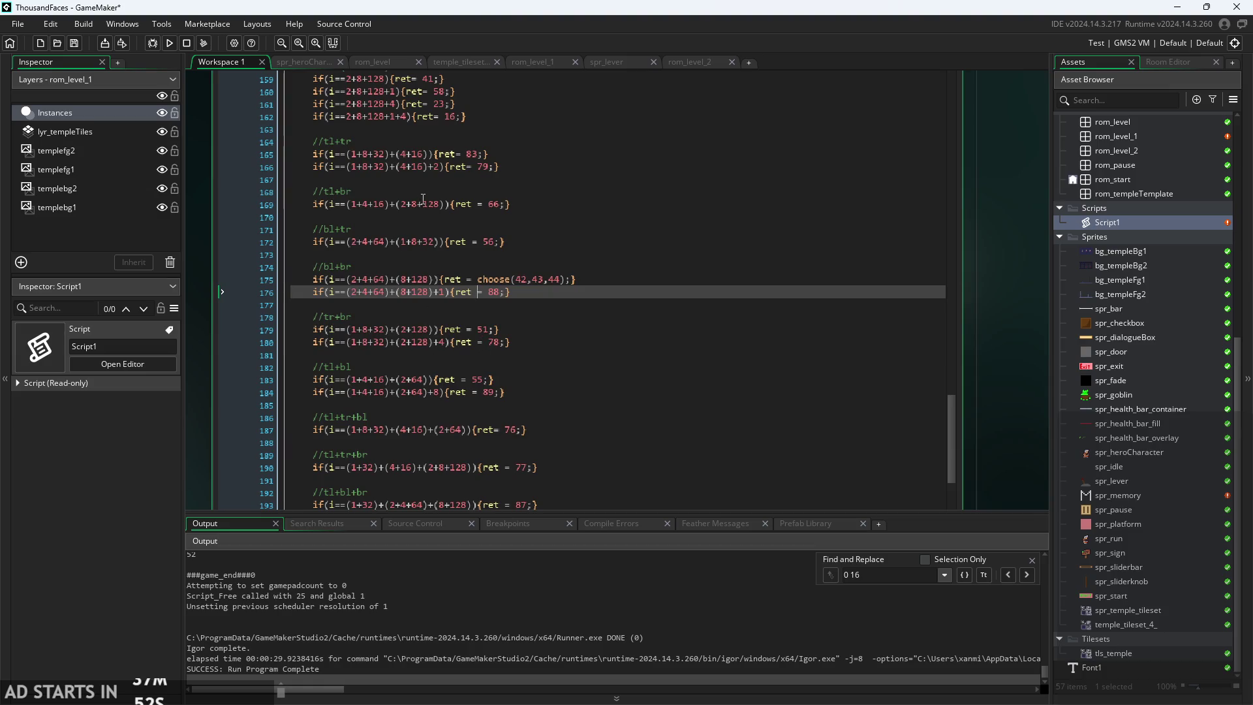
- Replace the 83 on Script1's tl+tr line with choose(82,83,84)
ctrl+scroll(423, 199, up, 1)
click(512, 161)
drag(489, 146, 482, 147)
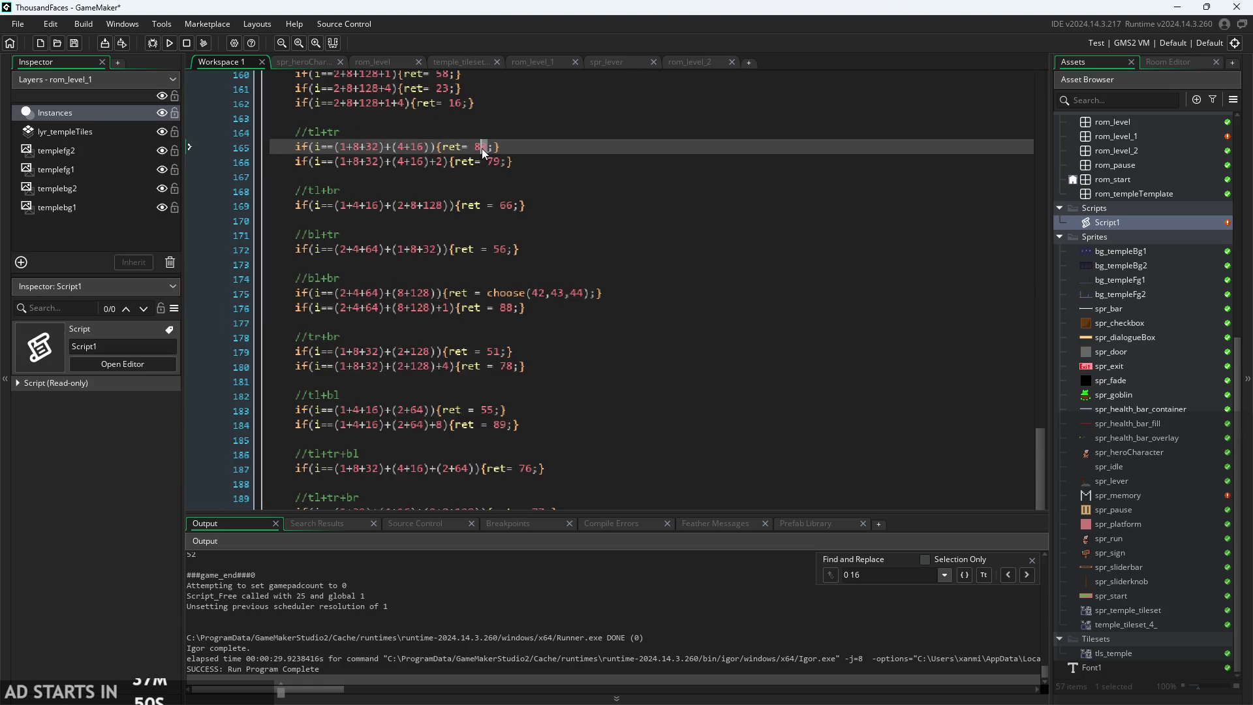
text(choose)
text((82,)
text(83,84))
click(598, 216)
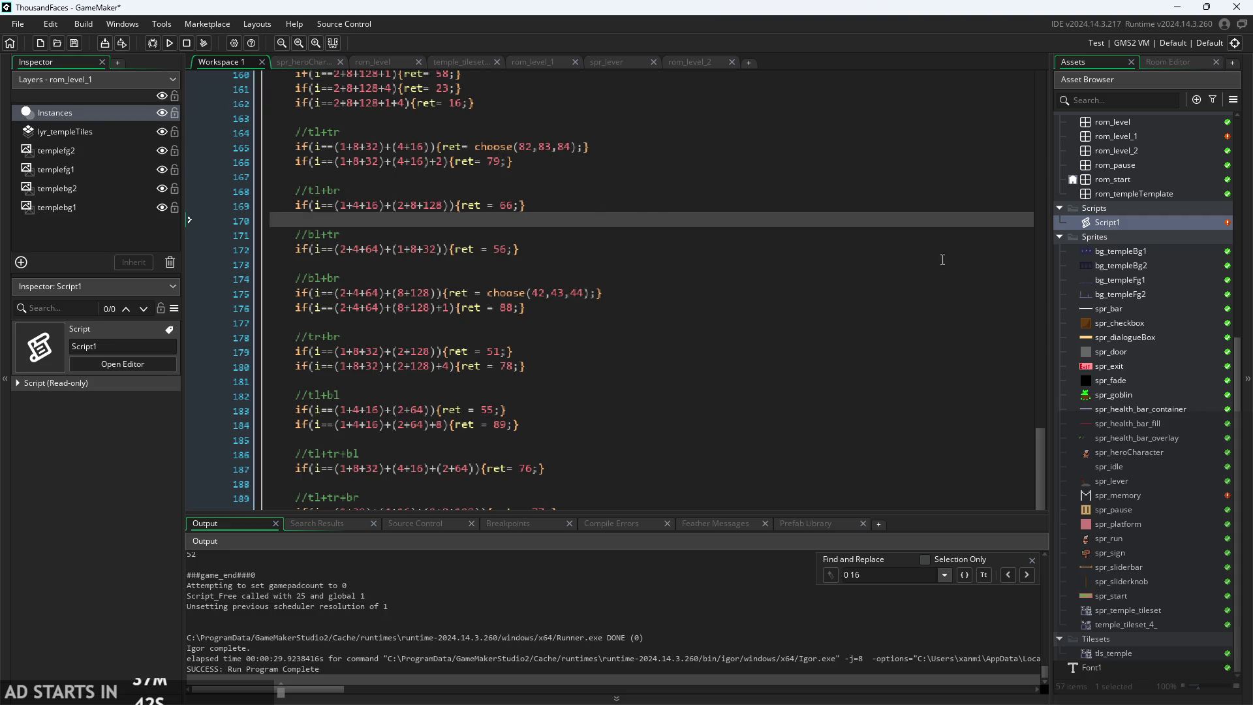
double_click(1131, 655)
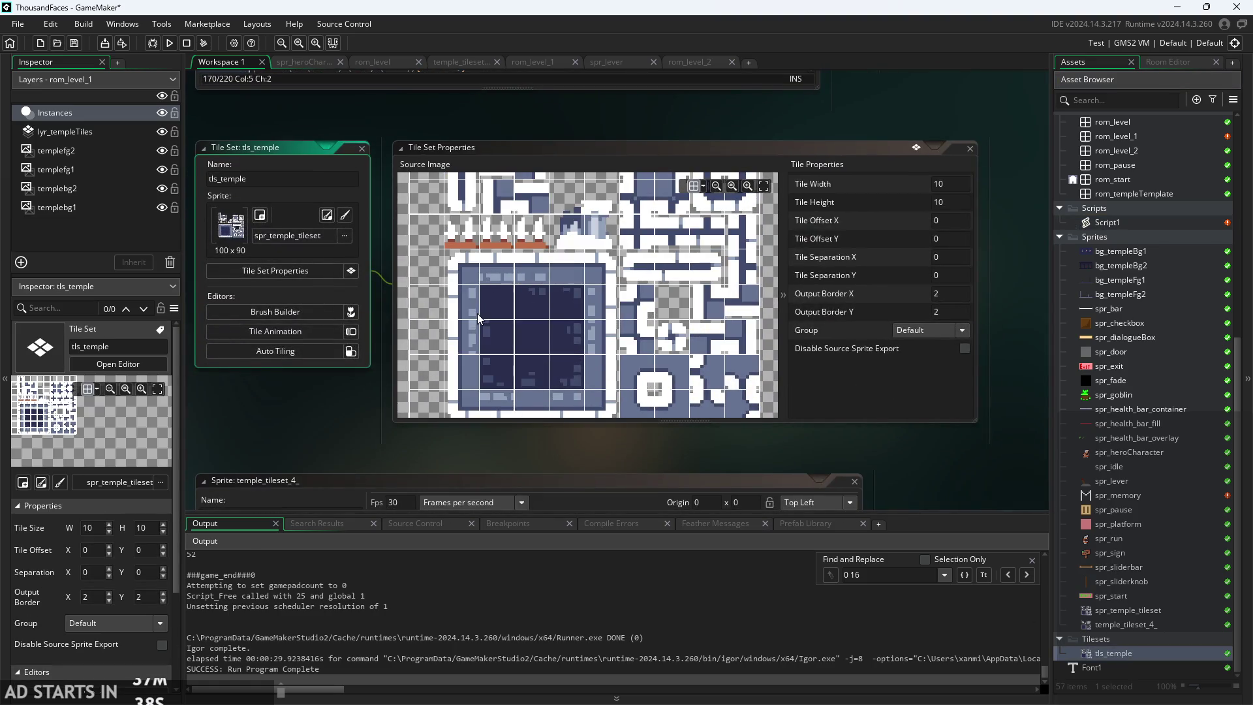
- Pan and zoom the tls_temple source image to inspect its tiles
scroll(476, 313, down, 2)
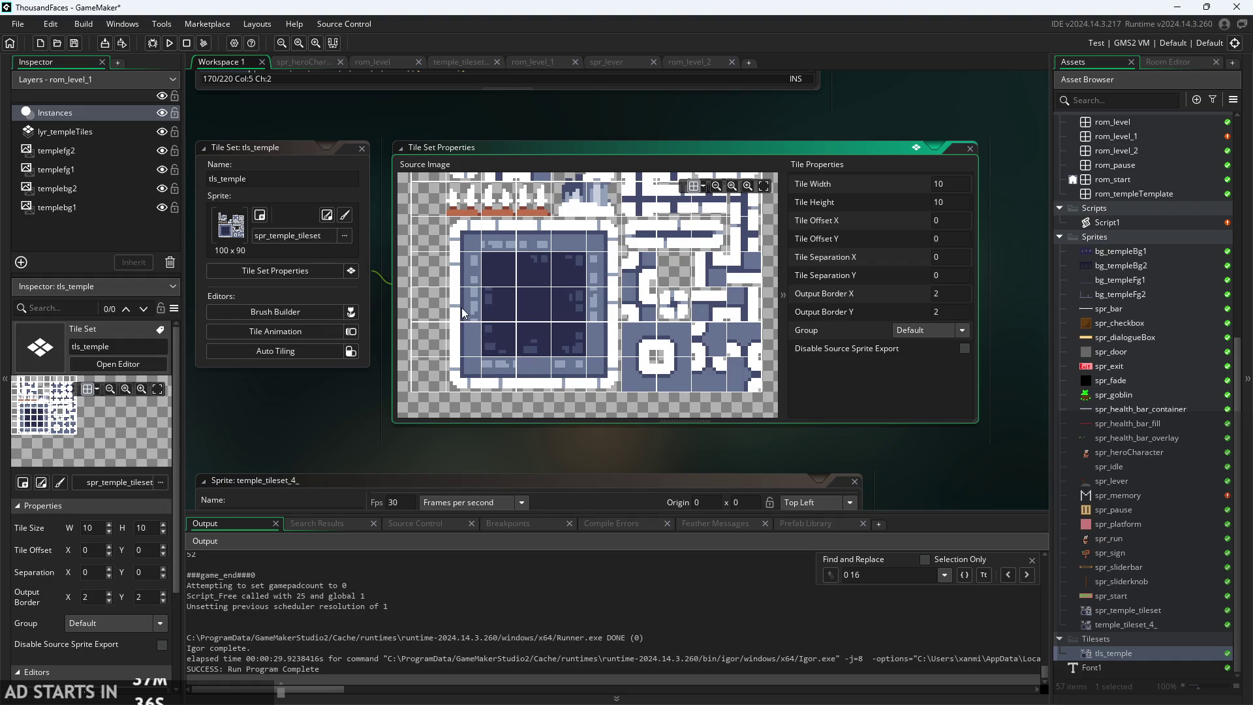
scroll(464, 274, up, 5)
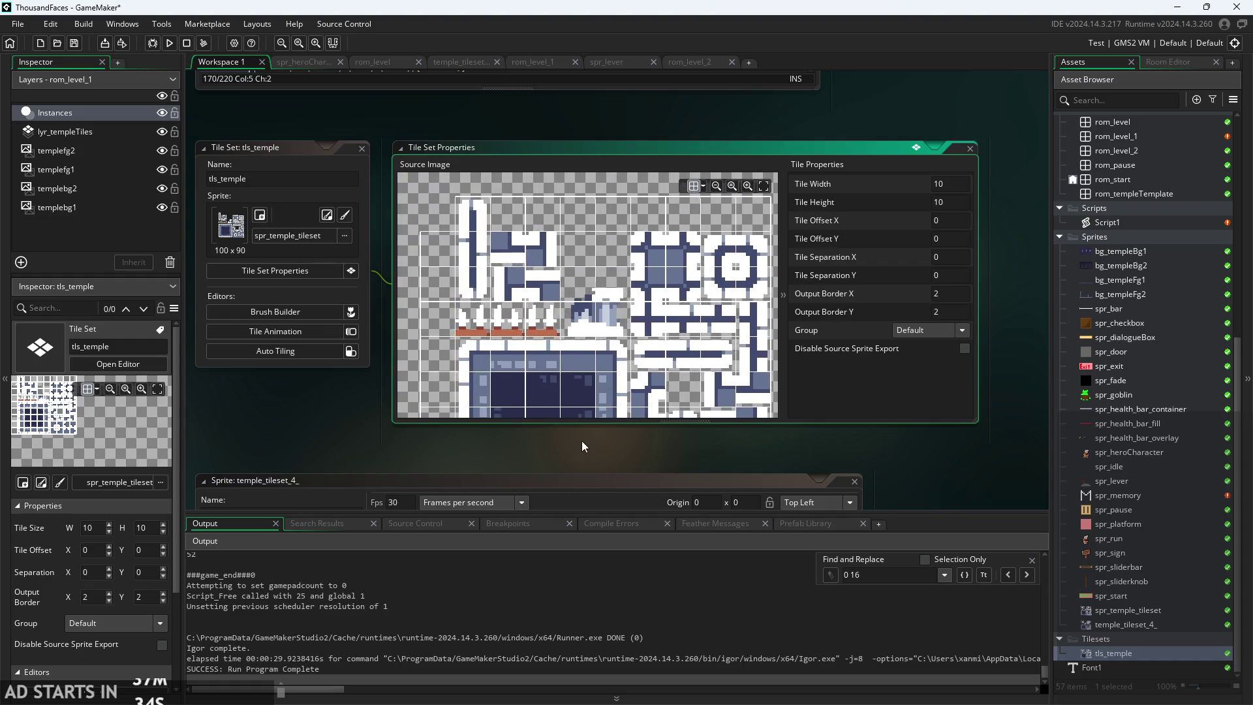
scroll(588, 414, down, 4)
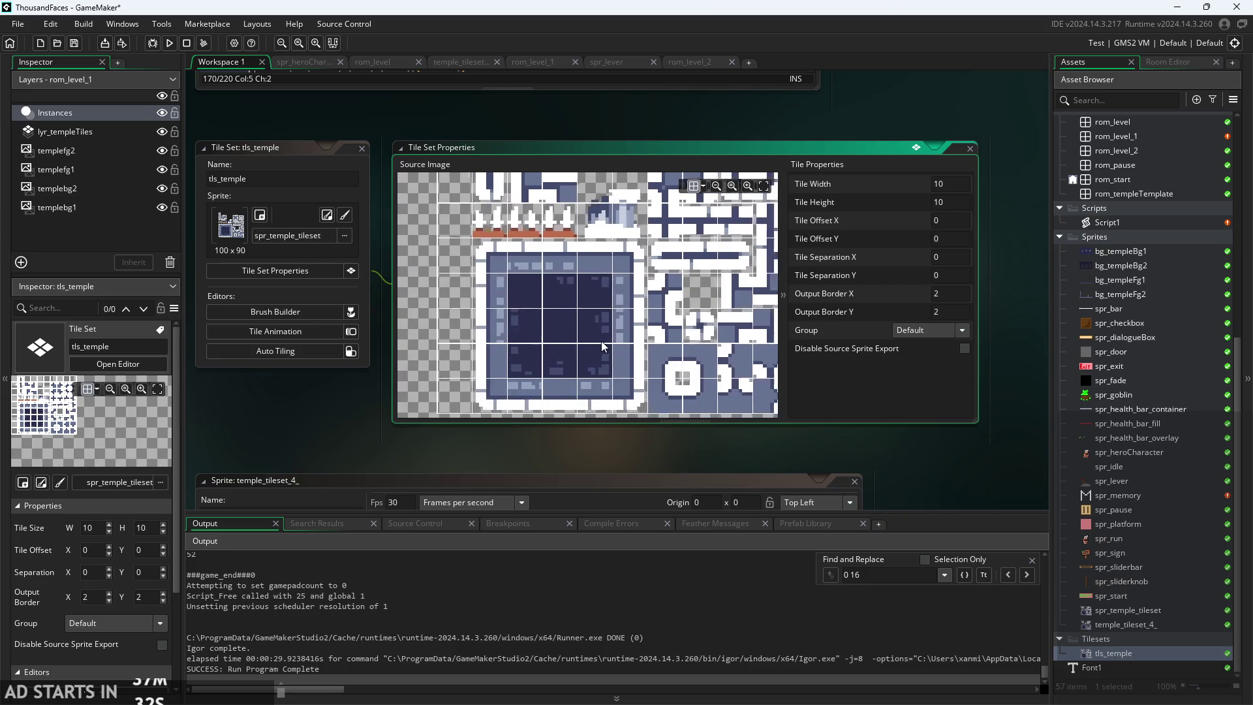
drag(600, 340, 608, 312)
scroll(602, 308, up, 2)
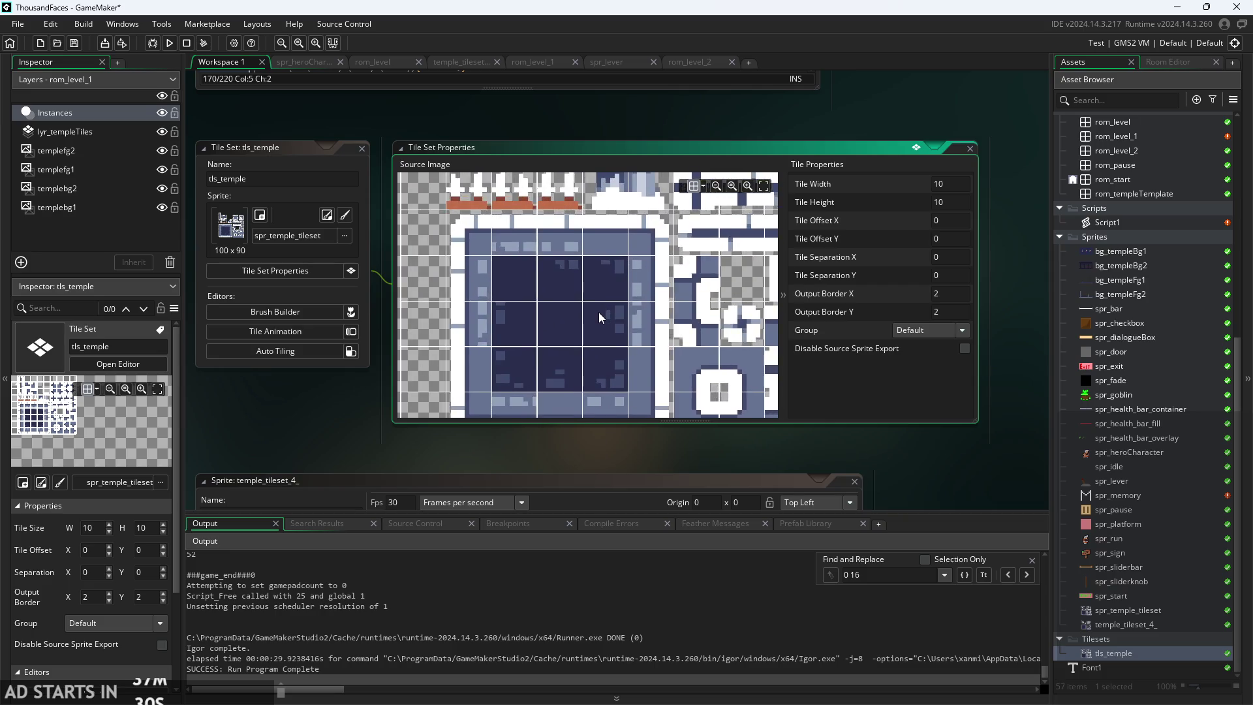
scroll(504, 284, down, 3)
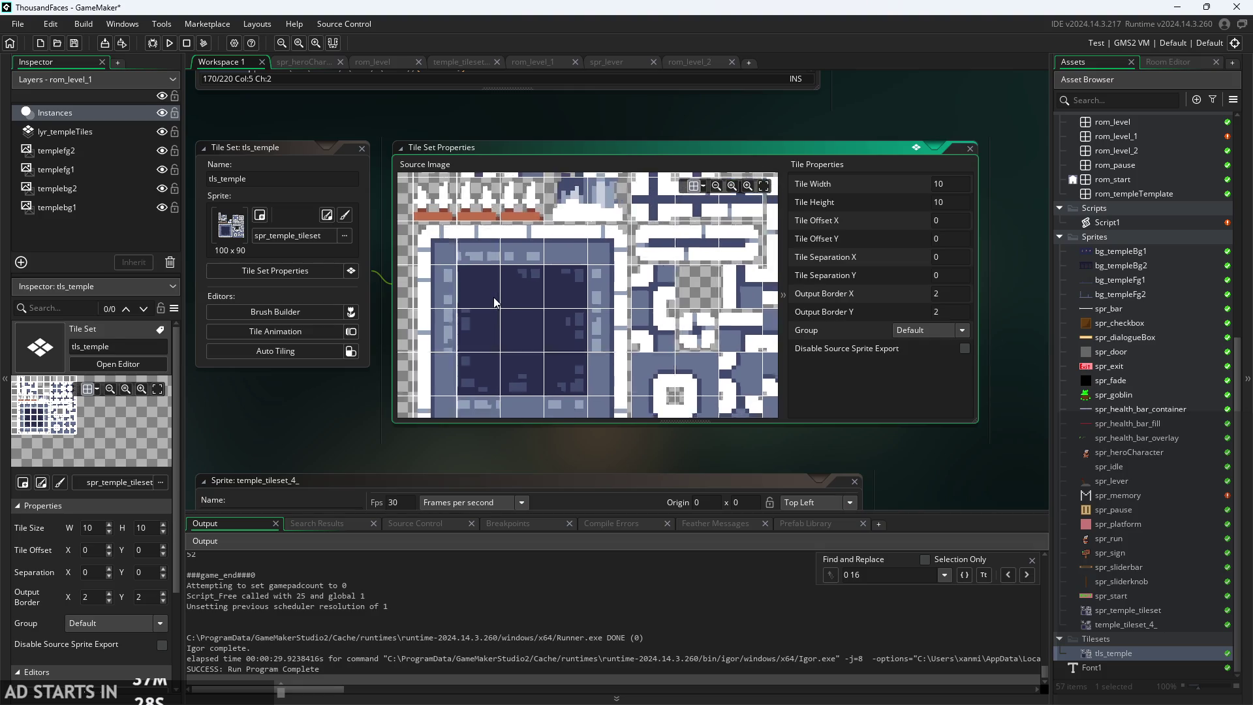
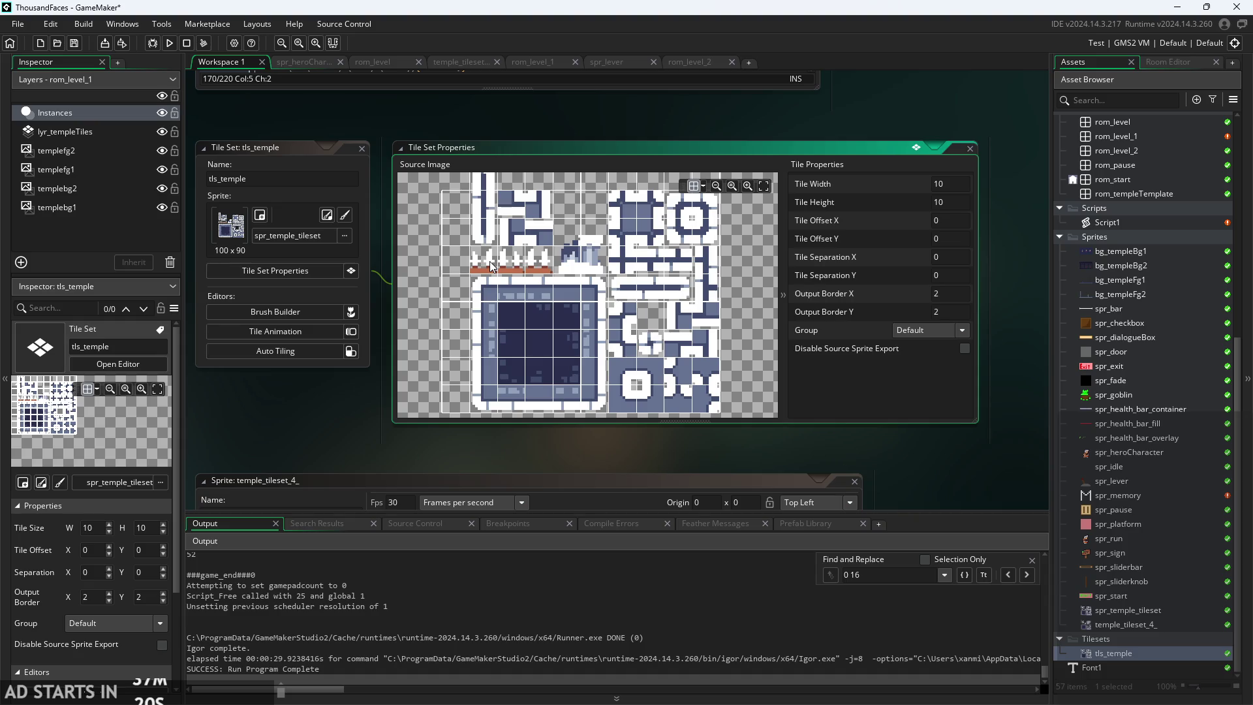
- In Script1, change the tr+br rule's return value to choose(51,61,71)
scroll(482, 276, down, 1)
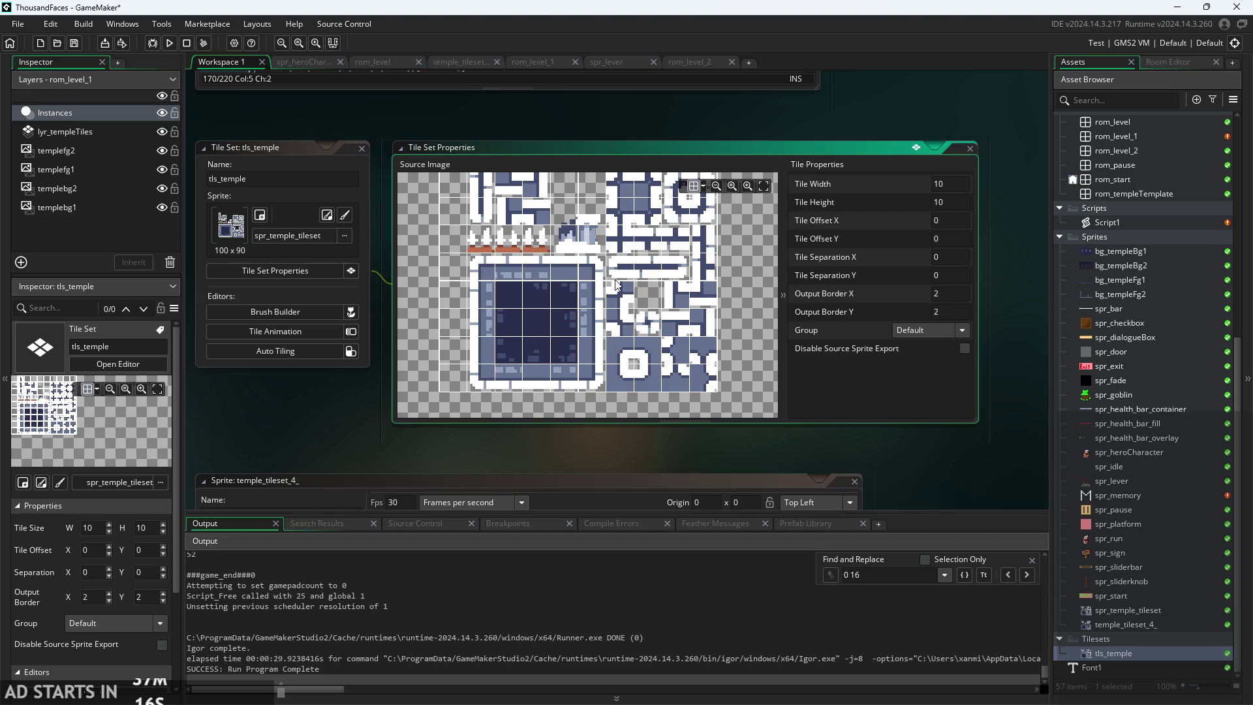
scroll(709, 292, up, 2)
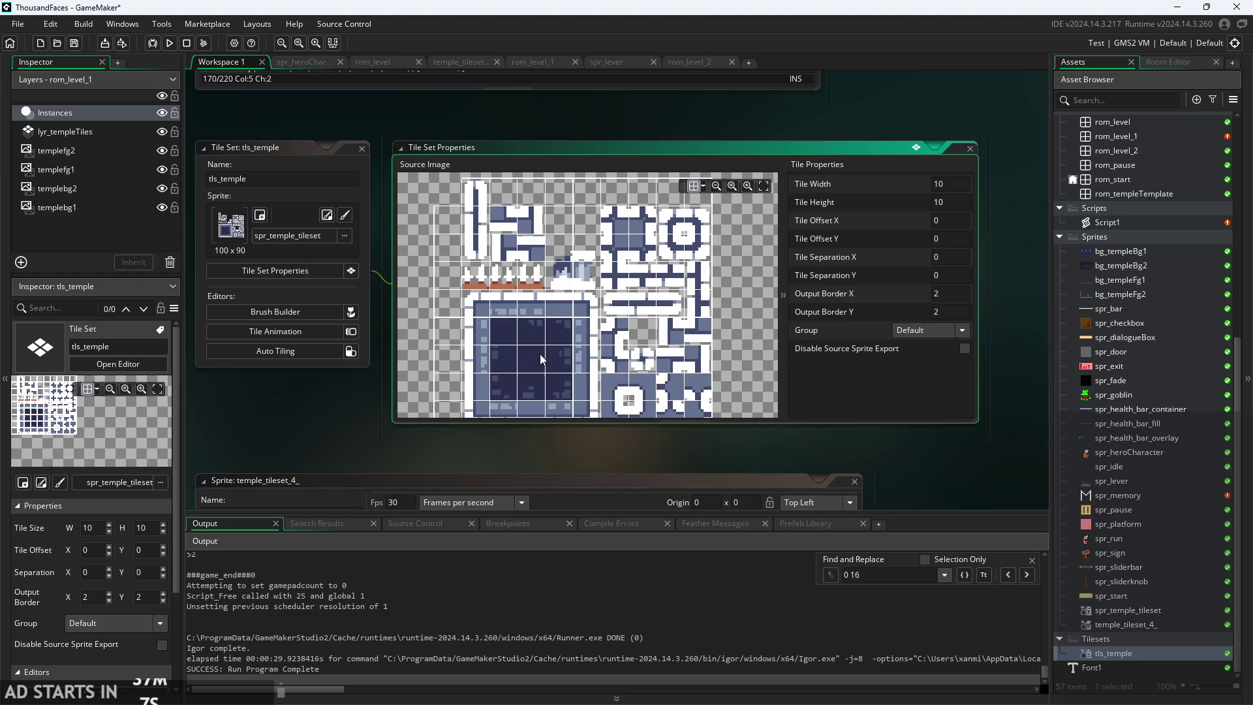
drag(539, 353, 562, 315)
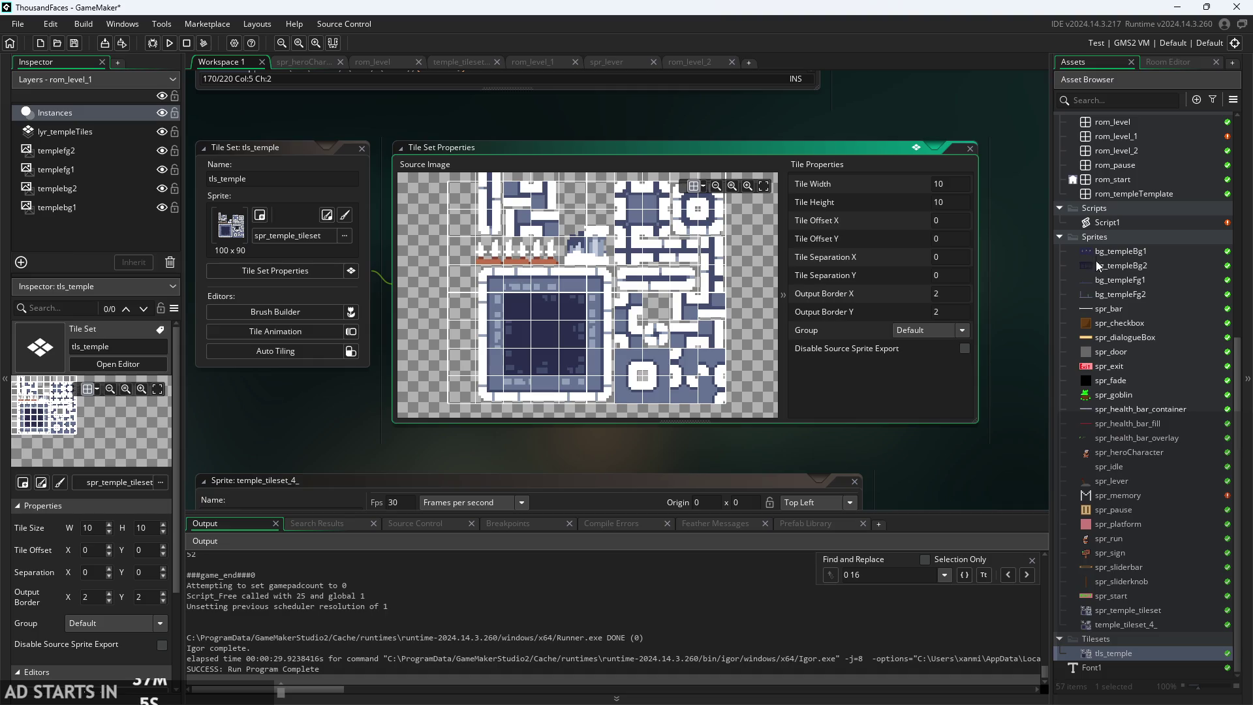
click(1140, 221)
double_click(1140, 221)
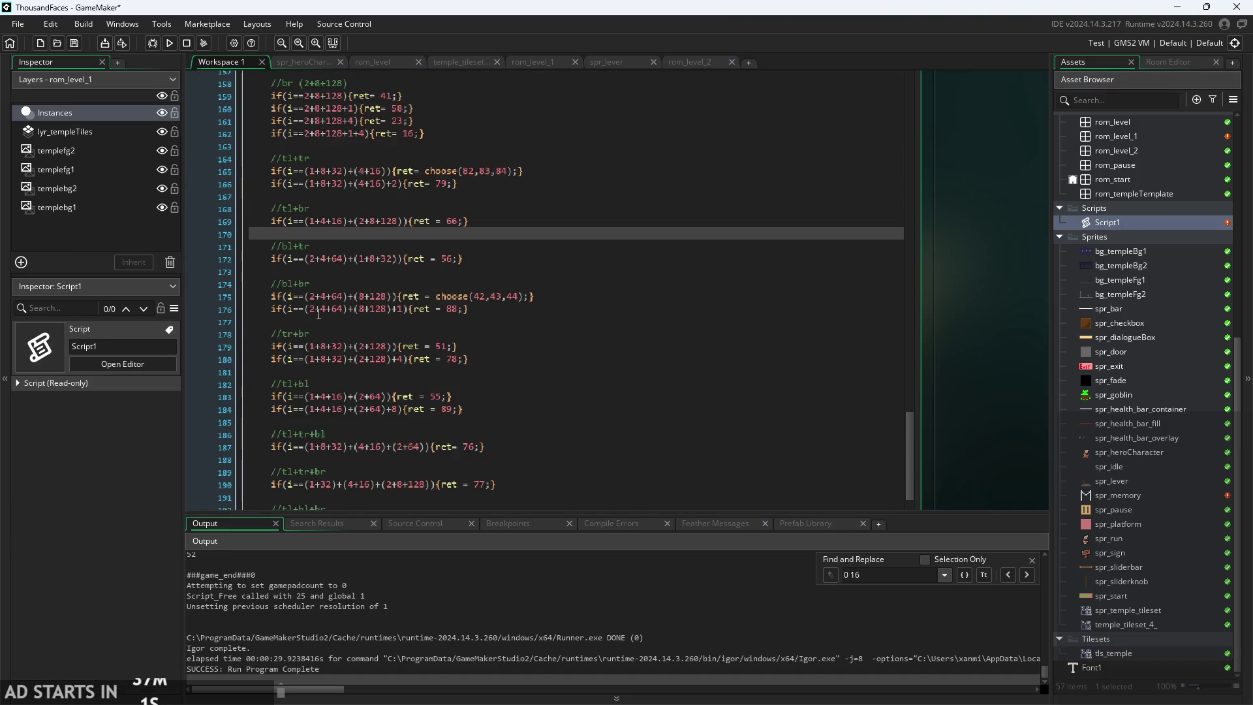
ctrl+scroll(353, 269, up, 1)
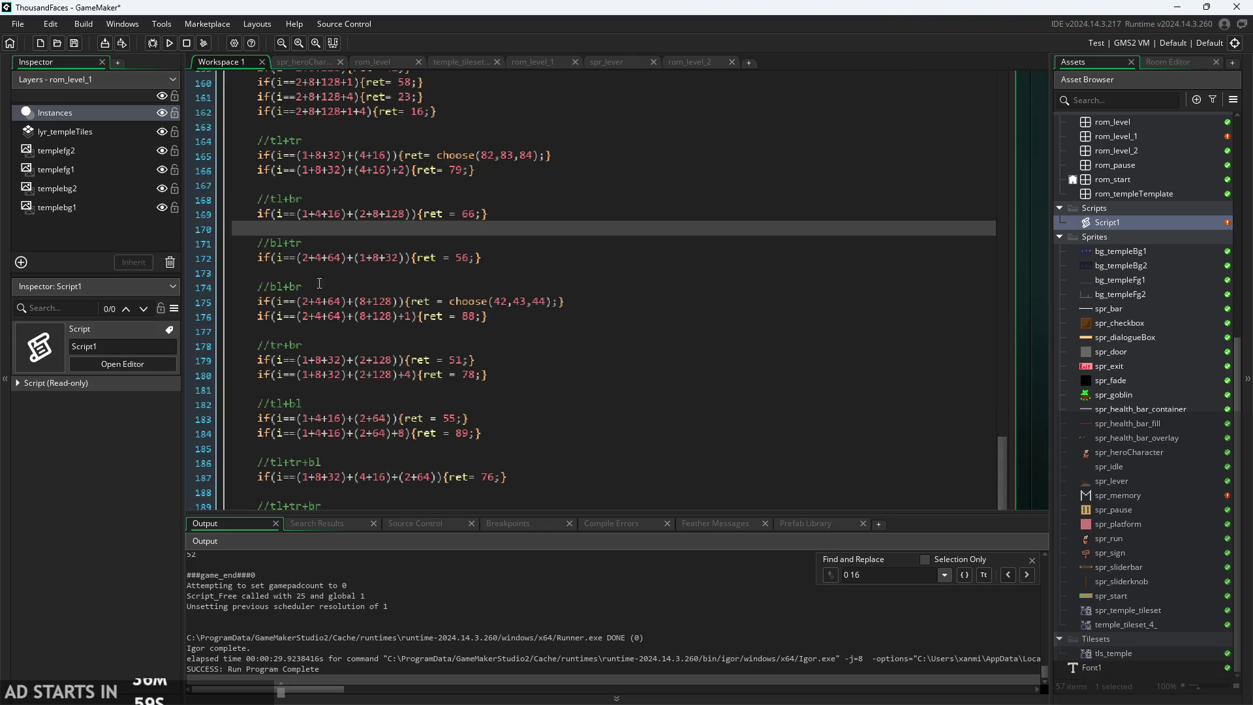
scroll(358, 303, down, 1)
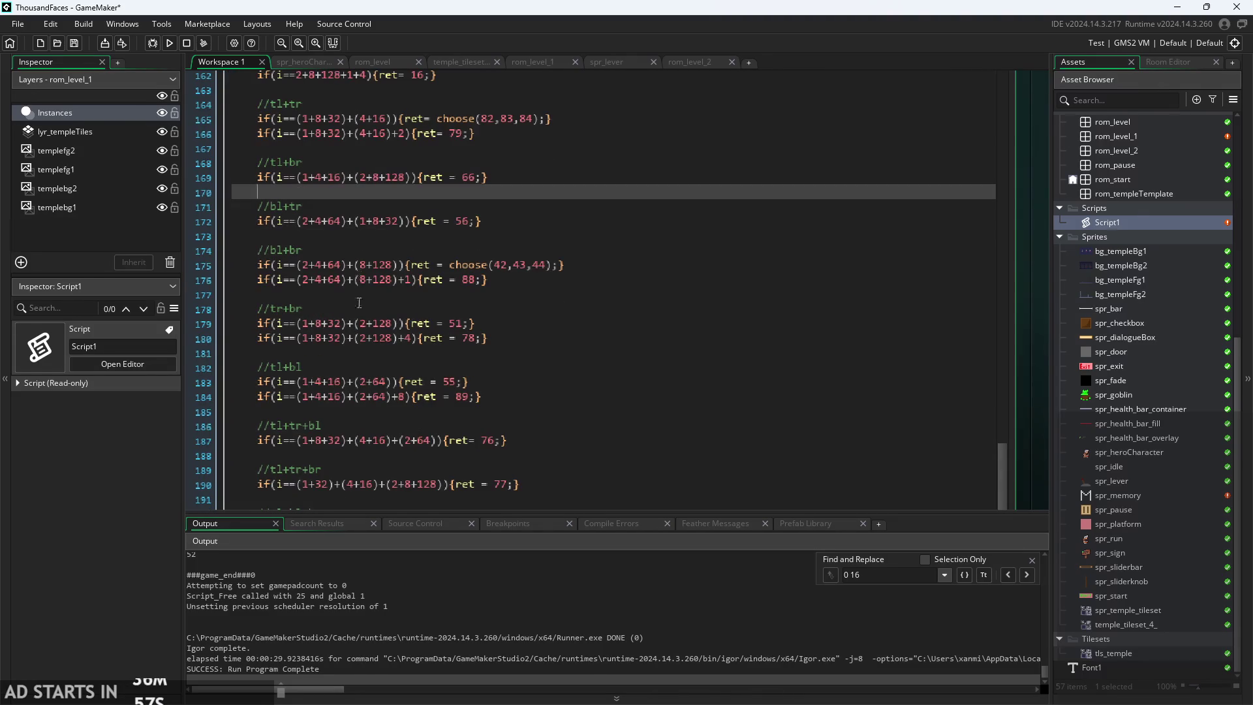
click(417, 323)
ctrl+scroll(461, 319, up, 1)
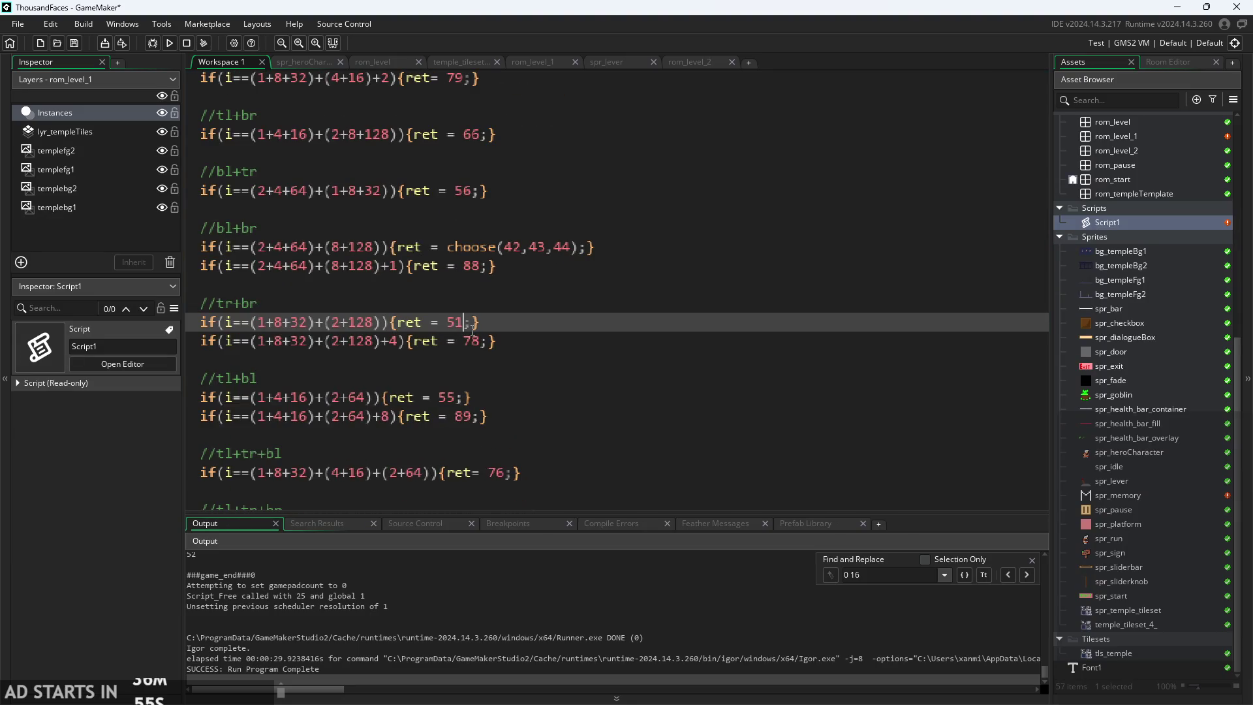
text(choose)
text((51,61,71)
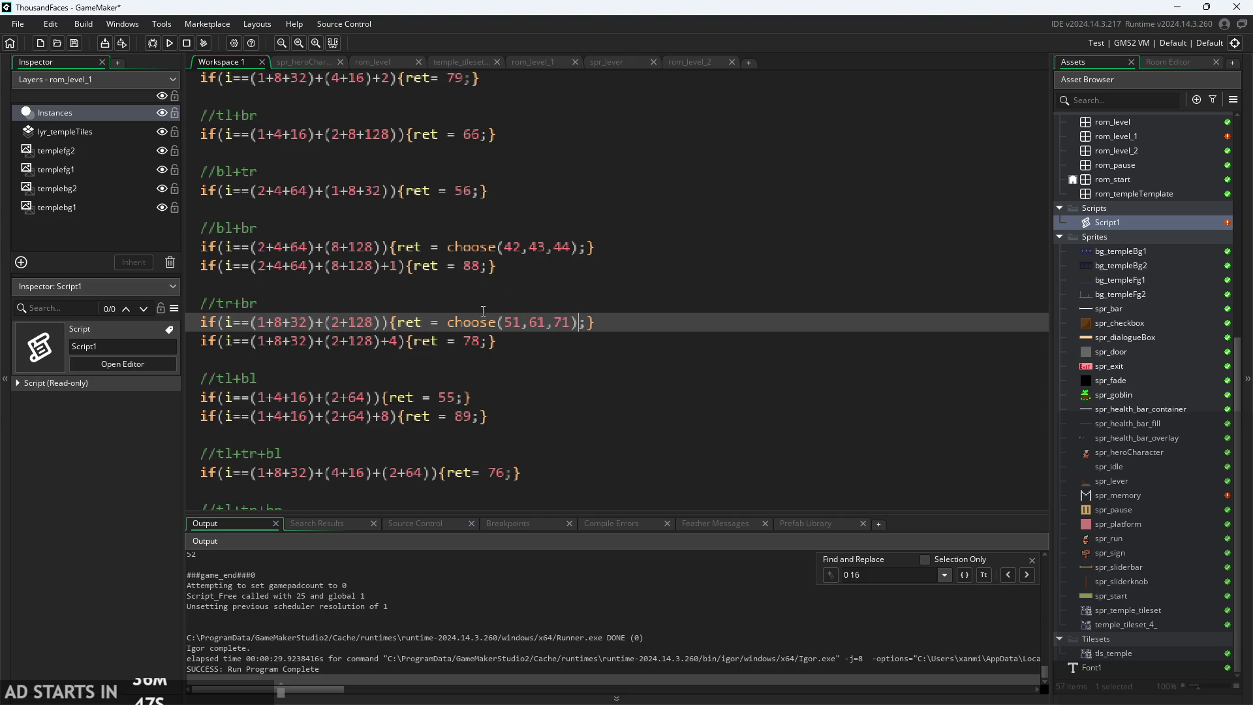
drag(448, 322, 573, 322)
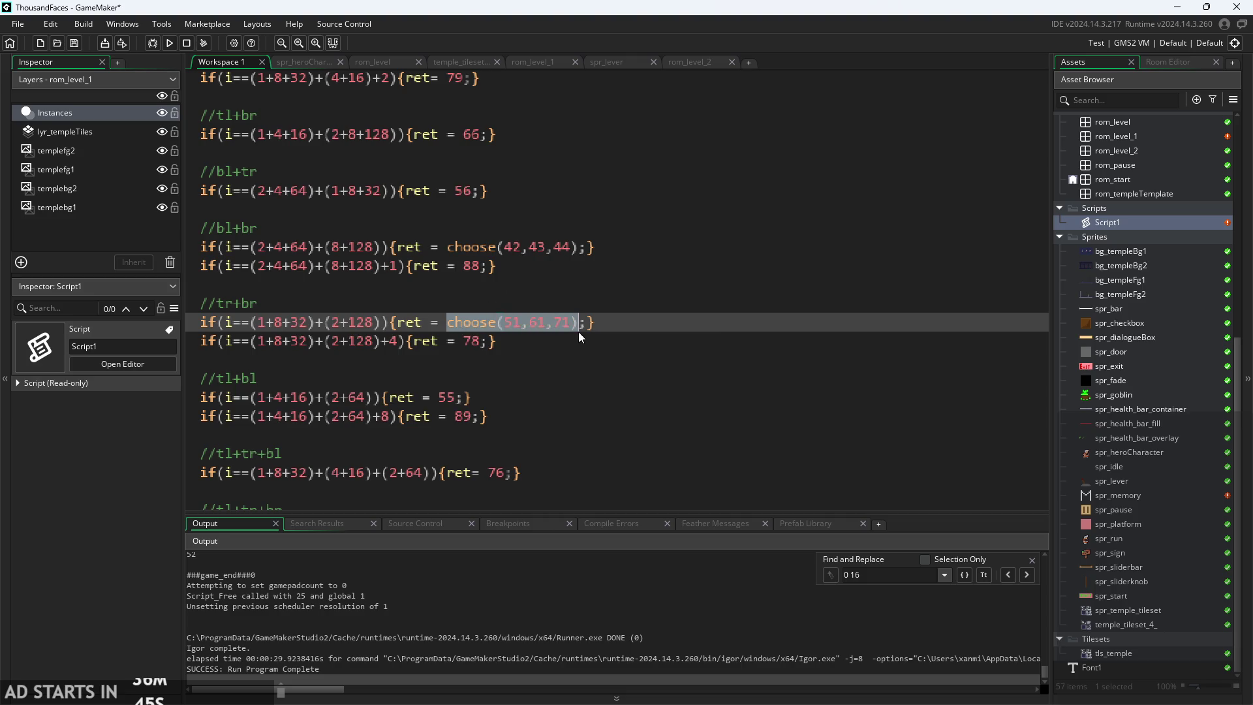
click(636, 329)
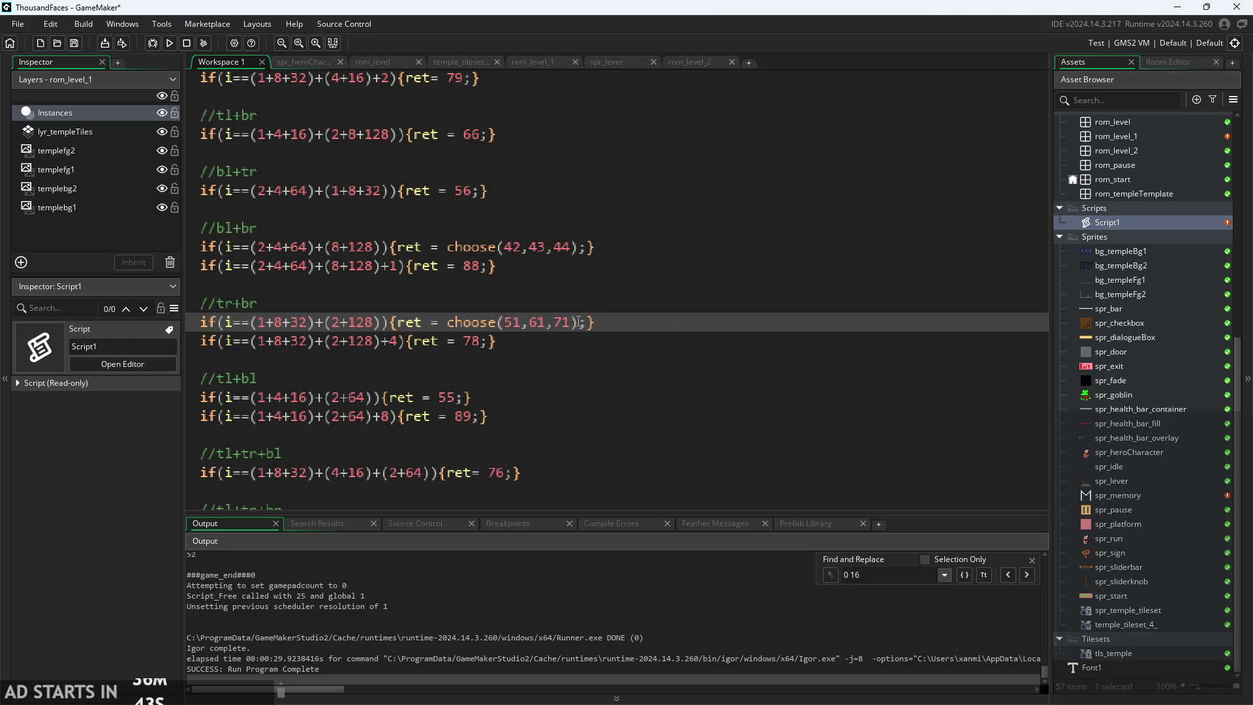
- Check tile numbers in the tls_temple tileset, then reopen Script1
double_click(1140, 653)
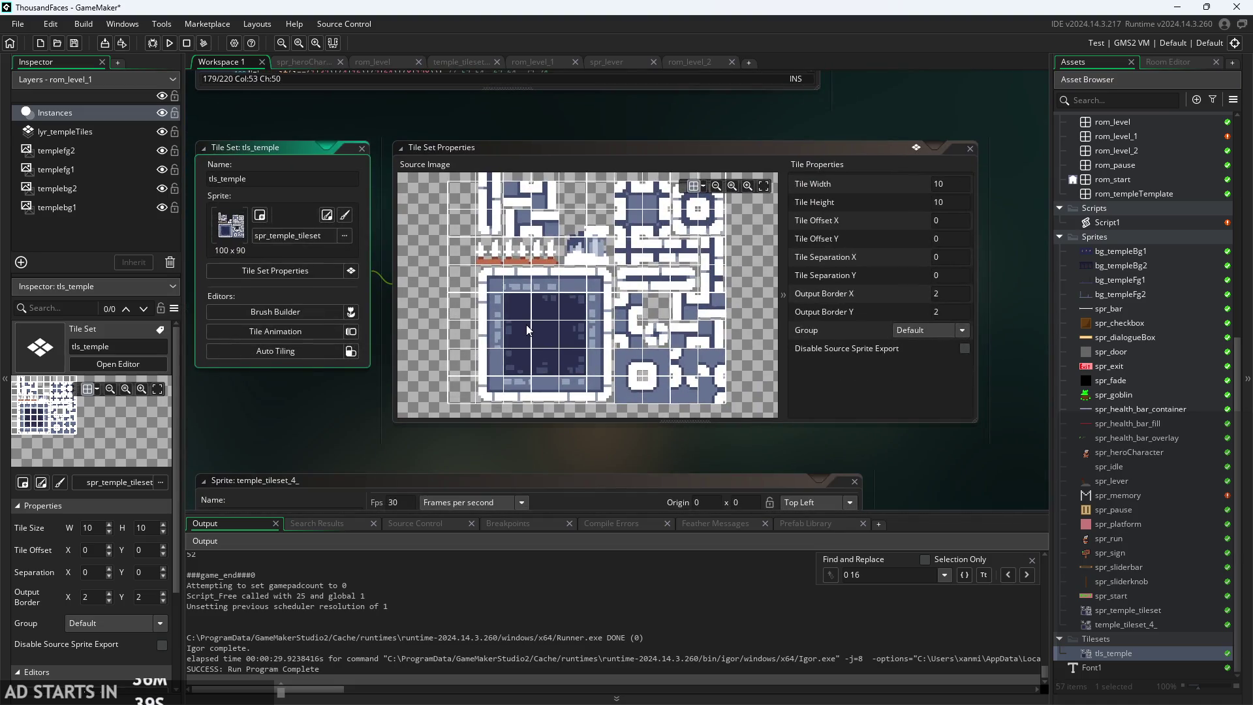
scroll(529, 329, up, 1)
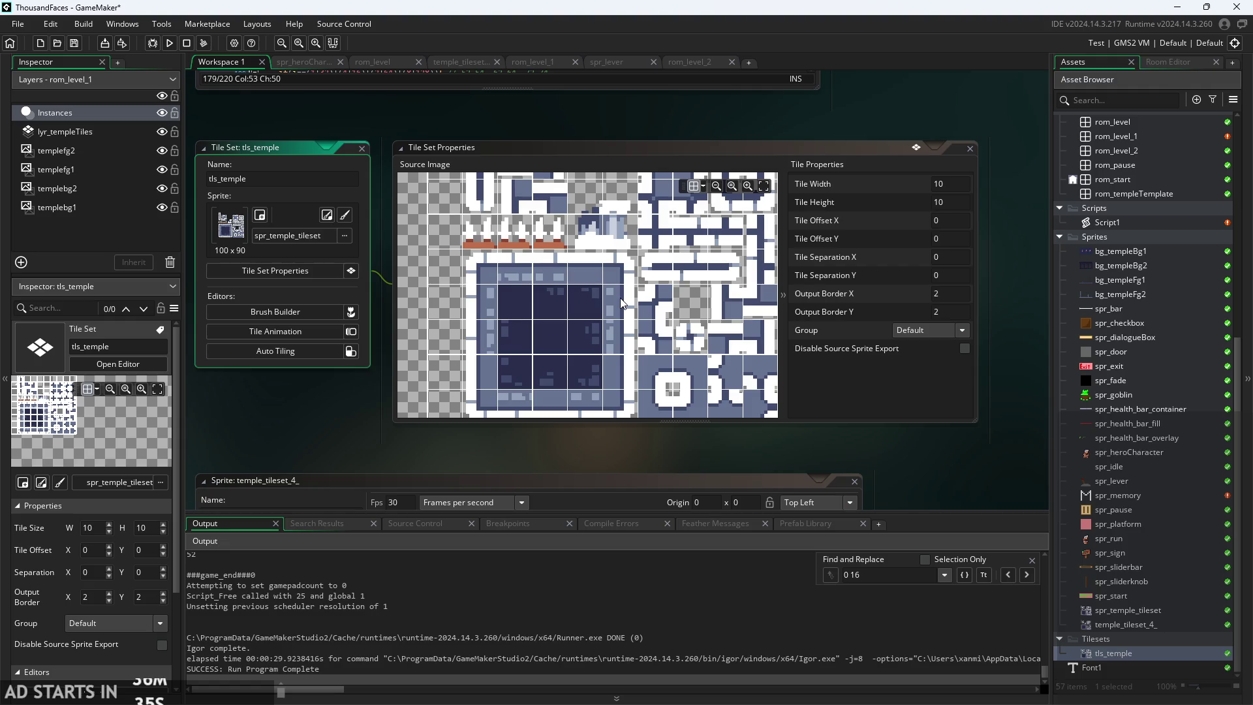
scroll(629, 377, down, 1)
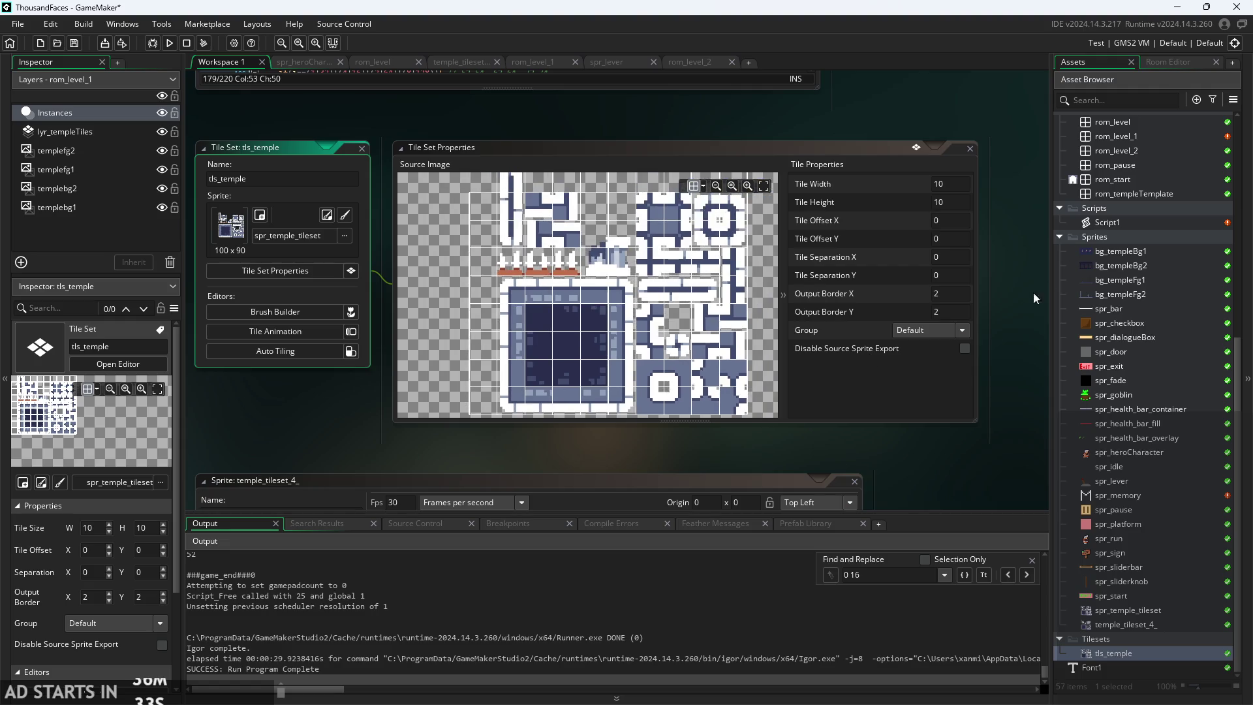
click(1114, 224)
double_click(1114, 225)
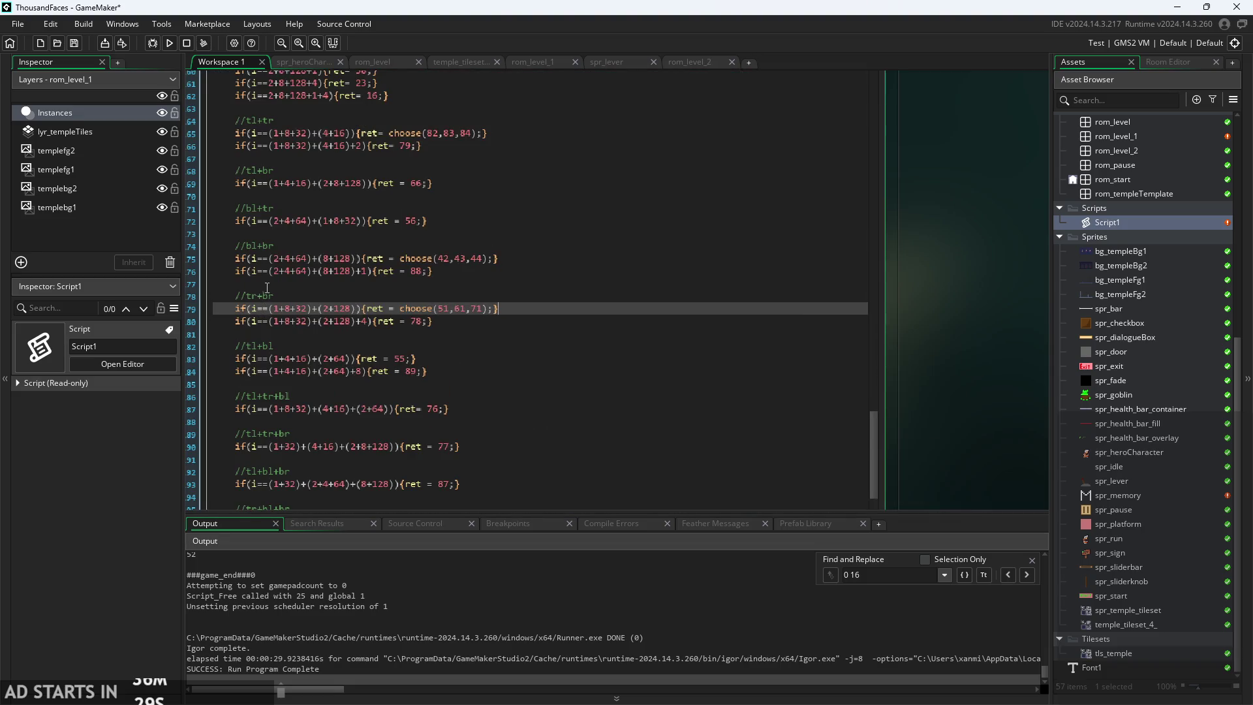
scroll(267, 250, up, 1)
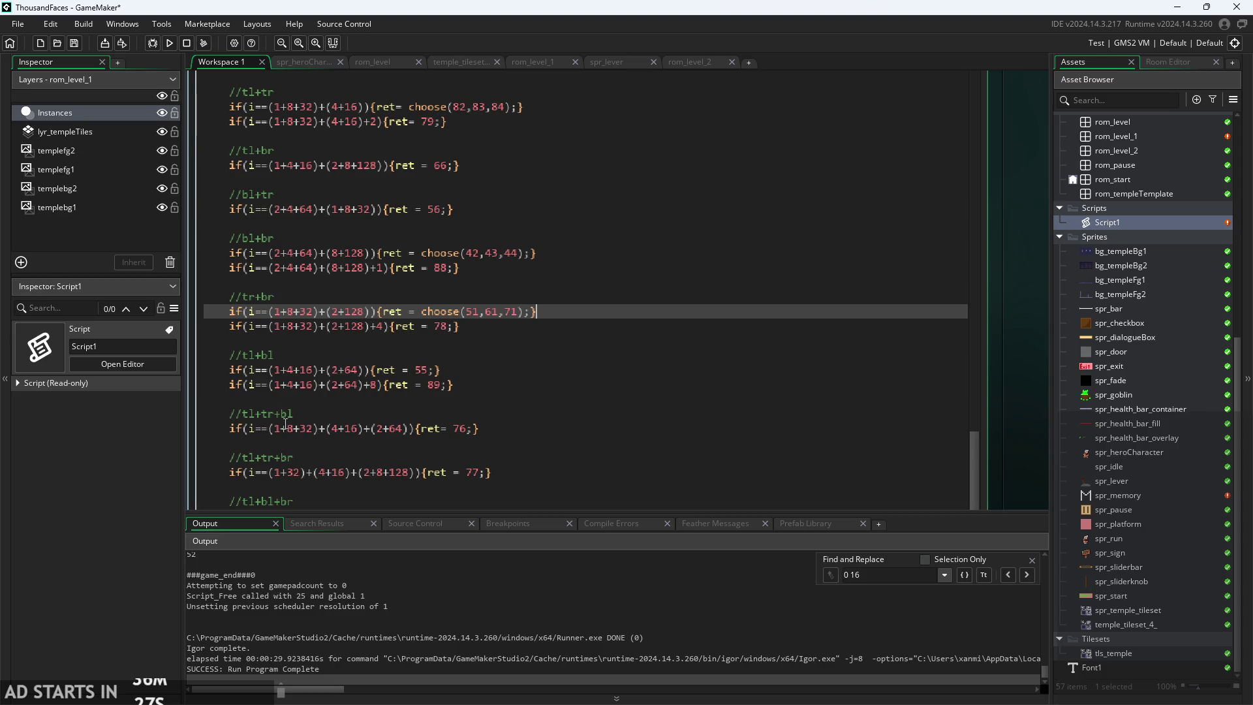
- Make the tl+bl rule return choose(55,65,75), save with Ctrl+S, and run the game
drag(415, 370, 421, 377)
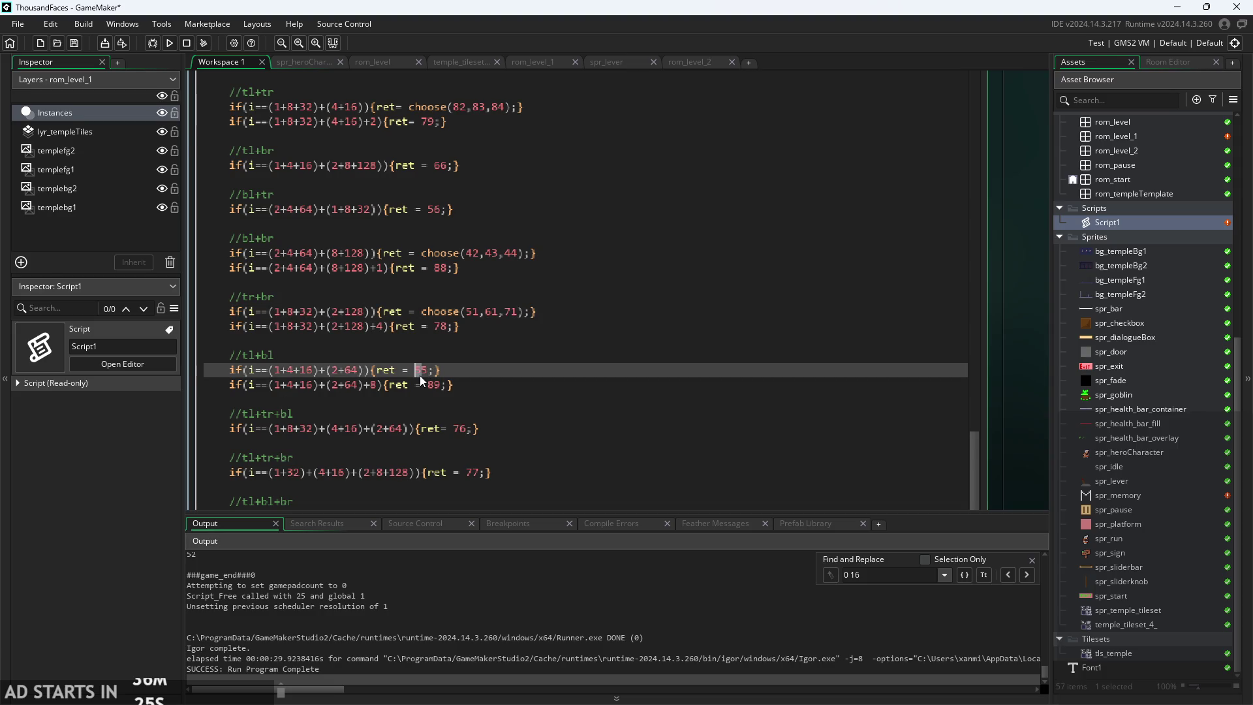
text(choose(51,61,71))
key(Right)
key(Delete)
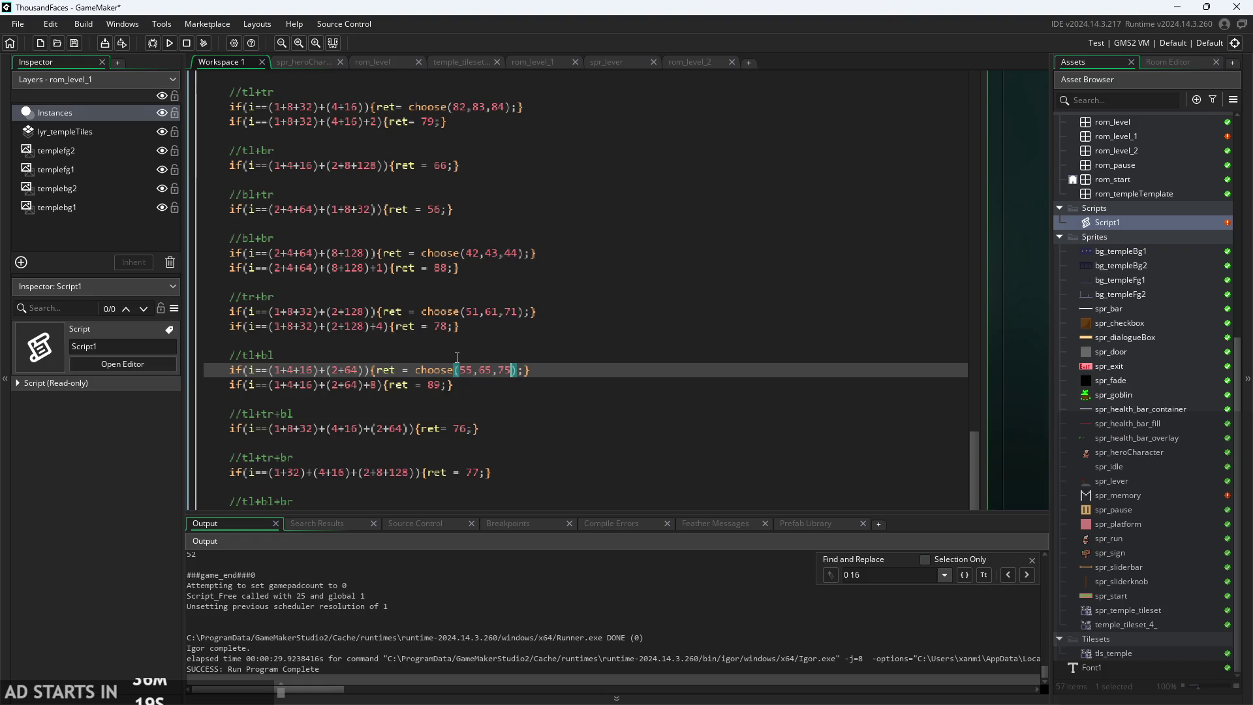
key(ctrl+s)
click(169, 43)
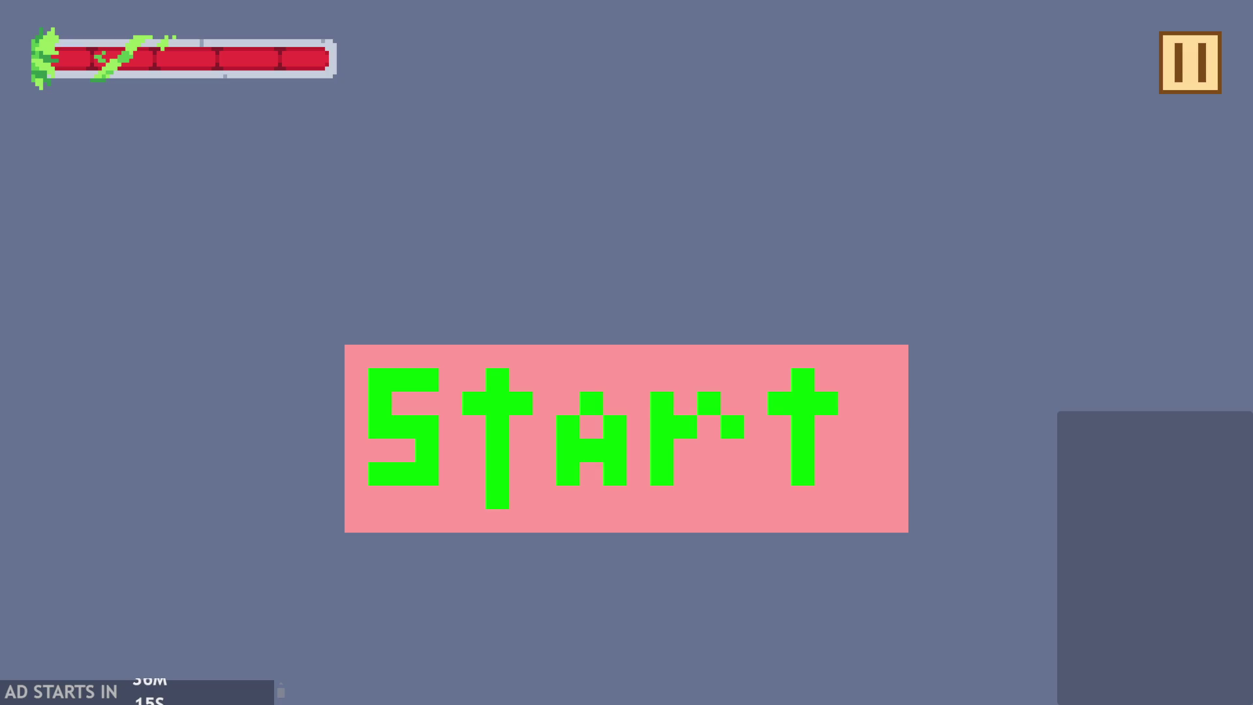
- Start the game and guide the hero across the first temple room, pulling the lever
click(656, 432)
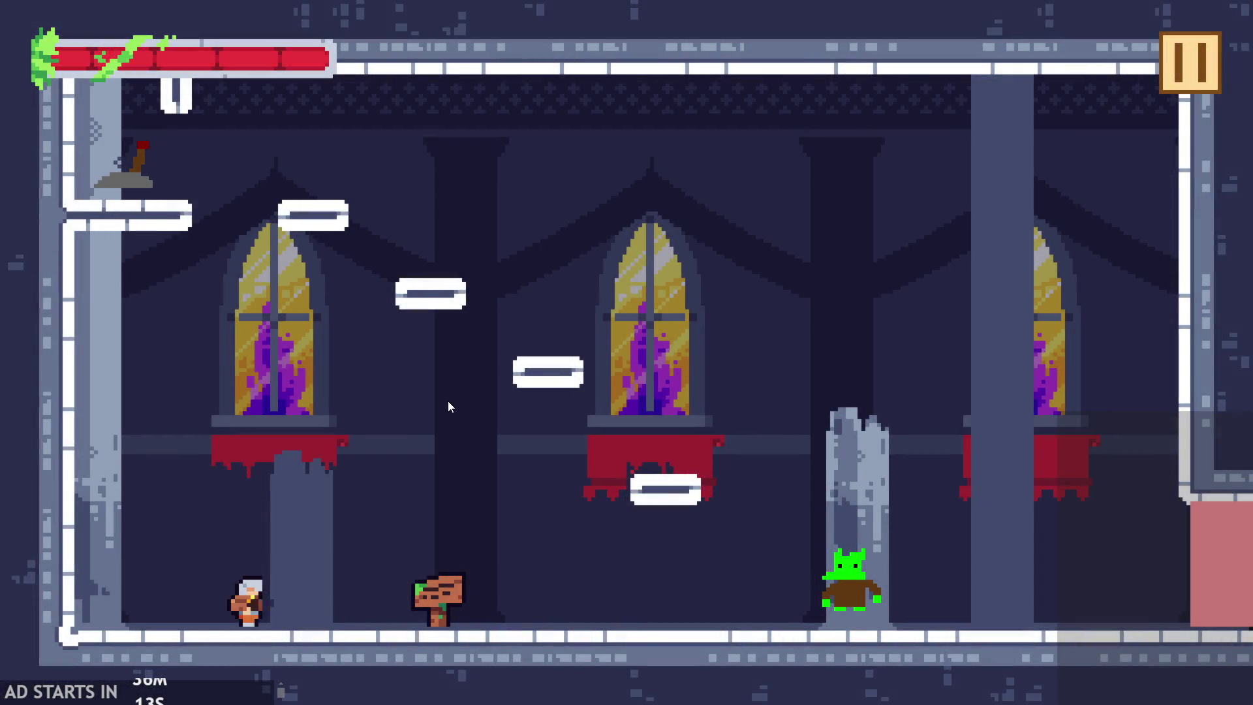
key(Right)
key(Up)
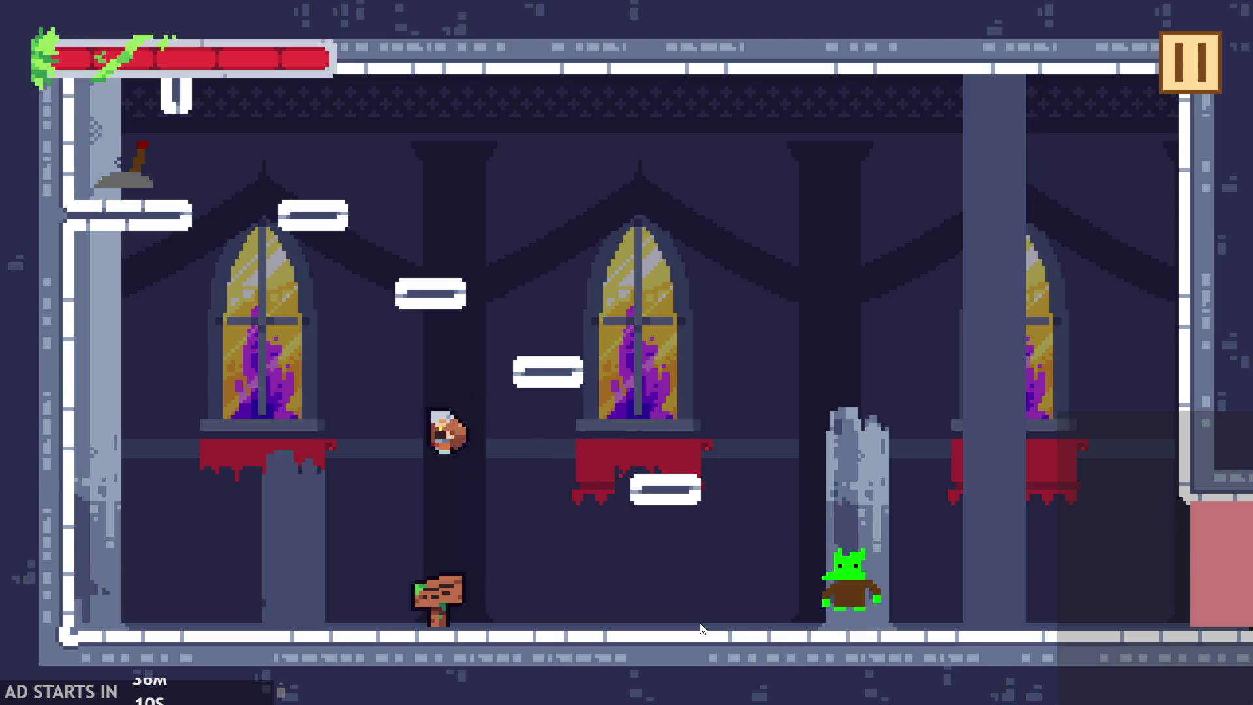
key(Right)
key(Up)
key(Left)
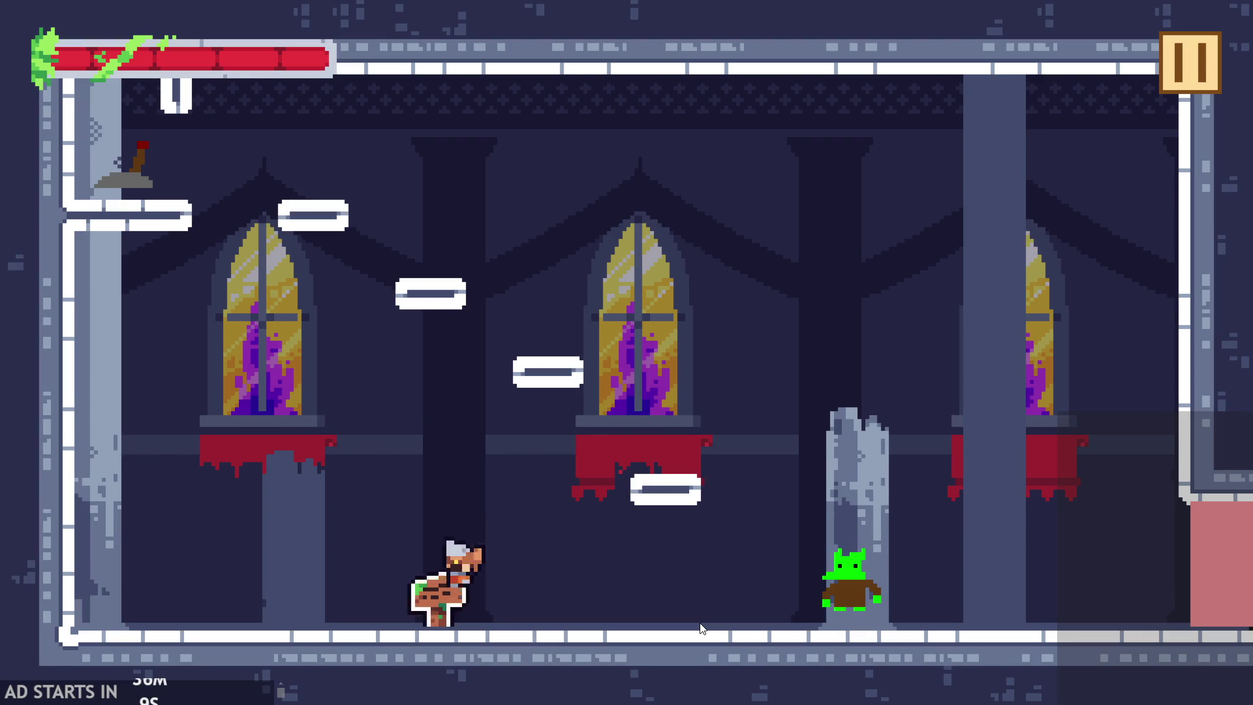
key(Right)
key(Up)
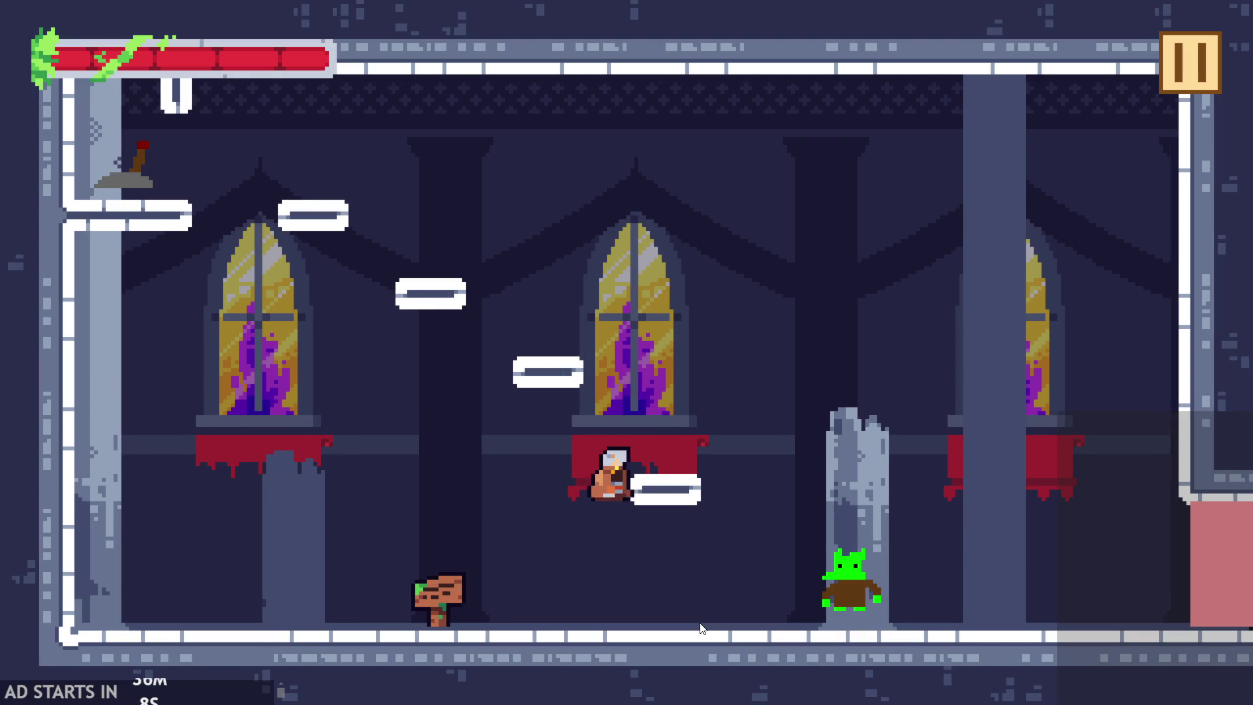
key(Up)
key(Left)
key(Up)
key(Up)
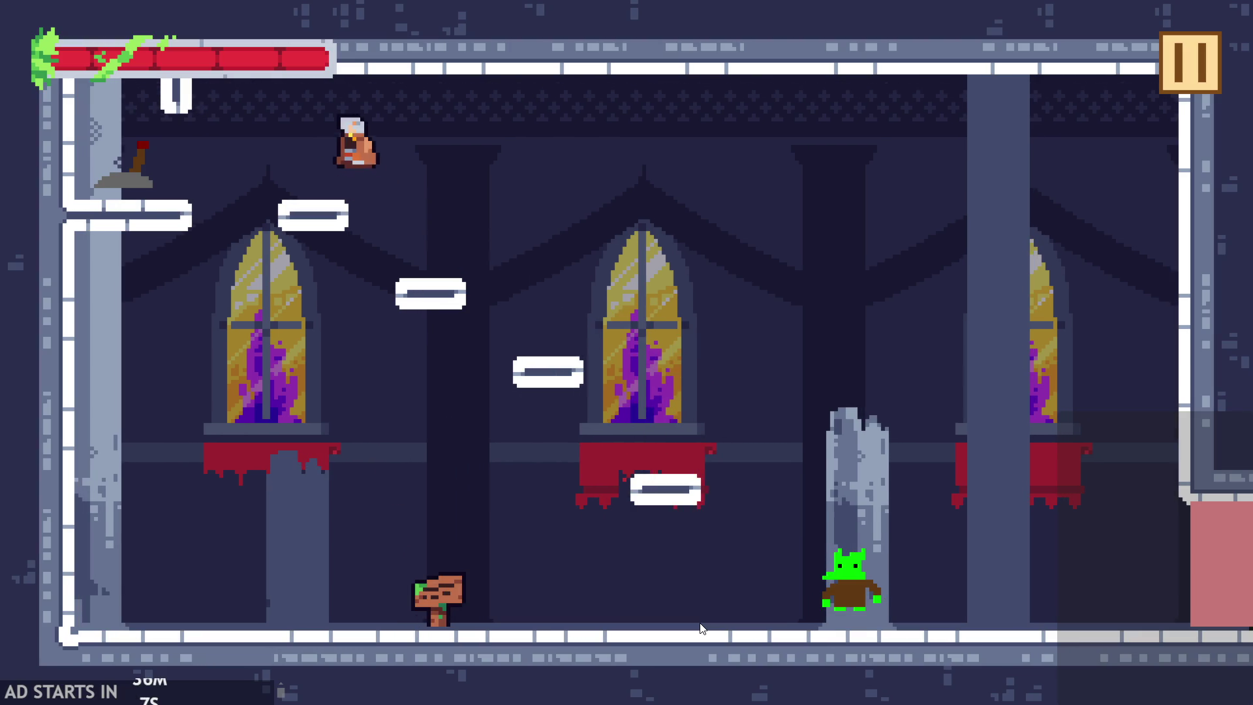
key(Left)
key(Left)
key(x)
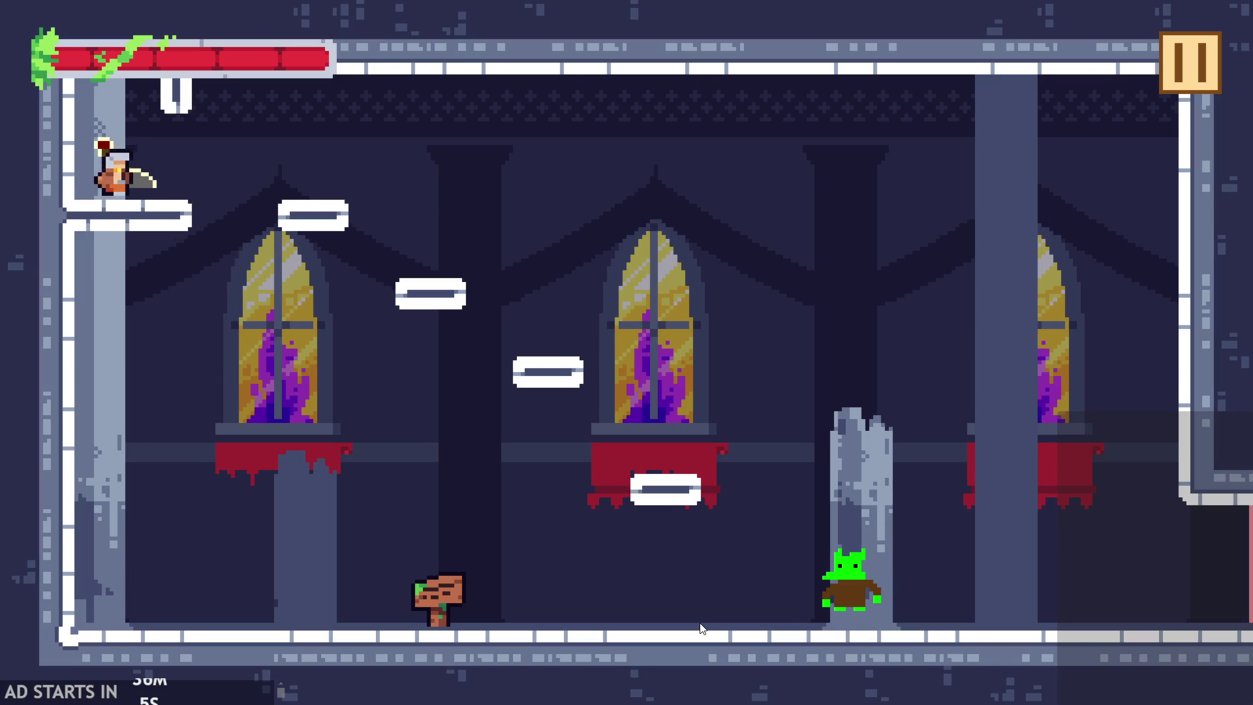
key(Right)
key(Up)
key(Right)
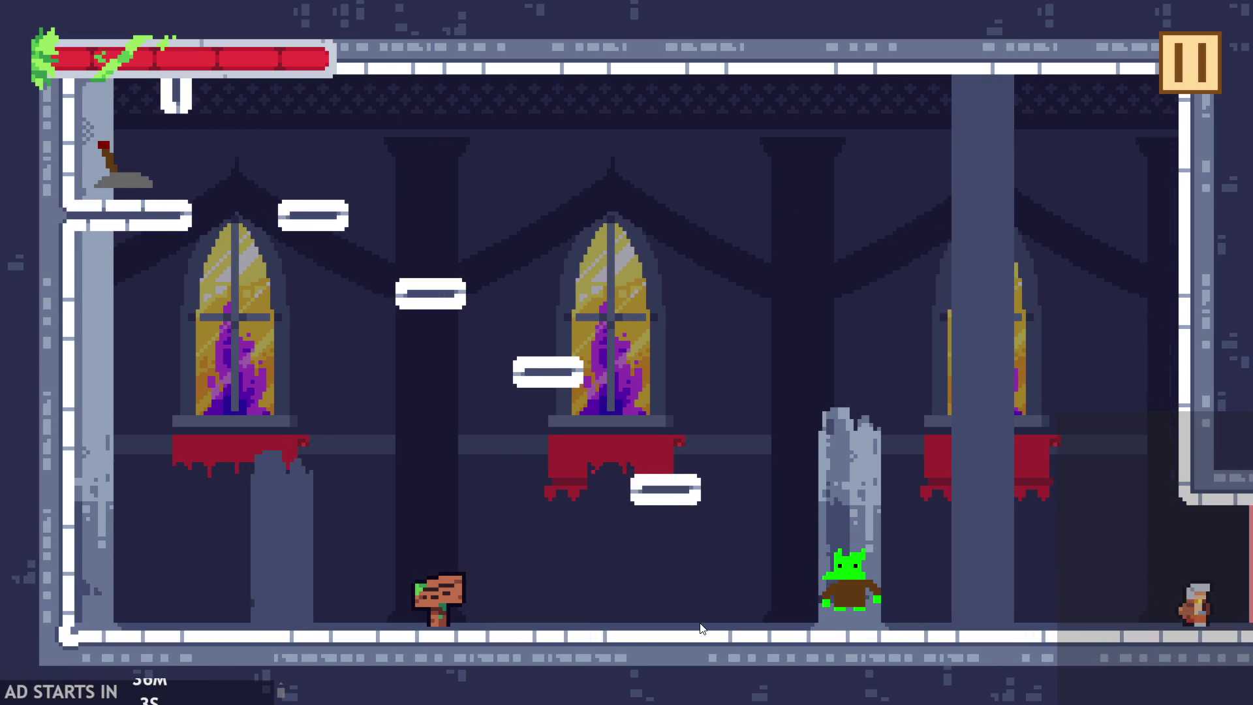
- Jump the hero up the stairs to the far pillar and explore the next room's floor
key(Right)
key(Up)
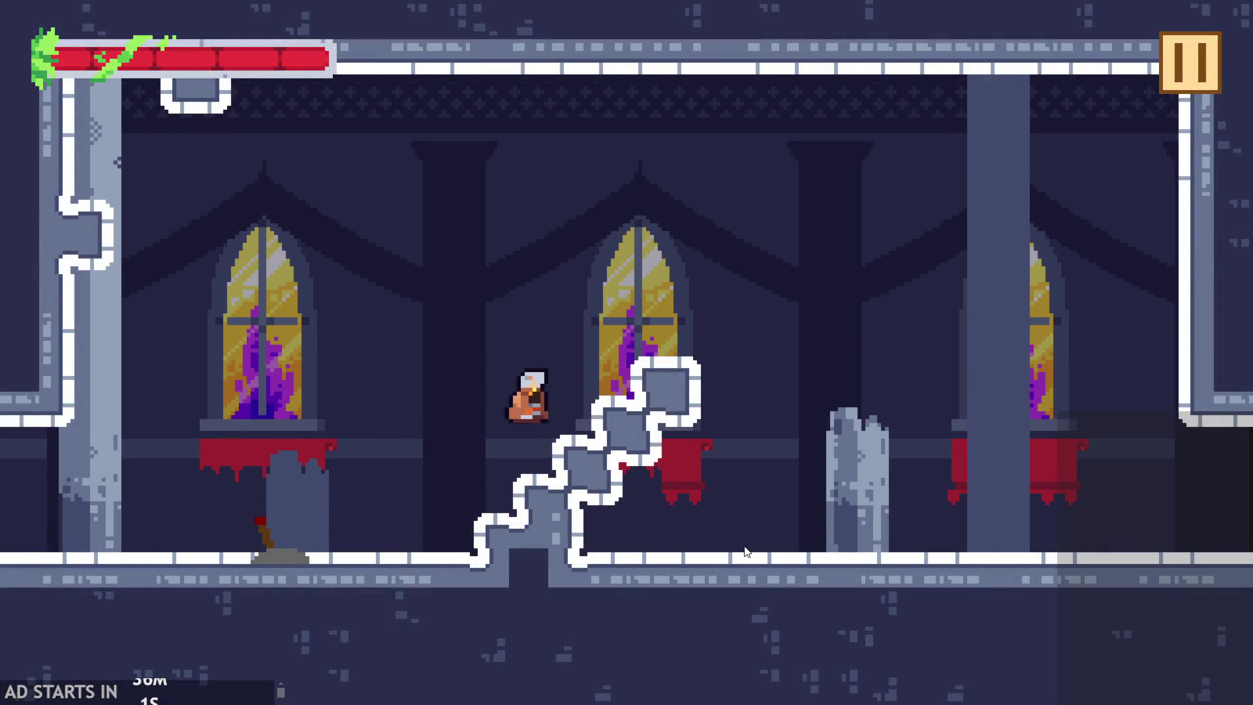
key(Left)
key(Right)
key(Up)
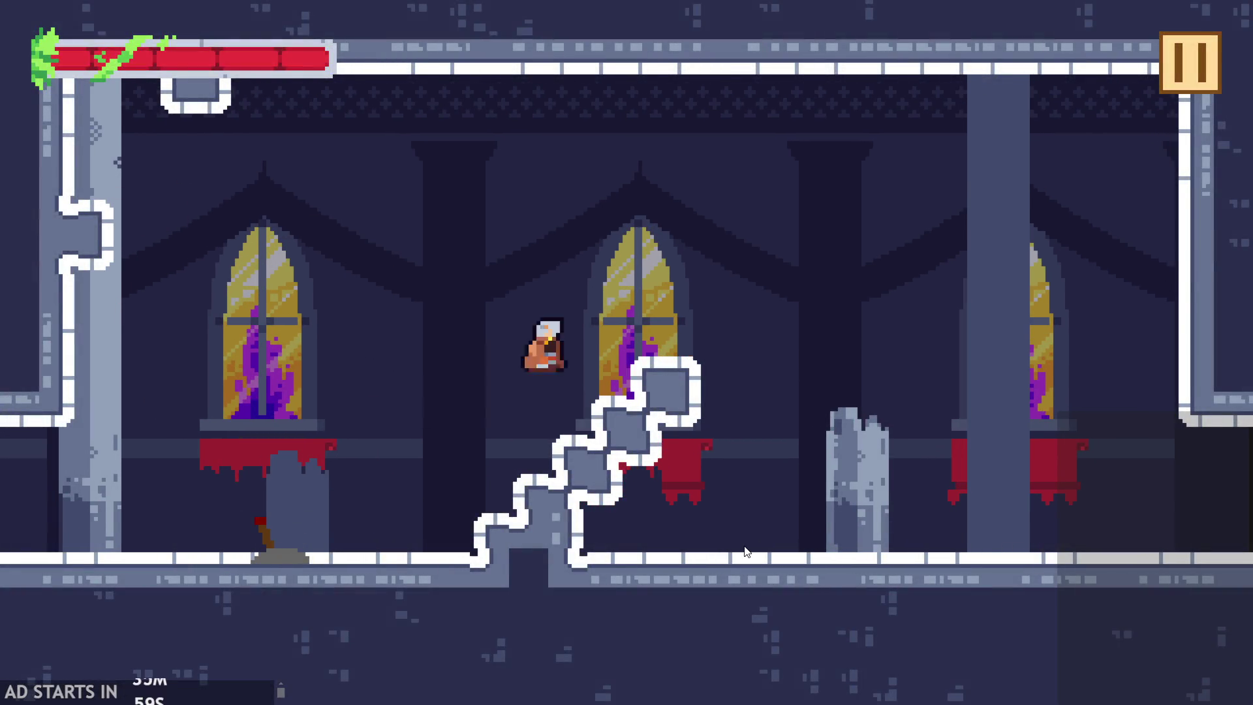
key(Right)
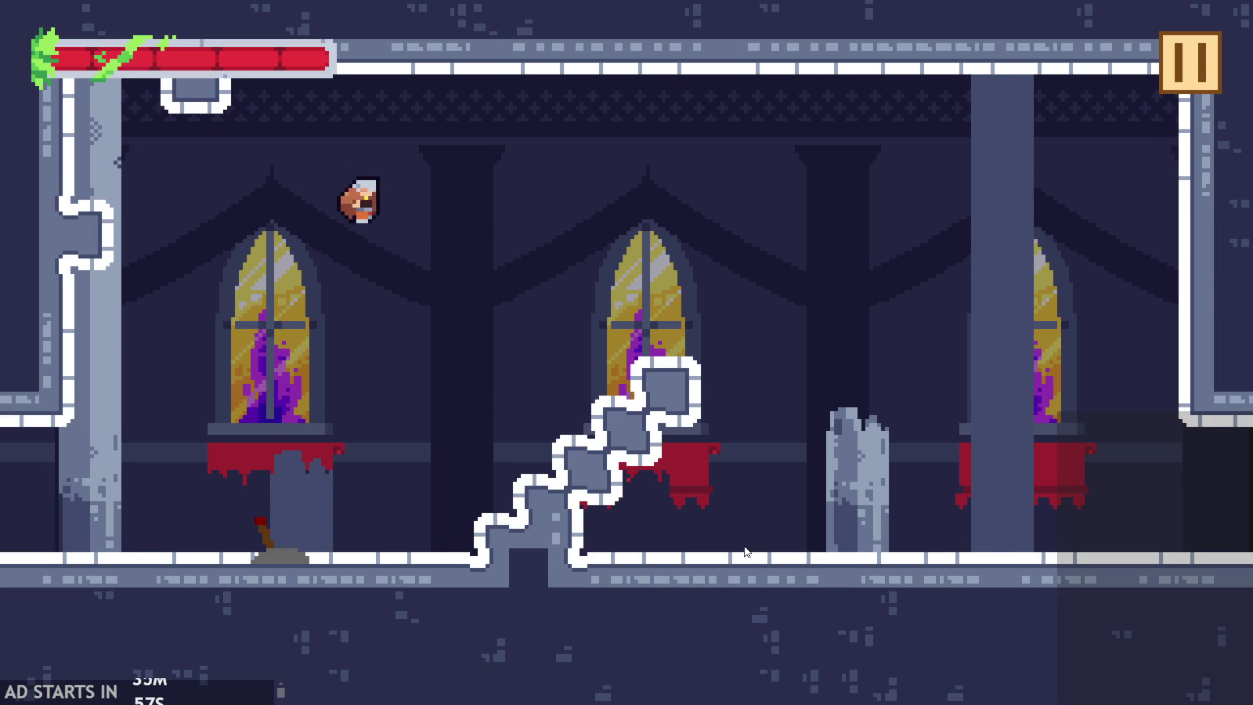
key(Up)
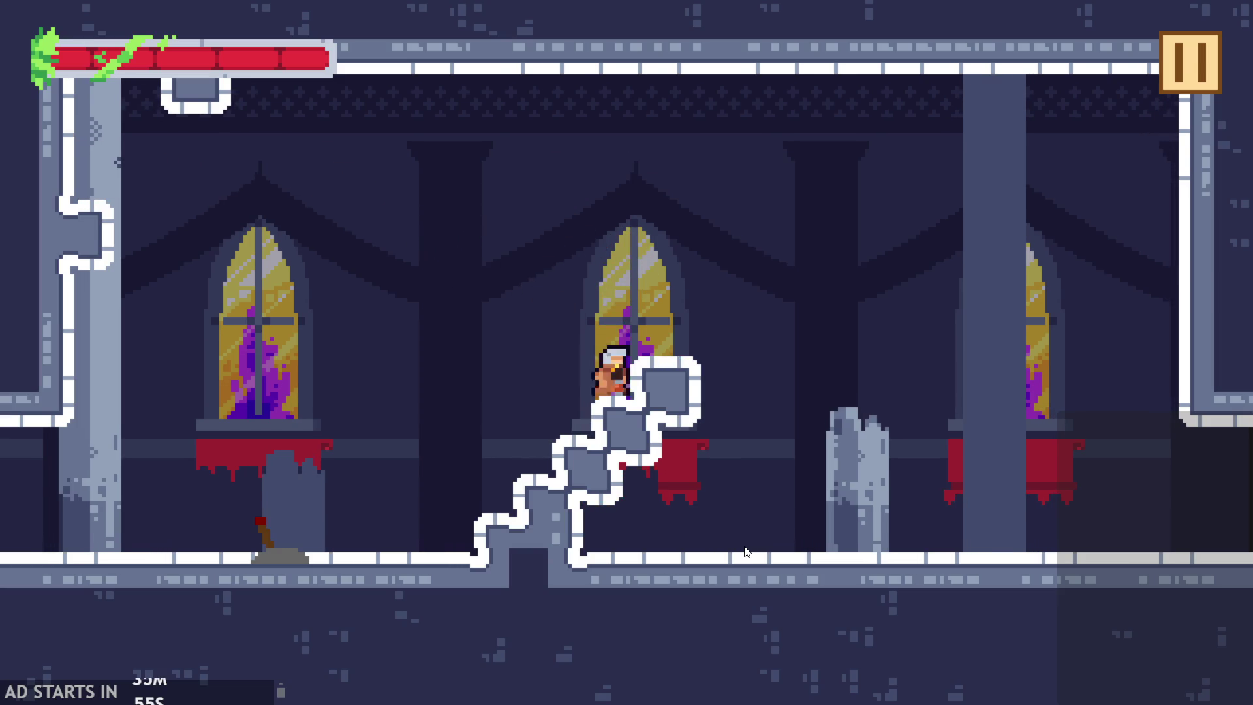
key(Right)
key(Up)
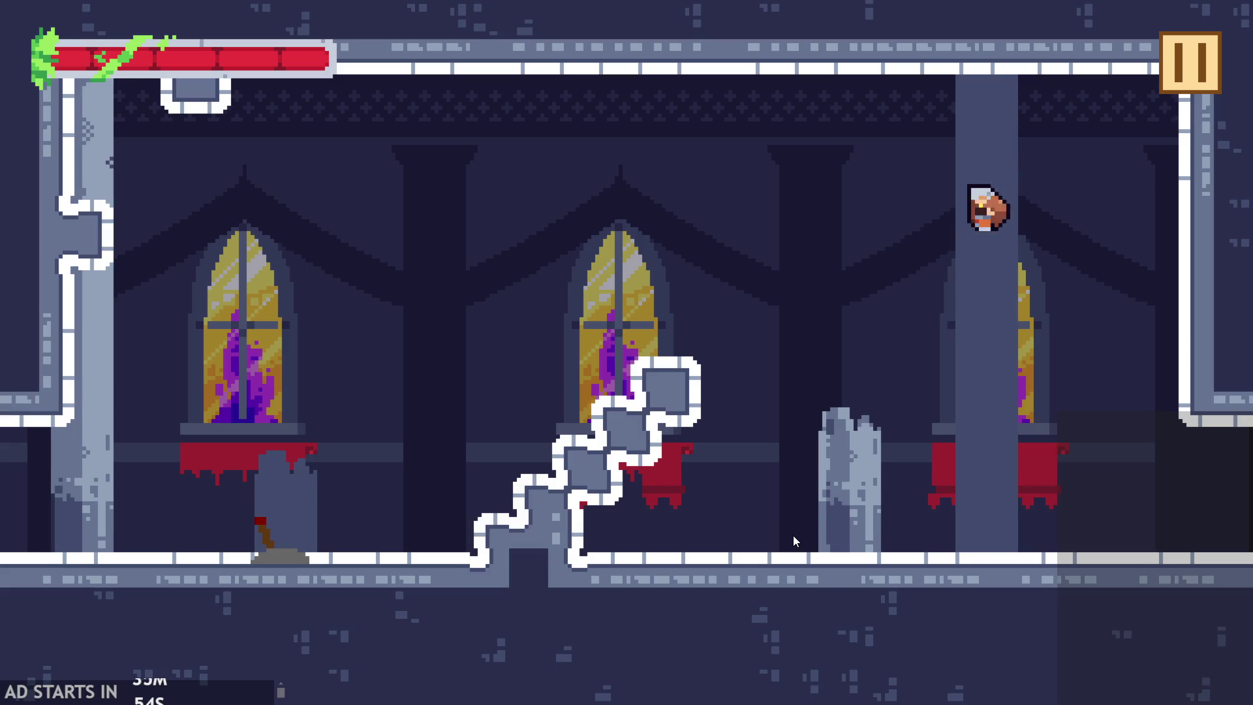
key(Left)
key(Up)
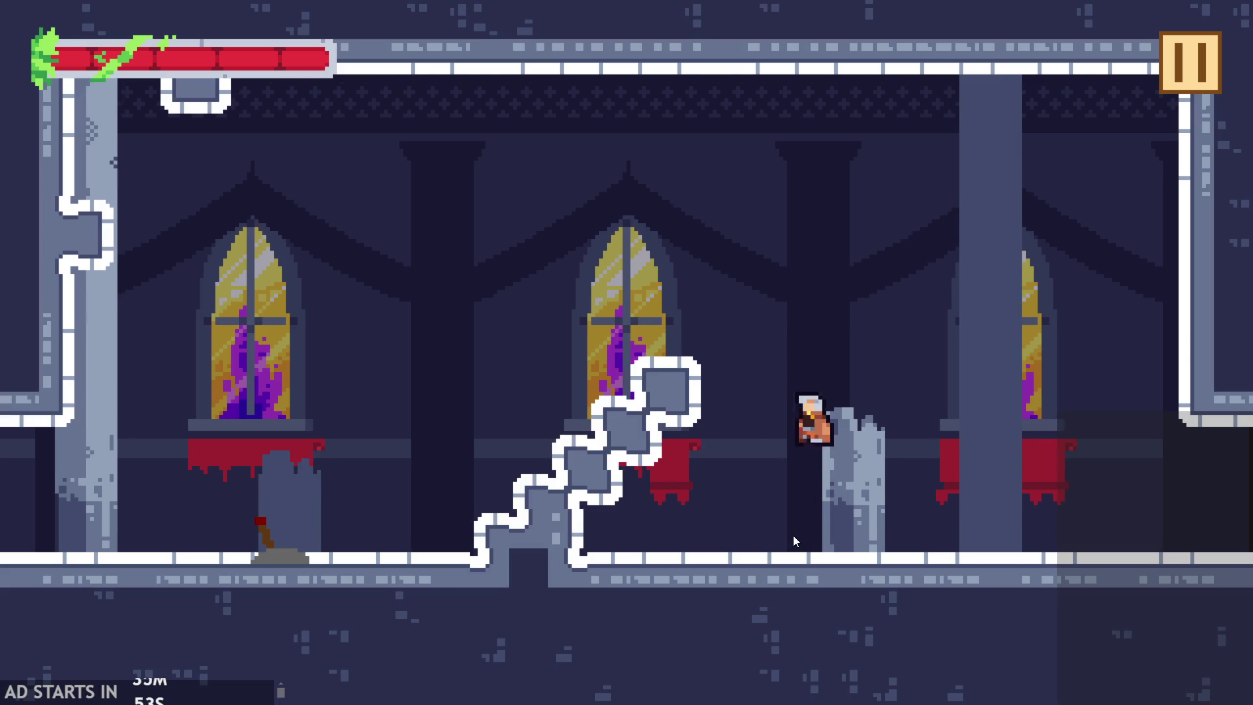
key(Left)
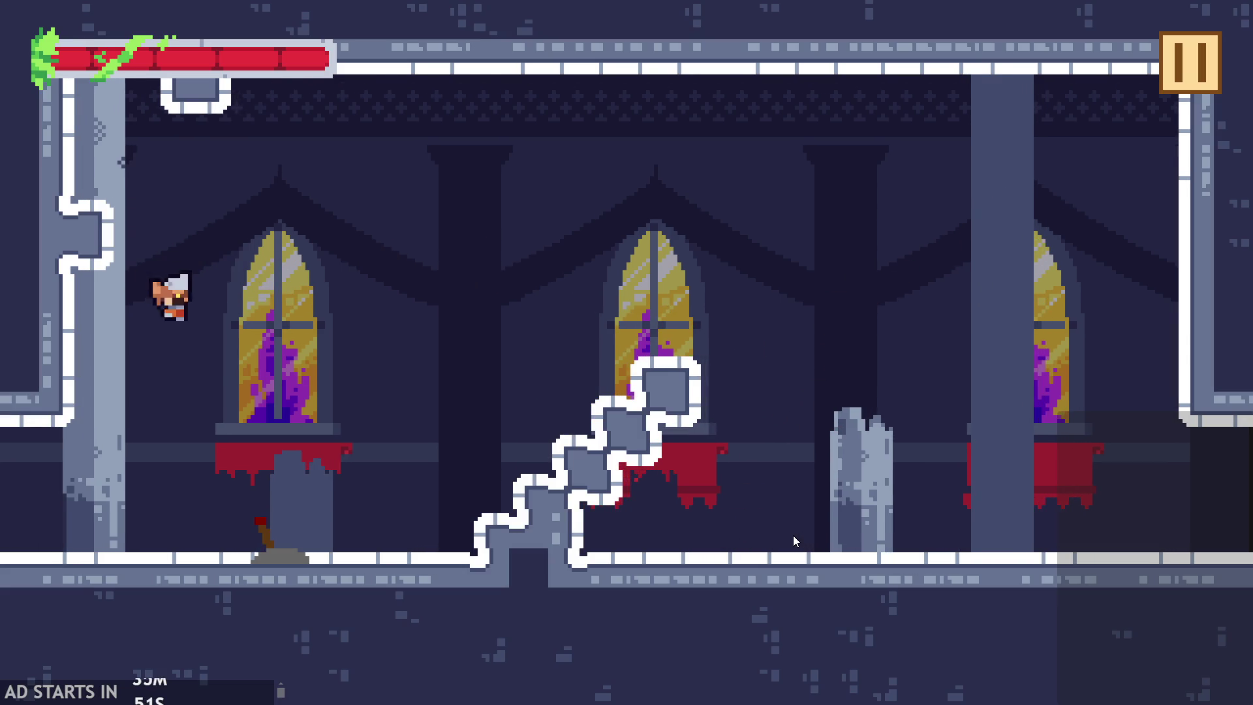
key(Right)
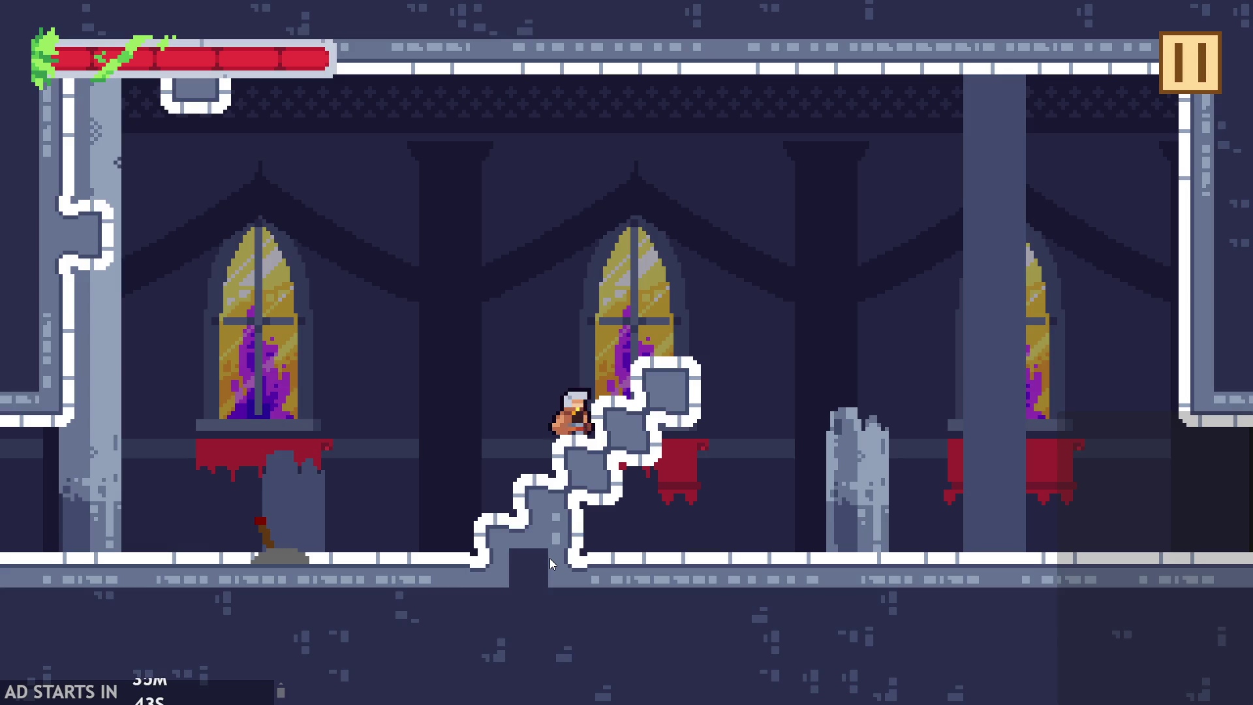
key(space)
key(Right)
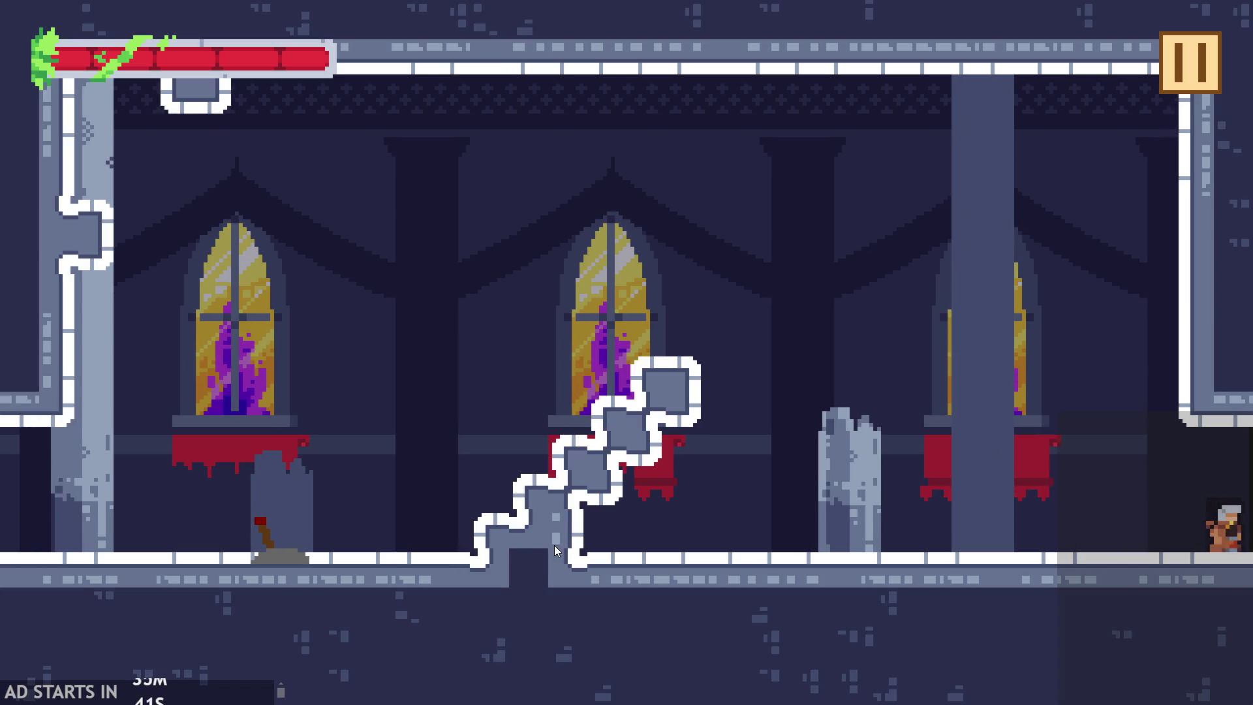
key(space)
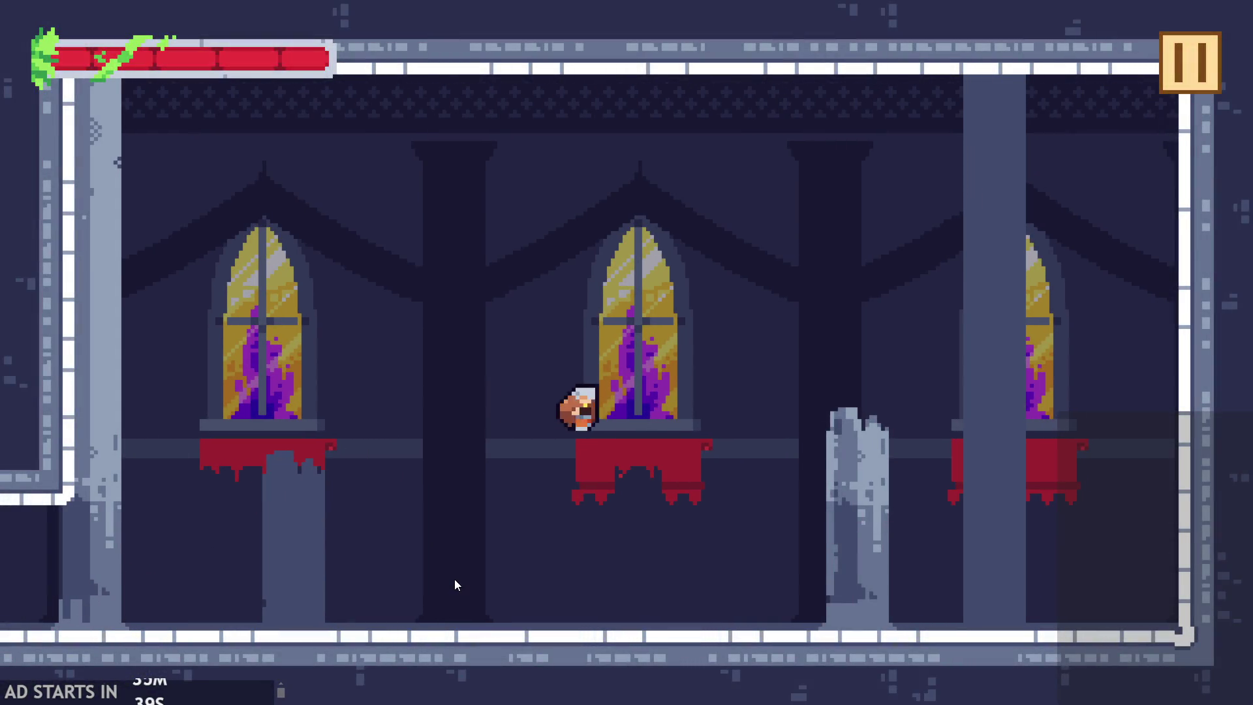
key(space)
key(space)
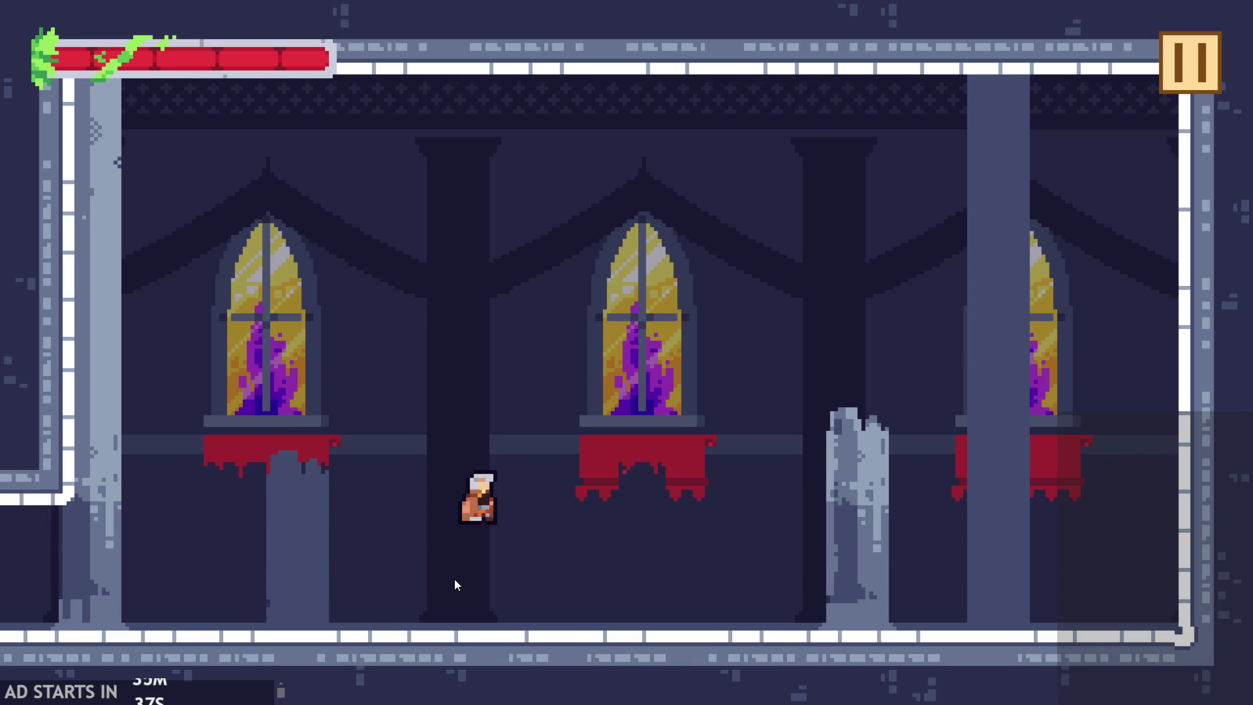
key(Left)
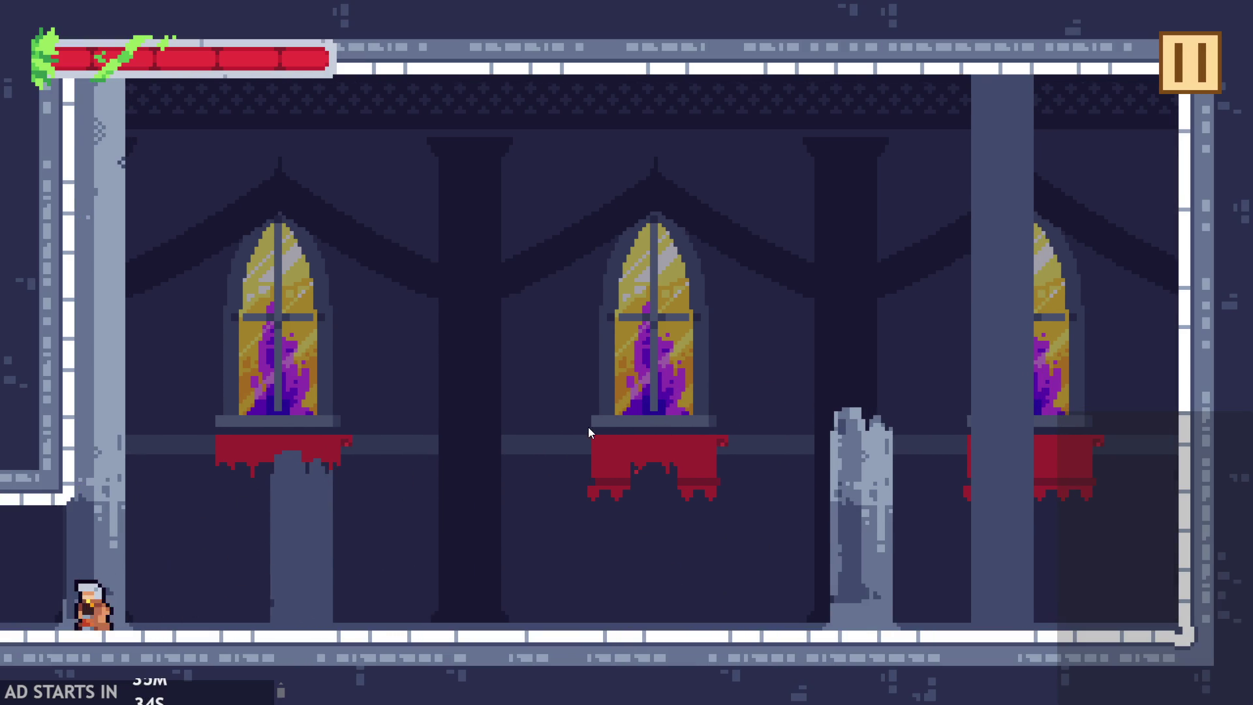
key(Right)
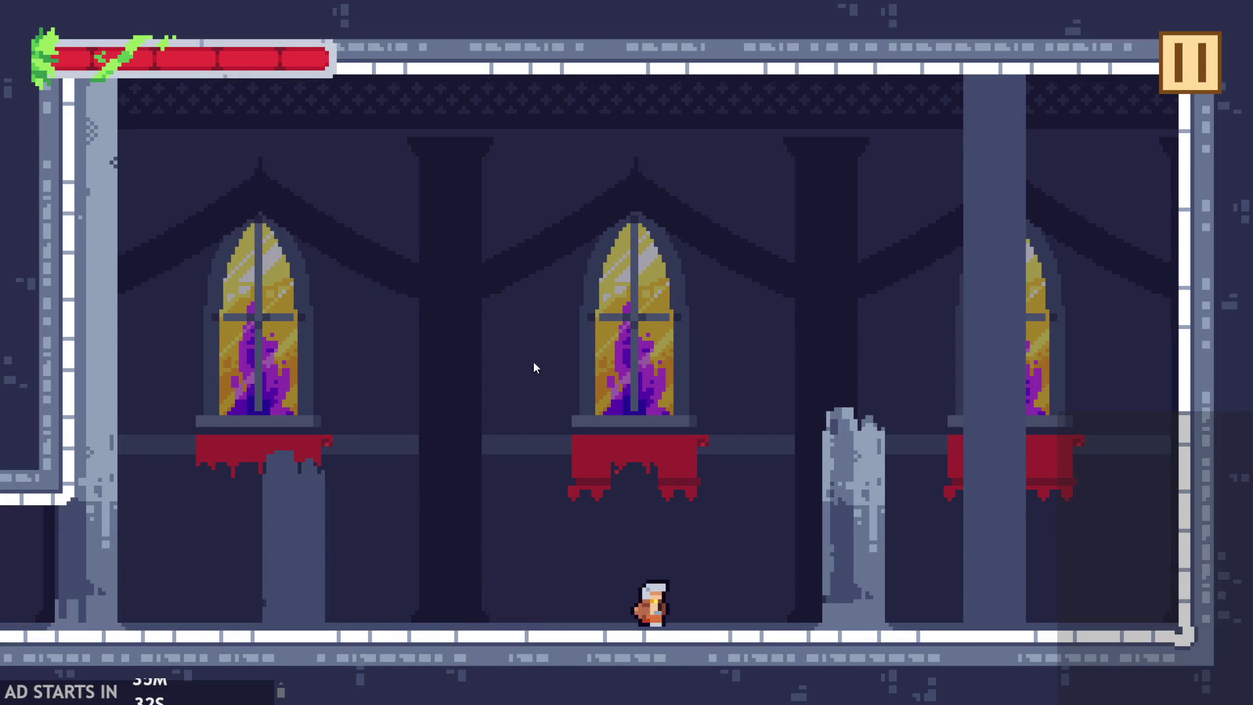
key(Left)
key(Left)
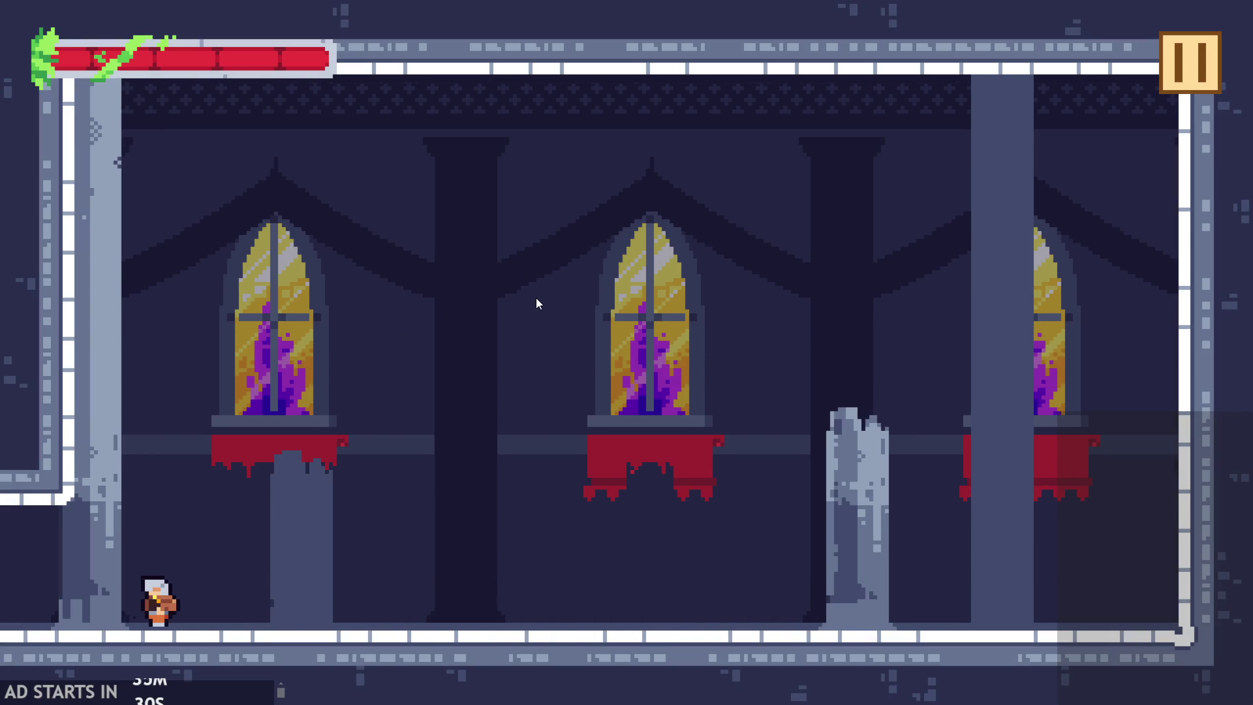
key(Right)
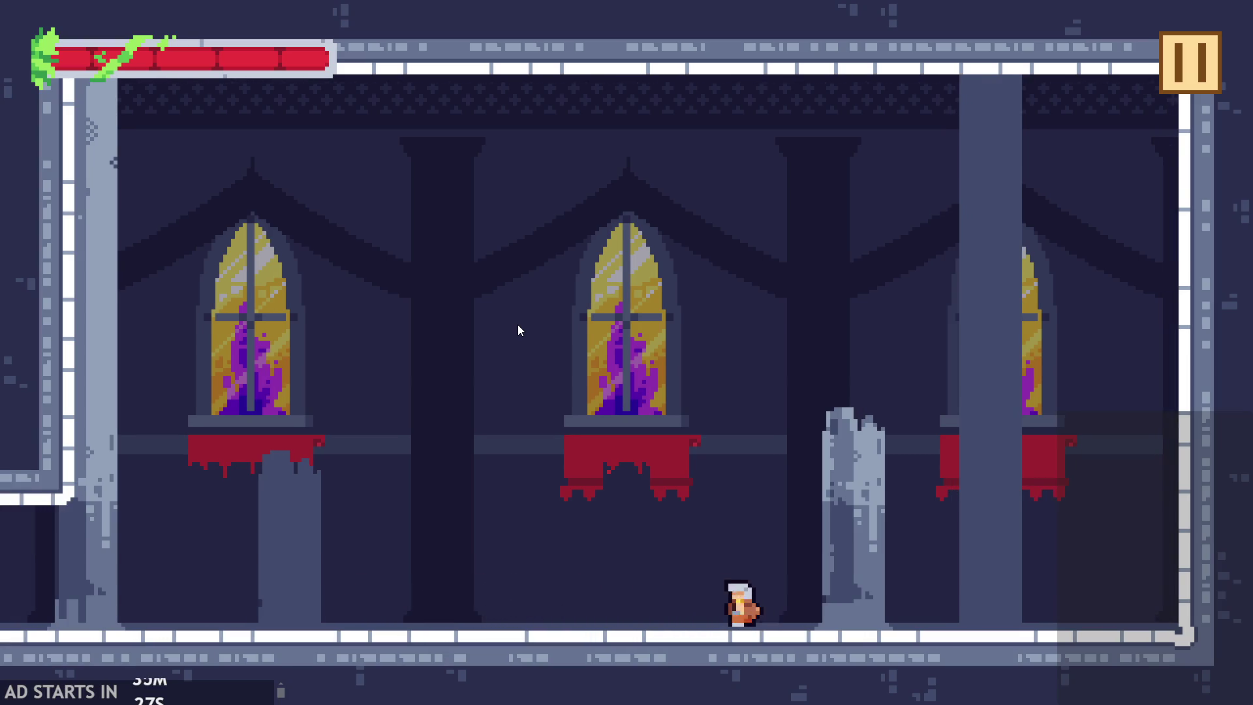
key(Left)
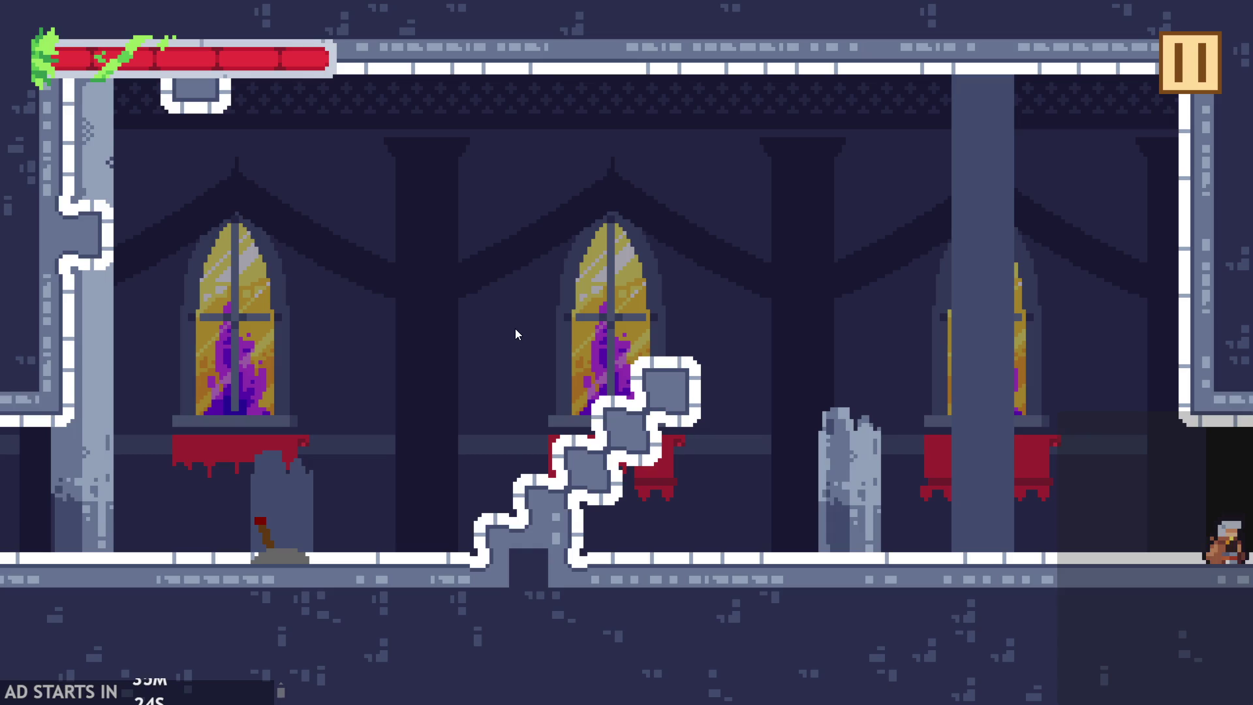
- Quit the game from the pause menu and open rom_level_1 in the Room Editor
click(1164, 62)
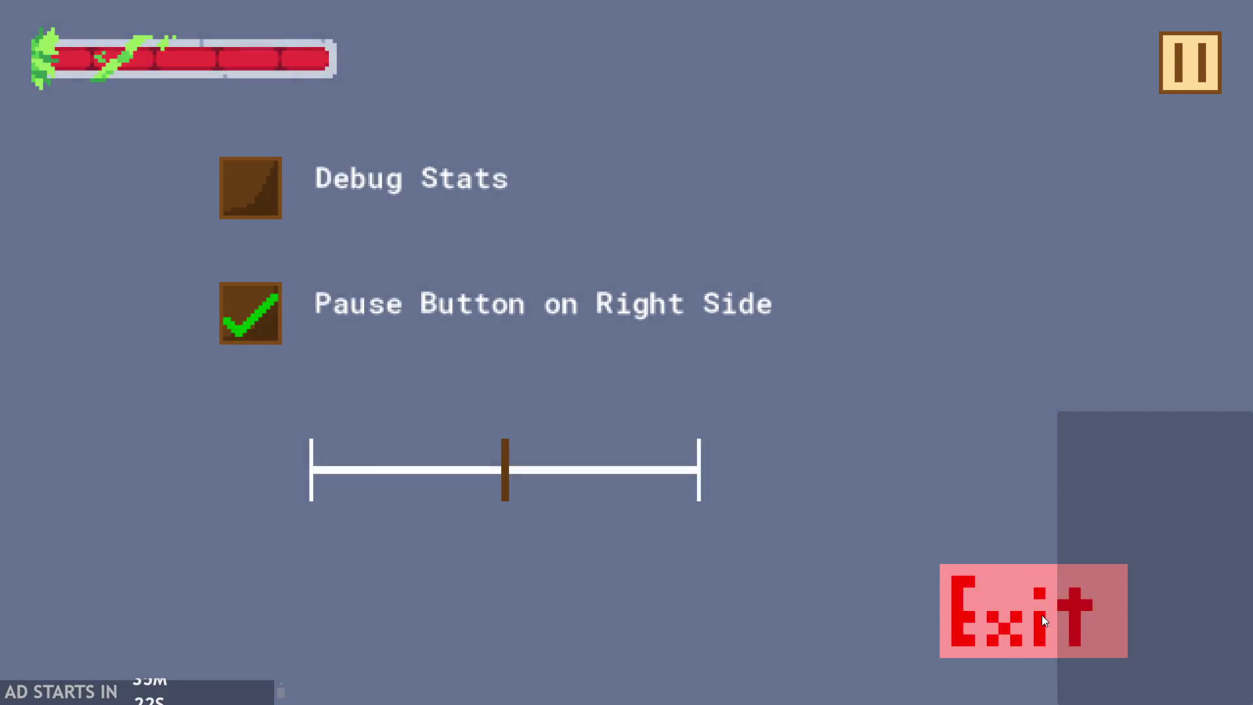
click(1042, 614)
scroll(1133, 248, up, 2)
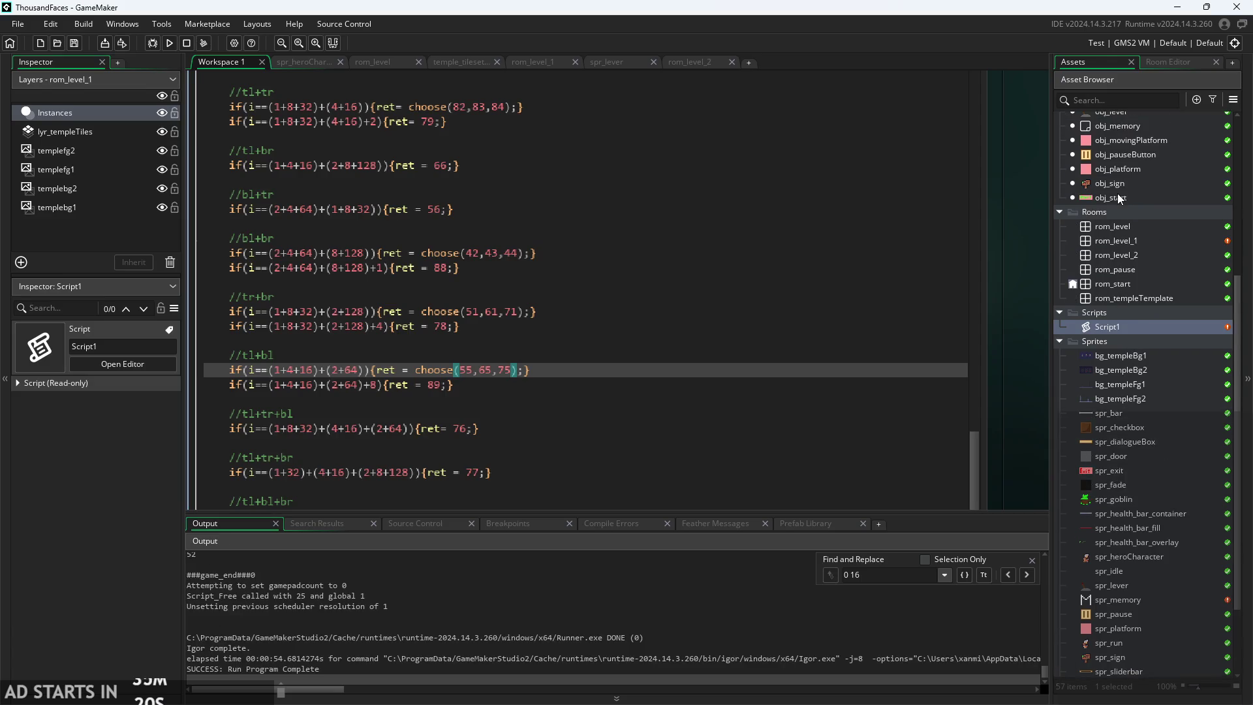
double_click(1133, 240)
scroll(953, 389, down, 3)
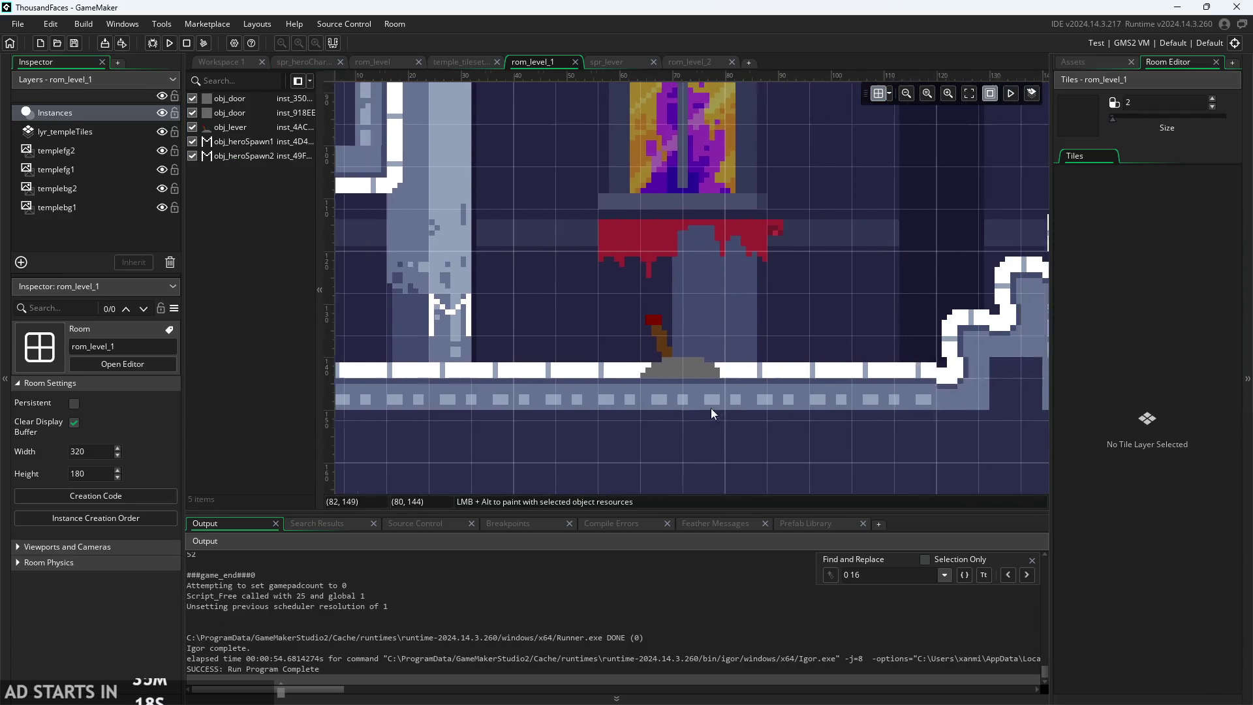
- Drag obj_heroSpawn2 down onto the floor at (304, 128)
click(1005, 376)
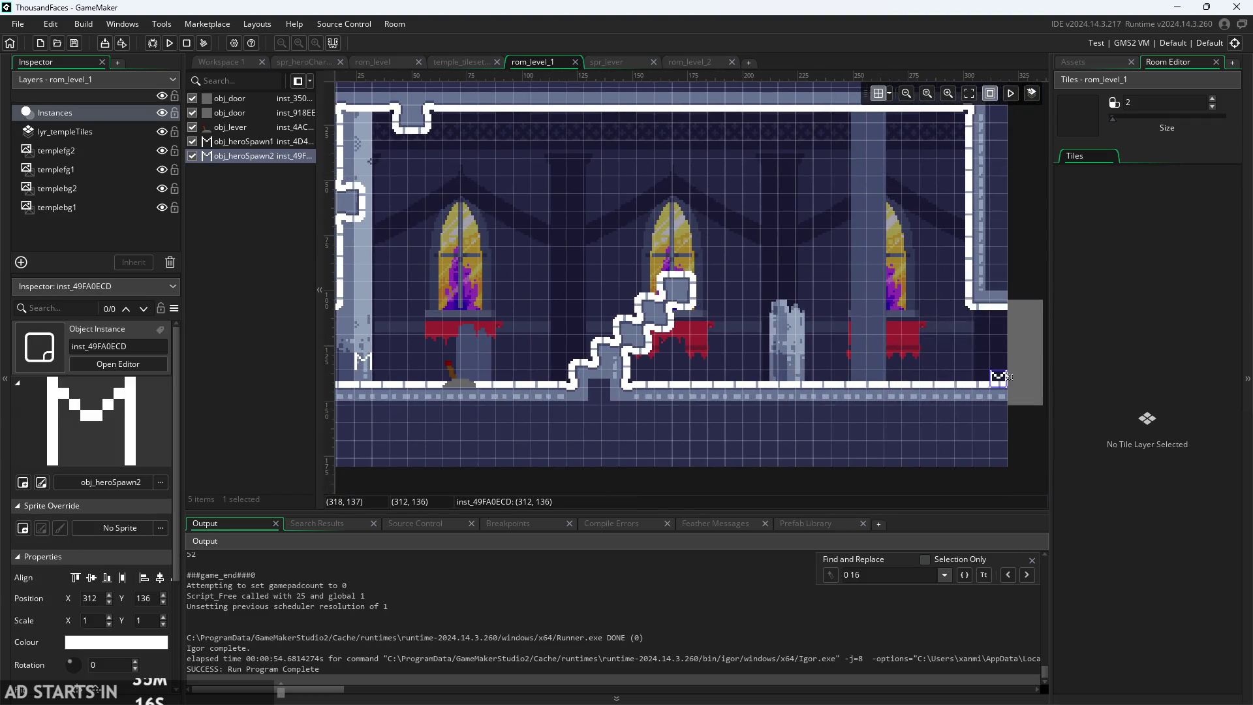
drag(998, 376, 981, 359)
click(857, 420)
- Move obj_heroSpawn1 to the room's left edge at X 8 and relaunch with F5
scroll(801, 389, left, 2)
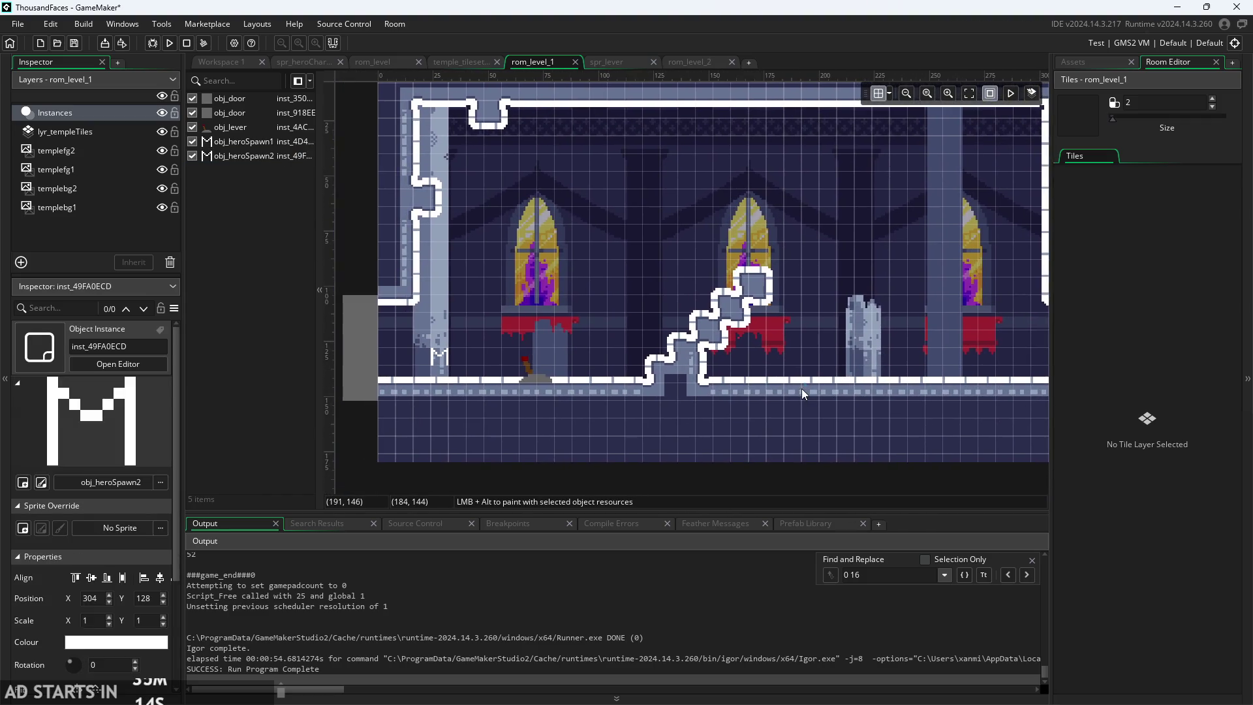
scroll(393, 361, up, 5)
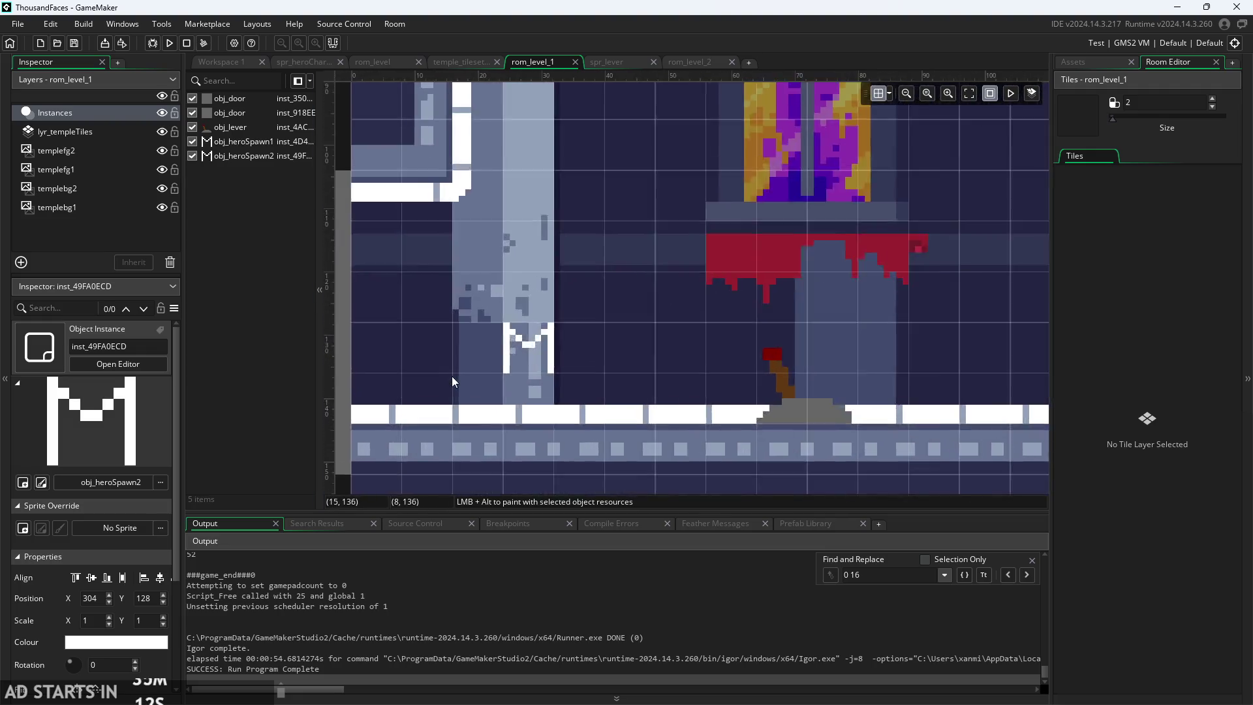
scroll(593, 416, up, 2)
scroll(620, 436, up, 3)
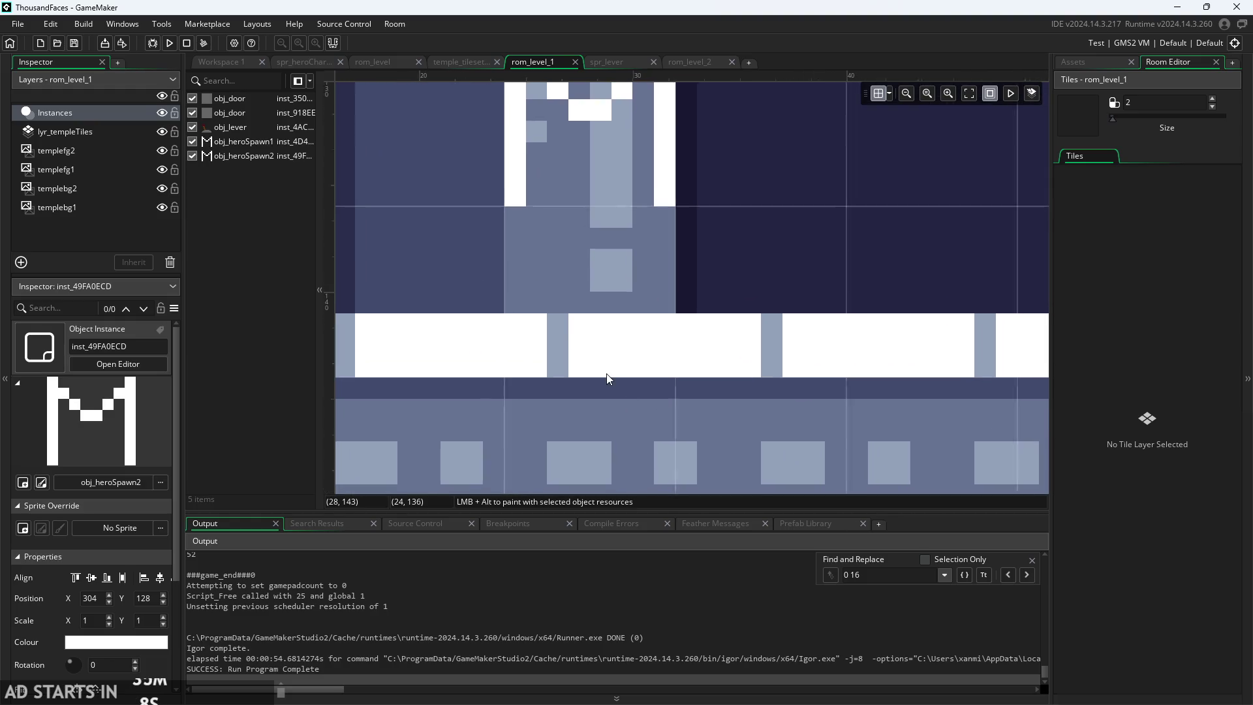
scroll(606, 374, down, 3)
scroll(577, 386, down, 2)
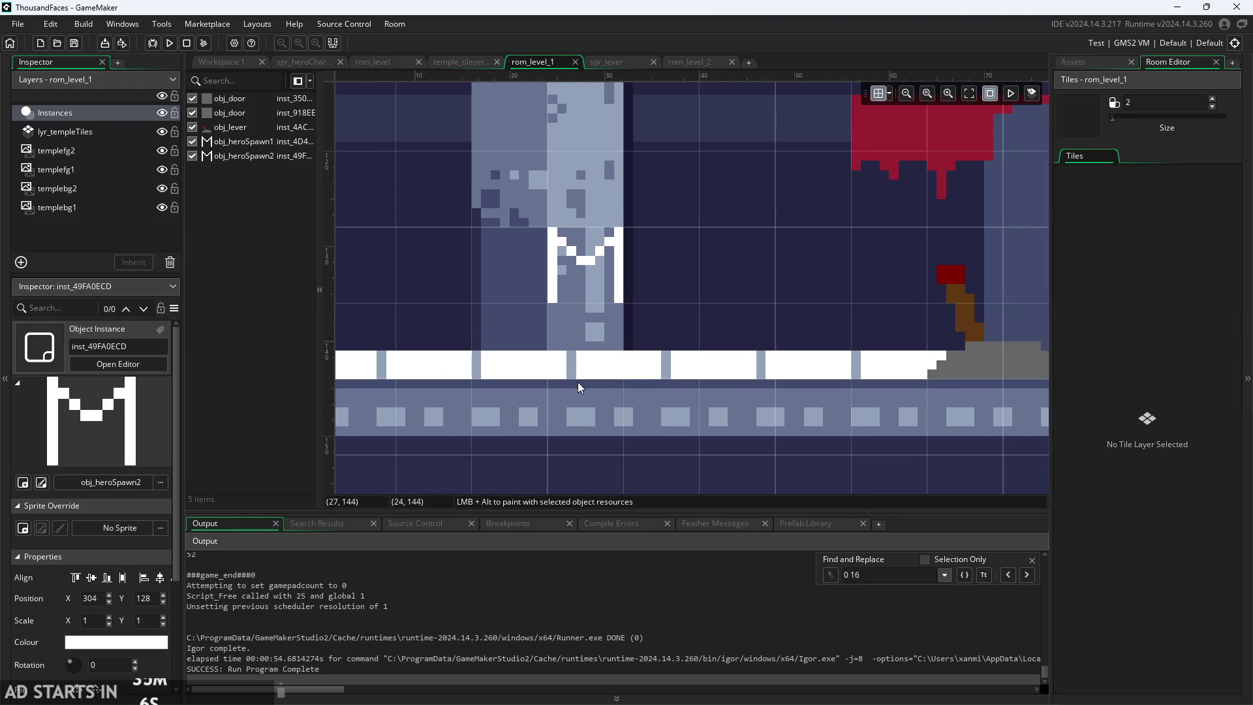
scroll(578, 351, down, 4)
drag(602, 302, 516, 303)
scroll(886, 324, down, 2)
drag(886, 323, 632, 343)
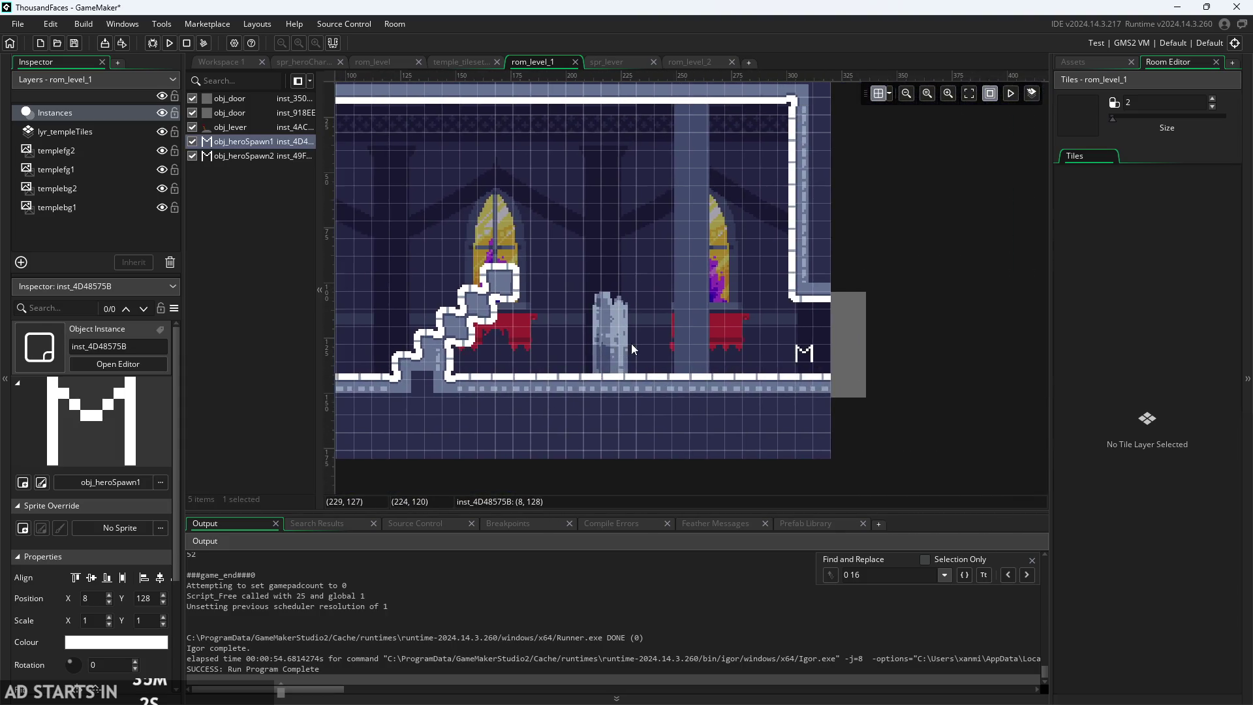
key(F5)
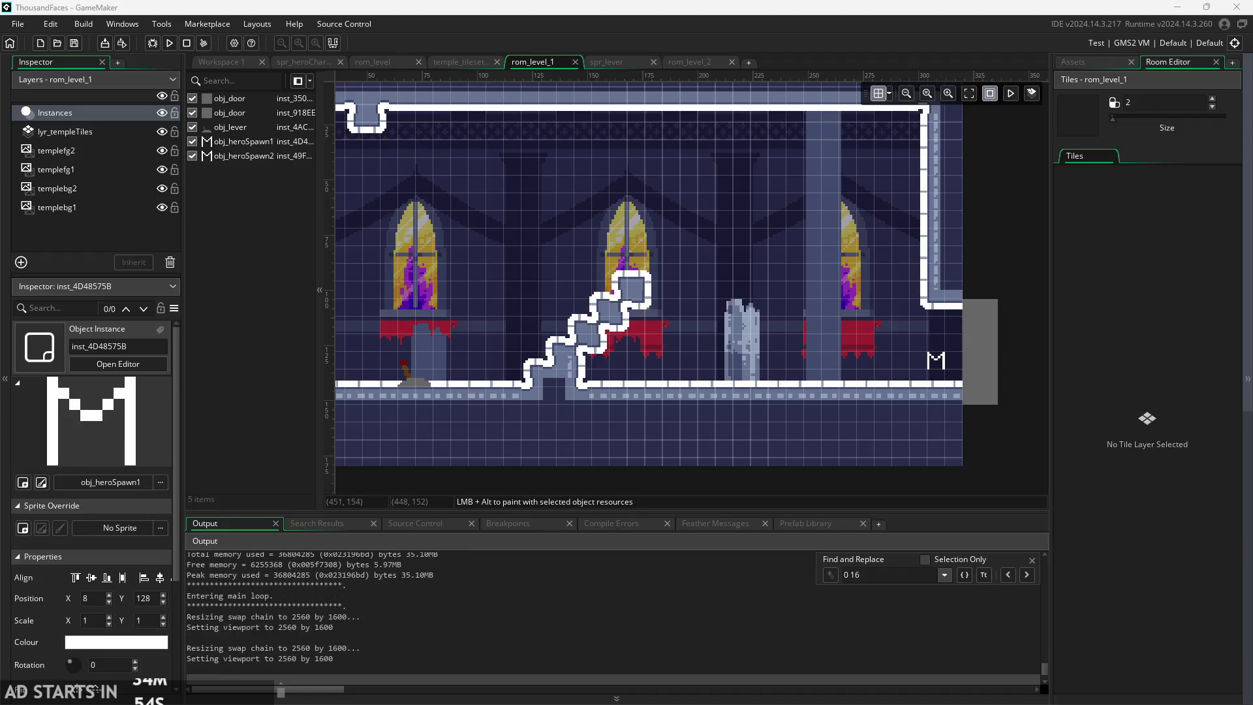
- Start the game, climb the first room's platforms, flip the lever and exit through the lower-right door
click(464, 440)
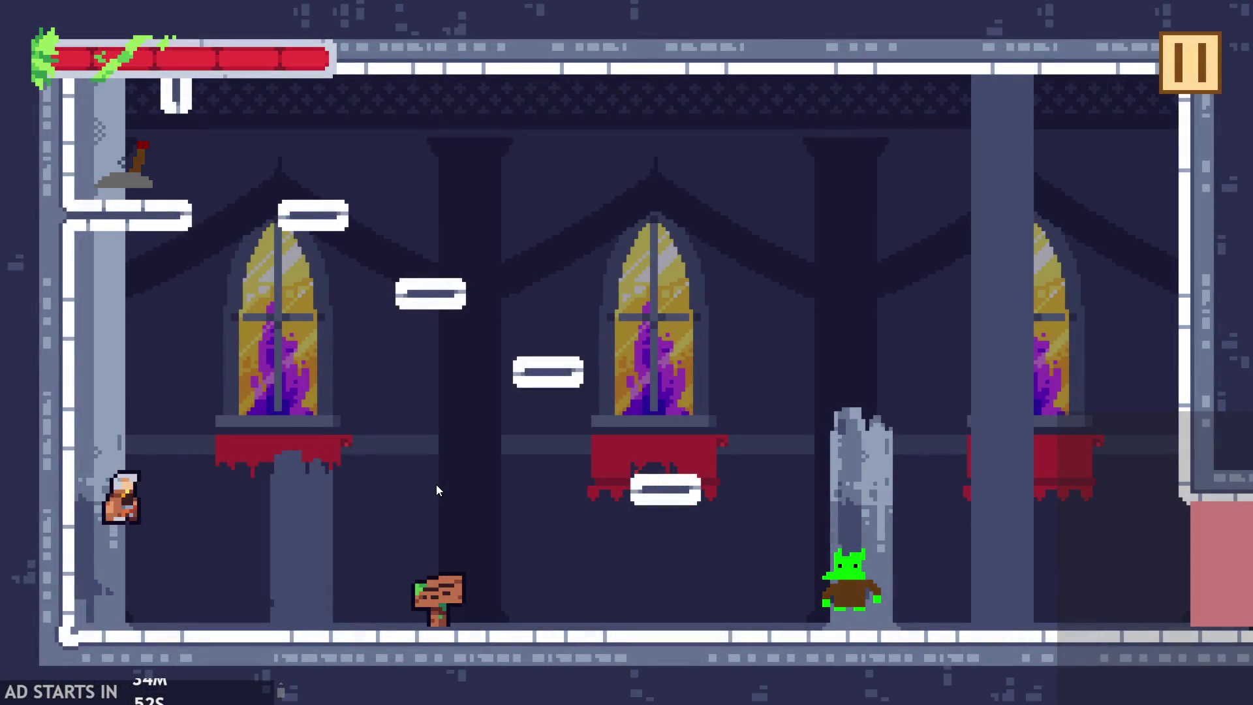
key(Right)
key(space)
key(Left)
key(space)
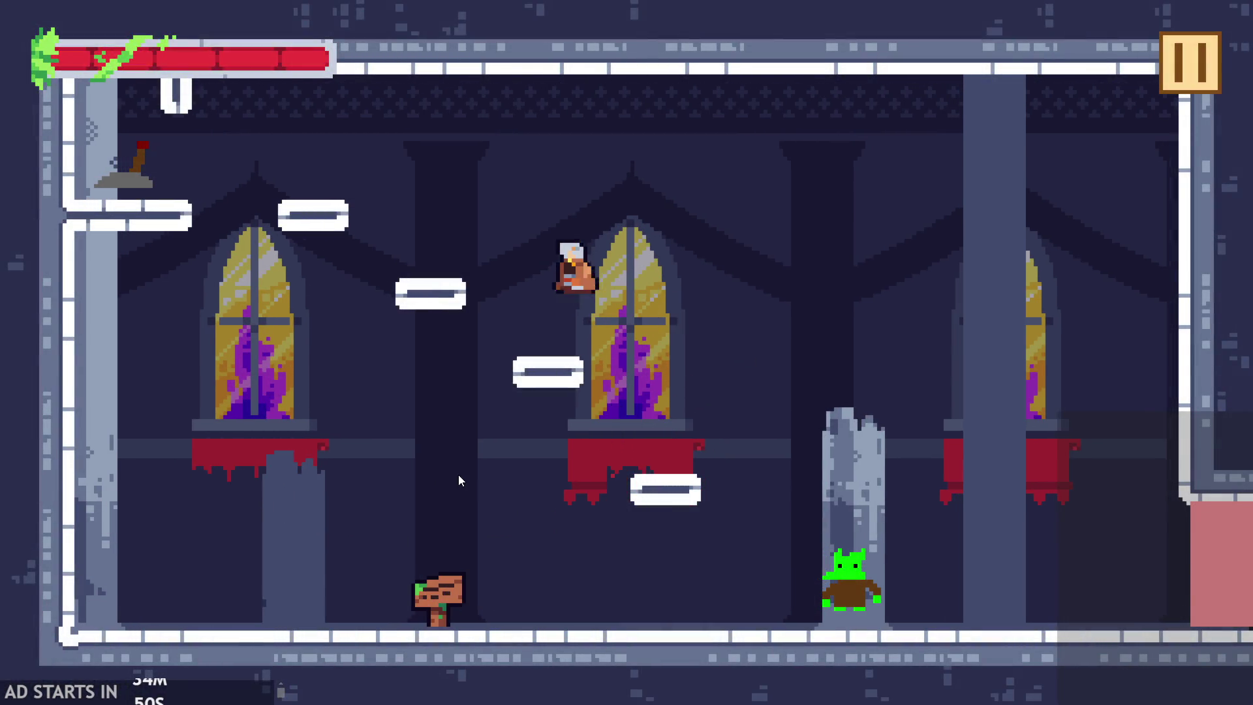
key(Right)
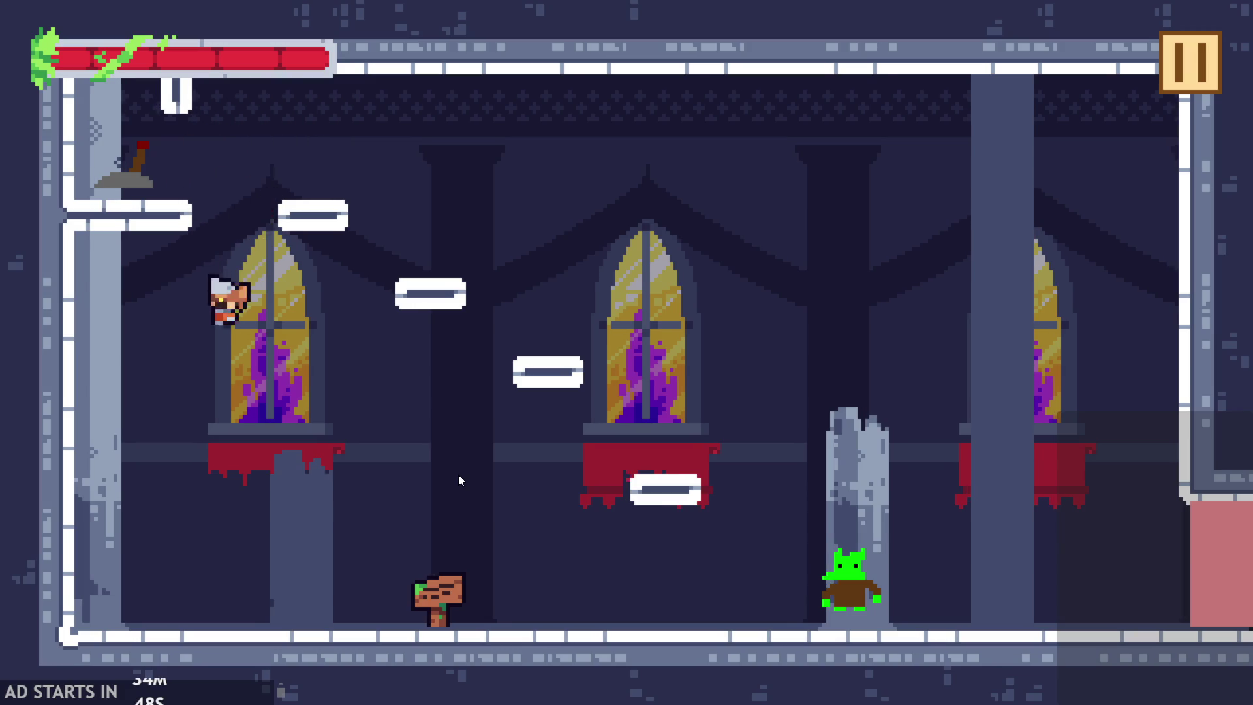
key(space)
key(space)
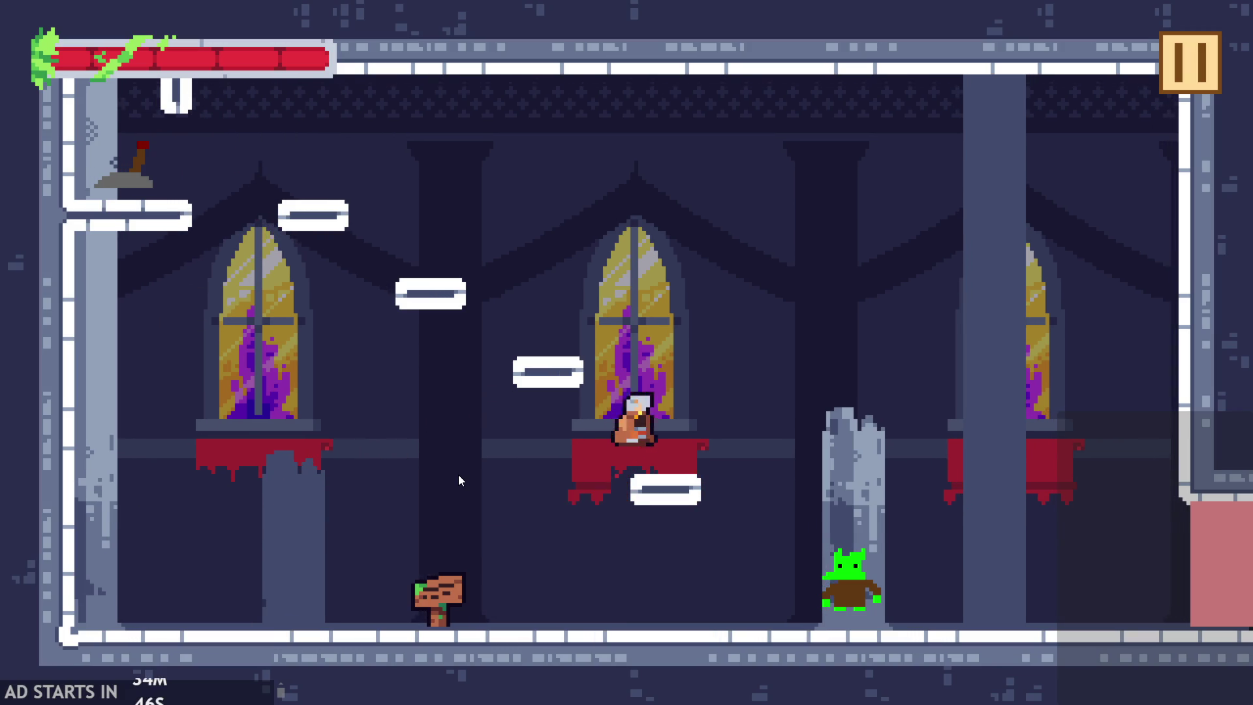
key(Left)
key(space)
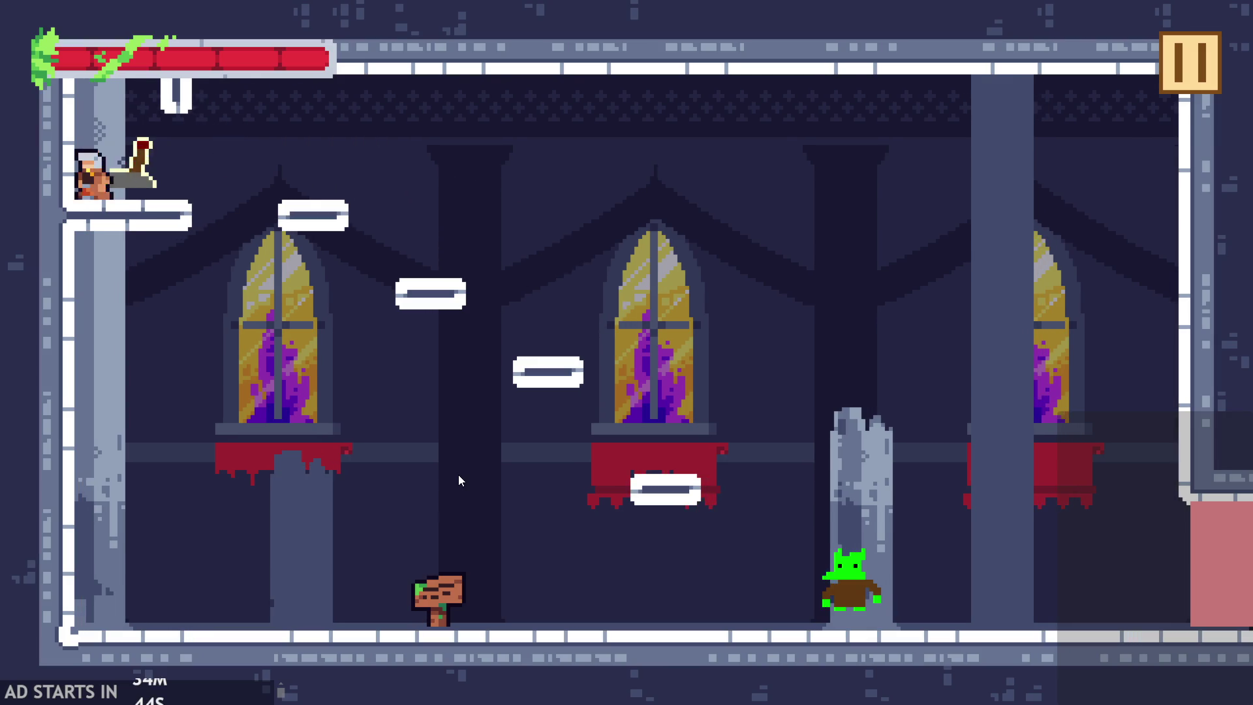
key(Right)
key(space)
key(Right)
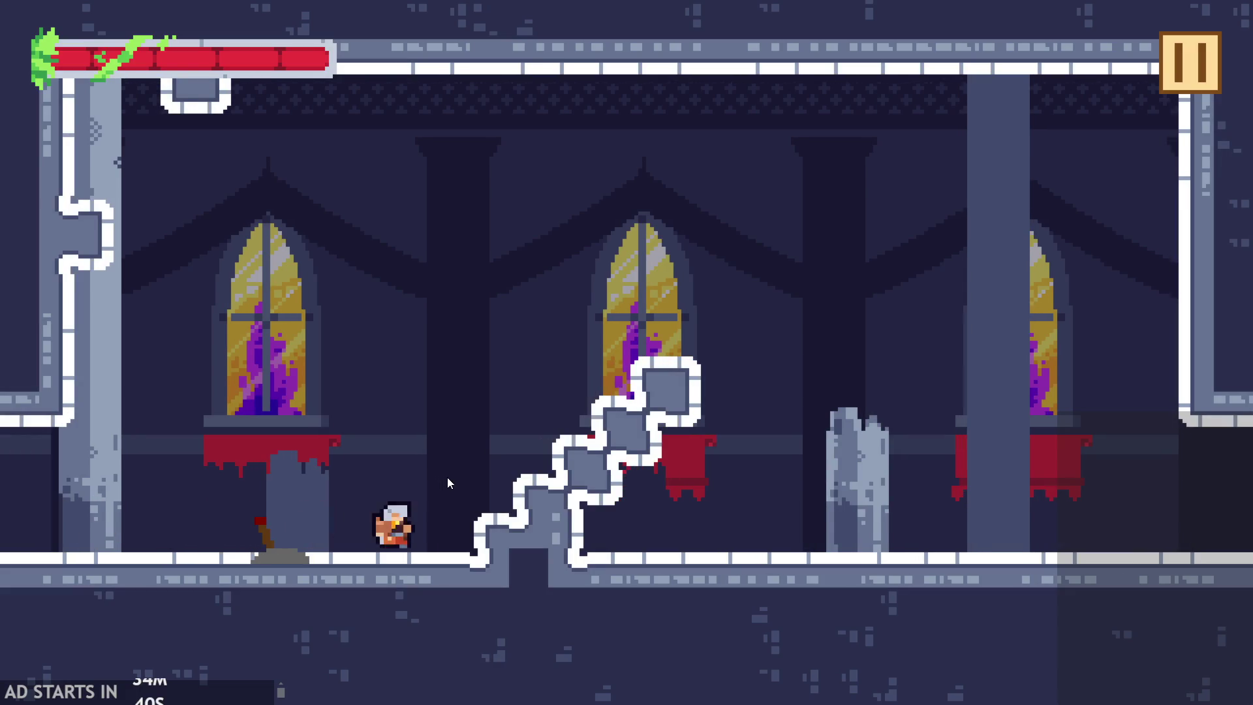
- Jump over the stairs, walk back and forth through the doorway, then quit with Escape
key(space)
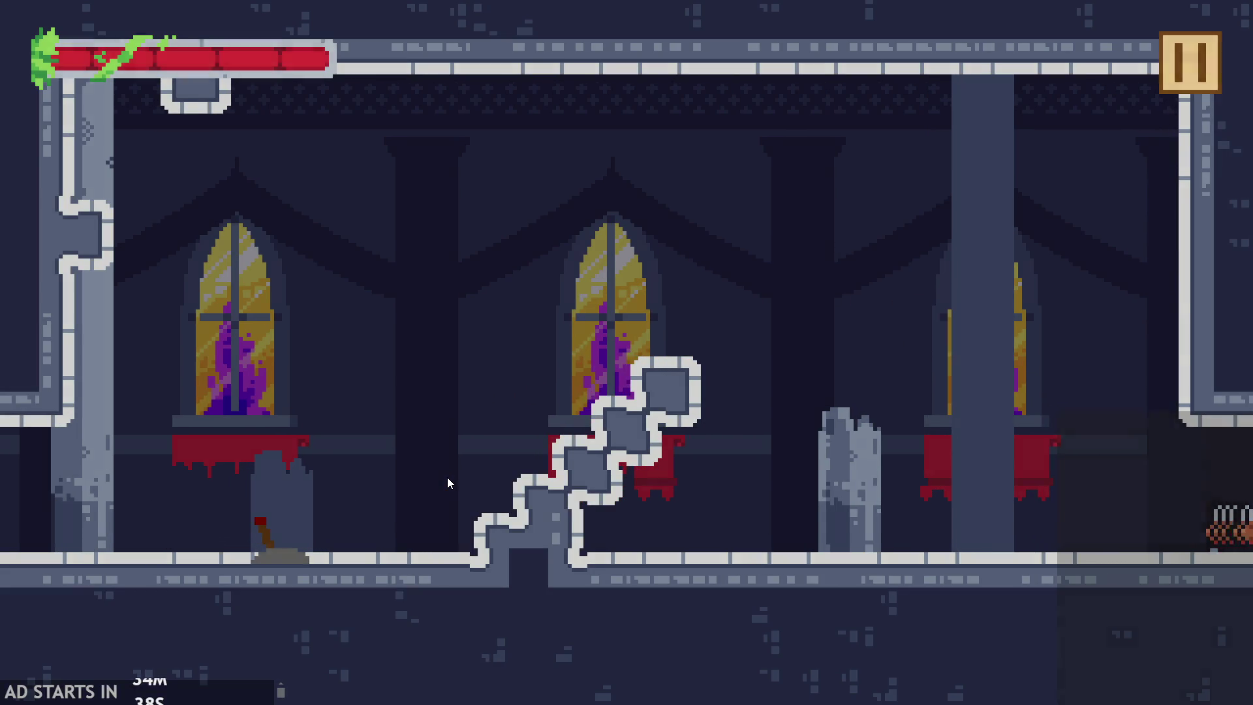
key(Left)
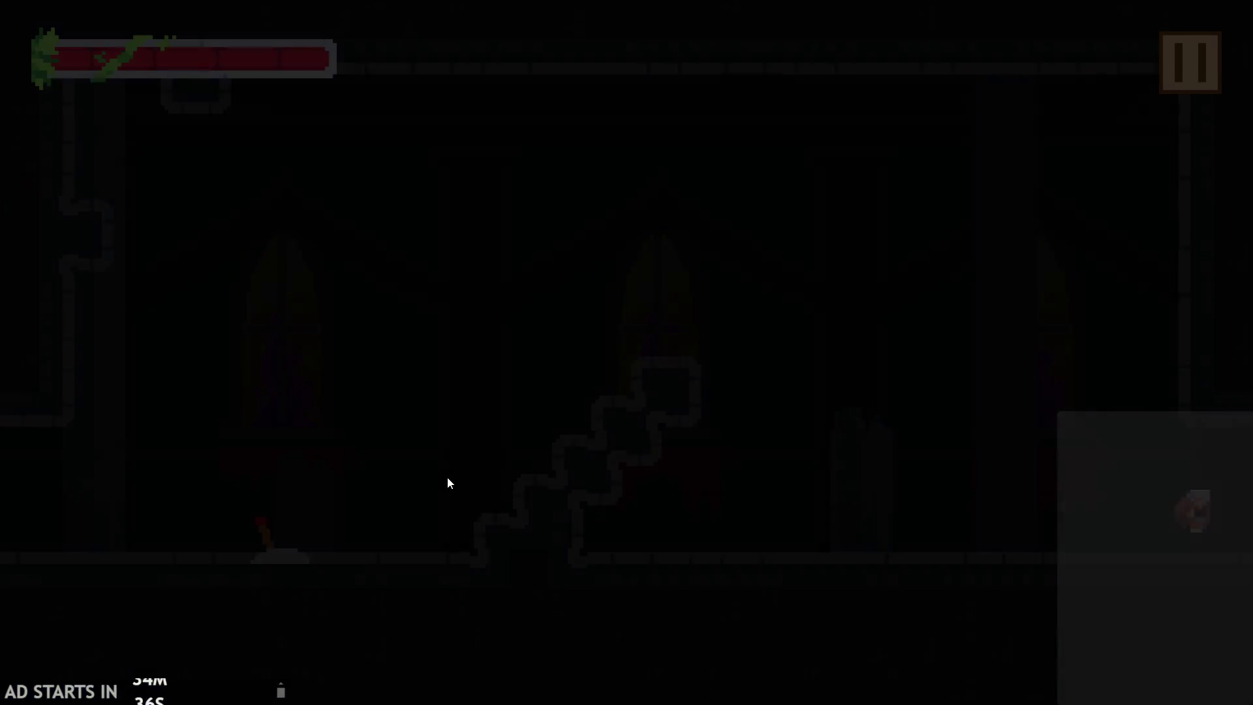
key(Right)
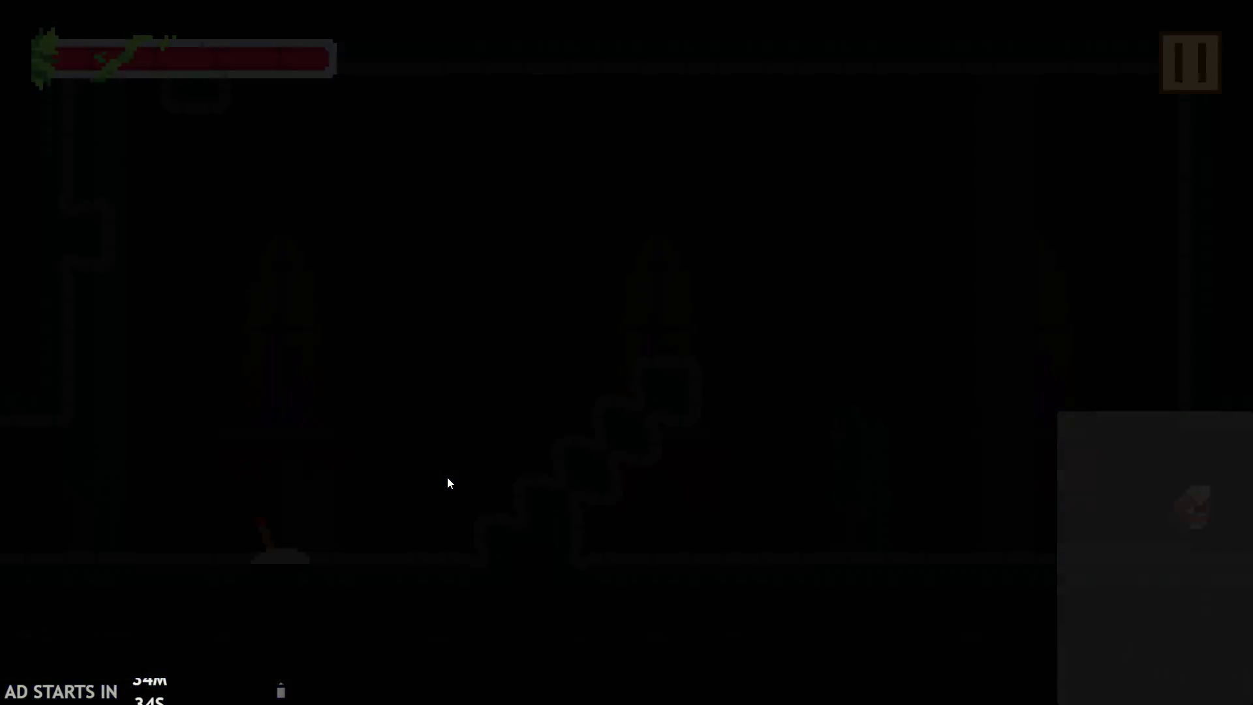
key(Left)
key(Right)
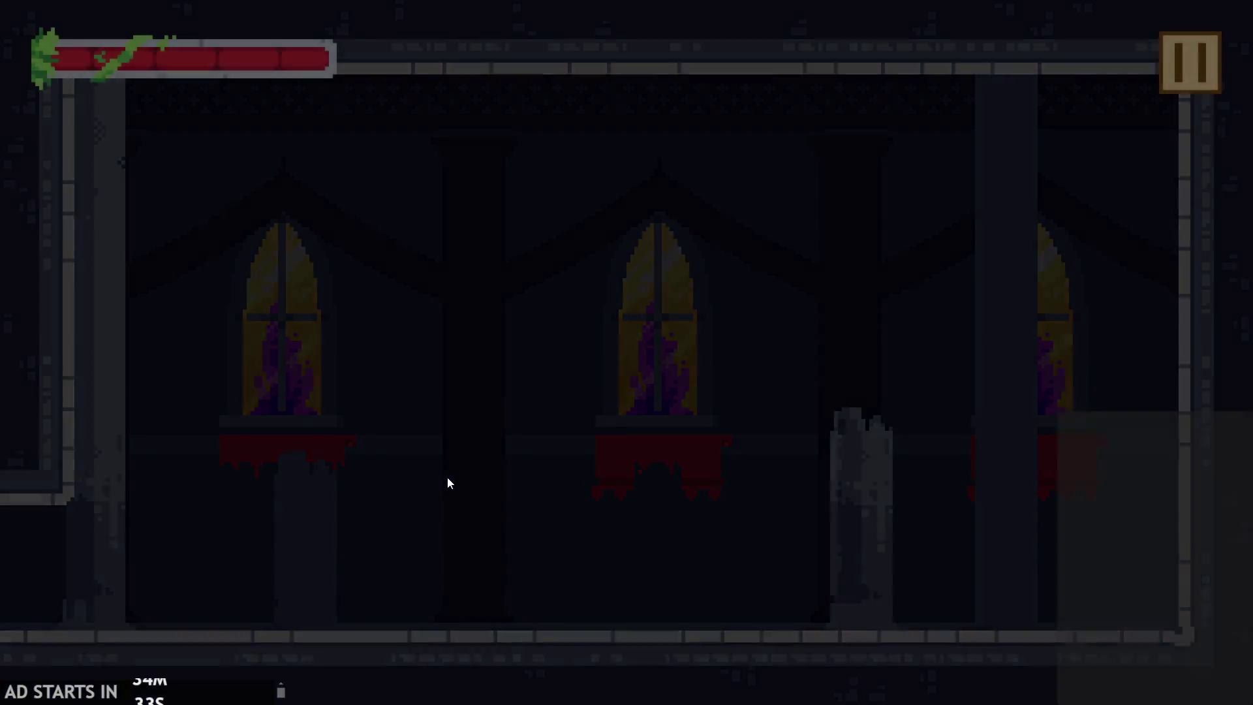
key(Left)
key(Left)
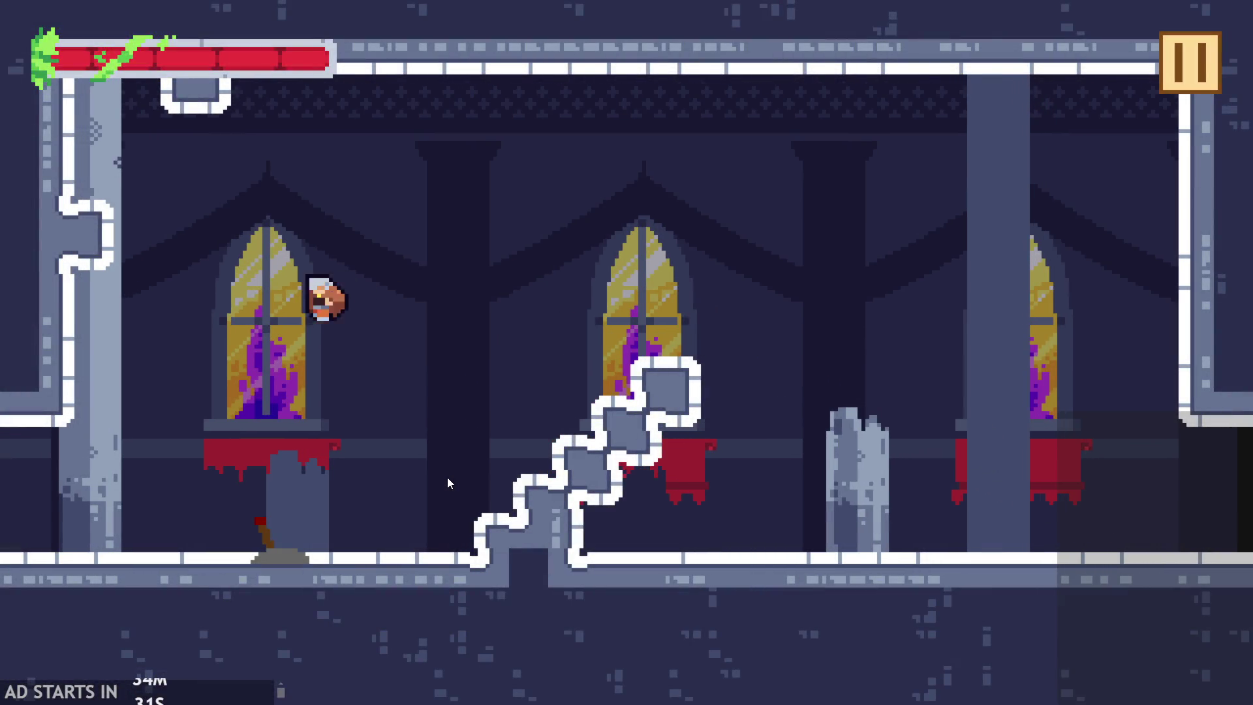
key(Right)
key(Left)
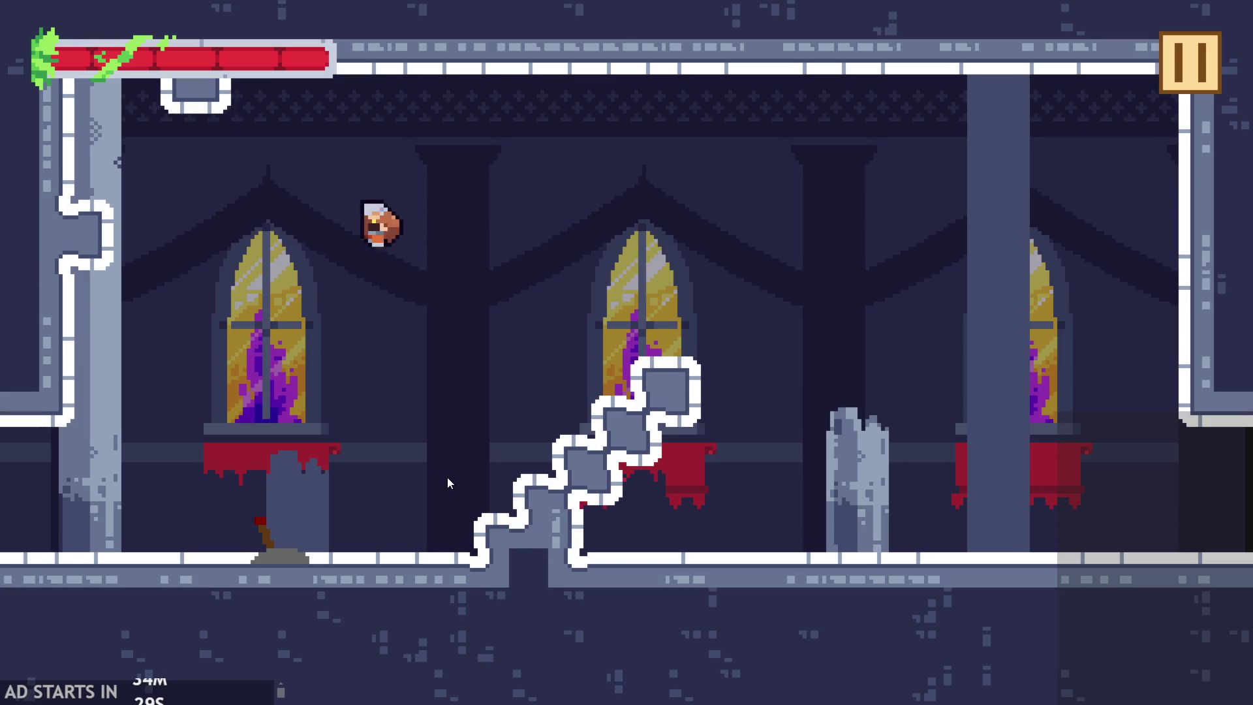
key(Right)
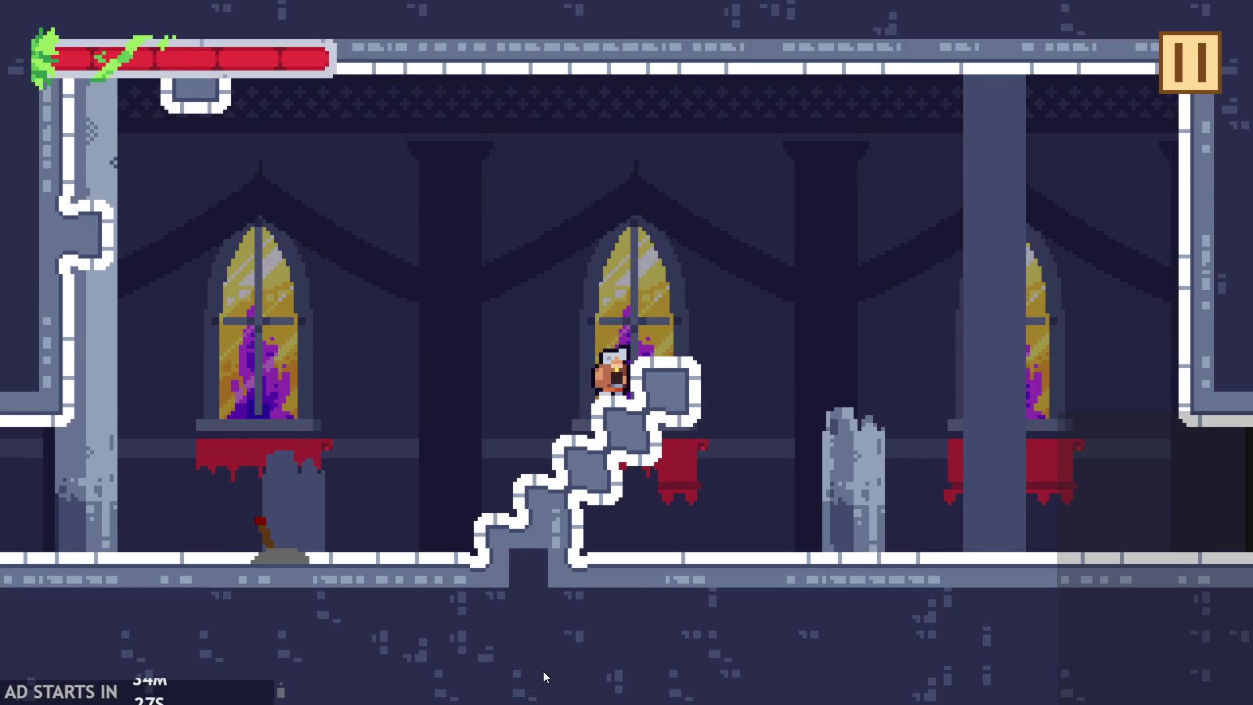
key(Escape)
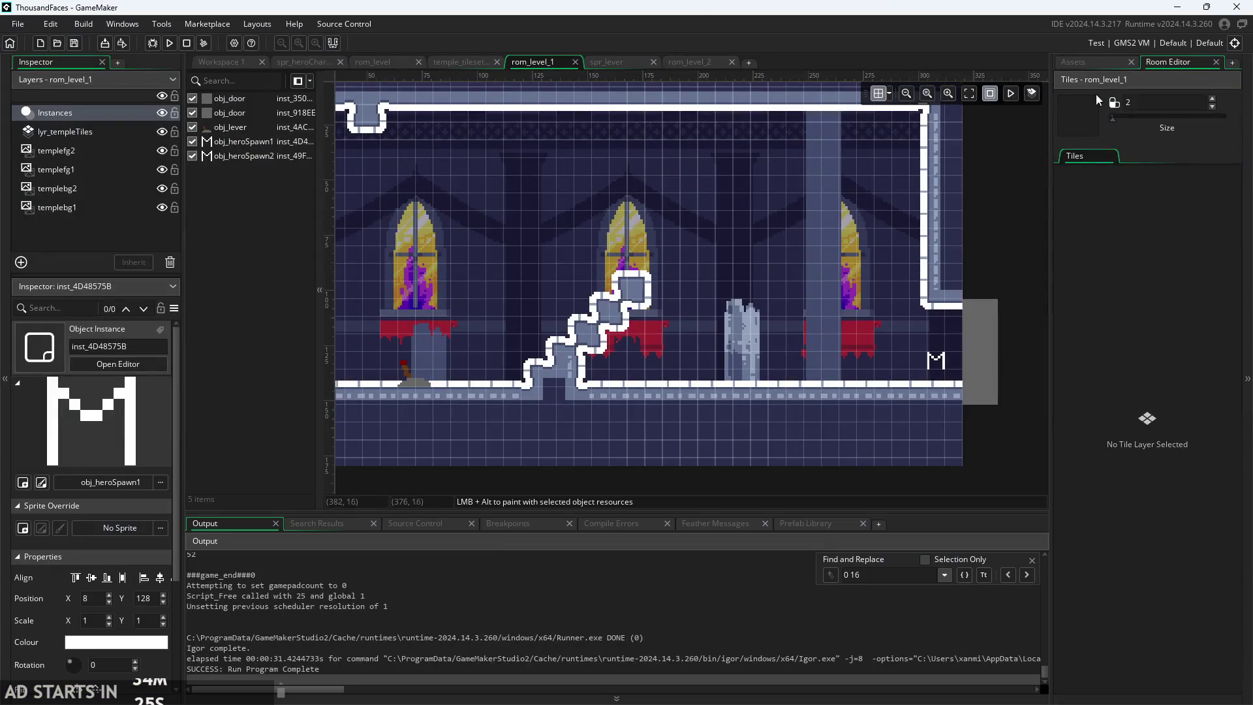
click(1077, 62)
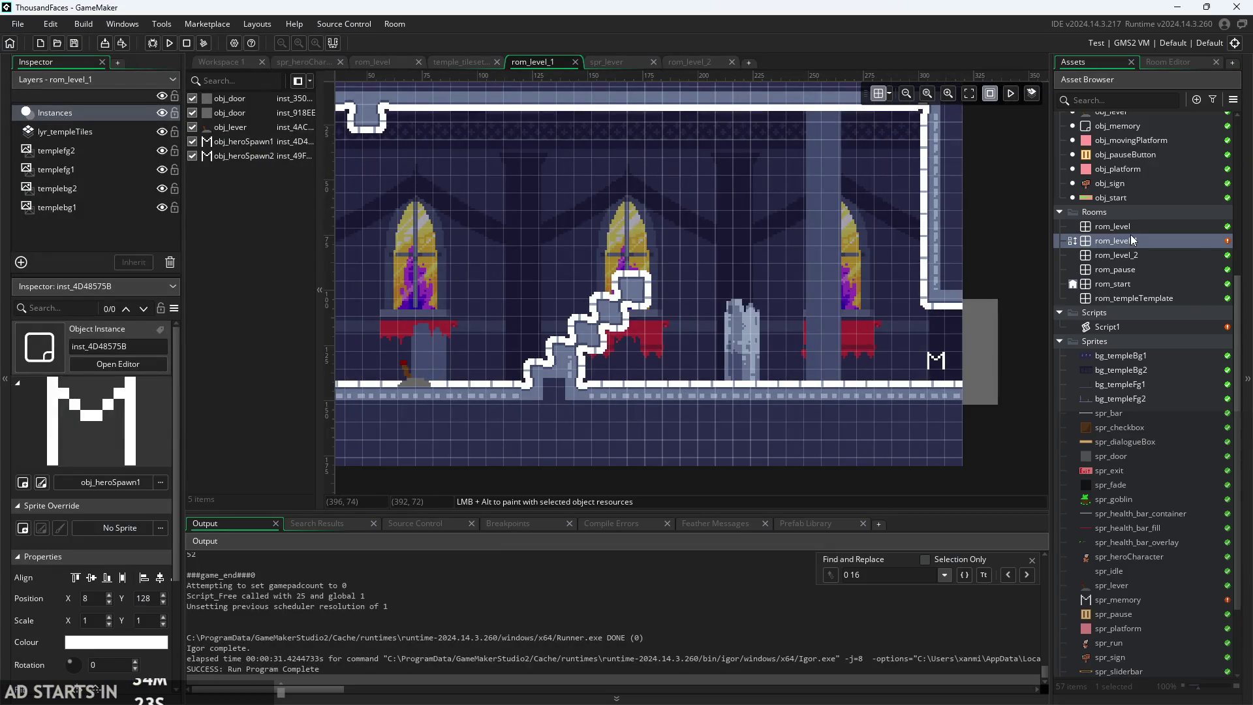
double_click(1117, 325)
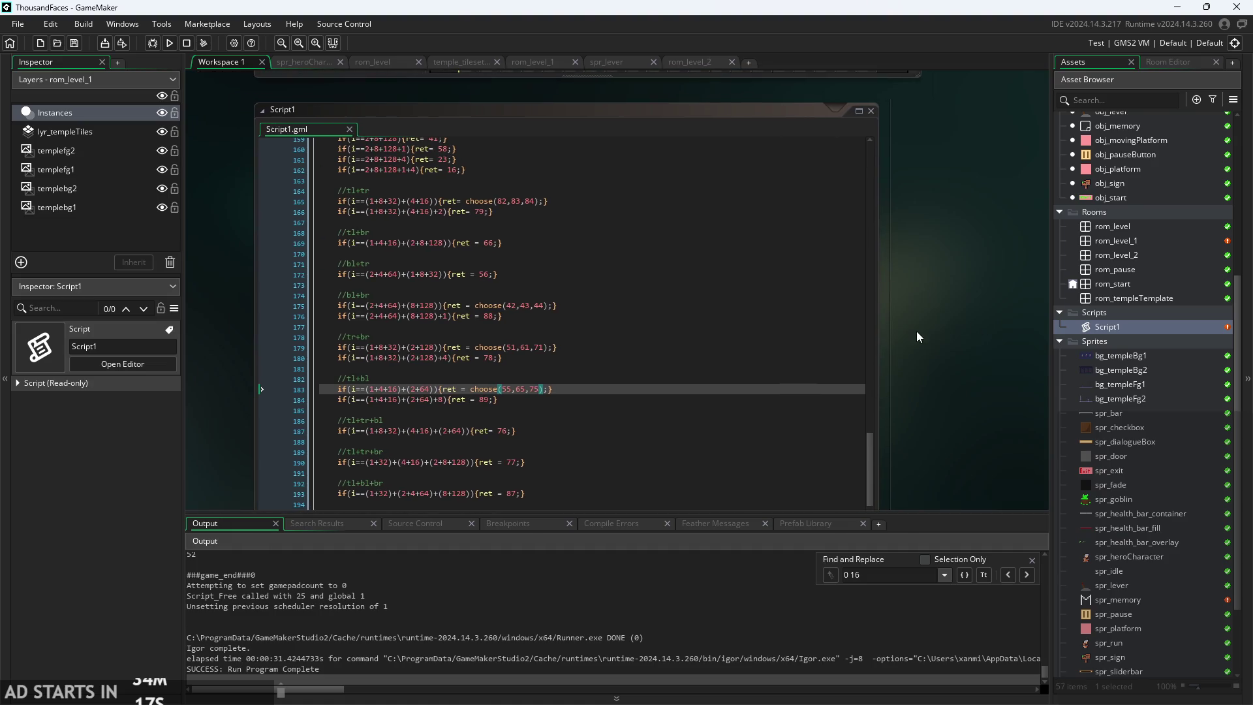
scroll(857, 298, down, 1)
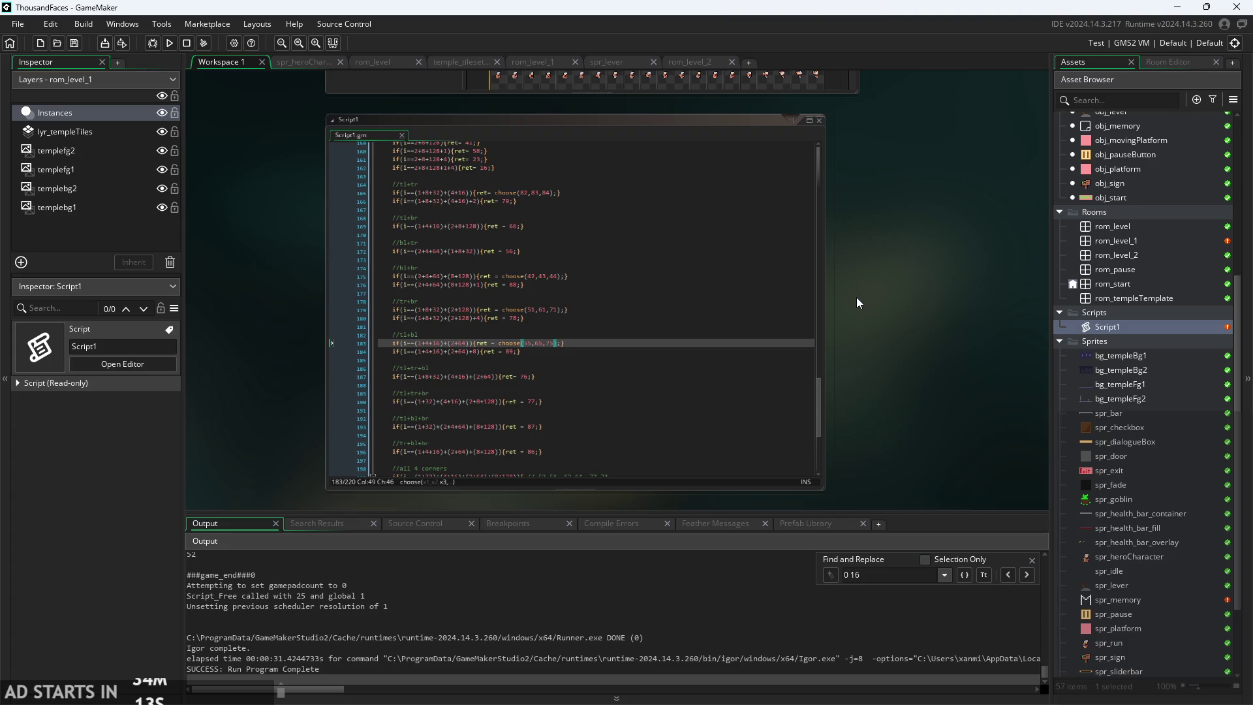
double_click(1121, 225)
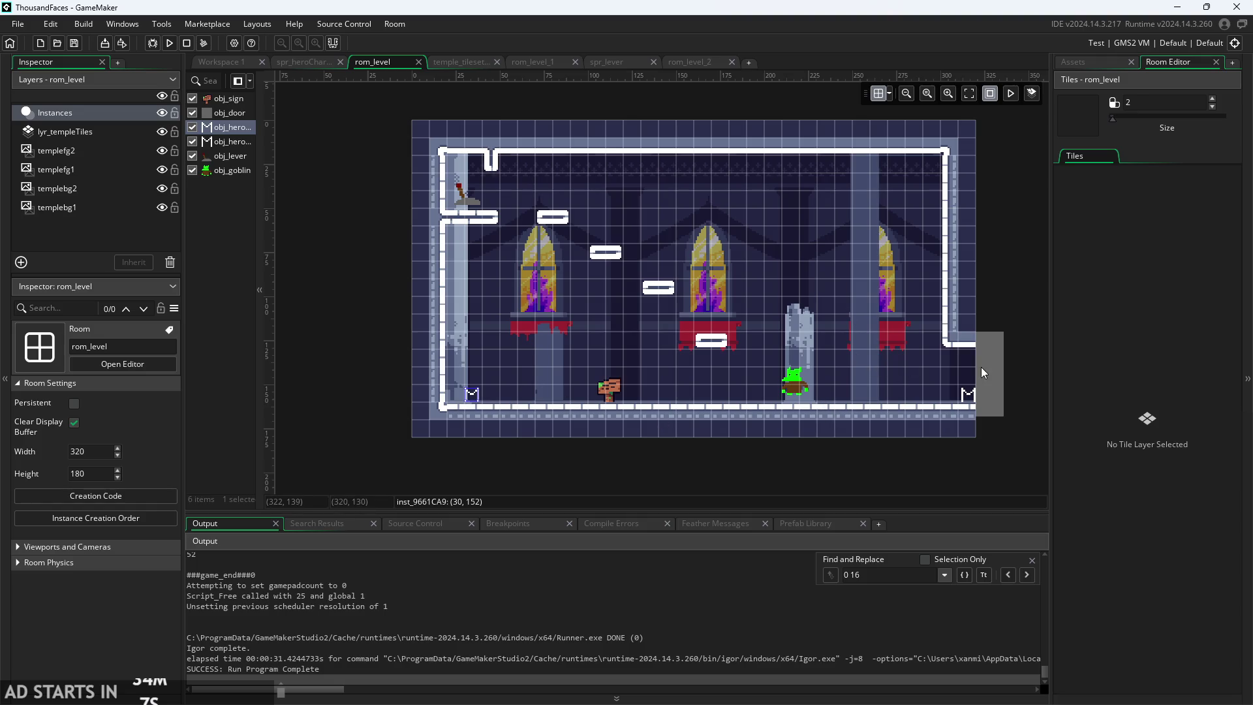
click(1083, 61)
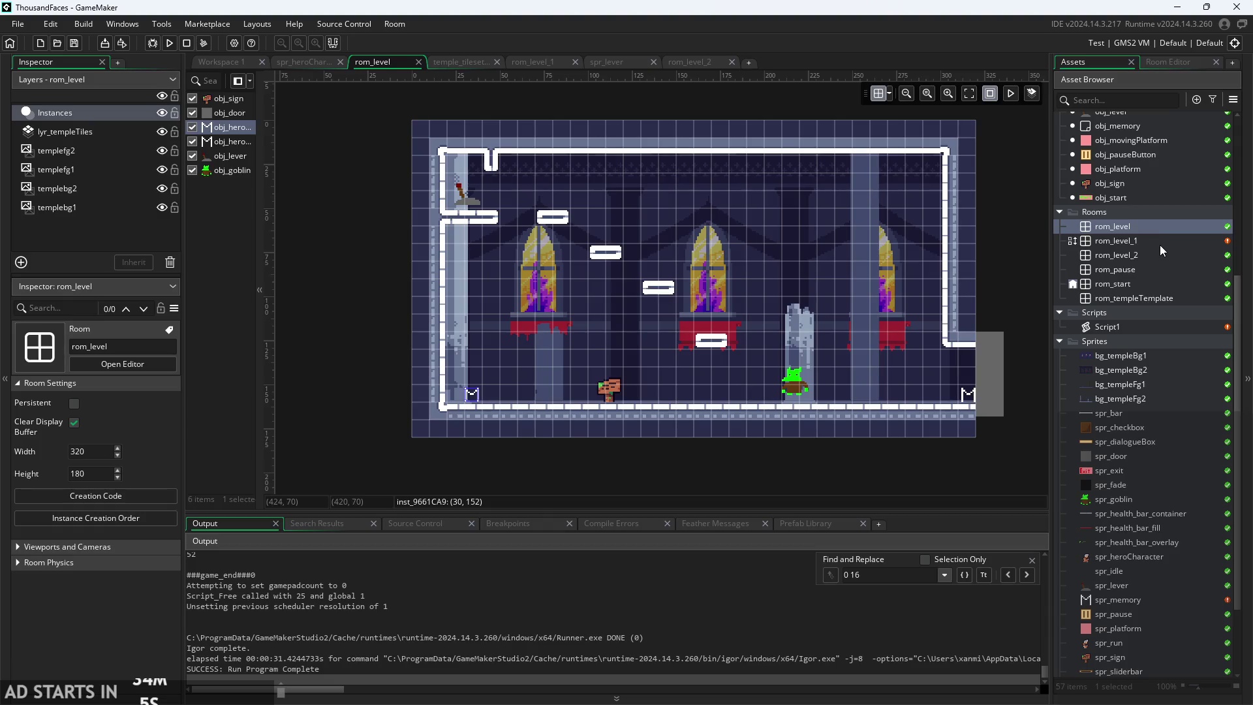
double_click(1116, 241)
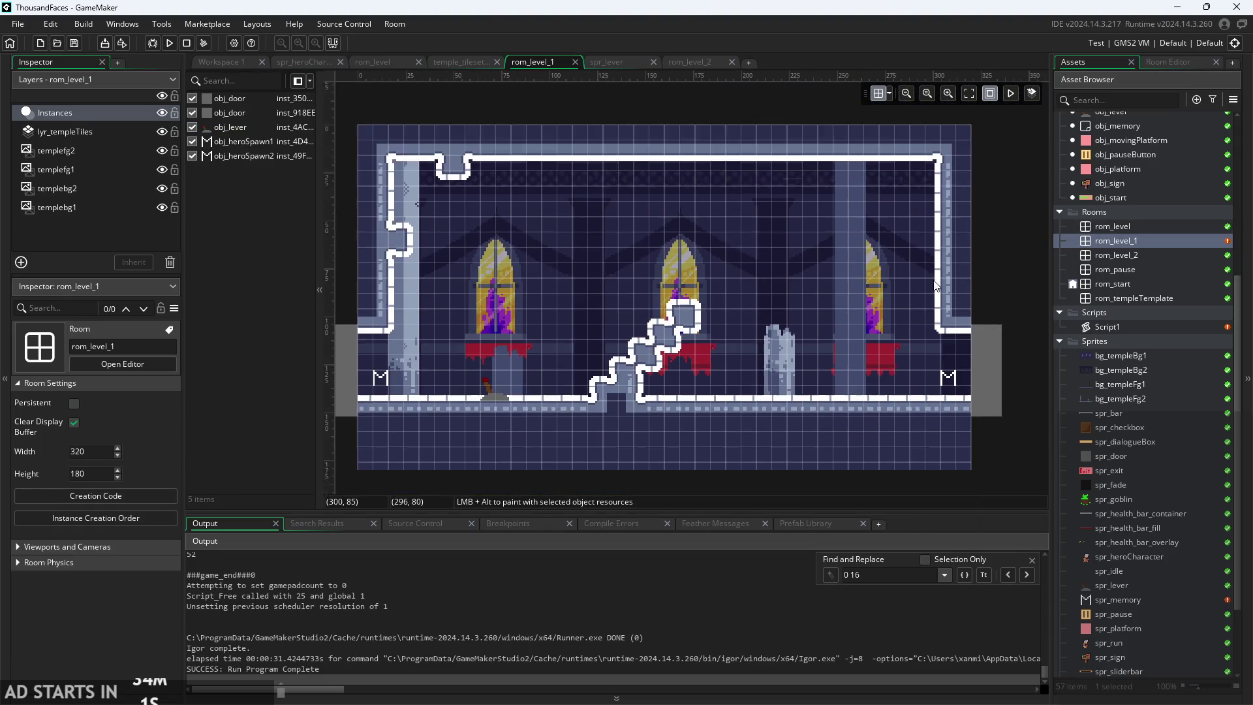
click(1165, 63)
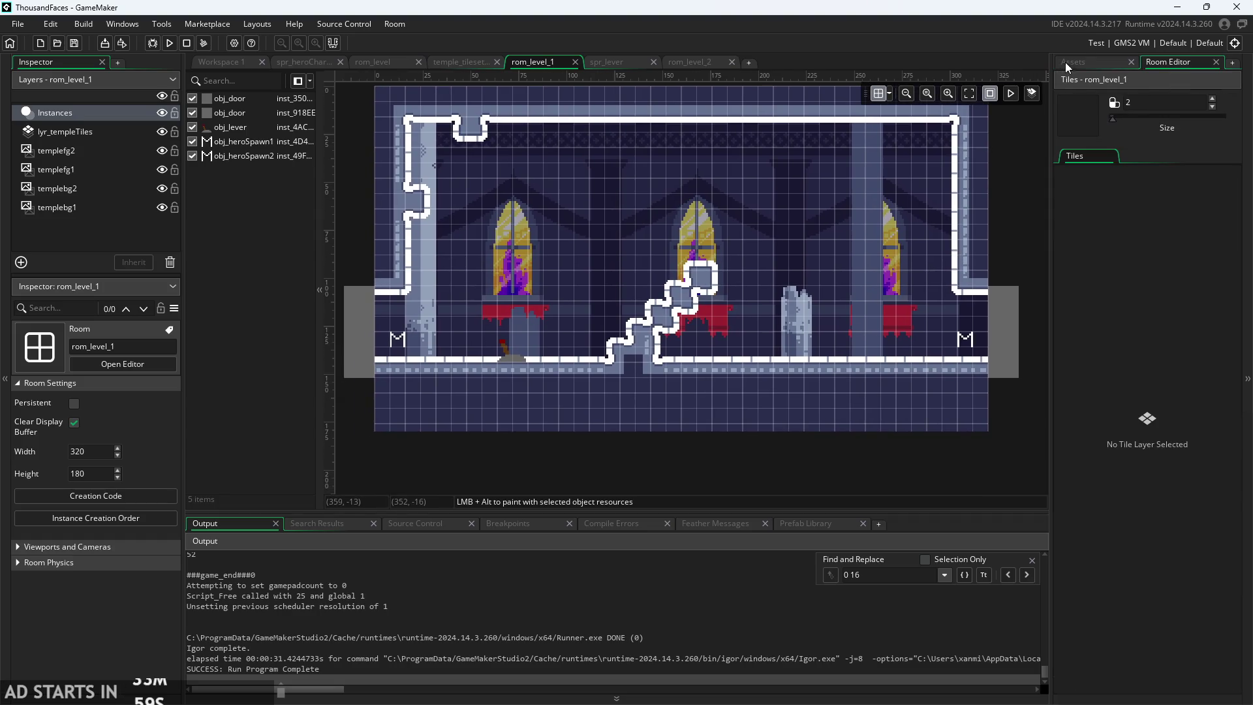
- On lyr_templeTiles, repaint the floor one tile lower and extend both walls down with autotile_1
click(120, 134)
click(1209, 157)
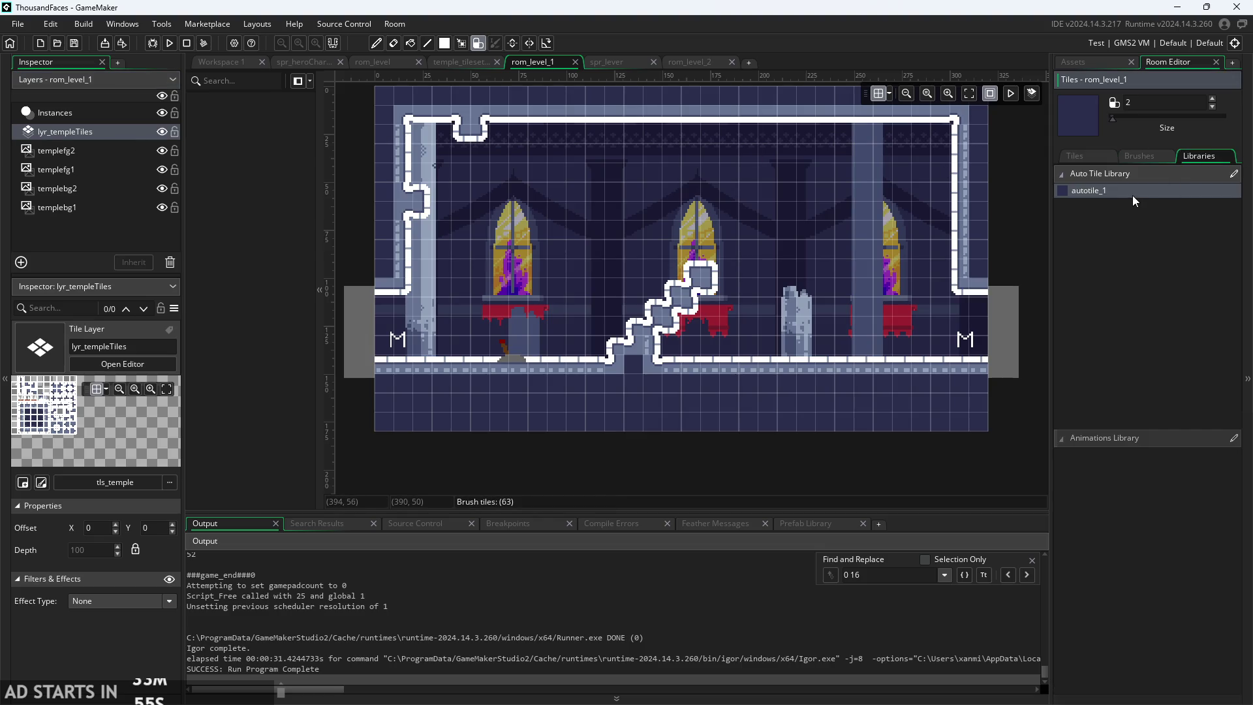
mouse_move(382, 351)
mouse_down()
mouse_move(394, 386)
mouse_move(398, 371)
mouse_move(626, 383)
mouse_move(960, 364)
mouse_move(627, 378)
mouse_move(697, 379)
mouse_move(659, 385)
mouse_up()
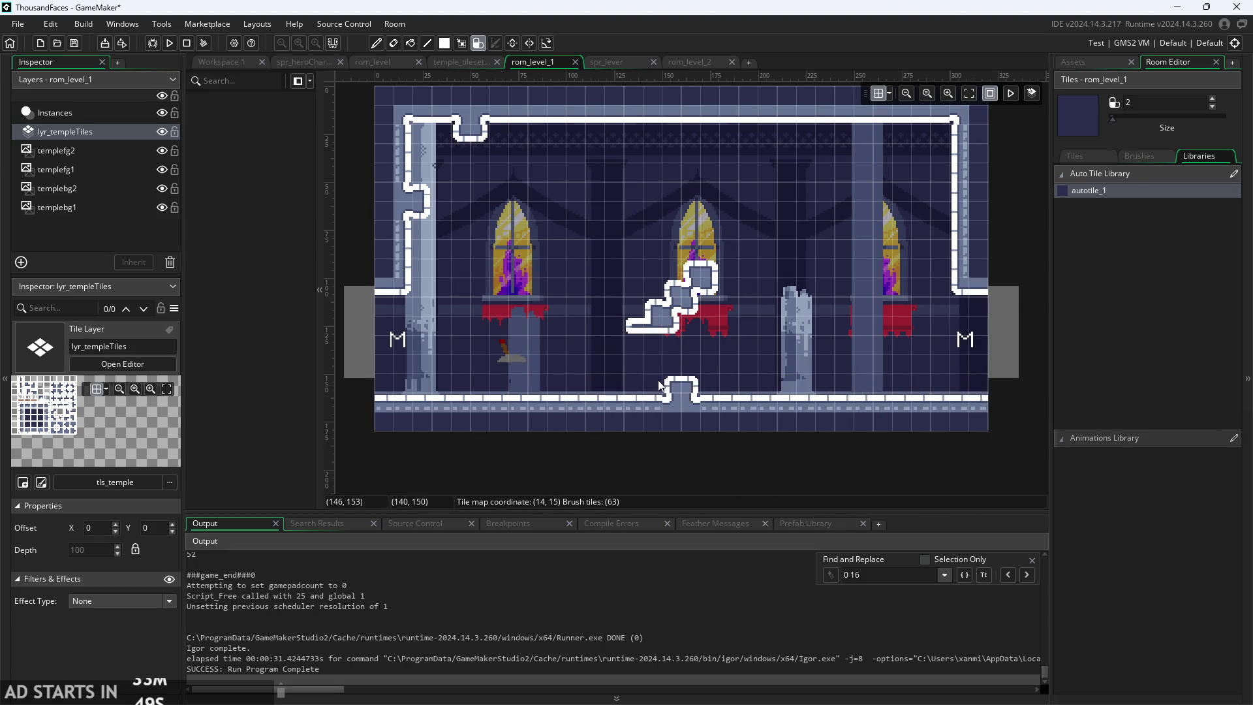
click(396, 398)
drag(470, 397, 937, 409)
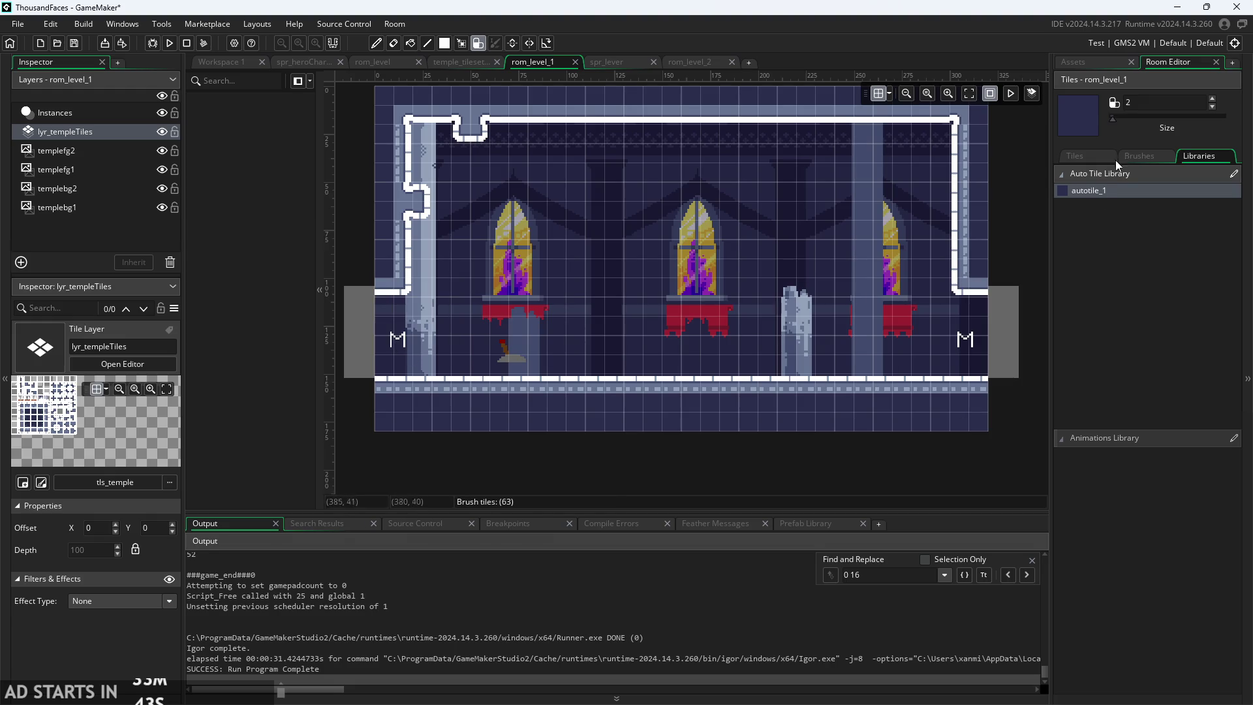
click(406, 299)
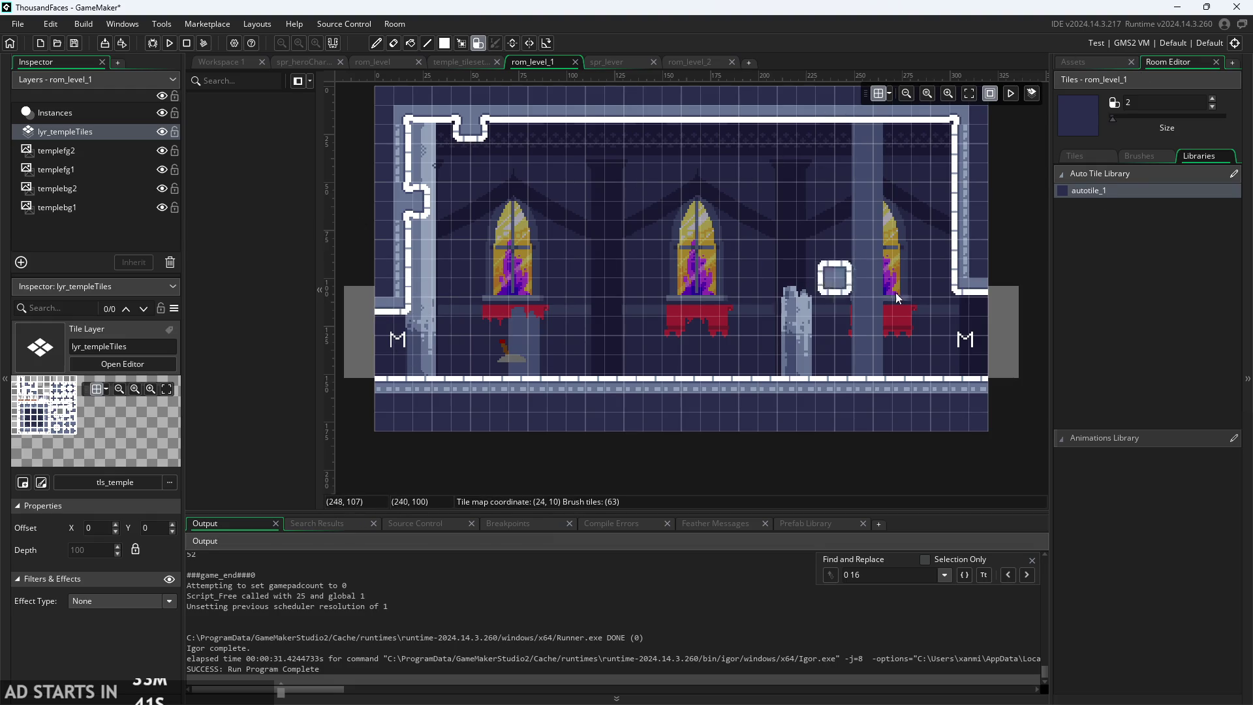
click(985, 302)
click(1093, 62)
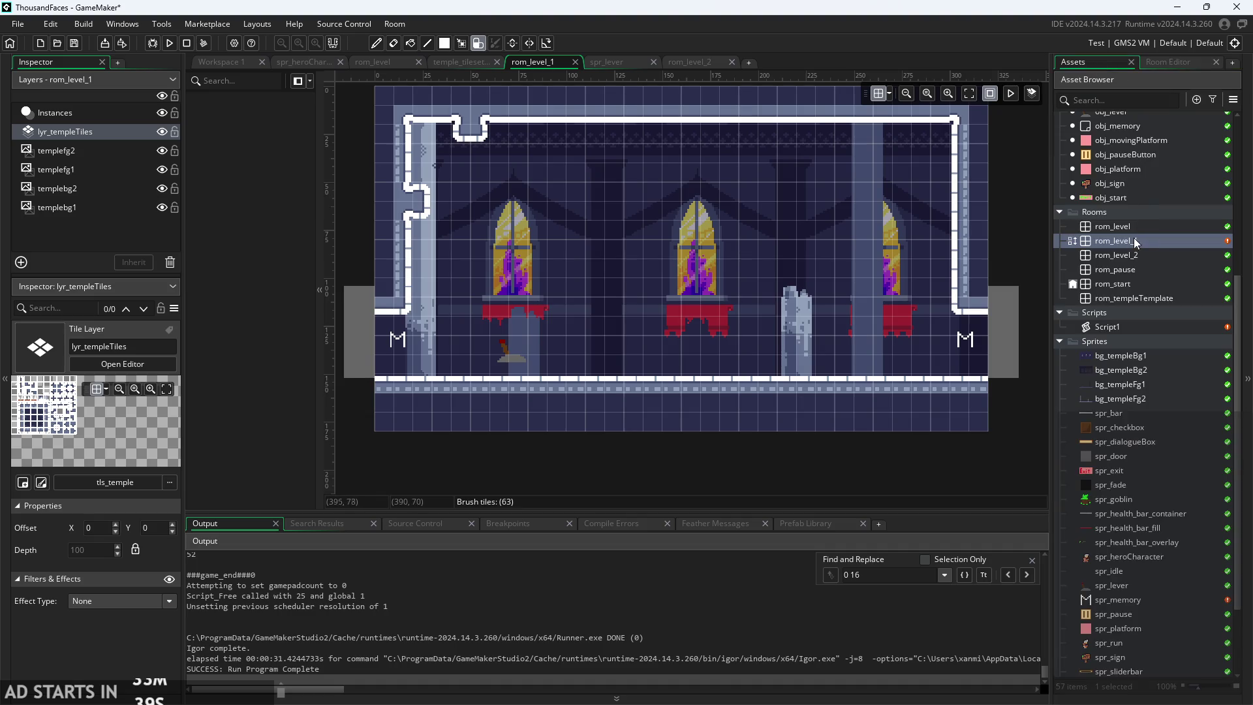
click(1160, 63)
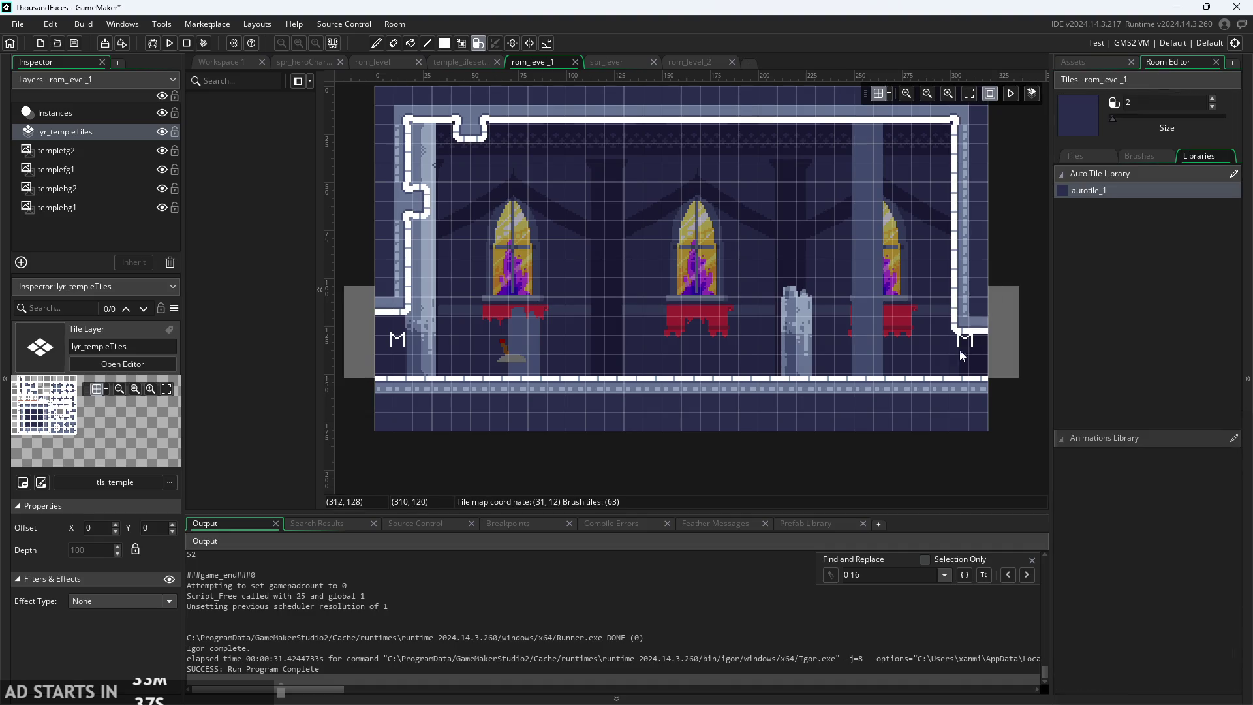
- On the Instances layer, move both hero spawns and the left door down one tile
click(91, 114)
drag(398, 339, 398, 354)
drag(968, 339, 968, 355)
click(1004, 343)
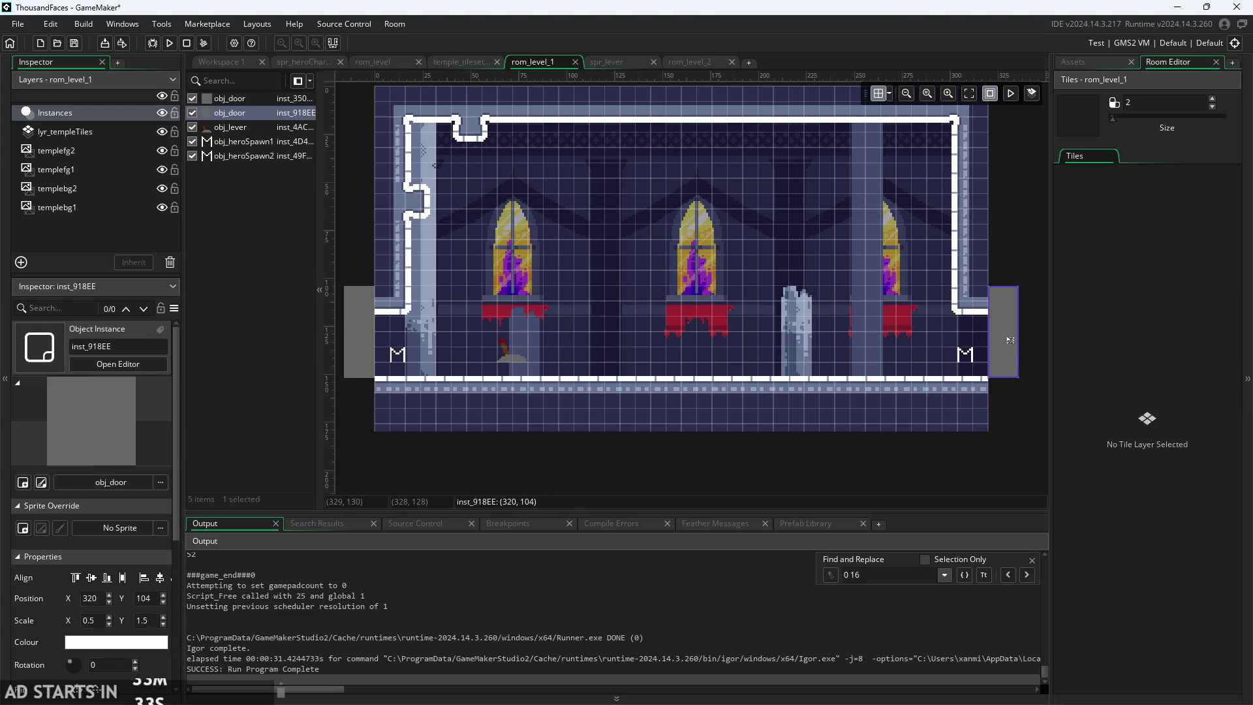
drag(363, 319, 363, 333)
click(526, 357)
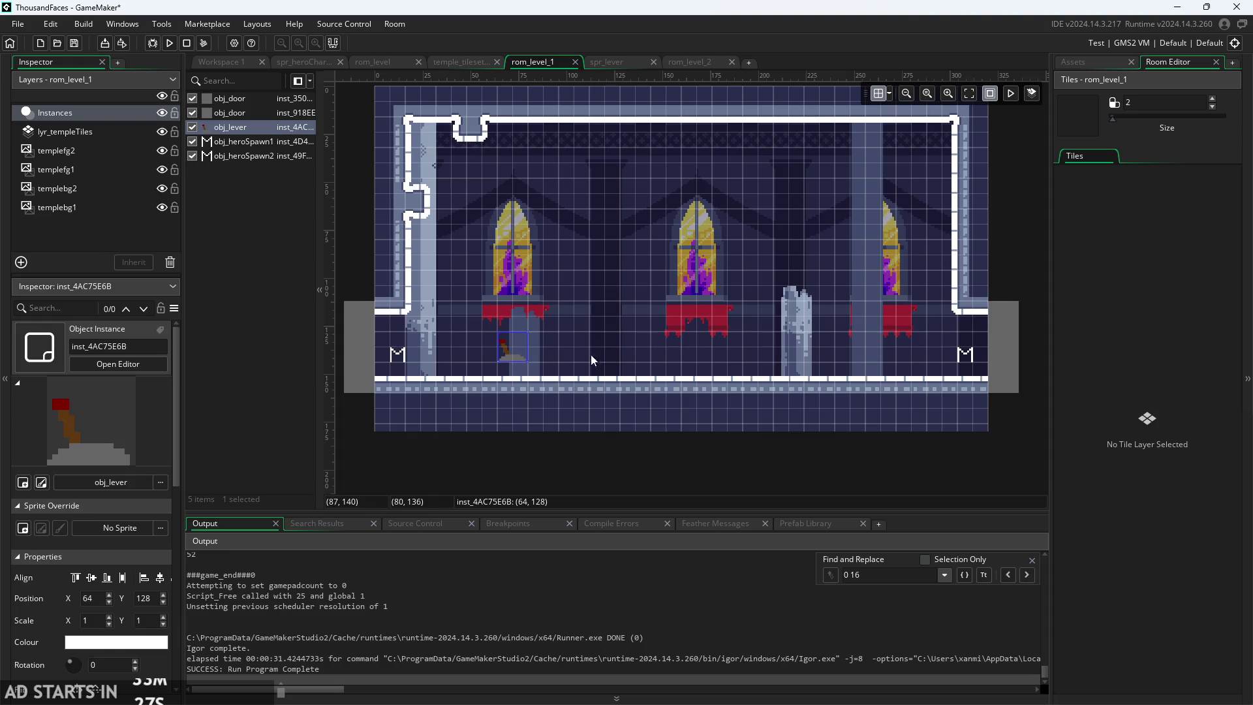
- Return to Workspace 1, run the game and start it from the title screen
click(214, 62)
scroll(914, 253, down, 5)
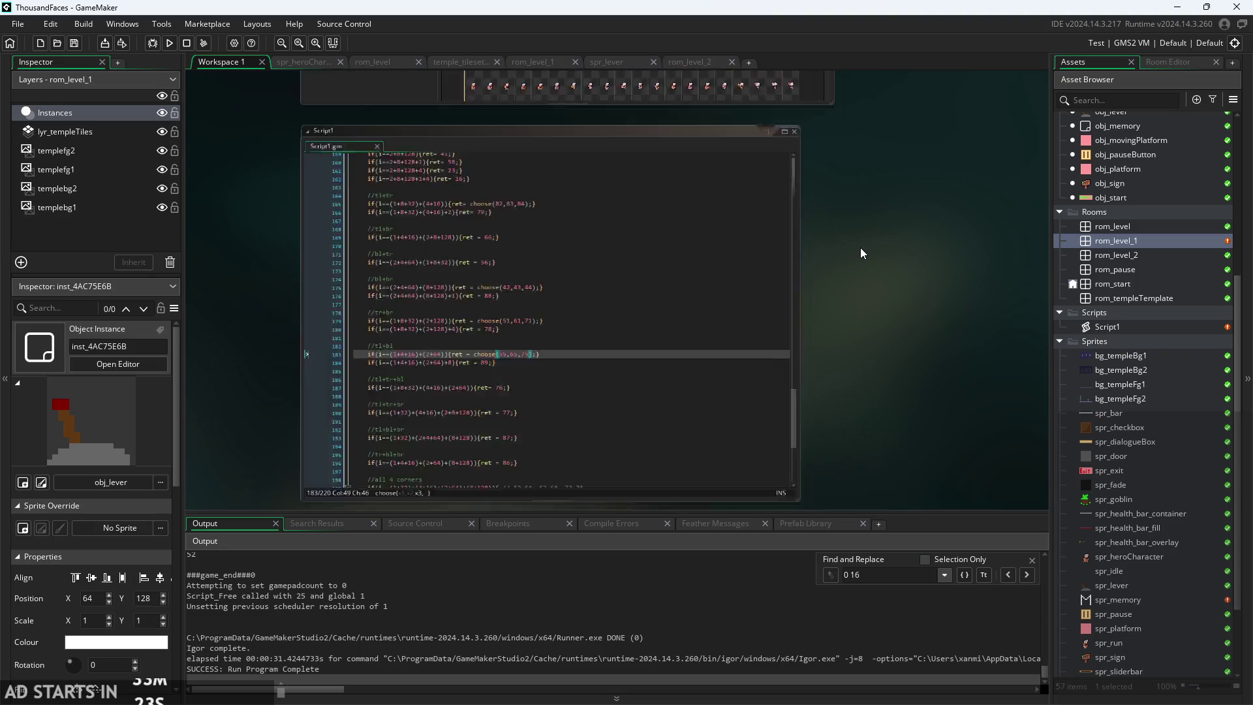
scroll(906, 233, up, 4)
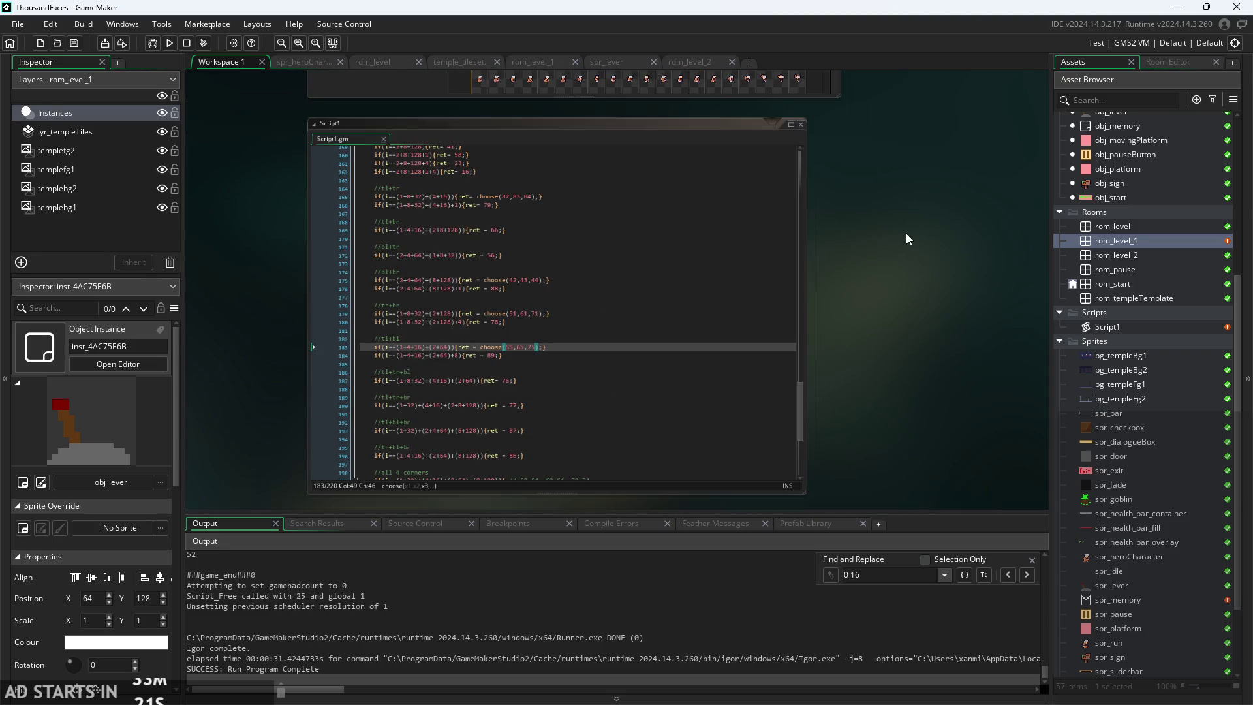
click(169, 43)
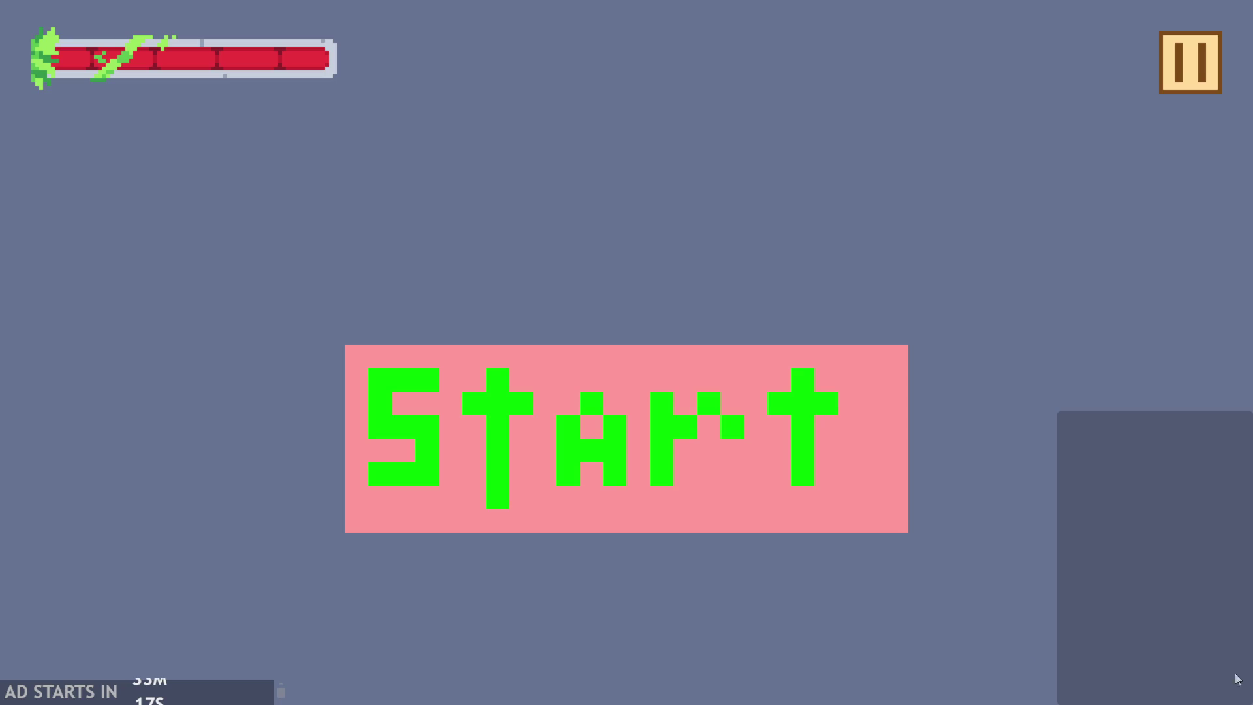
click(537, 456)
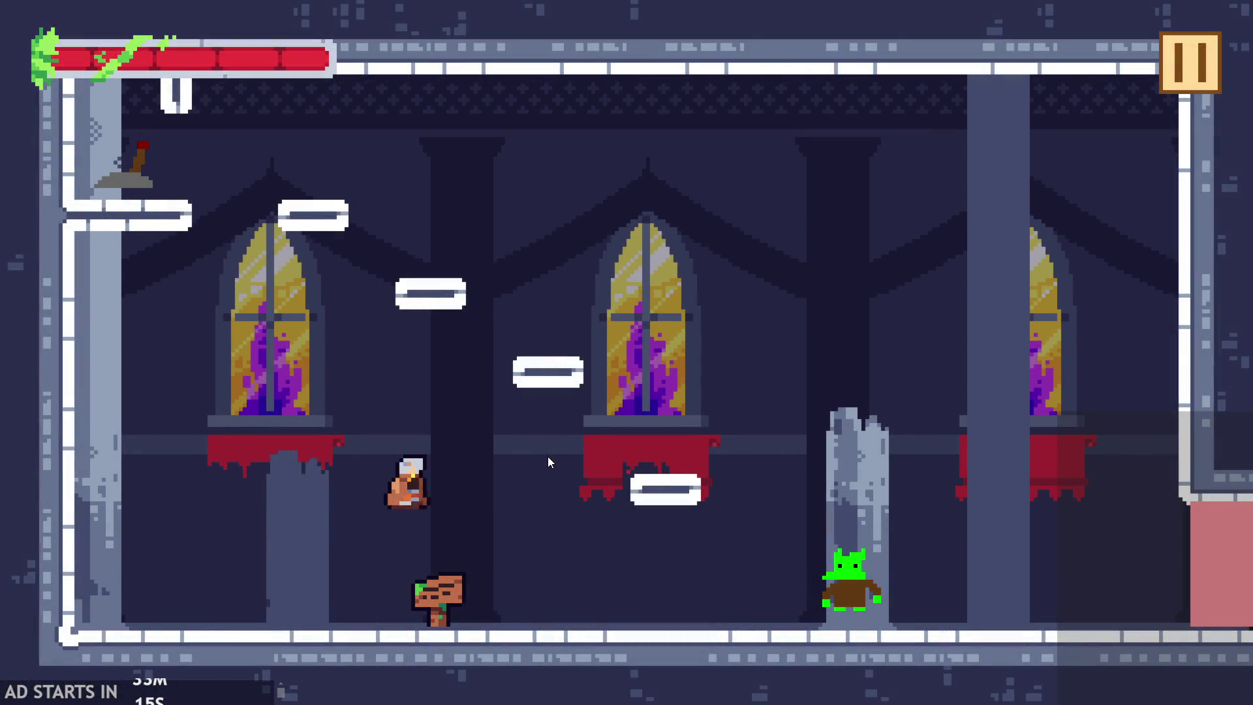
- Flip the lever, leap across the goblin hall's platforms, then pause and quit to the editor
key(space)
key(space)
key(space)
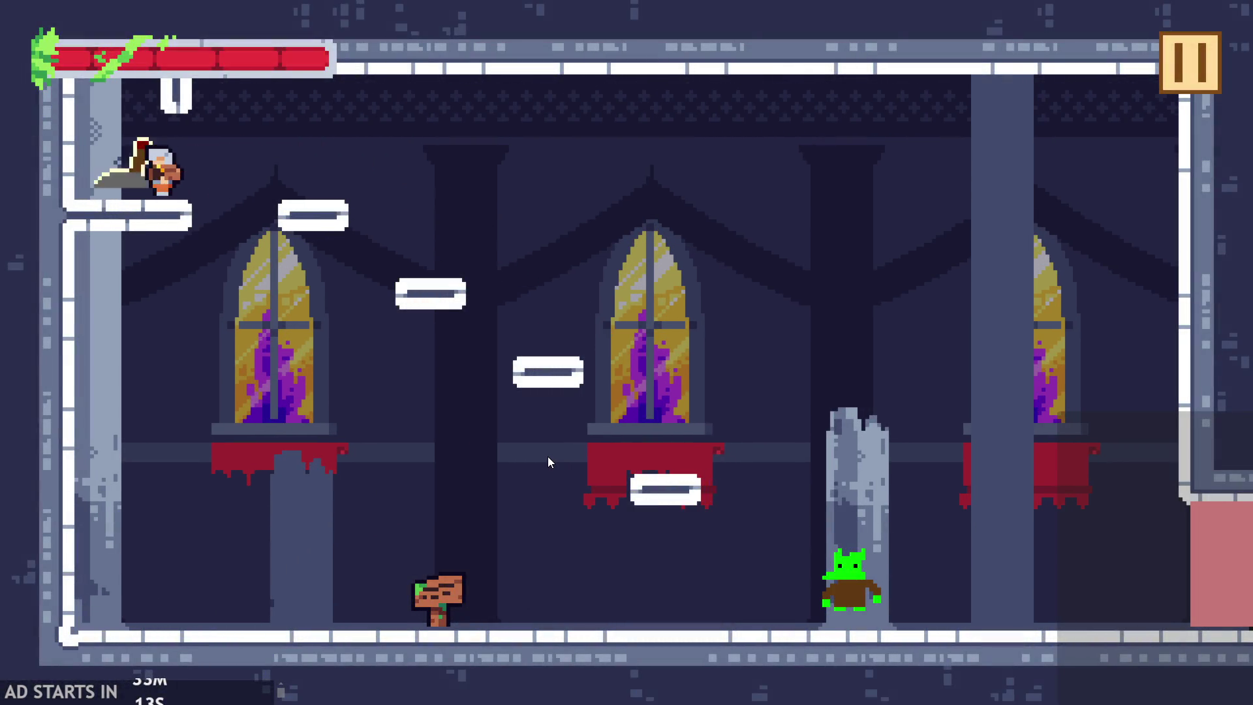
key(space)
key(Right)
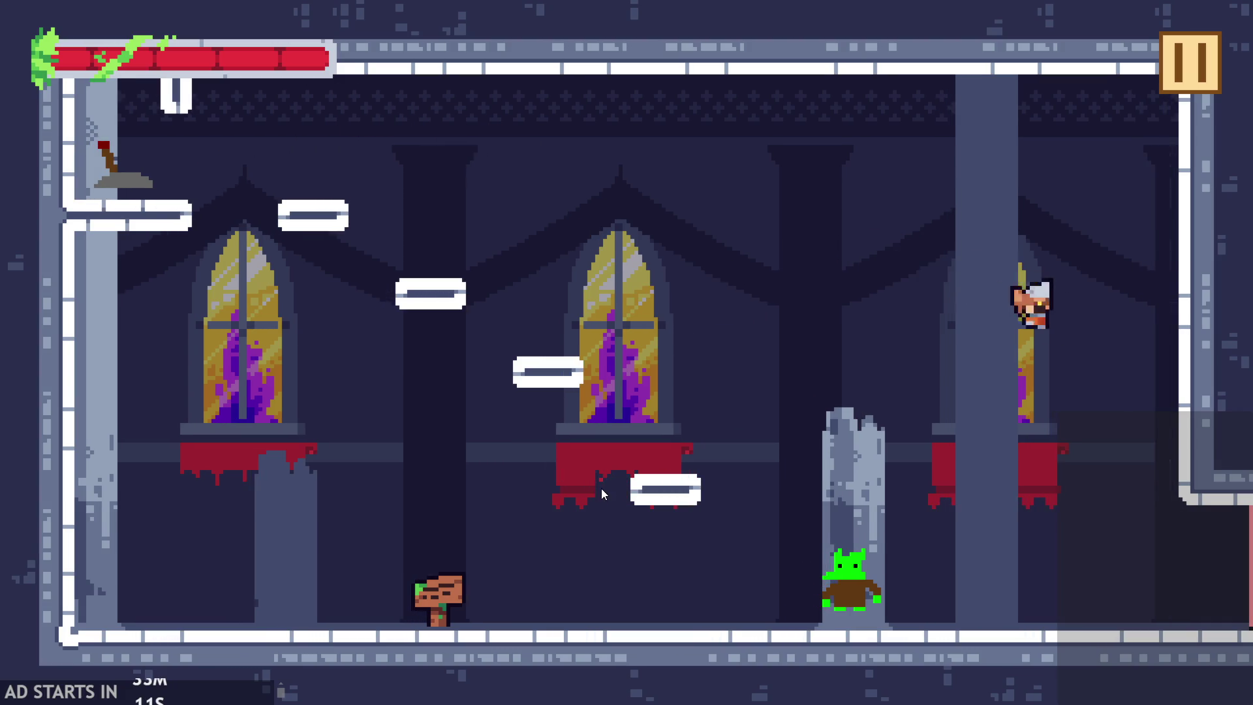
key(Left)
key(space)
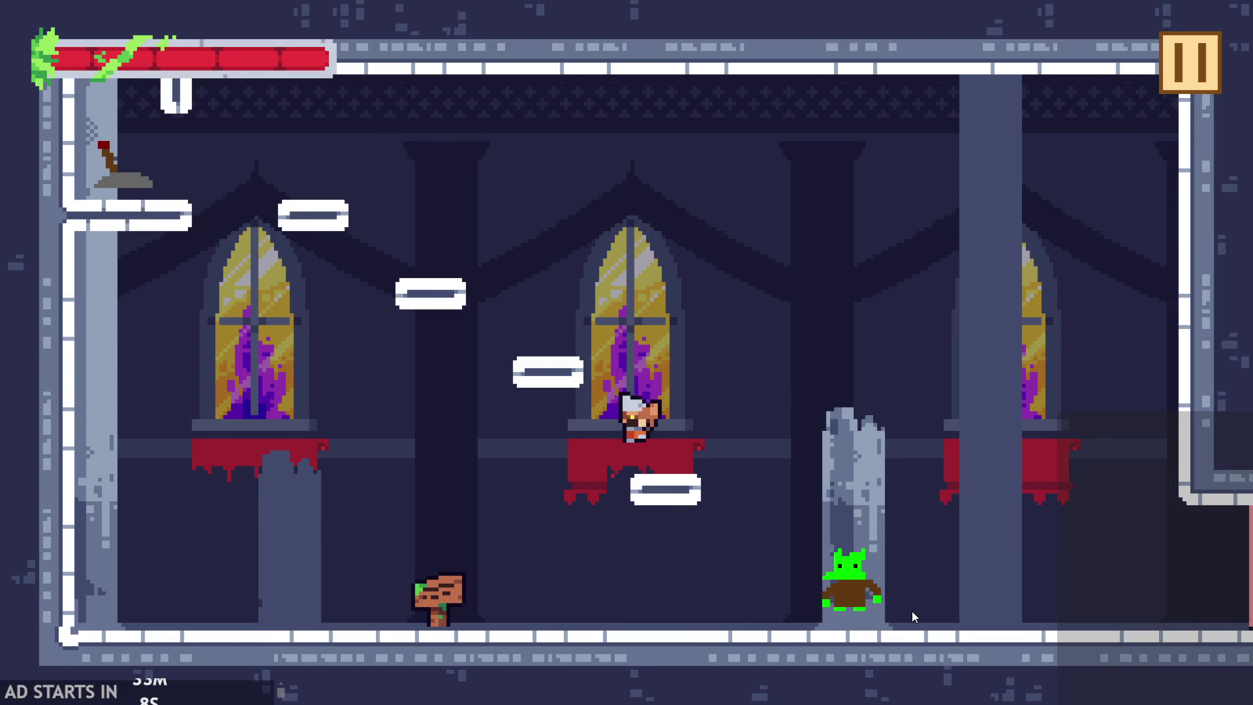
key(space)
key(space)
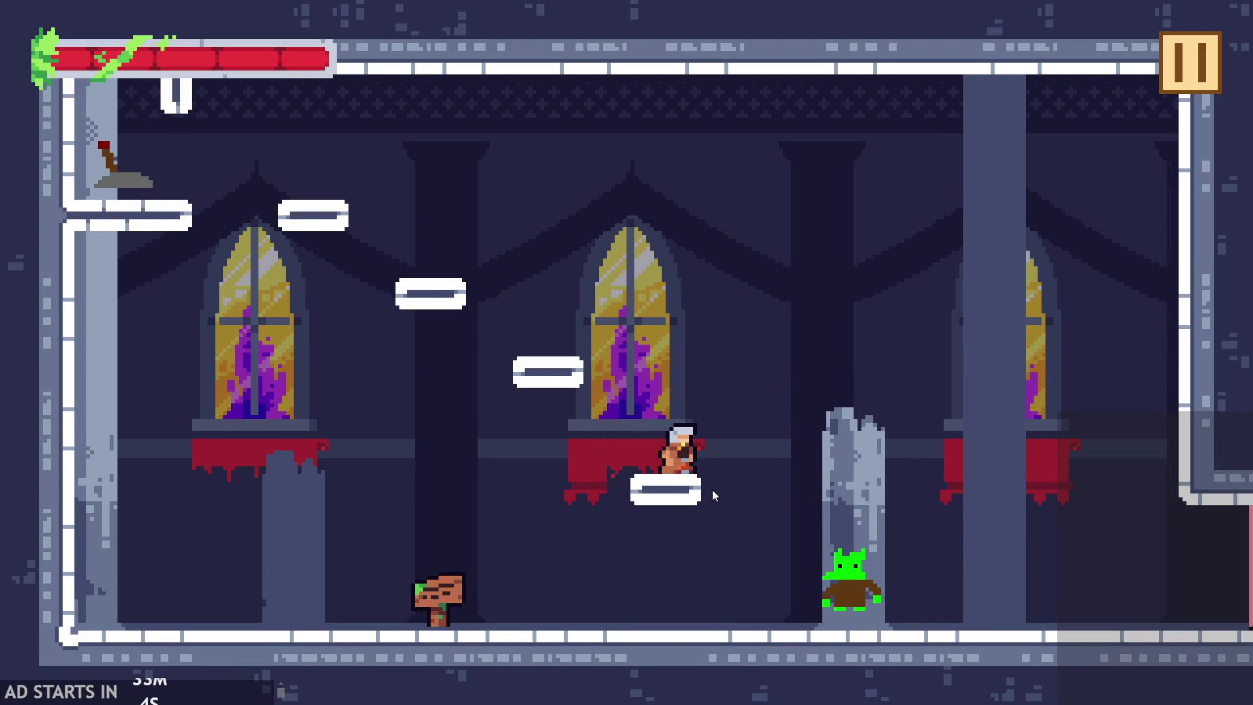
key(space)
key(space)
key(space)
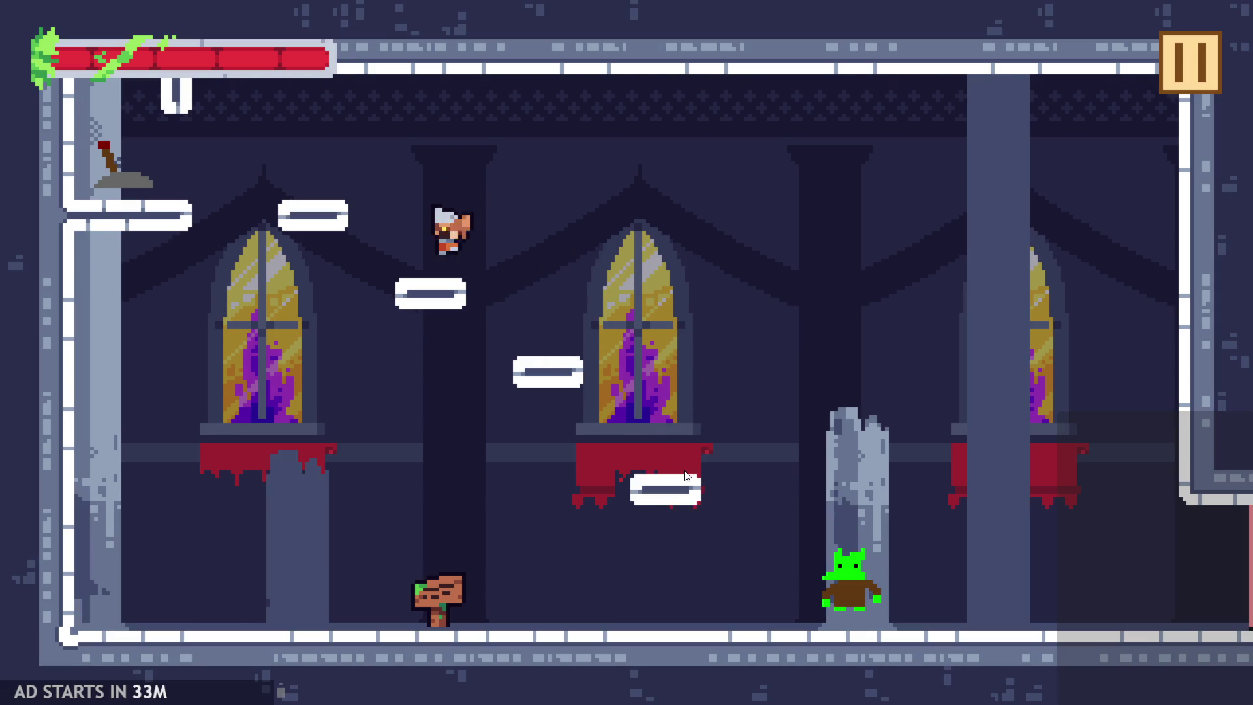
key(space)
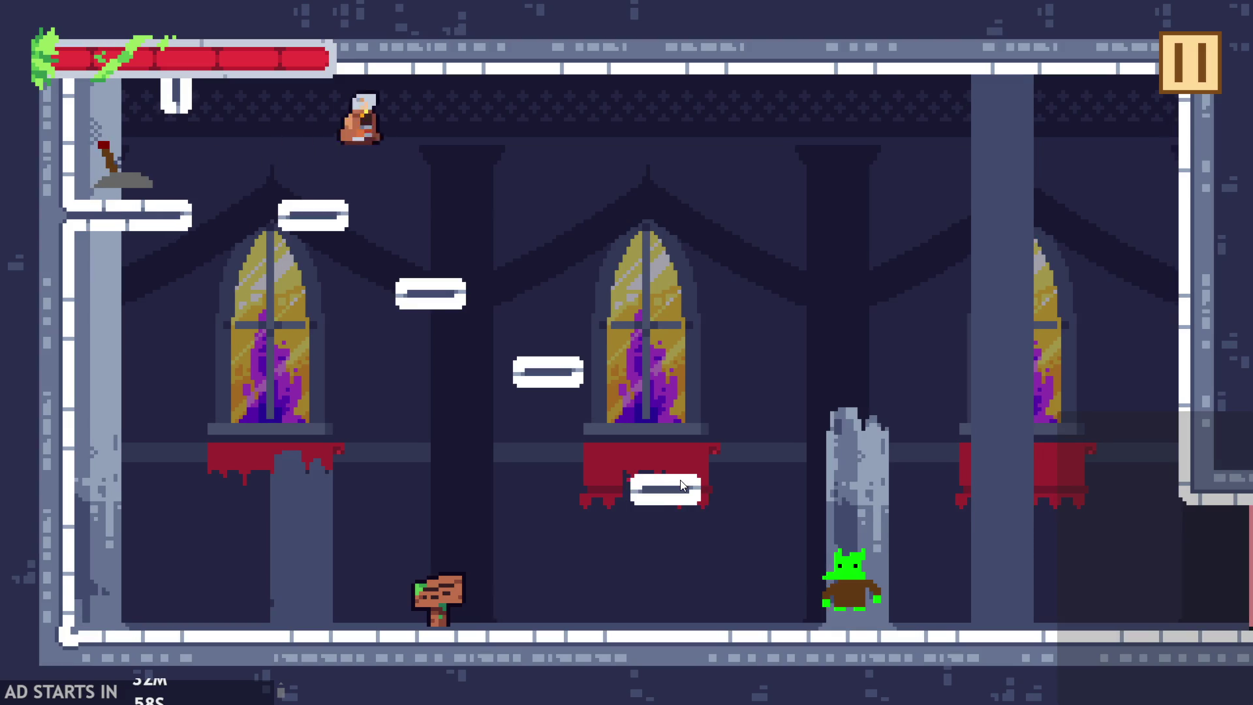
click(1182, 77)
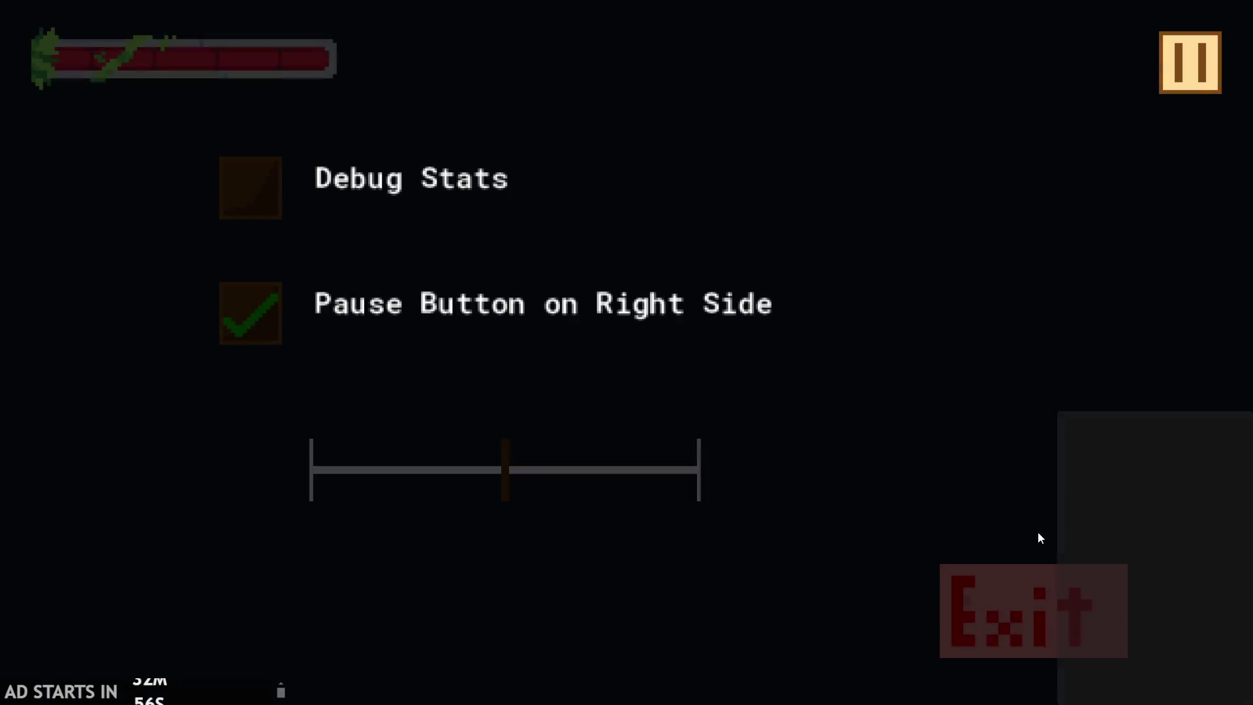
click(1014, 598)
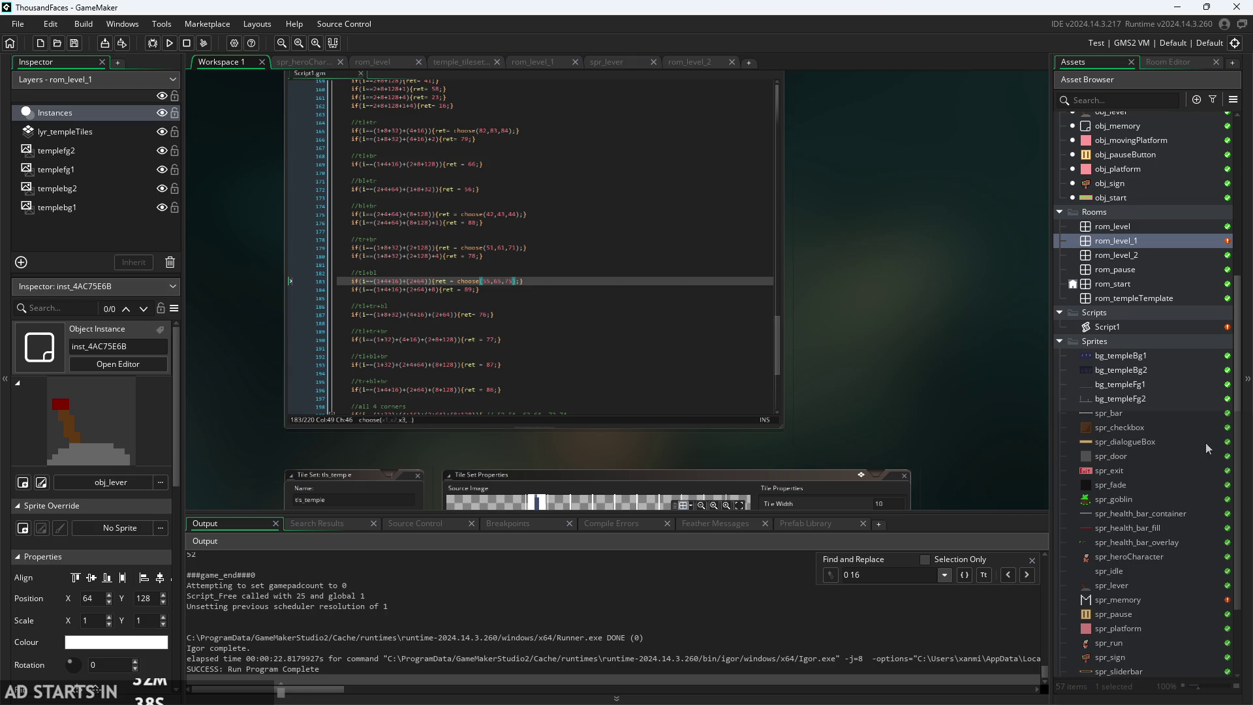
scroll(1209, 448, down, 2)
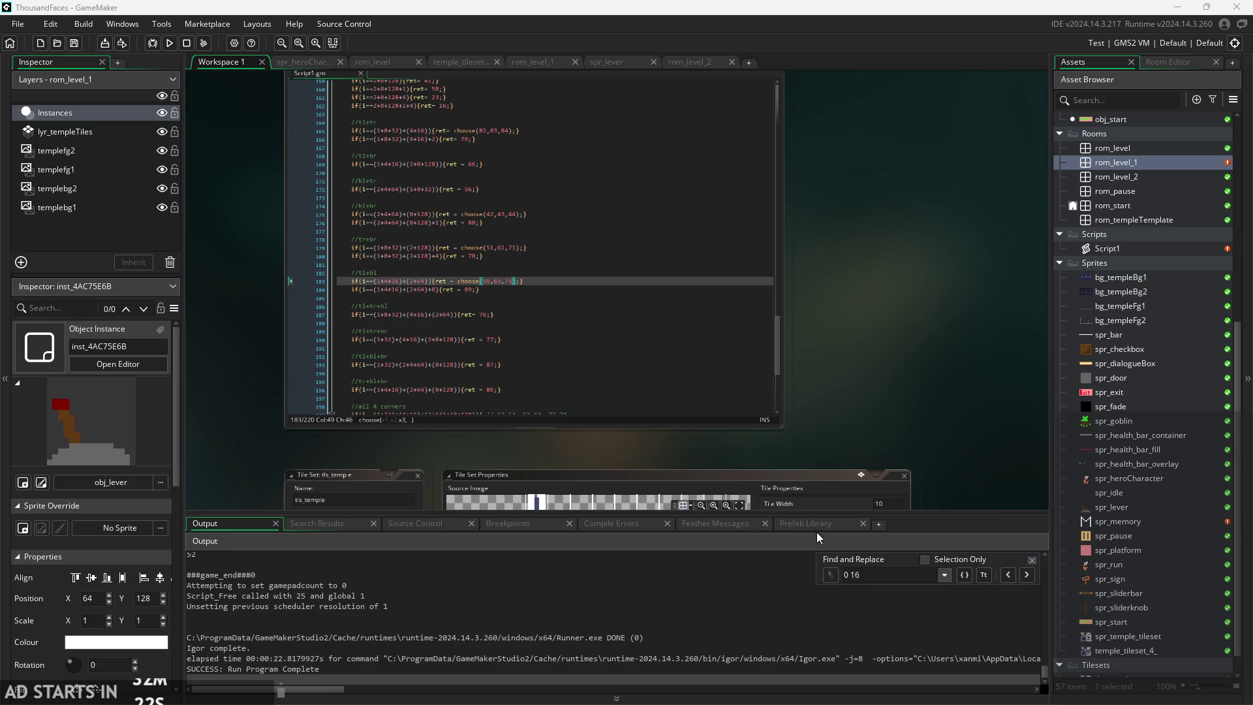
- Open the spr_dialogueBox sprite and inspect its current 280x70 pale image
double_click(1121, 364)
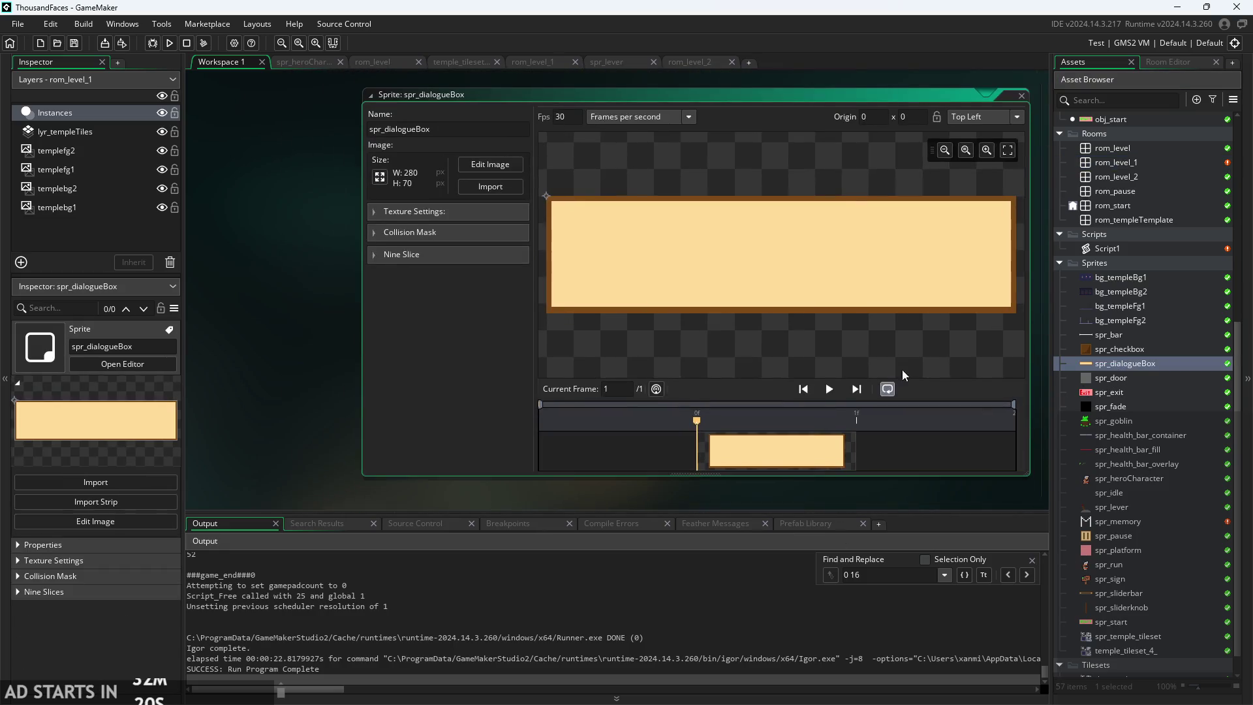
click(491, 168)
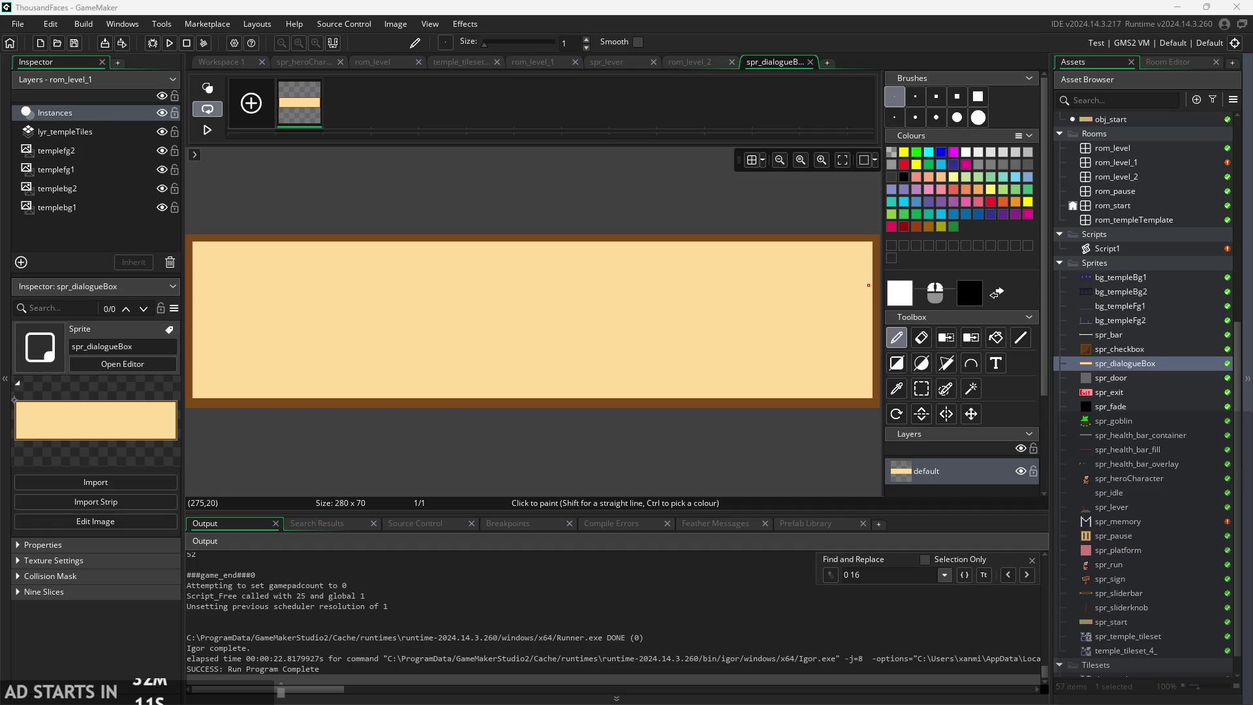
scroll(574, 383, down, 2)
scroll(579, 434, down, 2)
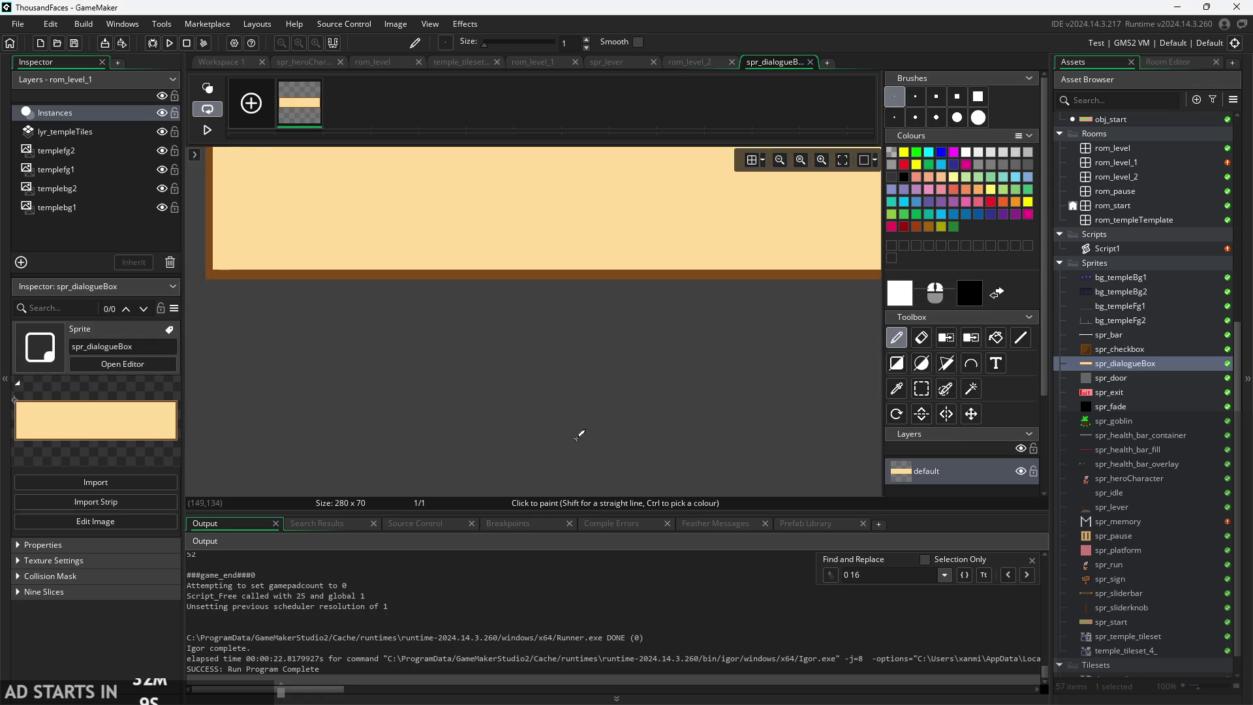
scroll(579, 434, down, 2)
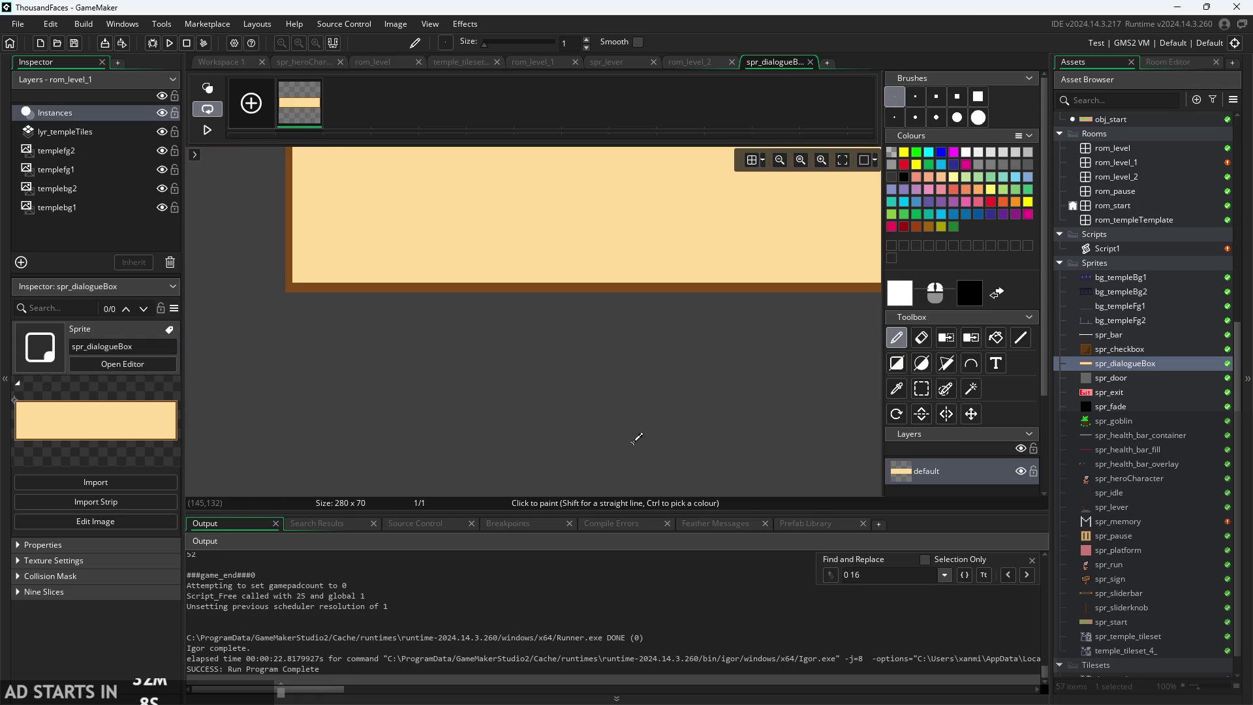
right_click(1130, 366)
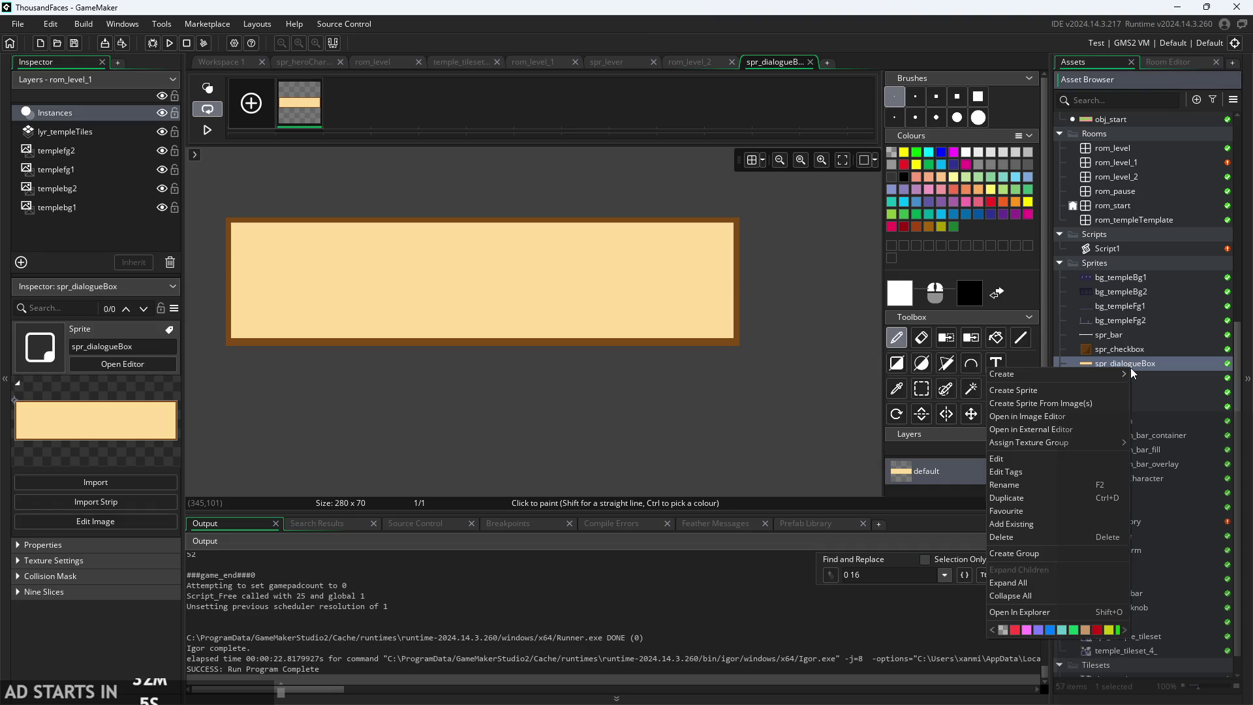
click(219, 62)
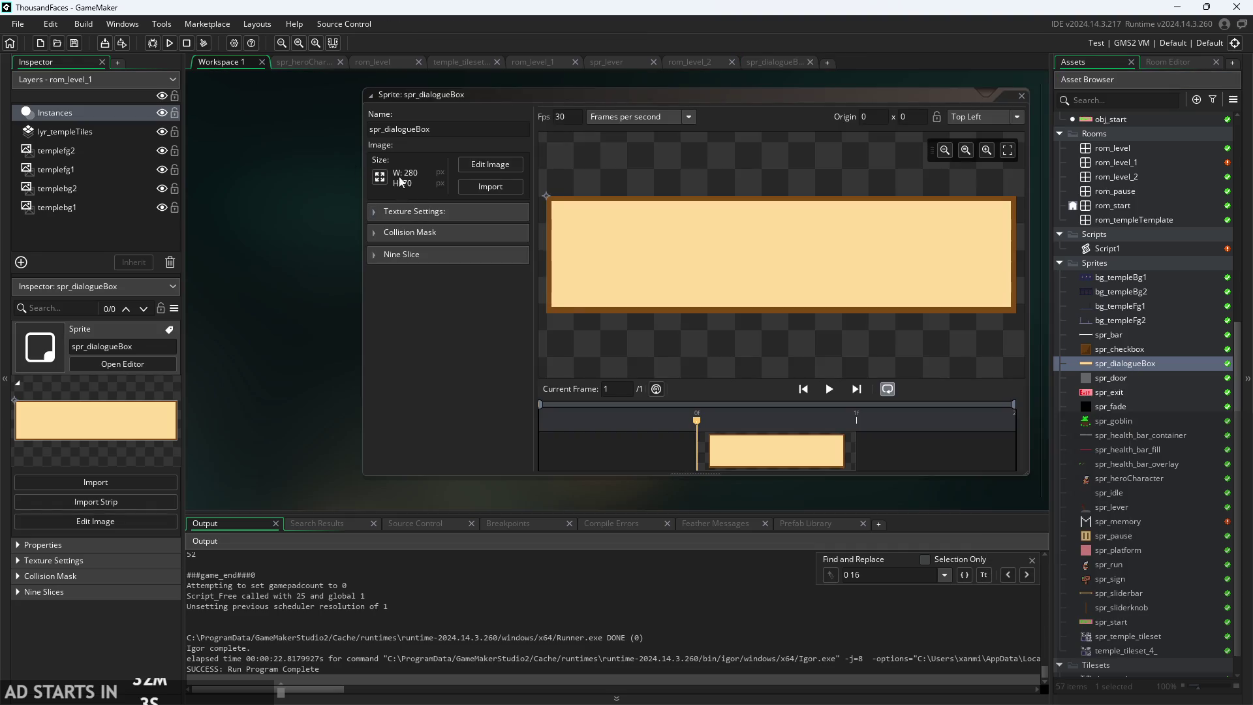
- Import the 320x180 wooden panel image into spr_dialogueBox, replacing the old image
click(488, 188)
scroll(533, 344, down, 3)
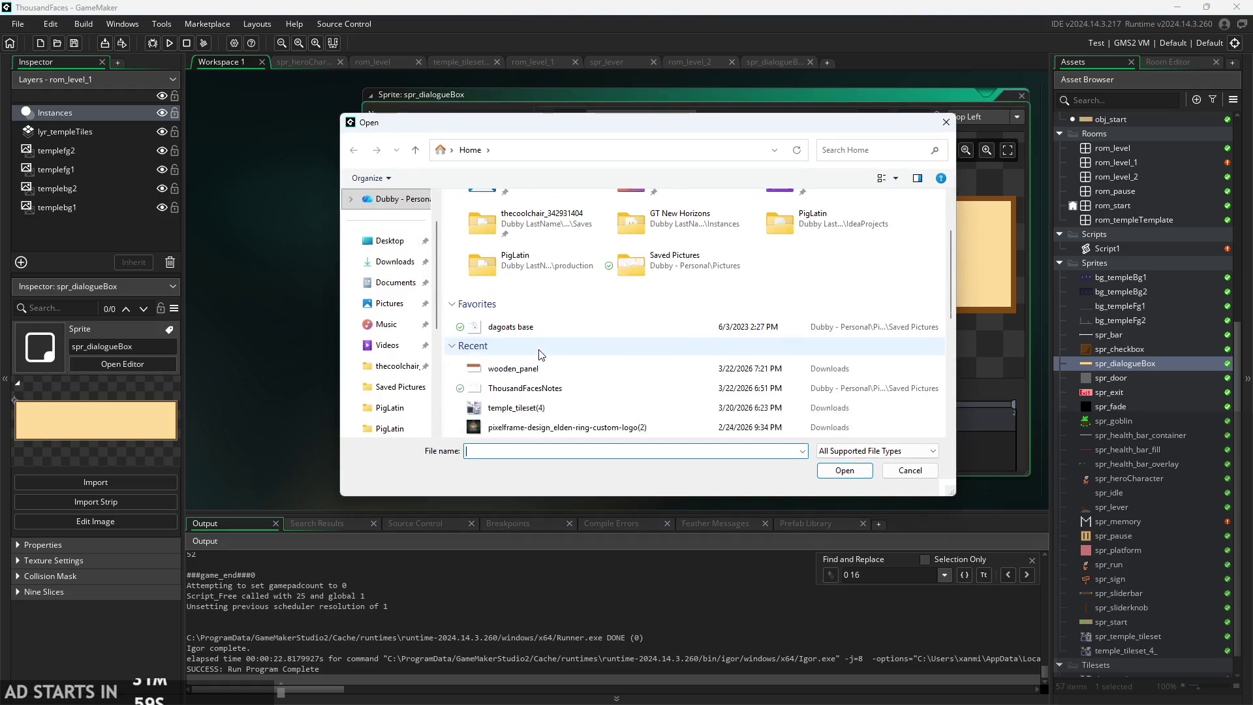
double_click(538, 365)
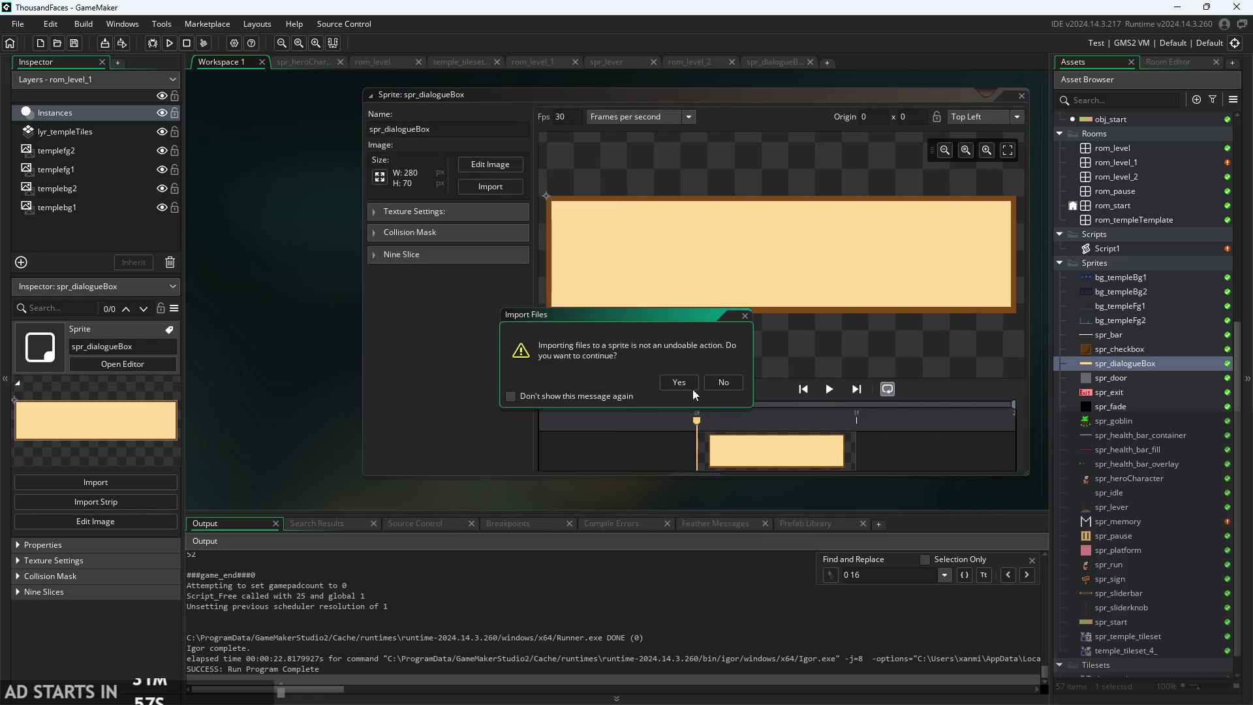
click(683, 383)
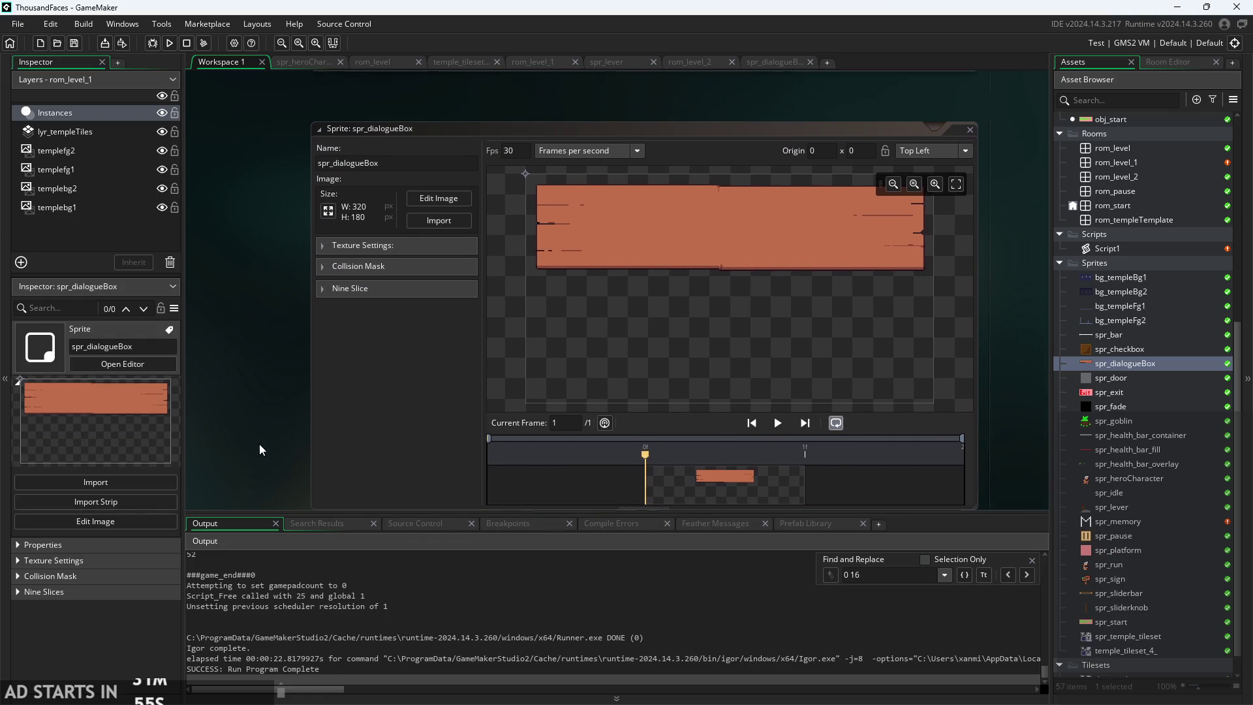
drag(315, 417, 262, 450)
scroll(972, 251, up, 1)
scroll(1180, 372, up, 5)
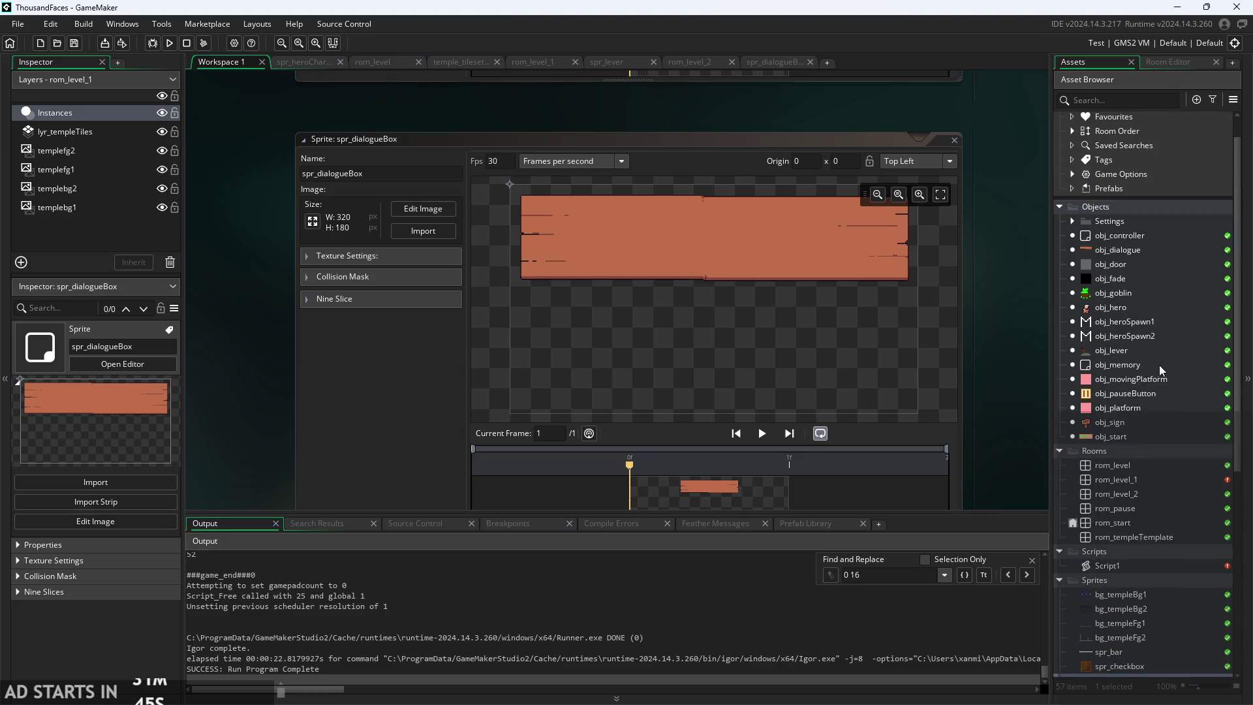
double_click(1110, 249)
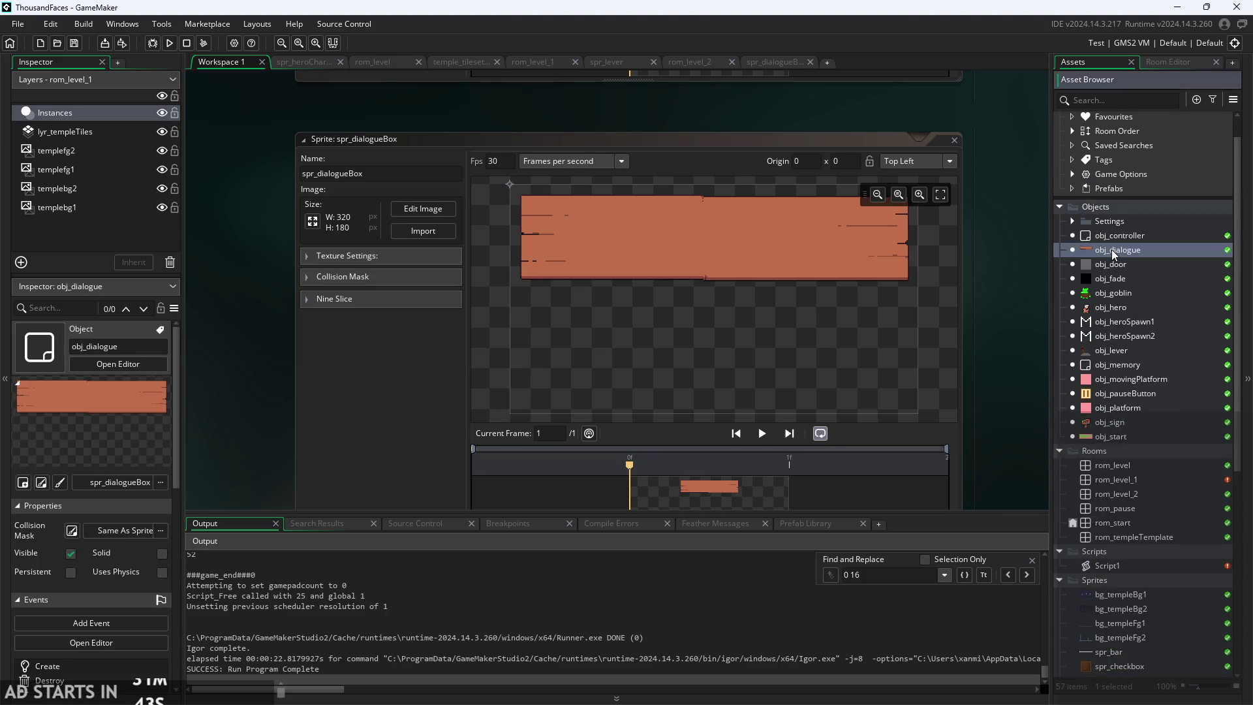
- Browse obj_dialogue's event code tabs and return to the Create event
click(526, 166)
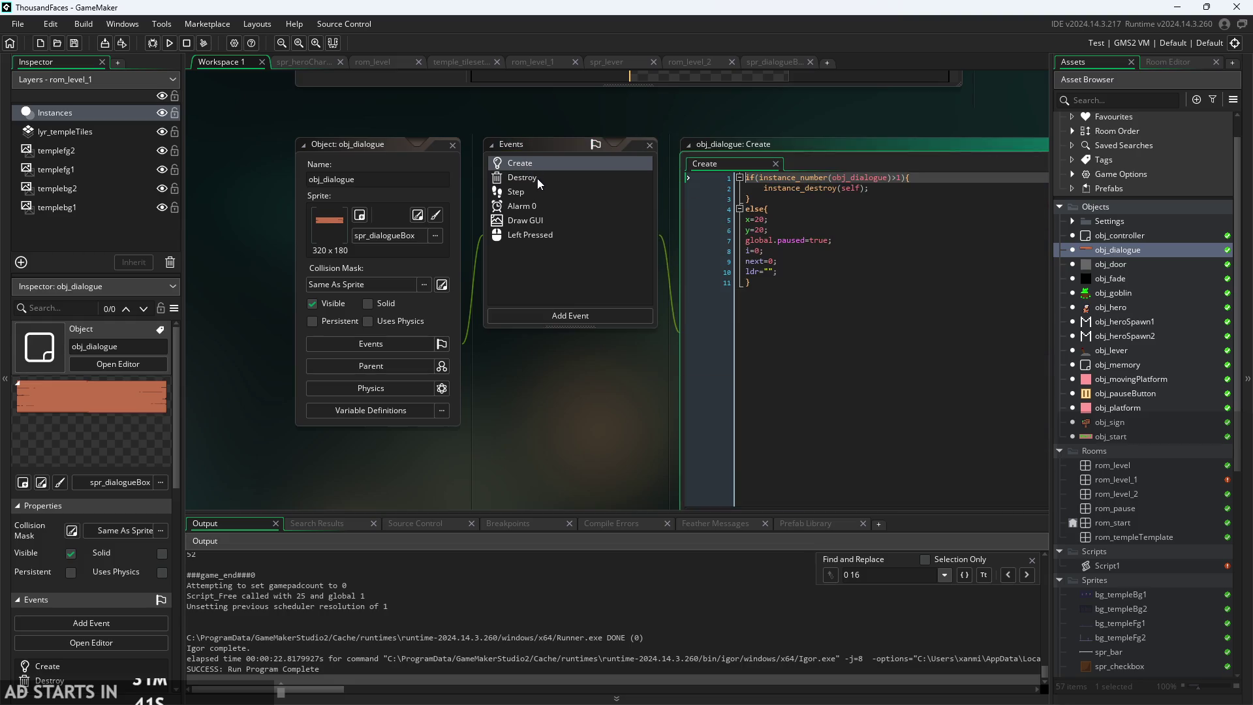
click(537, 178)
click(539, 192)
click(532, 206)
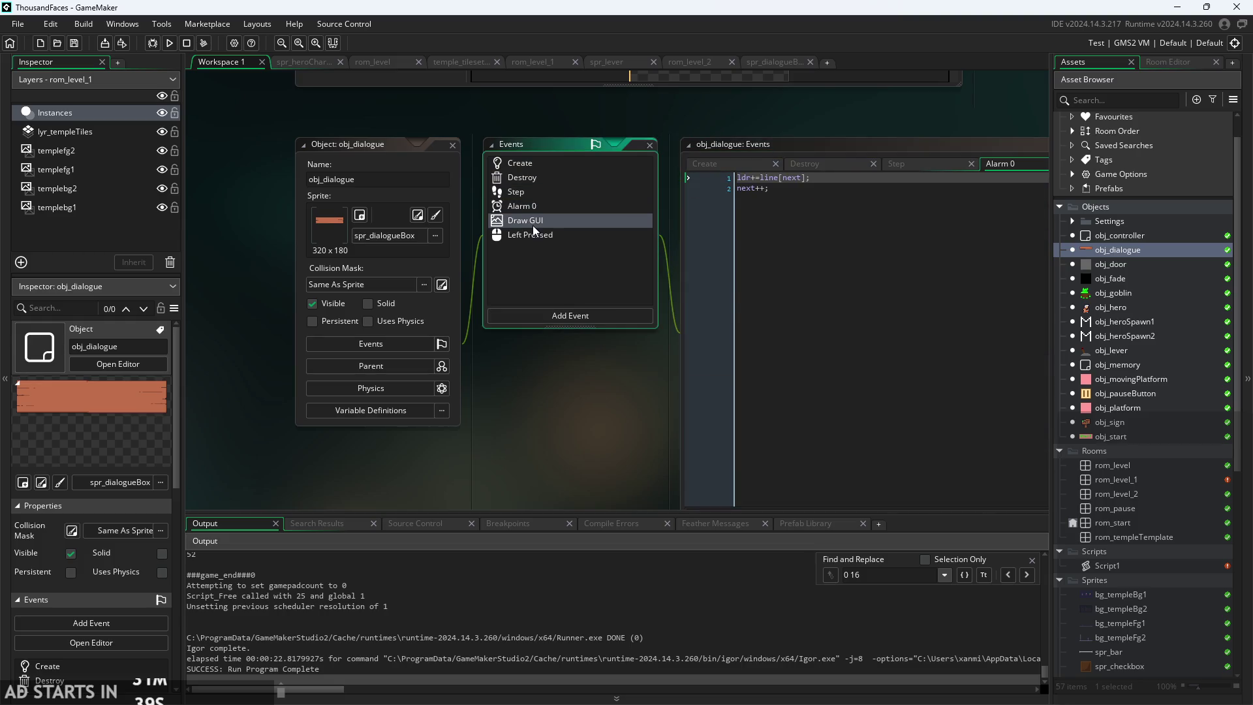
click(532, 222)
click(535, 236)
click(724, 163)
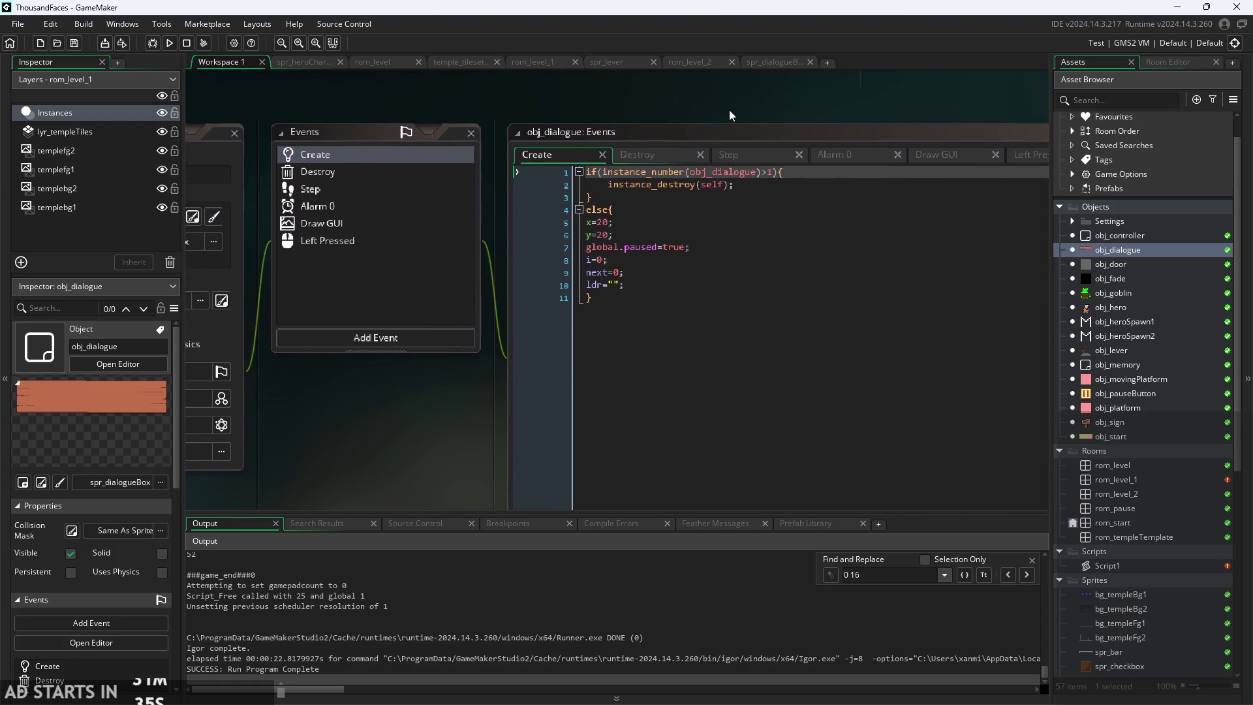
drag(787, 126, 747, 139)
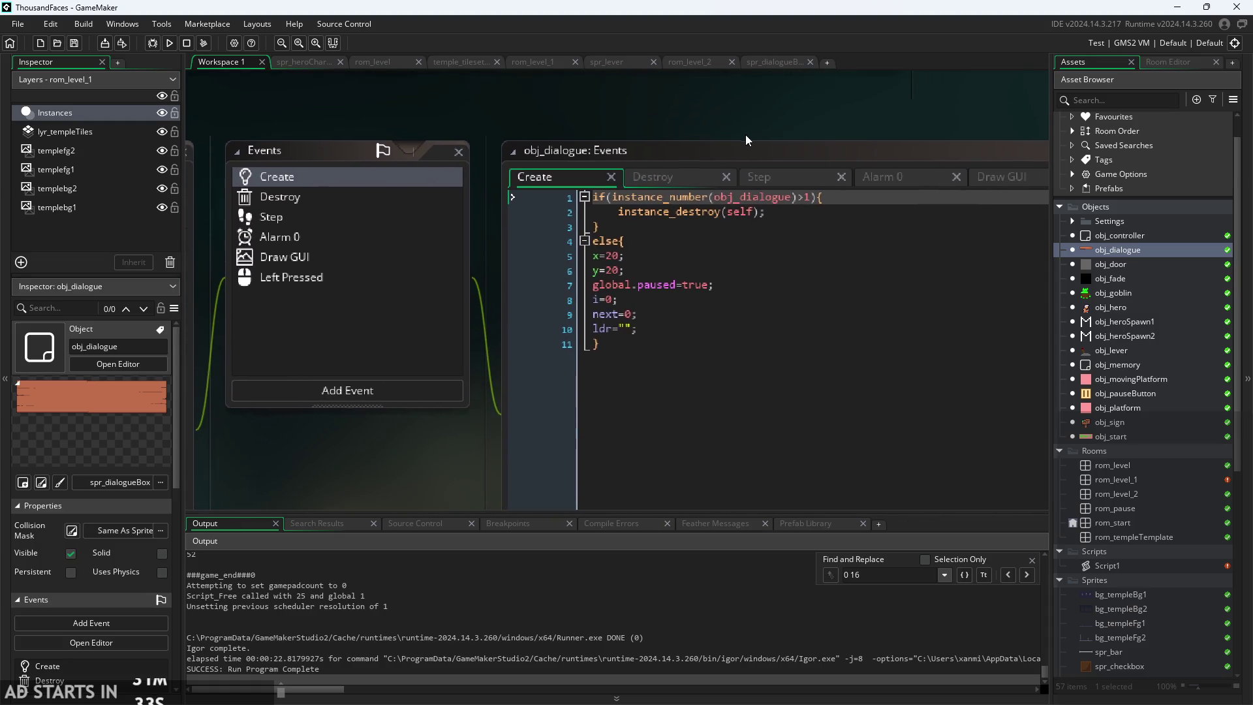
- Change x=20 and y=20 to x=0 and y=0 in the Create event and save
double_click(609, 257)
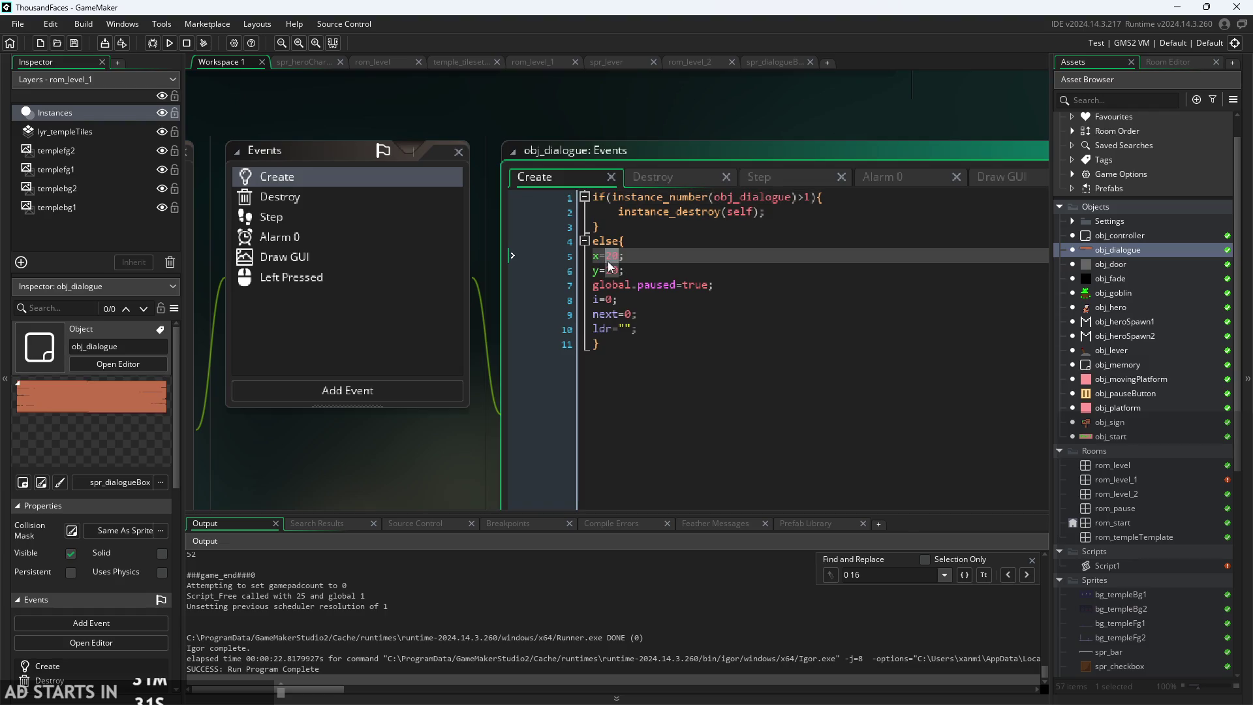
text(0)
click(593, 270)
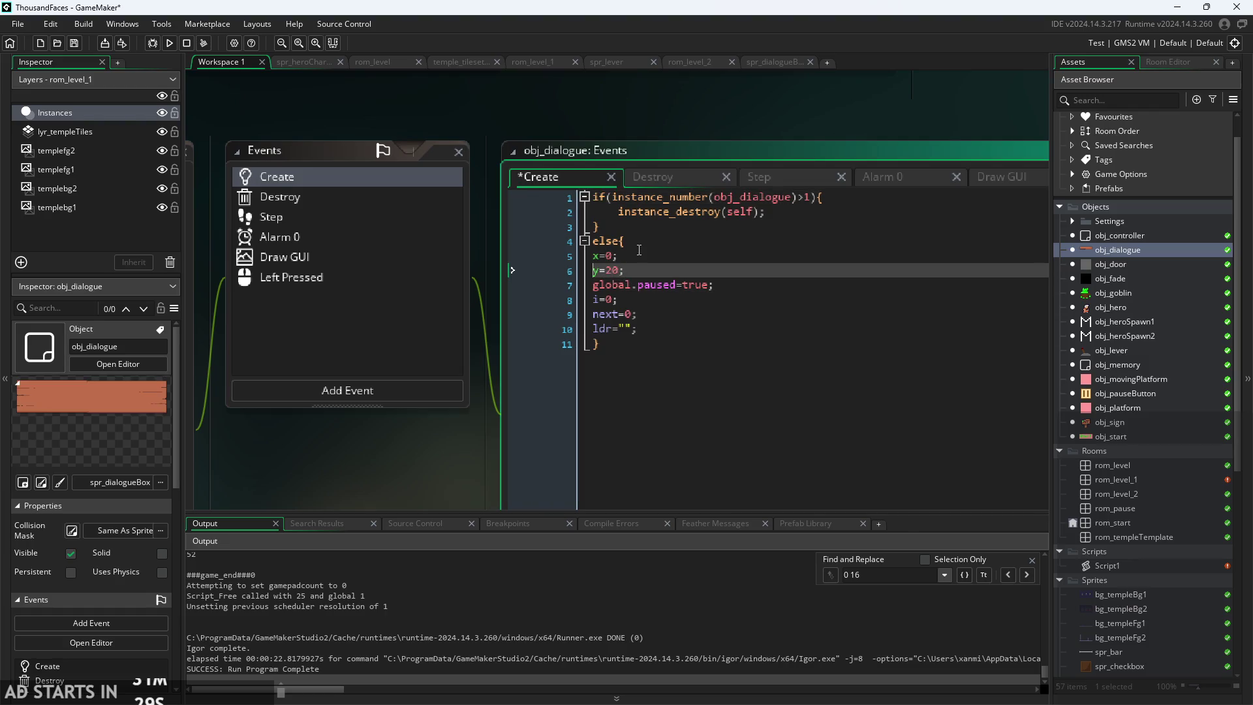
double_click(614, 270)
text(0)
scroll(727, 150, down, 1)
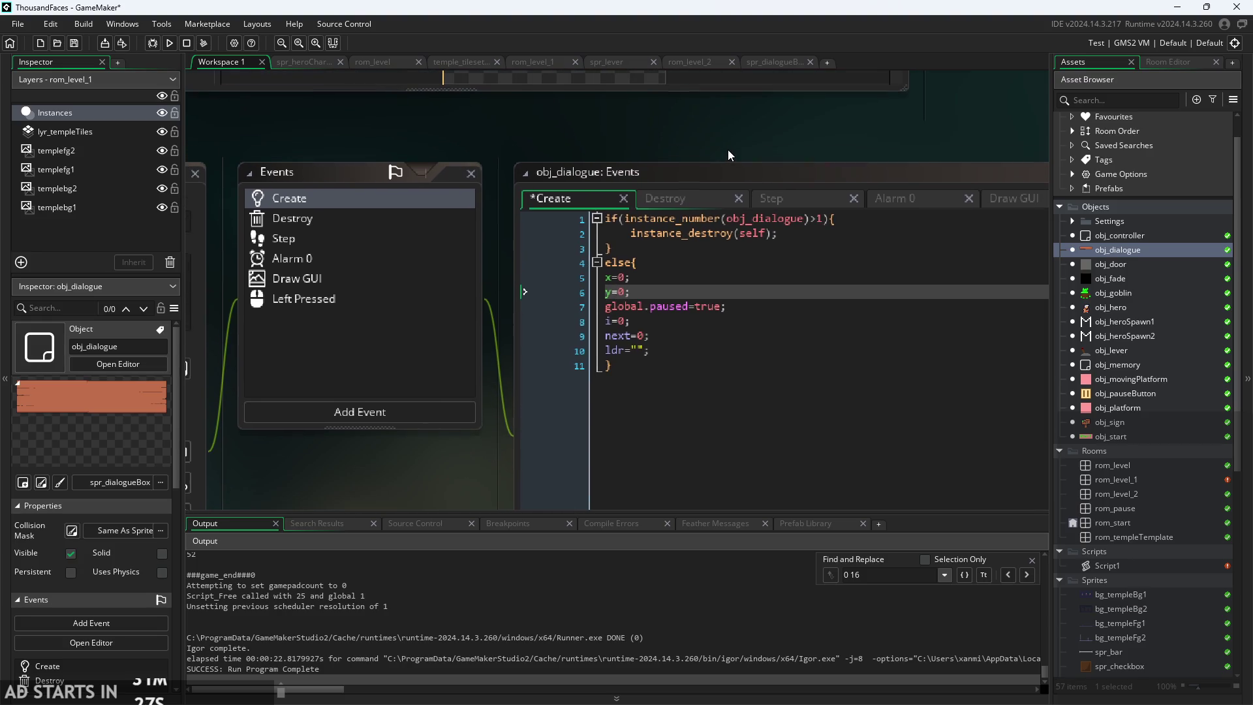
key(ctrl+s)
scroll(727, 154, down, 1)
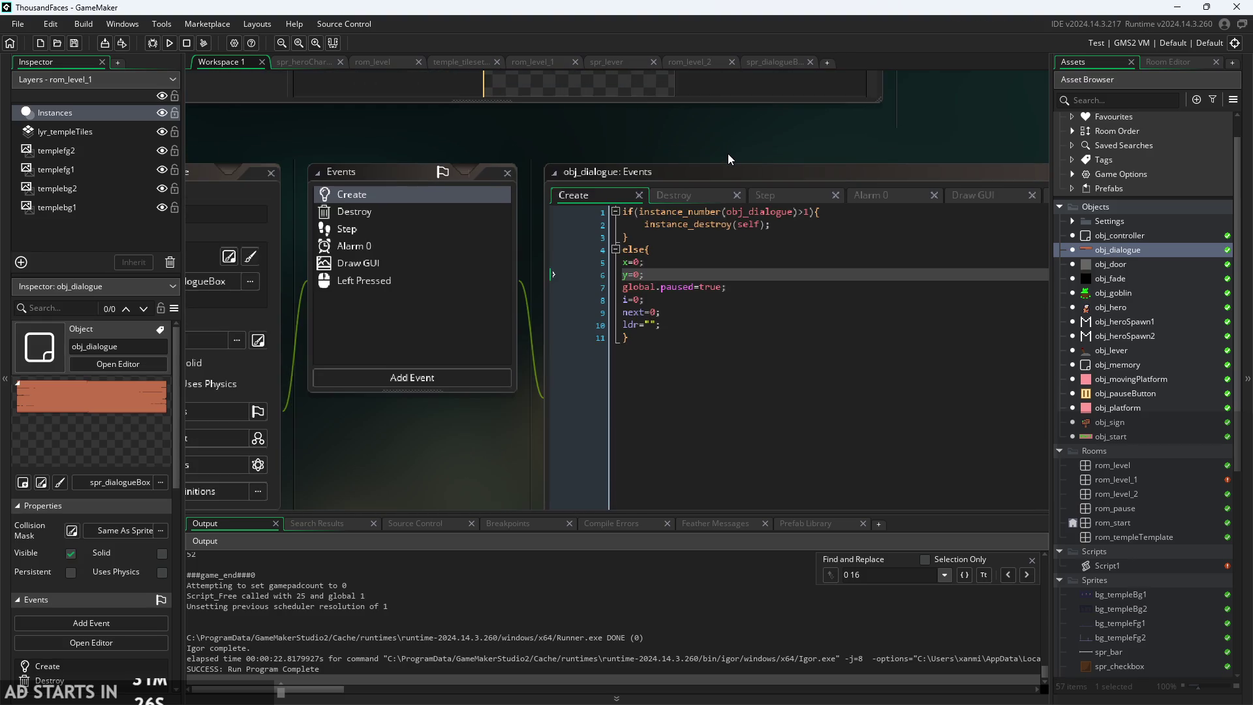
click(169, 43)
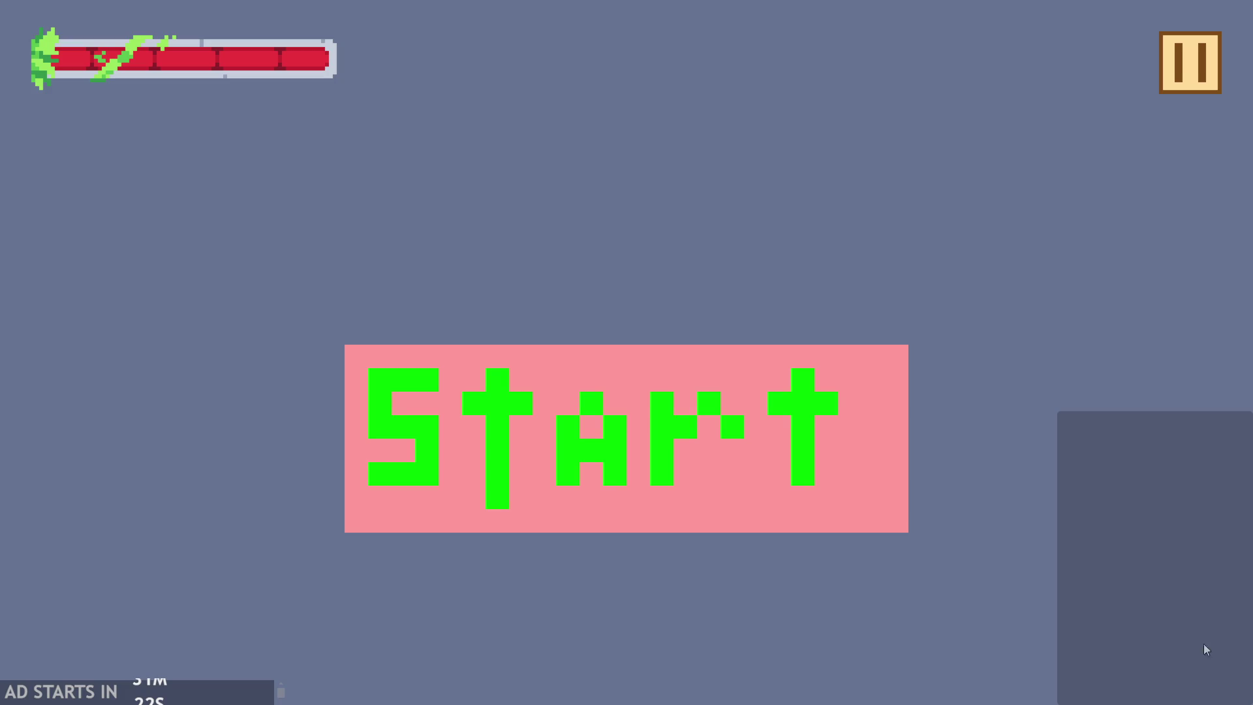
click(562, 437)
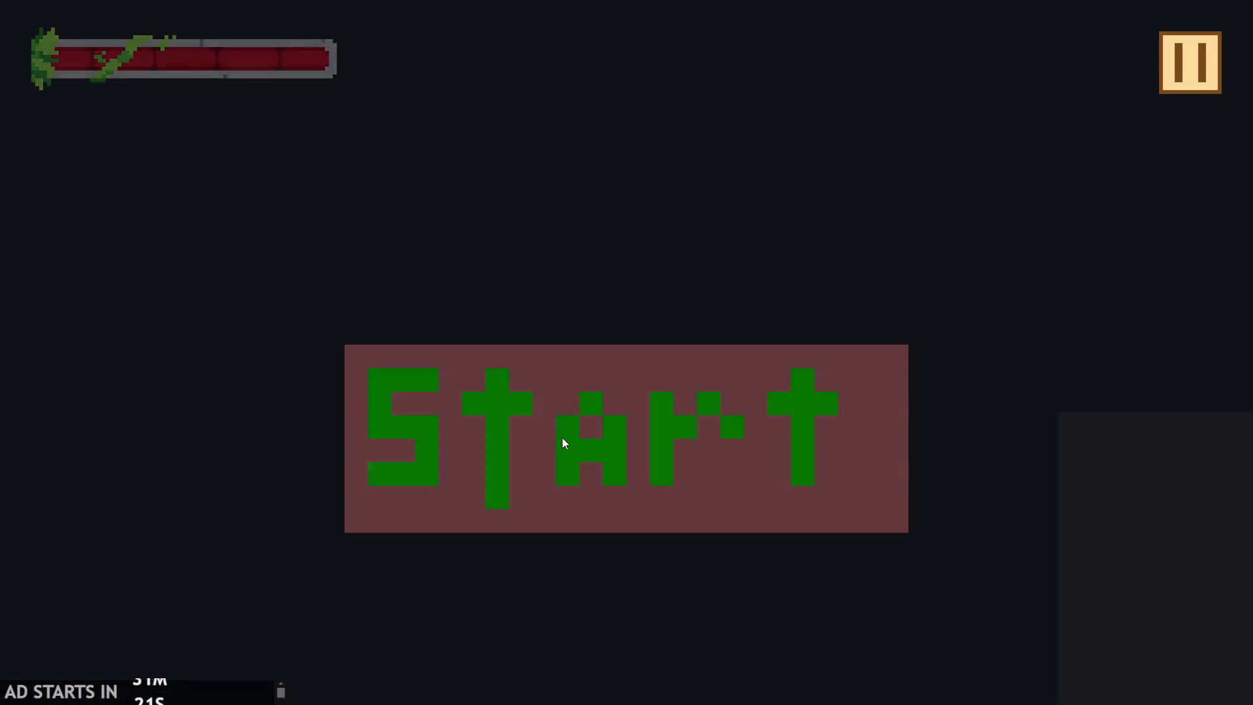
key(Right)
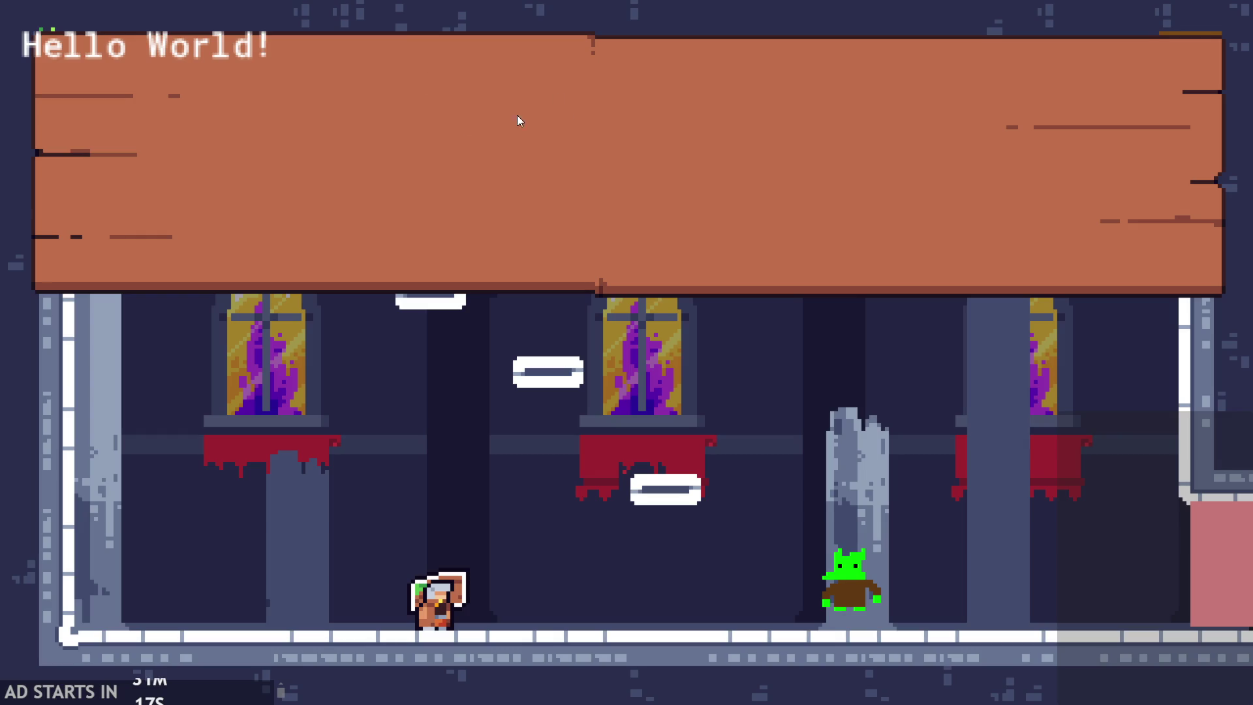
click(450, 199)
click(447, 218)
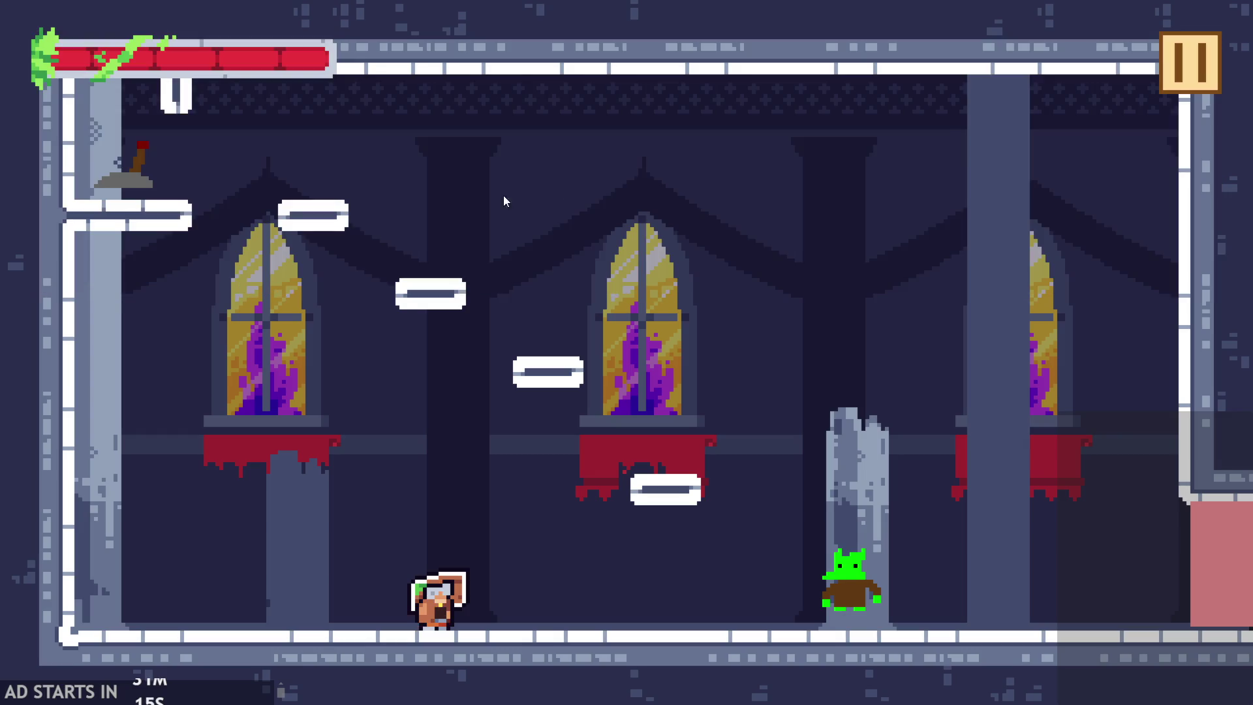
click(1184, 68)
click(1050, 571)
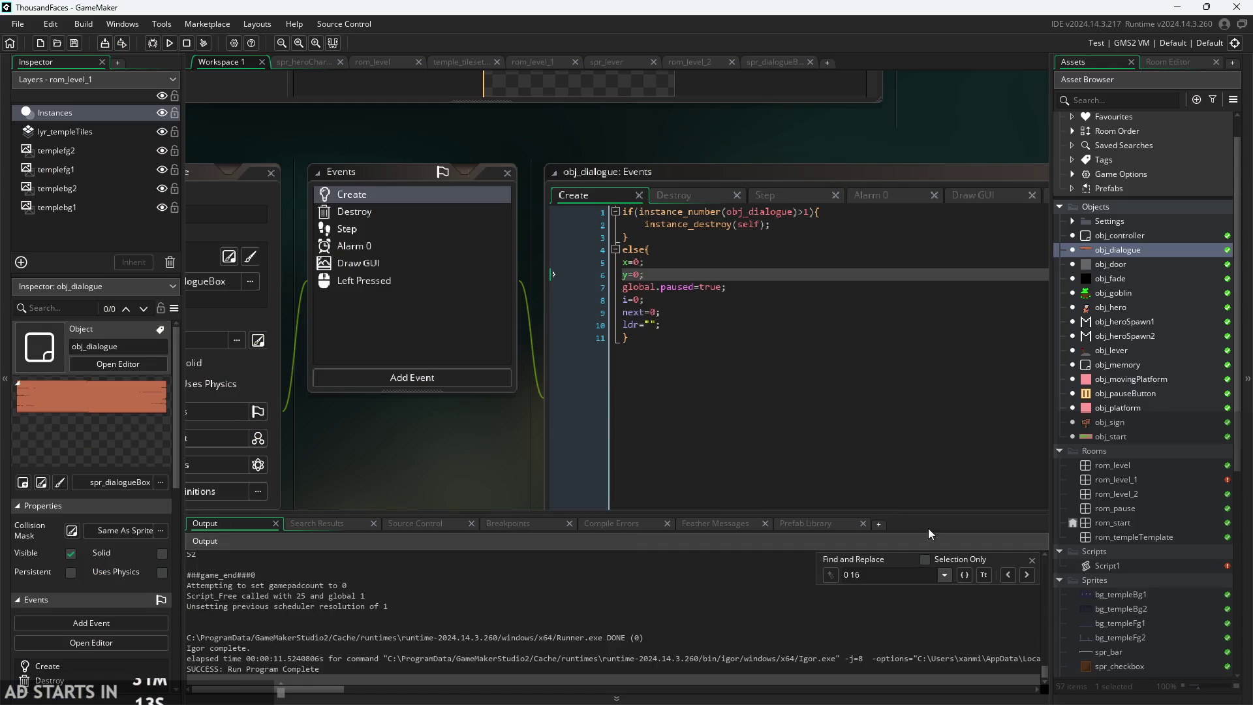
- Browse obj_dialogue's events to the Draw GUI code
click(698, 194)
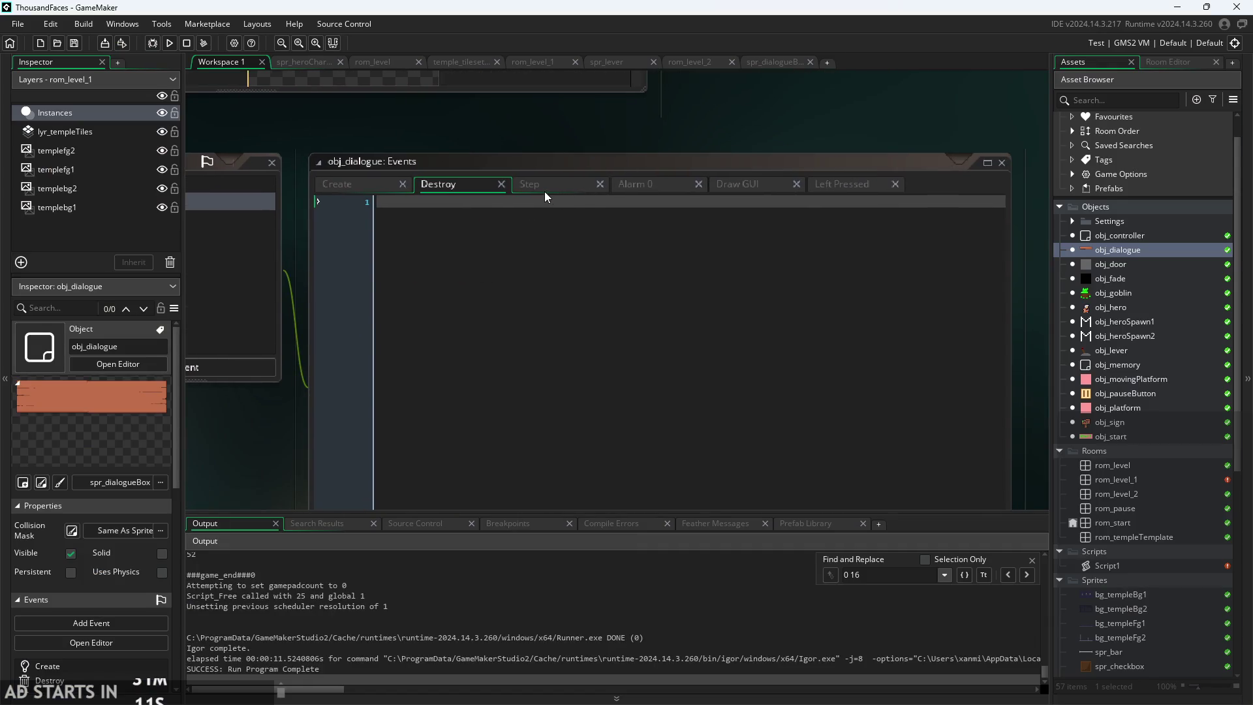
click(574, 184)
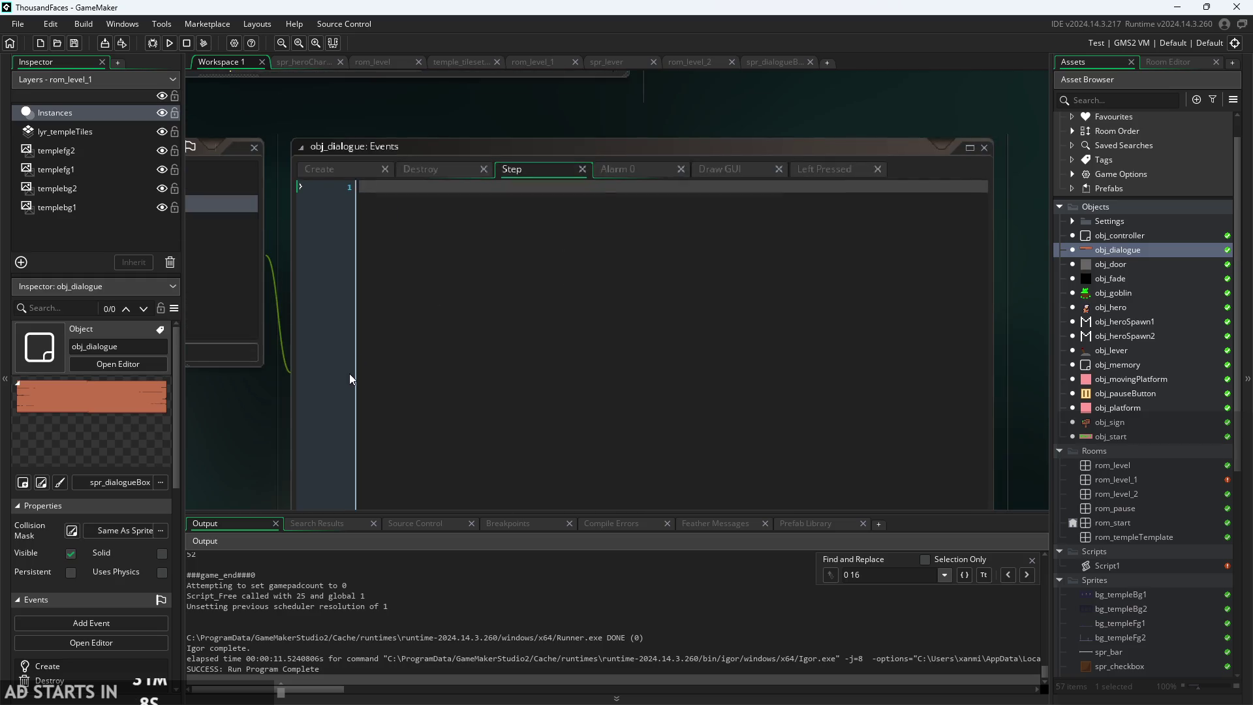
click(574, 204)
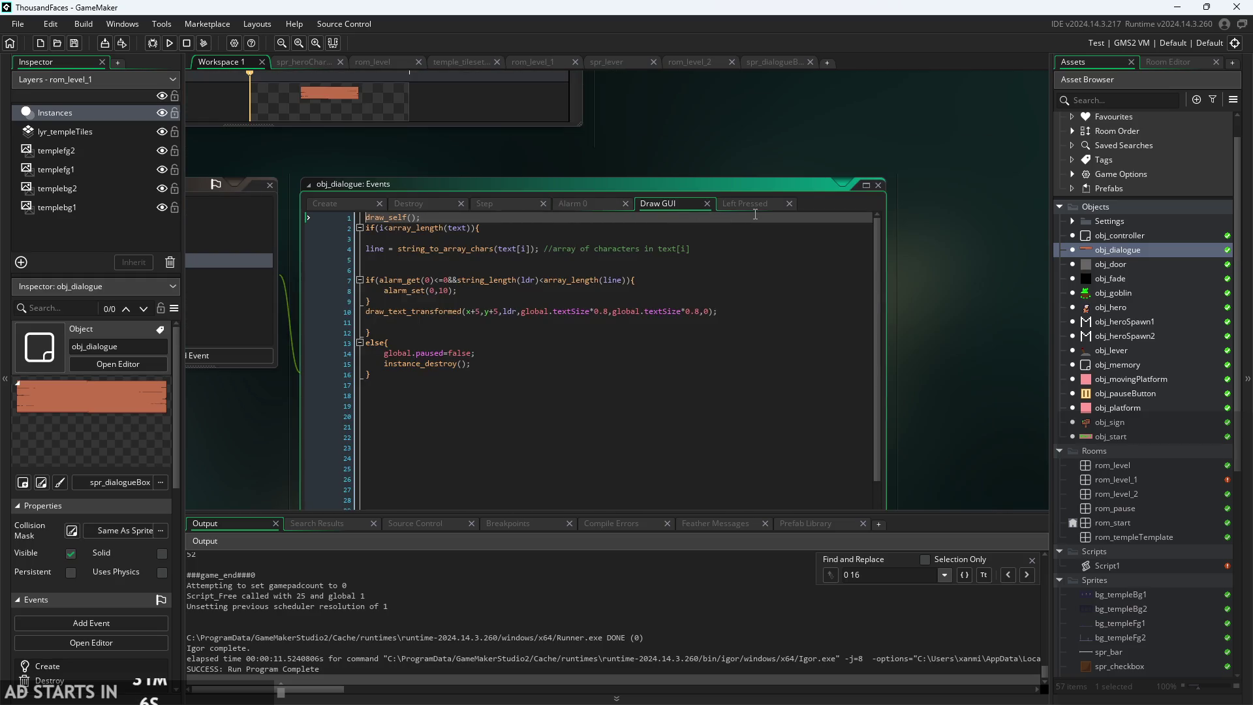
key(Down)
key(Down)
key(Down)
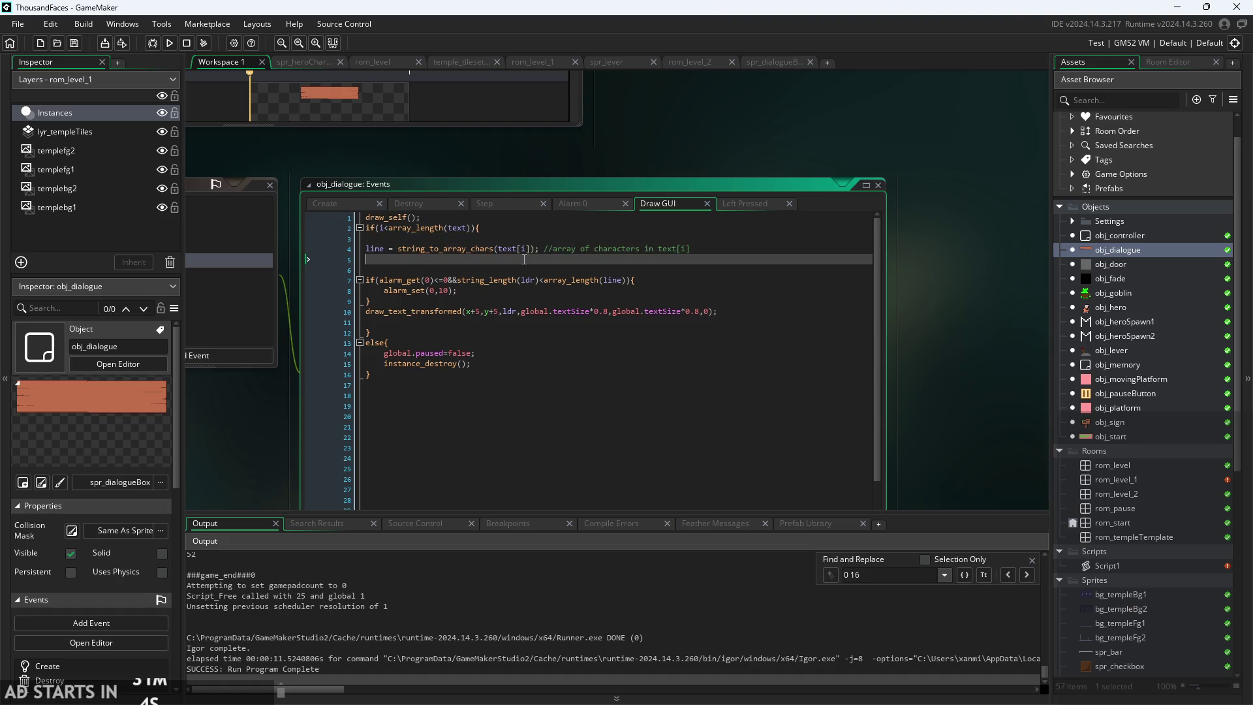
click(526, 248)
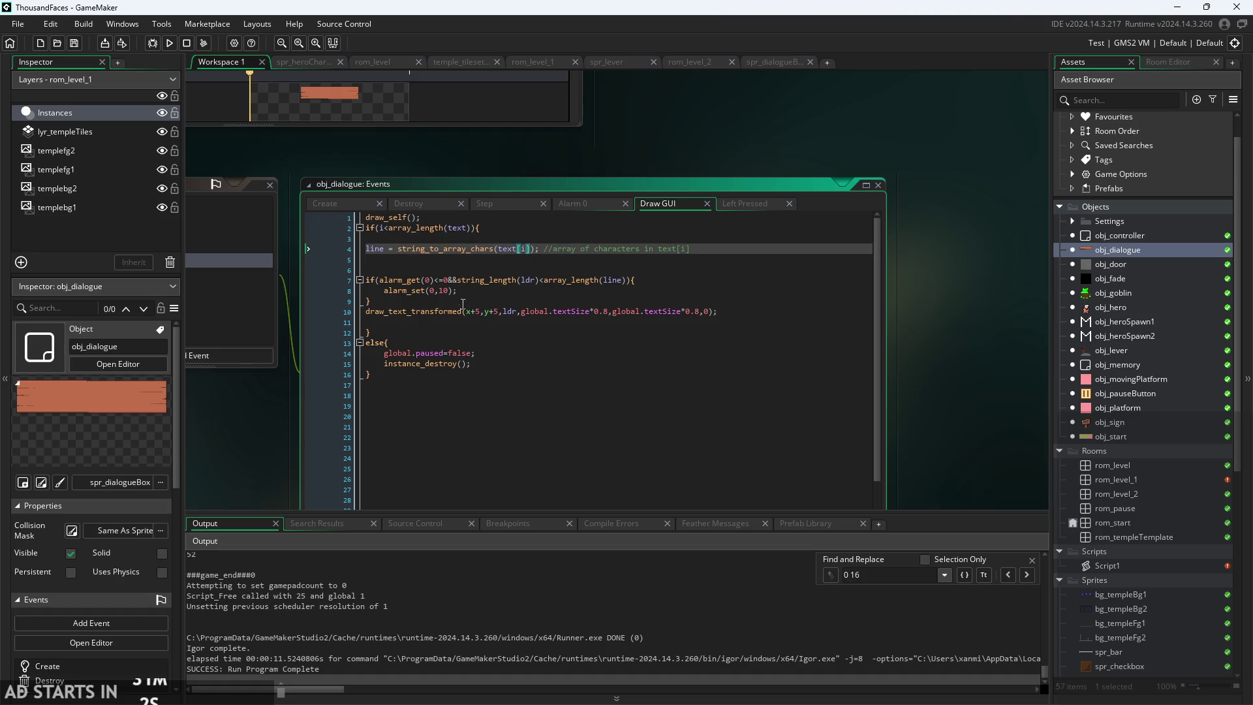
click(651, 130)
scroll(673, 119, up, 3)
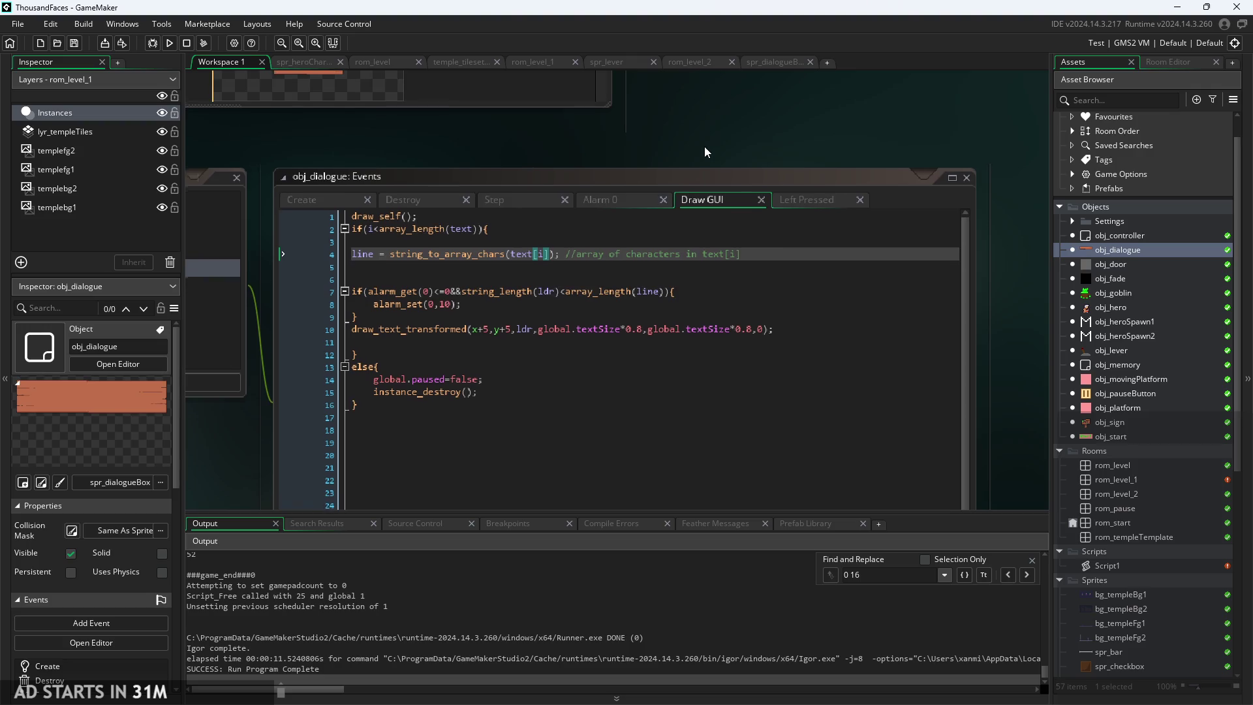
- Set the draw_text_transformed offset to x+20, y+50, save, and test the sign dialogue
click(488, 328)
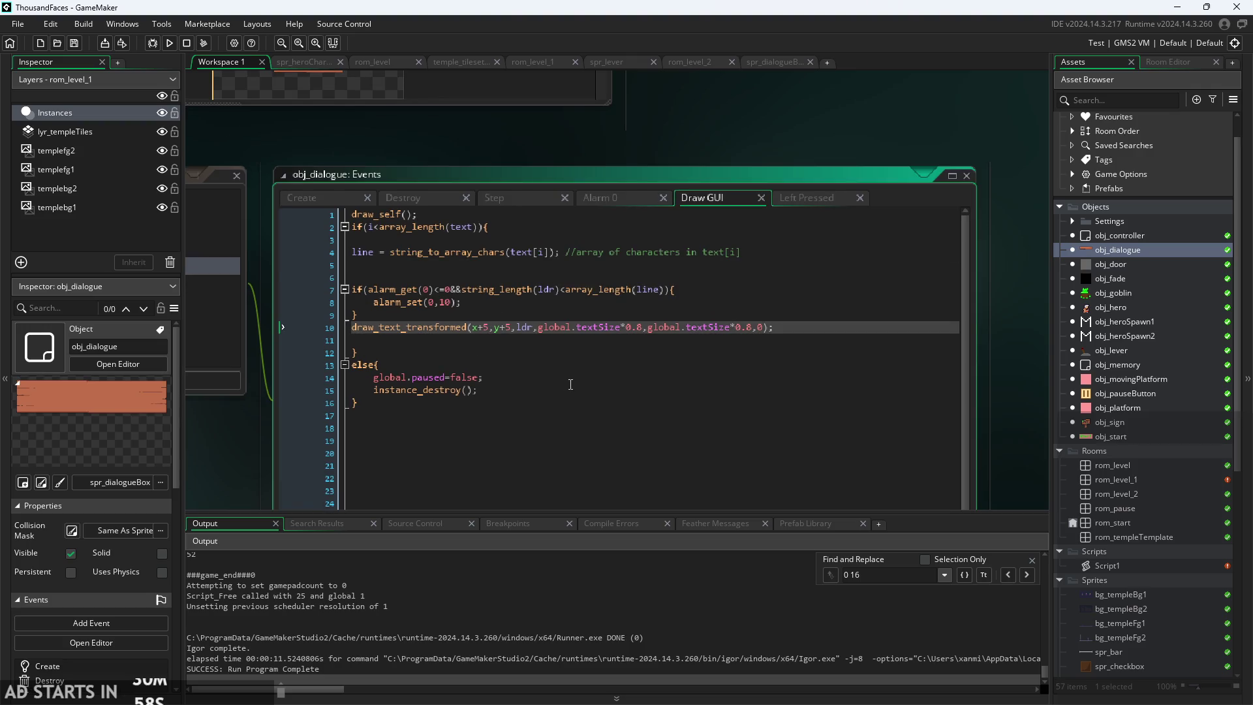
key(BackSpace)
text(20,y+5)
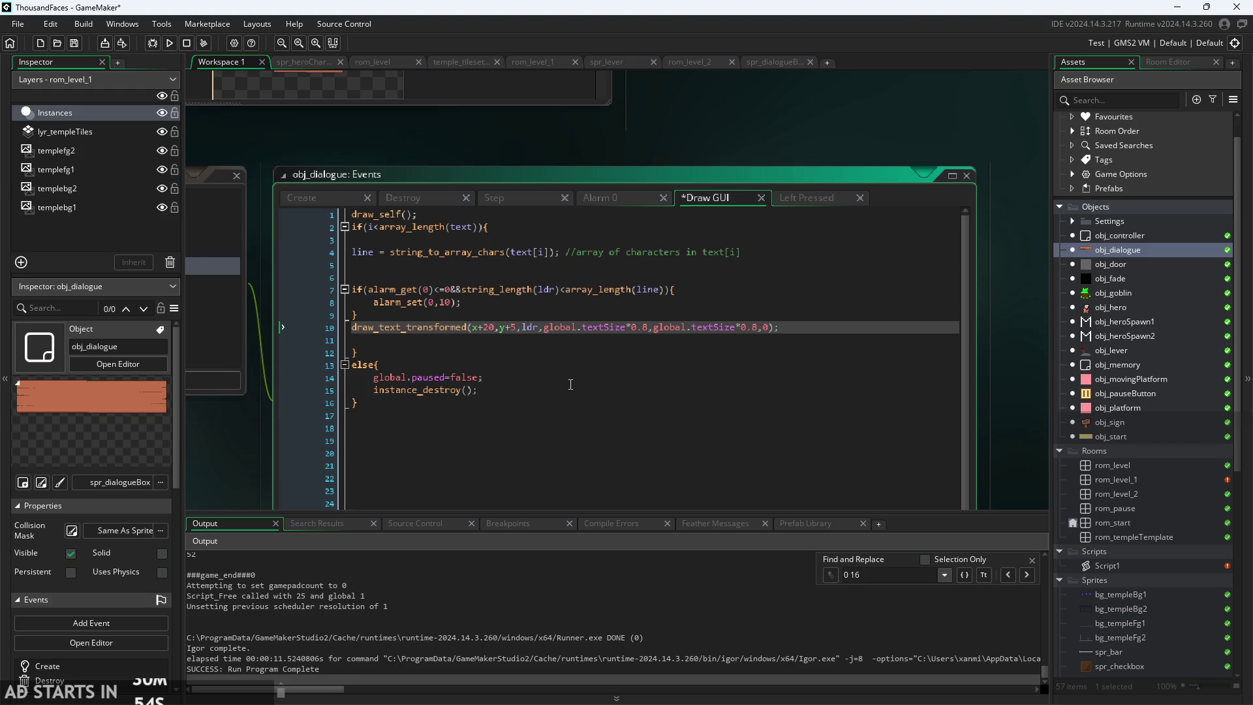
text(0)
key(ctrl+s)
click(169, 43)
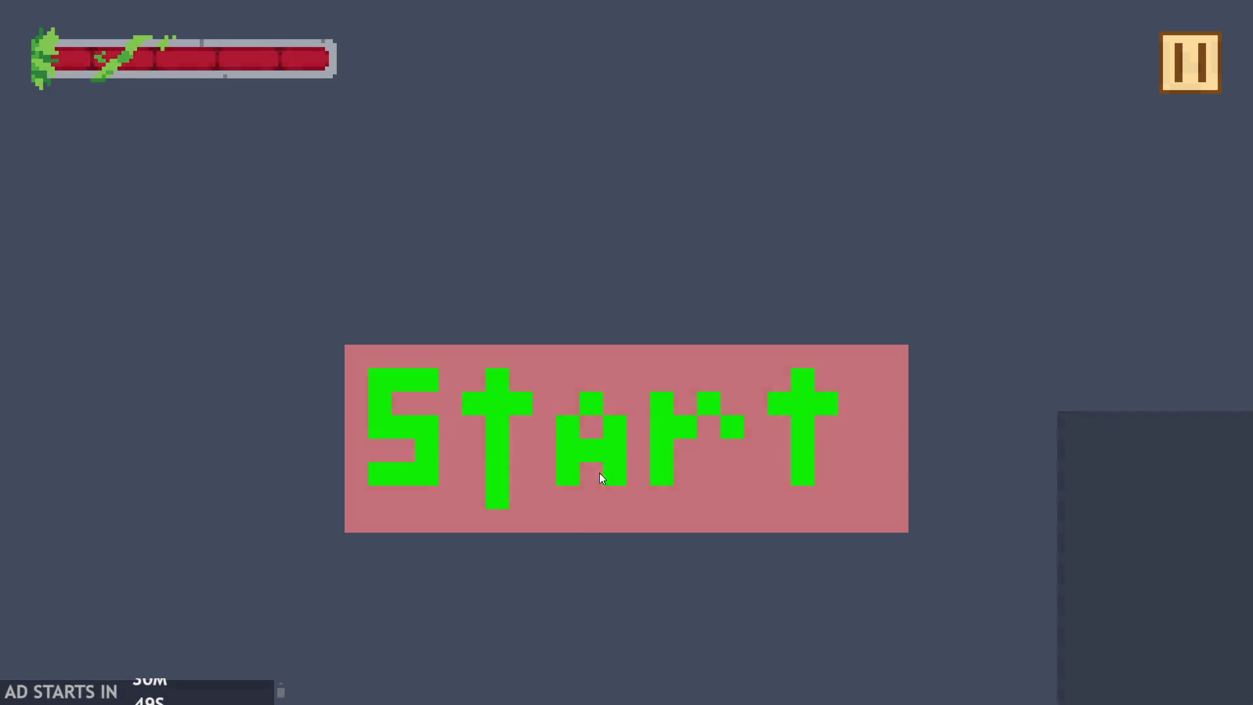
click(601, 479)
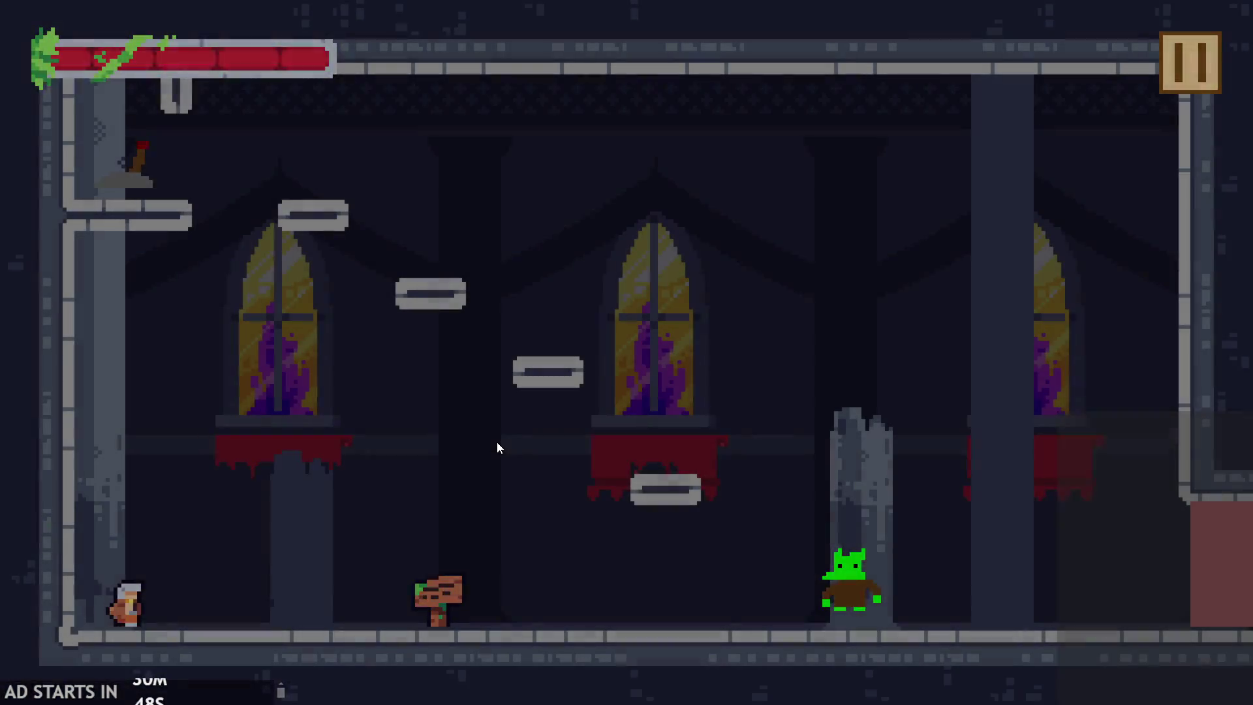
key(Right)
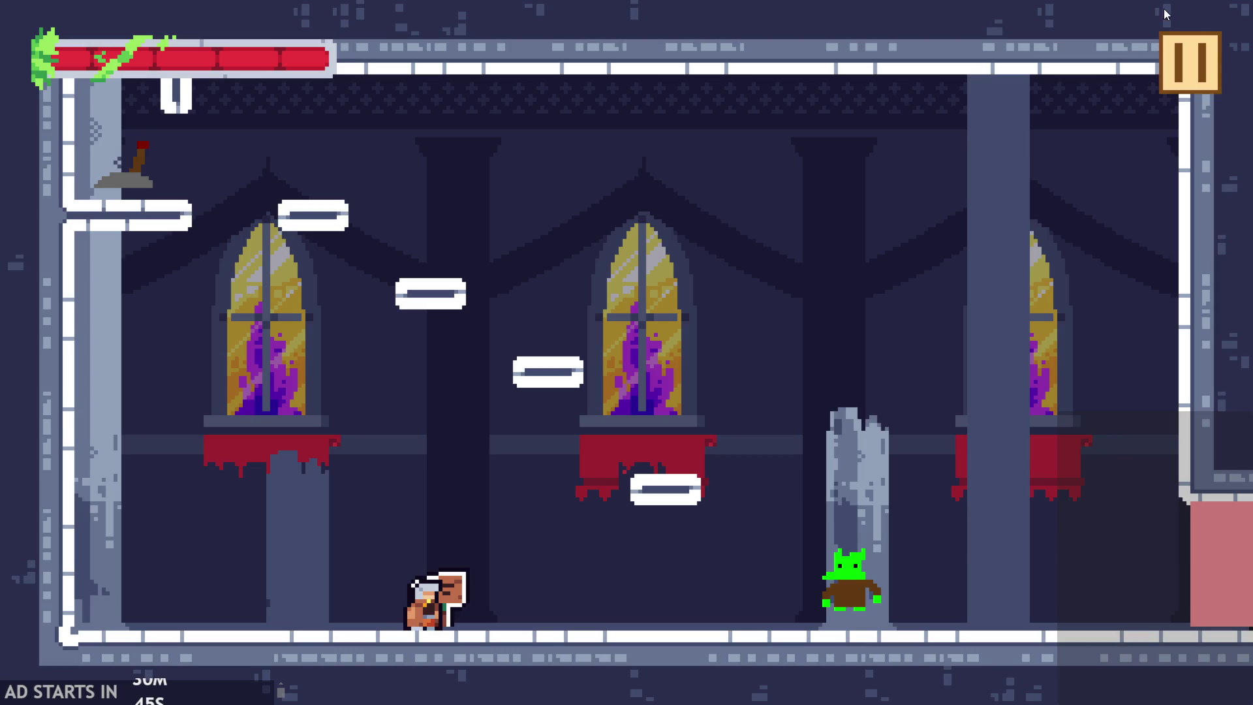
click(1188, 88)
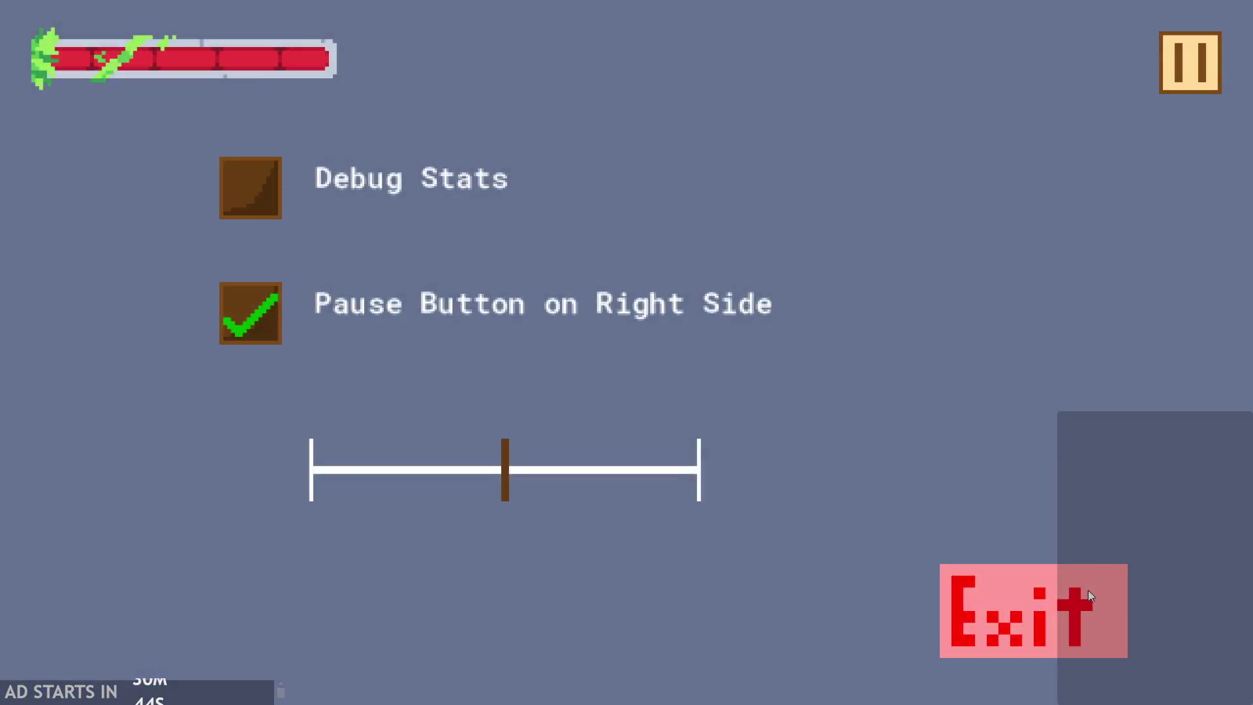
click(1087, 590)
- Change the vertical text offset to y+20 and retest the sign dialogue in the game
click(490, 328)
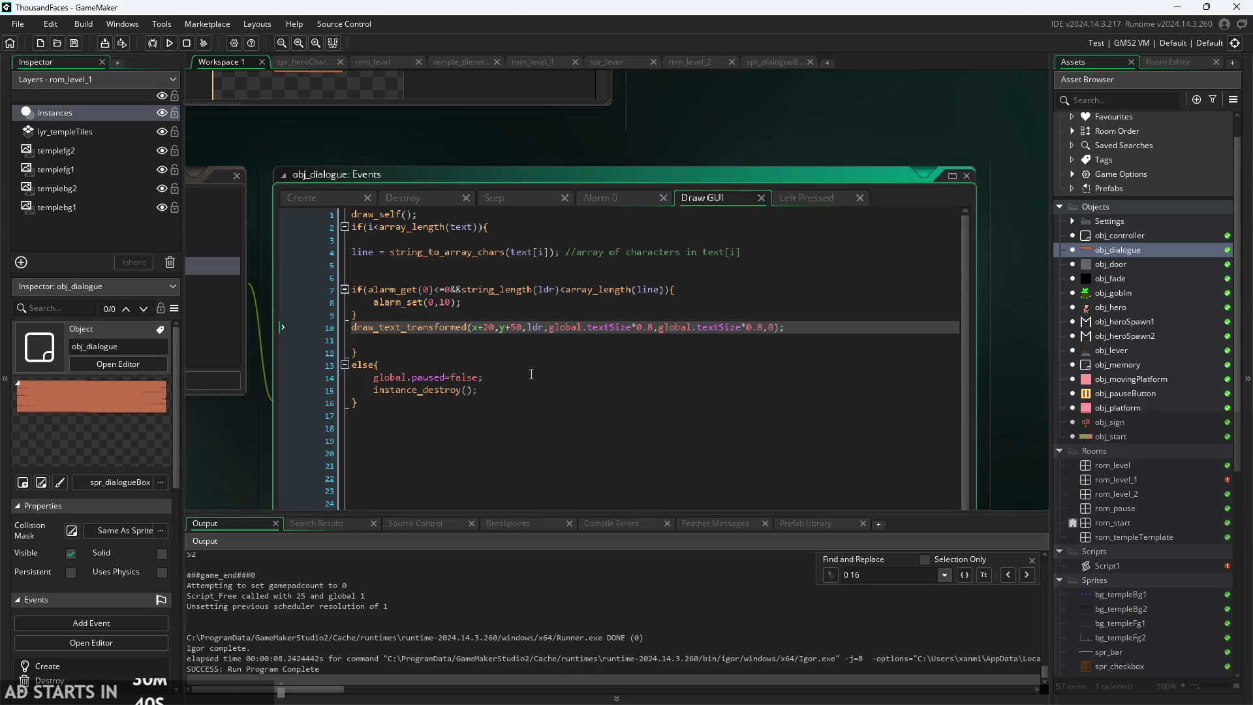
key(BackSpace)
text(2)
key(F5)
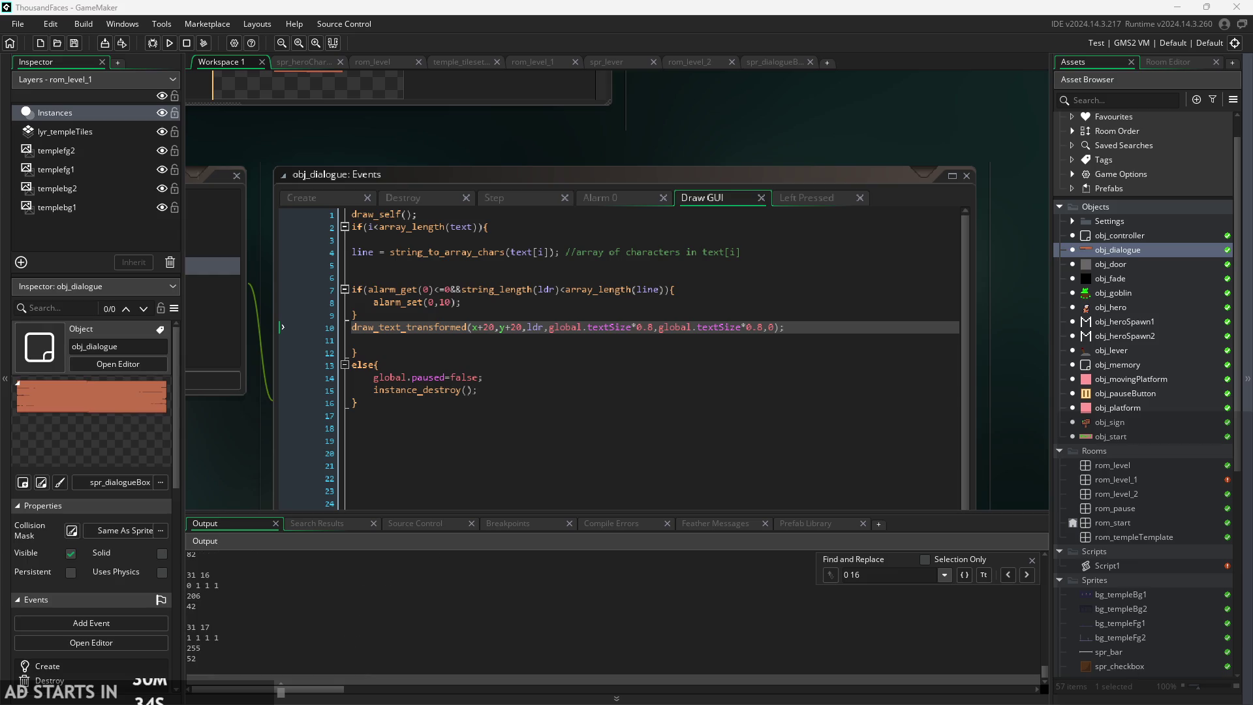
key(Right)
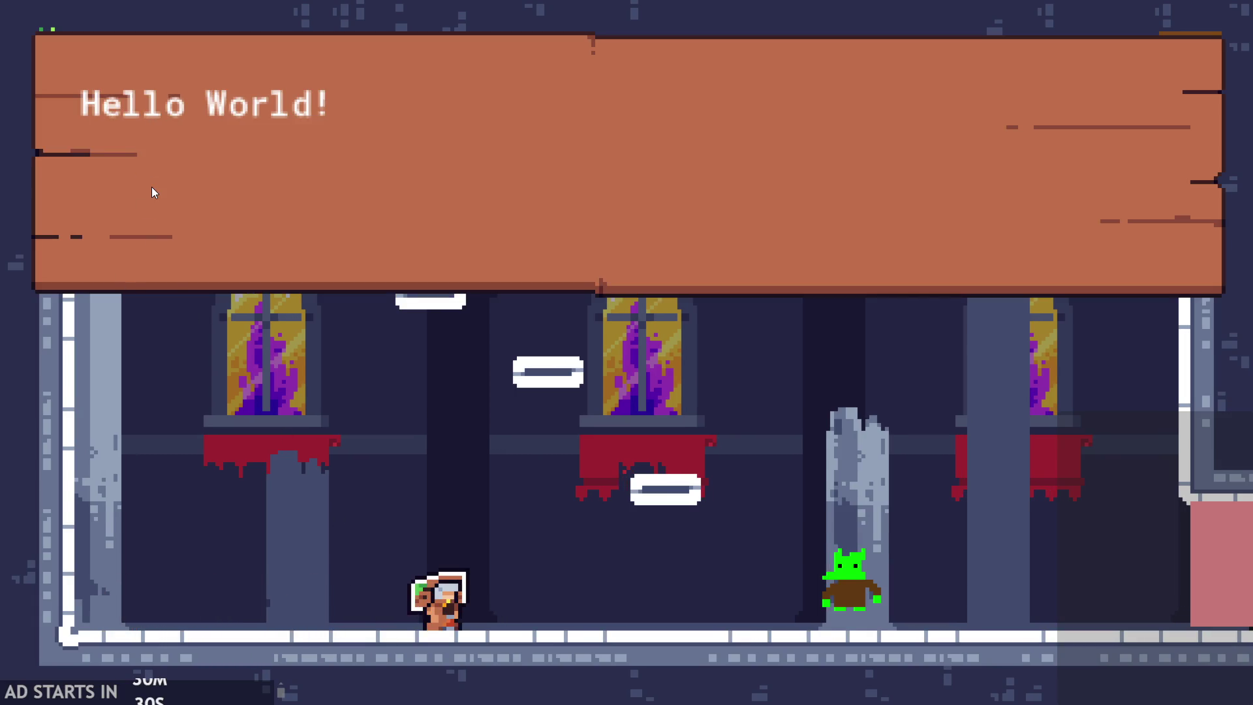
click(296, 140)
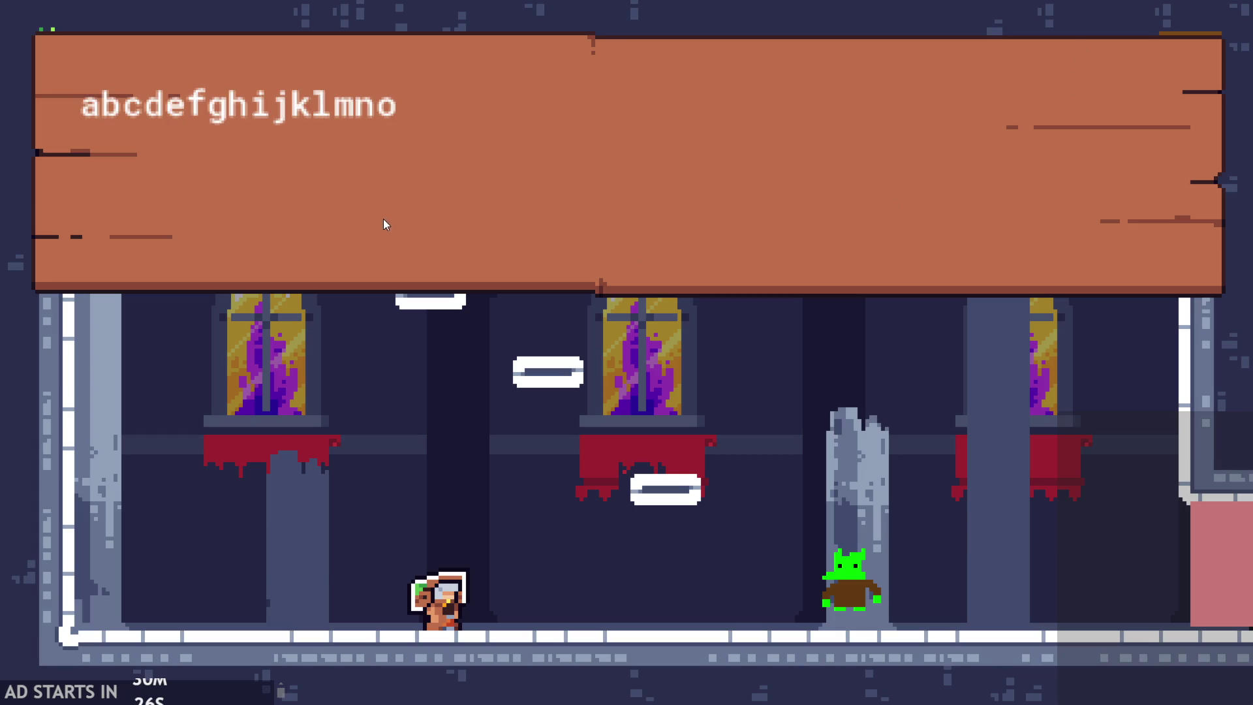
click(460, 216)
click(1182, 65)
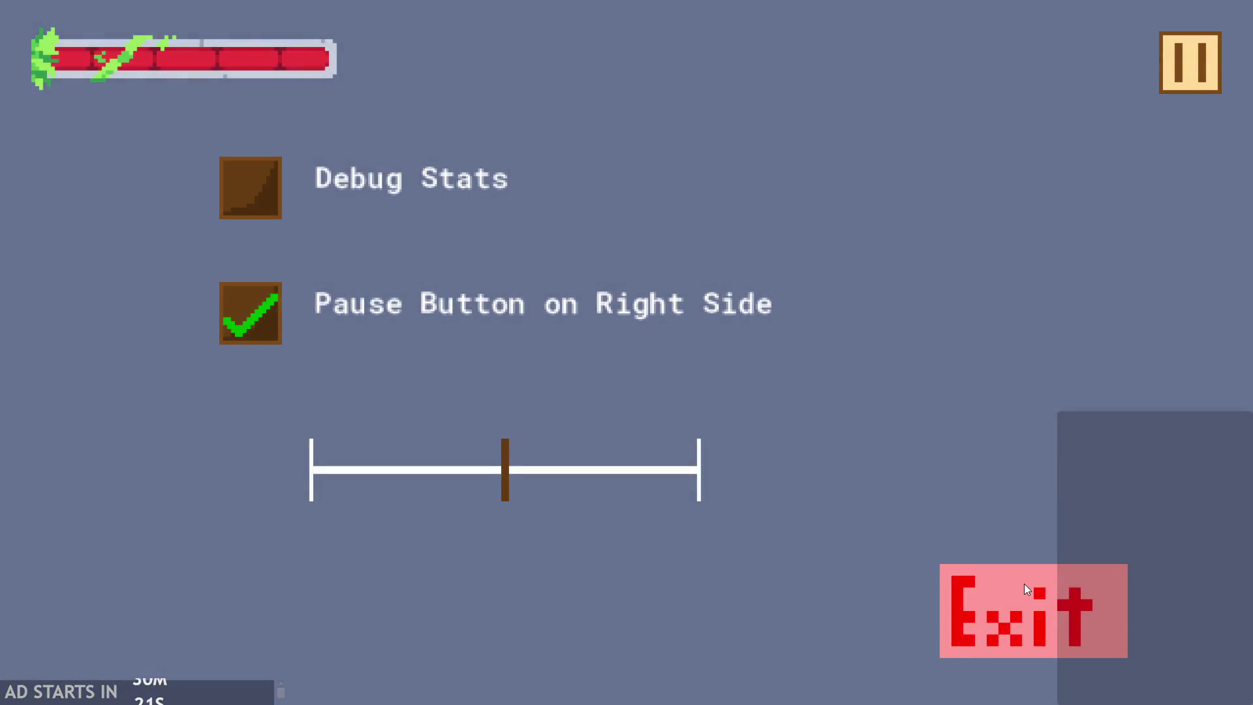
click(1023, 588)
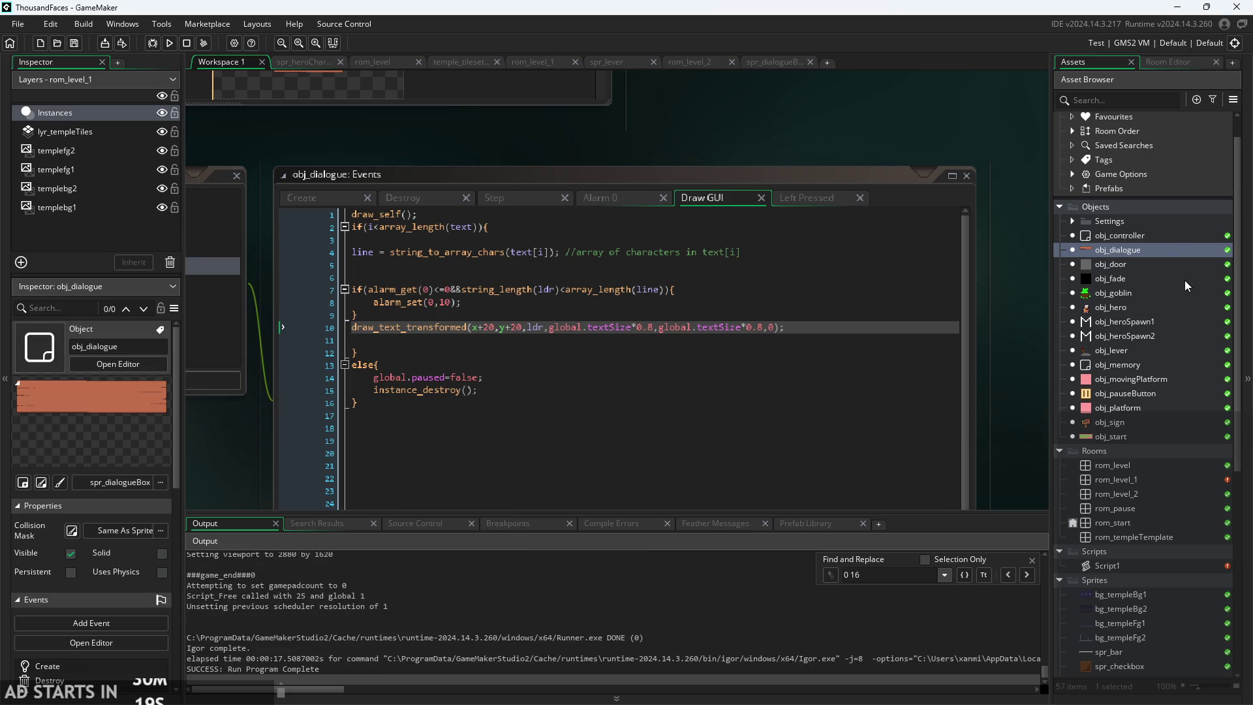
- Change the dialogue text offset on line 10 to x+30, y+15 and save
click(491, 326)
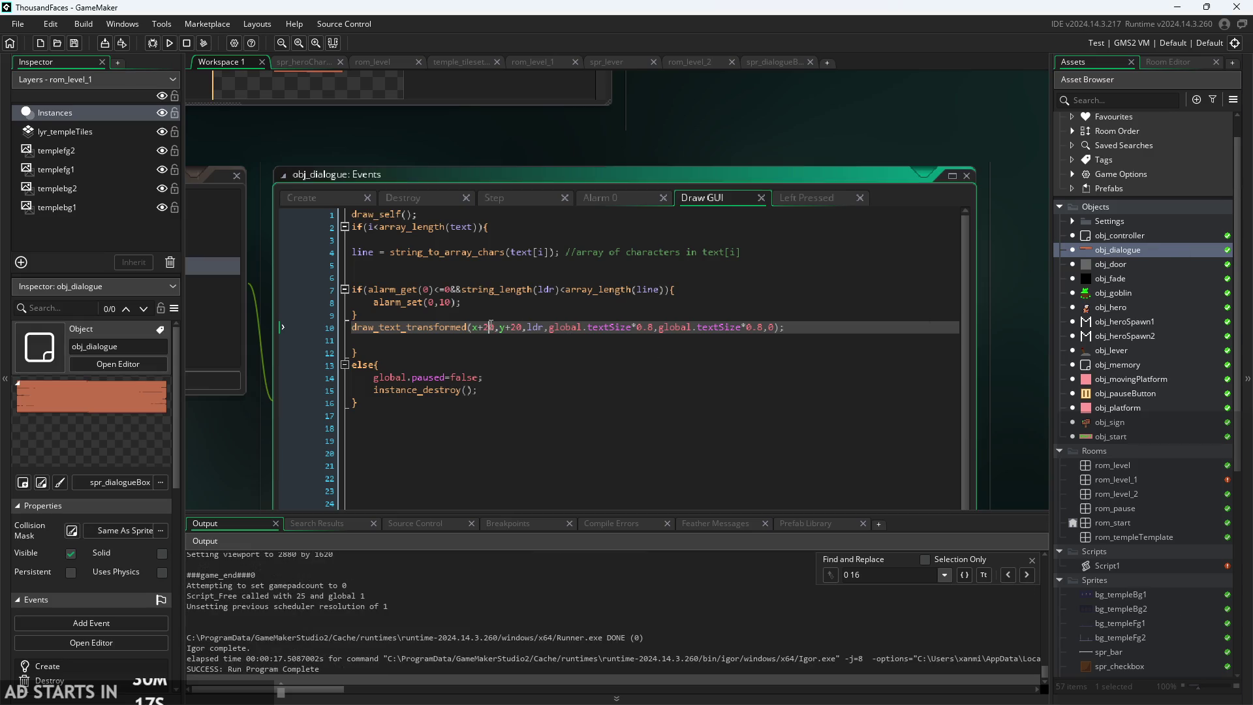
key(BackSpace)
text(3)
key(BackSpace)
key(BackSpace)
text(15)
key(ctrl+s)
click(774, 327)
- Run the game and read the 'Hello World!' sign dialogue inside the wooden panel
click(169, 43)
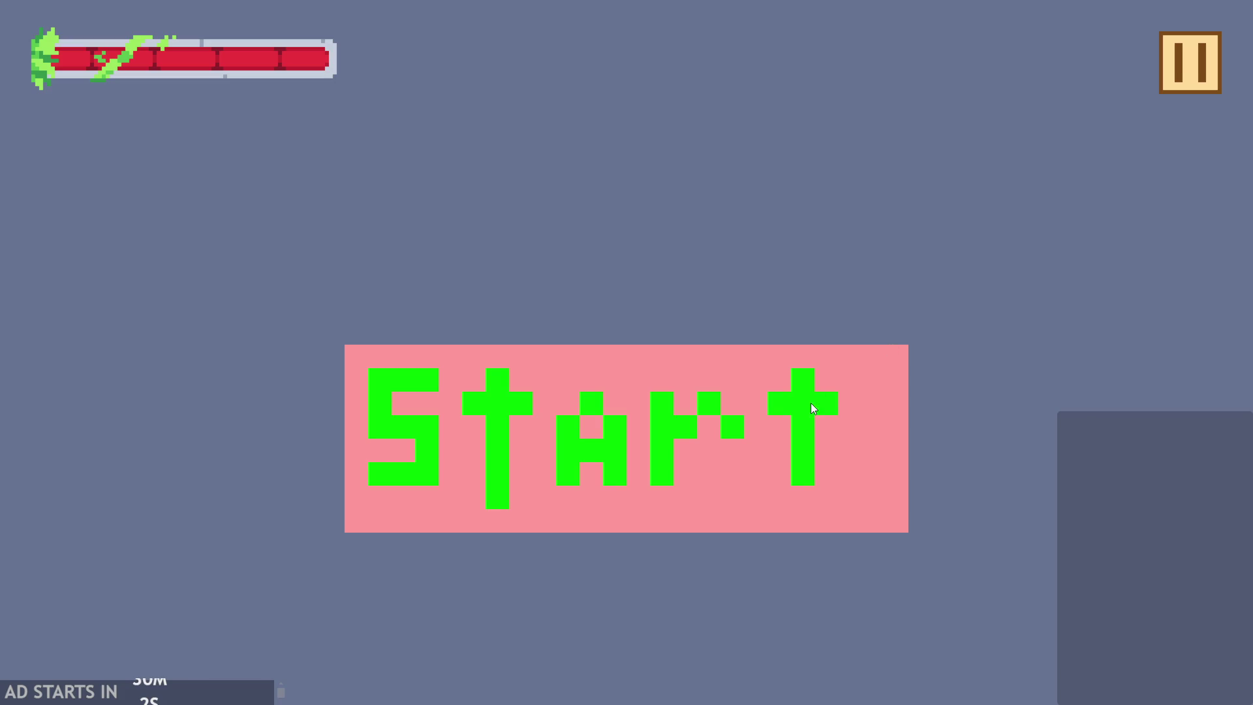
click(812, 407)
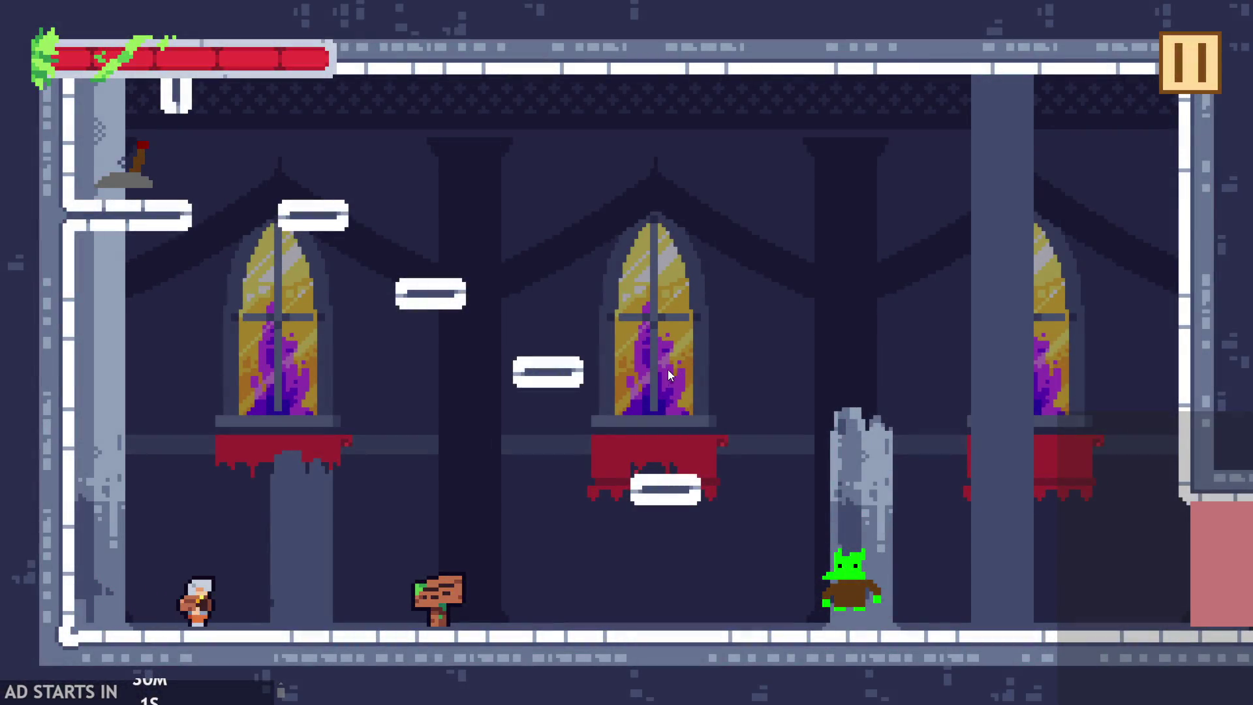
key(Left)
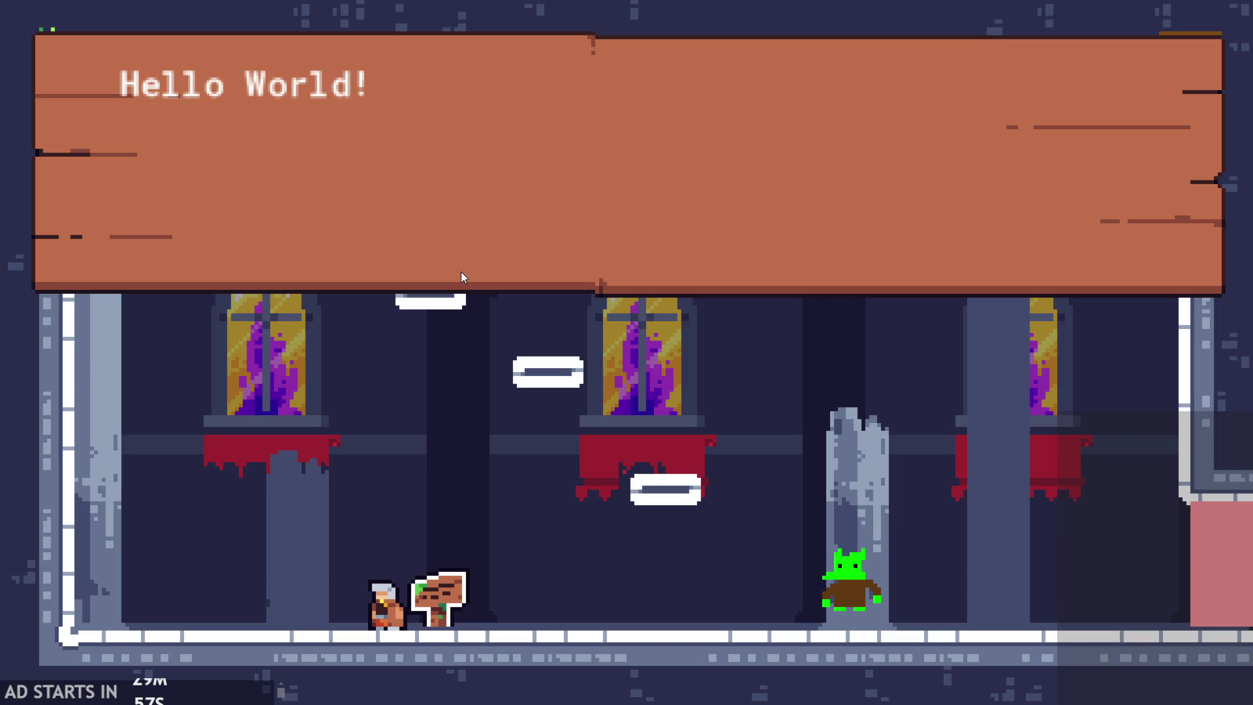
click(554, 196)
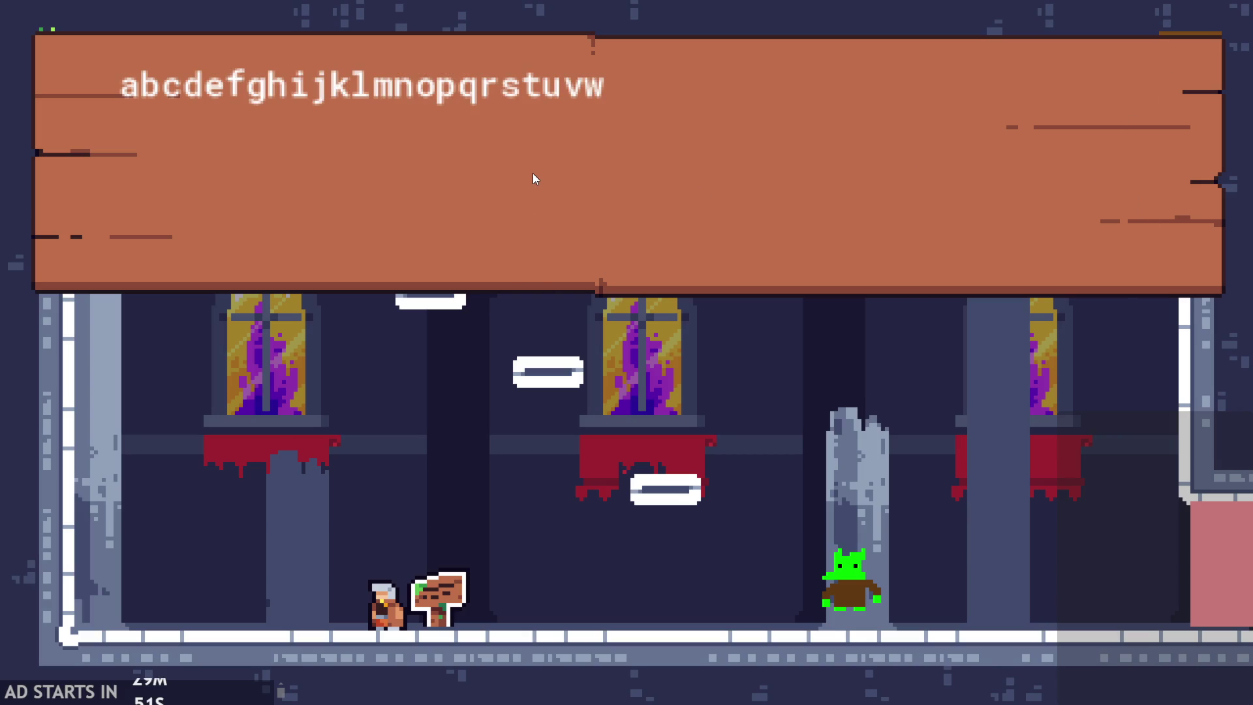
click(672, 163)
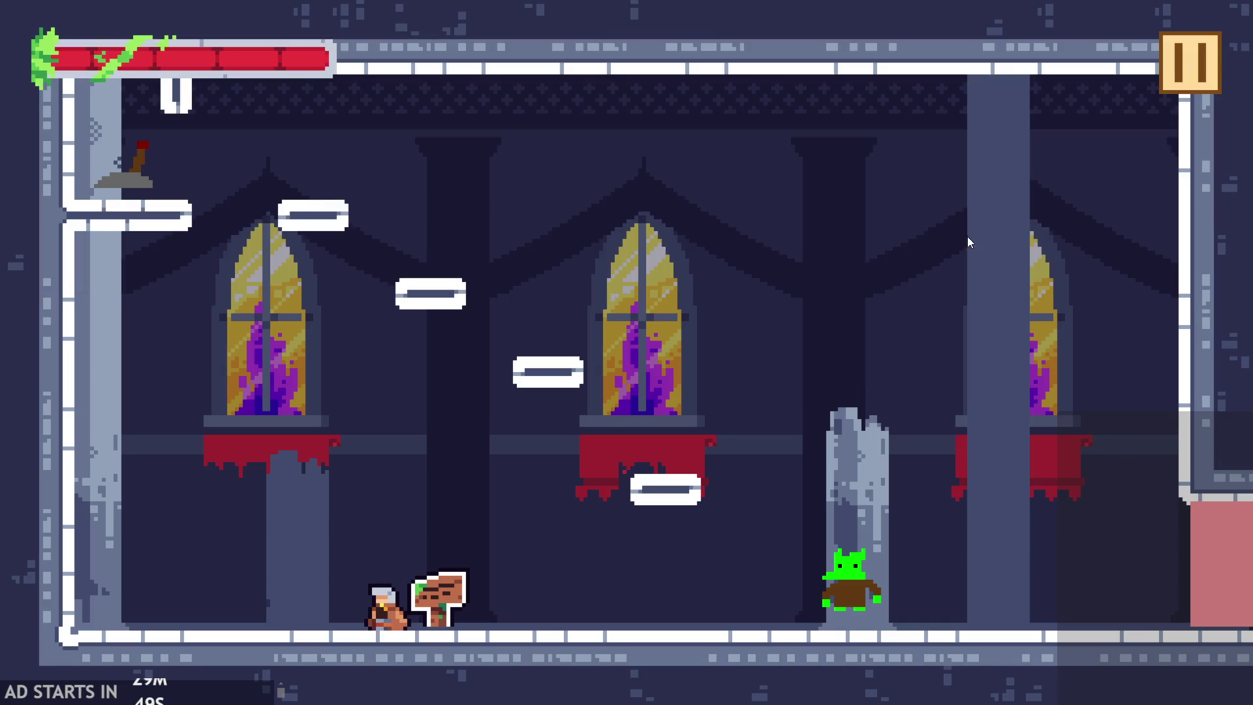
click(1165, 74)
click(1066, 574)
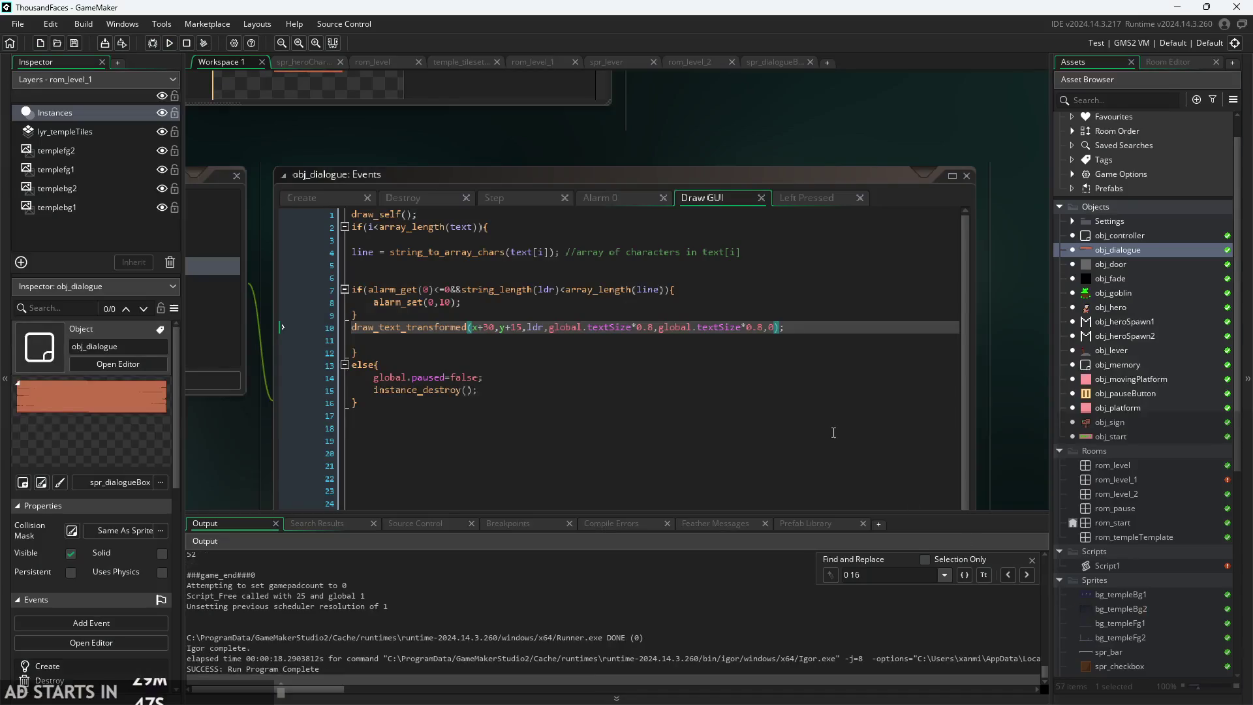
click(788, 348)
click(456, 277)
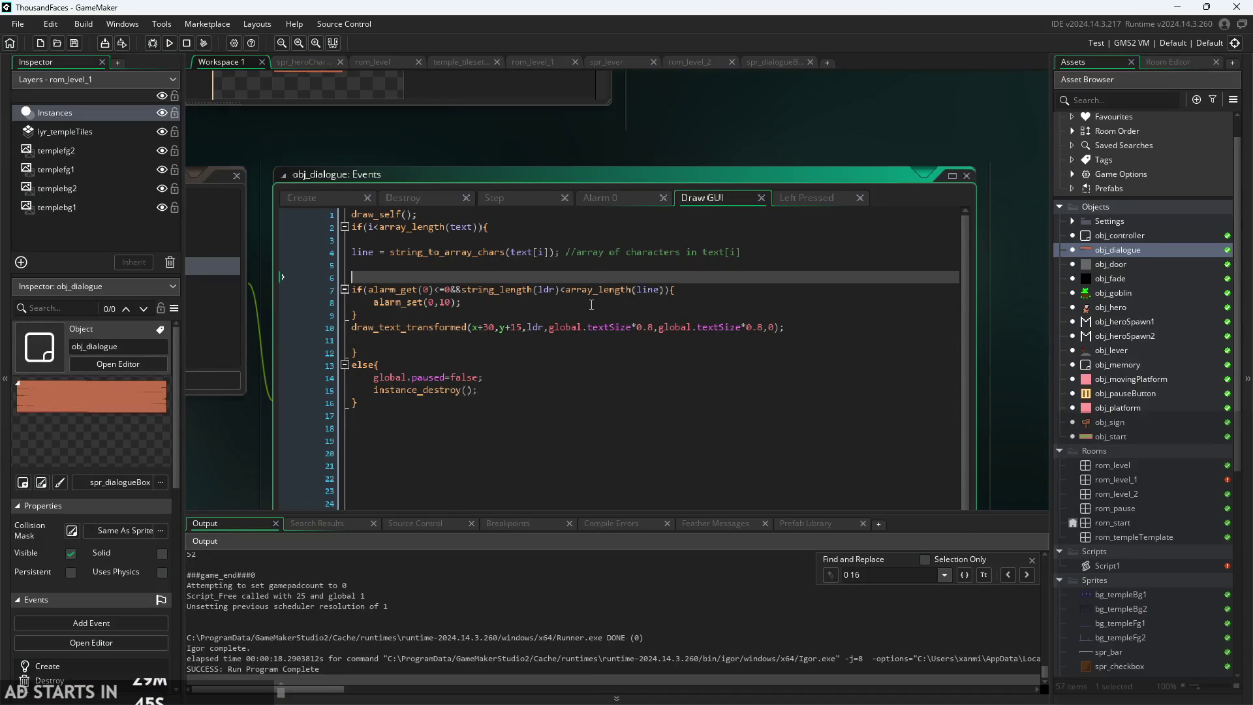
- Change alarm_set(0,10) to alarm_set(0,7) on line 8 of the Draw GUI code
click(445, 302)
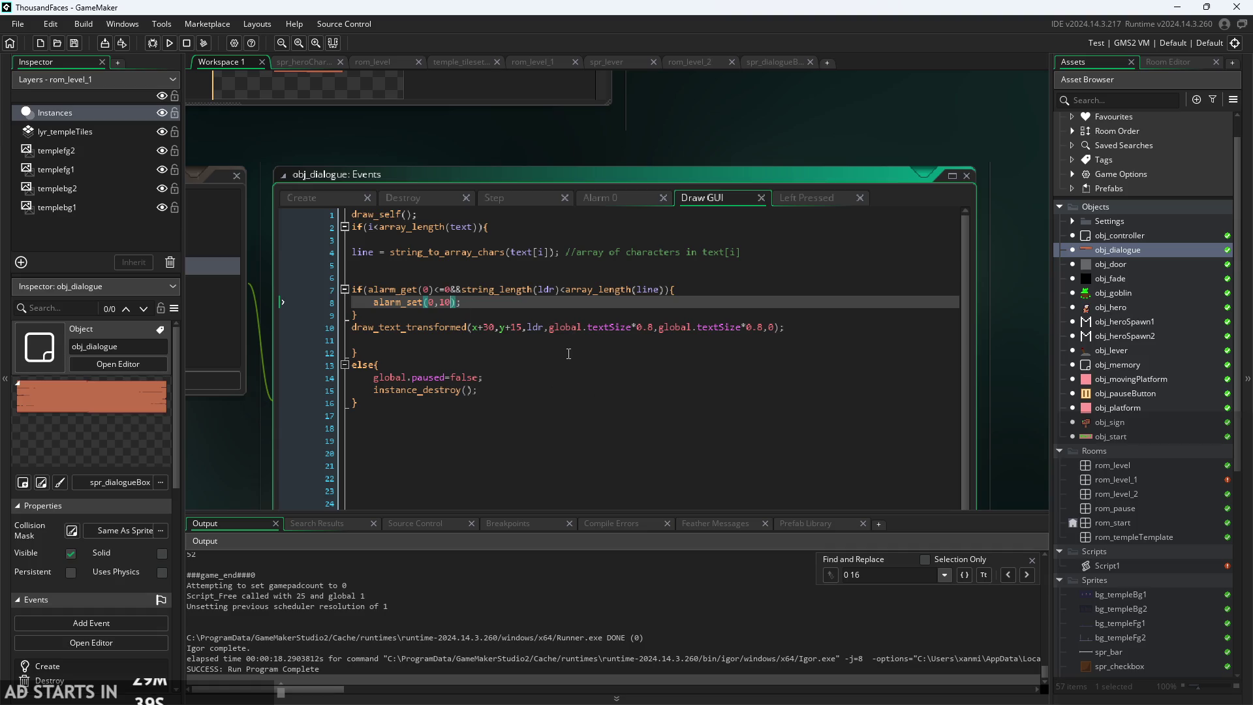
key(BackSpace)
key(BackSpace)
text(7)
click(1071, 222)
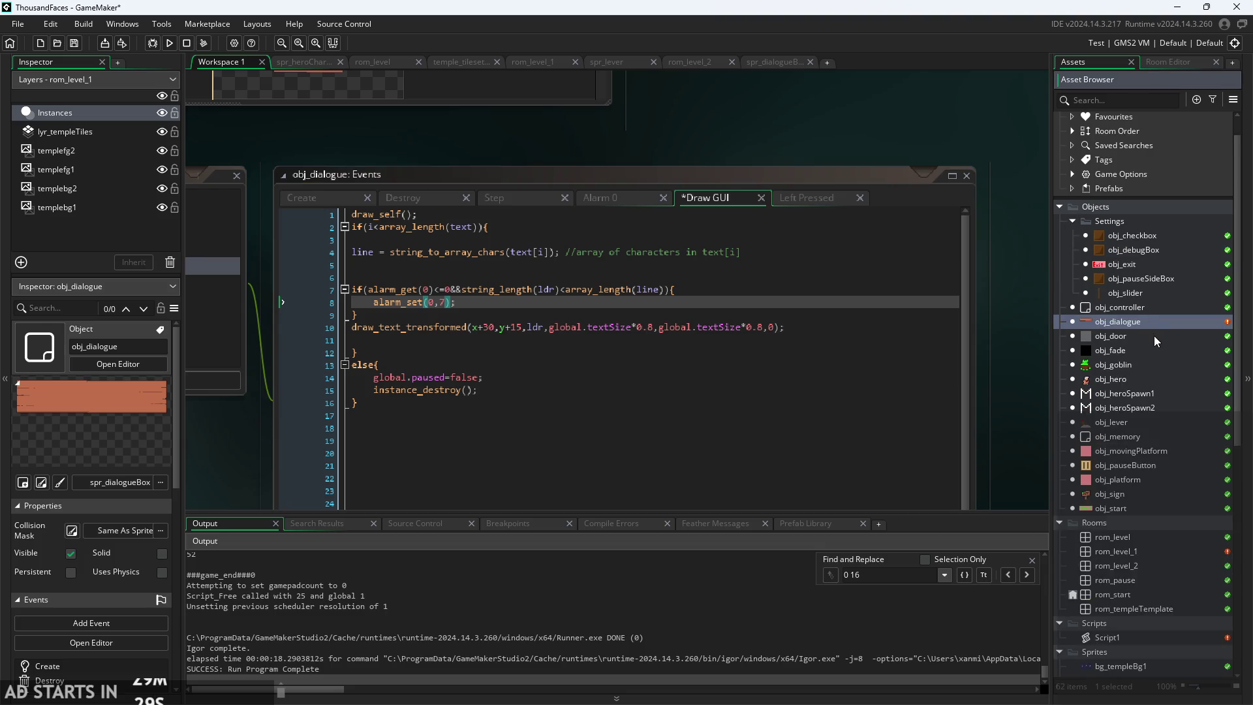
- Duplicate obj_slider and rename the copy from obj_slider_1 to obj_slider_textSpeed
click(1149, 309)
click(1155, 291)
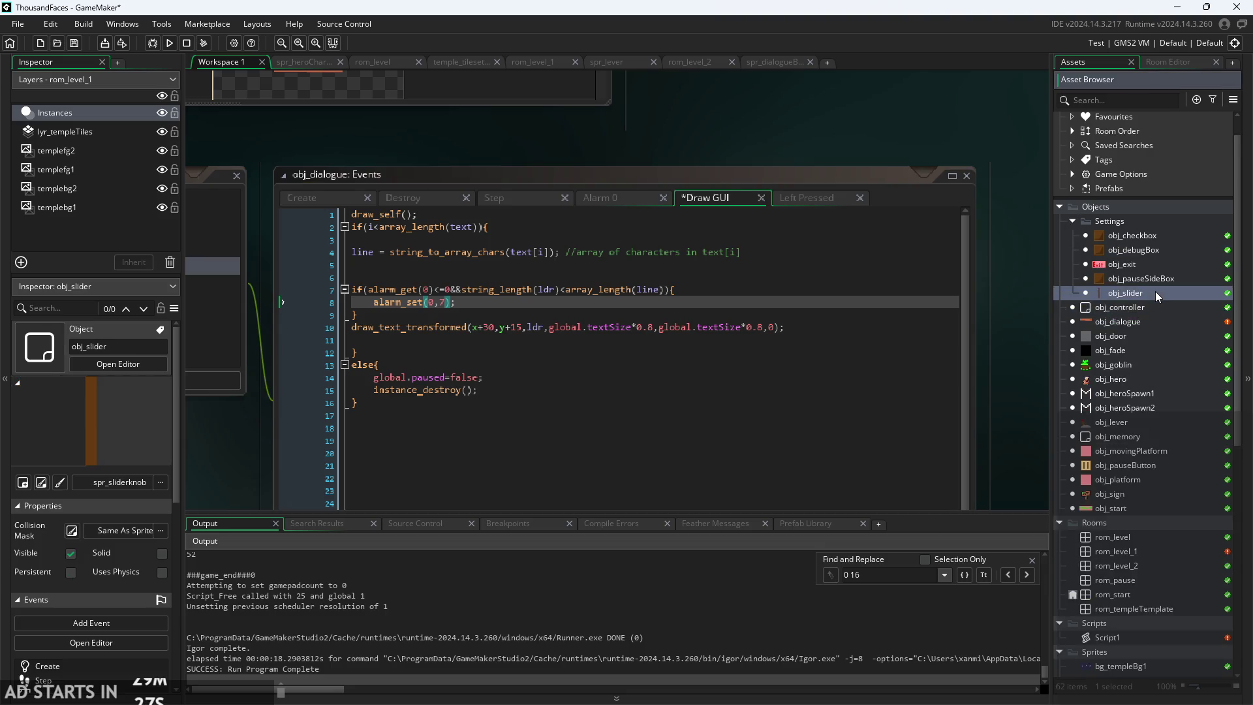
right_click(1155, 291)
click(1019, 261)
right_click(1108, 291)
click(1139, 381)
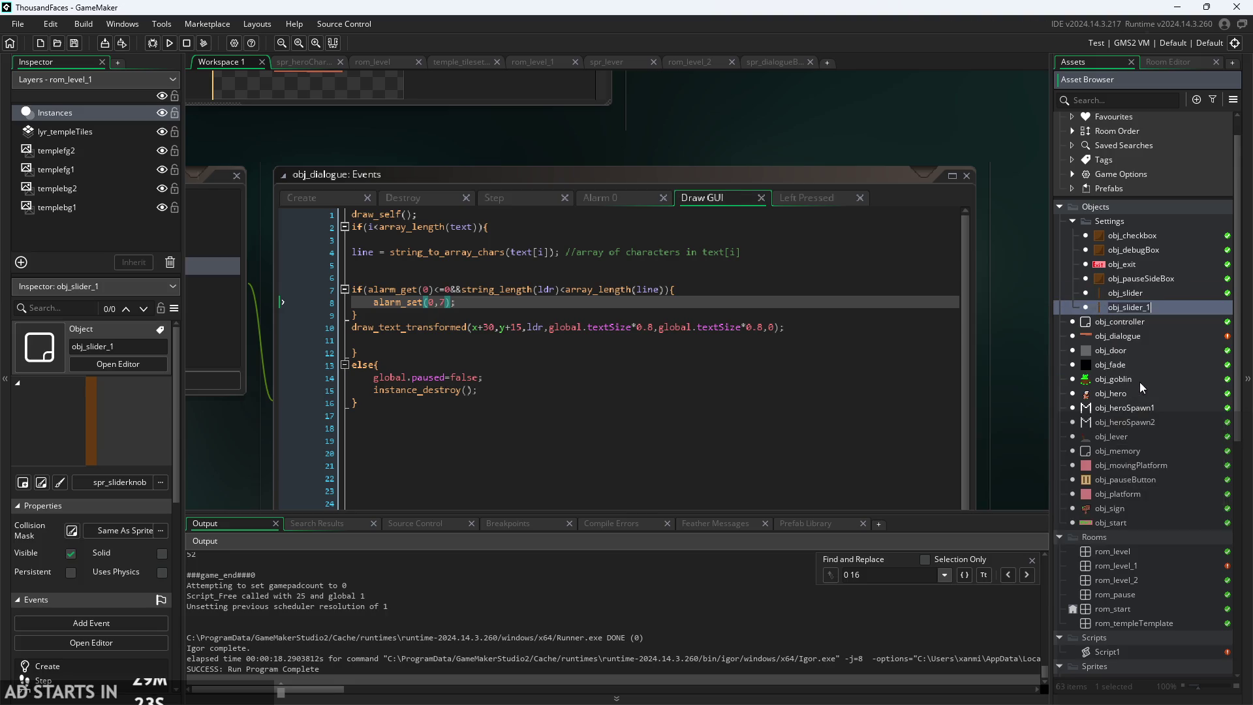
key(BackSpace)
text(obj_s)
key(BackSpace)
key(BackSpace)
key(BackSpace)
text(textS)
key(Return)
double_click(1126, 293)
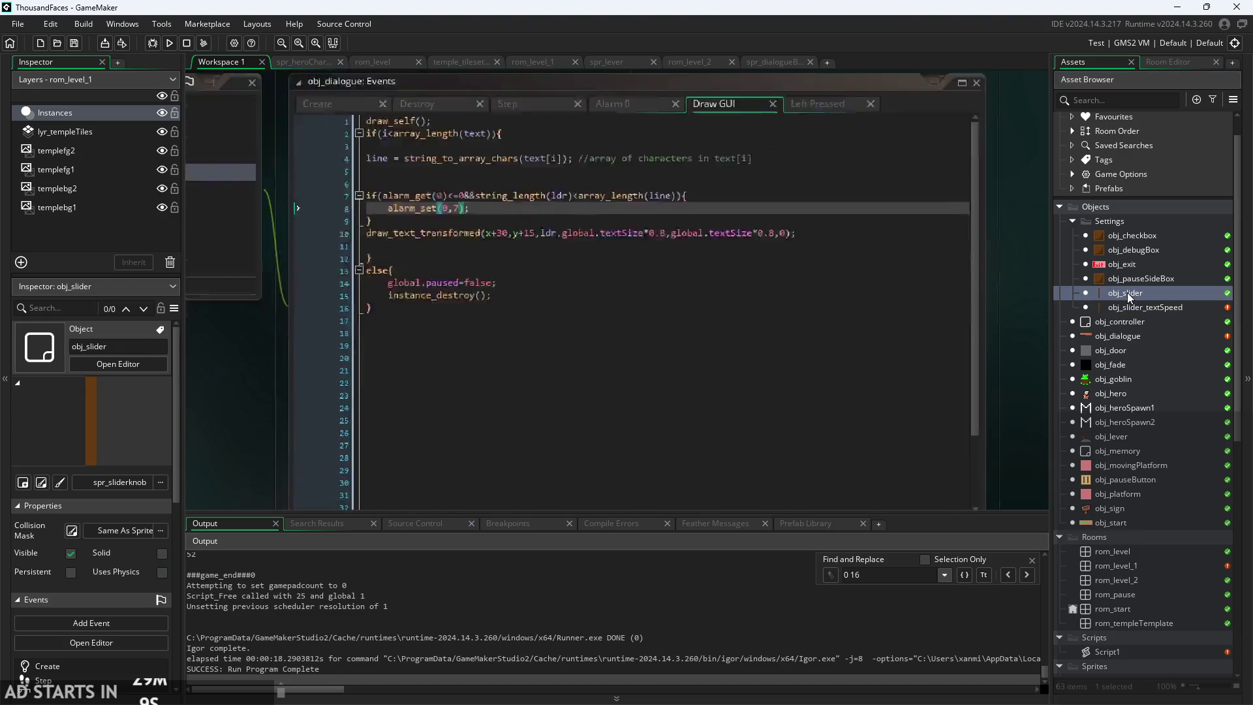
- Look through obj_slider's Create, Draw and Step code, ending on the Step event
click(423, 181)
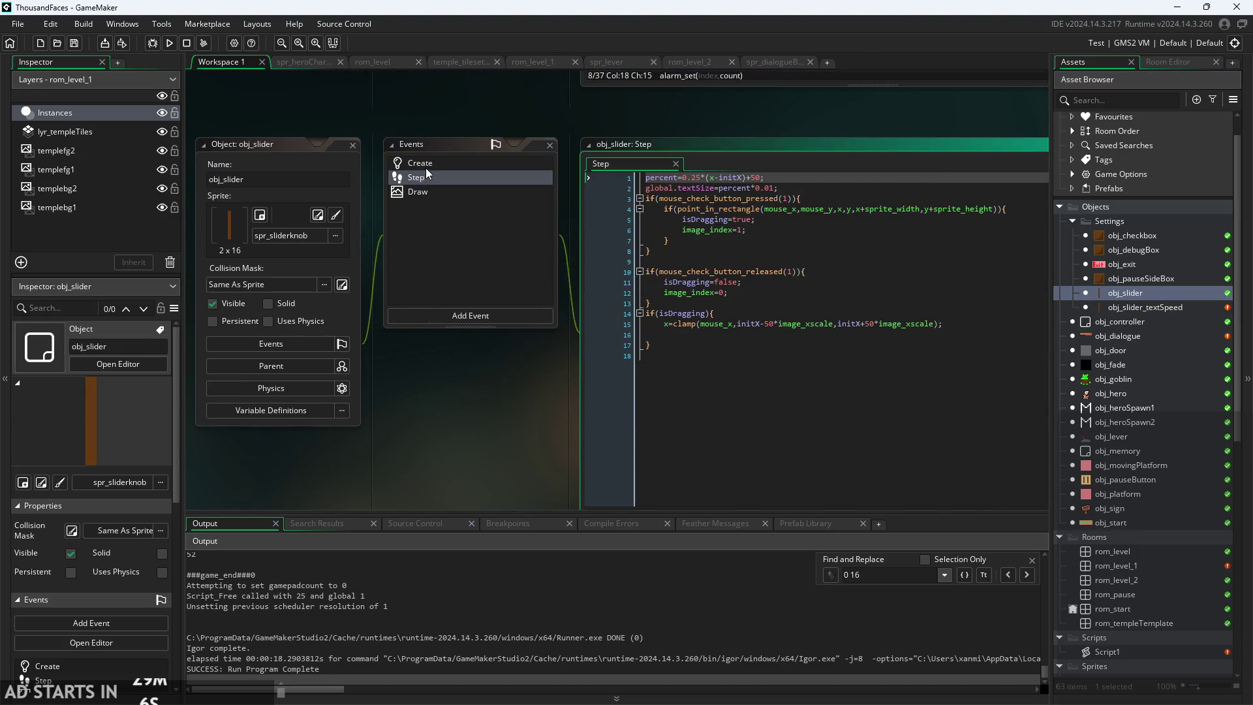
click(425, 165)
click(444, 189)
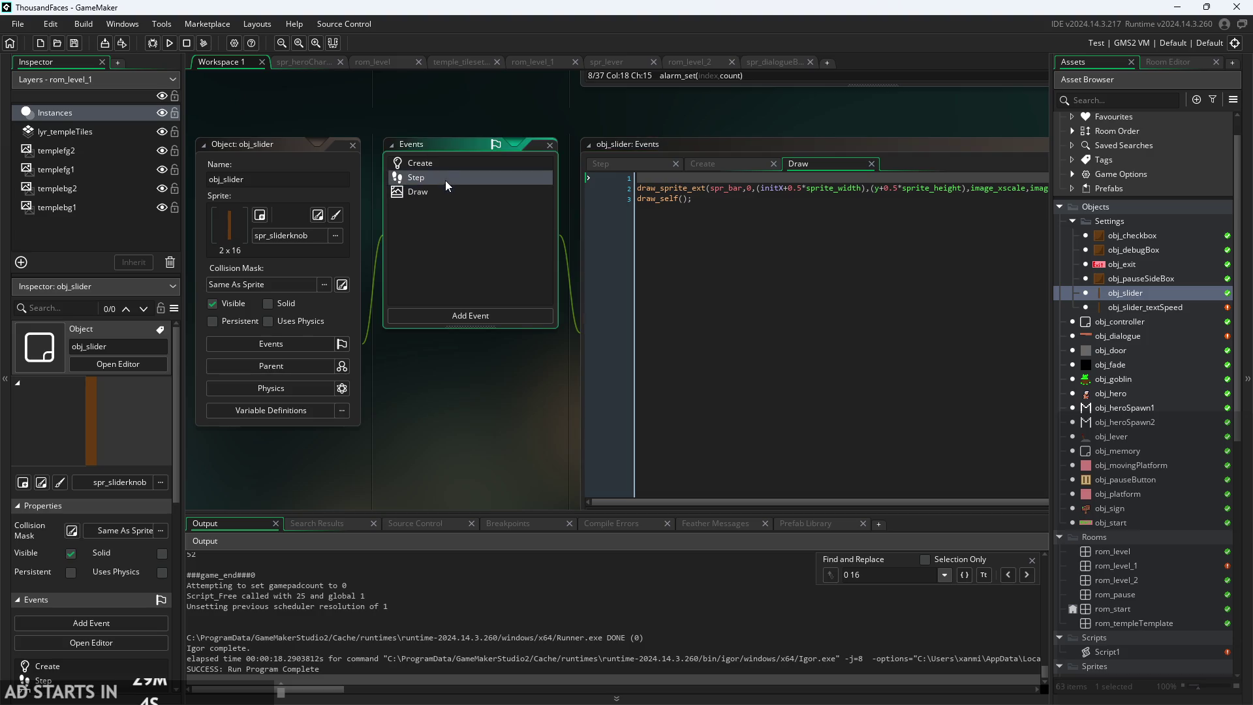
click(450, 177)
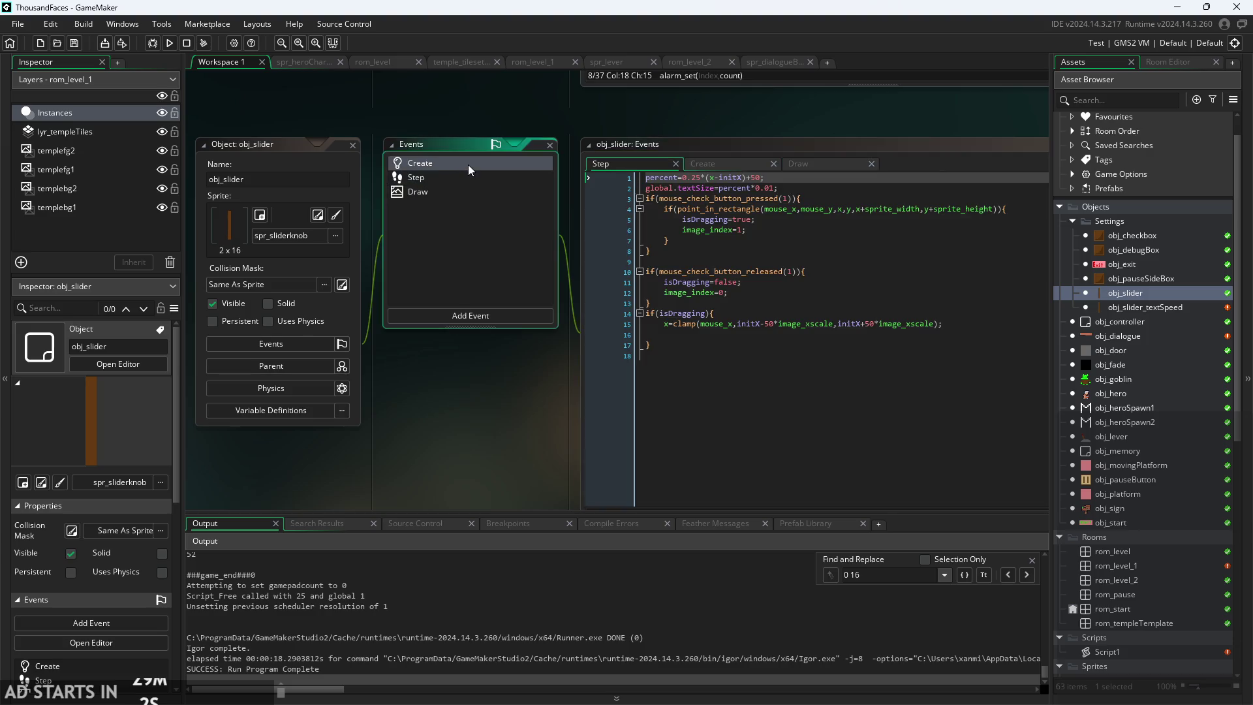
click(468, 164)
ctrl+scroll(659, 143, up, 2)
drag(644, 163, 670, 155)
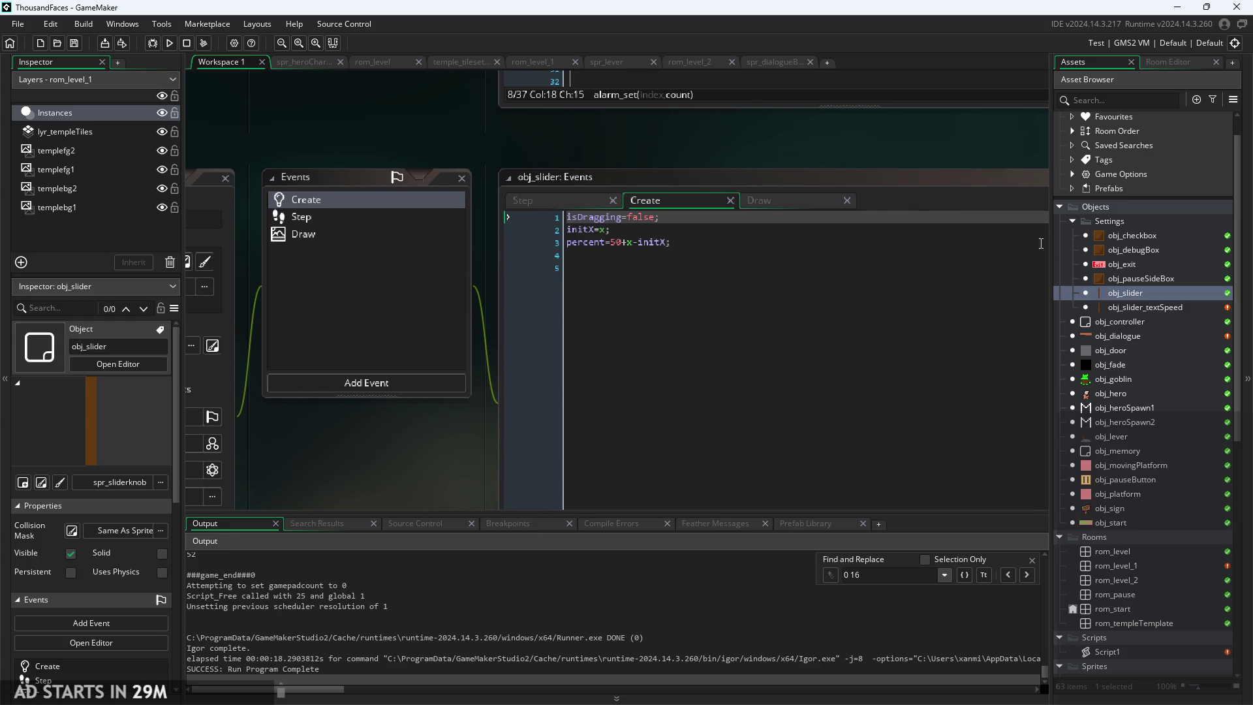
click(340, 218)
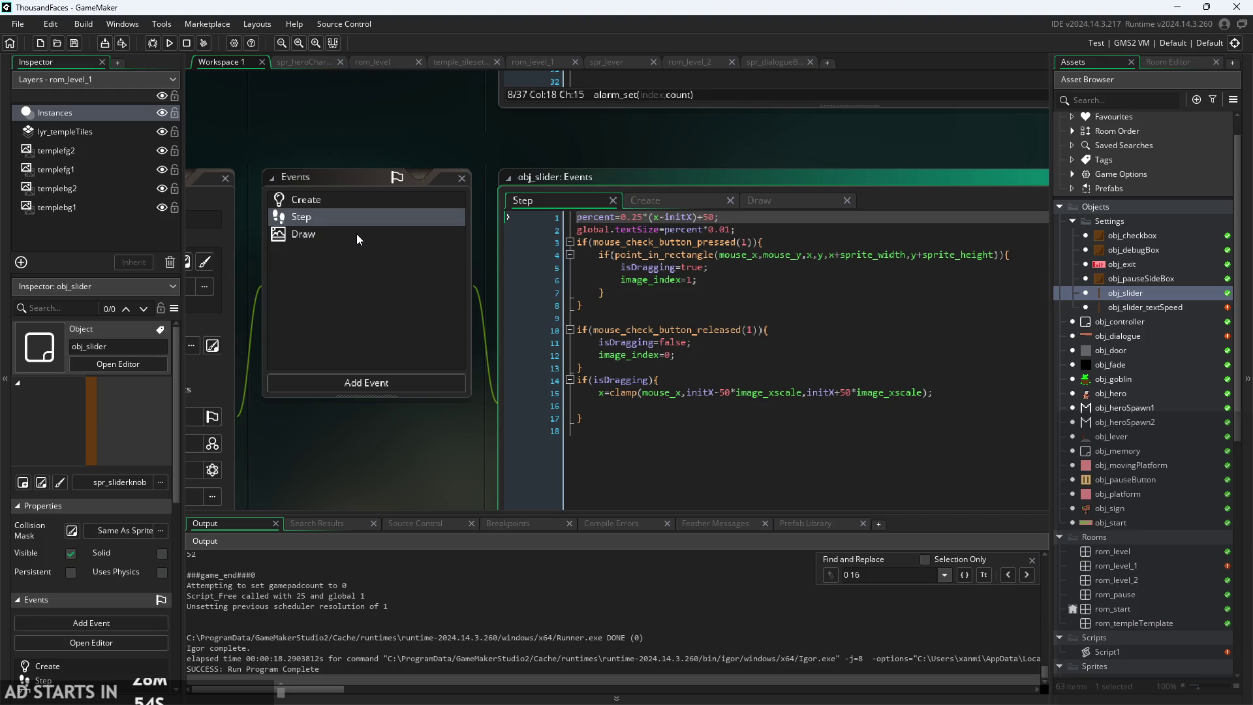
right_click(1138, 295)
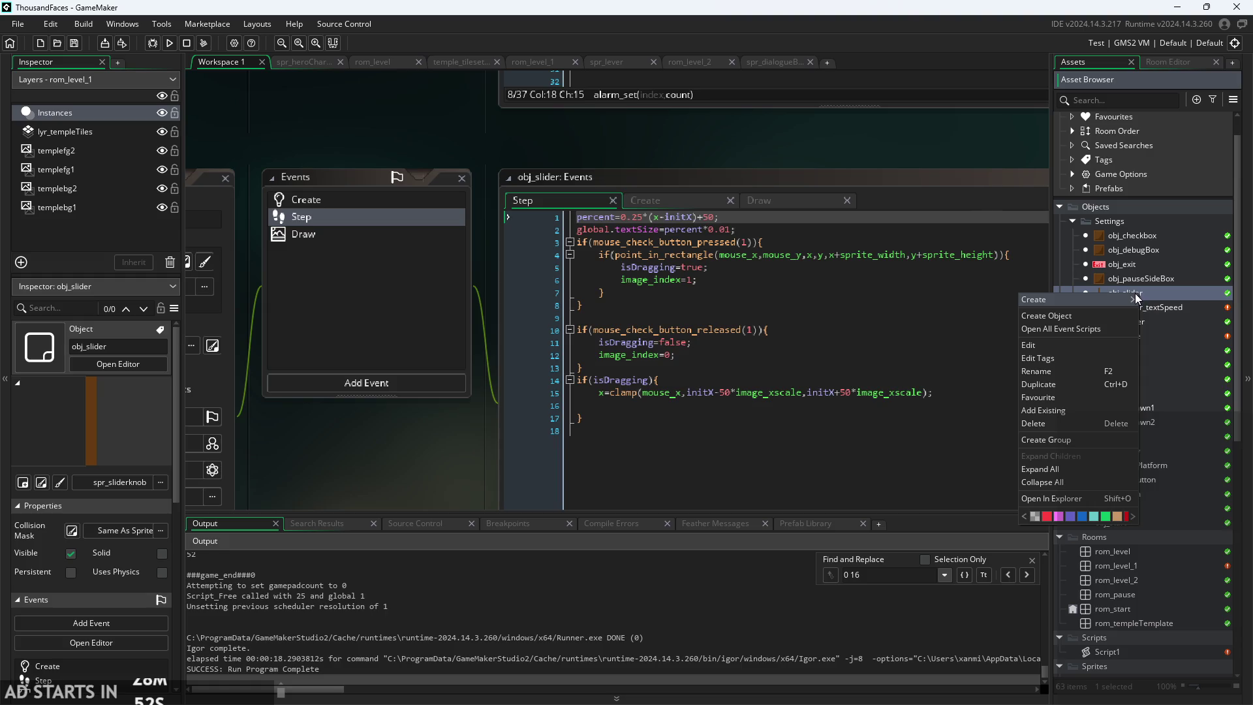
- Duplicate obj_slider again and dismiss the duplicate-name error from the first rename attempt
click(1092, 383)
key(Return)
text(obj_slider_textS)
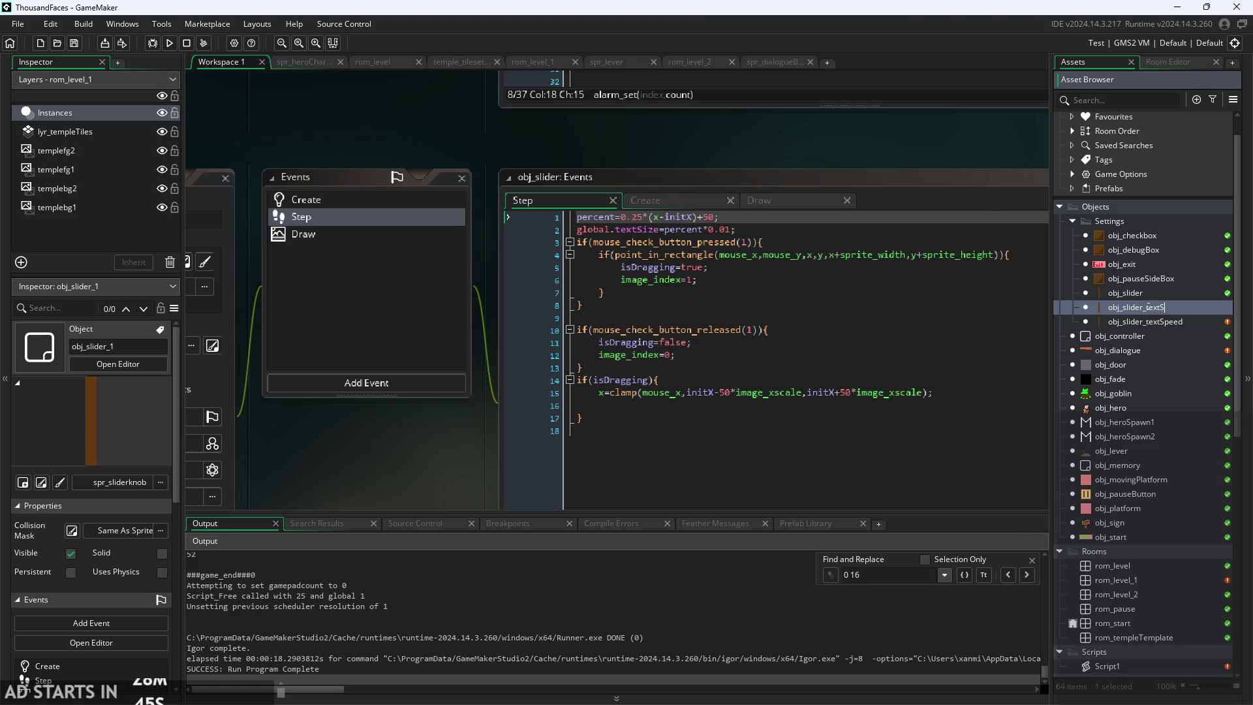
text(peed)
key(Return)
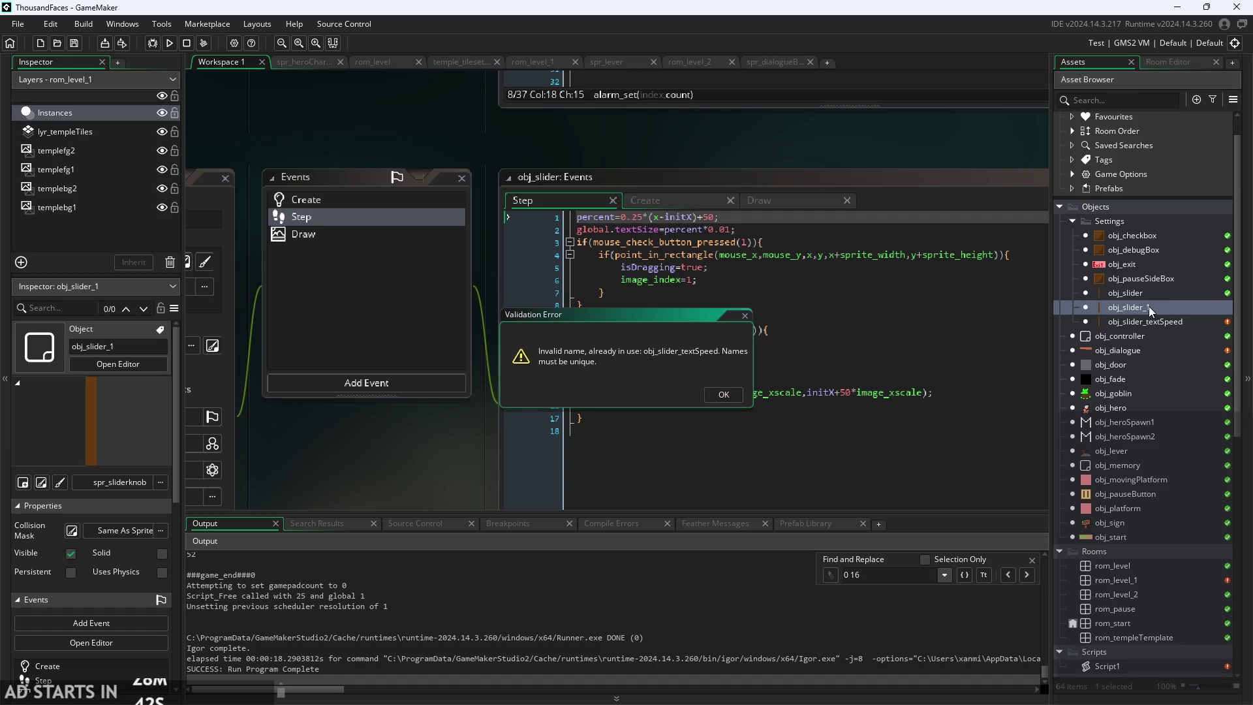
click(722, 395)
- Rename the new slider copy to obj_slider_textSize
right_click(1148, 311)
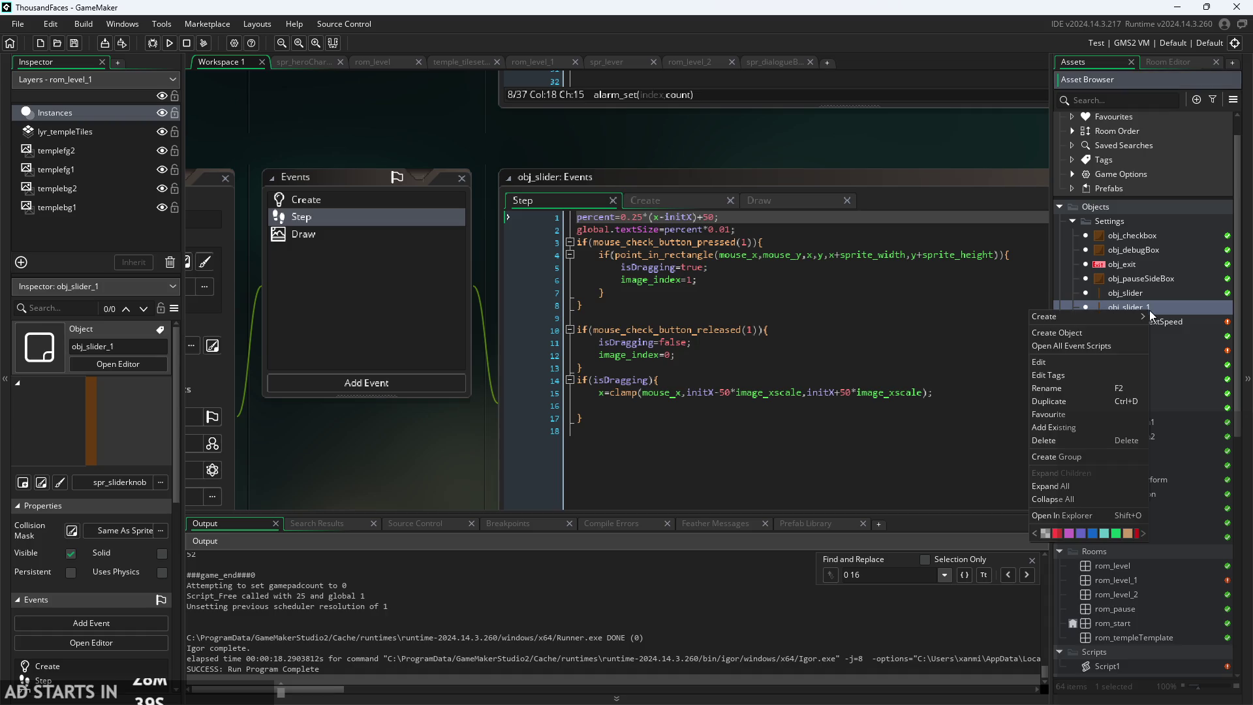
click(1072, 389)
text(textSize)
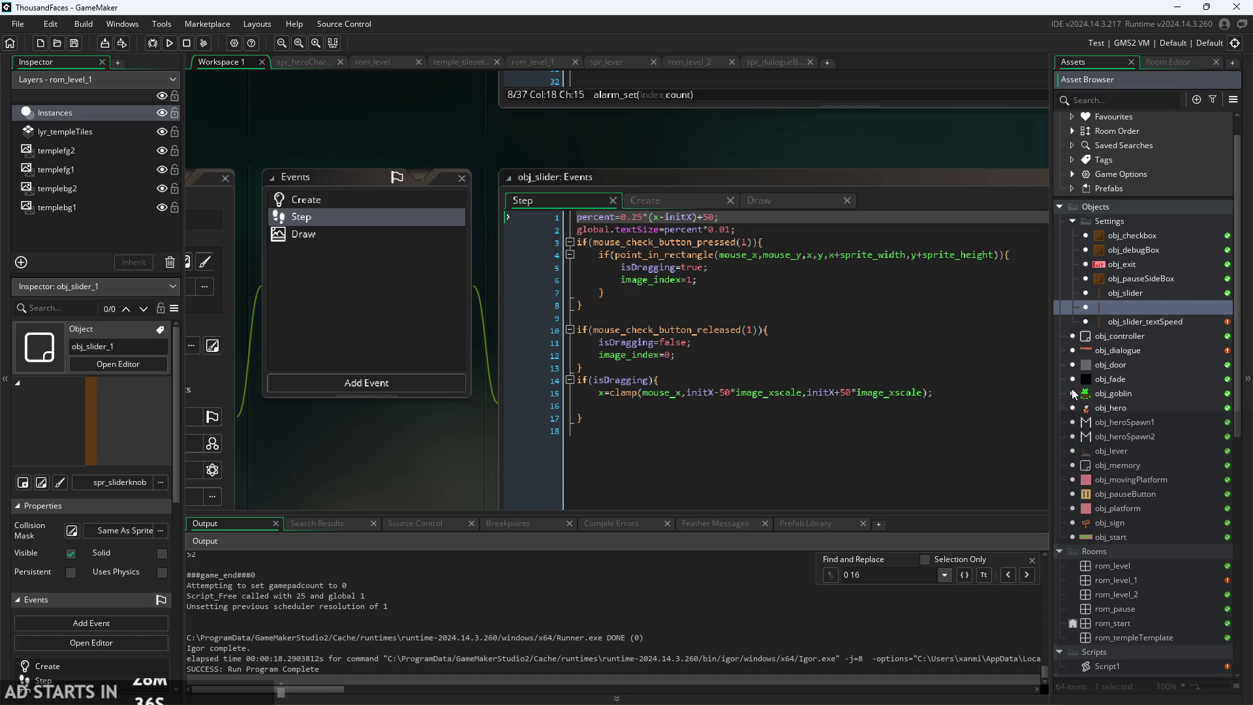
key(Return)
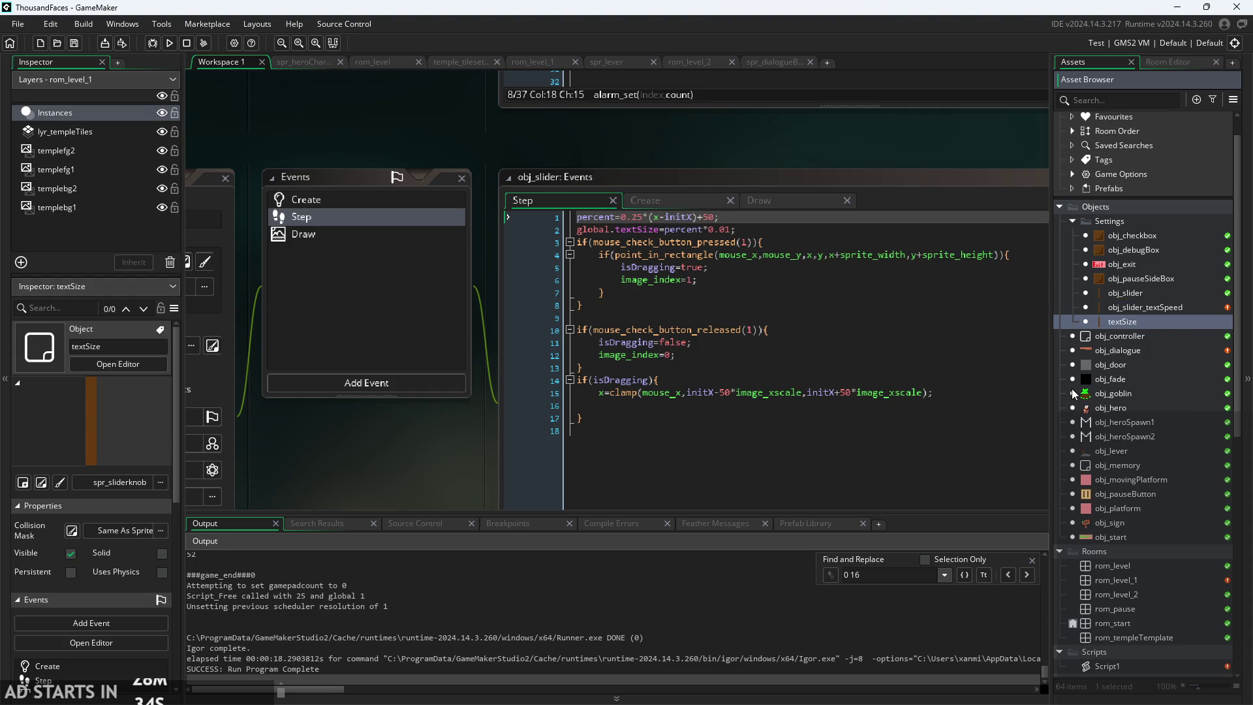
right_click(1166, 322)
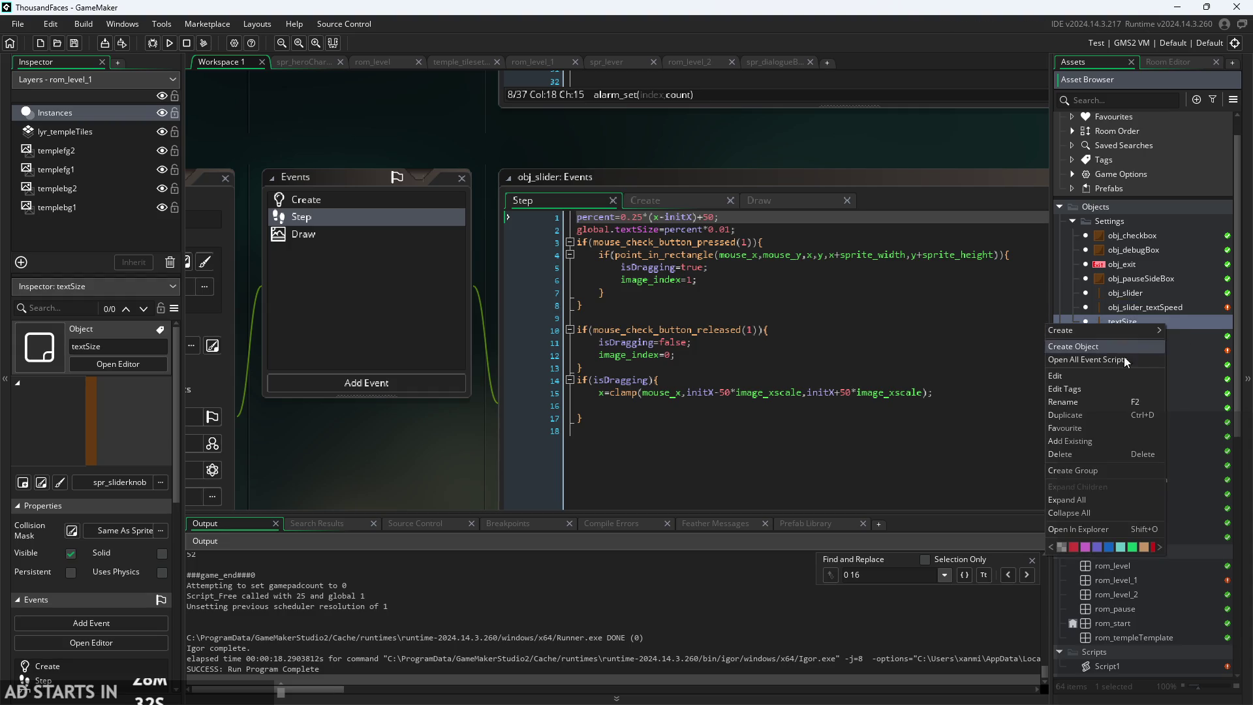
click(1098, 400)
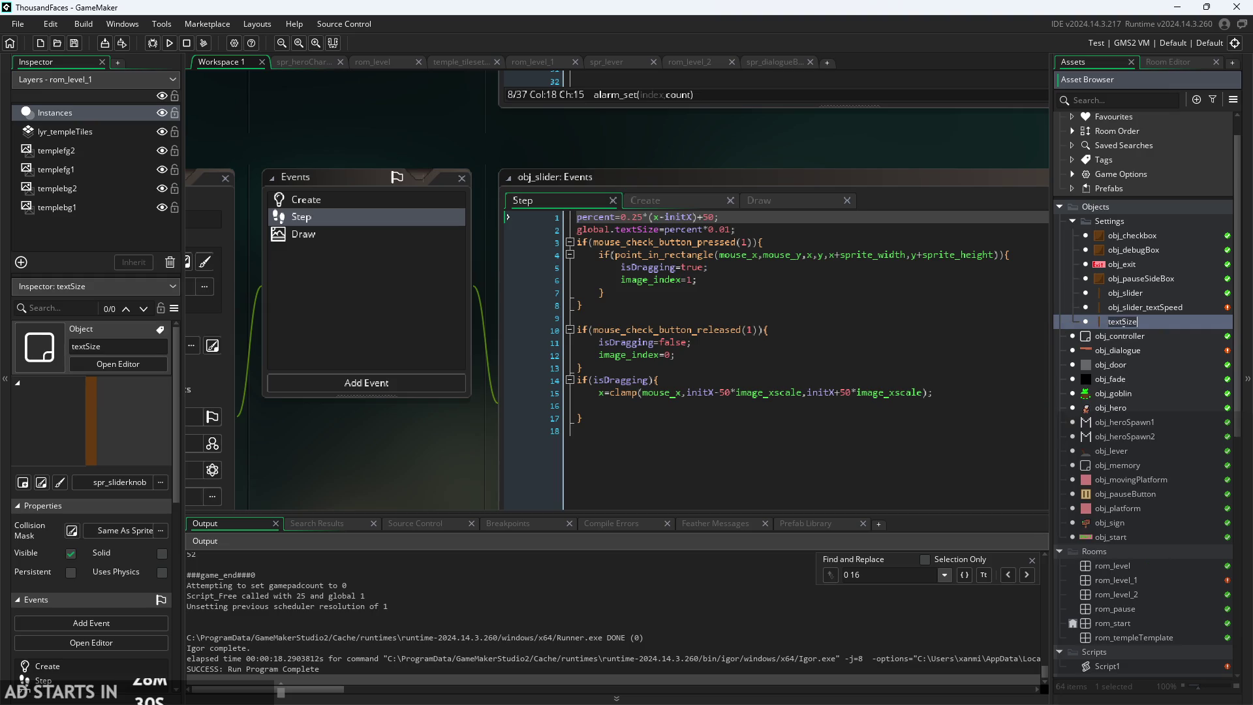
text(obj_)
text(slider_)
text(textSize)
key(Return)
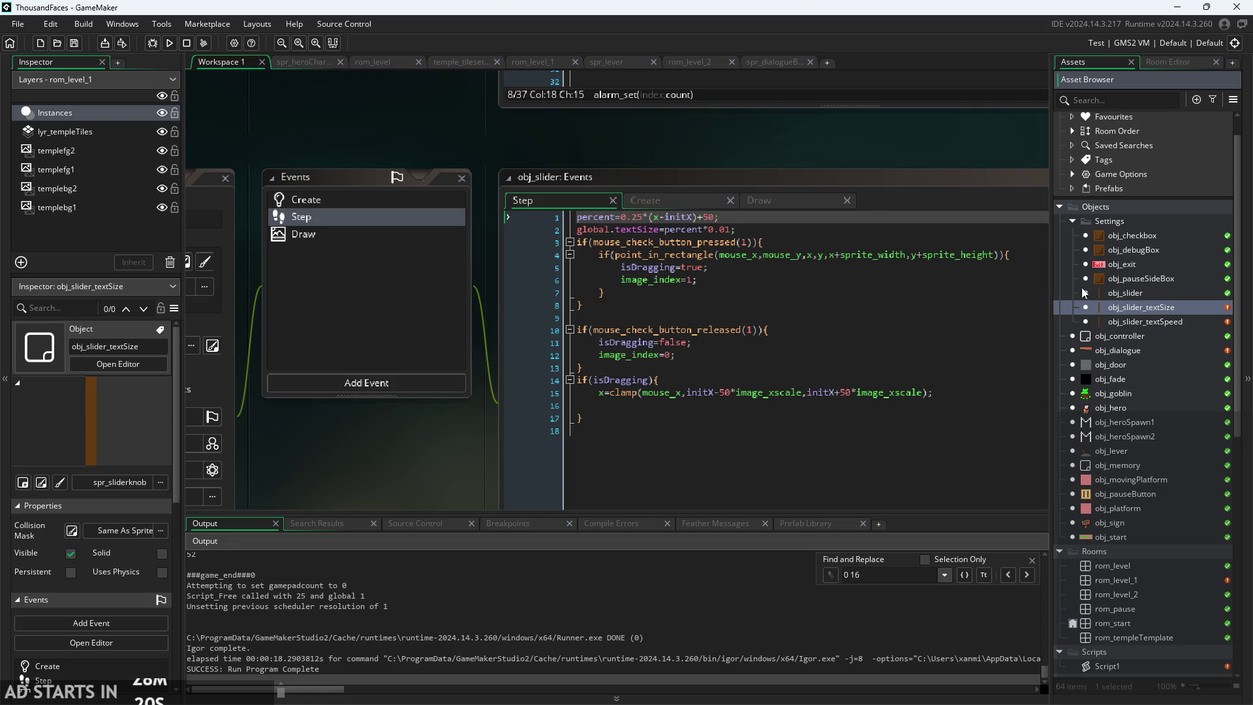
ctrl+scroll(916, 160, down, 2)
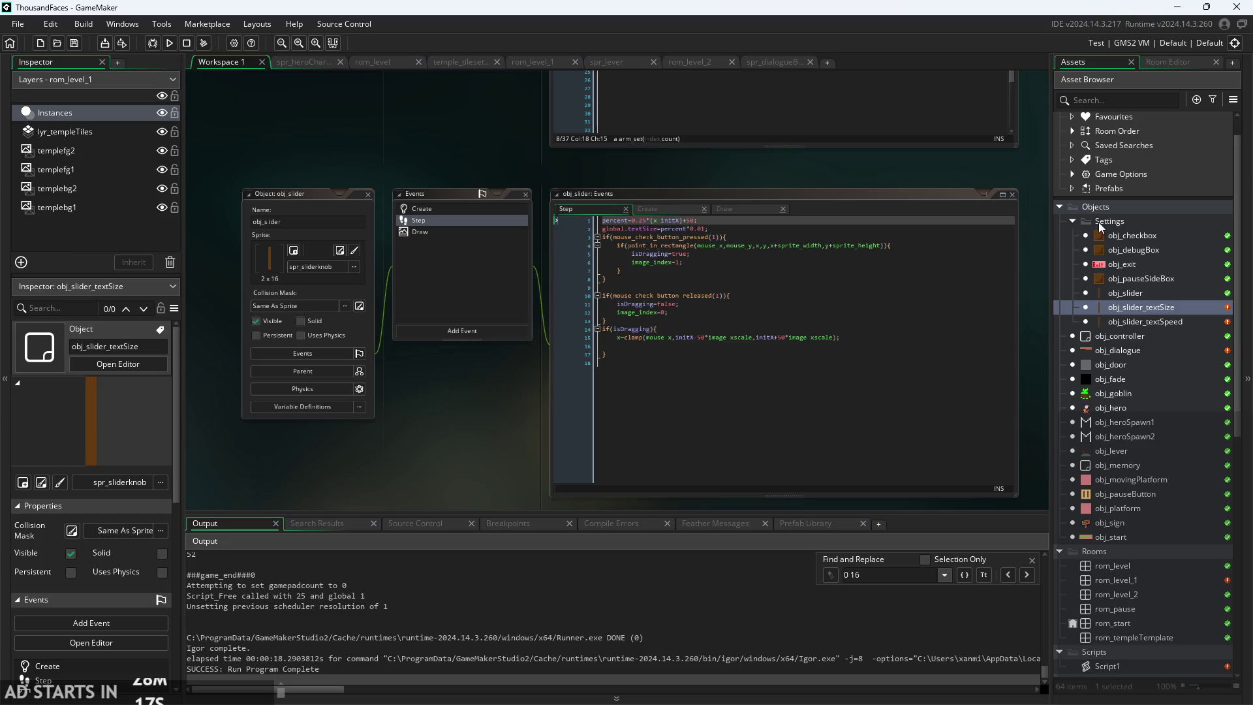
scroll(1135, 457, down, 1)
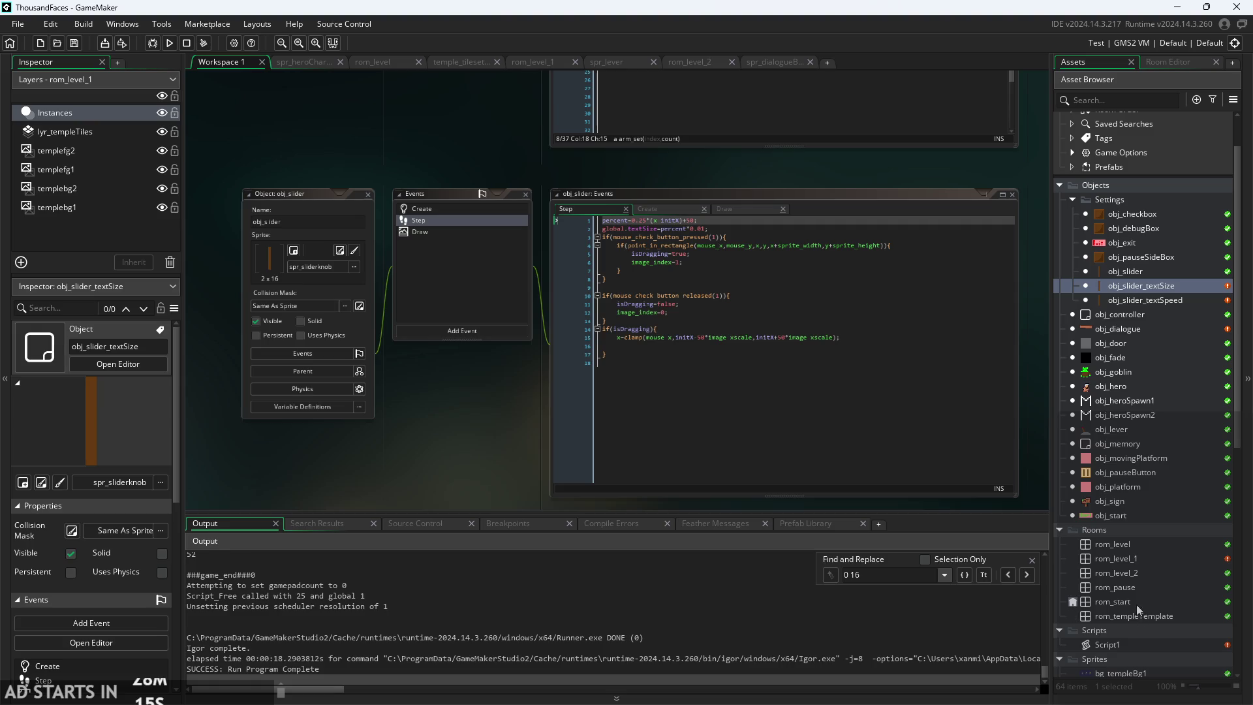
- In rom_pause, switch the slider instance's object from obj_slider to obj_slider_textSize
double_click(1116, 587)
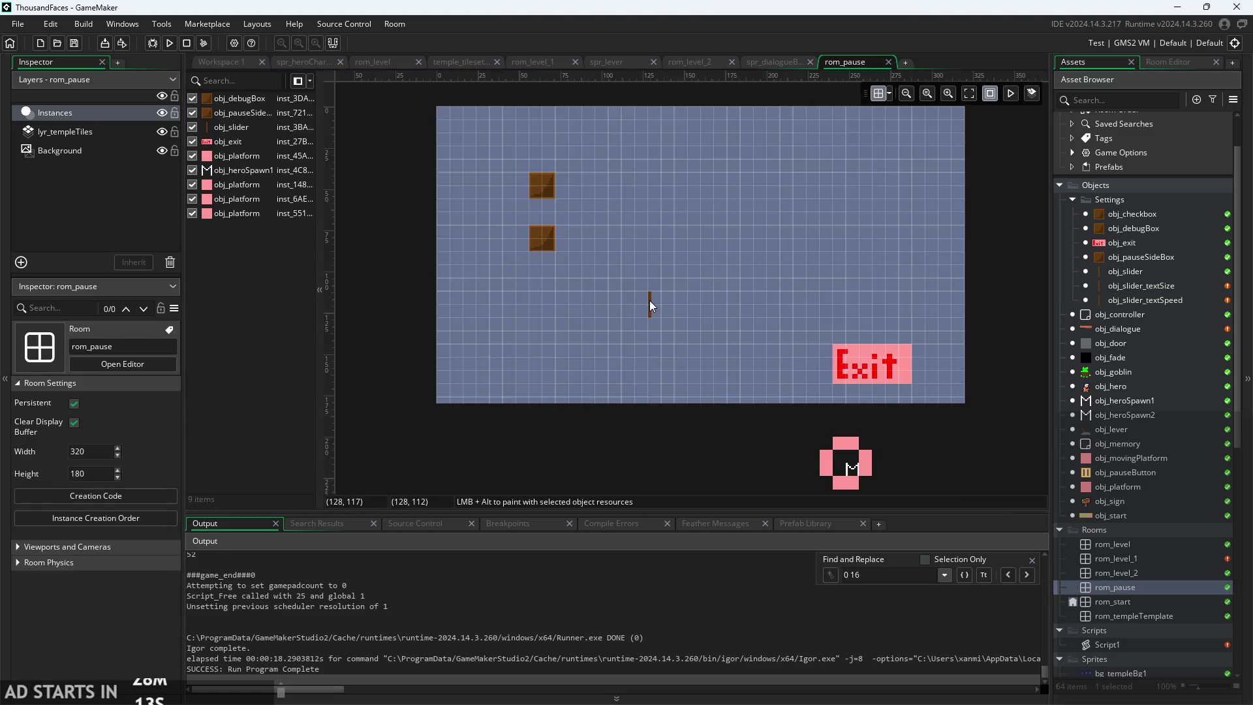
click(650, 303)
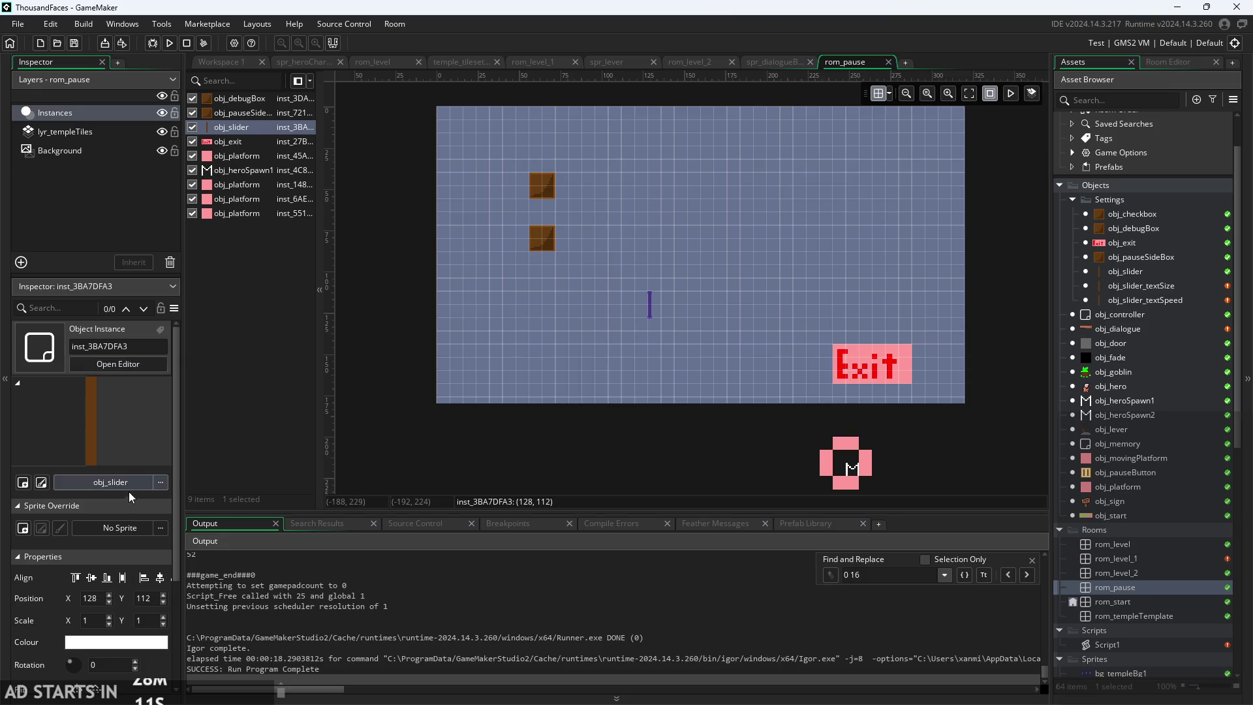
click(121, 482)
double_click(144, 535)
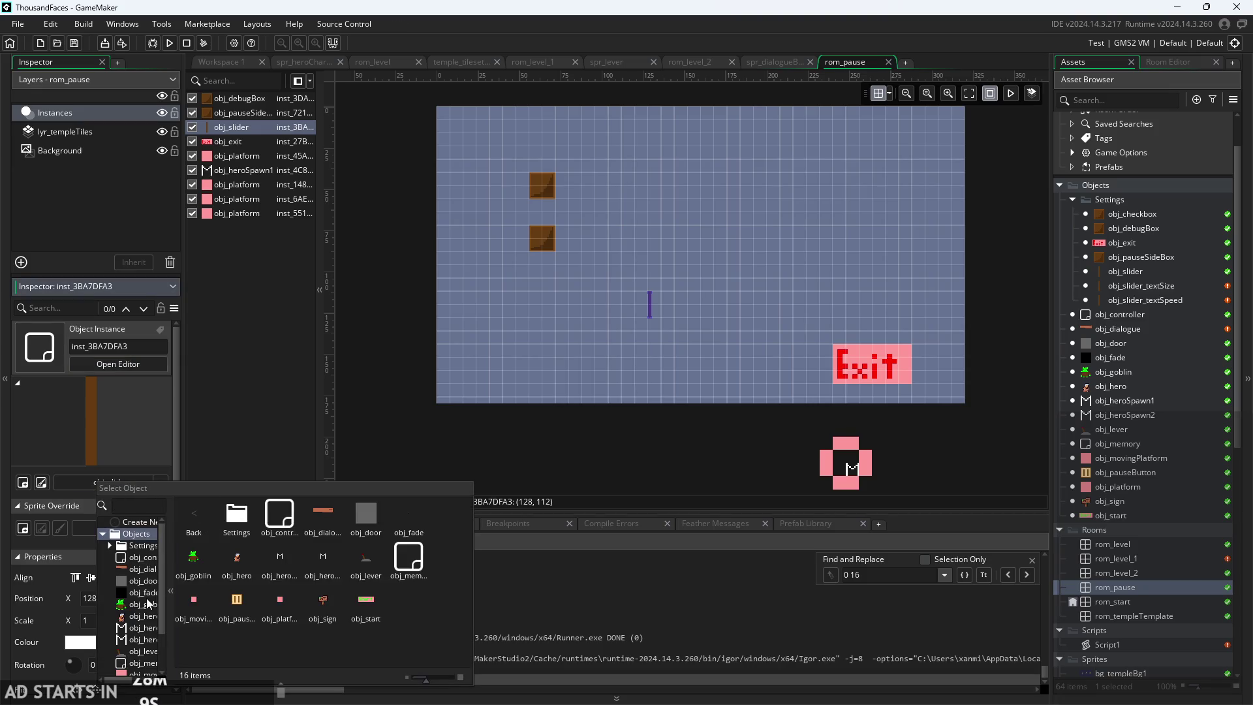
scroll(149, 603, down, 3)
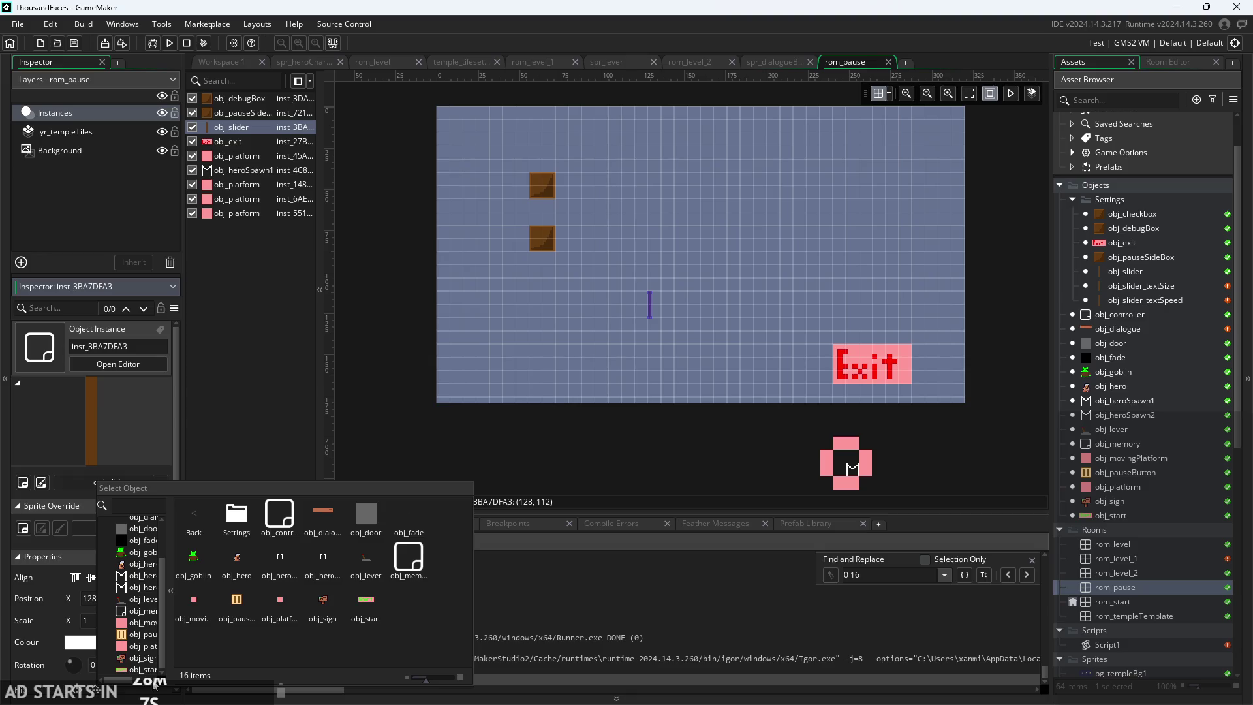
scroll(143, 664, up, 3)
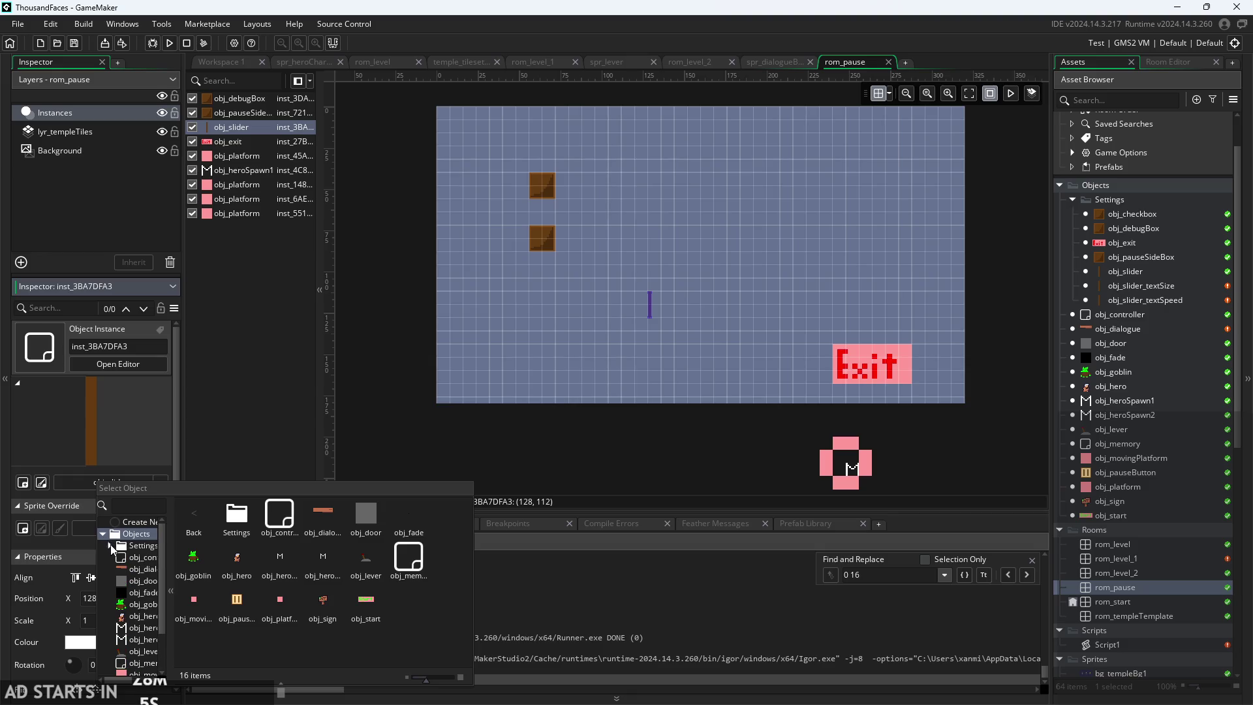
click(109, 546)
double_click(149, 617)
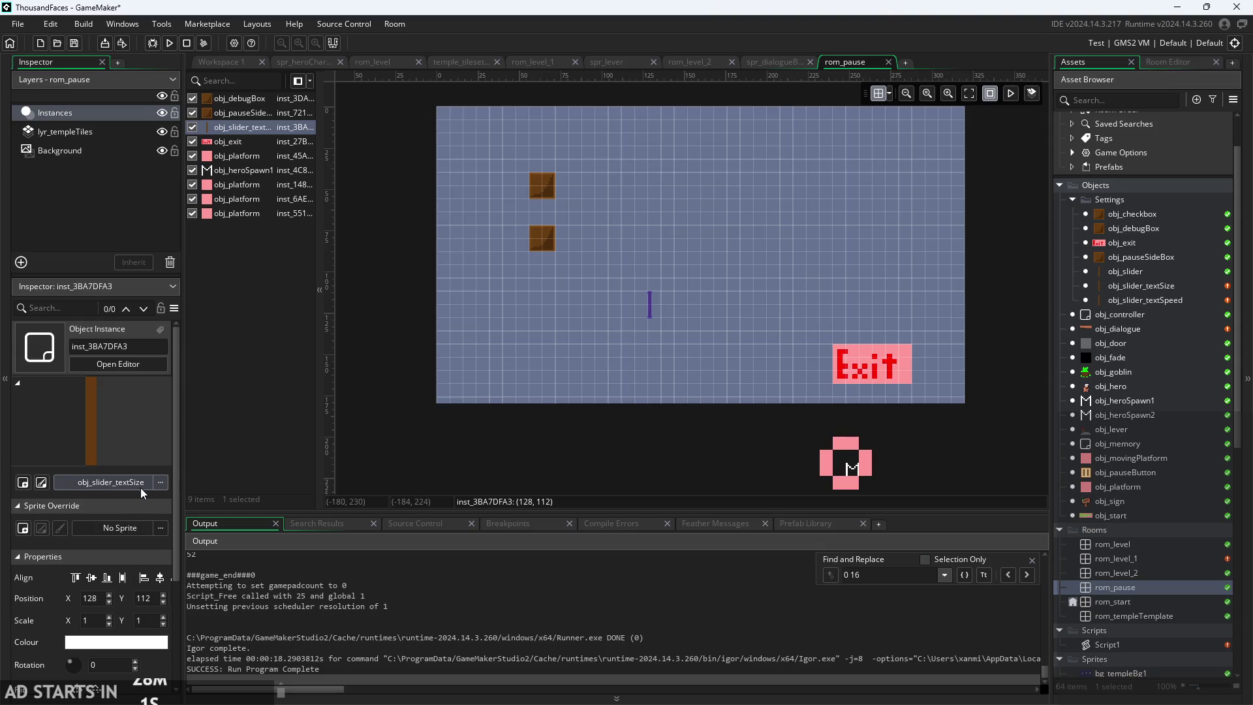
click(246, 464)
click(649, 303)
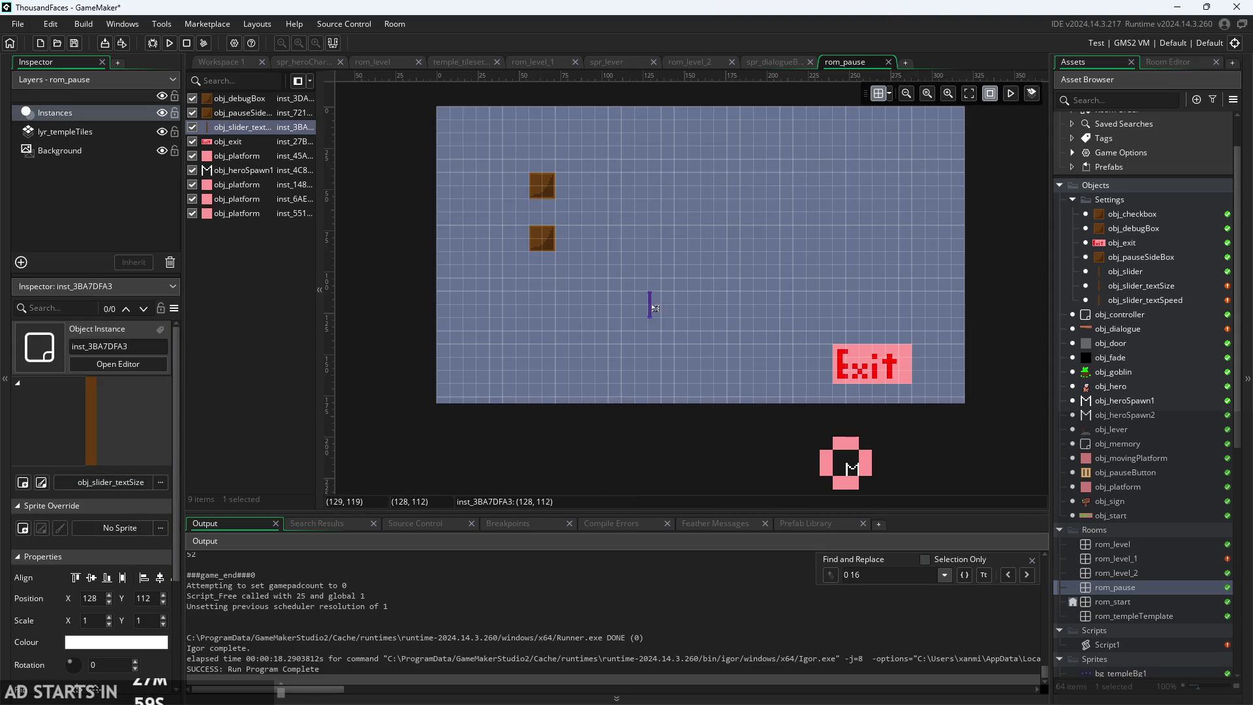
click(222, 62)
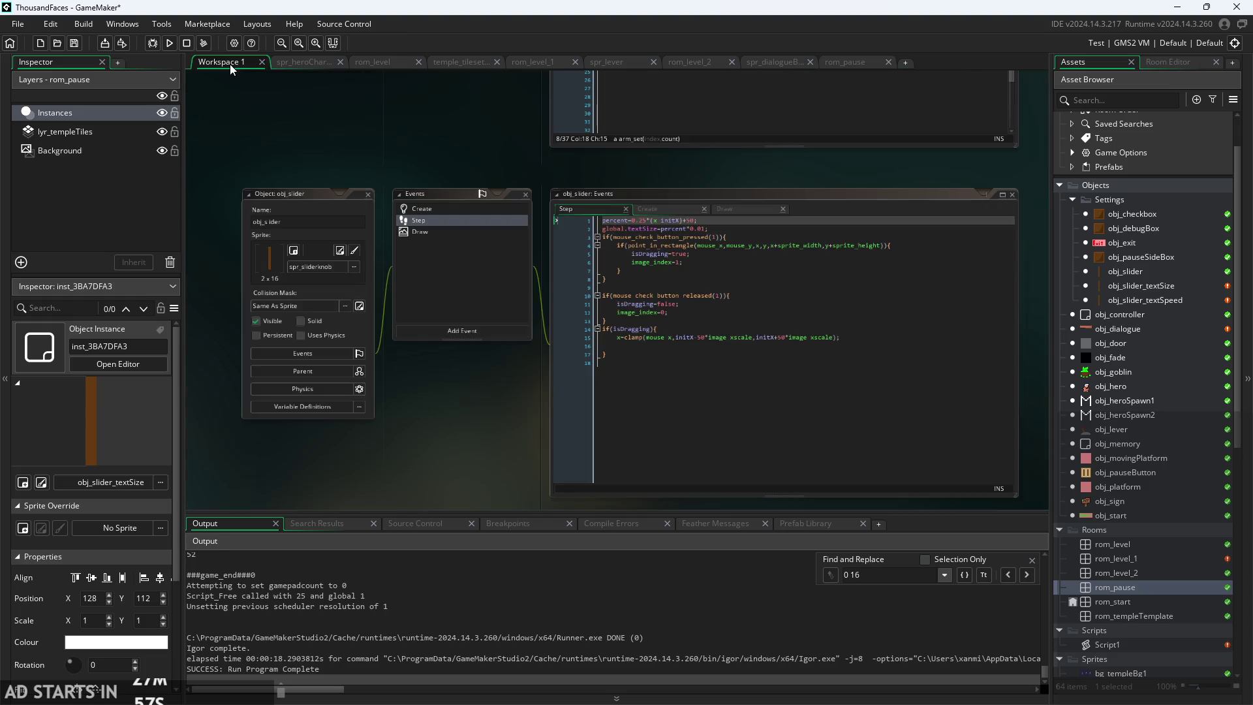
drag(433, 154, 419, 192)
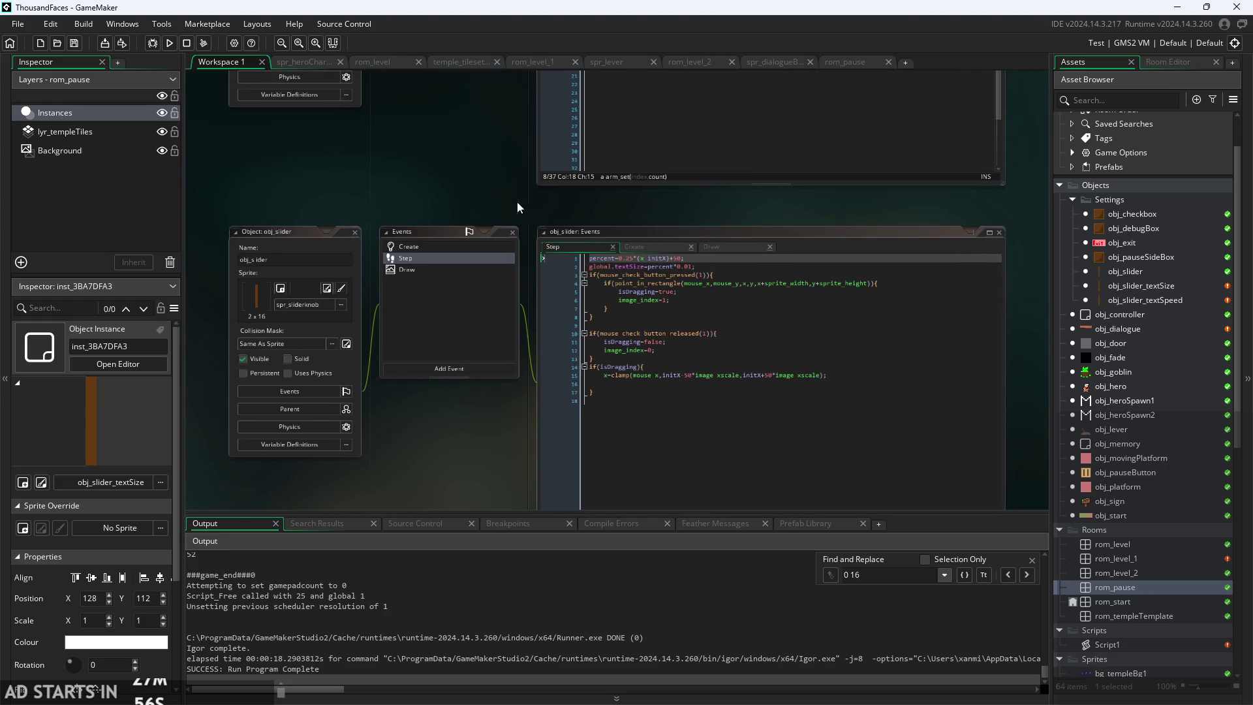
double_click(1128, 271)
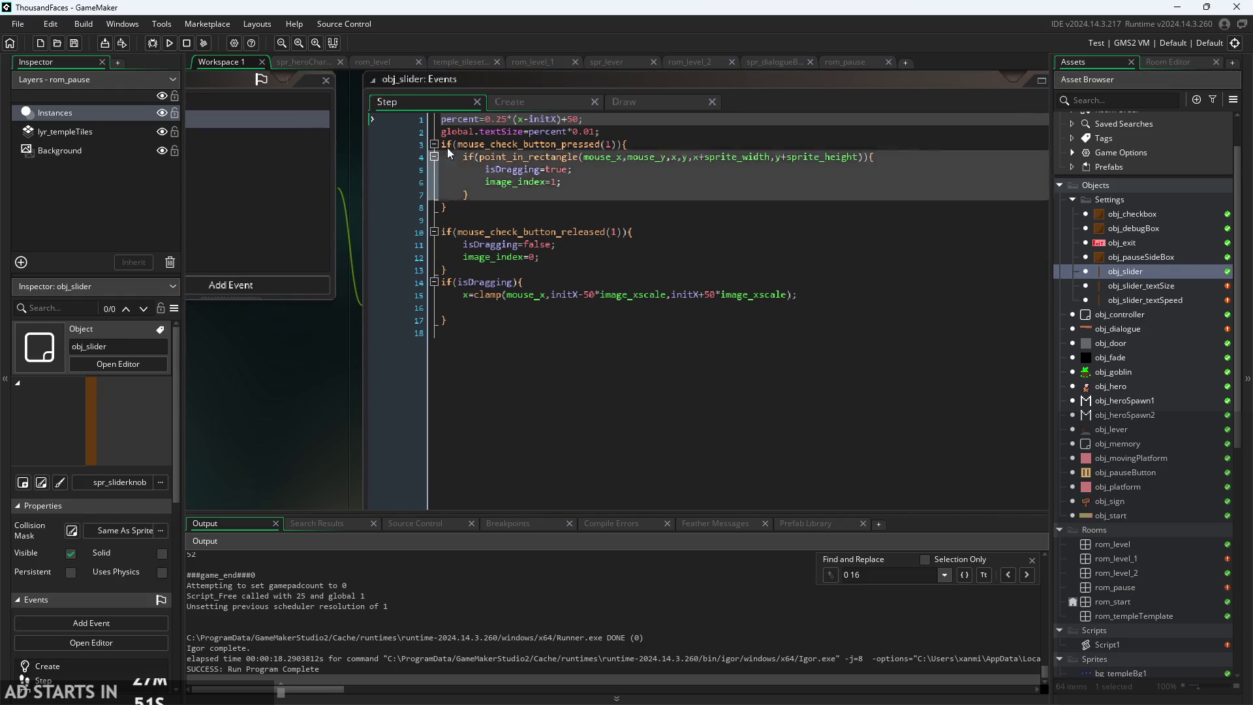
click(579, 118)
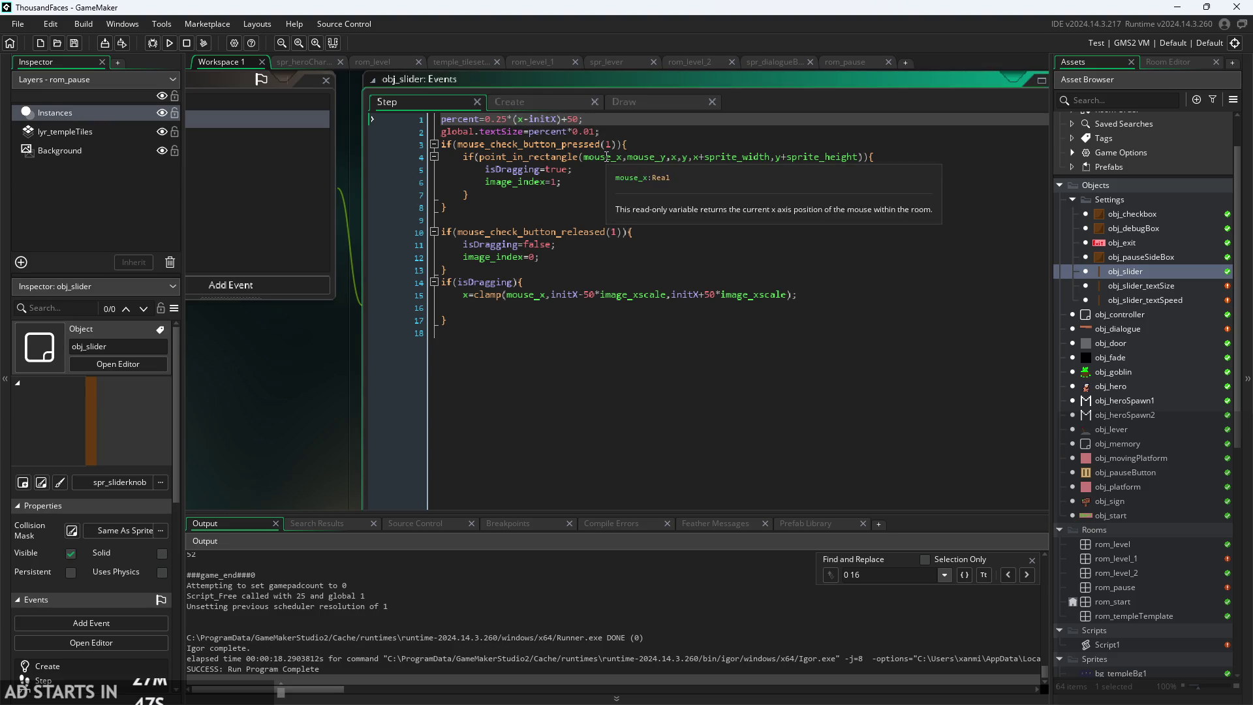
scroll(568, 176, up, 2)
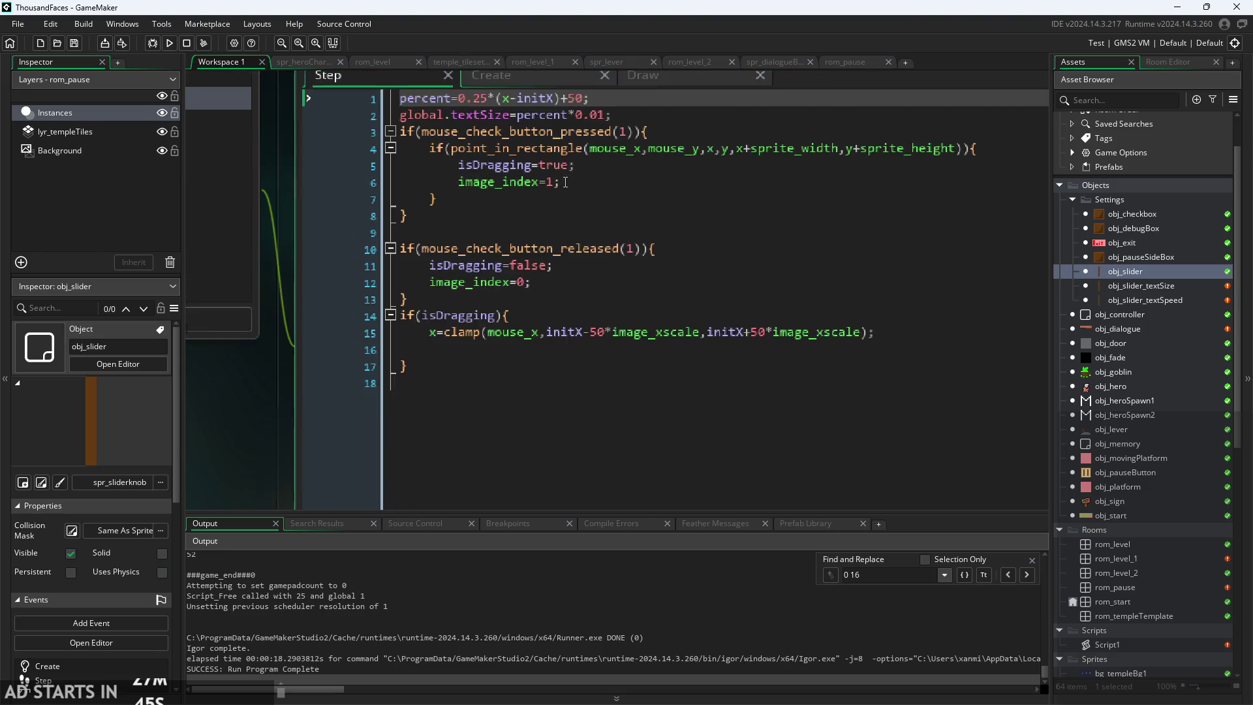
drag(643, 109, 336, 120)
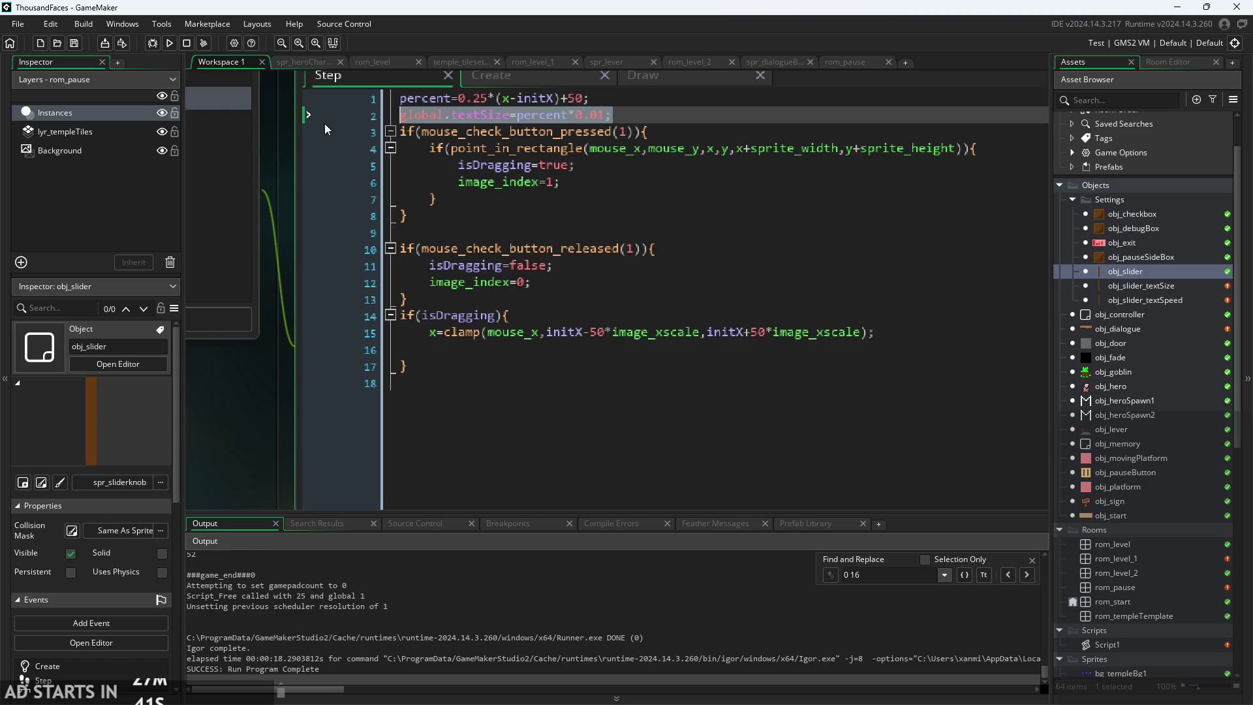
text(var)
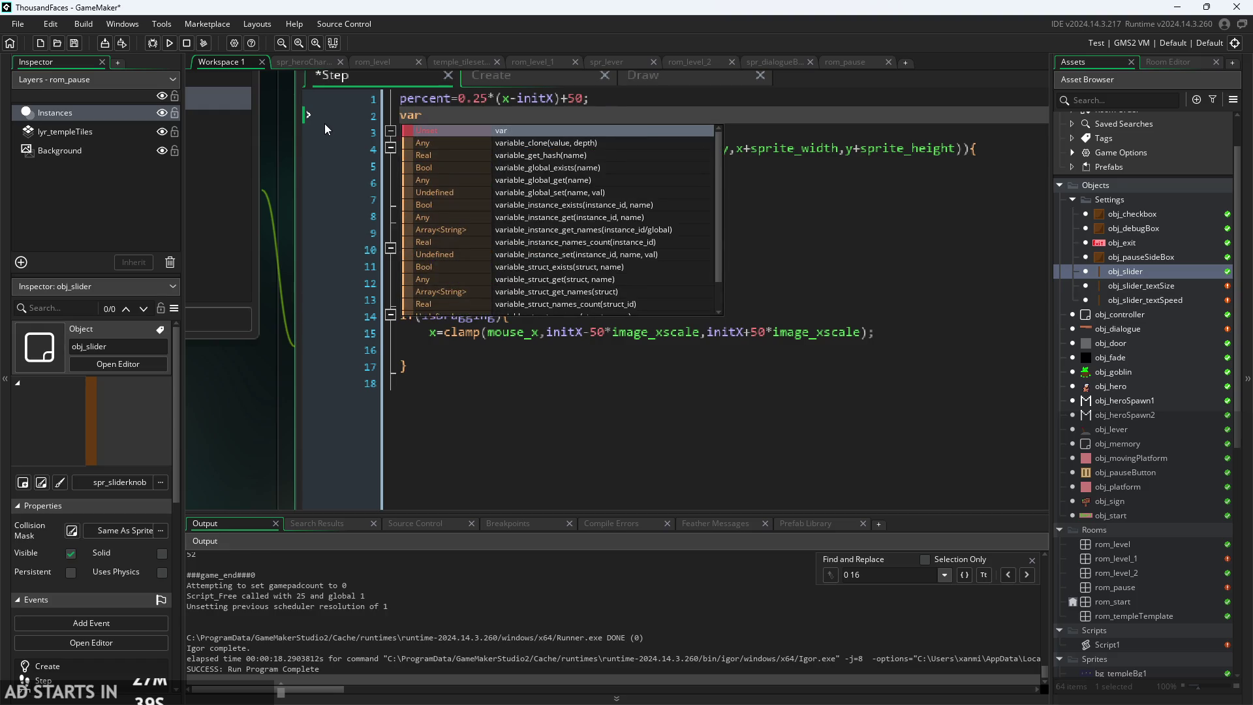
text( t)
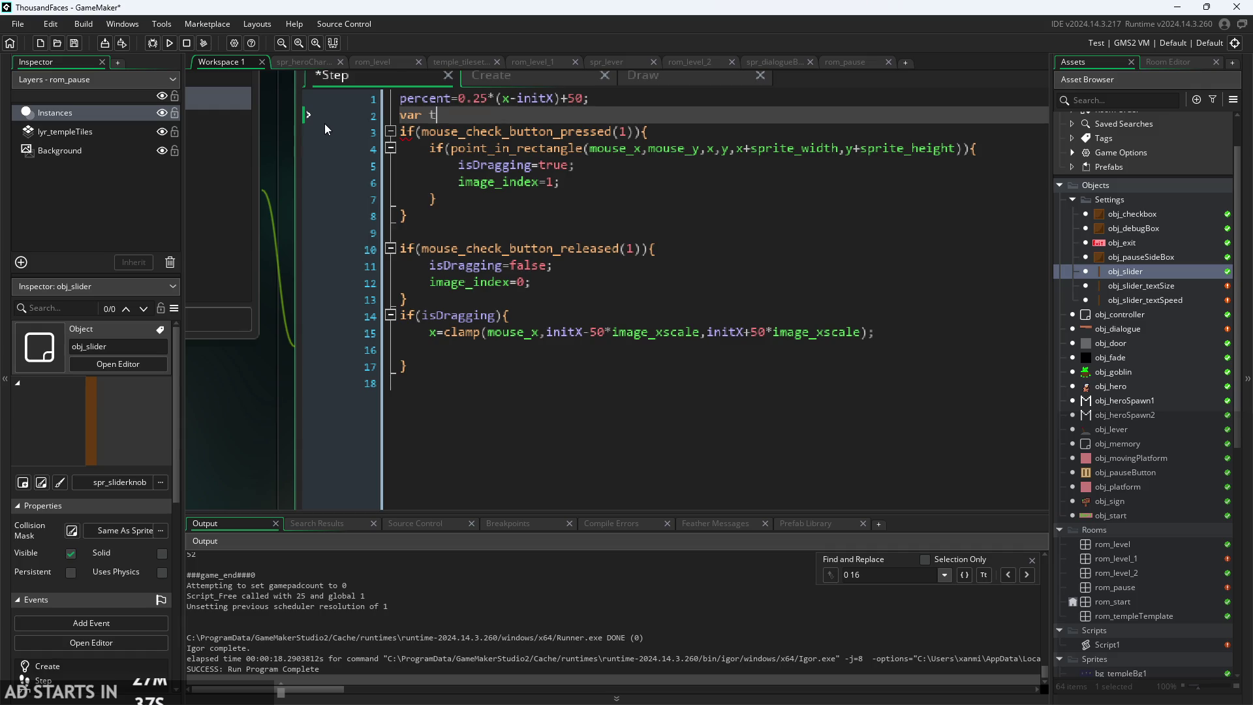
text(es)
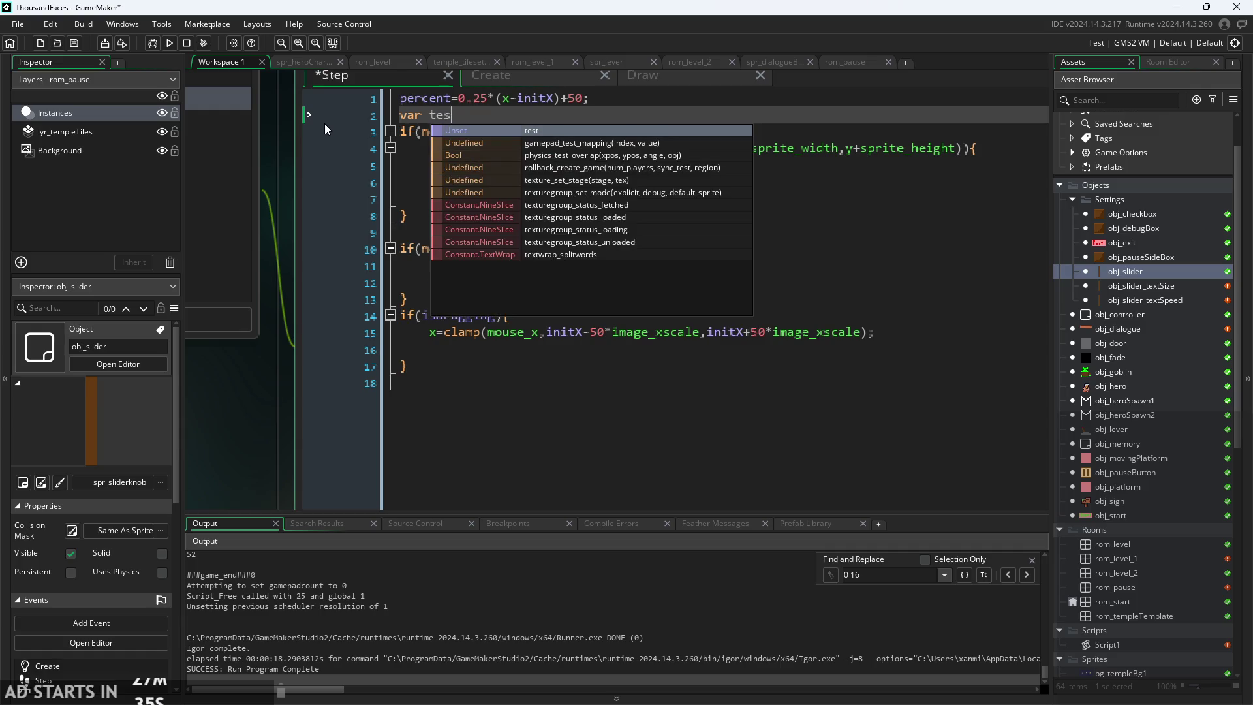
text(tvar)
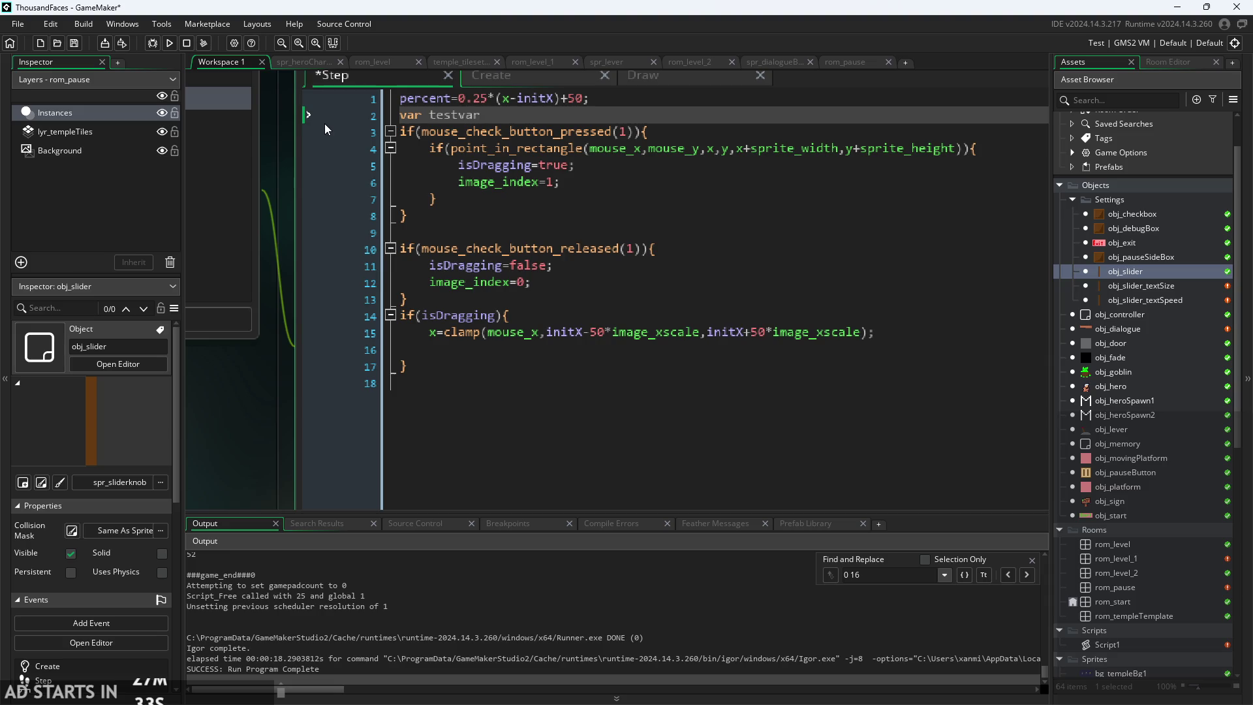
key(ctrl+z)
key(ctrl+z)
key(ctrl+z)
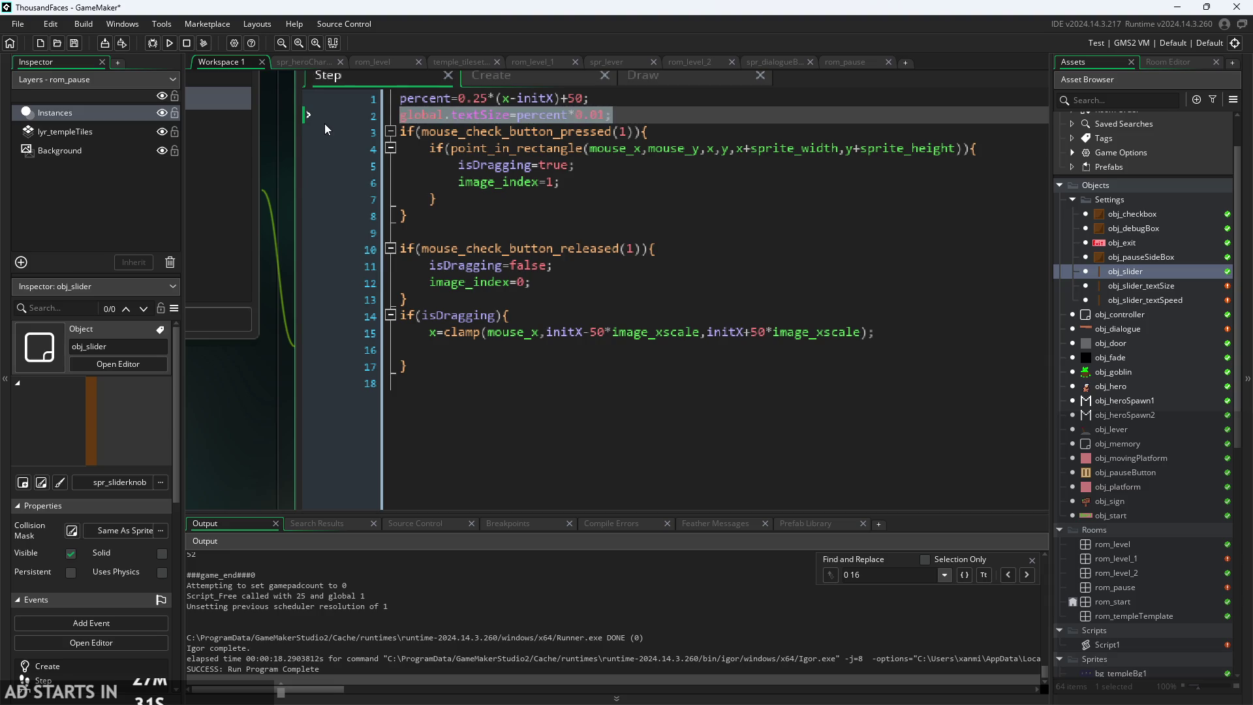
key(Left)
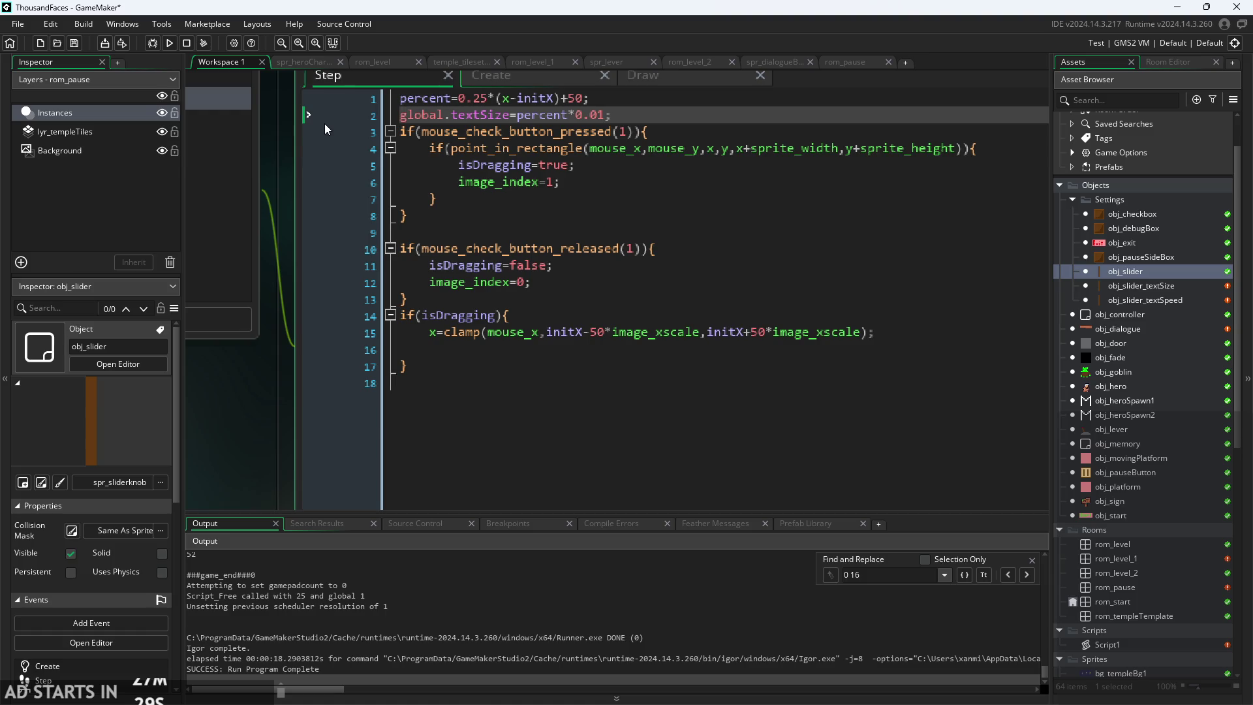
scroll(265, 296, up, 1)
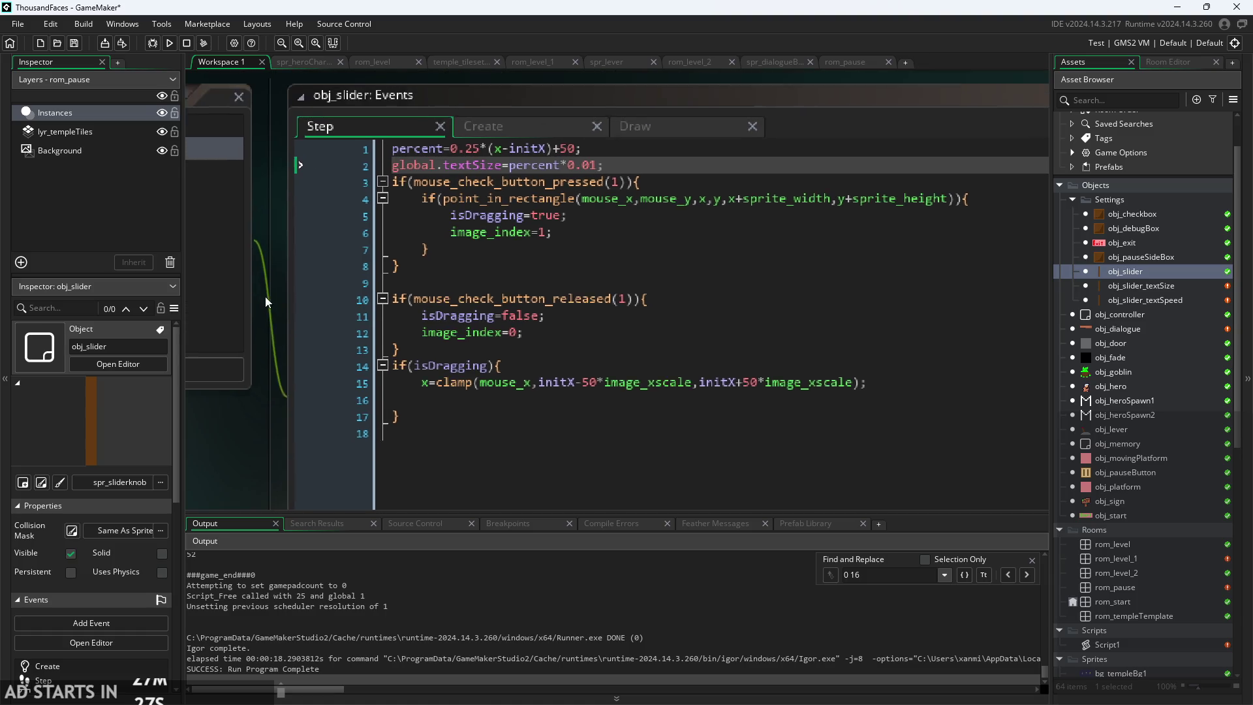
scroll(264, 315, up, 1)
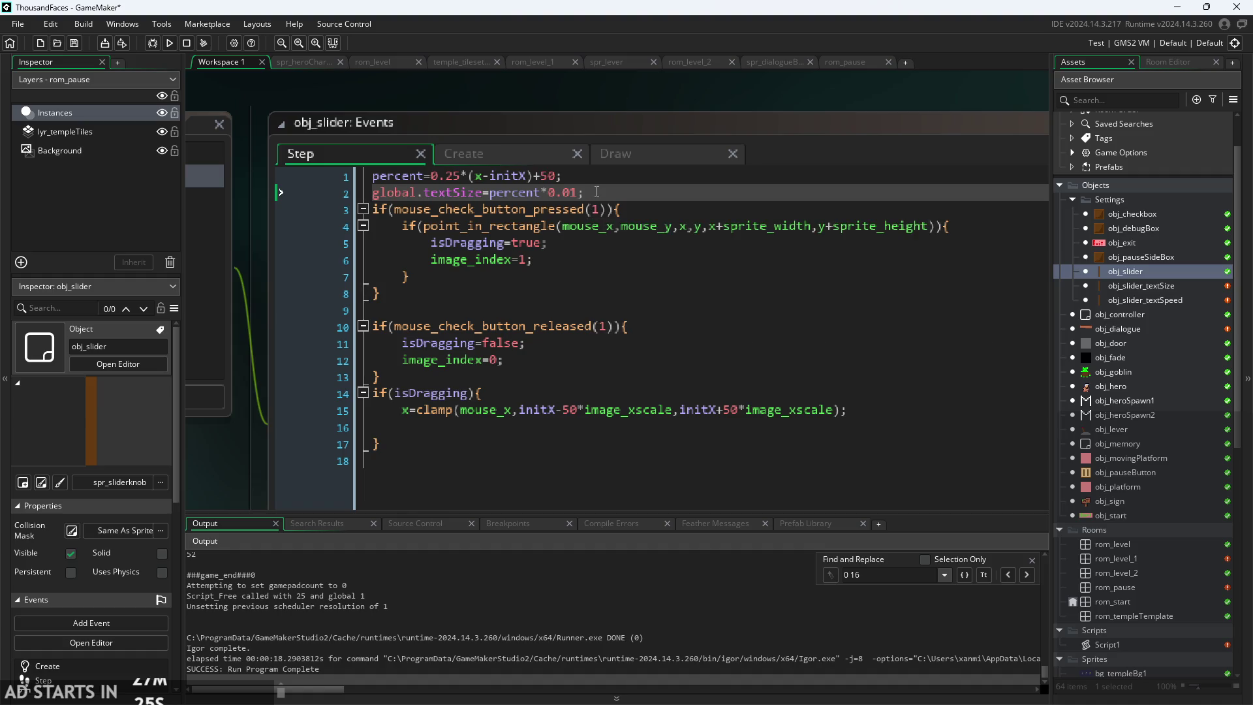
click(316, 199)
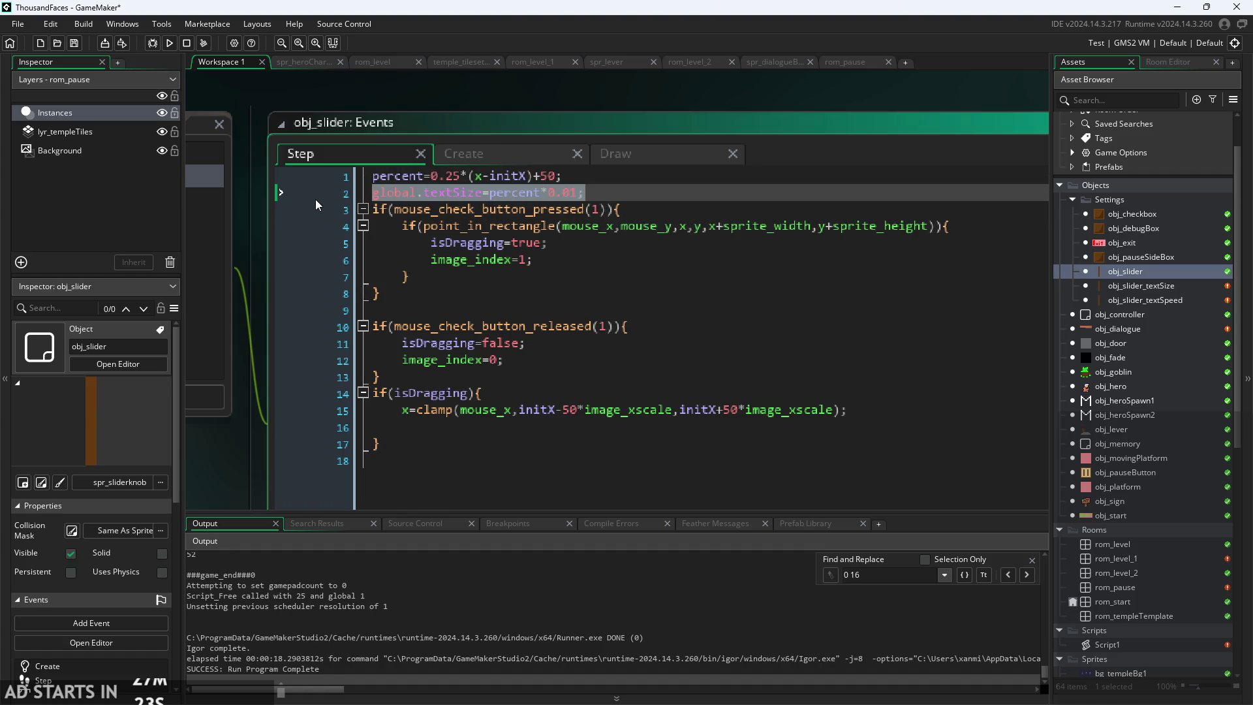
text(//p)
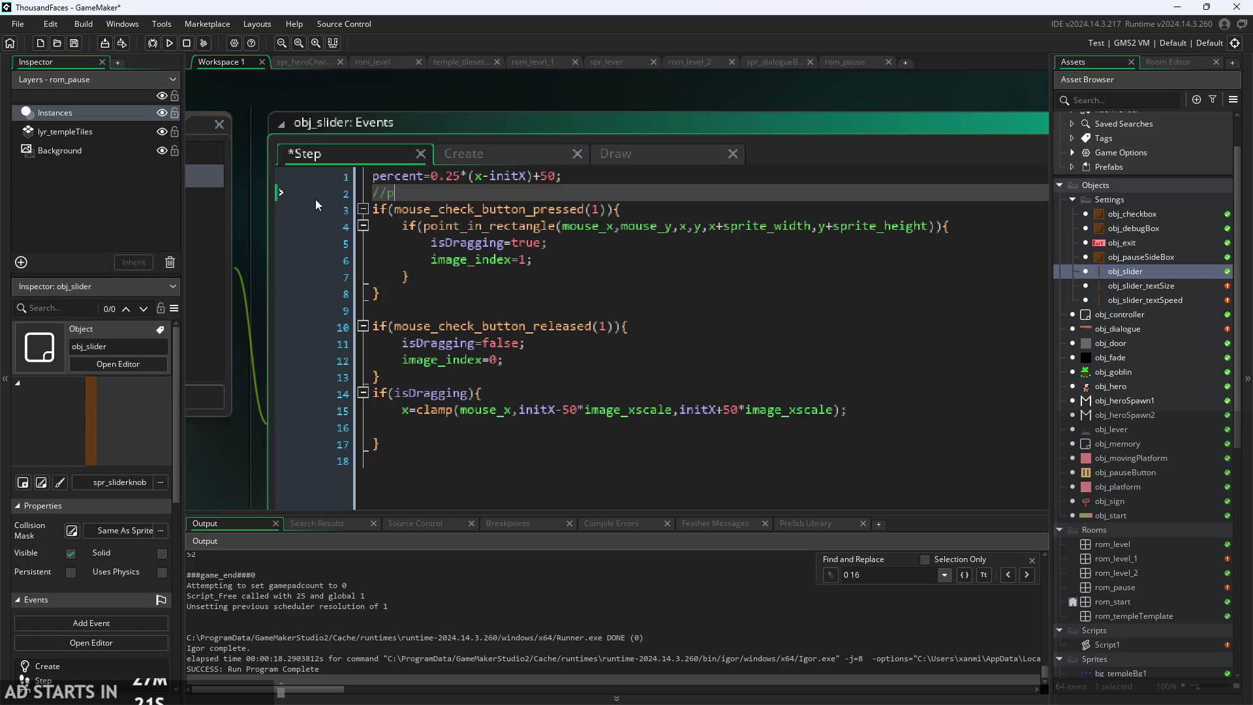
text(ut test v)
text(ariable h)
text(er<<<<)
text(e)
- Remove the word 'test' so the first comment reads '//put variable here <<<<'
key(End)
key(Up)
double_click(419, 198)
key(BackSpace)
click(376, 194)
drag(550, 192, 386, 193)
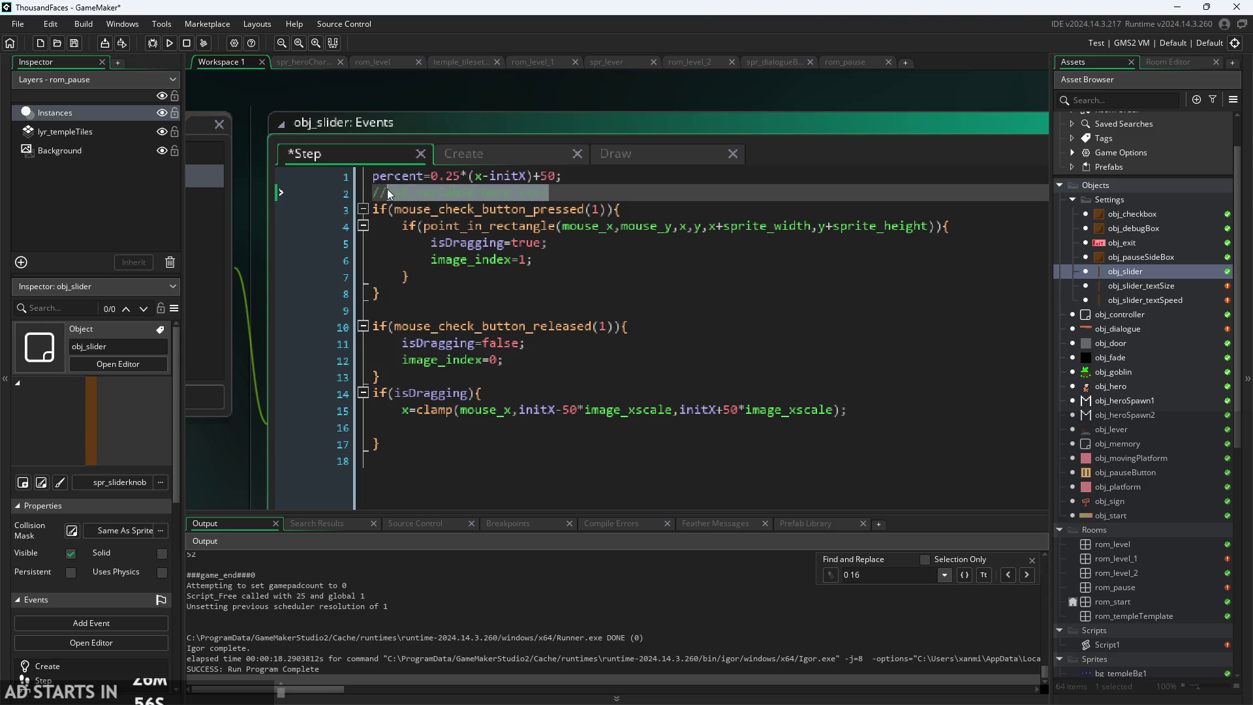
click(551, 194)
- Add the comment '//global.[name] = percent*[mult];' on a new line below it
key(Return)
text(//)
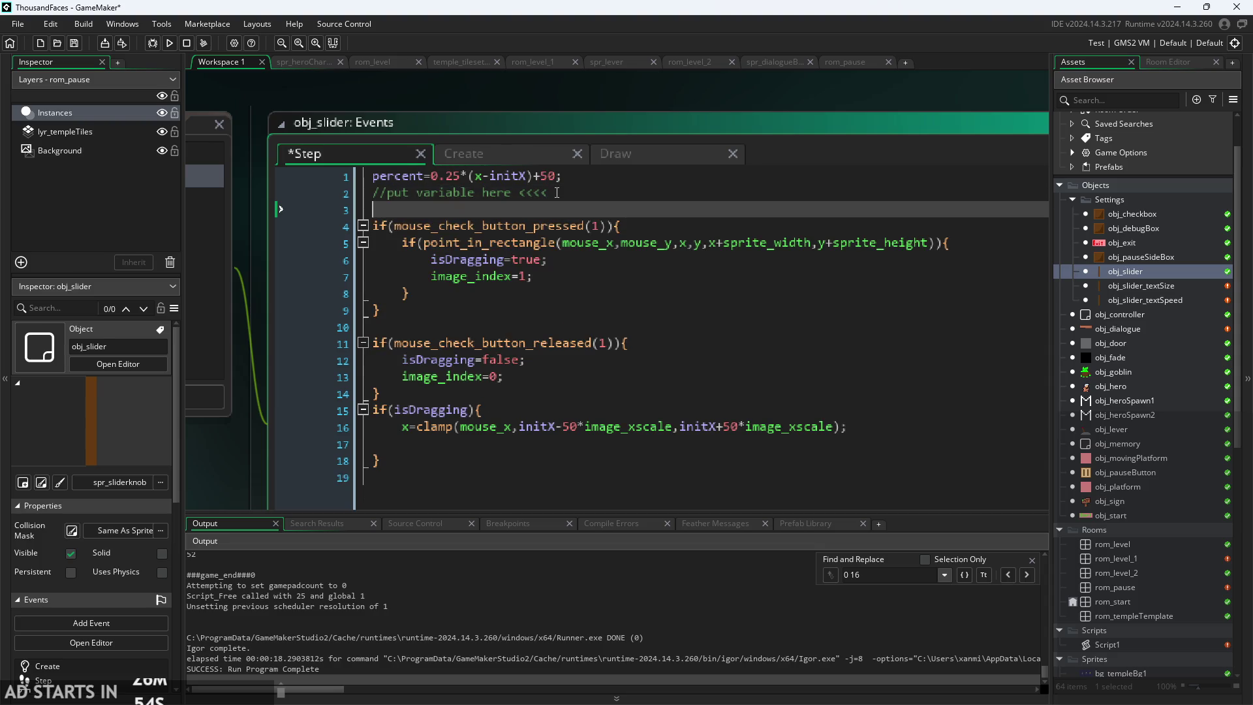
text(global.)
text([va)
key(BackSpace)
key(BackSpace)
text(name])
text( = p)
text(ercent)
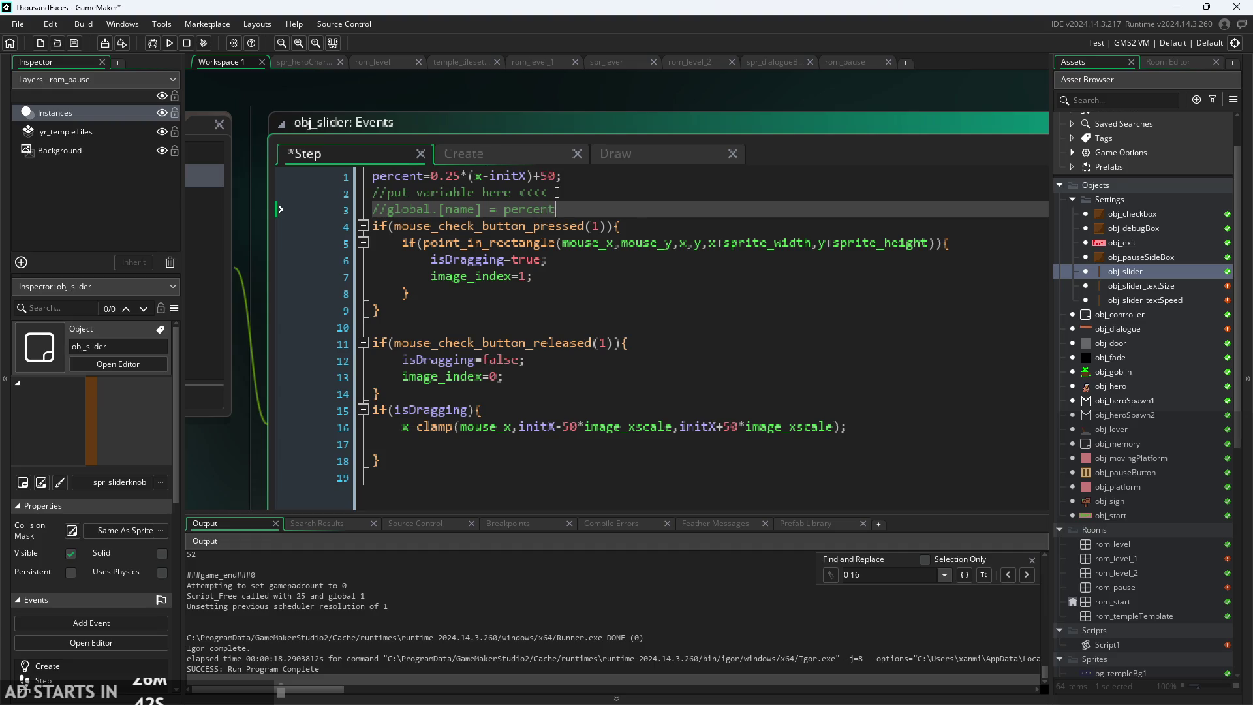
text(*)
text([mu)
text(lt];)
- Review obj_slider's Create and Draw code, then return to its Step code
click(667, 226)
click(597, 277)
click(589, 379)
click(607, 407)
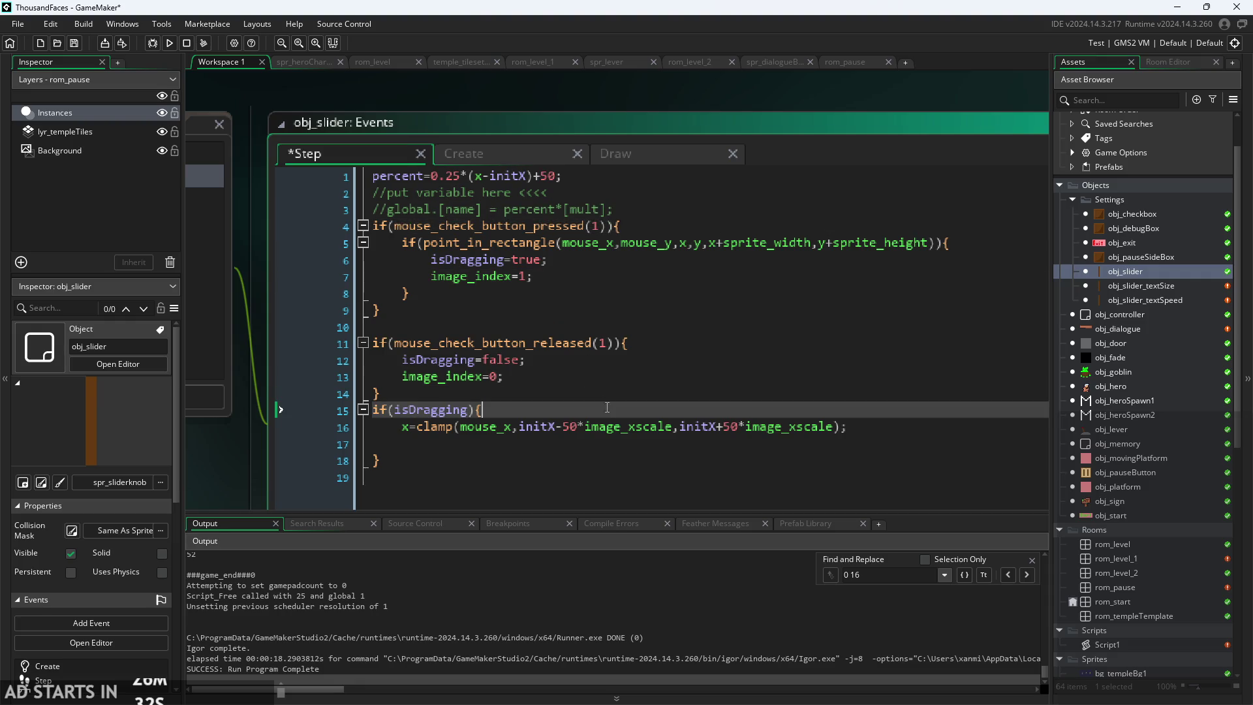
click(534, 155)
click(620, 150)
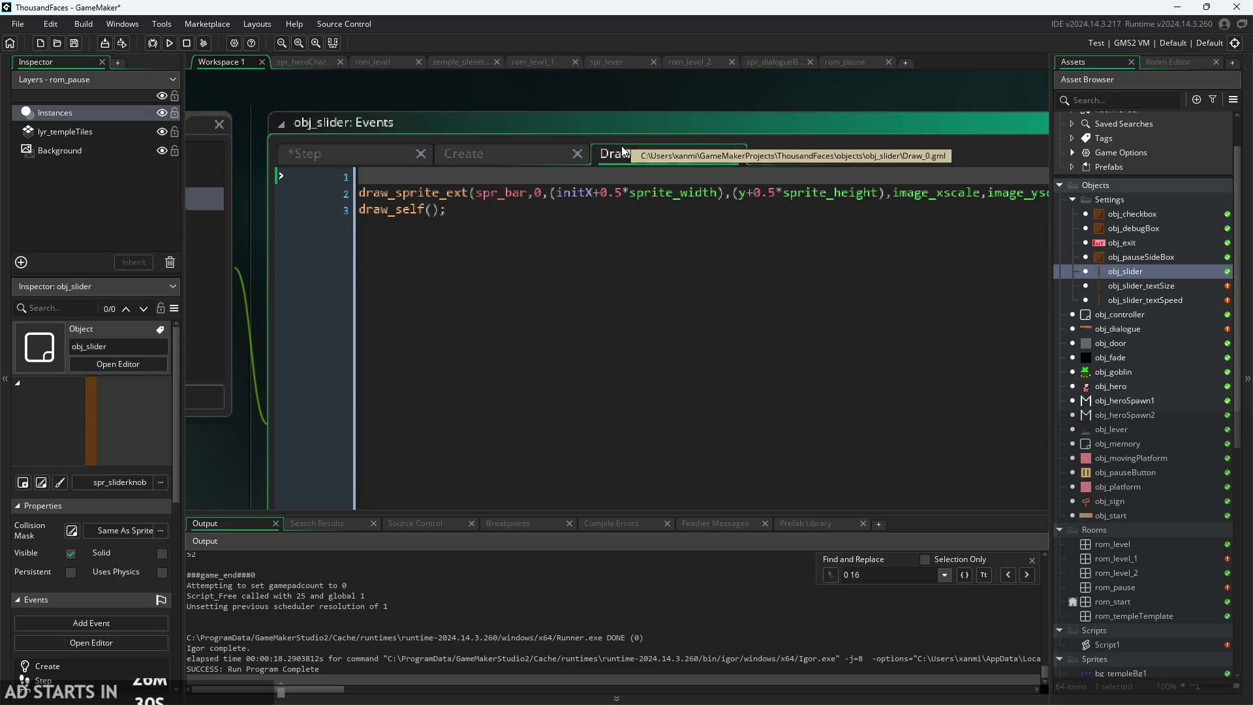
ctrl+scroll(682, 99, down, 3)
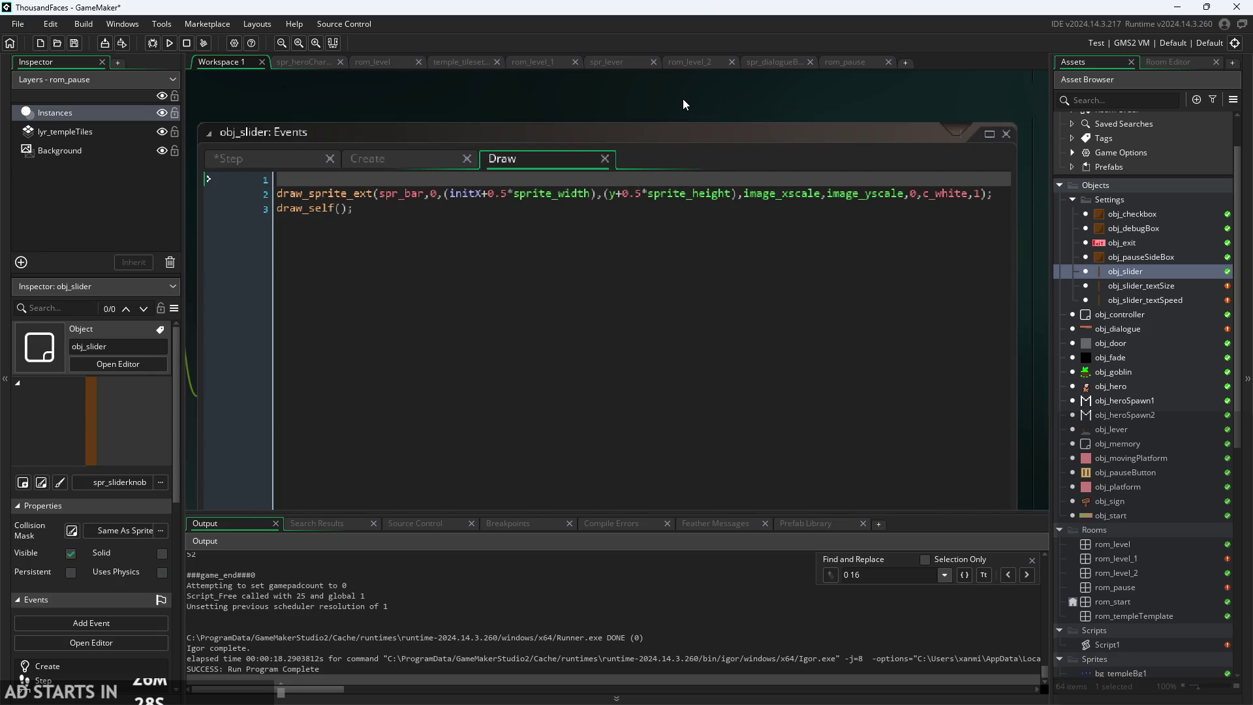
click(537, 180)
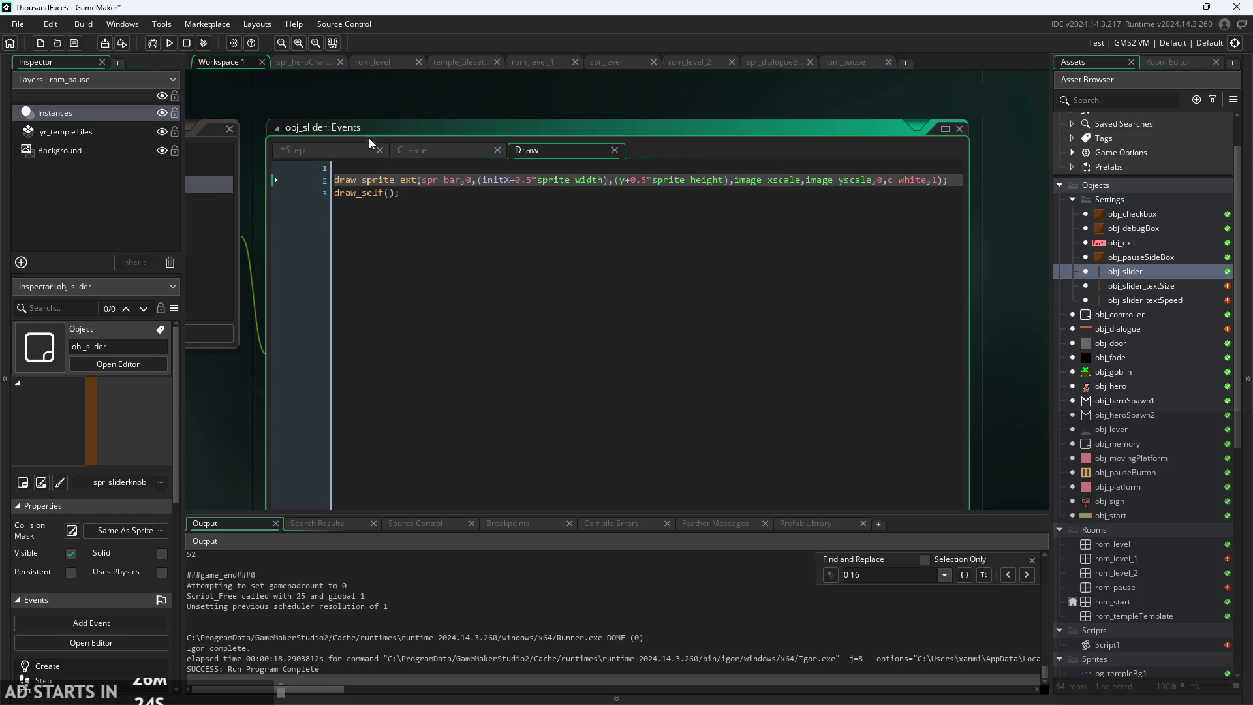
click(386, 155)
click(532, 153)
click(326, 147)
click(494, 107)
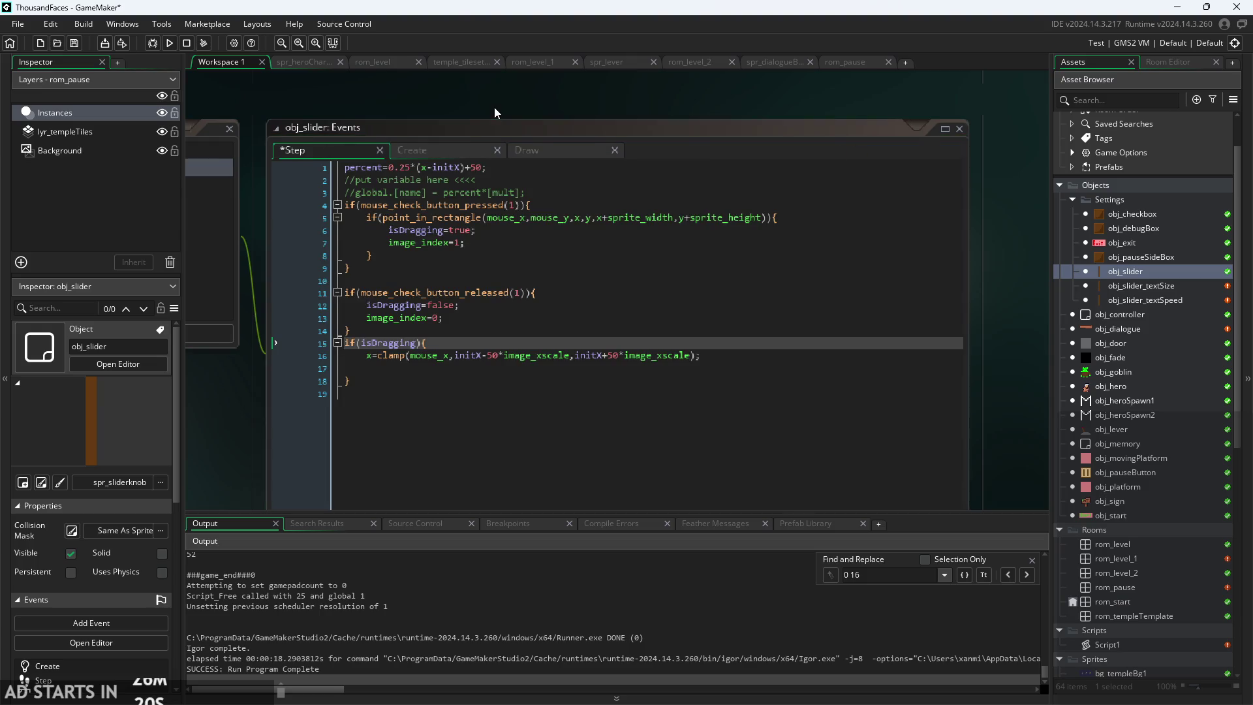
- In obj_slider_textSpeed's Step code, change global.textSize to global.textSpeed on line 2 and save
double_click(1160, 302)
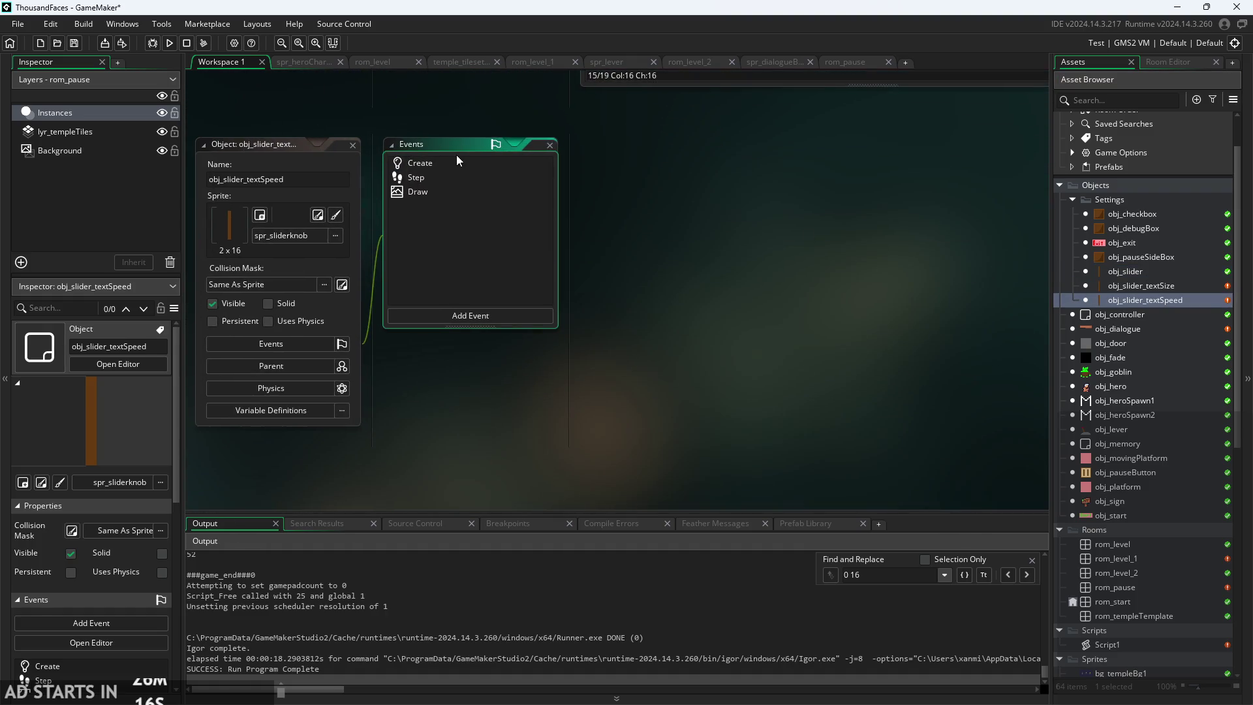
click(456, 159)
click(458, 178)
click(464, 189)
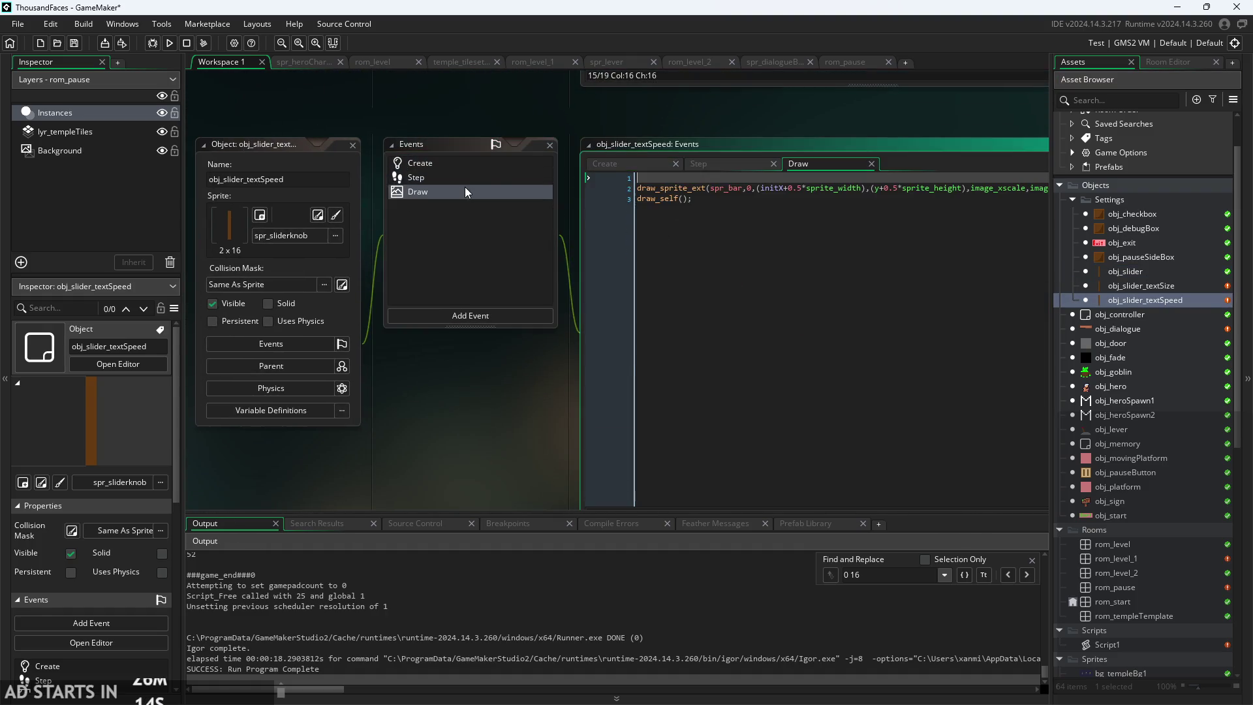
click(481, 178)
scroll(725, 189, up, 2)
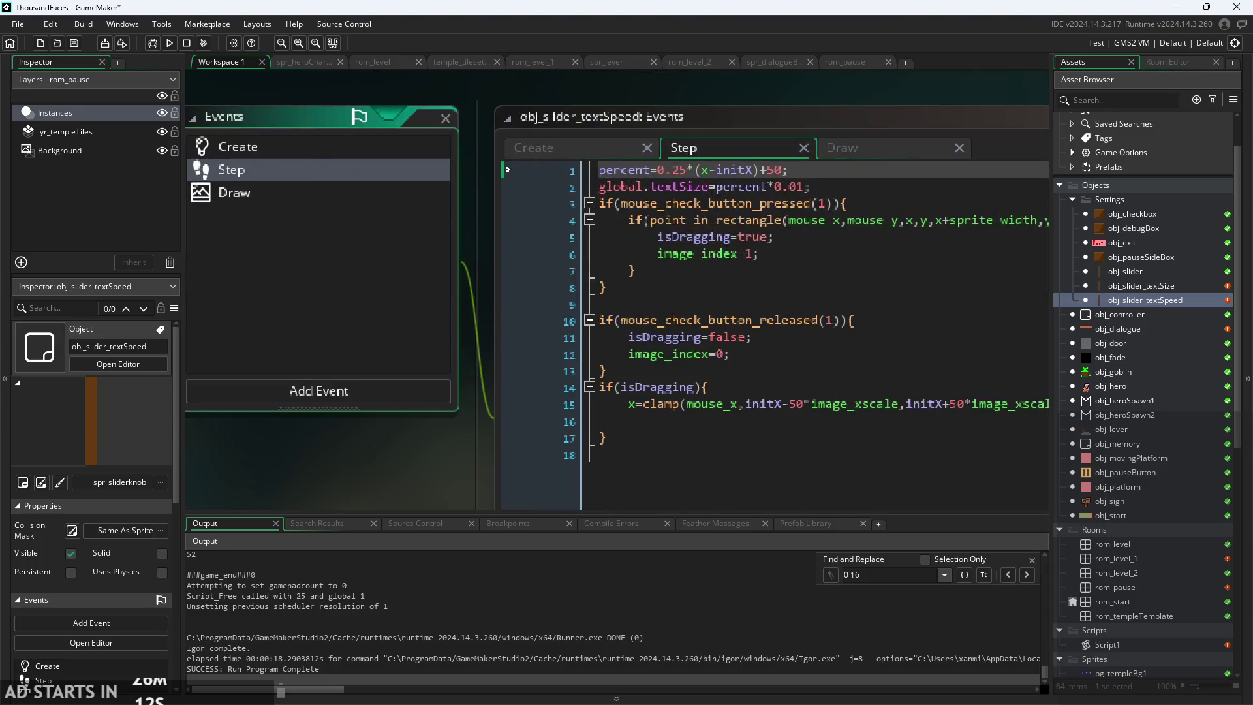
click(688, 194)
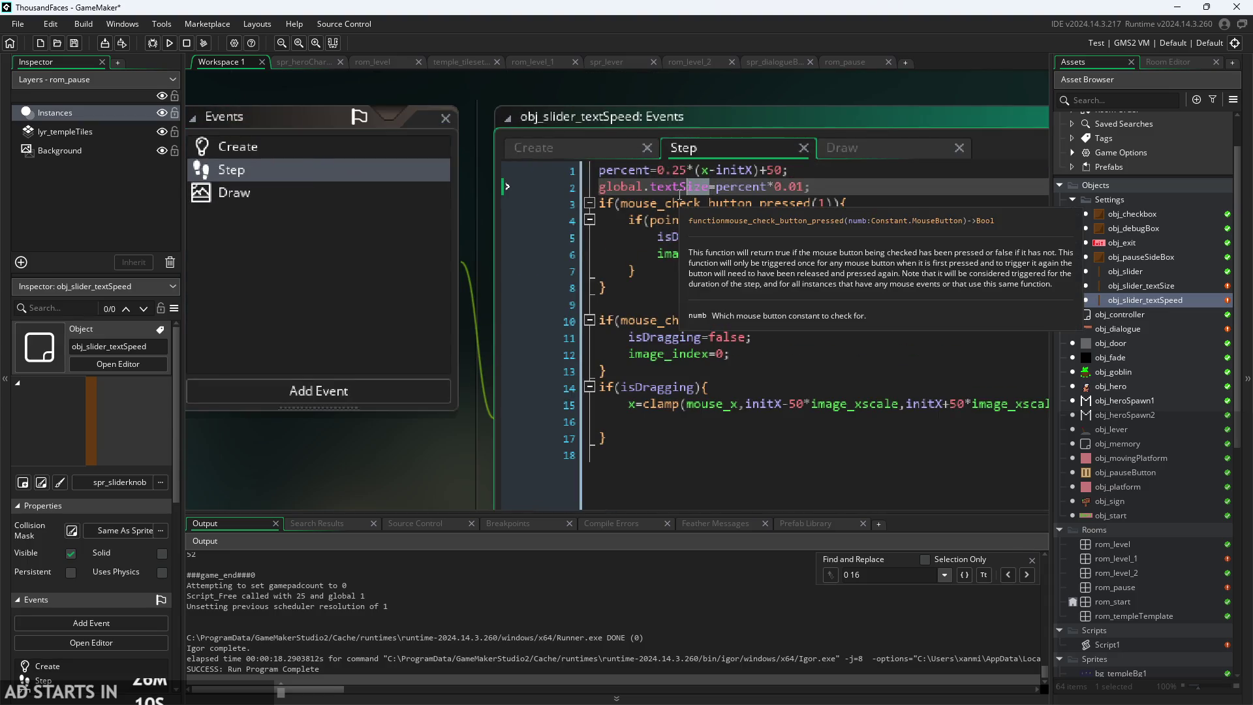
text(Speed)
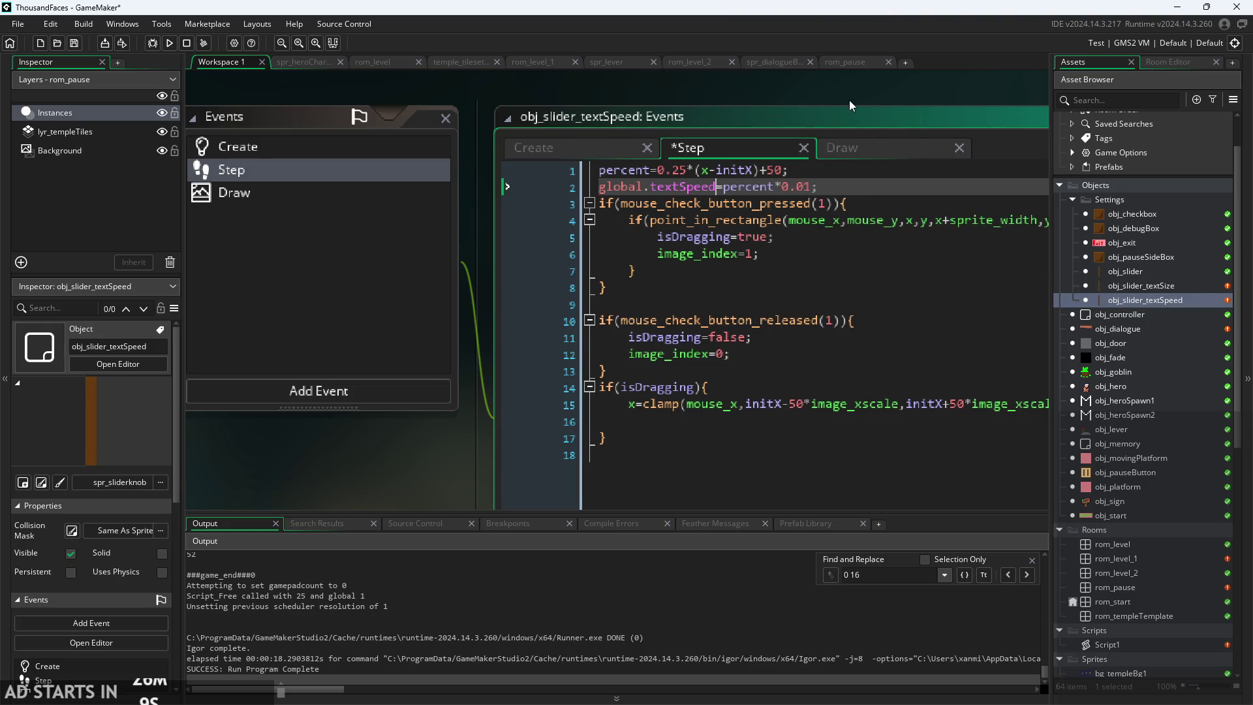
drag(849, 101, 711, 113)
key(ctrl+s)
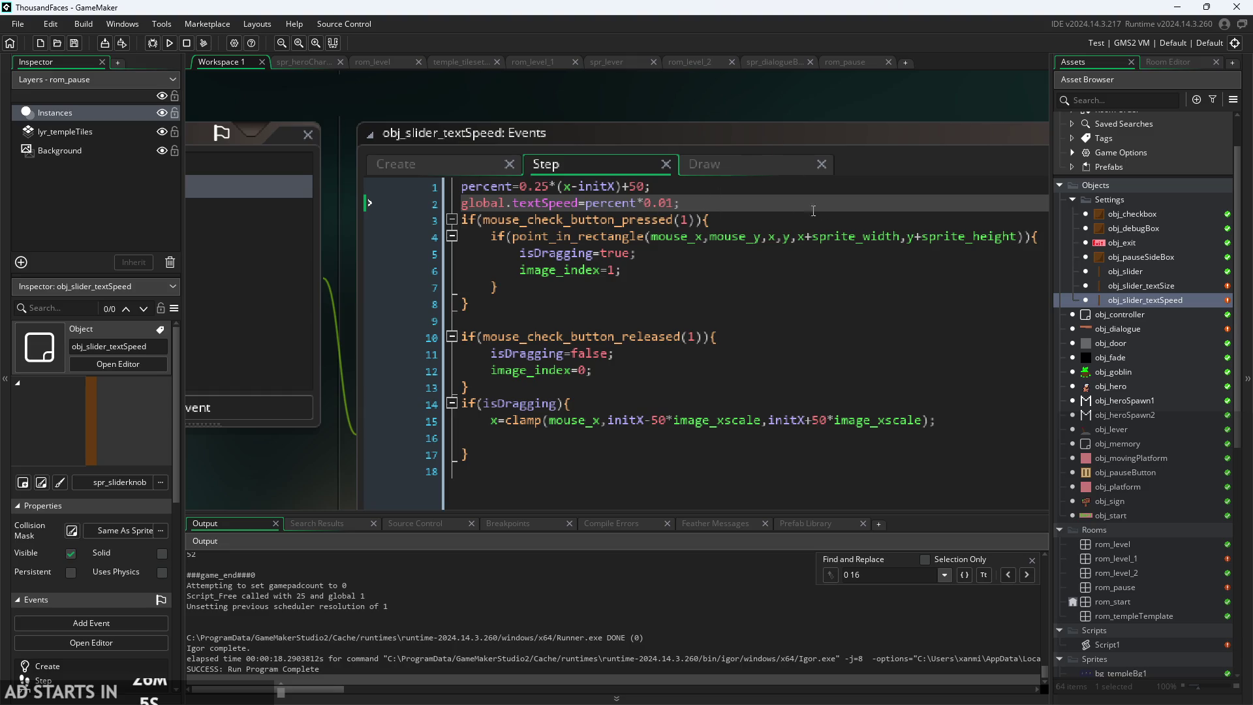
click(749, 161)
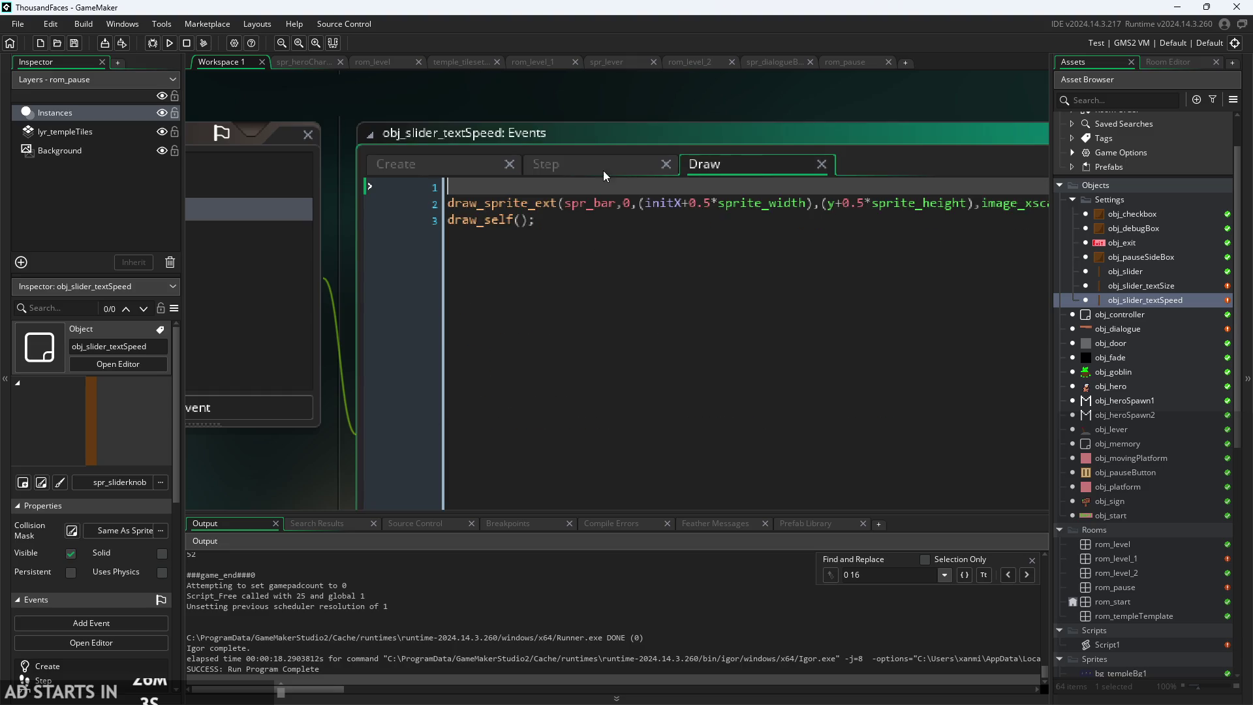
click(595, 162)
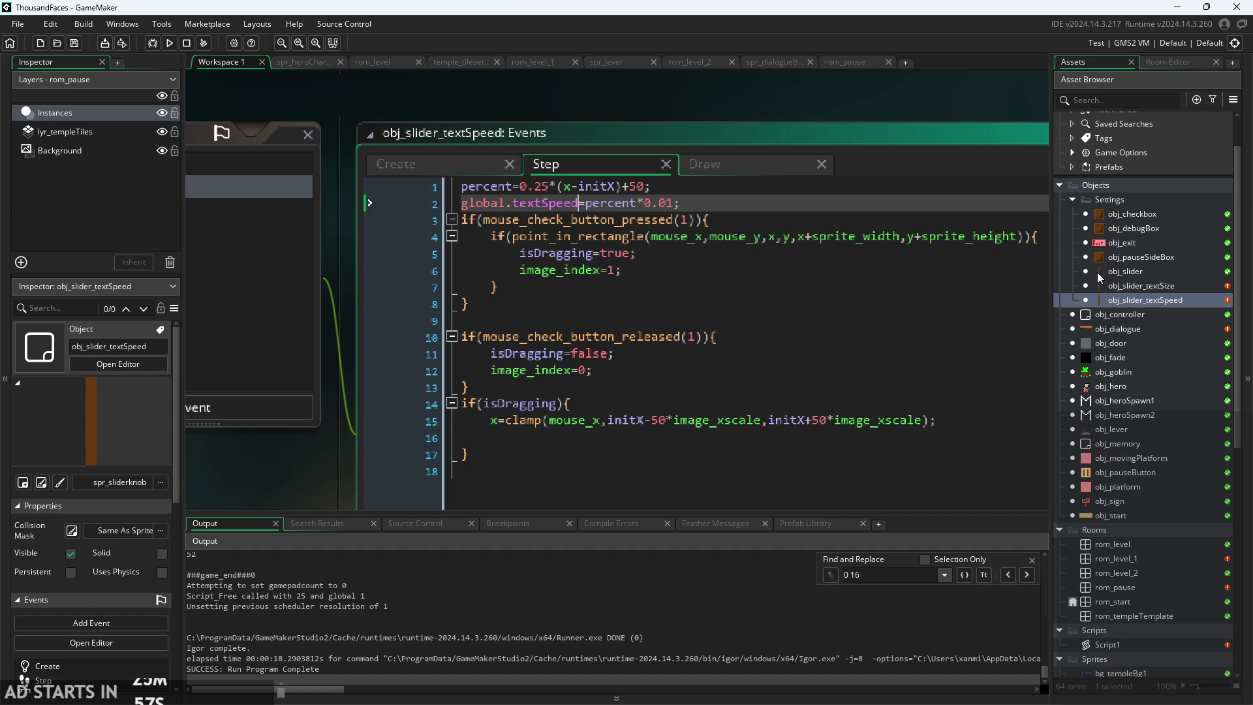
- Insert 'global.textSpeed=1;' after 'global.textSize=0.75;' in obj_controller's Create event
double_click(1124, 213)
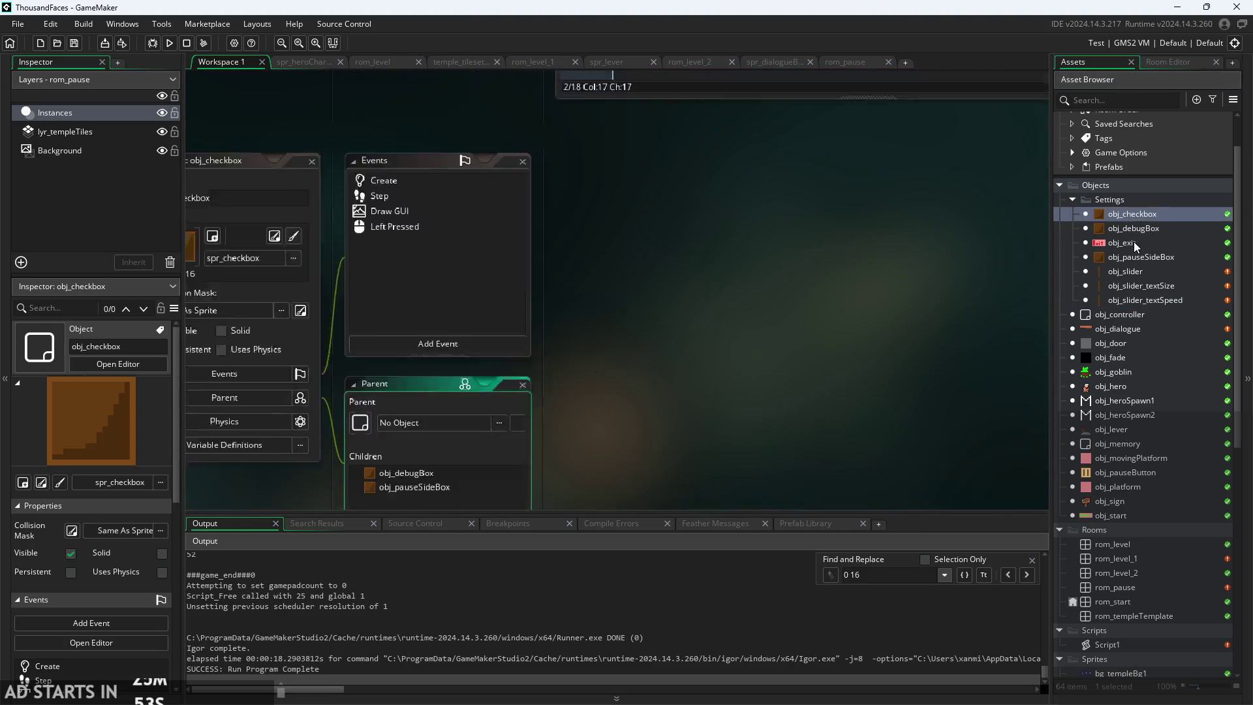
double_click(1143, 272)
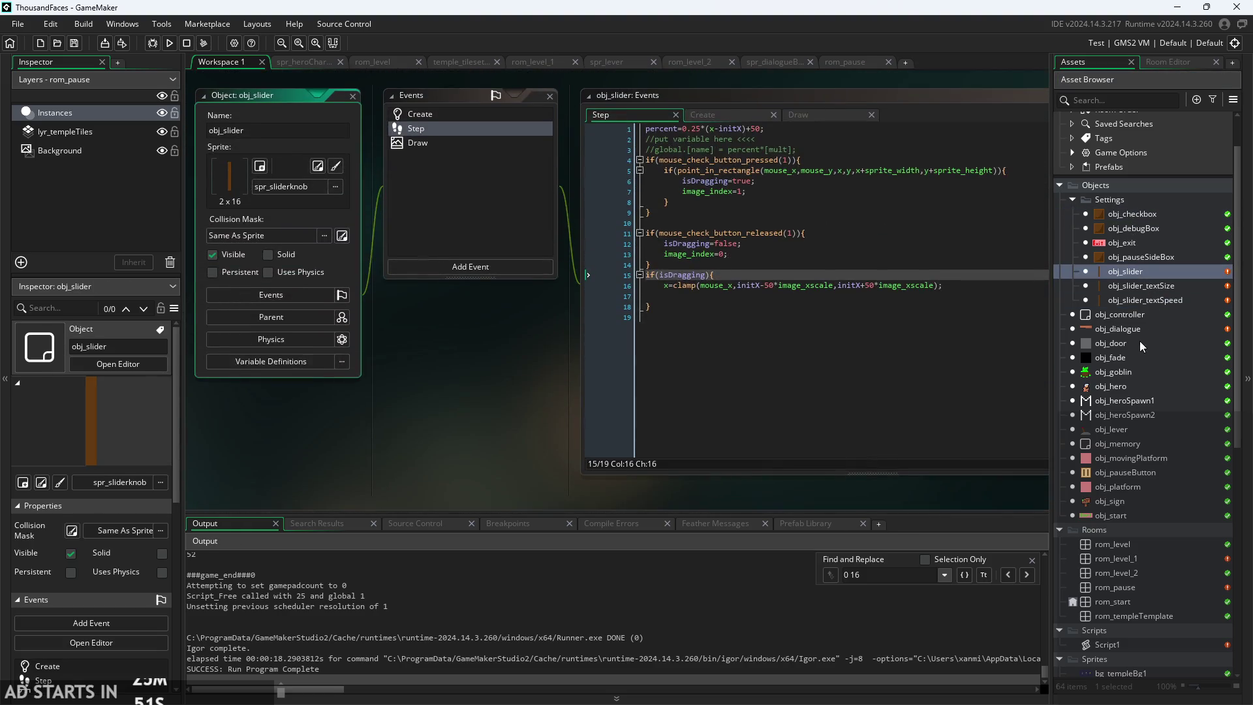
double_click(1116, 315)
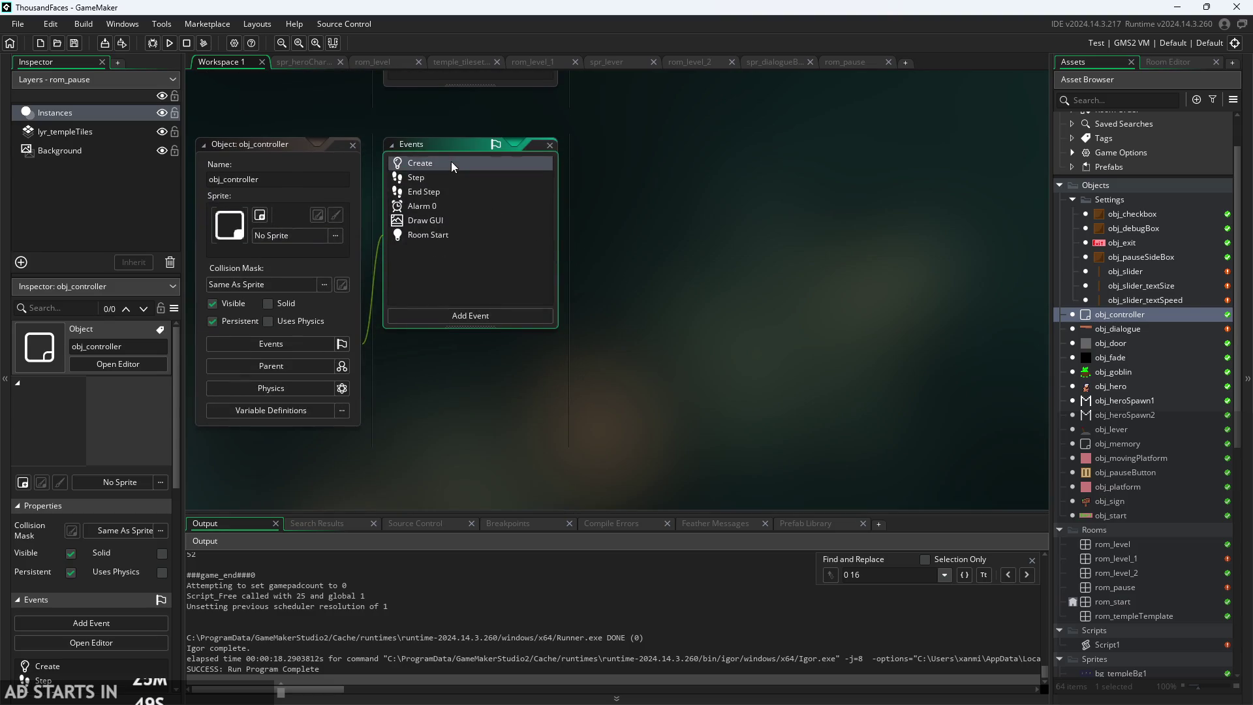
click(452, 162)
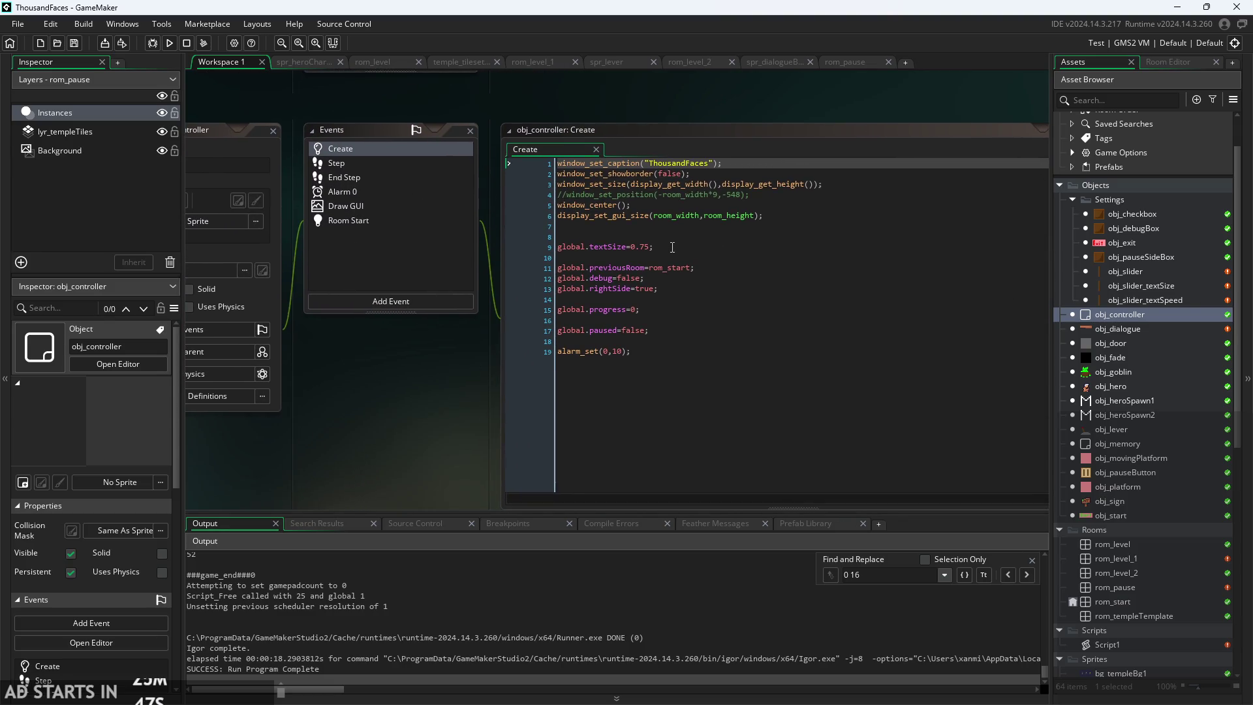
click(672, 247)
key(Return)
text(global.)
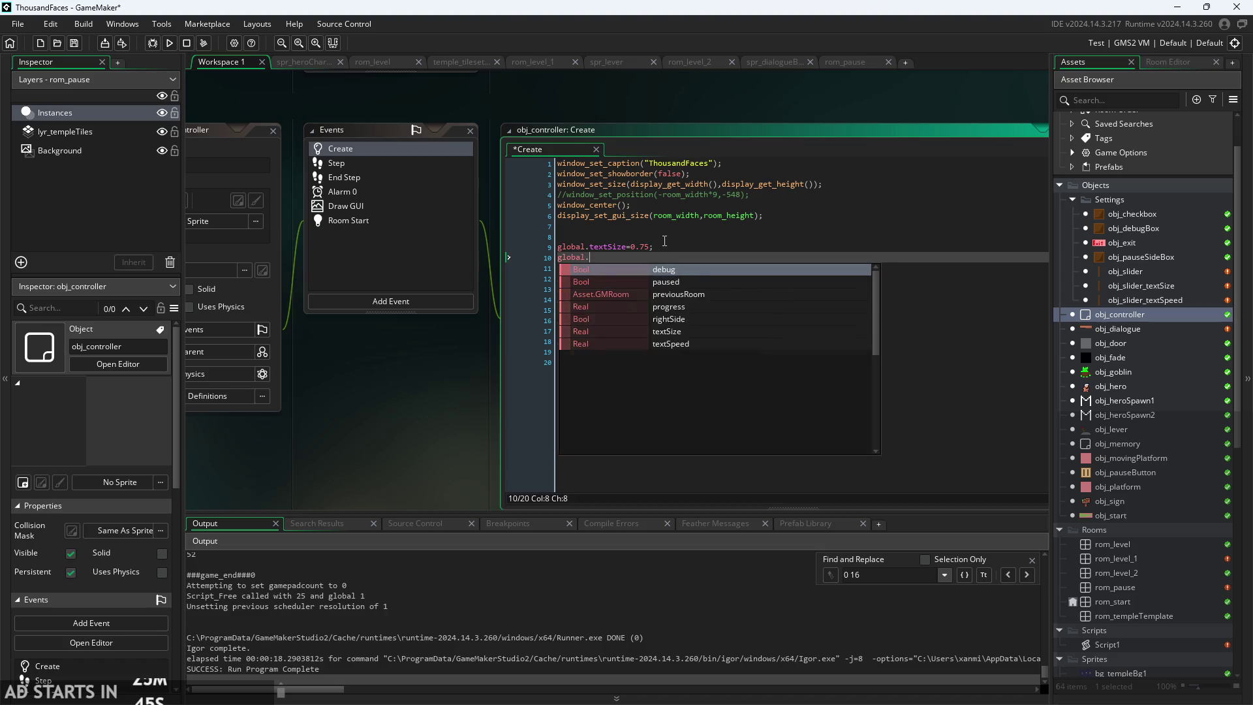
text(textSp)
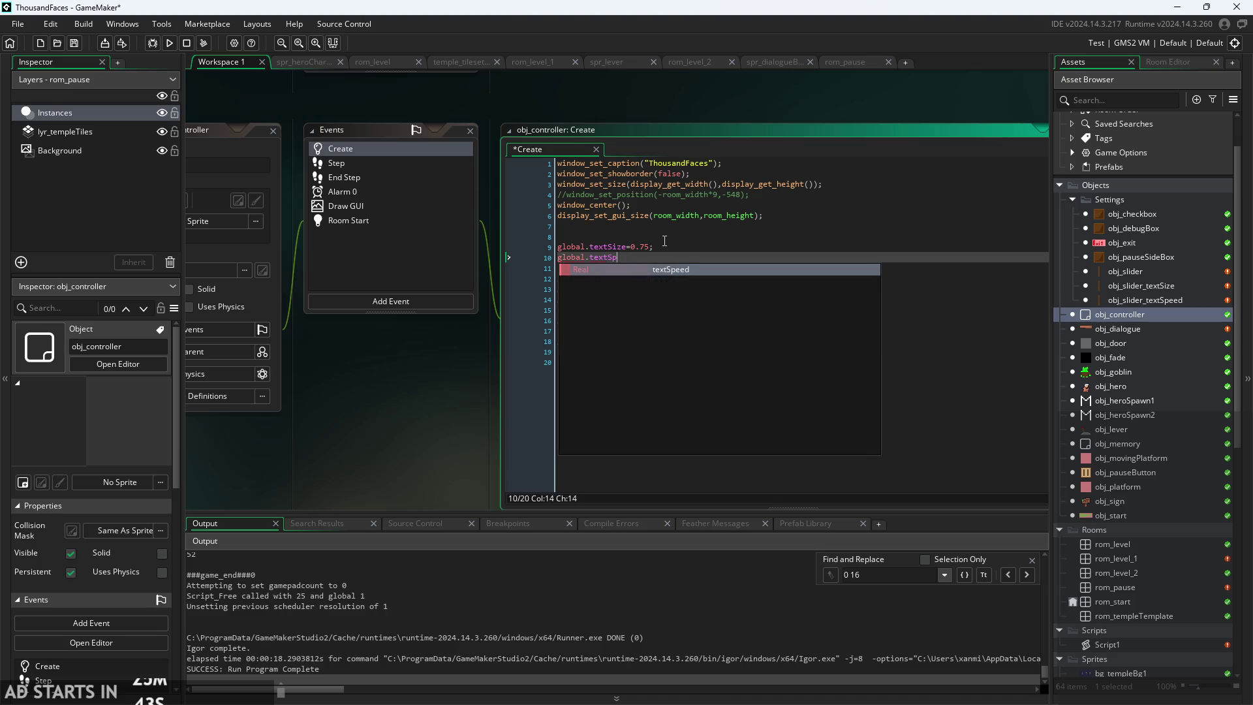
text(eed=1;)
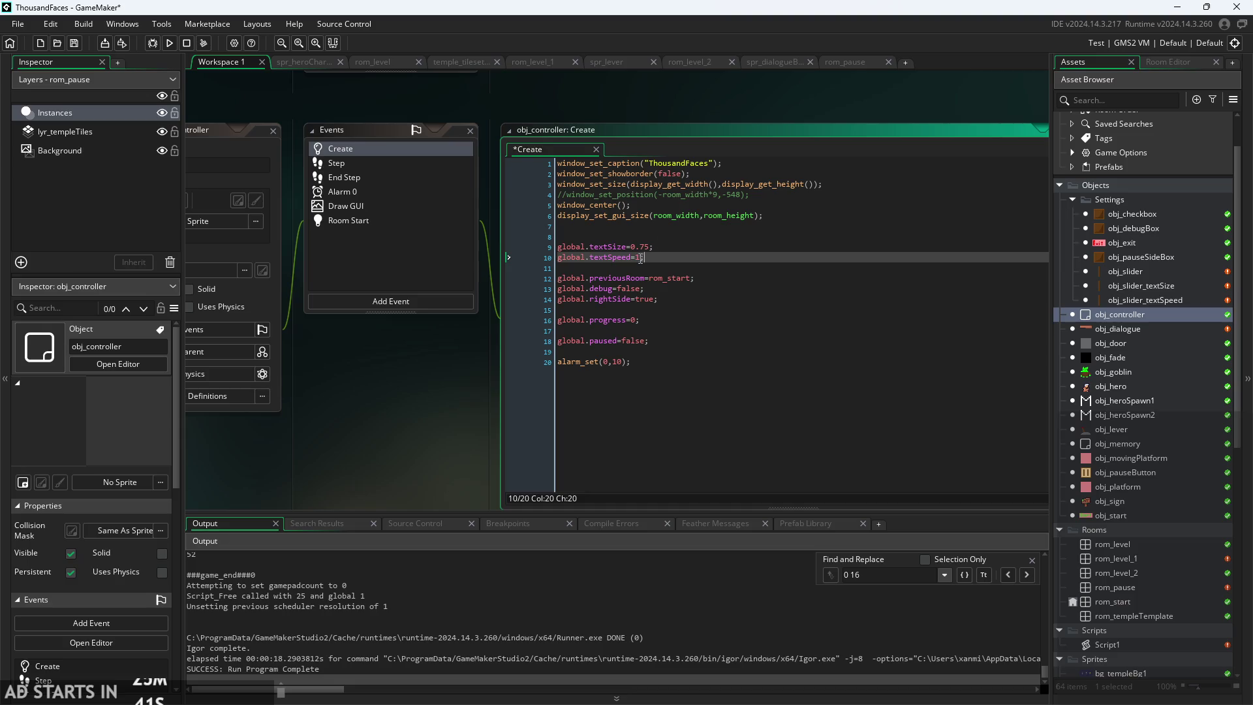
scroll(460, 370, up, 2)
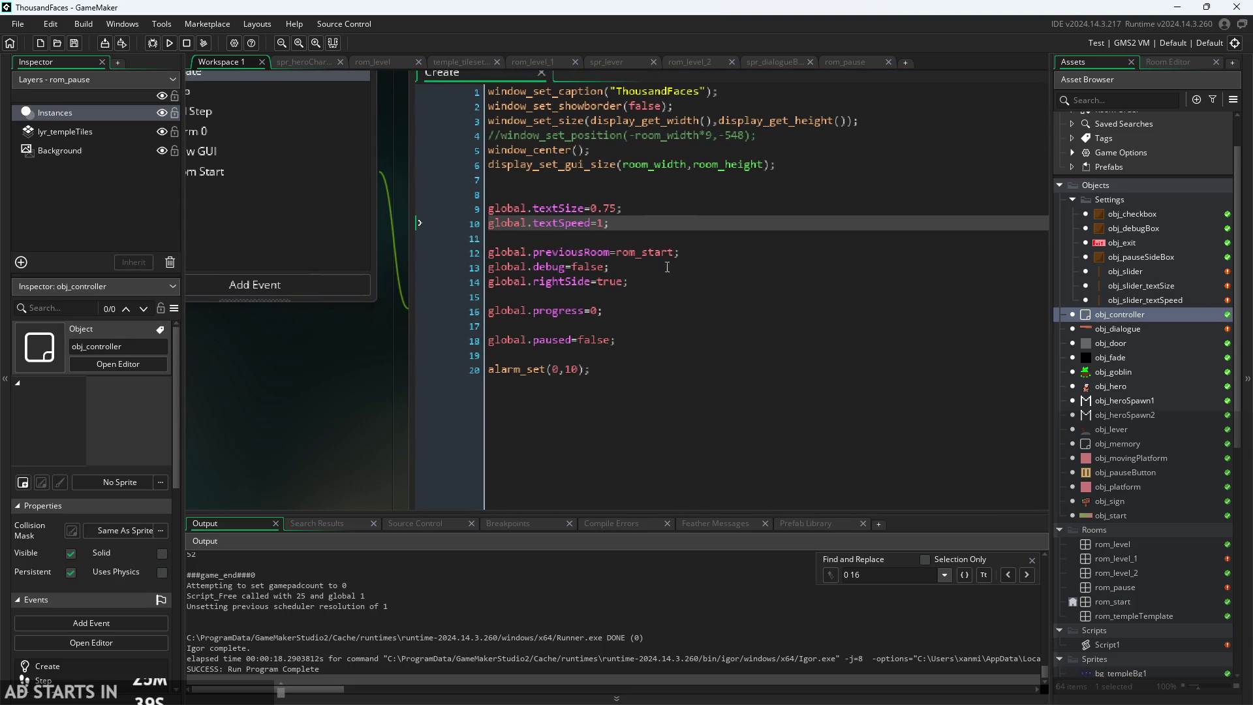
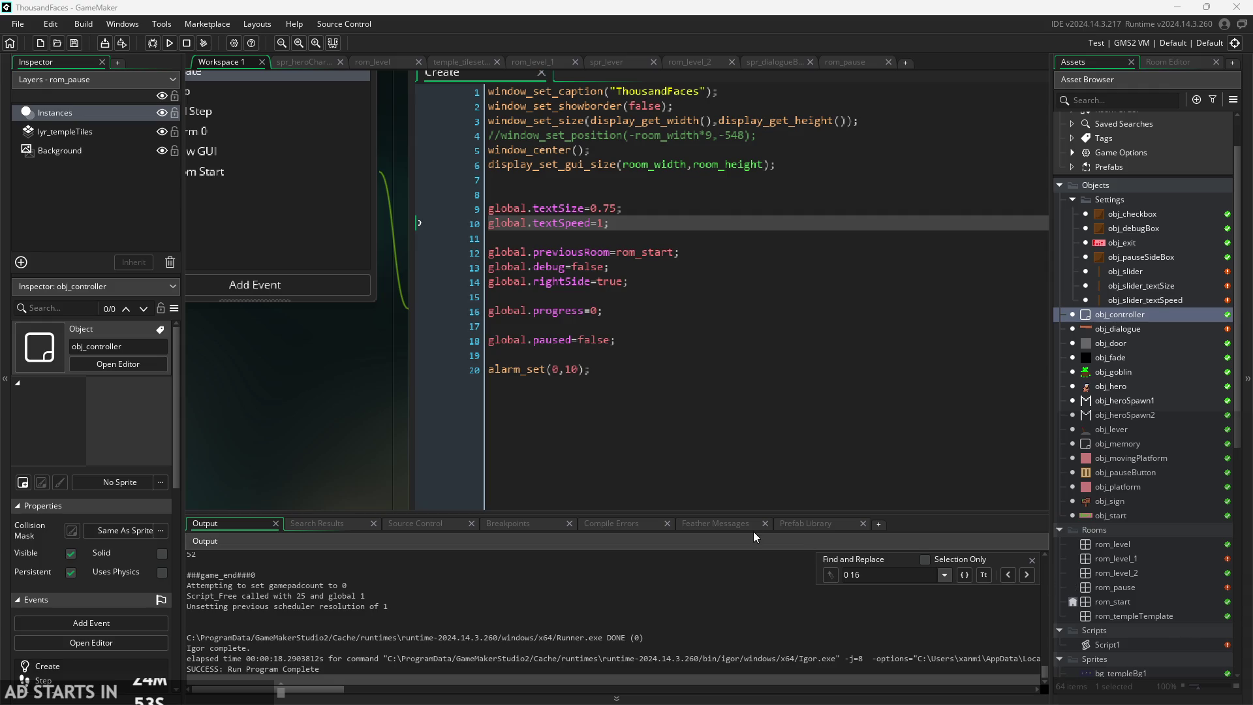
- Open the obj_dialogue object's Draw GUI event code
scroll(357, 457, down, 3)
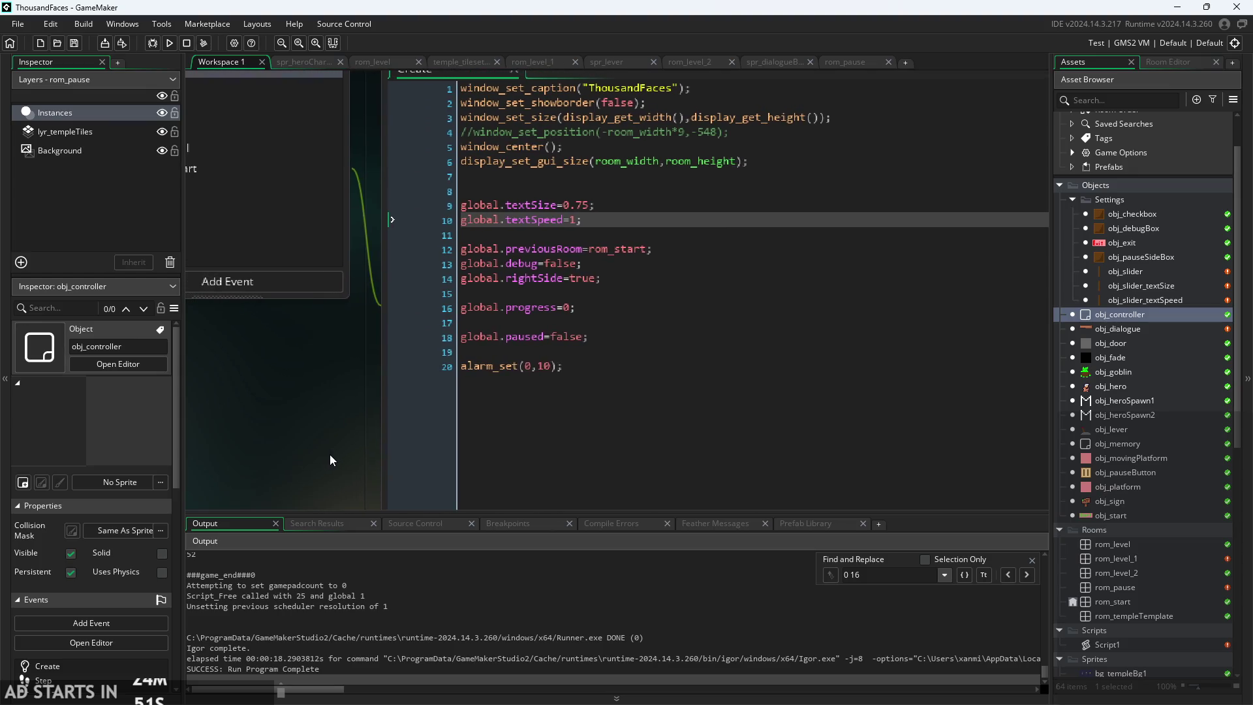
scroll(346, 454, up, 3)
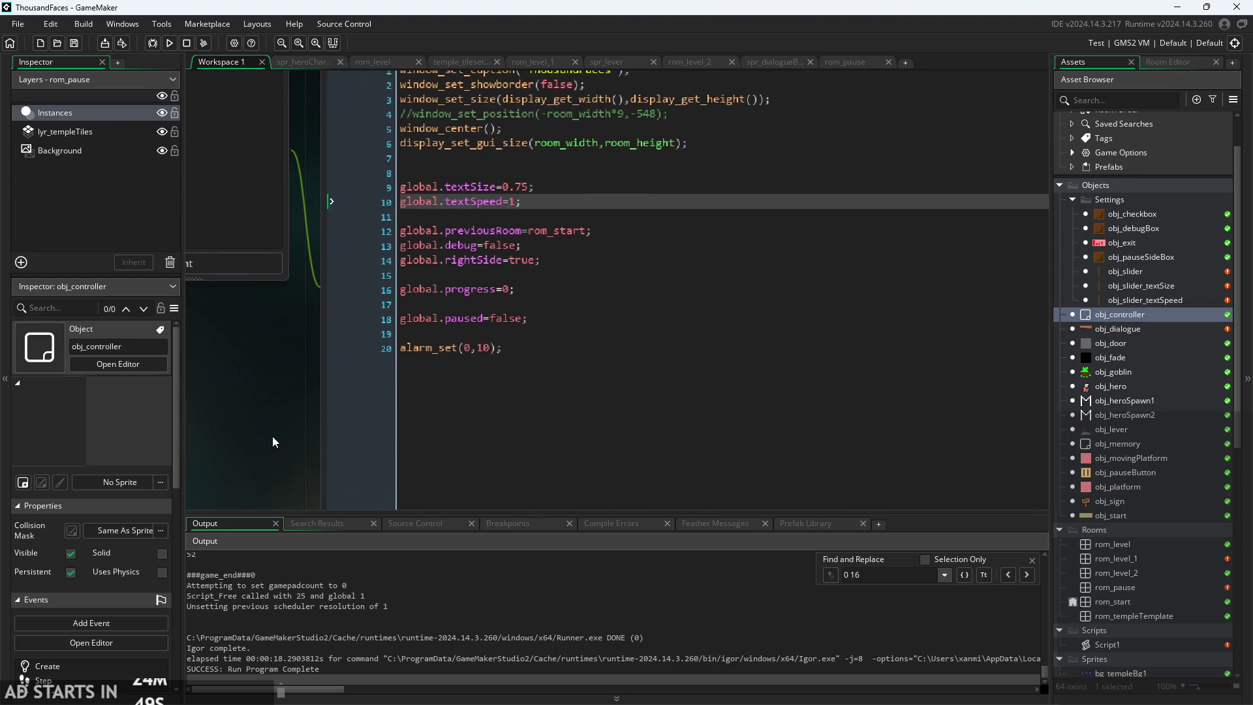
click(587, 230)
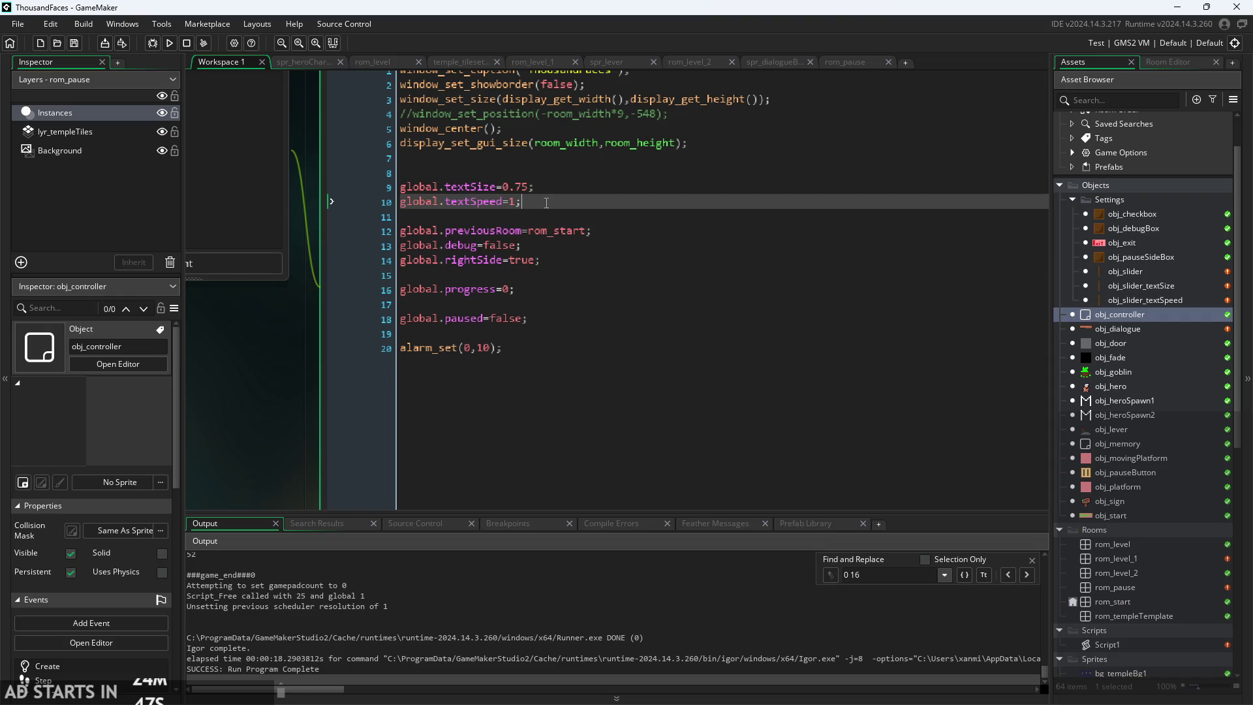
click(522, 201)
double_click(1151, 329)
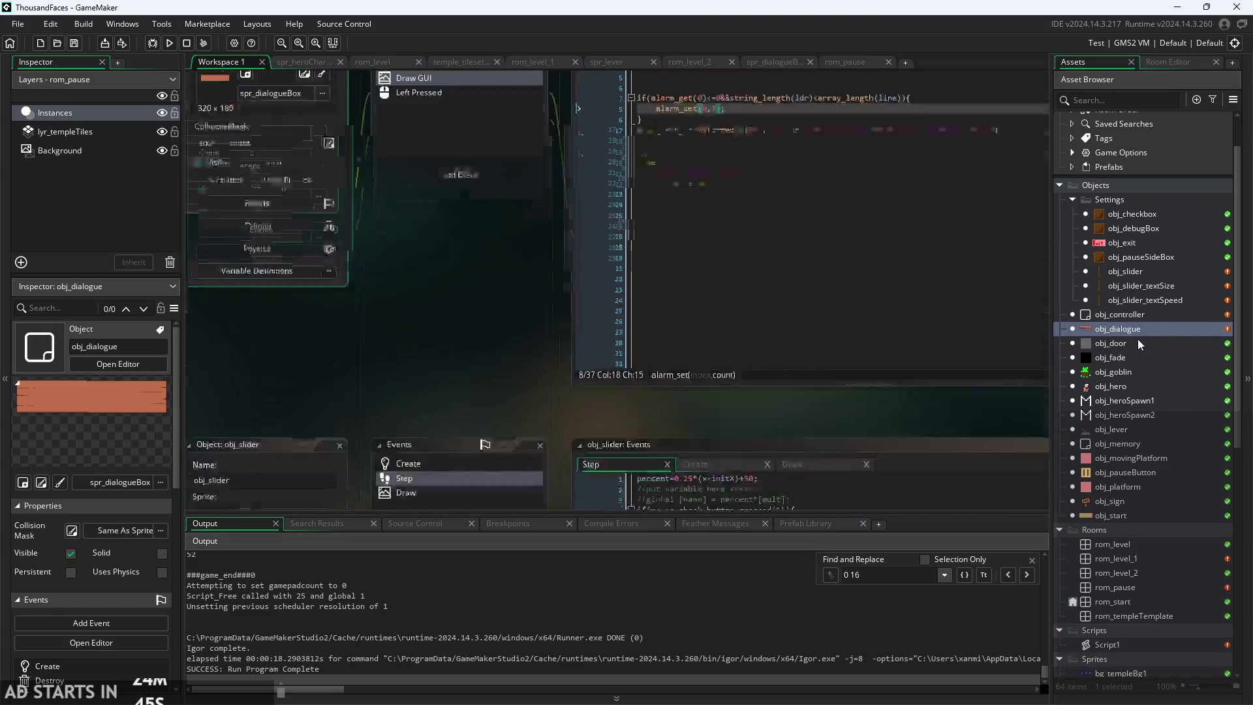
scroll(448, 364, up, 3)
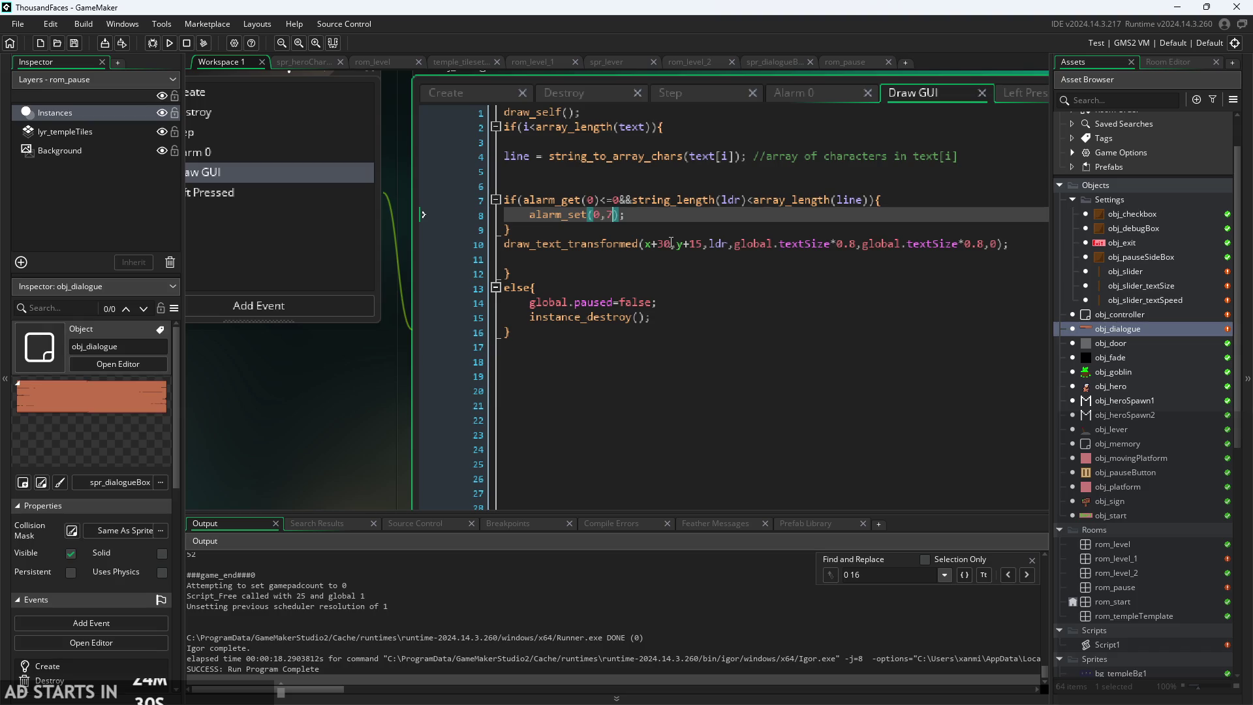
- Remove the half-typed text on line 8, leaving the alarm delay at 7
key(Left)
text(rou)
key(BackSpace)
key(BackSpace)
key(BackSpace)
- Save the Draw GUI code with alarm 0 set to 7 and run the game
double_click(1168, 331)
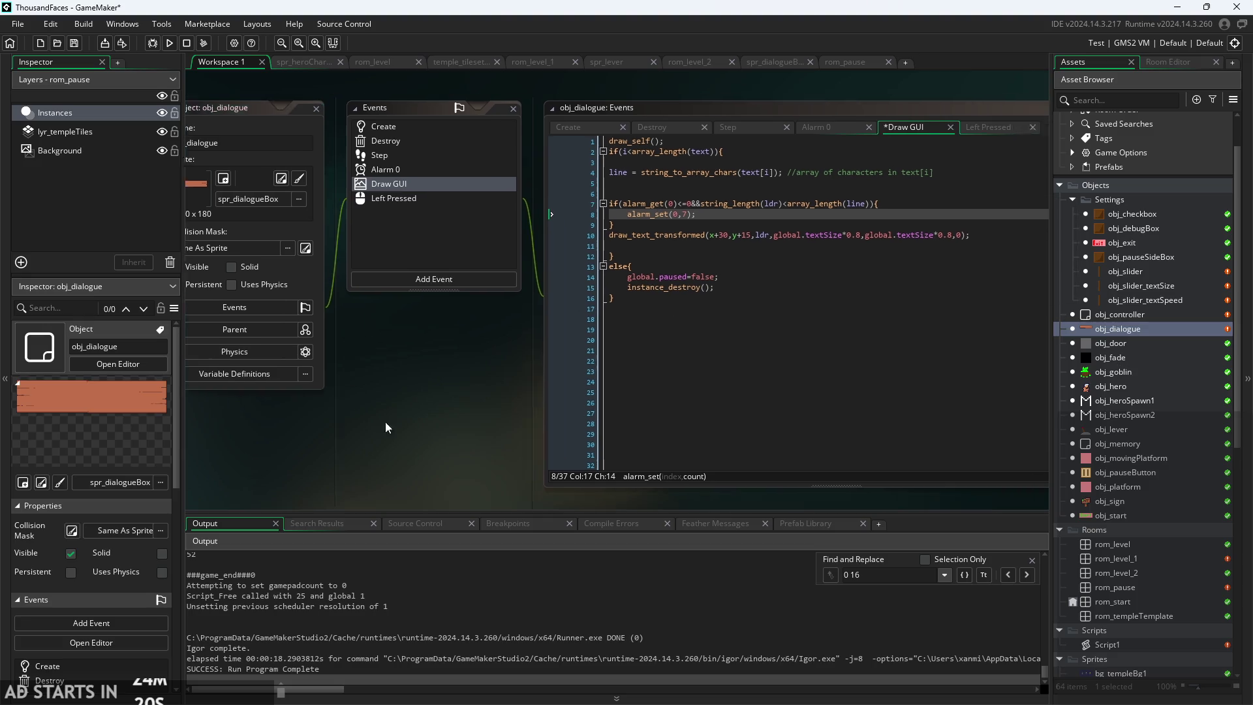
scroll(394, 415, up, 2)
scroll(497, 391, down, 4)
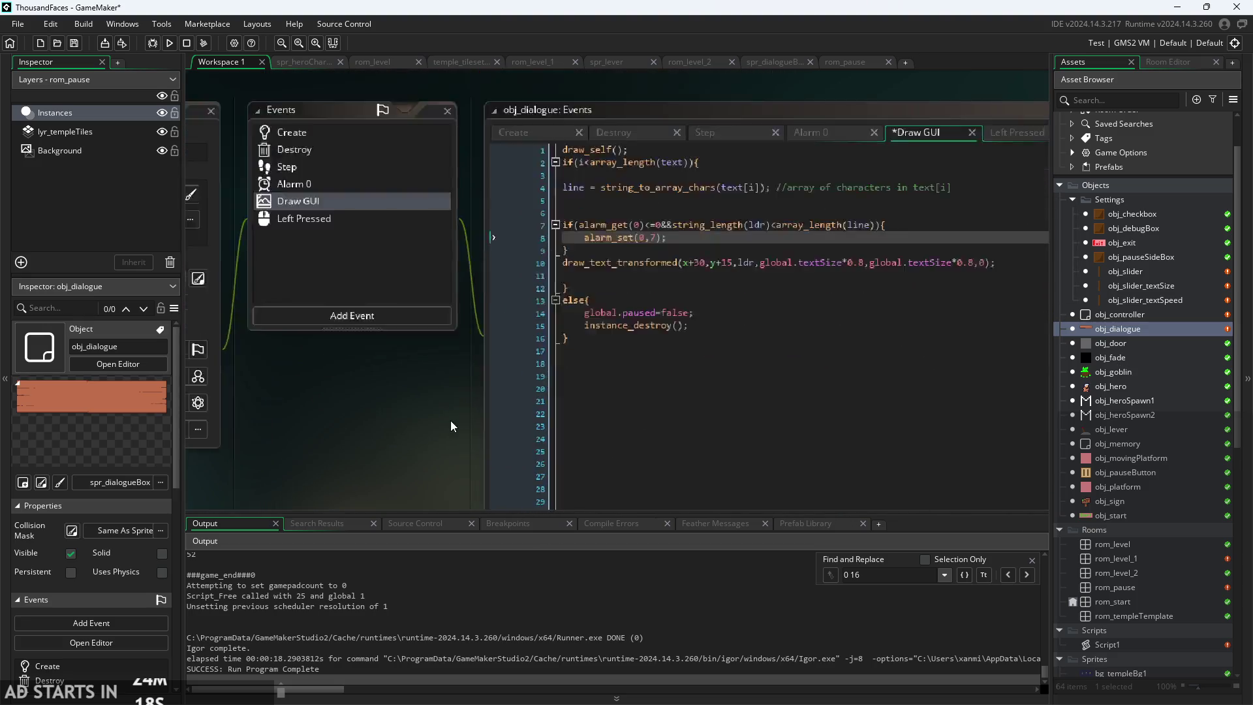
scroll(450, 420, up, 2)
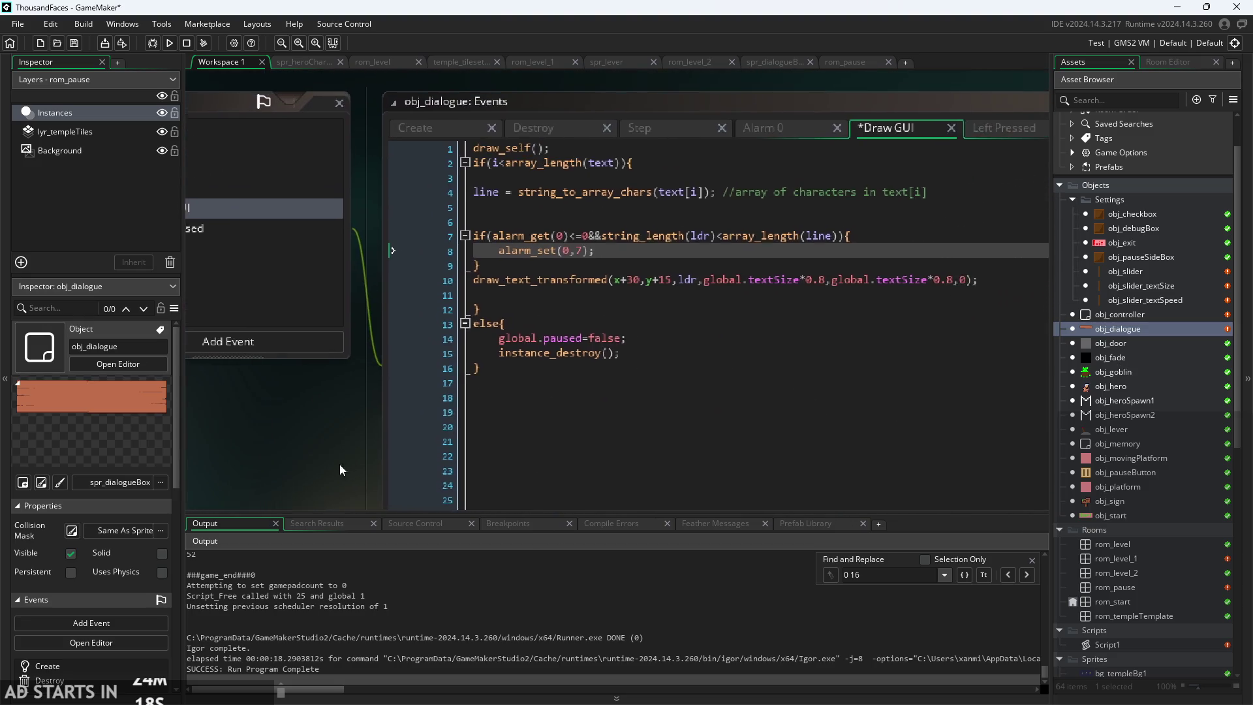
click(578, 250)
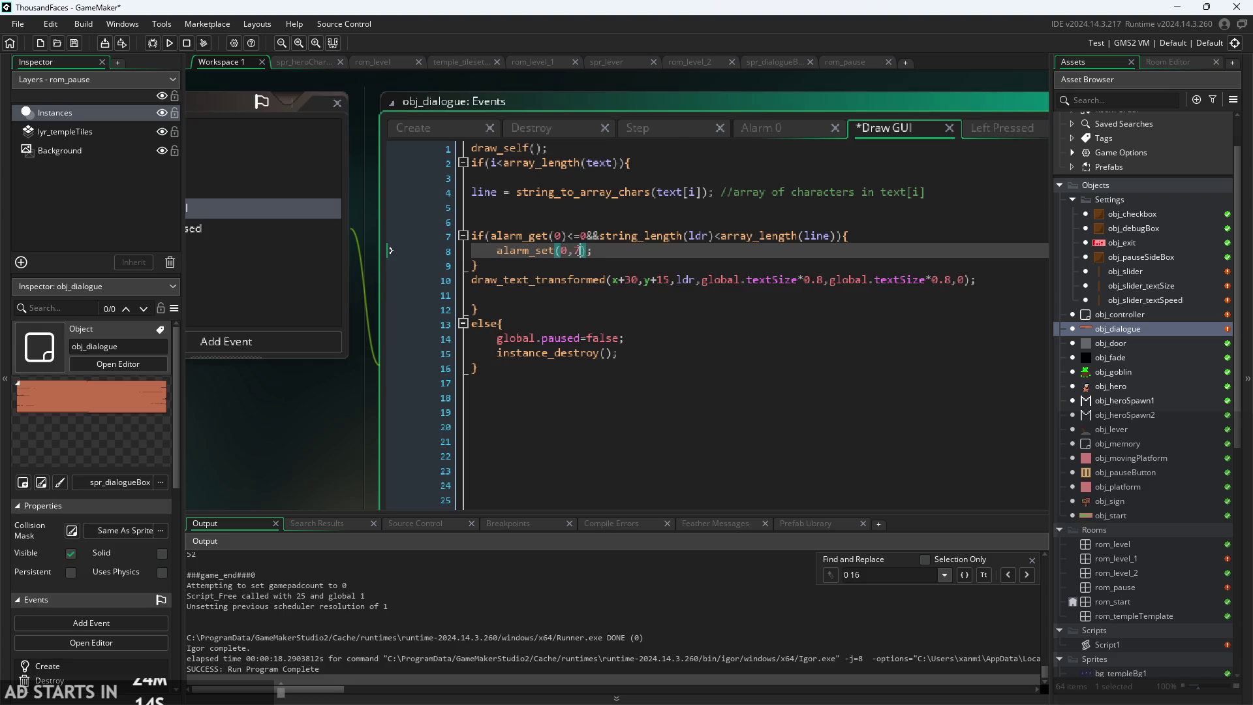
key(ctrl+s)
key(F5)
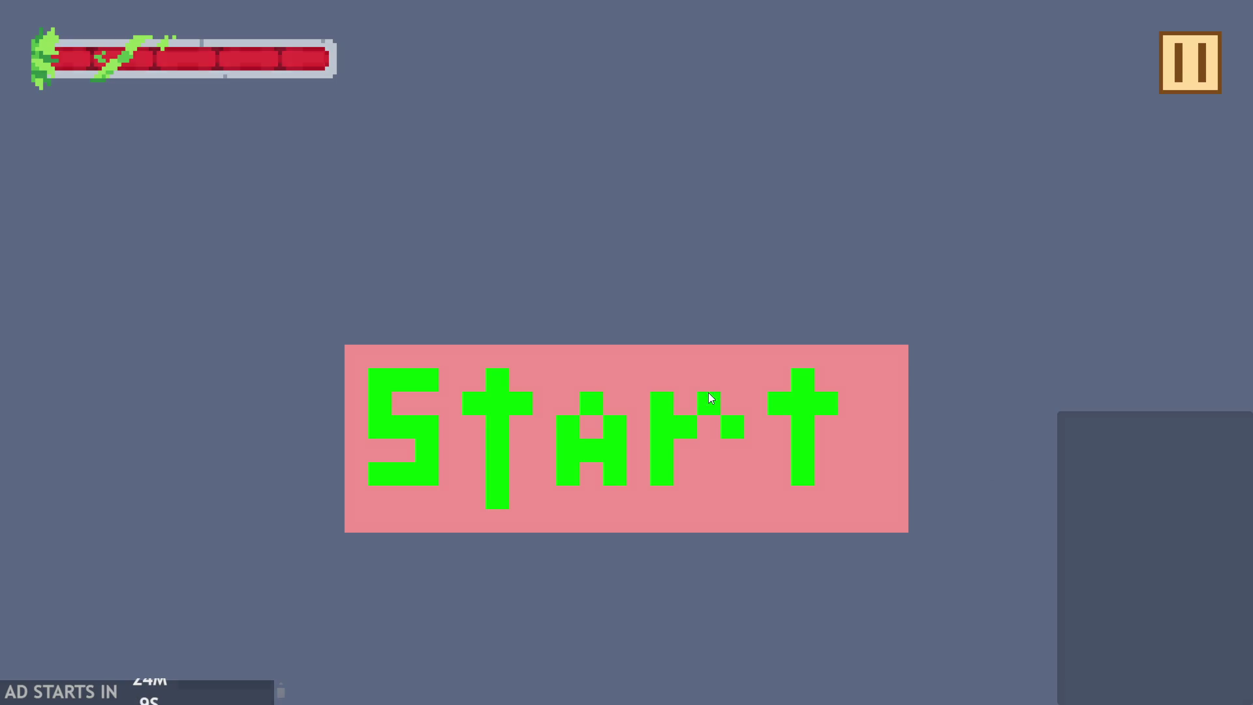
- Start the game, walk to the signpost and read through its dialogue
click(707, 392)
key(Right)
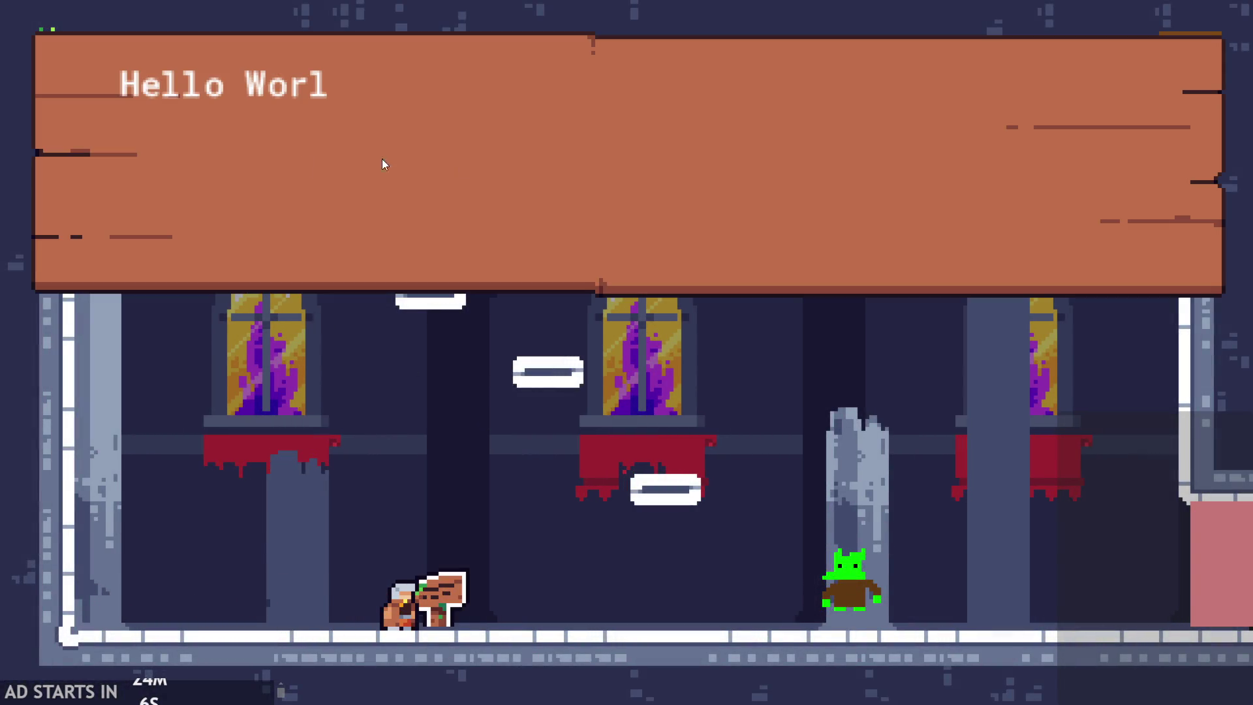
click(472, 178)
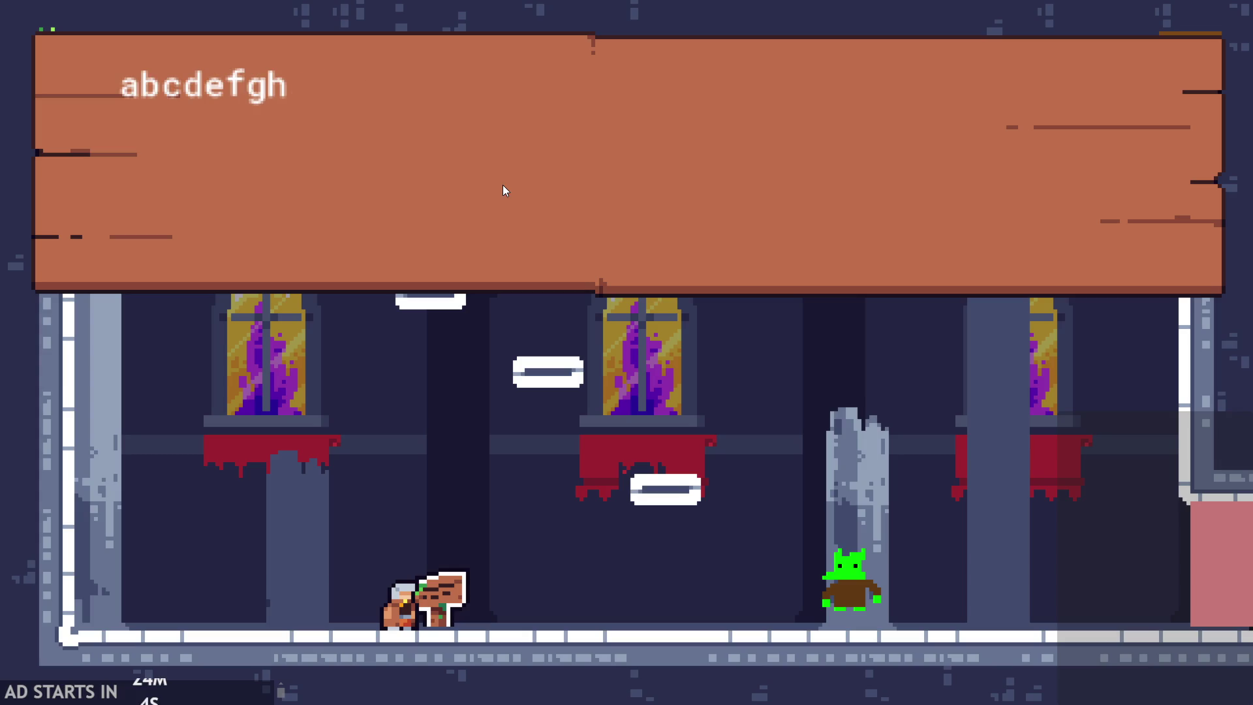
click(695, 175)
- Open the pause menu and close the game window
key(Left)
key(Escape)
click(1051, 571)
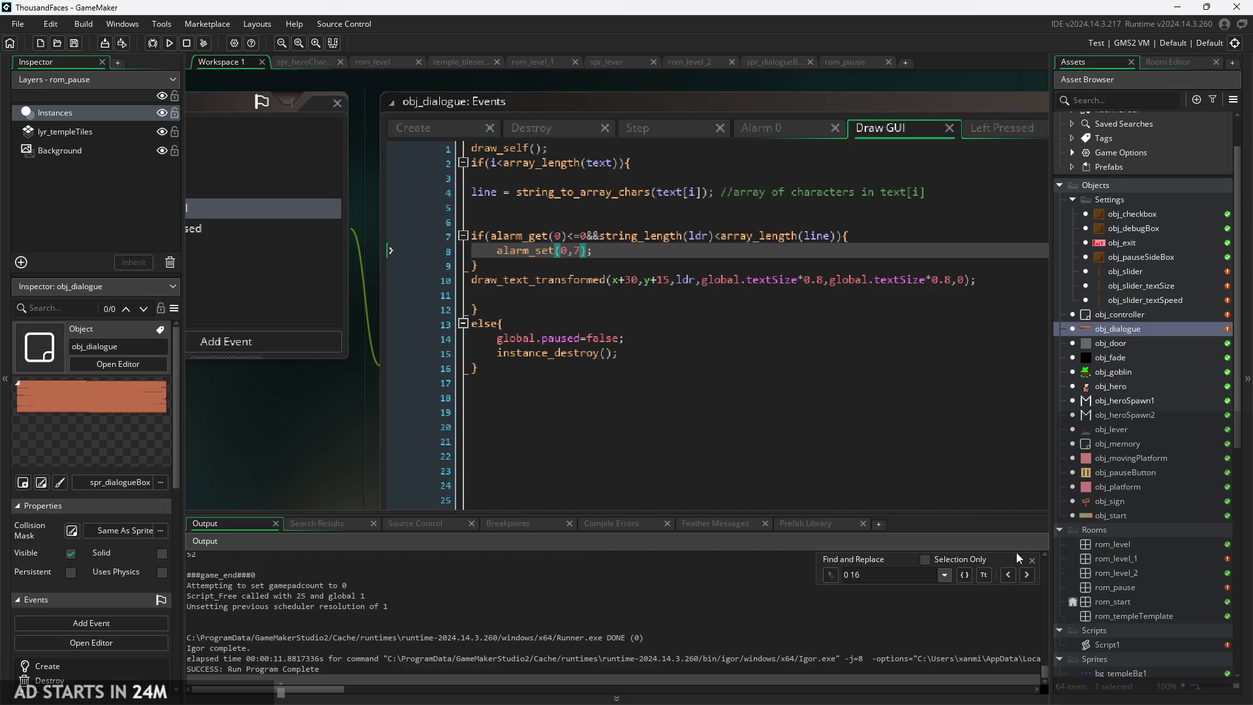
- Change obj_dialogue's line 8 to alarm_set(0,7+global.textSpeed)
double_click(577, 250)
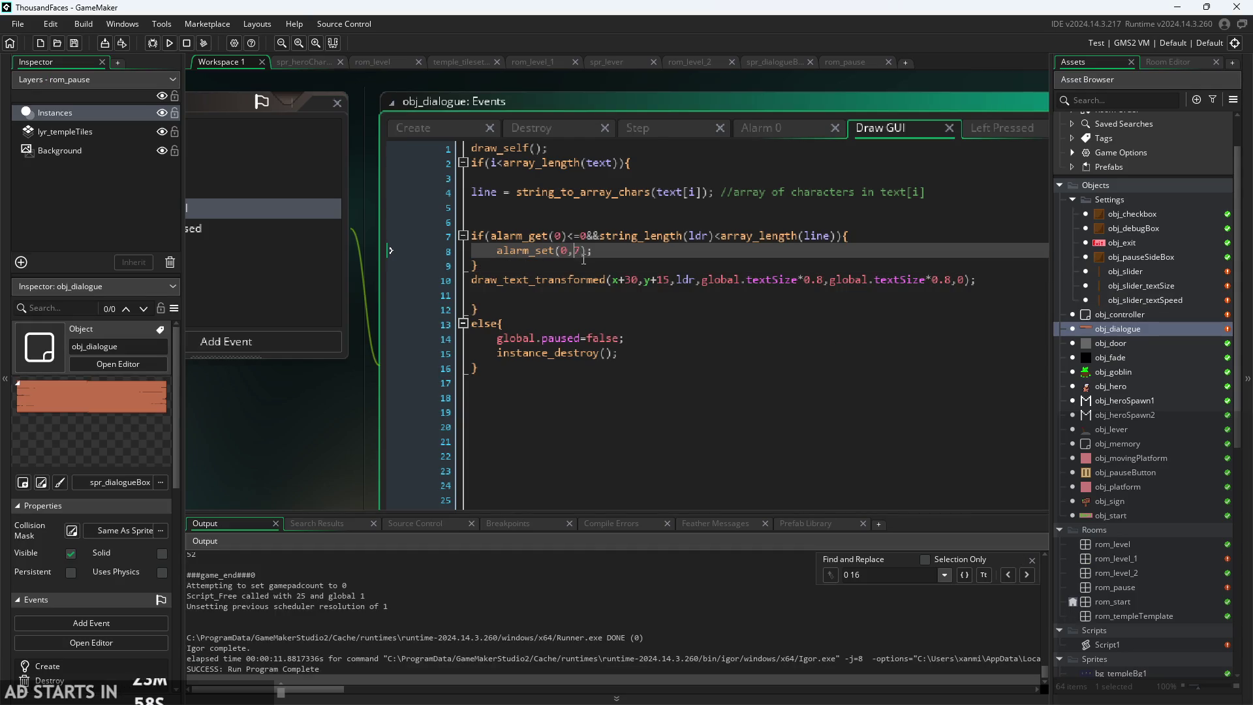
click(580, 258)
text(+global.)
text(te)
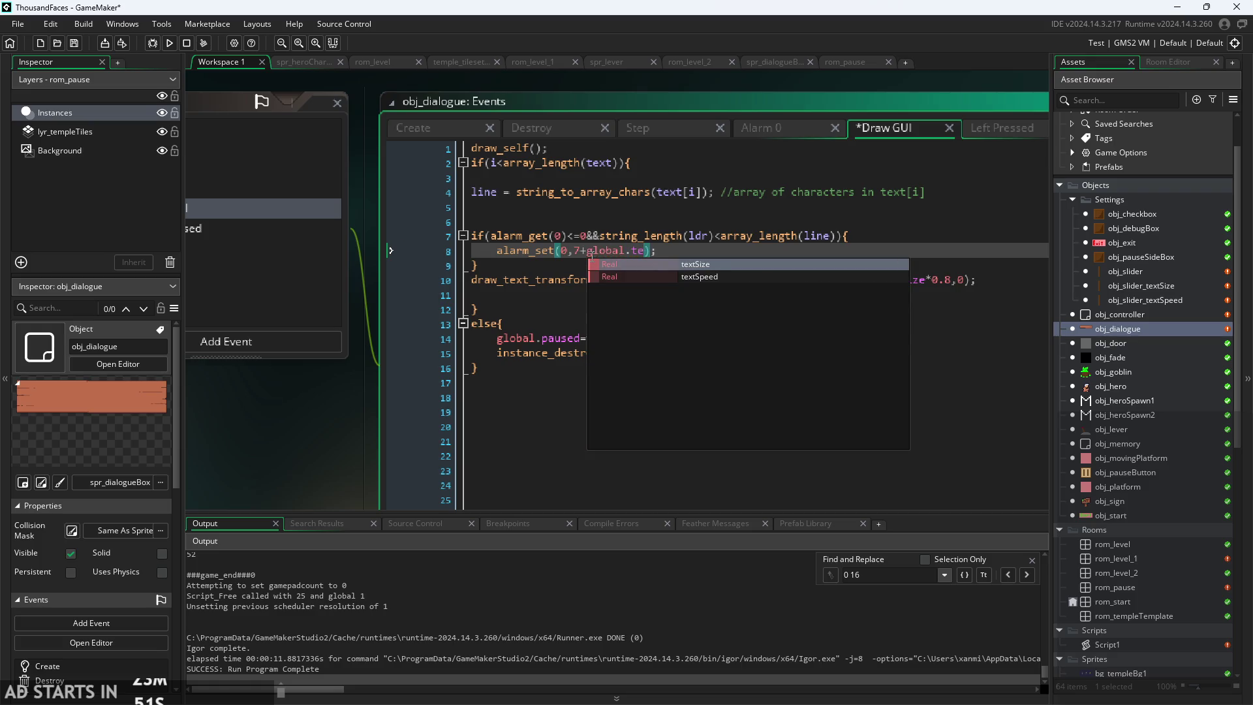
text(sp)
key(Return)
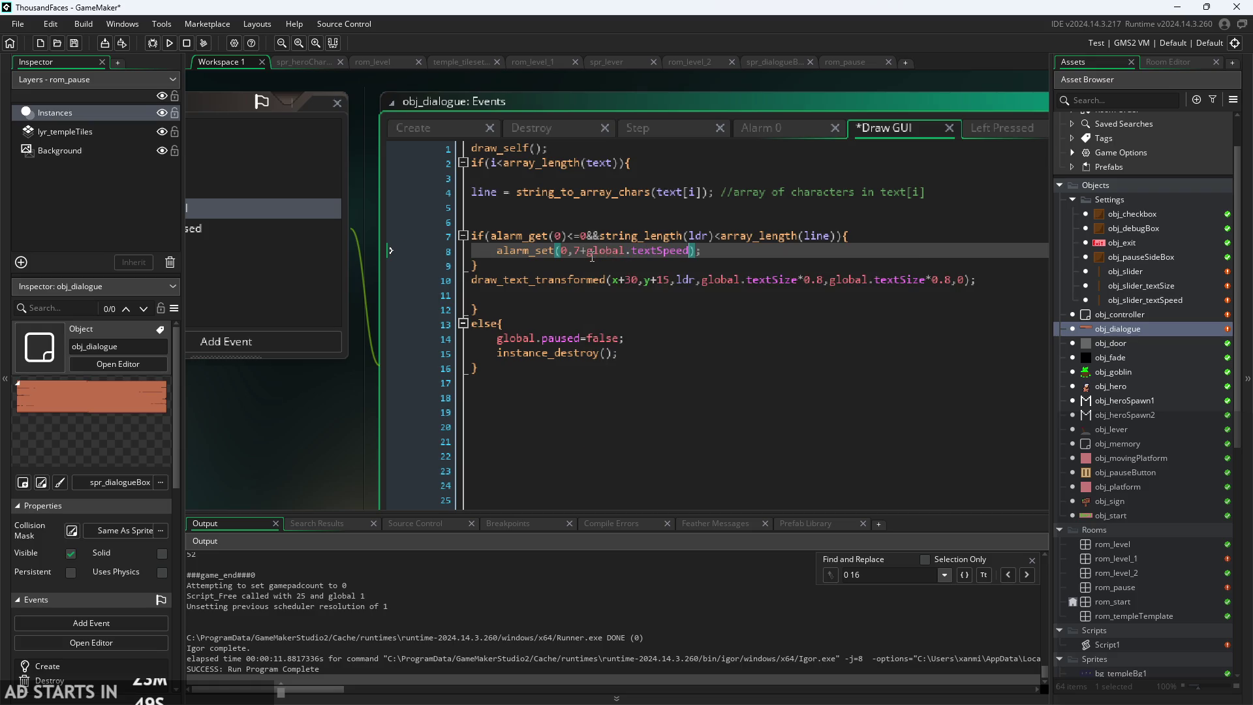
- Set global.textSpeed to 0 in obj_controller's Create code
double_click(1107, 316)
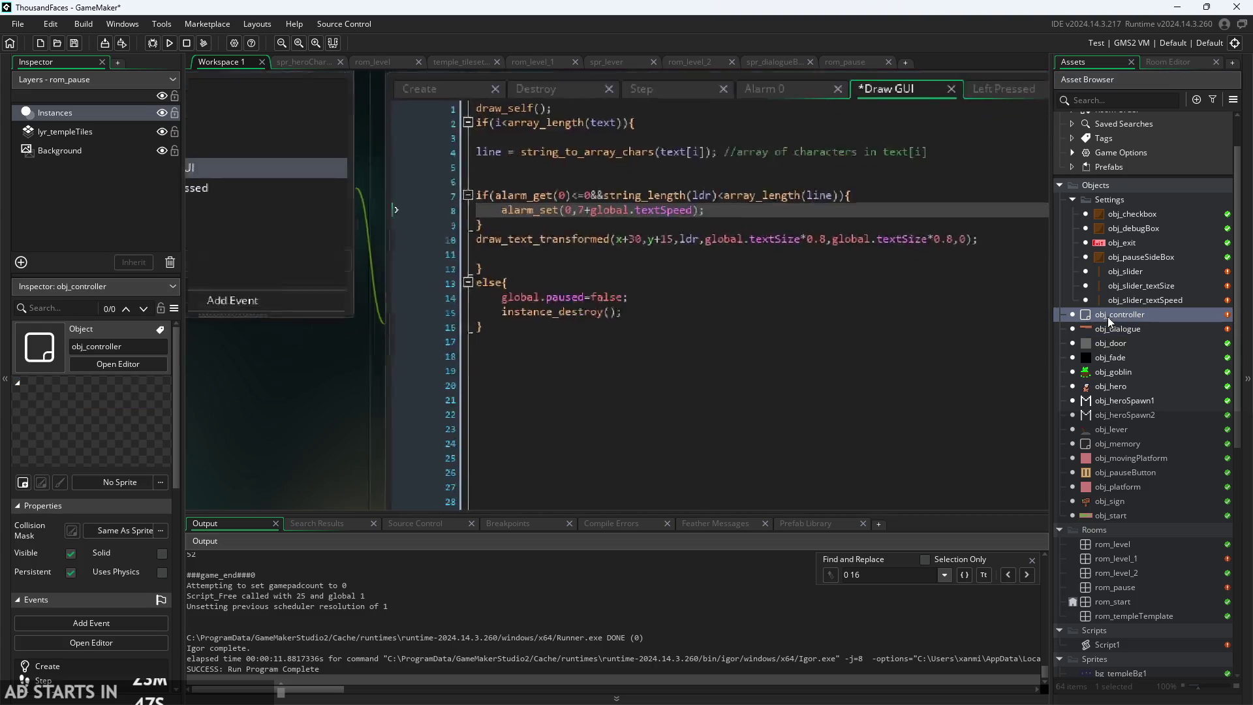
ctrl+scroll(719, 222, up, 2)
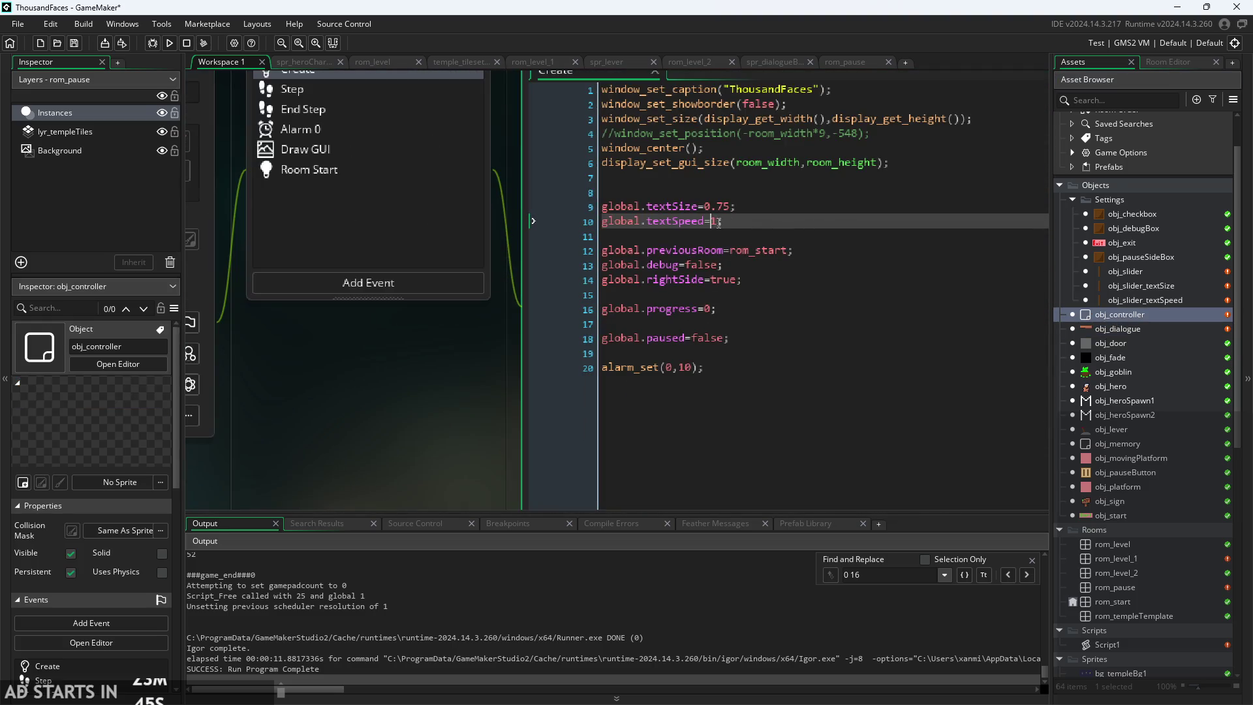
key(BackSpace)
text(0)
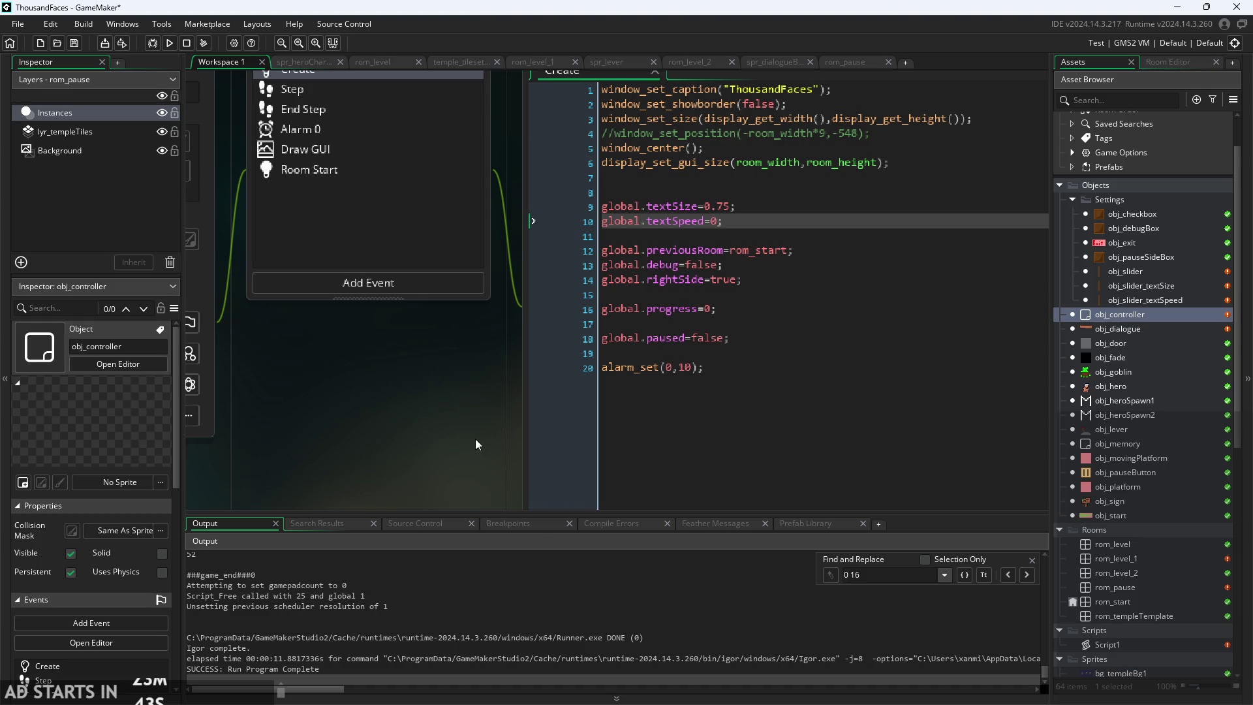
double_click(1153, 330)
click(1149, 288)
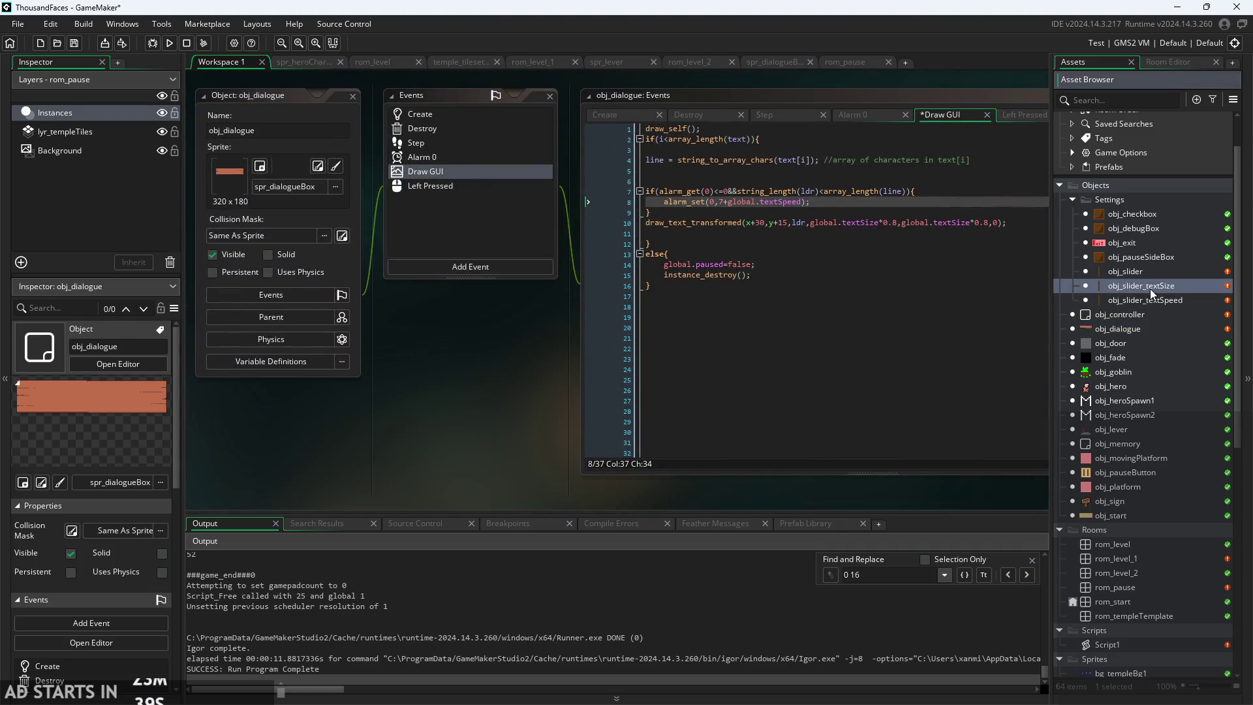
- Delete *0.01 so obj_slider_textSpeed's Step reads global.textSpeed=percent
double_click(1150, 300)
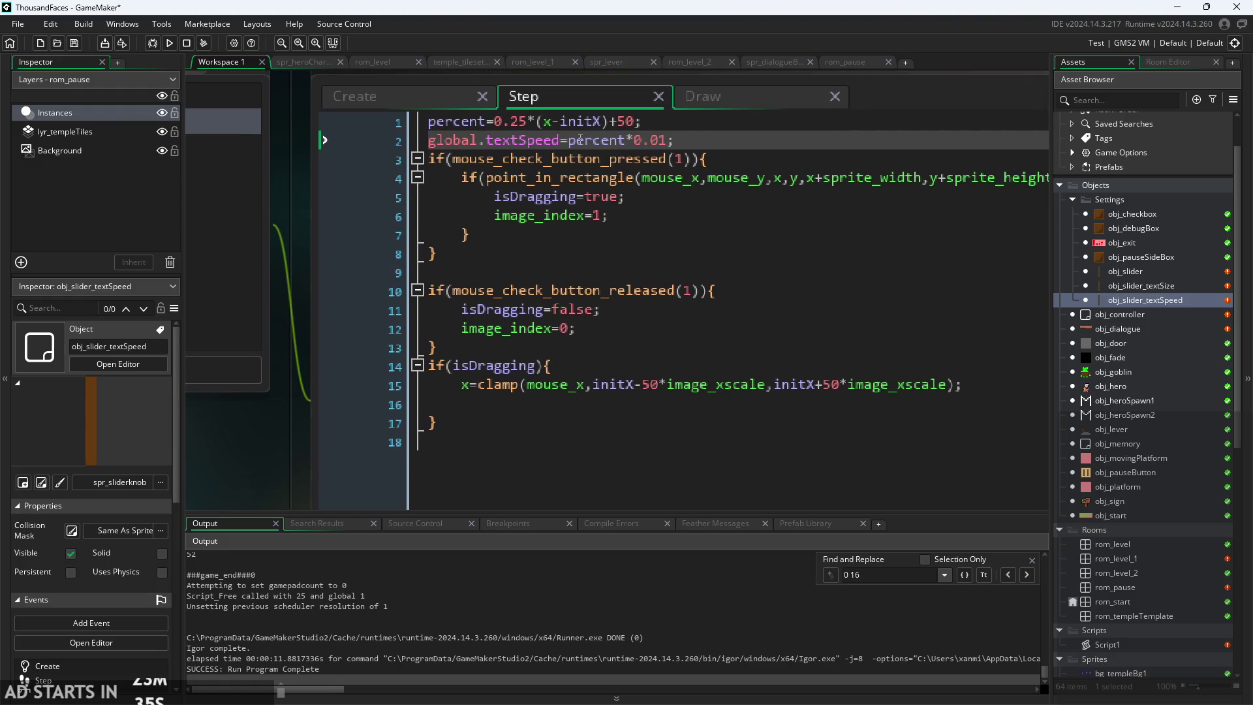
drag(625, 140, 665, 141)
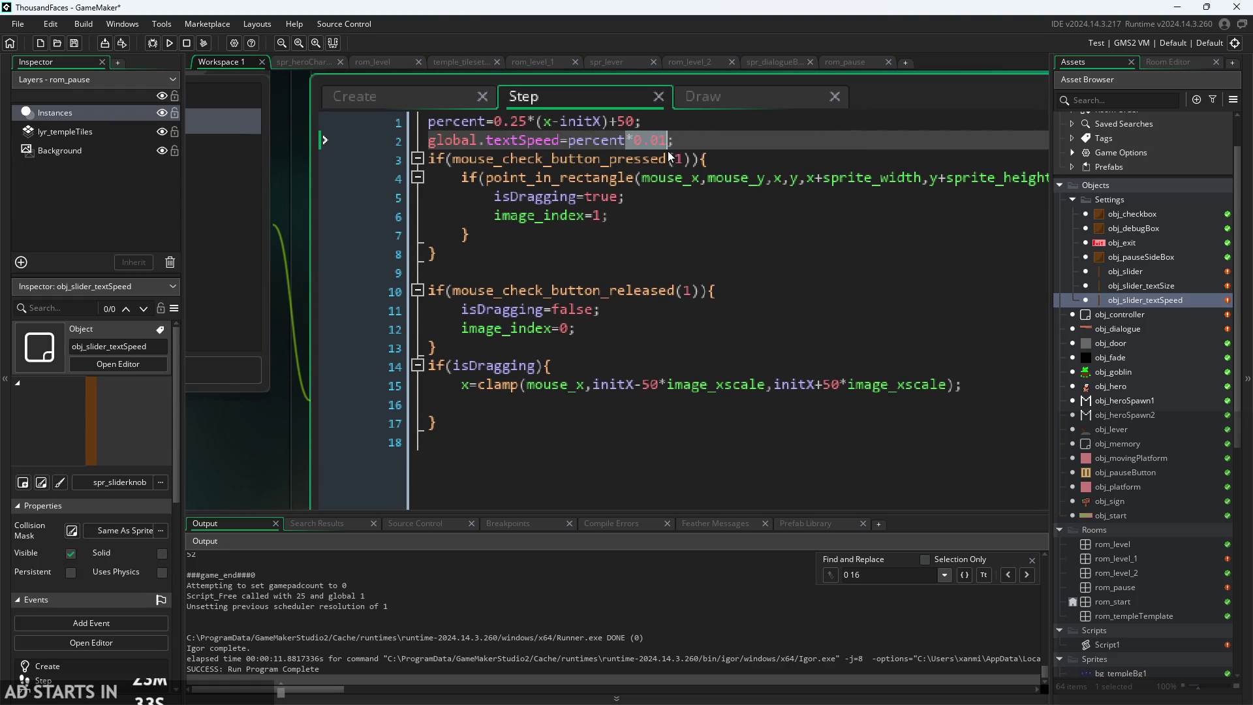
key(BackSpace)
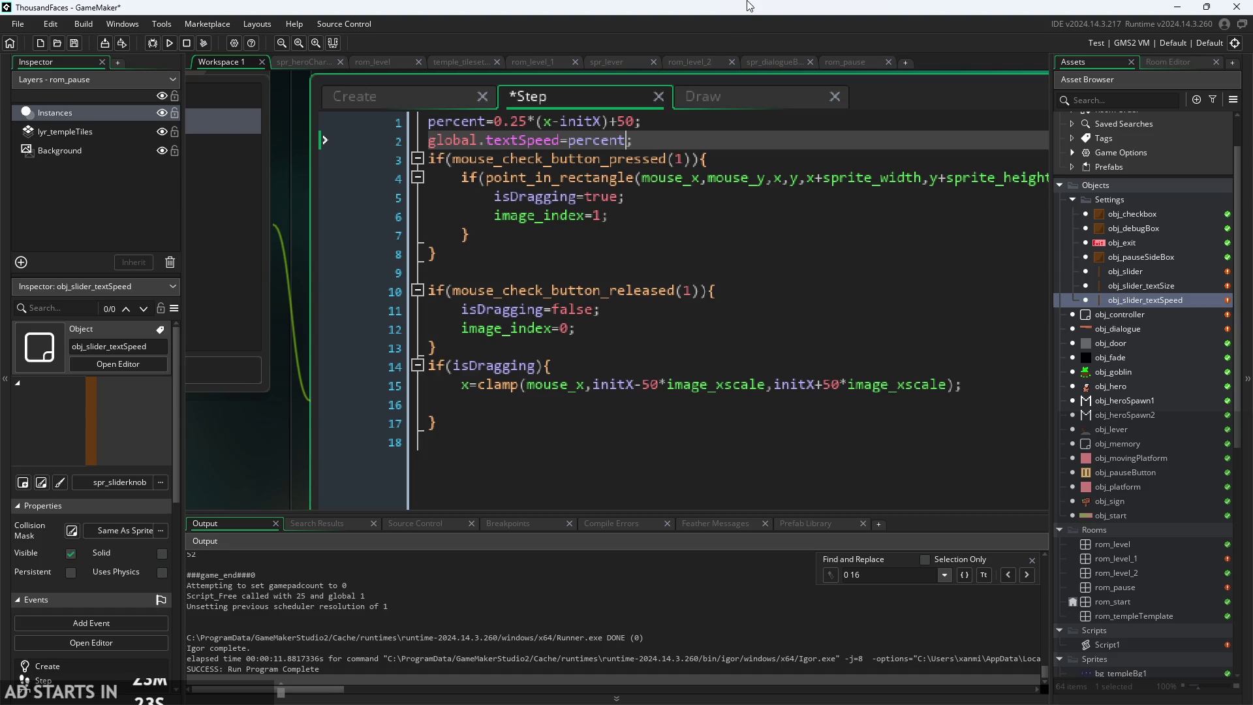
double_click(1151, 285)
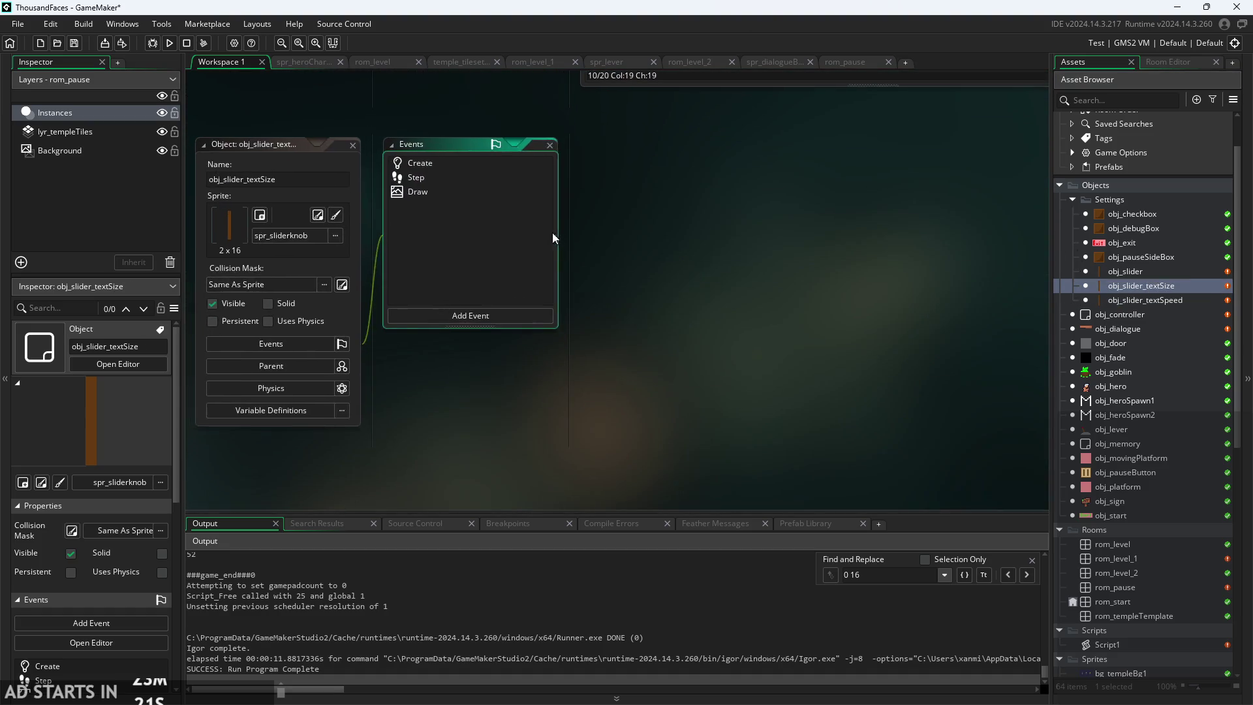
- Run the game, open the pause settings and move the text-size slider, triggering a code error
click(169, 43)
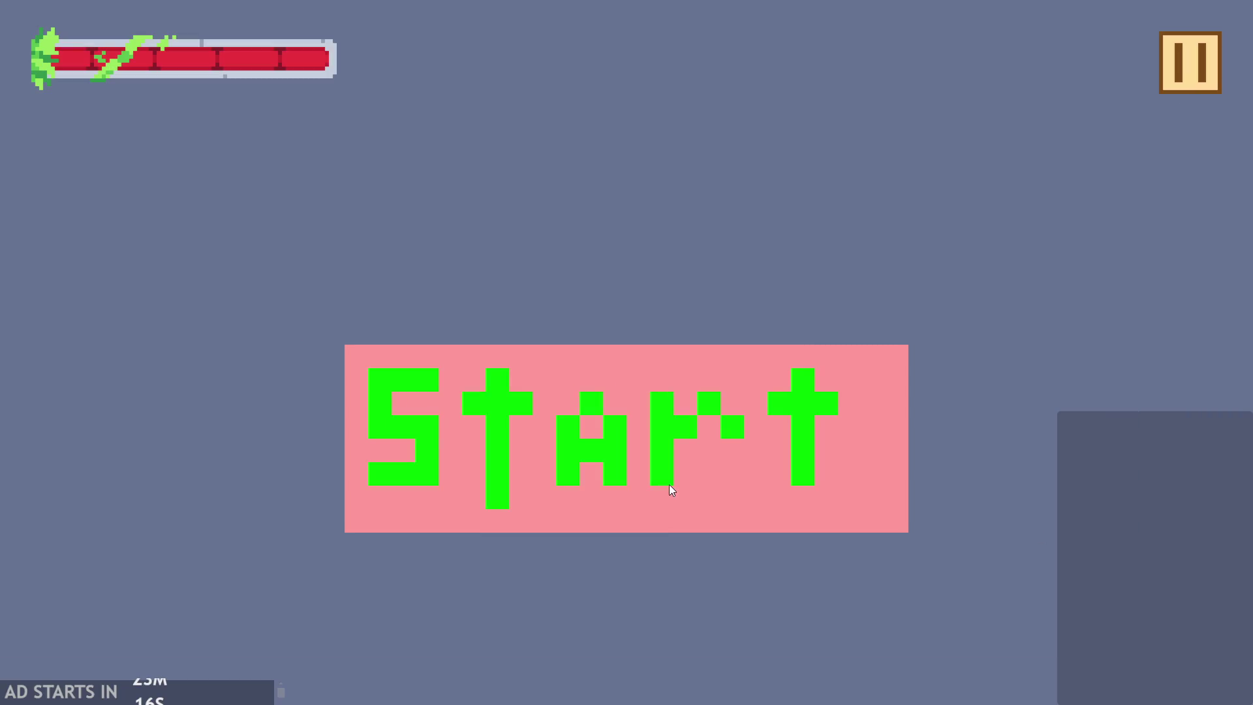
click(672, 487)
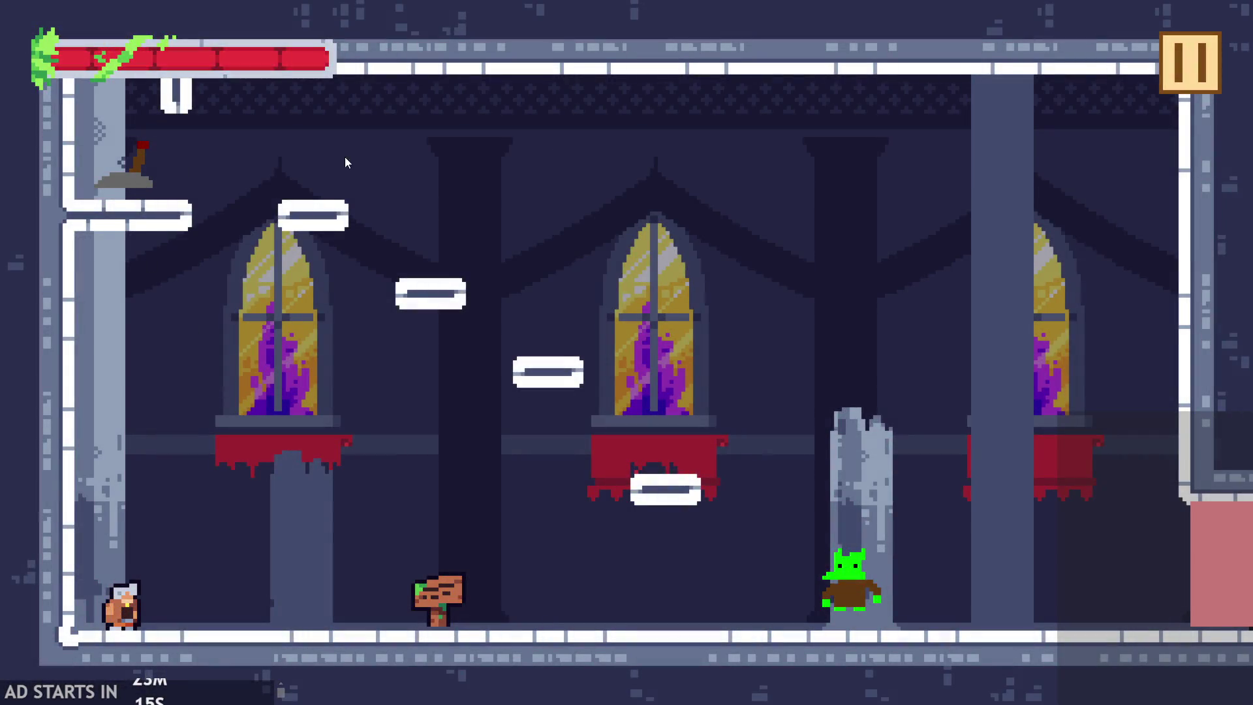
click(1212, 81)
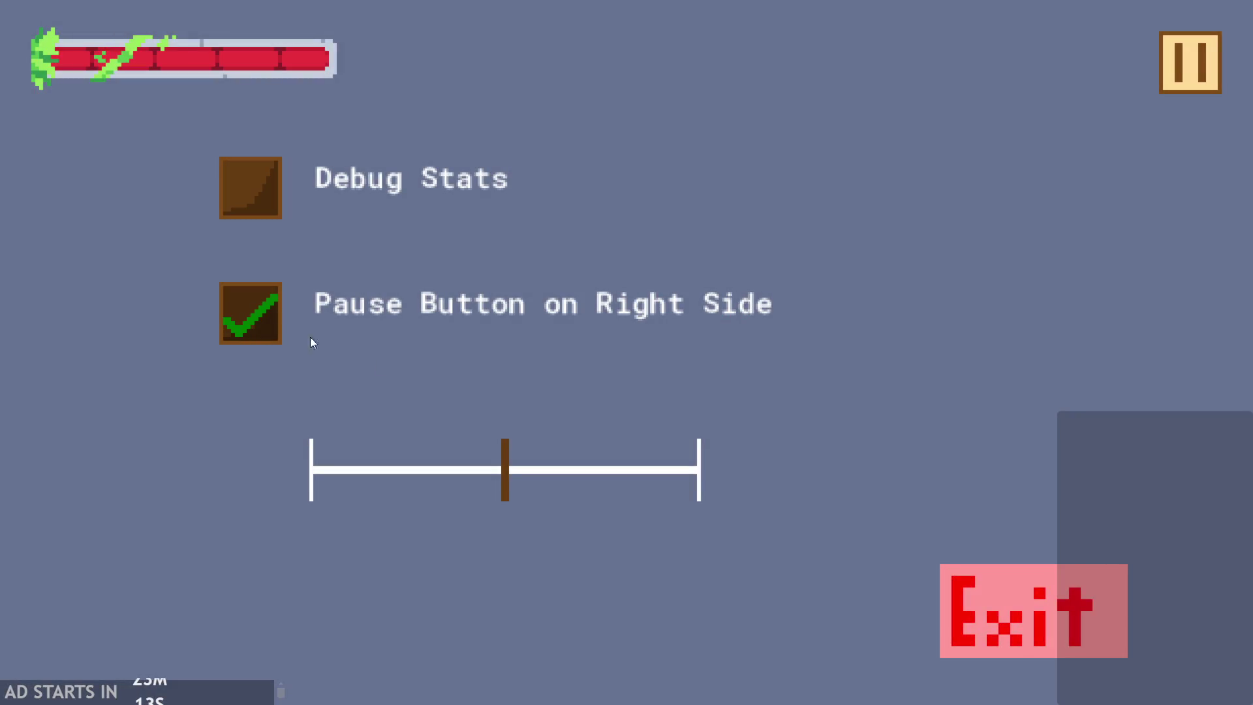
click(233, 210)
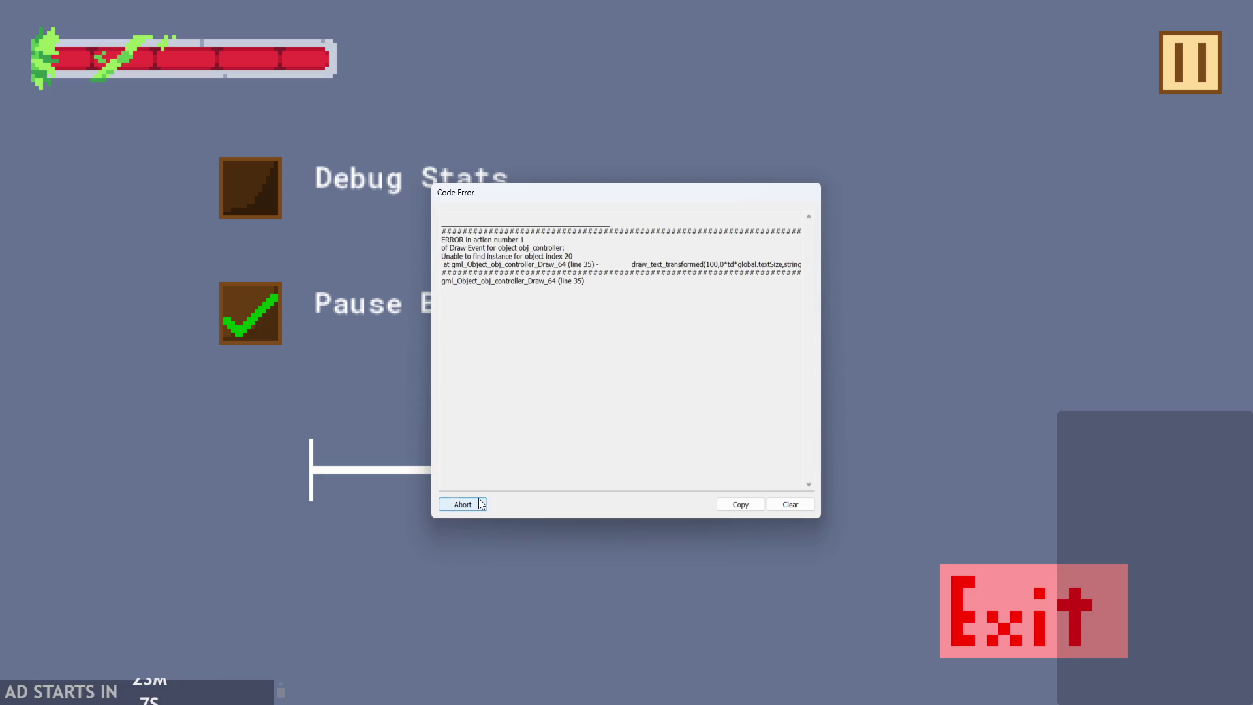
- Read the Code Error message and abort the crashed game
click(786, 272)
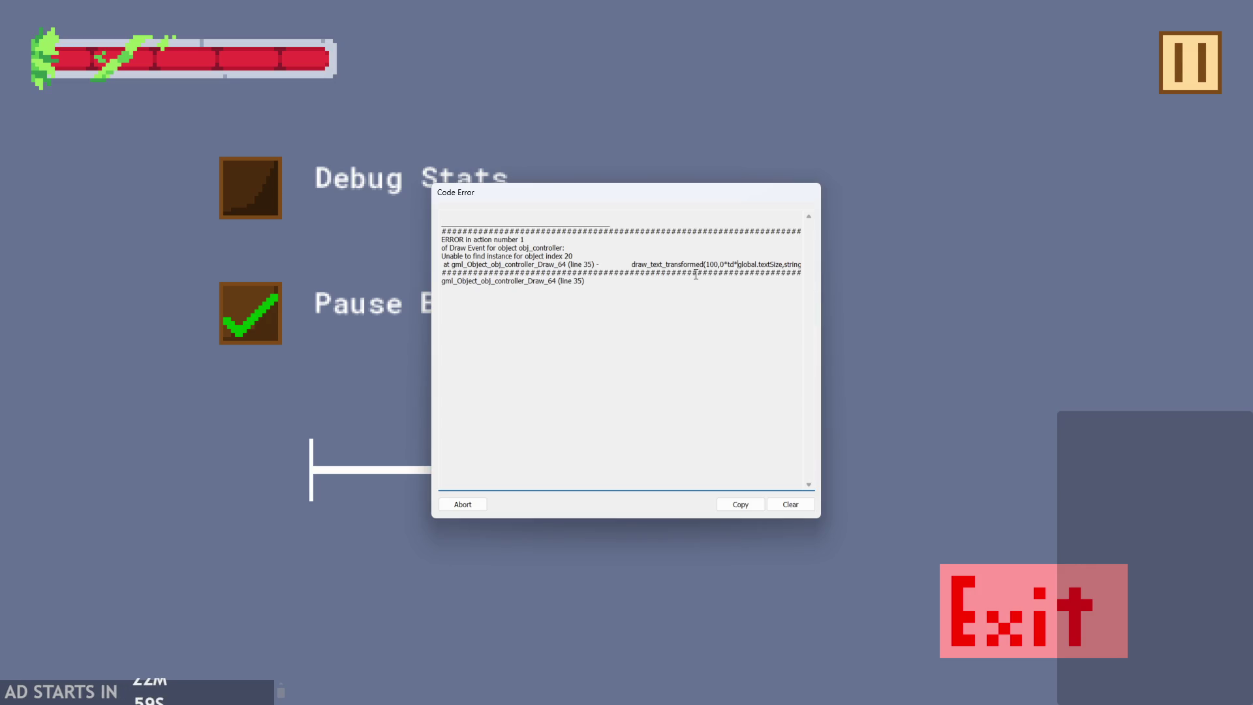
key(ctrl+Right)
key(ctrl+Right)
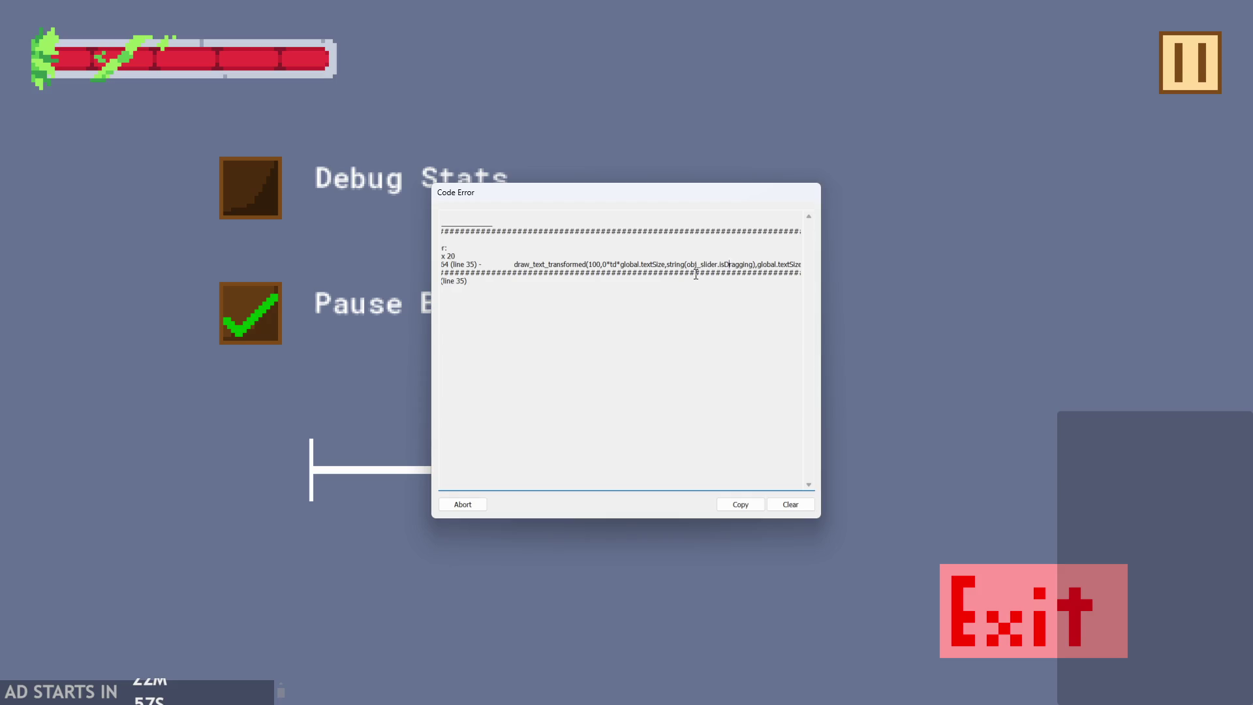
key(ctrl+Right)
key(ctrl+Right)
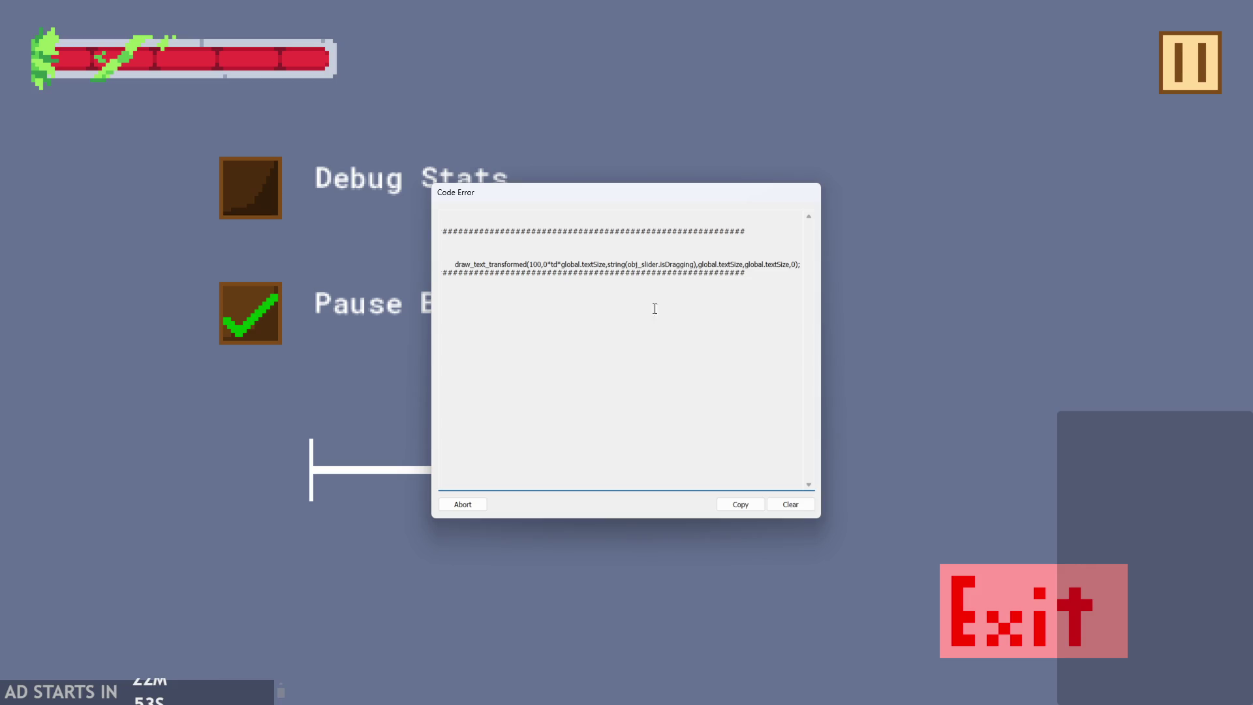
click(463, 502)
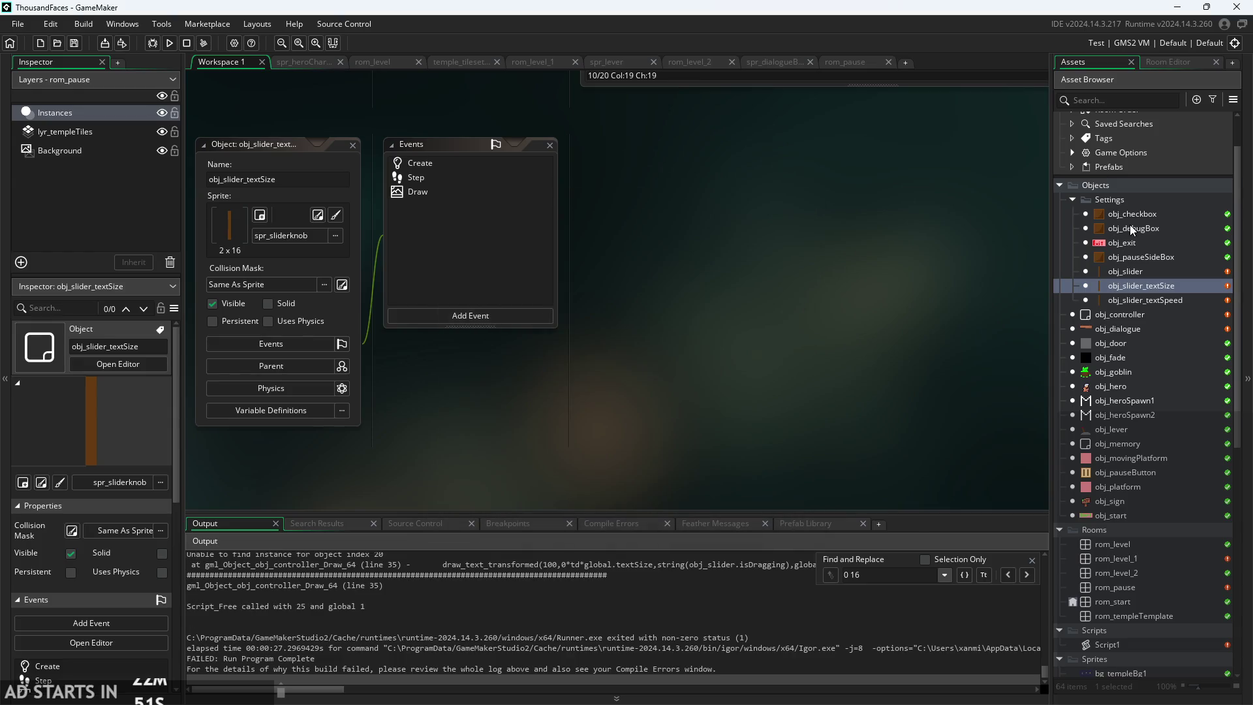
- Open obj_controller's Draw GUI event code
click(1137, 272)
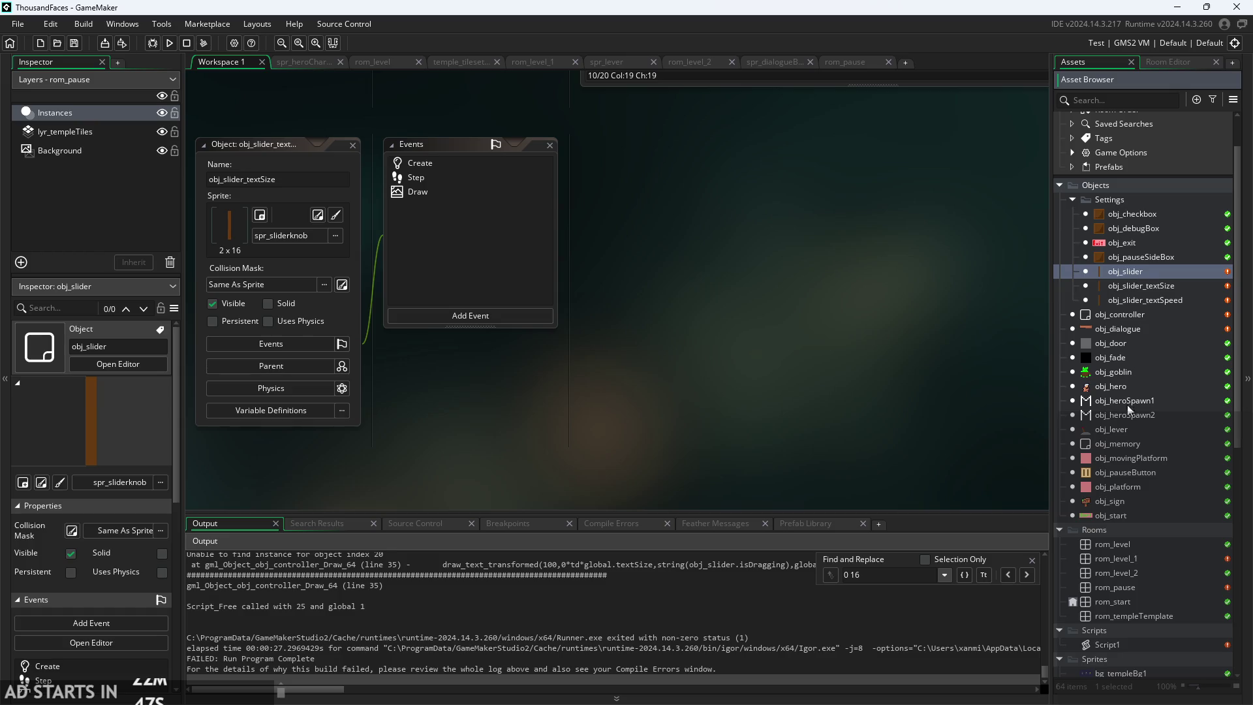
click(1117, 317)
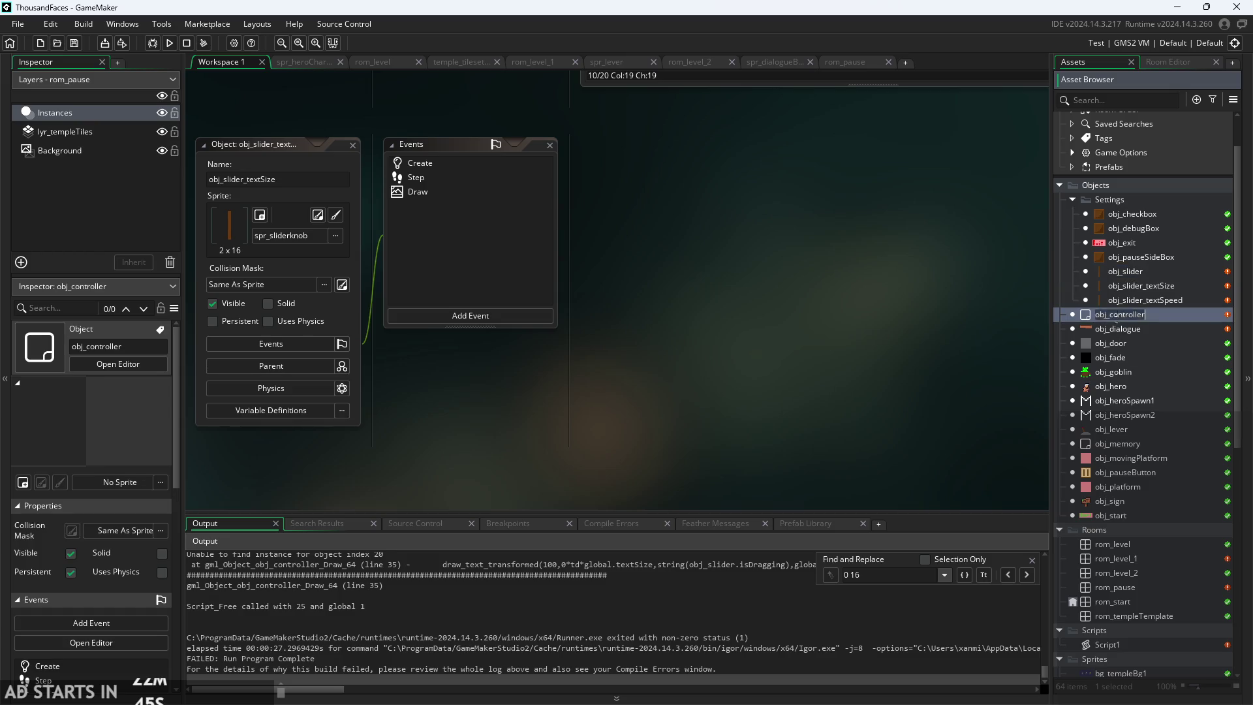
double_click(1181, 313)
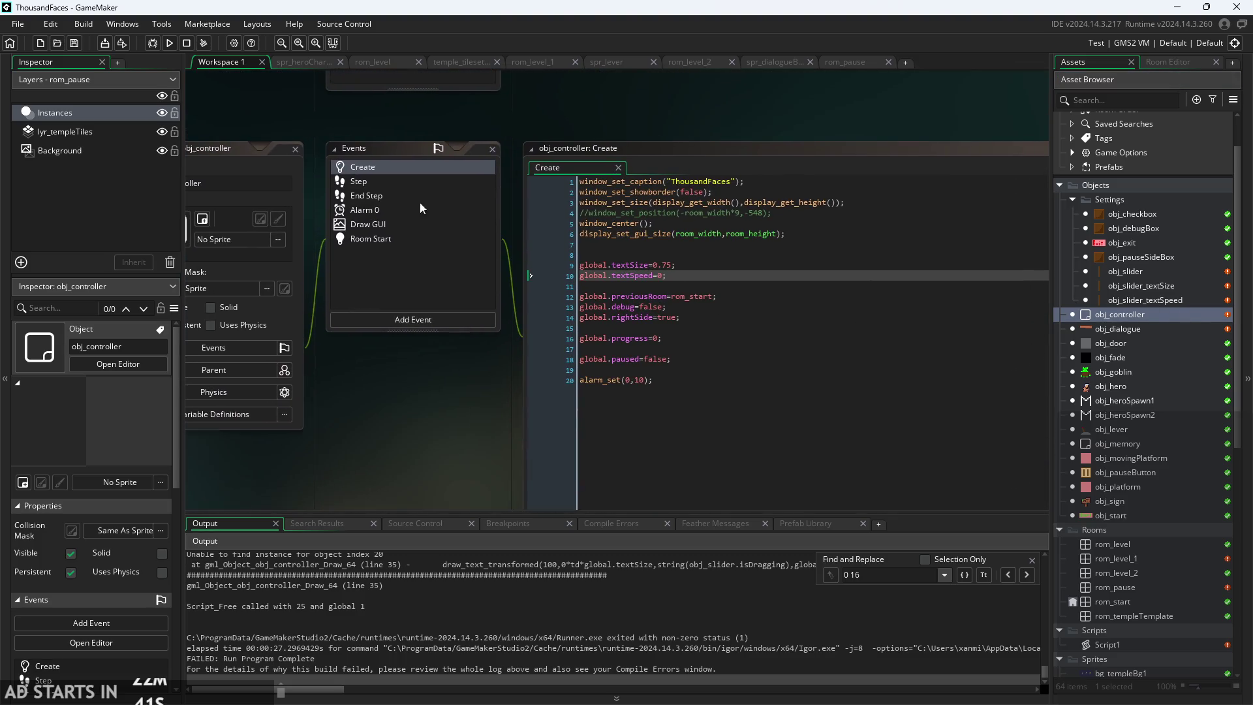
click(406, 187)
click(398, 210)
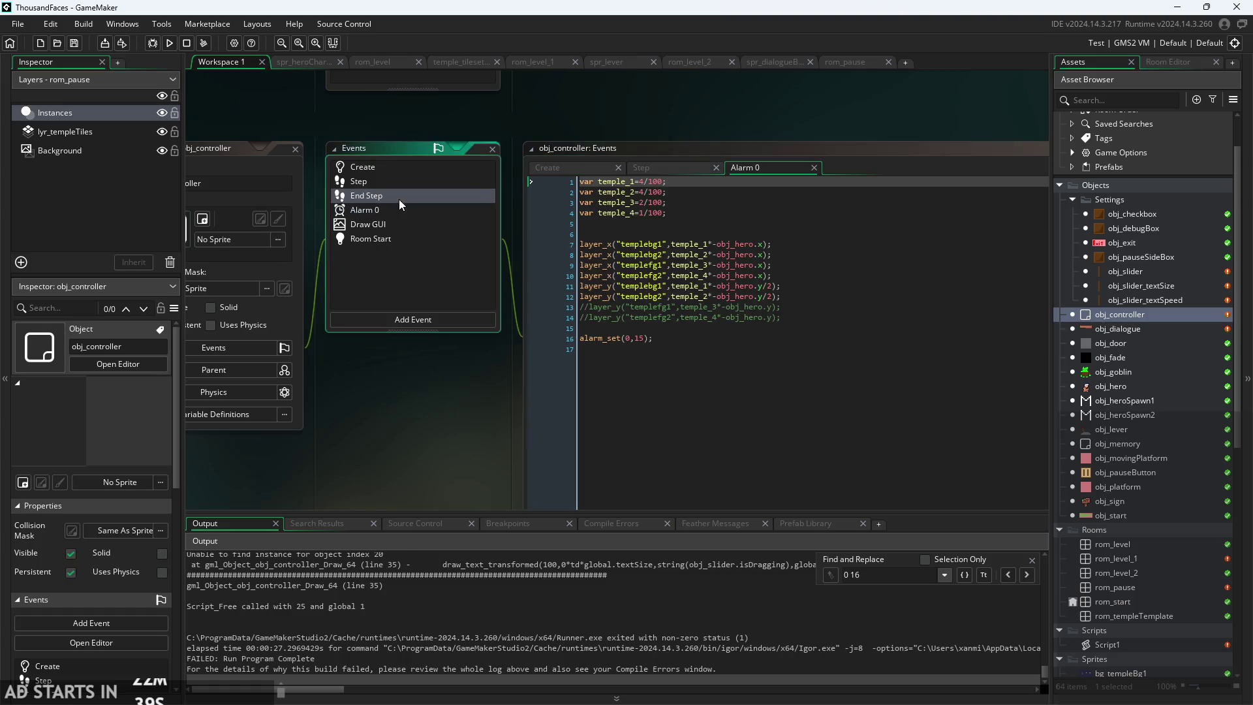
click(399, 197)
click(401, 225)
scroll(295, 410, up, 3)
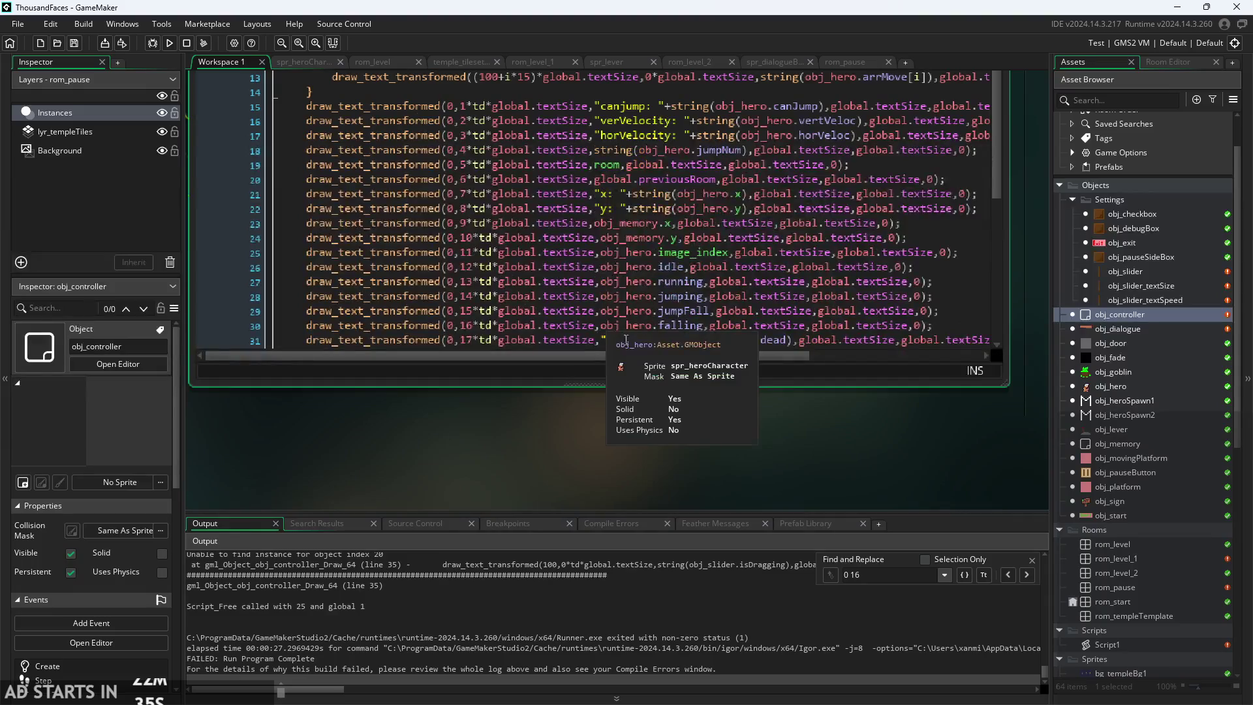
scroll(606, 326, down, 1)
drag(683, 463, 685, 517)
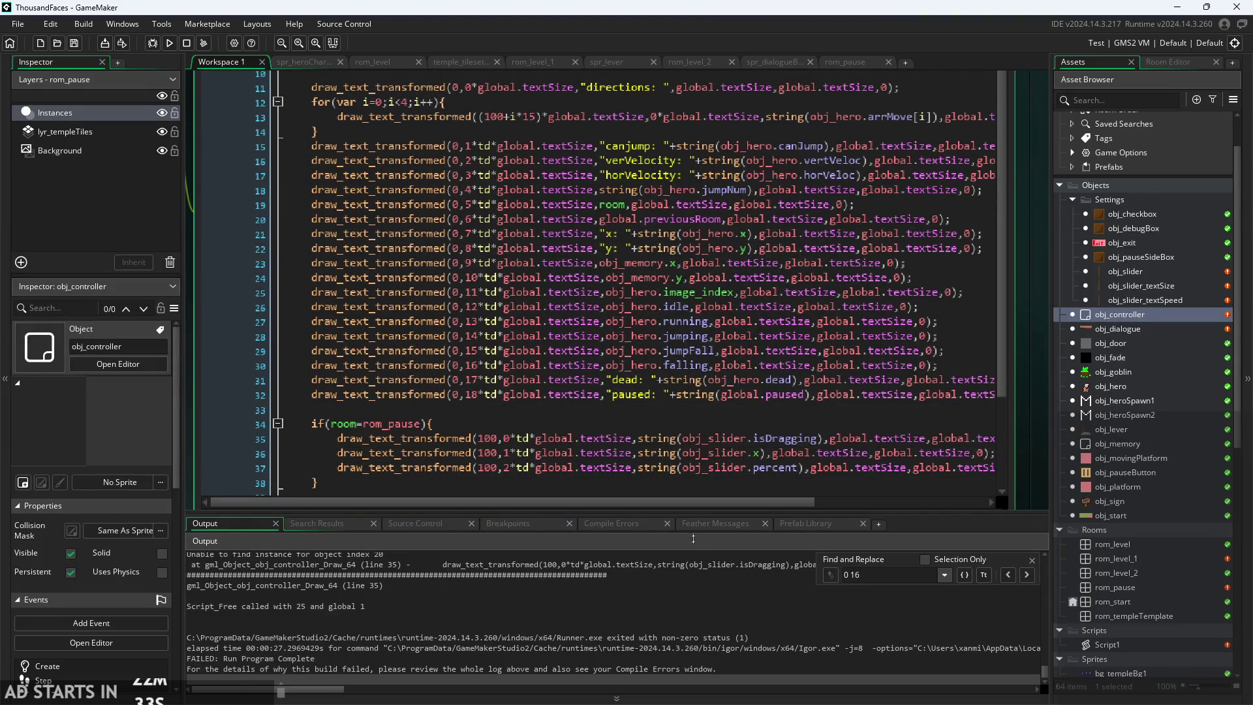
scroll(488, 435, down, 2)
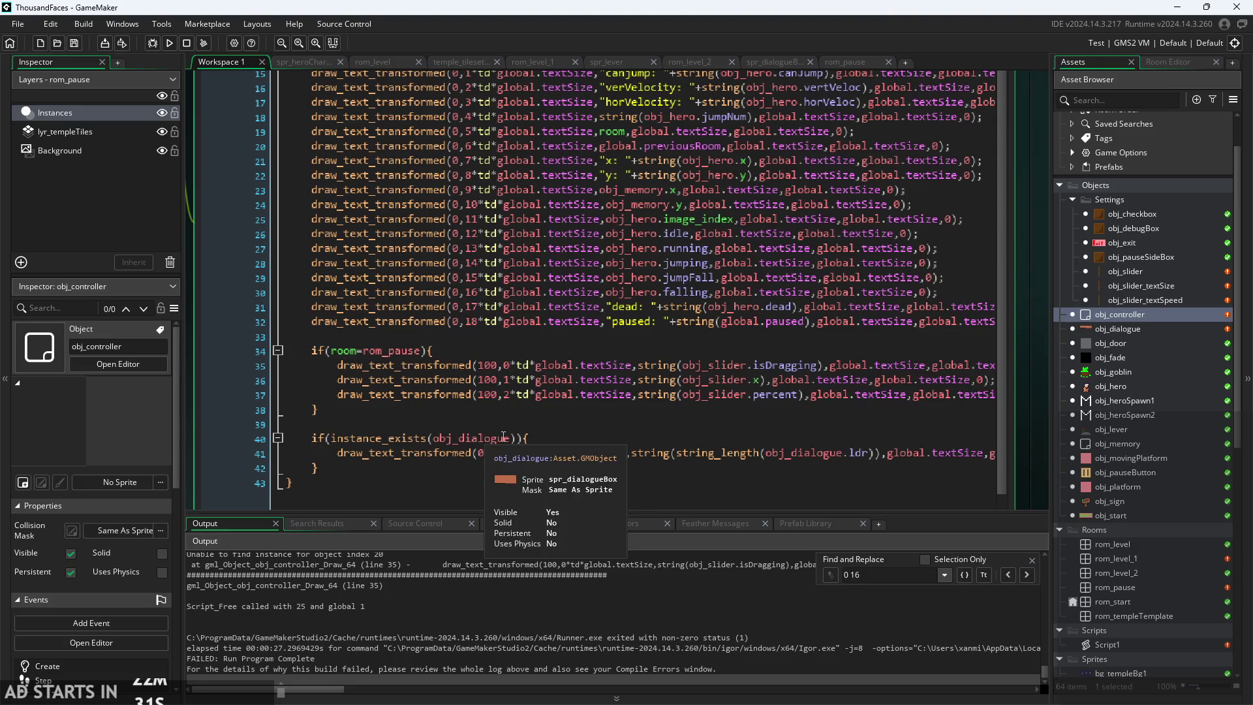
scroll(614, 437, up, 2)
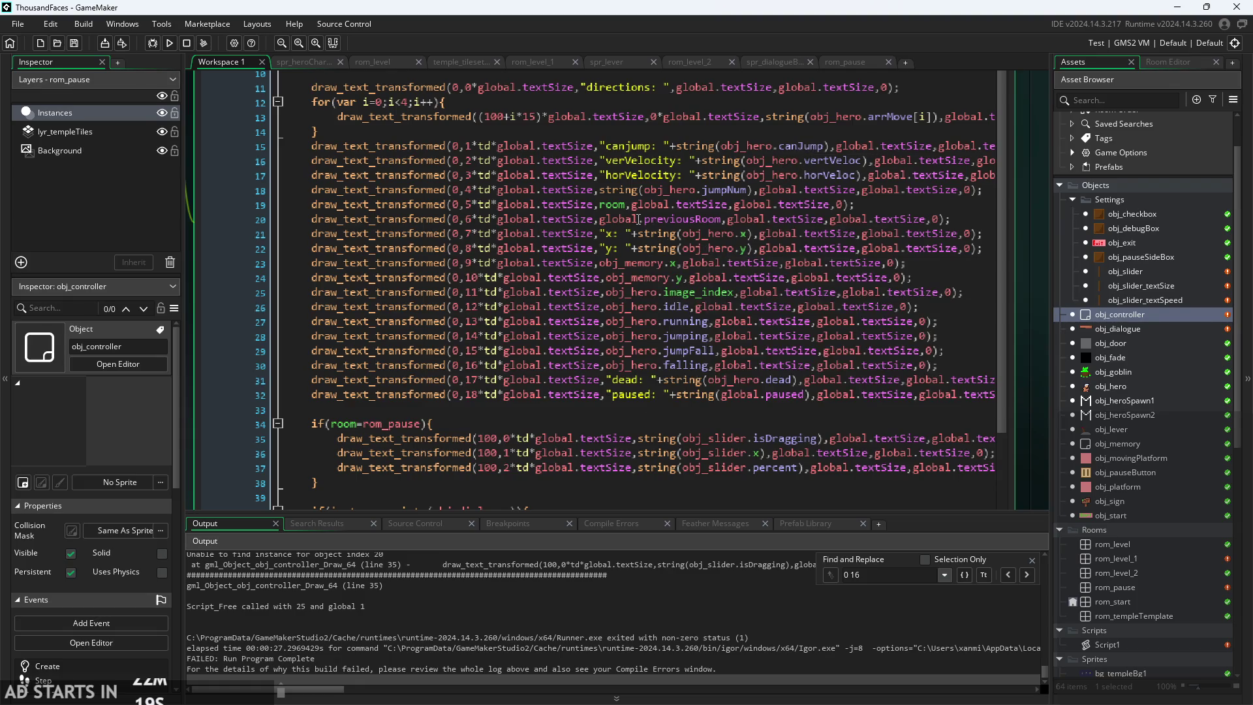
- Review the debug readout lines 18–32 of the Draw GUI code
click(679, 205)
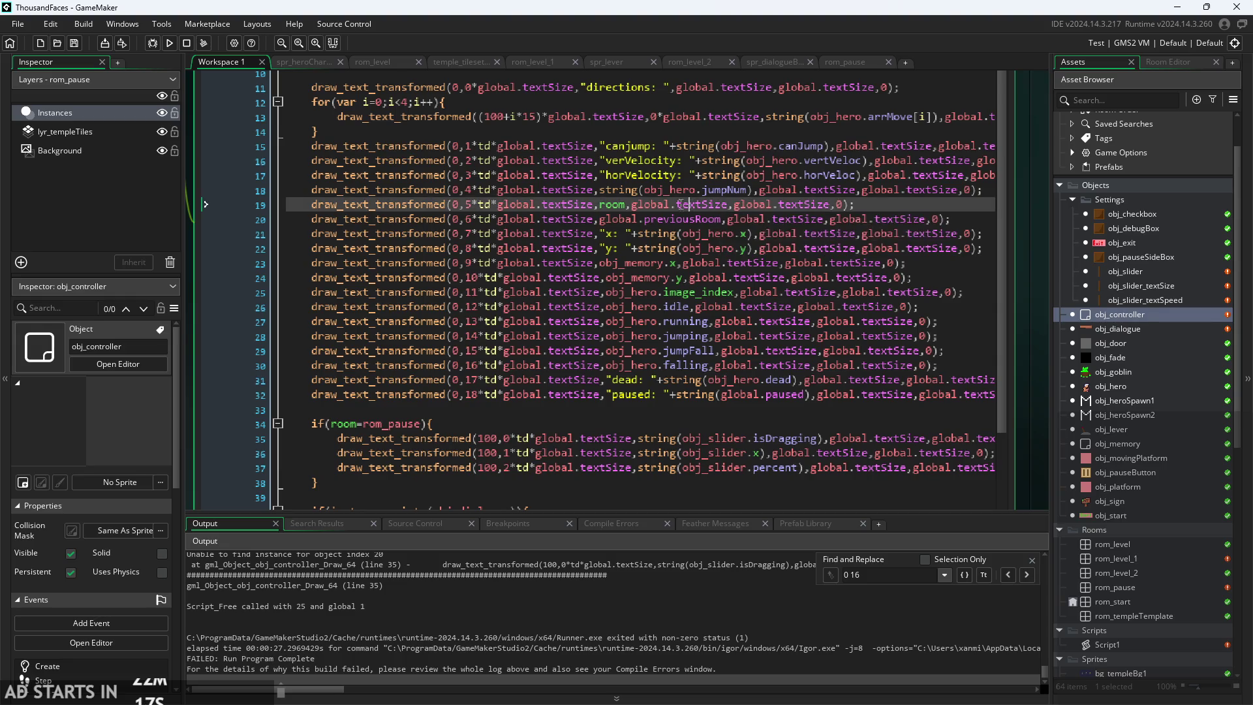
click(507, 203)
click(730, 206)
click(880, 190)
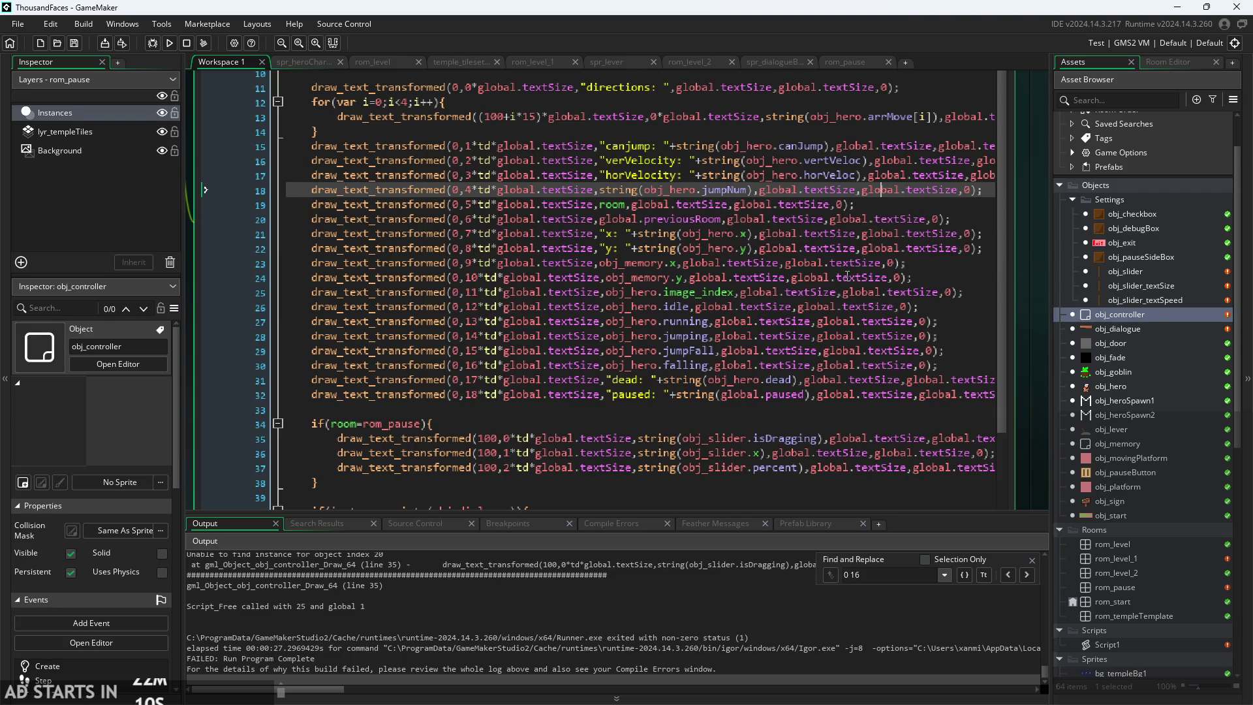
click(781, 274)
click(743, 263)
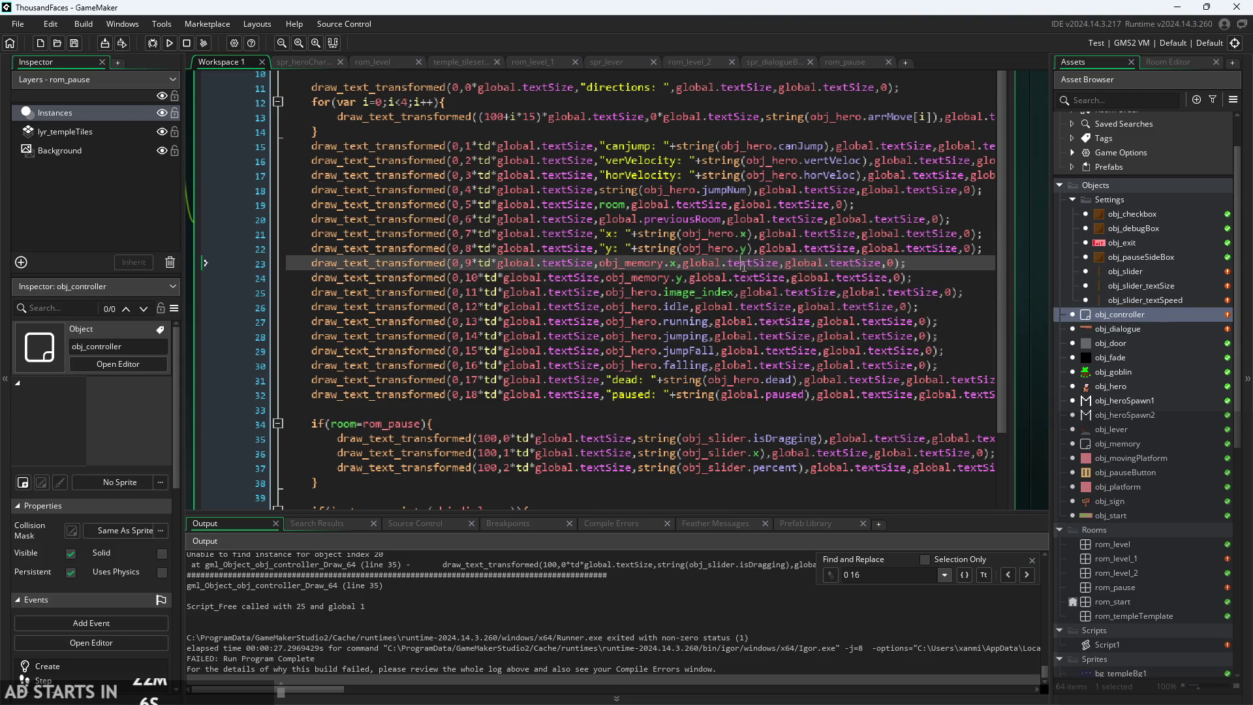
click(806, 395)
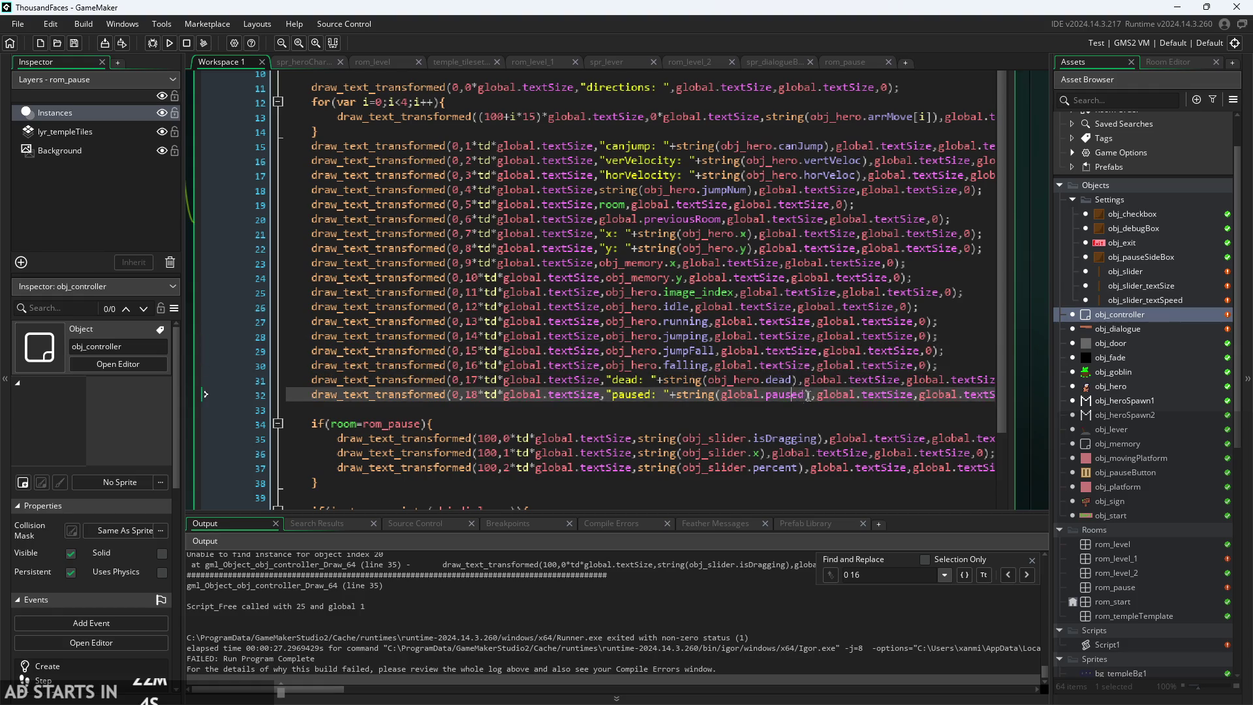
click(789, 365)
click(664, 292)
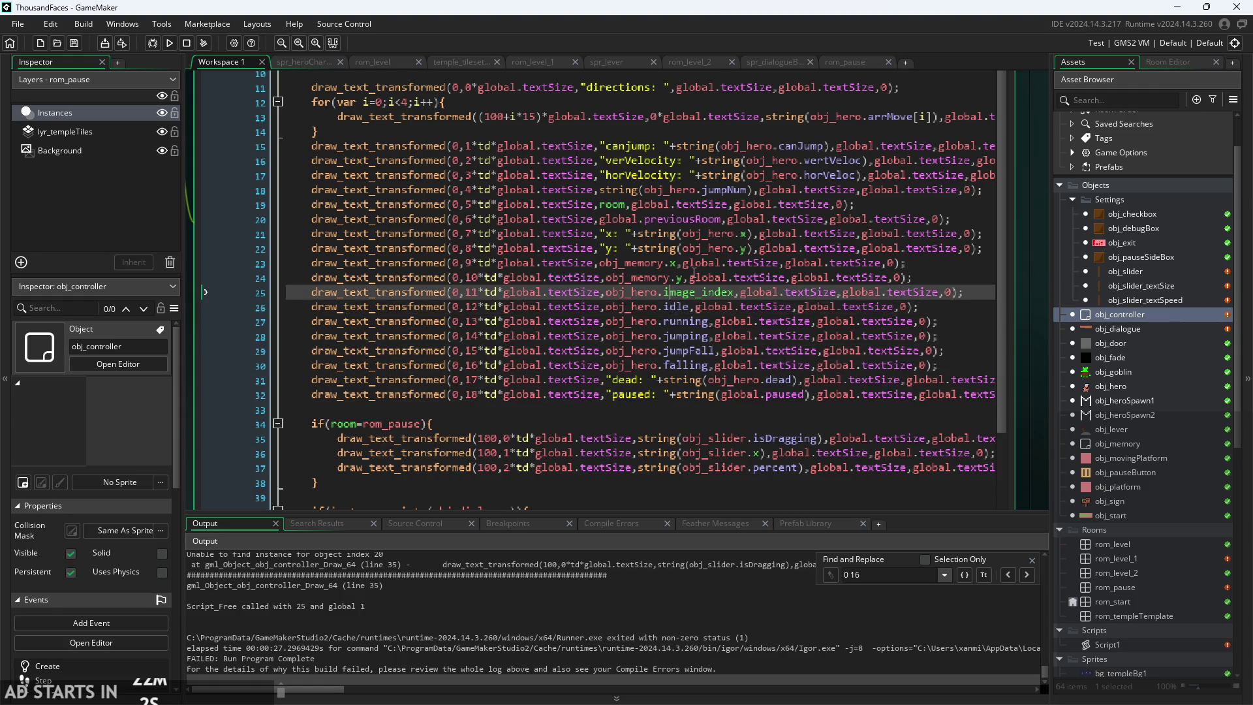
click(693, 263)
click(679, 307)
click(656, 350)
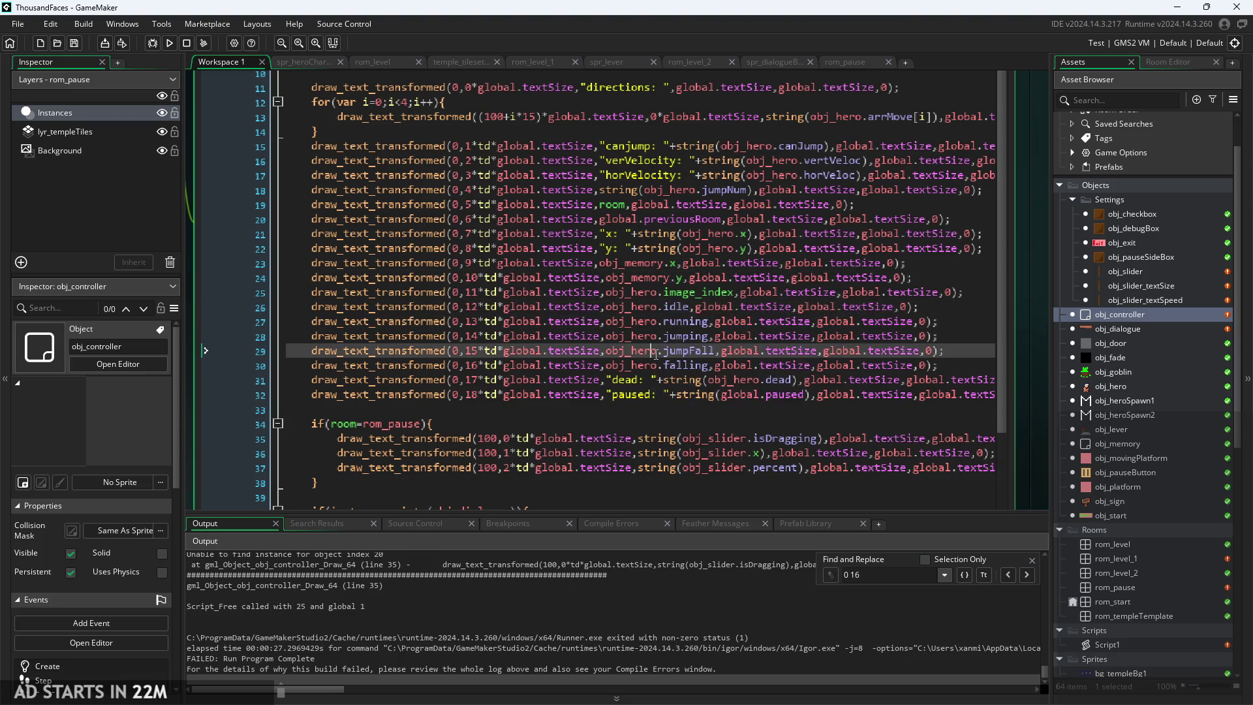
click(649, 379)
click(646, 394)
click(639, 365)
click(630, 335)
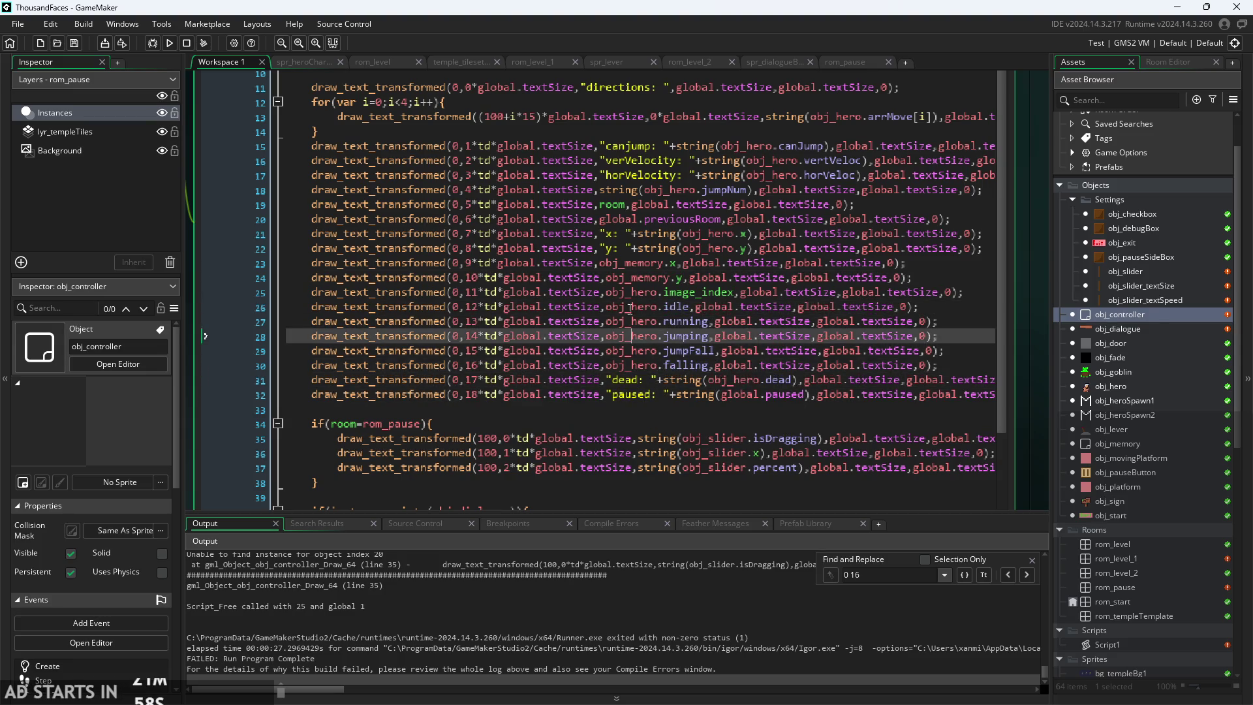
click(630, 306)
click(631, 292)
click(631, 277)
click(633, 262)
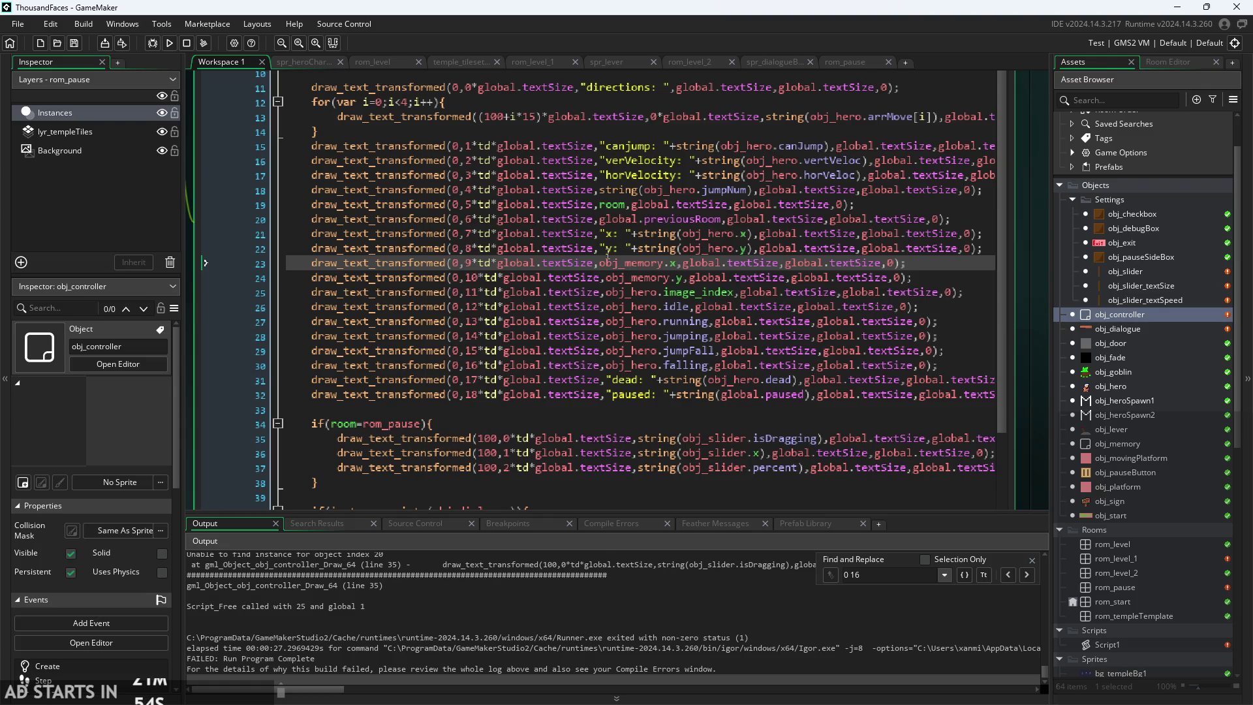
scroll(627, 282, down, 2)
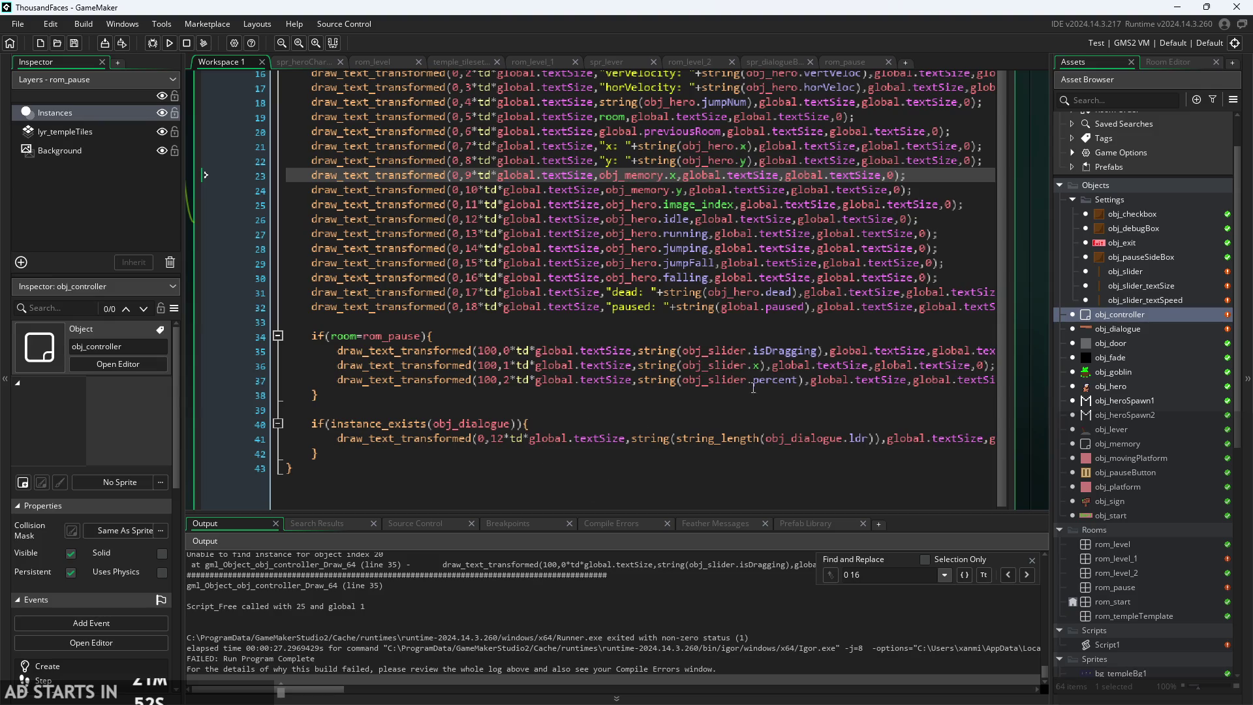
scroll(753, 388, up, 1)
- Change the obj_slider reference on line 35 to obj_slider_textSize
click(744, 365)
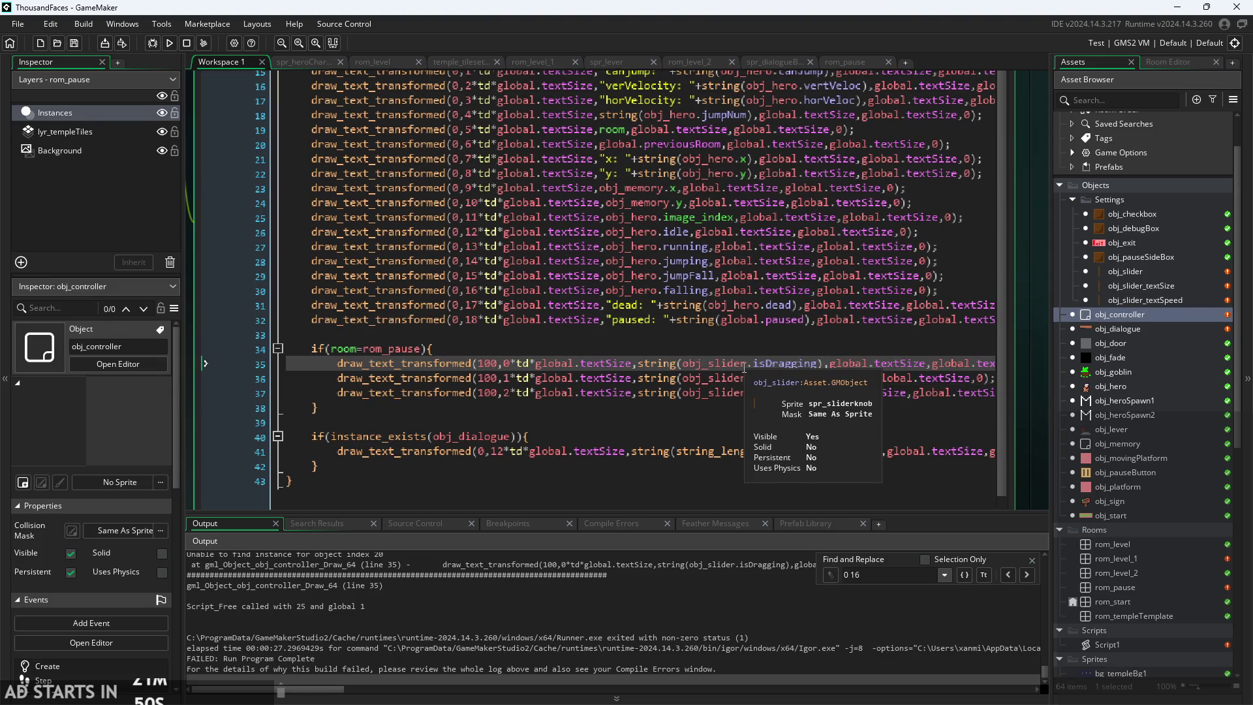
text(_)
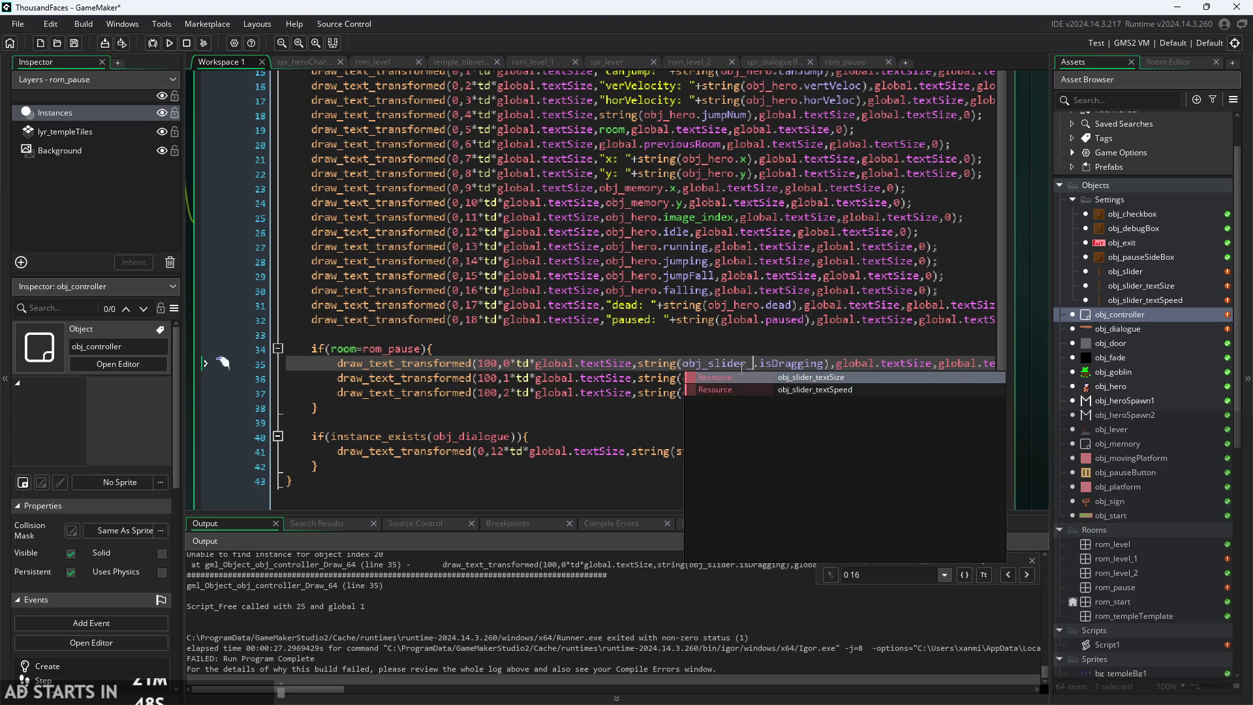
key(Down)
key(Return)
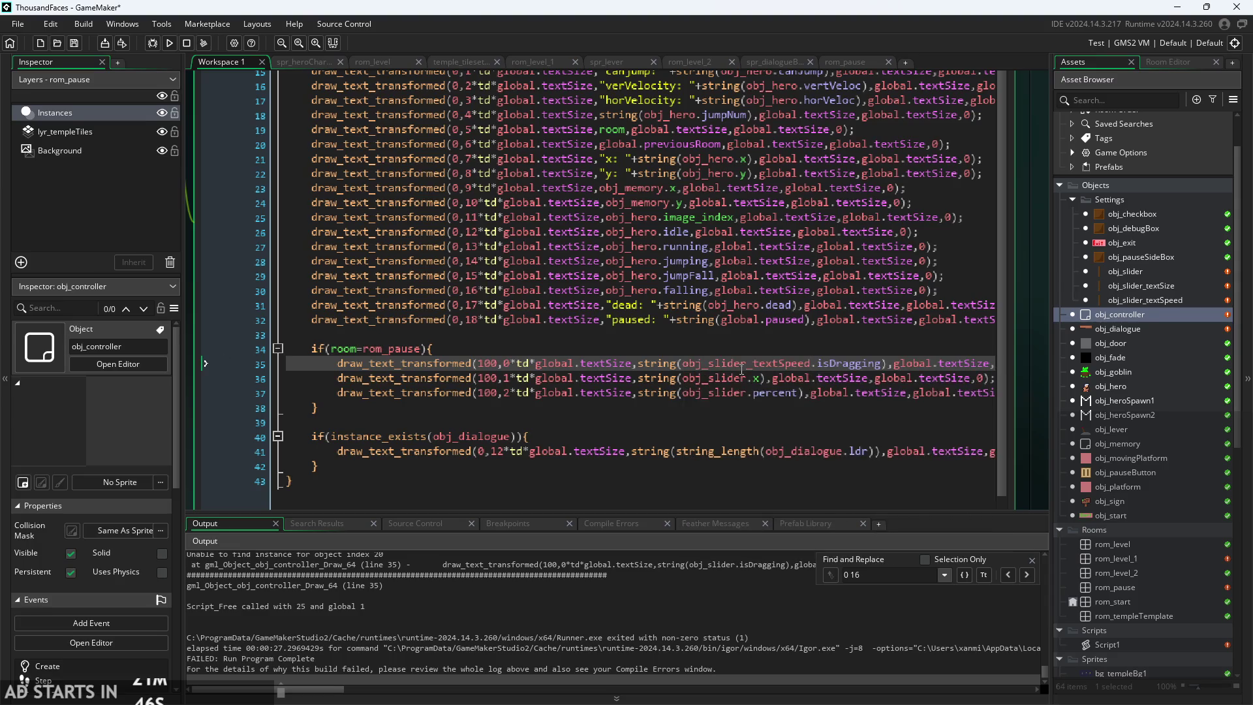
key(BackSpace)
key(BackSpace)
key(BackSpace)
text(Size)
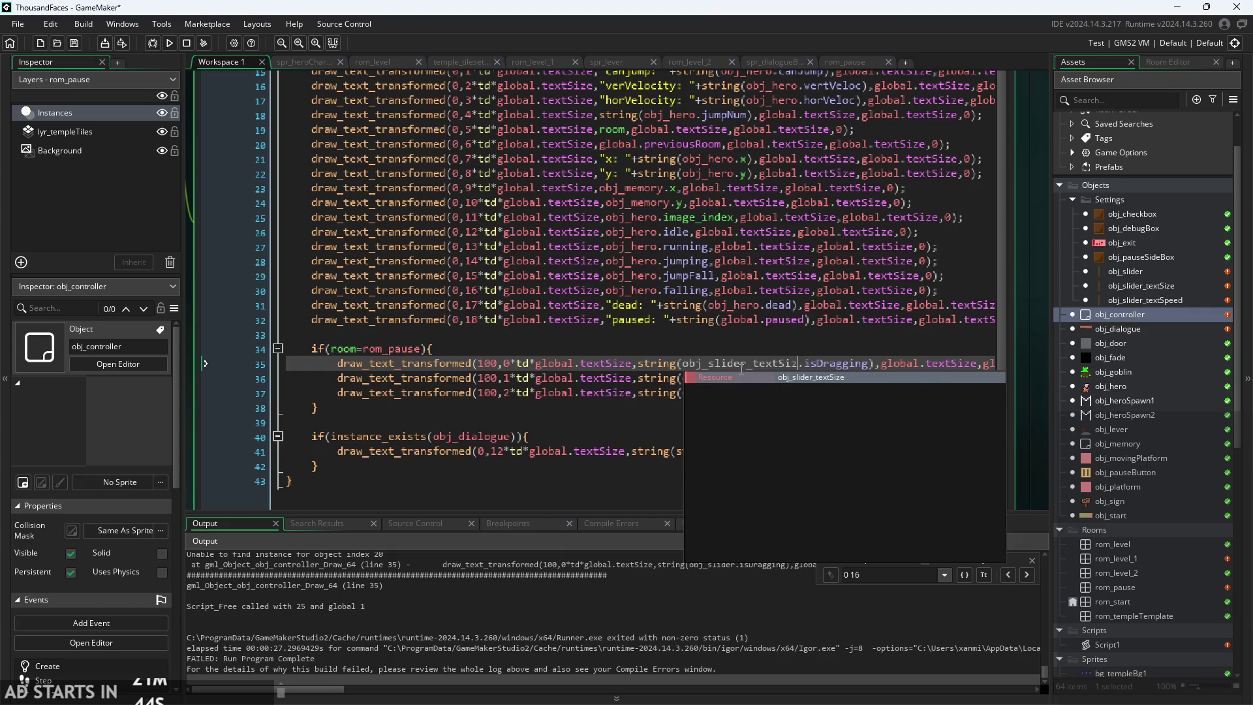
key(Return)
- Append _textSize to obj_slider on lines 36 and 37, then run the game
click(747, 379)
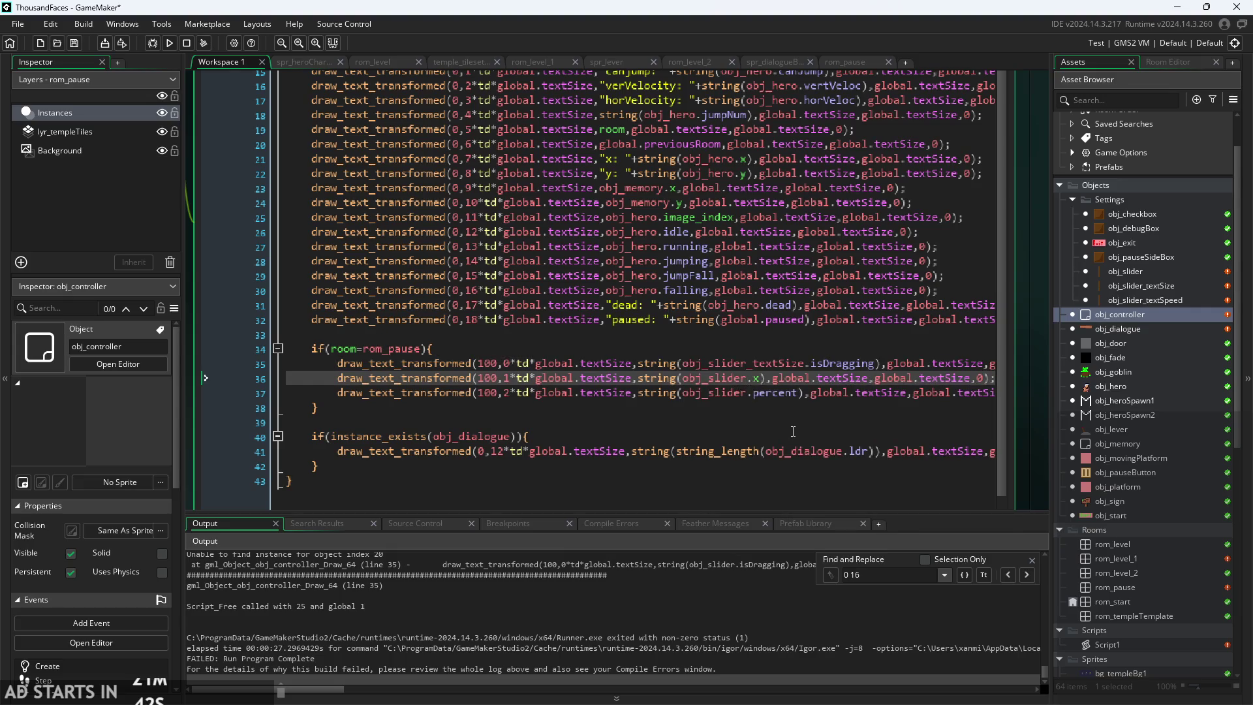
click(804, 363)
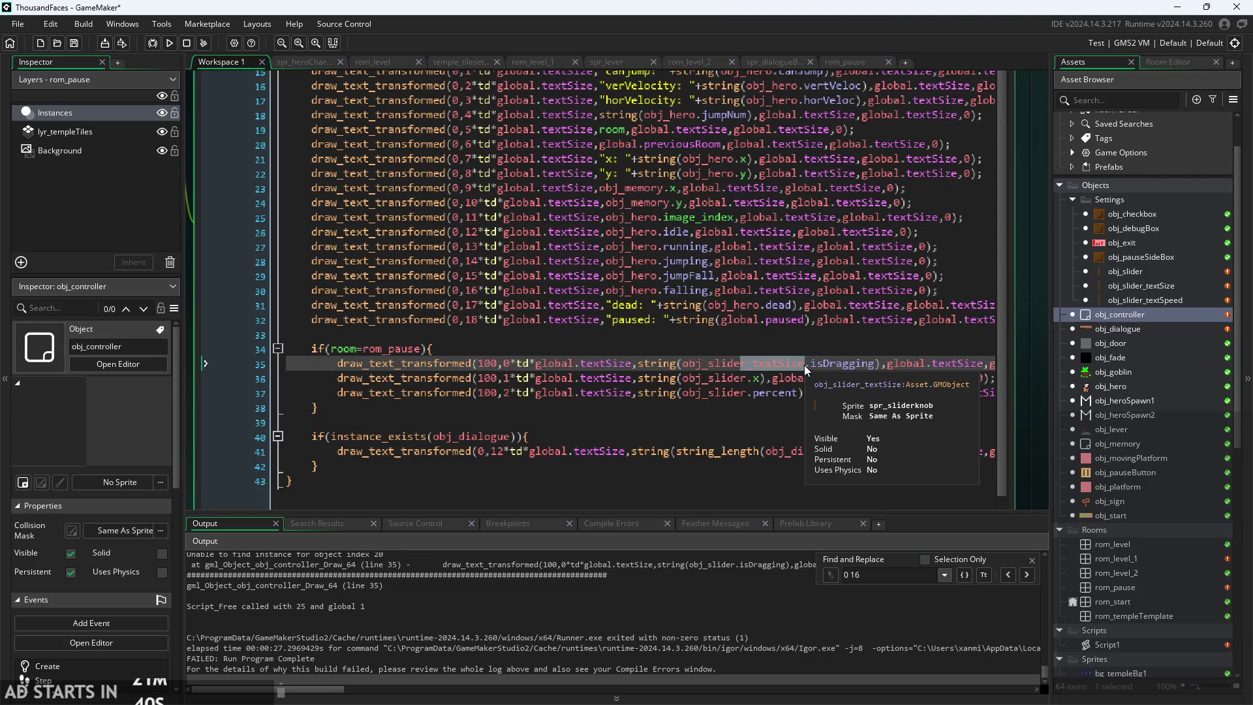
drag(803, 364, 744, 370)
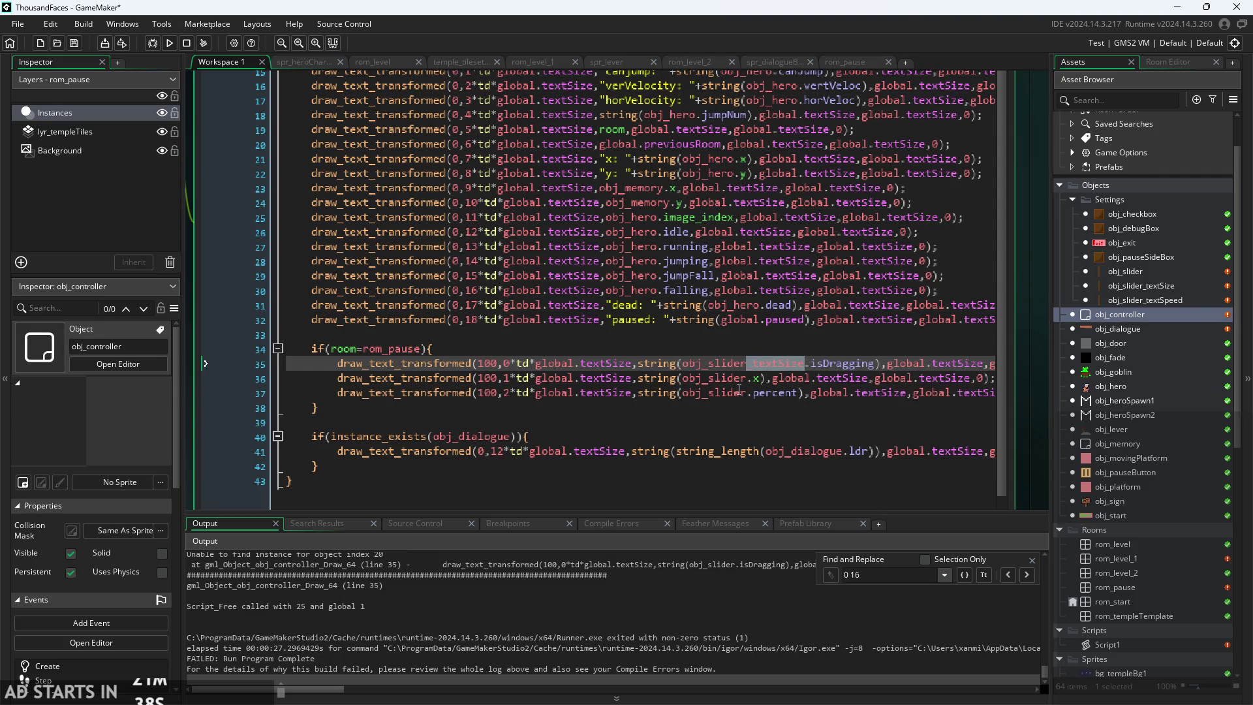
key(ctrl+c)
click(745, 378)
key(ctrl+v)
click(746, 392)
key(ctrl+v)
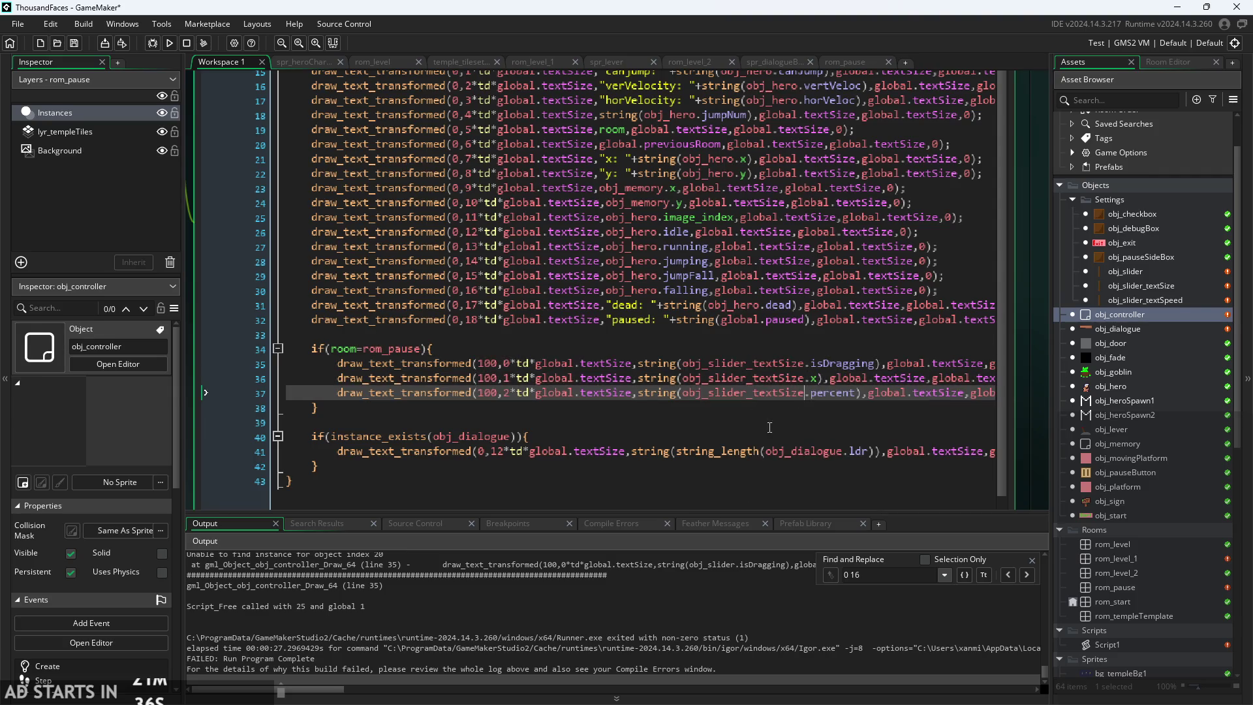
key(F5)
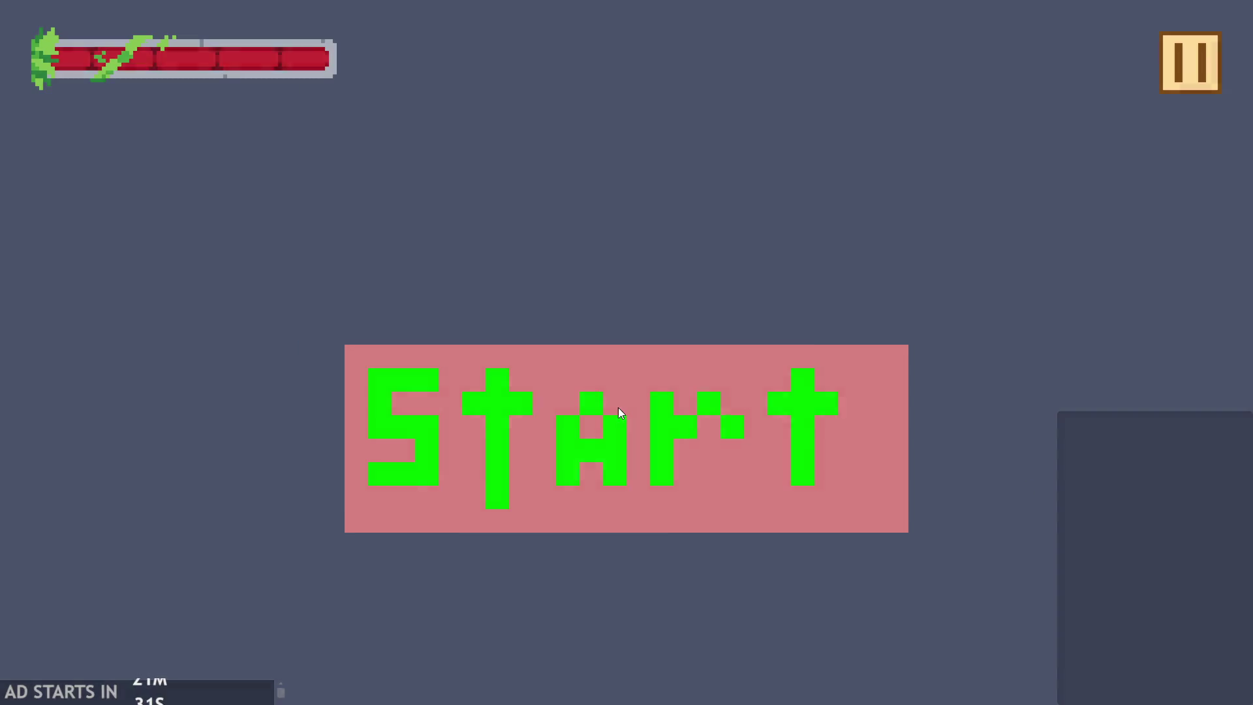
- Drag the pause-menu text-size slider, toggle the pause menu, then quit the game
click(617, 407)
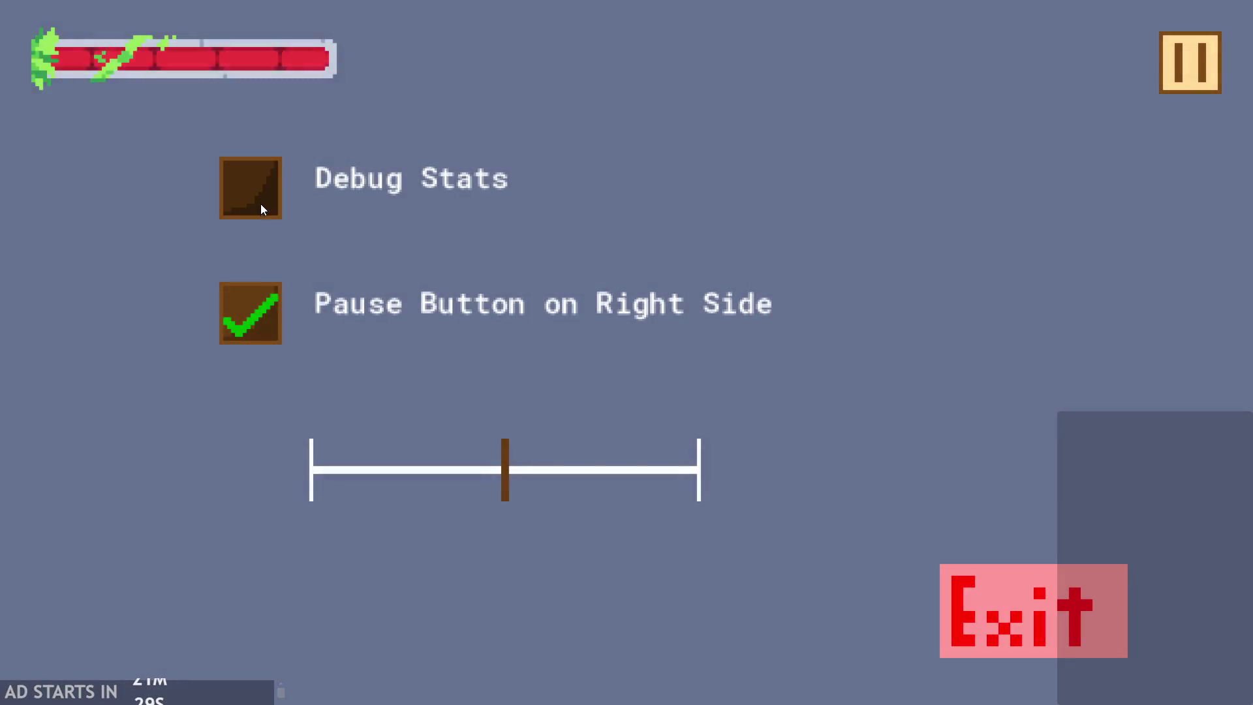
click(260, 204)
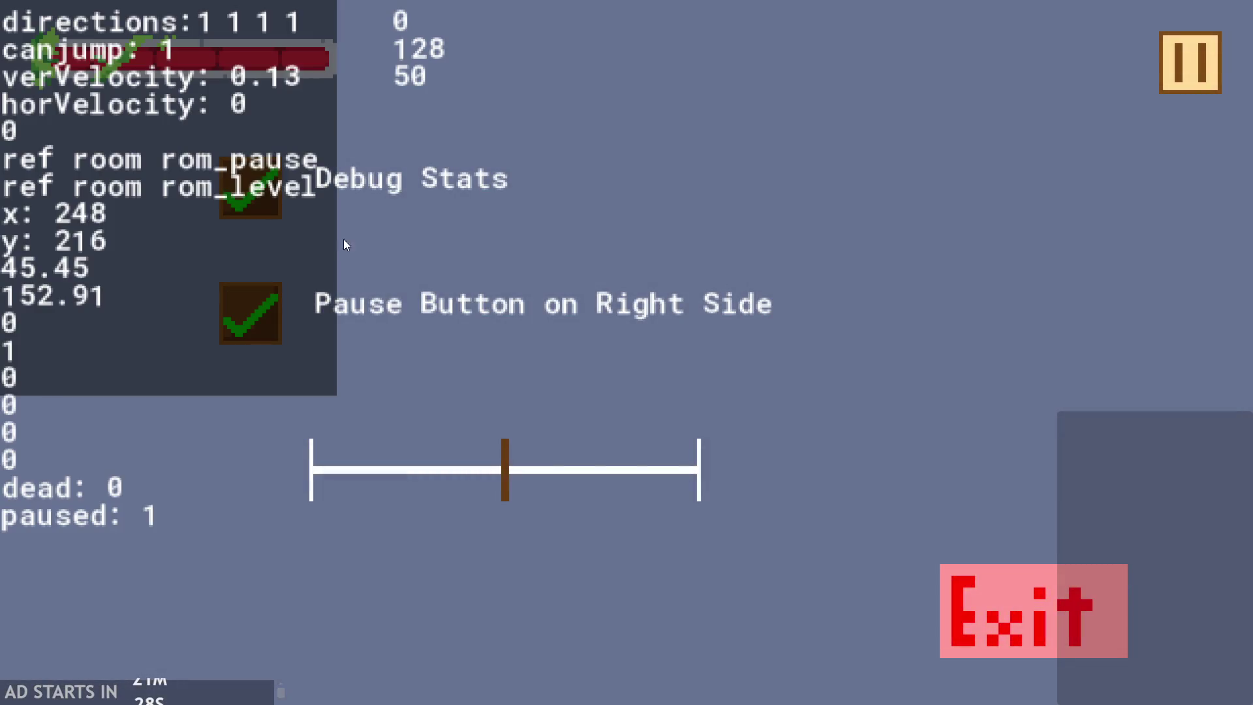
mouse_move(520, 489)
mouse_down()
mouse_move(403, 506)
mouse_move(226, 499)
mouse_move(784, 460)
mouse_move(405, 433)
mouse_move(190, 433)
mouse_move(781, 435)
mouse_move(175, 448)
mouse_move(727, 439)
mouse_move(801, 449)
mouse_move(199, 443)
mouse_move(828, 462)
mouse_move(143, 448)
mouse_move(837, 446)
mouse_move(291, 448)
mouse_move(523, 441)
mouse_move(839, 464)
mouse_move(192, 444)
mouse_move(513, 412)
mouse_up()
click(1190, 63)
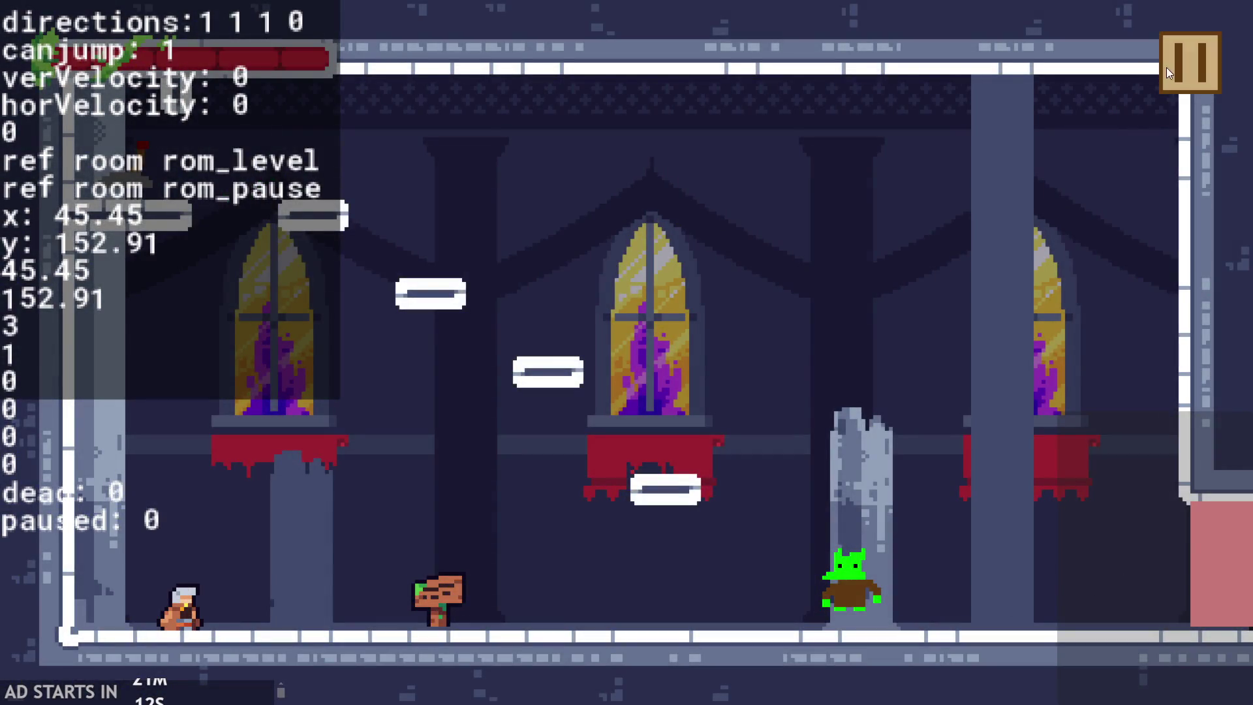
click(1169, 68)
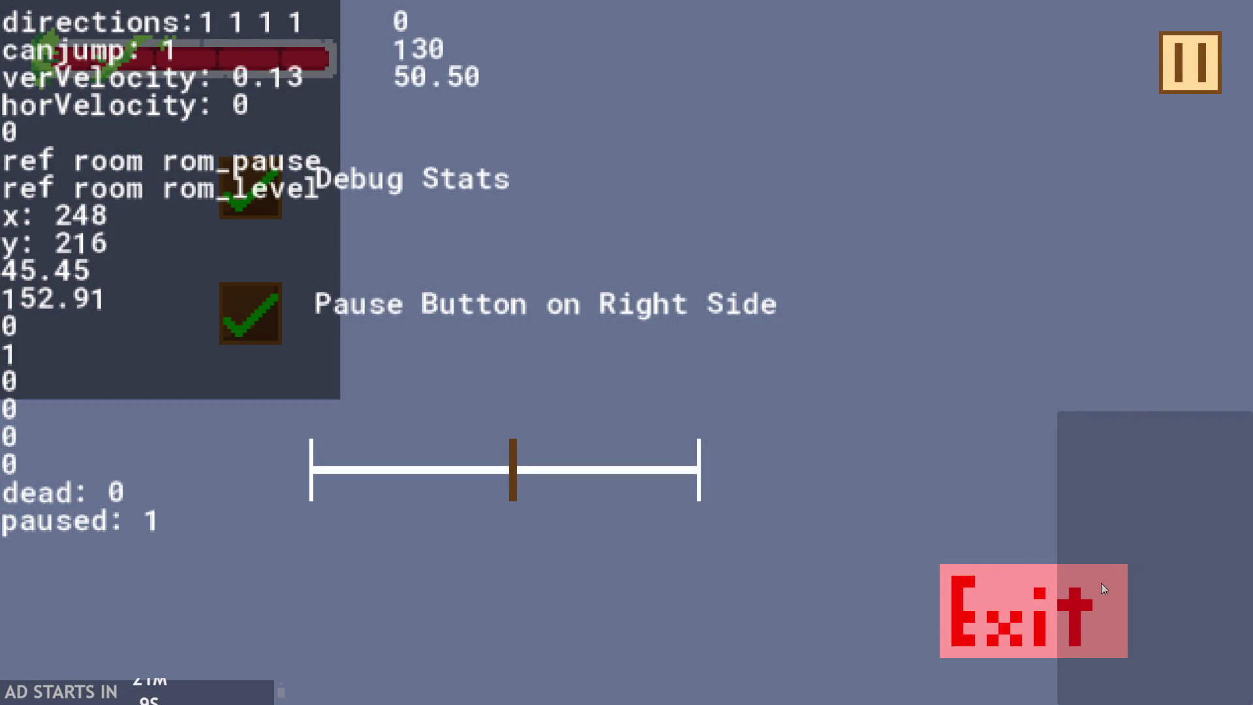
click(1102, 582)
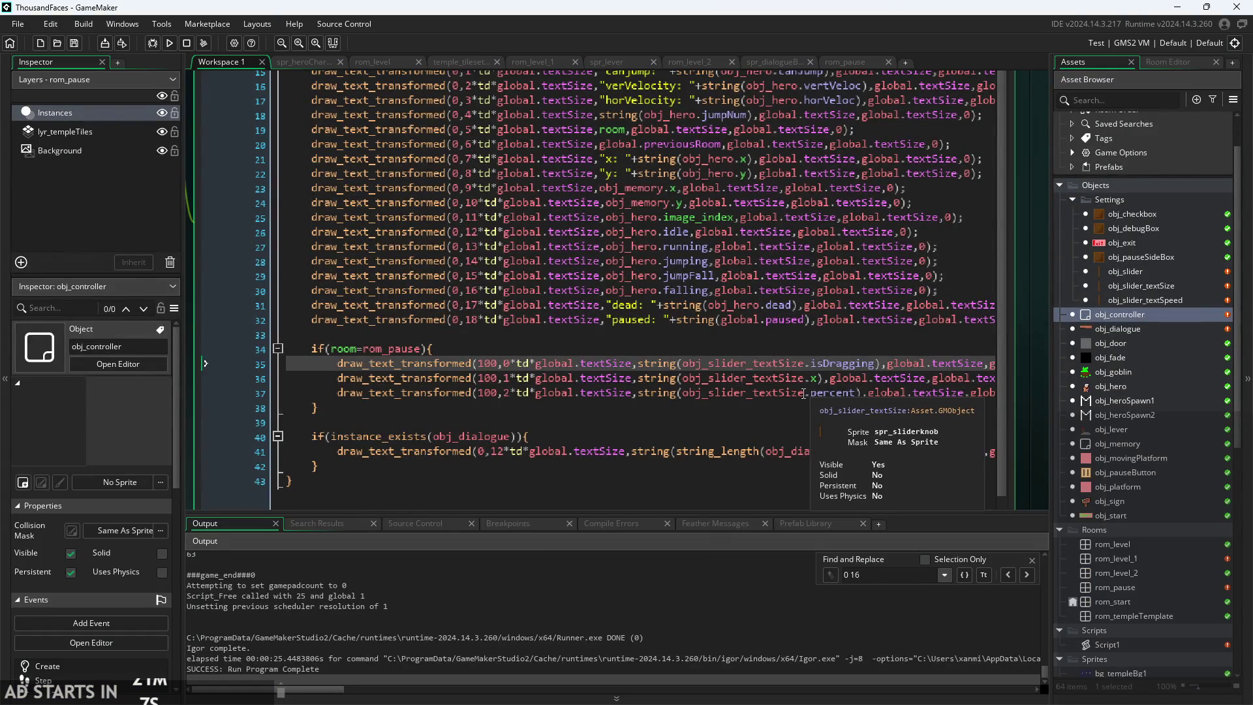
- Open obj_slider_textSize's Step event code
click(837, 392)
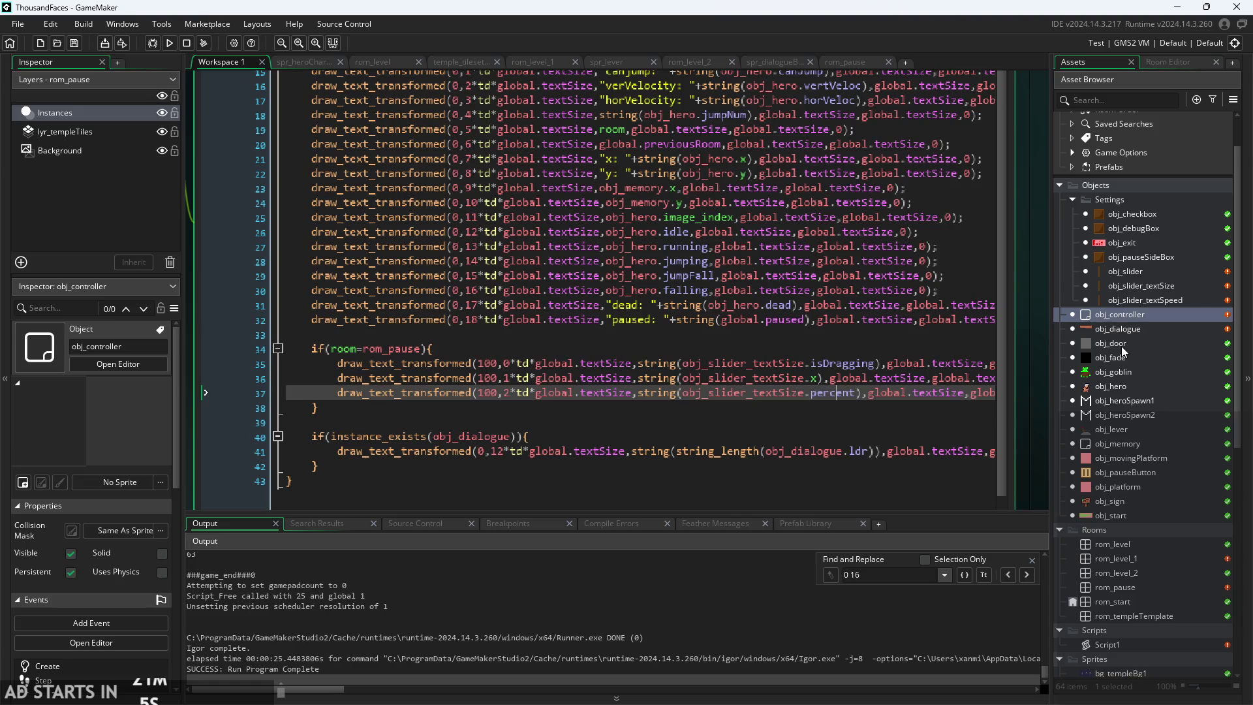
double_click(1152, 285)
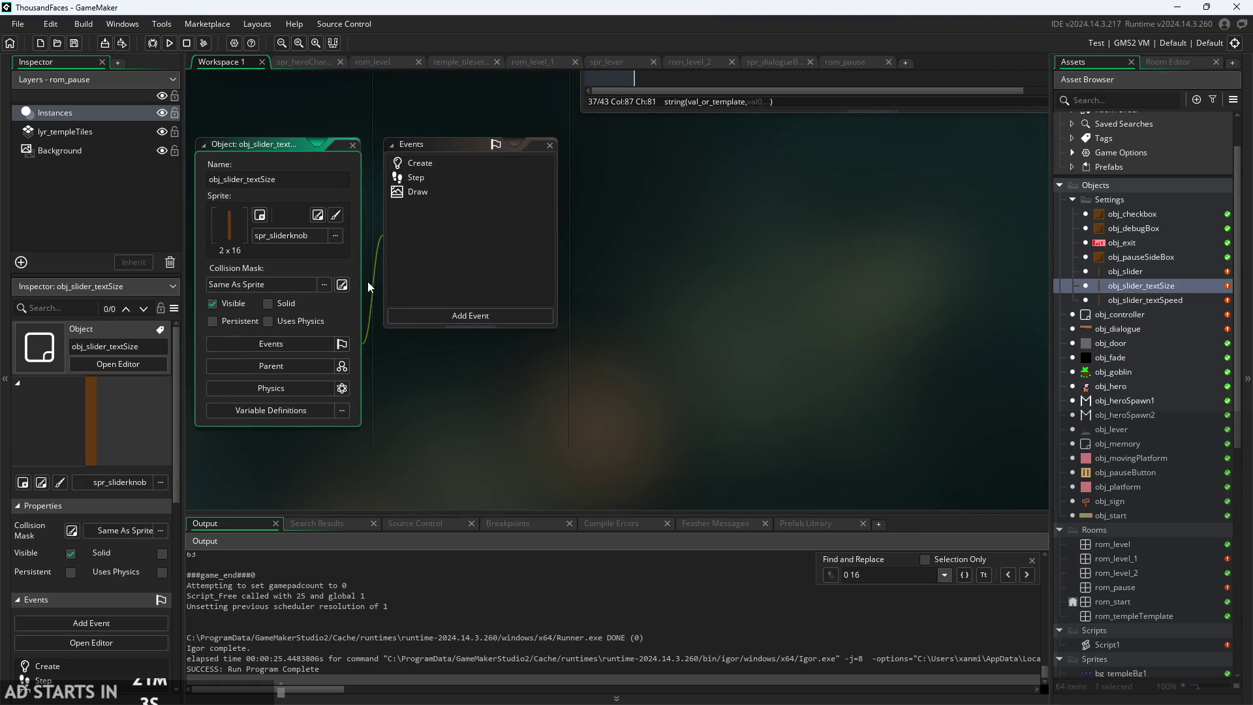
click(441, 175)
mouse_move(549, 402)
mouse_down()
mouse_move(303, 478)
mouse_move(394, 457)
mouse_up()
scroll(394, 457, up, 3)
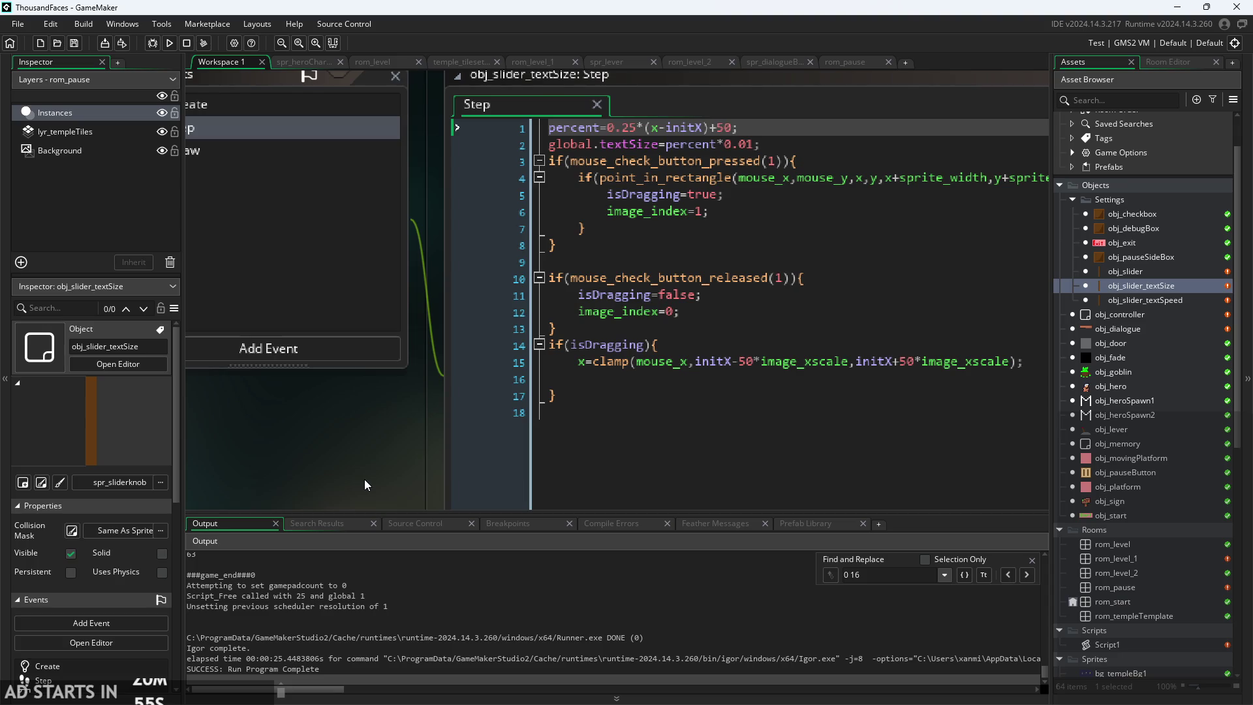
scroll(357, 480, down, 2)
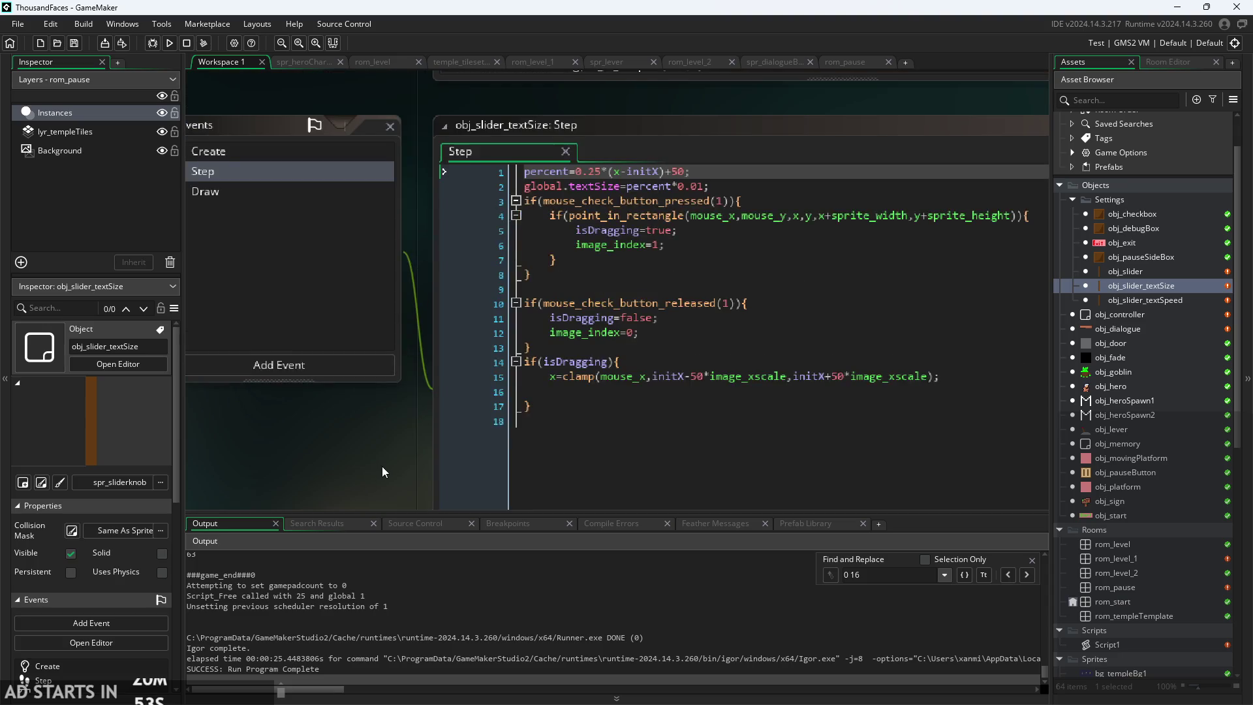
scroll(382, 465, up, 2)
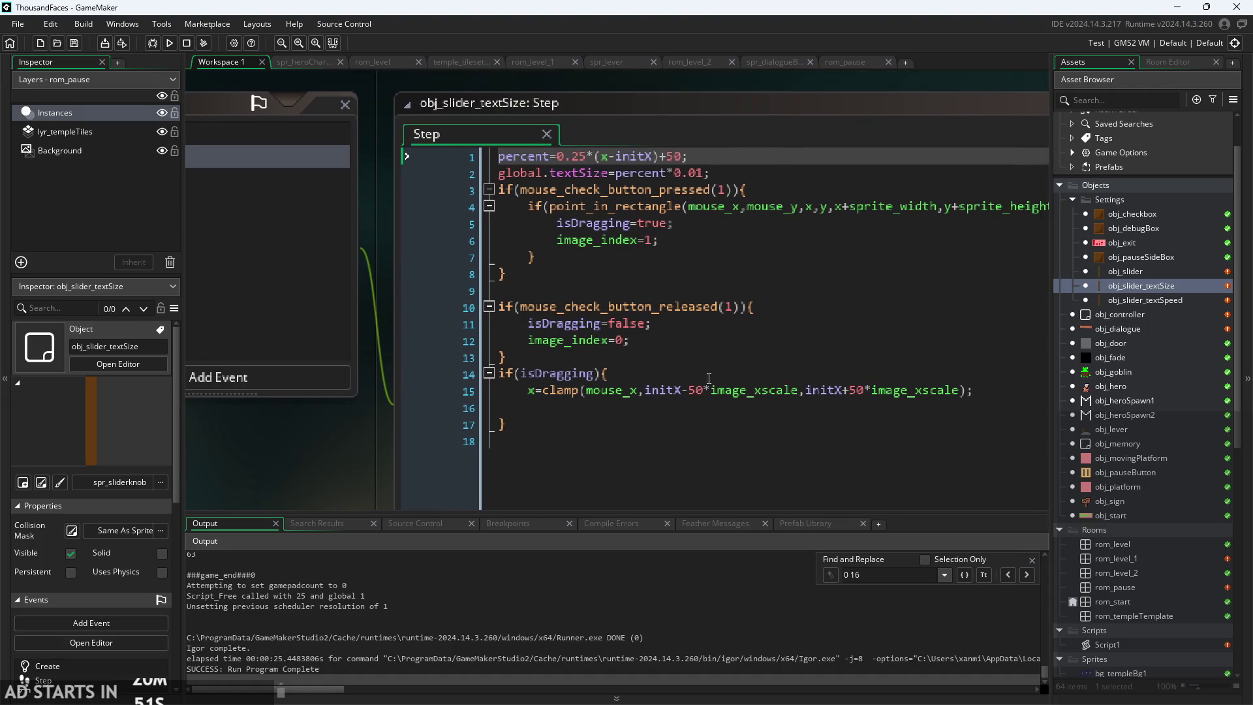
- Delete the 0.25* factor from the percent formula on line 1
click(678, 390)
key(Down)
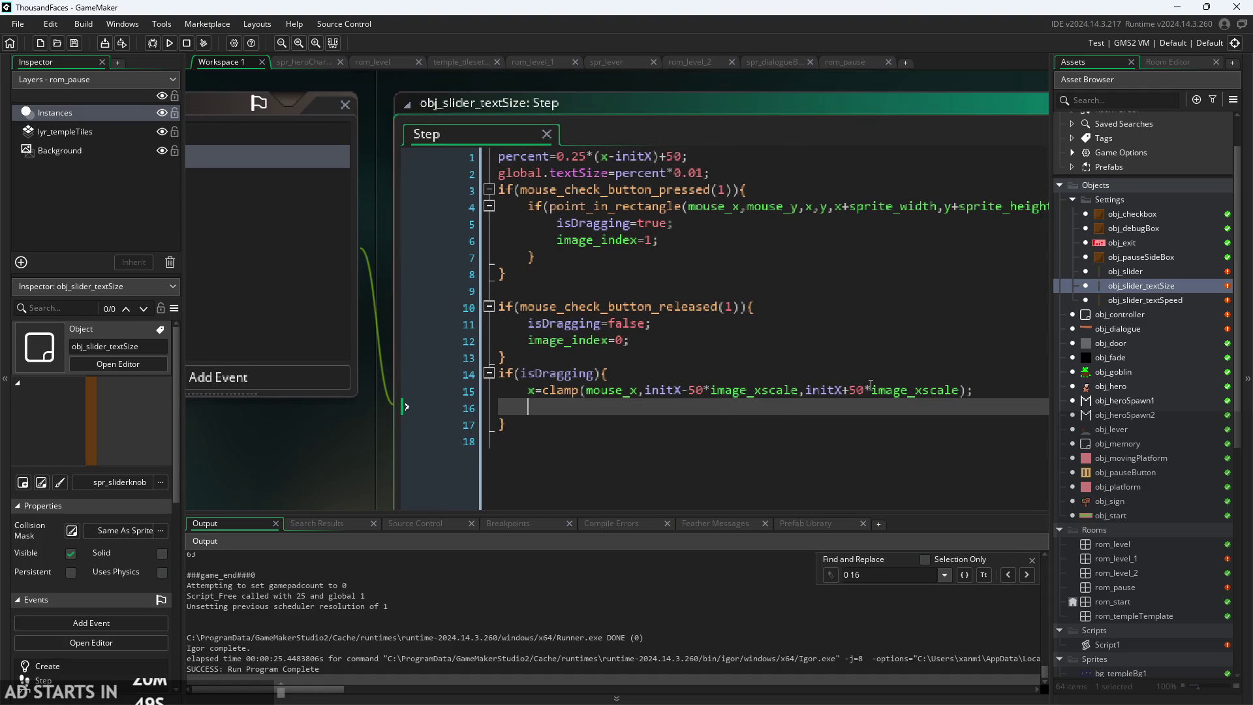
click(866, 389)
click(615, 157)
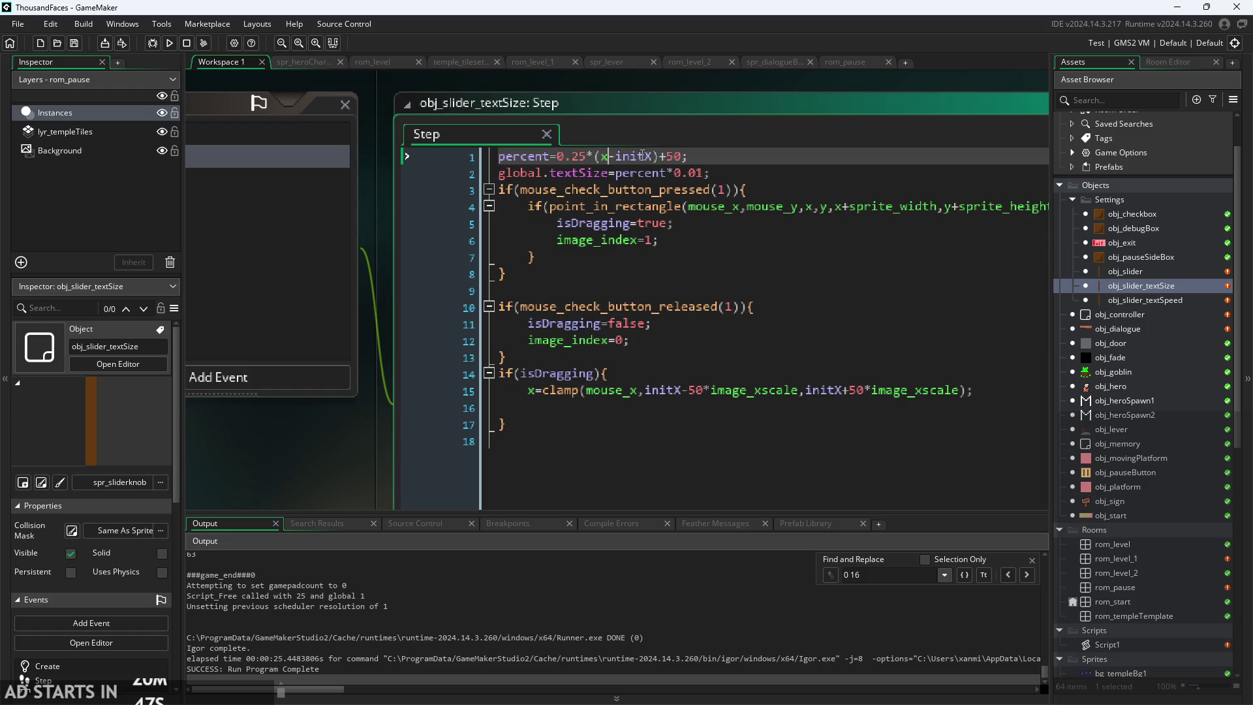
key(Right)
drag(594, 157, 559, 164)
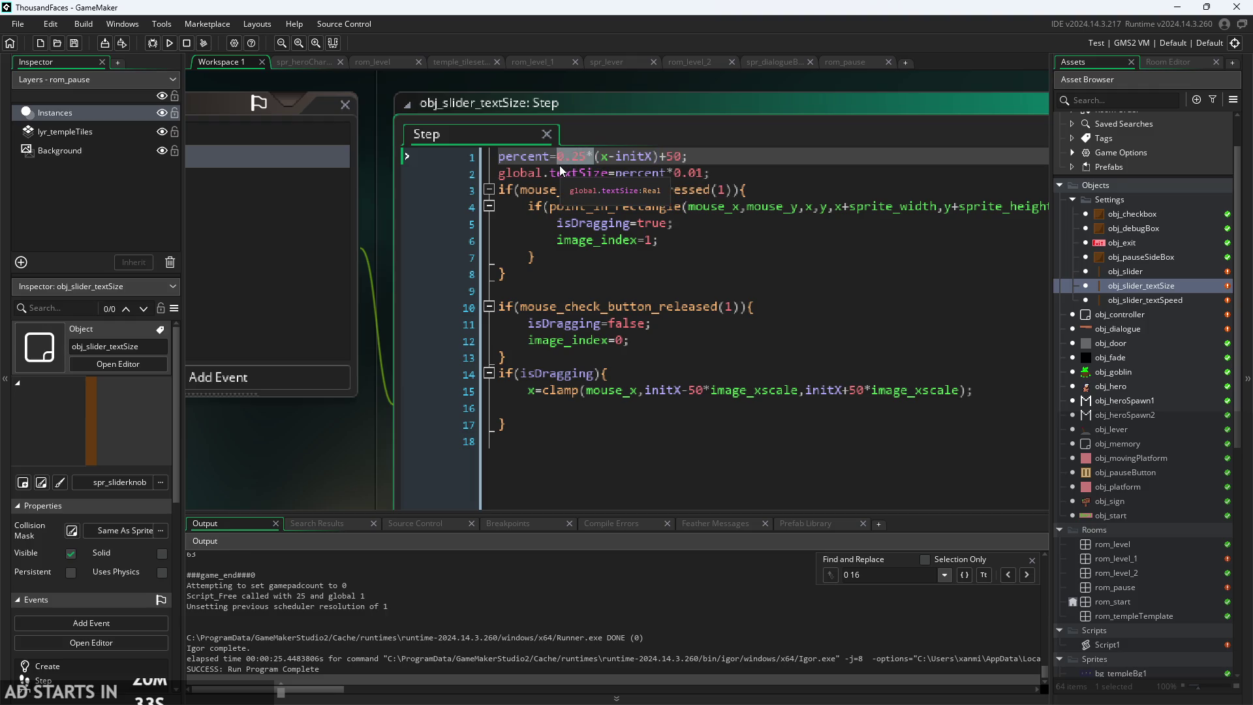
key(BackSpace)
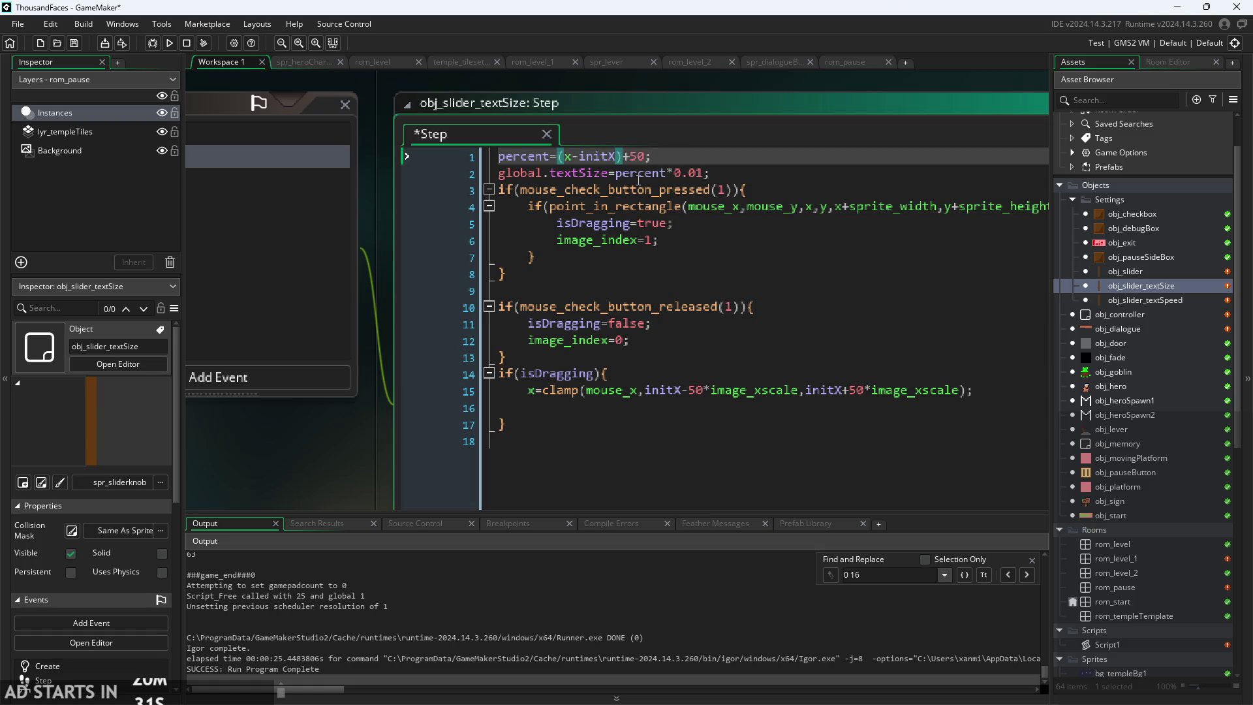
- Insert 0.25* before percent on the global.textSize line and run the game
click(617, 173)
text(0.25*)
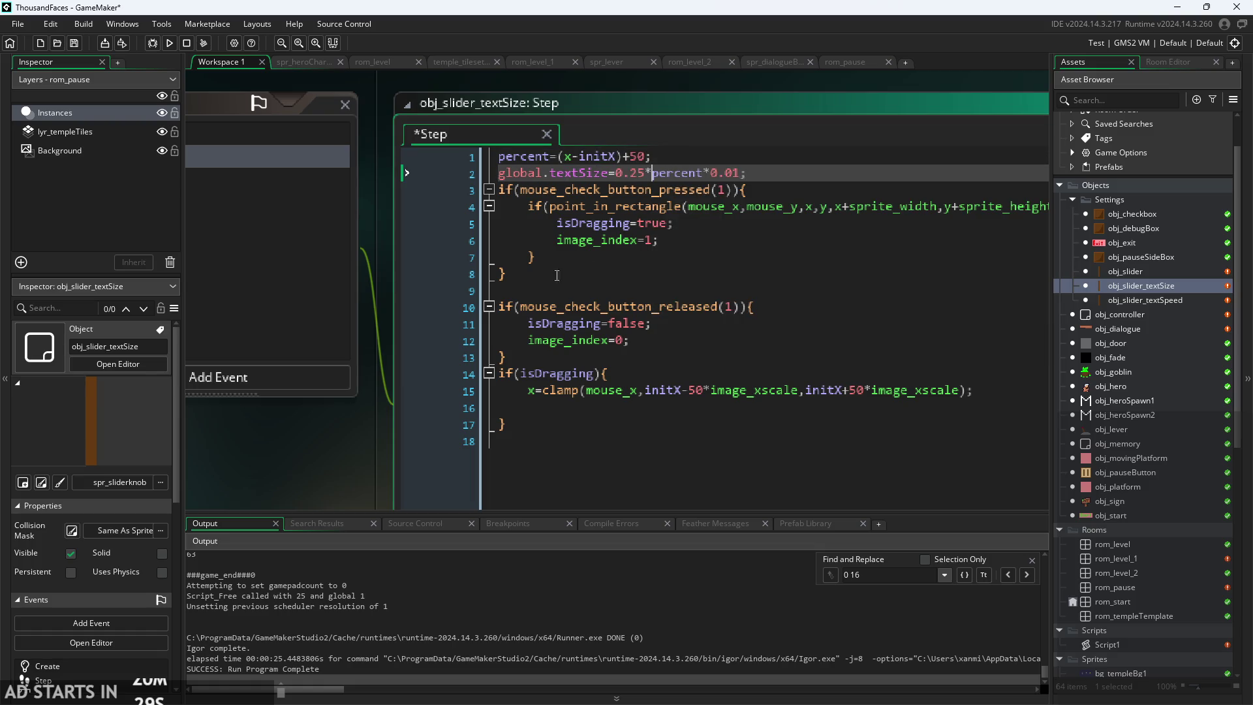
drag(358, 448, 386, 441)
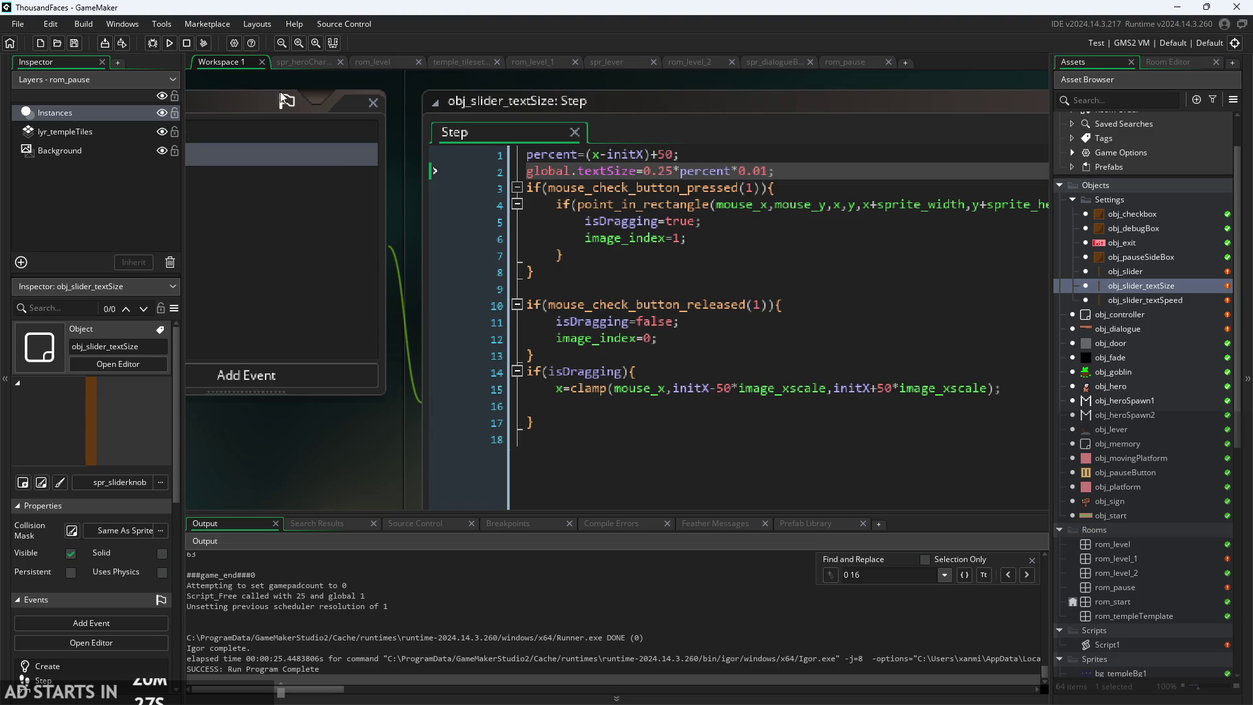
click(172, 45)
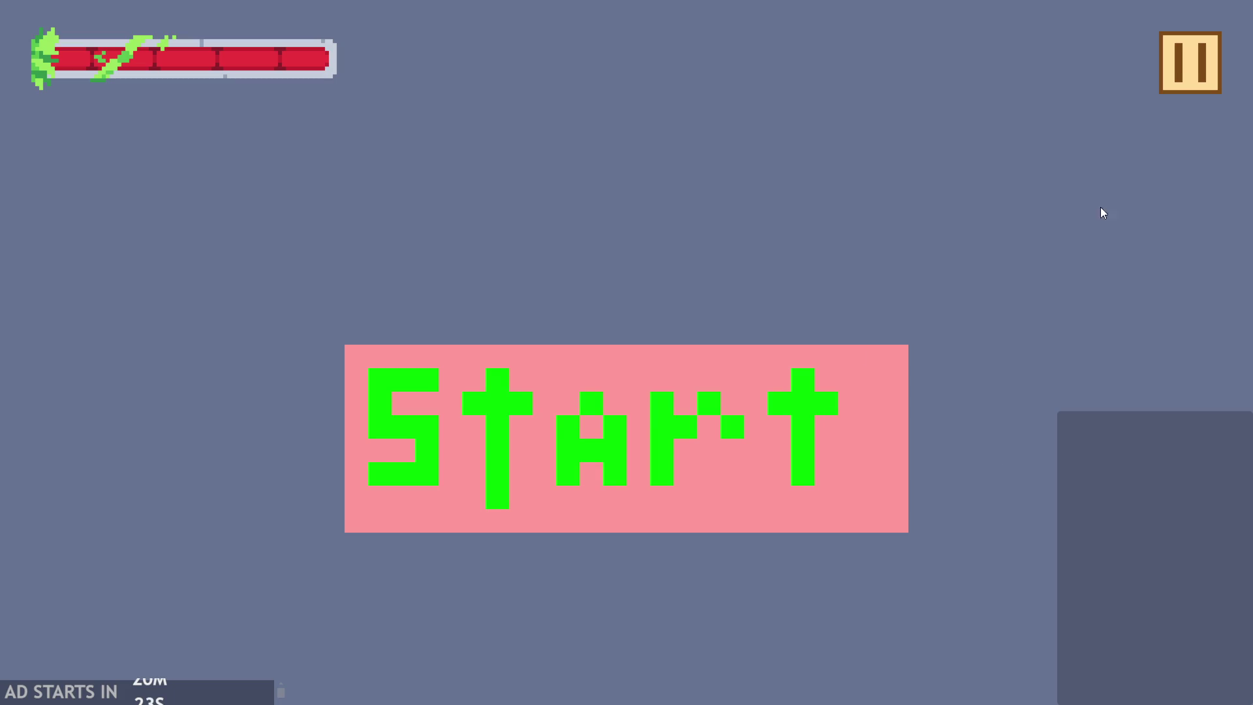
- Pause, enable Debug Stats, sweep the text-size knob end to end, then close the game
click(1189, 64)
click(243, 187)
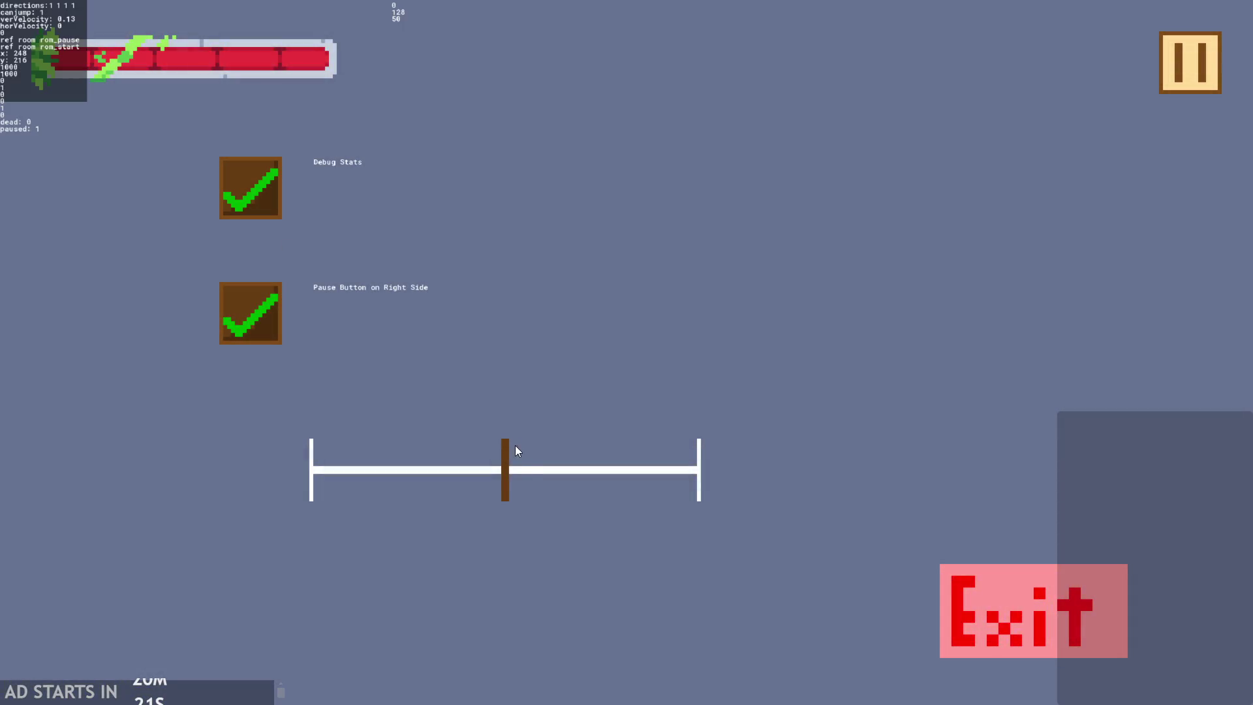
mouse_move(508, 479)
mouse_down()
mouse_move(852, 449)
mouse_move(582, 444)
mouse_move(311, 470)
mouse_move(812, 469)
mouse_move(514, 469)
mouse_move(741, 474)
mouse_move(213, 480)
mouse_move(428, 477)
mouse_move(273, 511)
mouse_up()
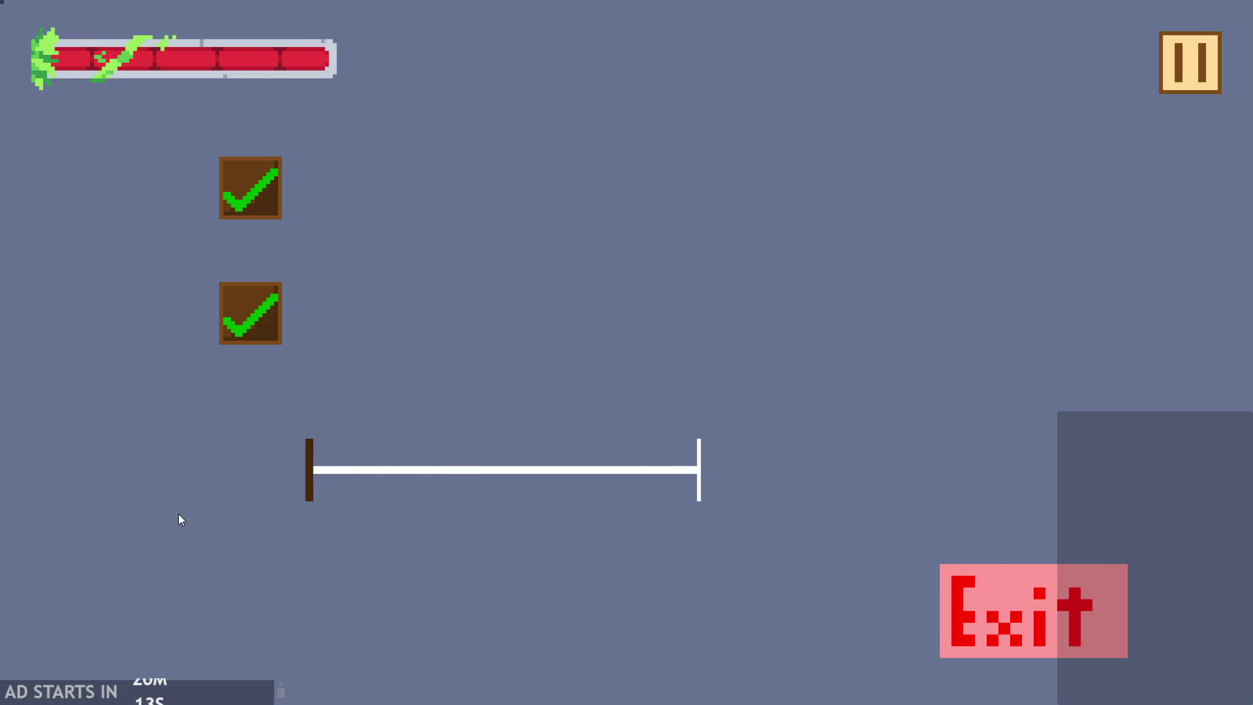
drag(185, 517, 894, 492)
mouse_move(581, 481)
mouse_down()
mouse_move(4, 436)
mouse_move(870, 352)
mouse_move(794, 383)
mouse_move(41, 425)
mouse_move(560, 413)
mouse_up()
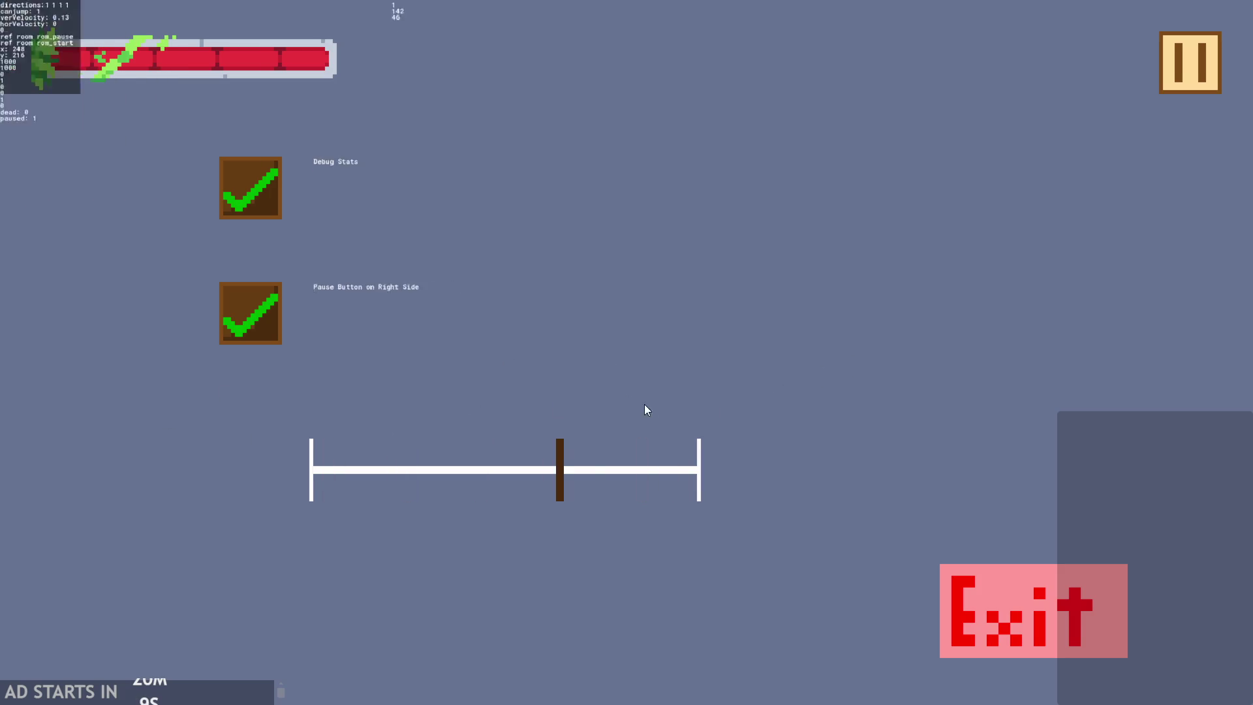
drag(646, 410, 1135, 238)
click(1174, 69)
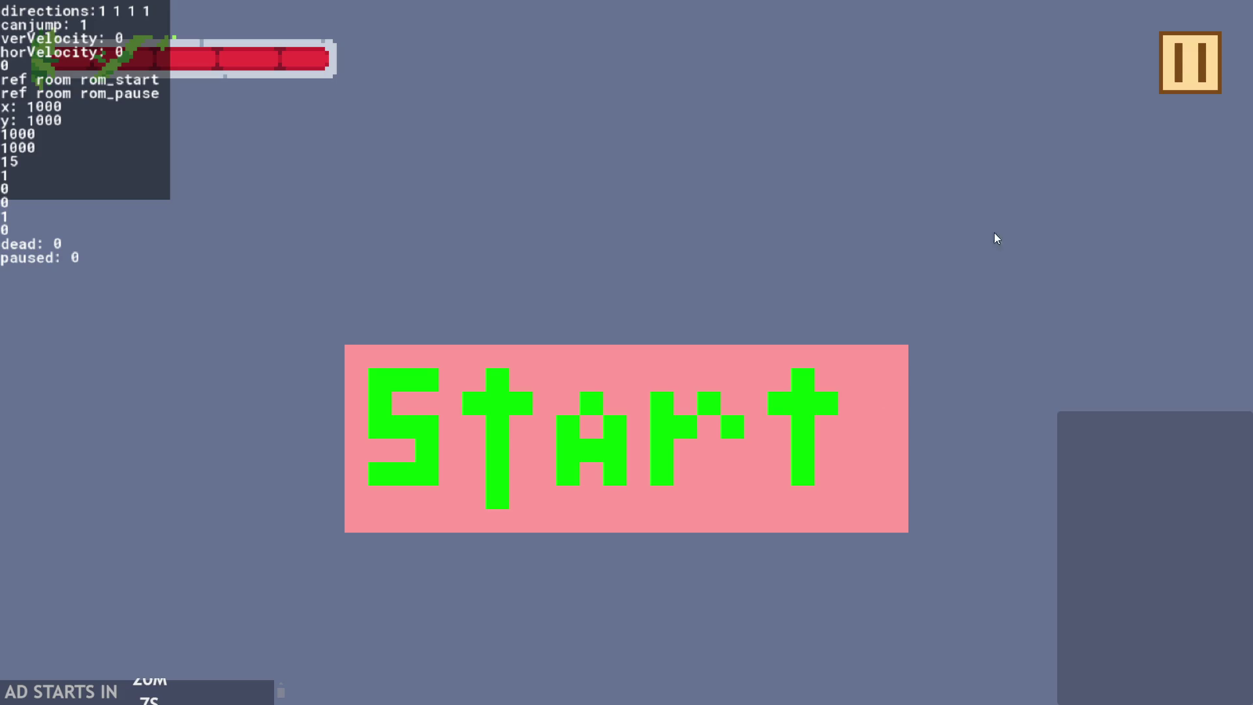
click(1179, 88)
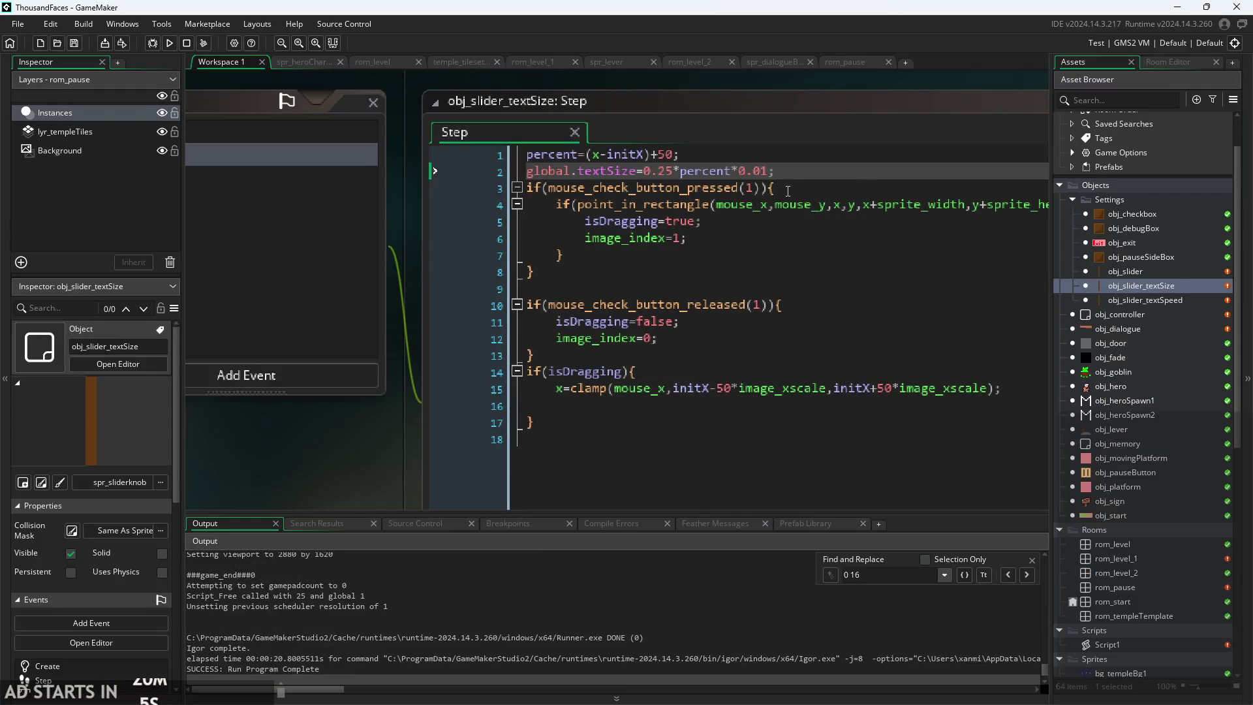
- Remove the 0.25* factor from the textSize line 2
click(788, 190)
scroll(791, 101, up, 2)
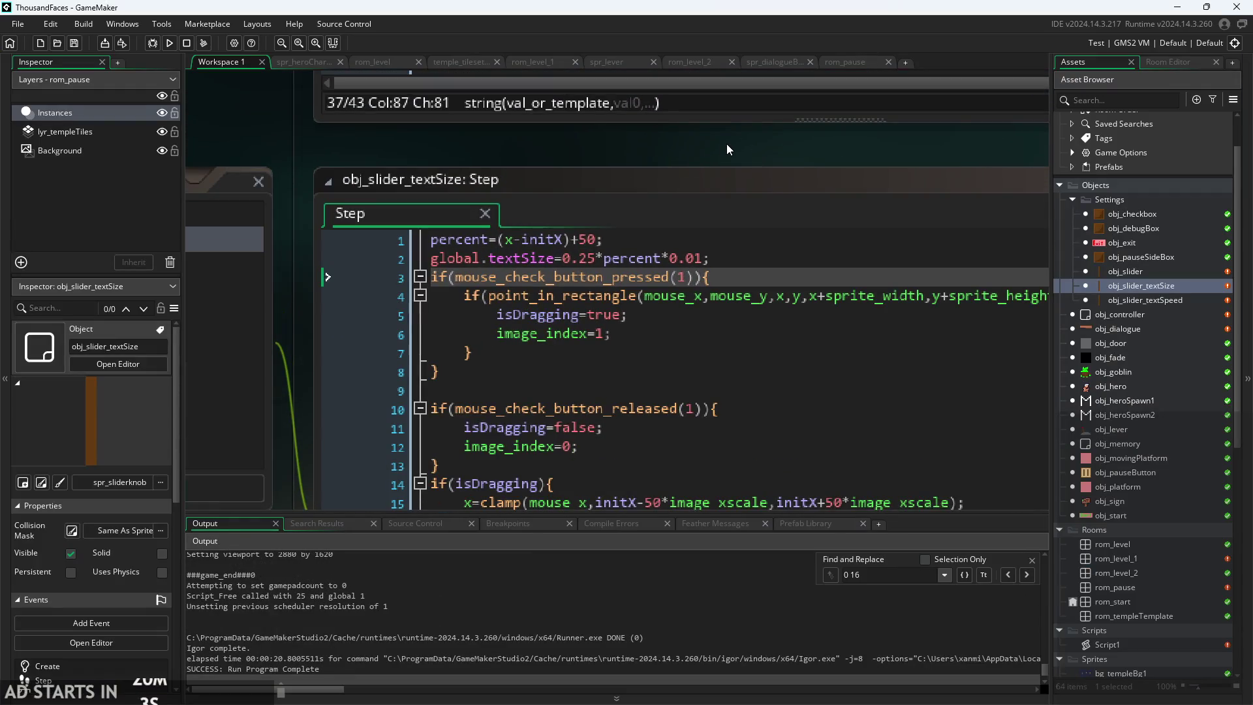
scroll(725, 142, up, 2)
click(730, 219)
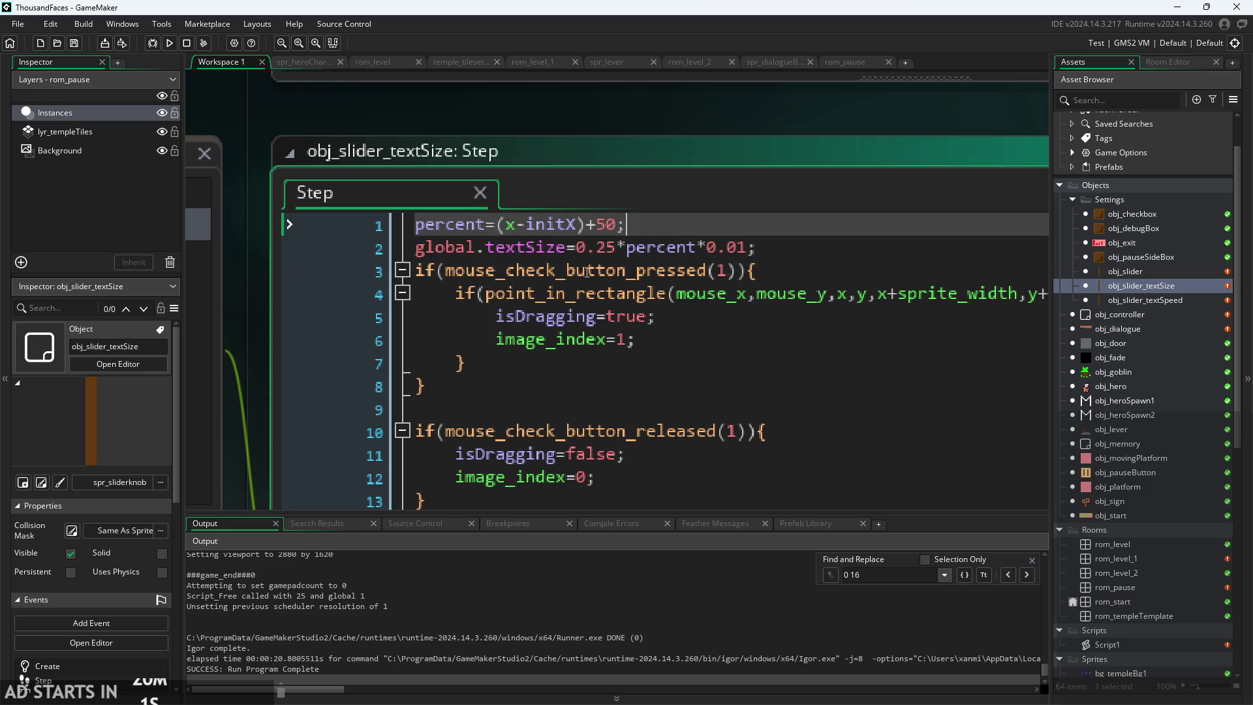
click(617, 247)
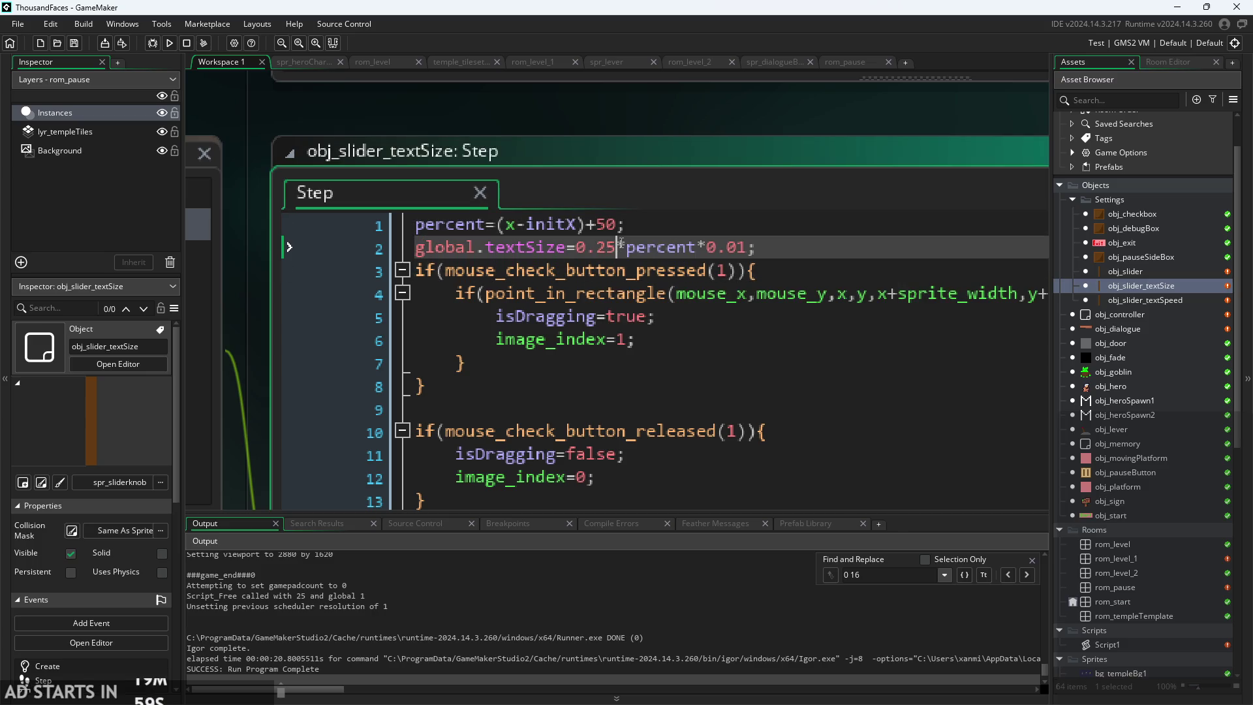
drag(617, 248, 587, 252)
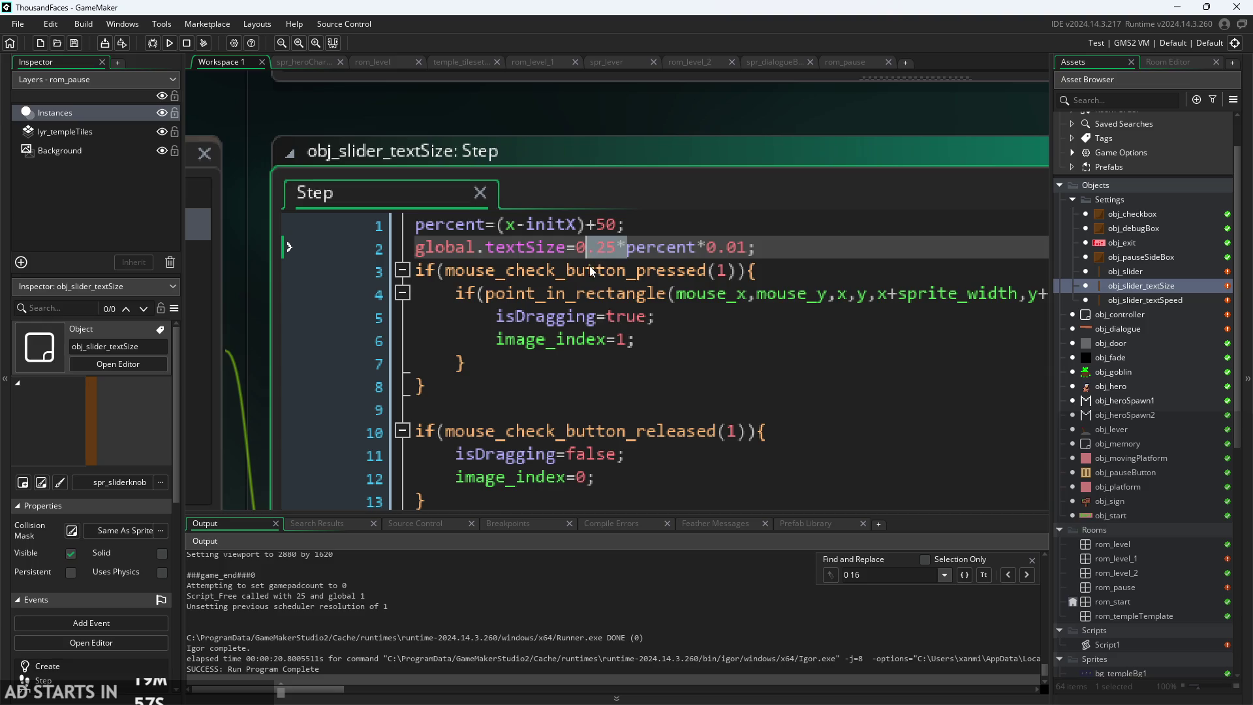
shift+click(578, 254)
key(BackSpace)
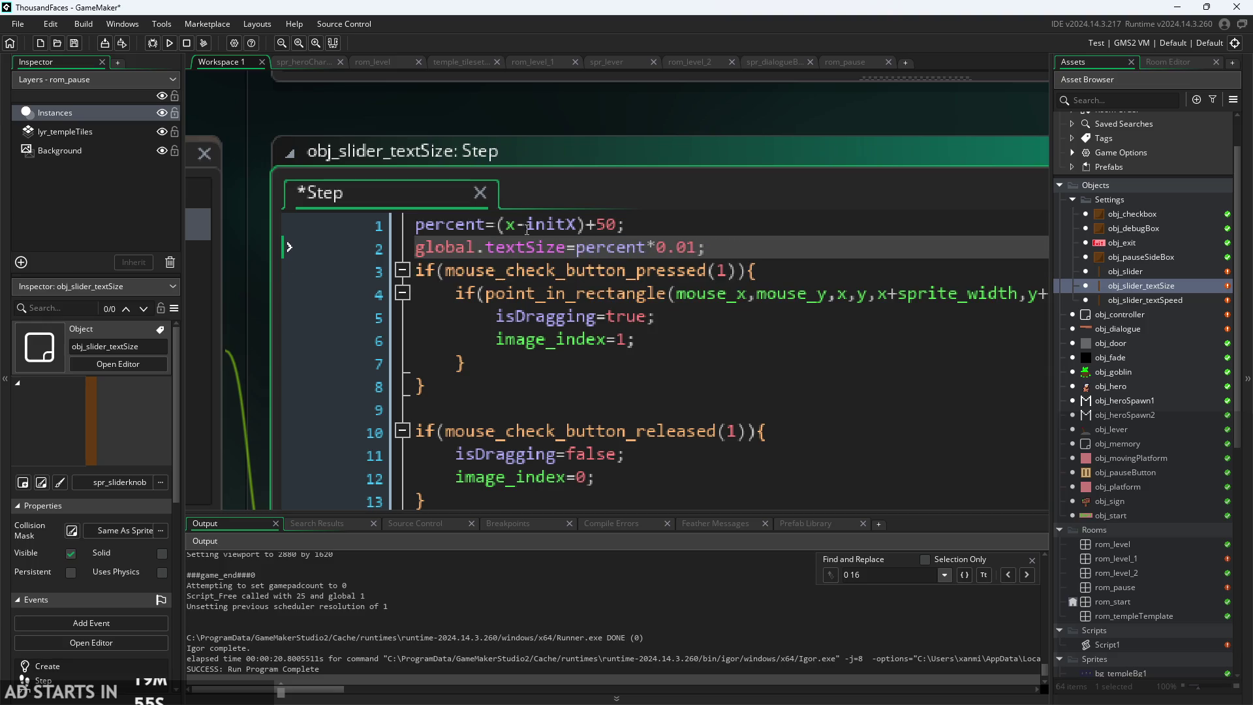
- Paste 0.25* before (x-initX) on line 1, save and rebuild the game
click(501, 229)
text(0.25*)
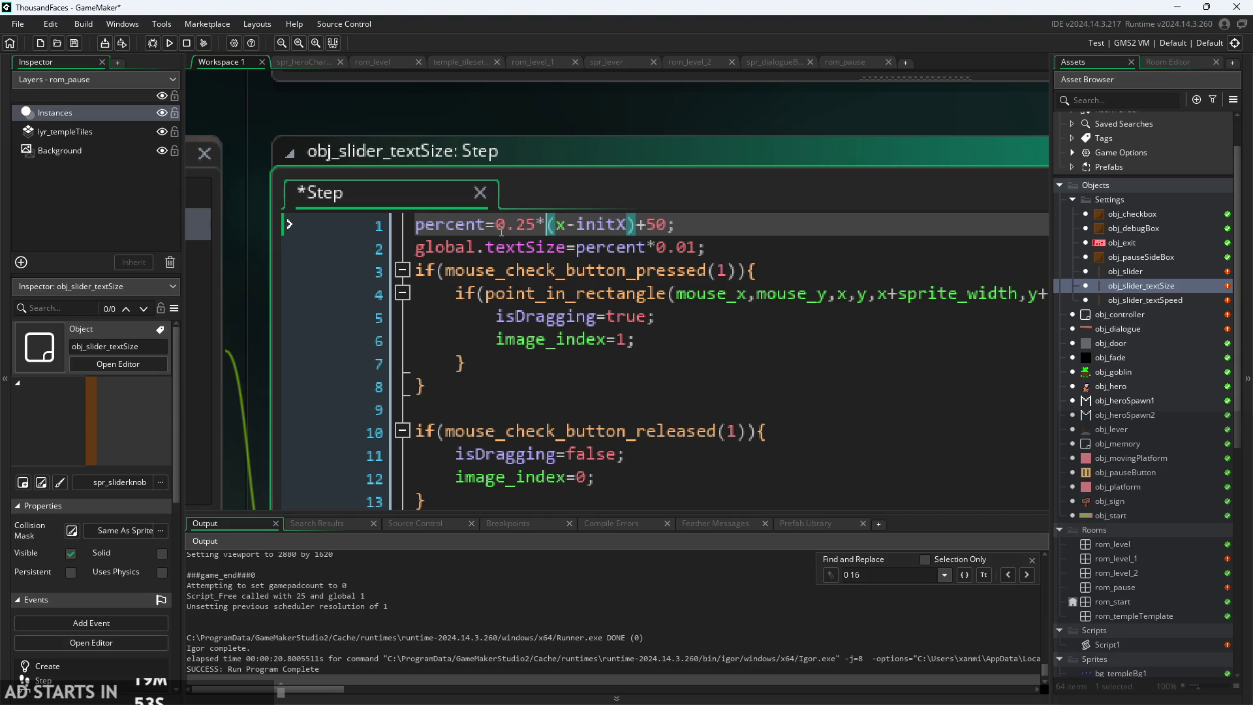
key(ctrl+s)
click(169, 43)
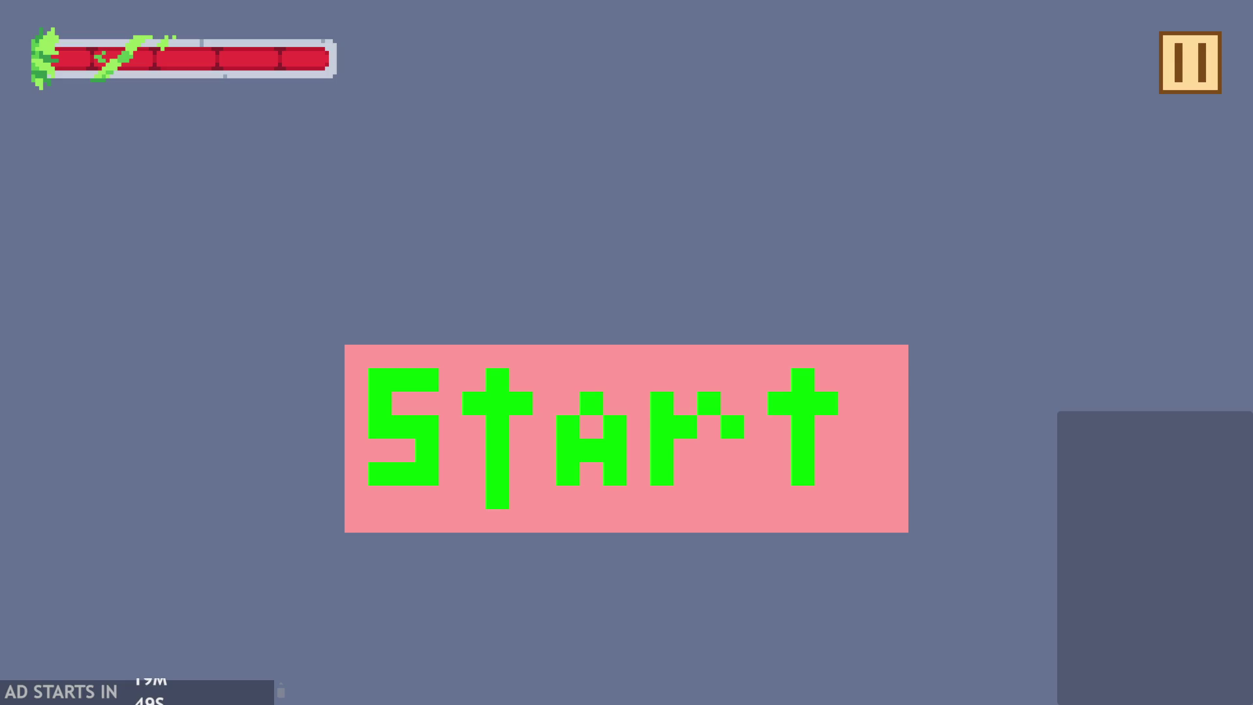
- Turn on Debug Stats, sweep the text-size knob to maximum, then Exit the game from the pause menu
click(1195, 64)
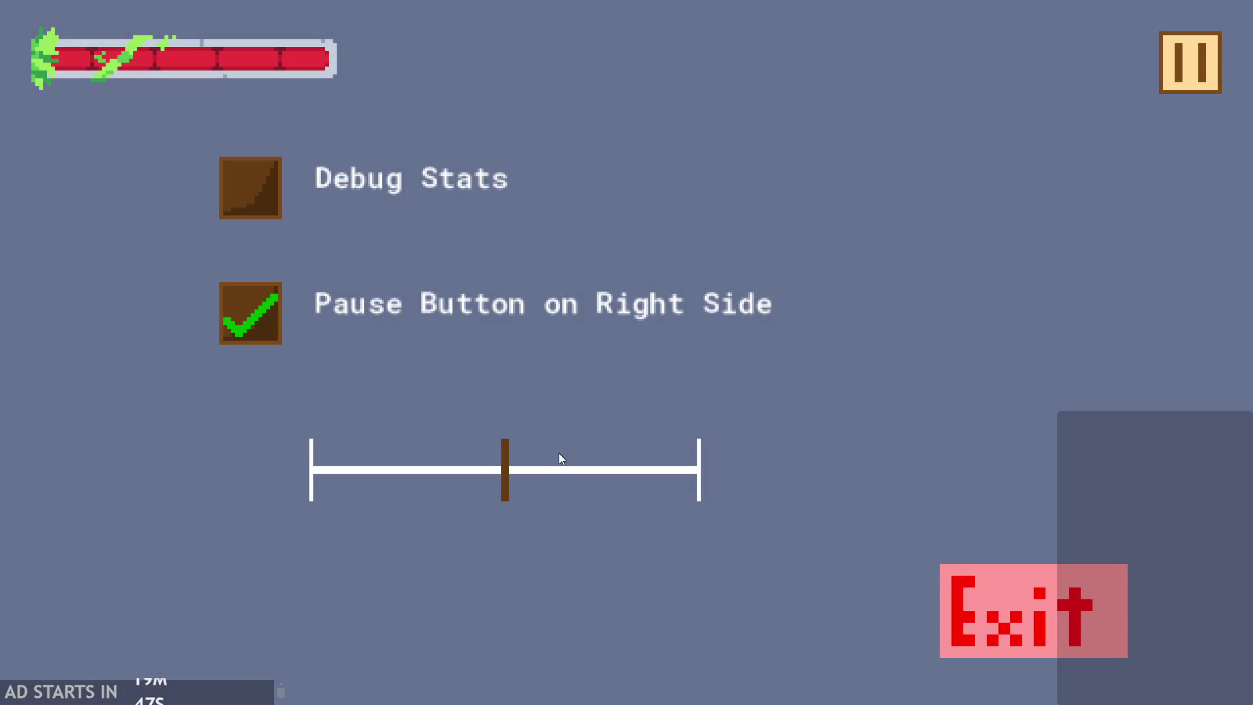
click(285, 187)
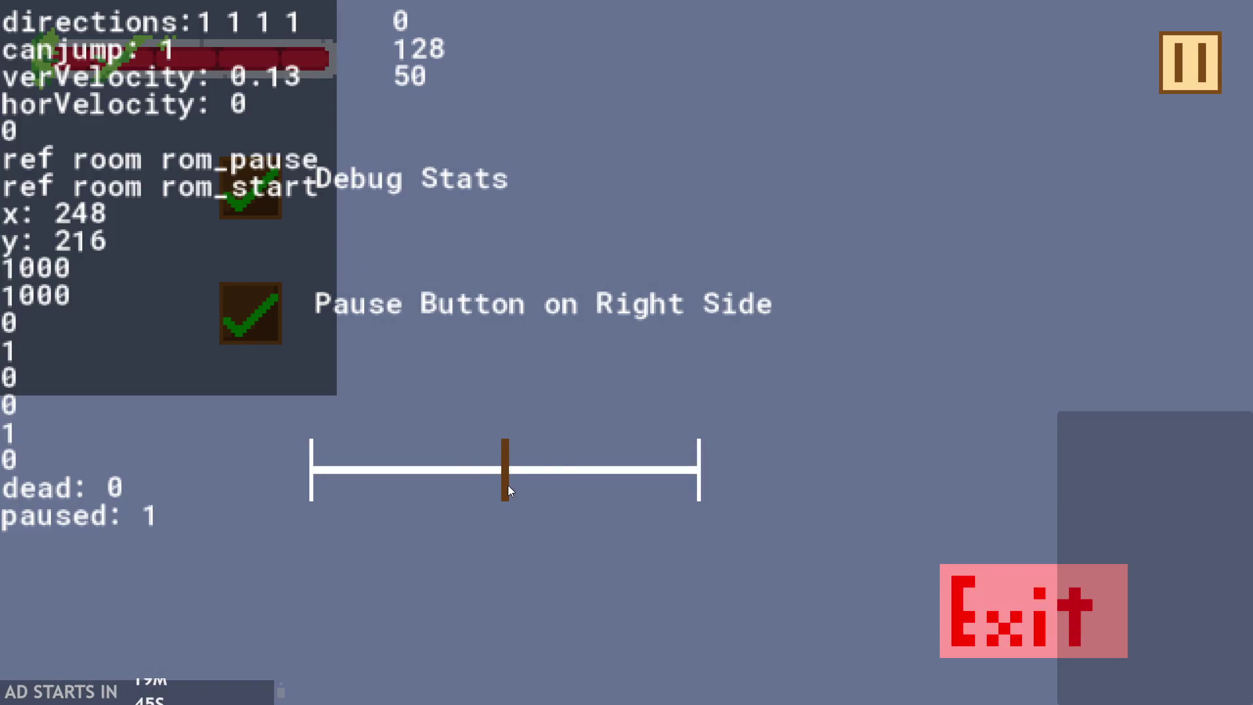
mouse_move(509, 491)
mouse_down()
mouse_move(736, 483)
mouse_move(385, 515)
mouse_move(226, 492)
mouse_move(514, 468)
mouse_move(252, 491)
mouse_move(952, 483)
mouse_move(825, 483)
mouse_move(470, 526)
mouse_move(512, 507)
mouse_move(197, 532)
mouse_up()
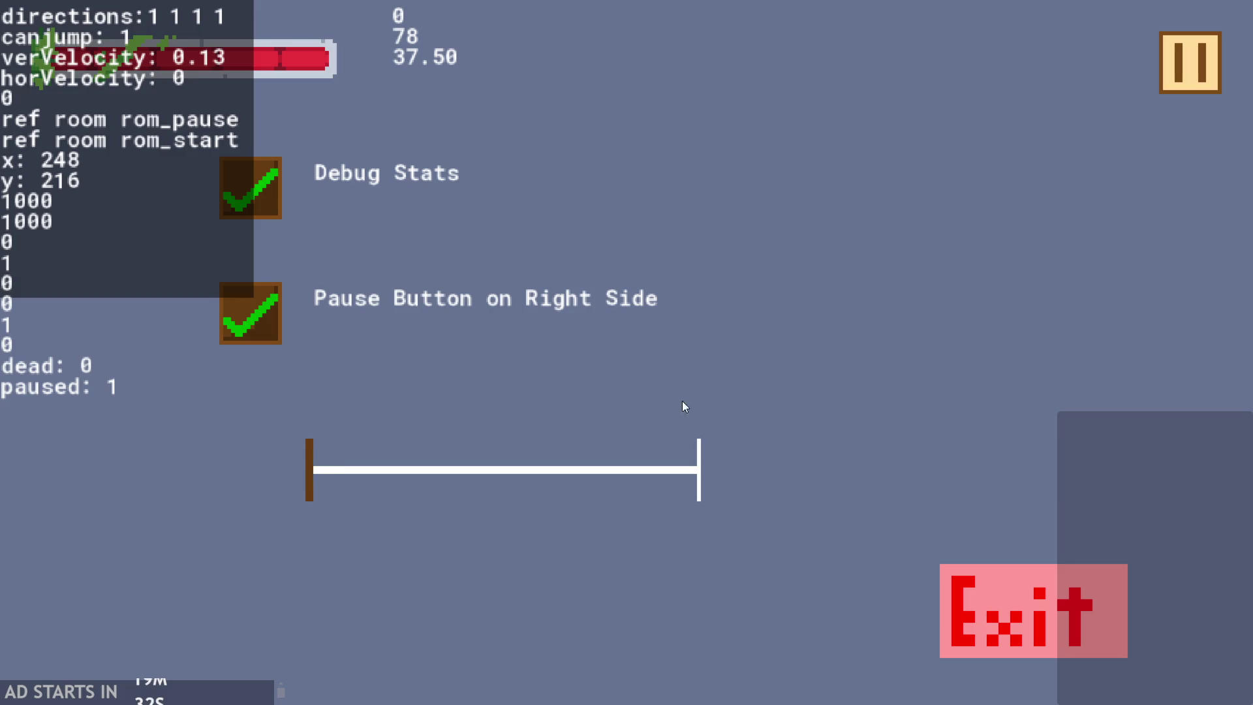
mouse_move(315, 479)
mouse_down()
mouse_move(762, 394)
mouse_move(181, 415)
mouse_move(839, 343)
mouse_move(141, 418)
mouse_up()
click(1190, 63)
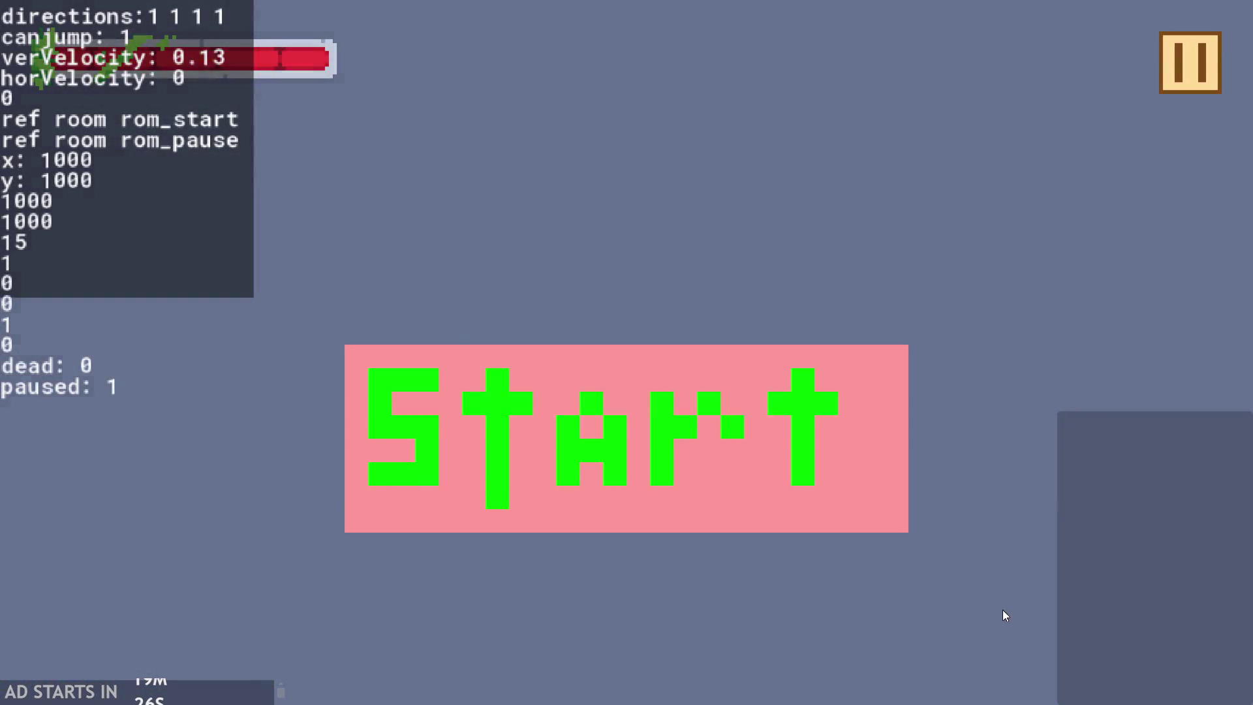
click(1189, 60)
click(985, 592)
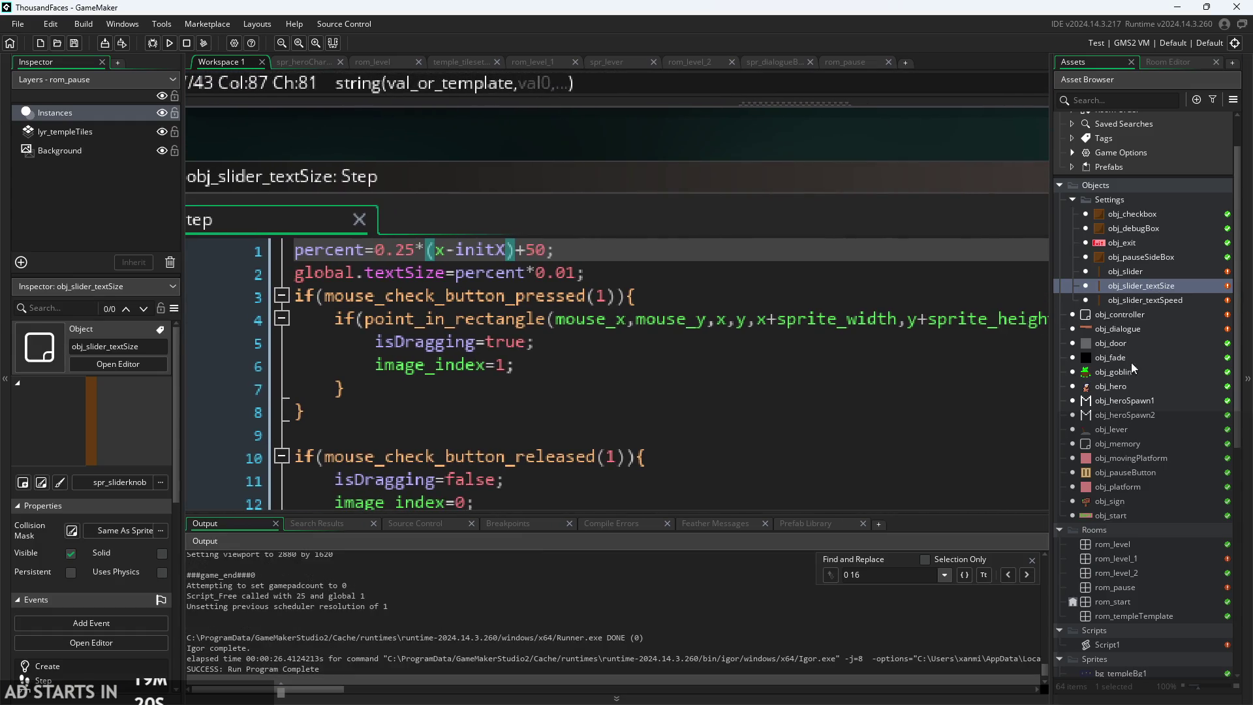
double_click(1139, 319)
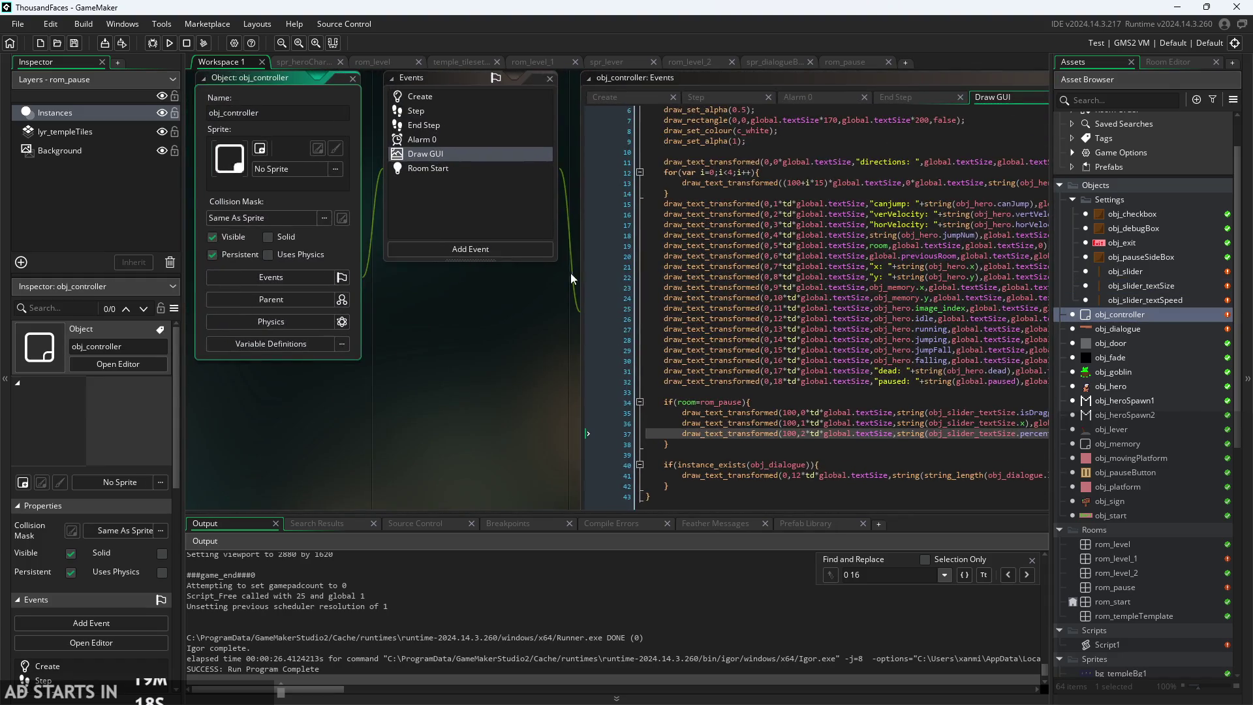
scroll(440, 392, up, 3)
scroll(338, 417, down, 2)
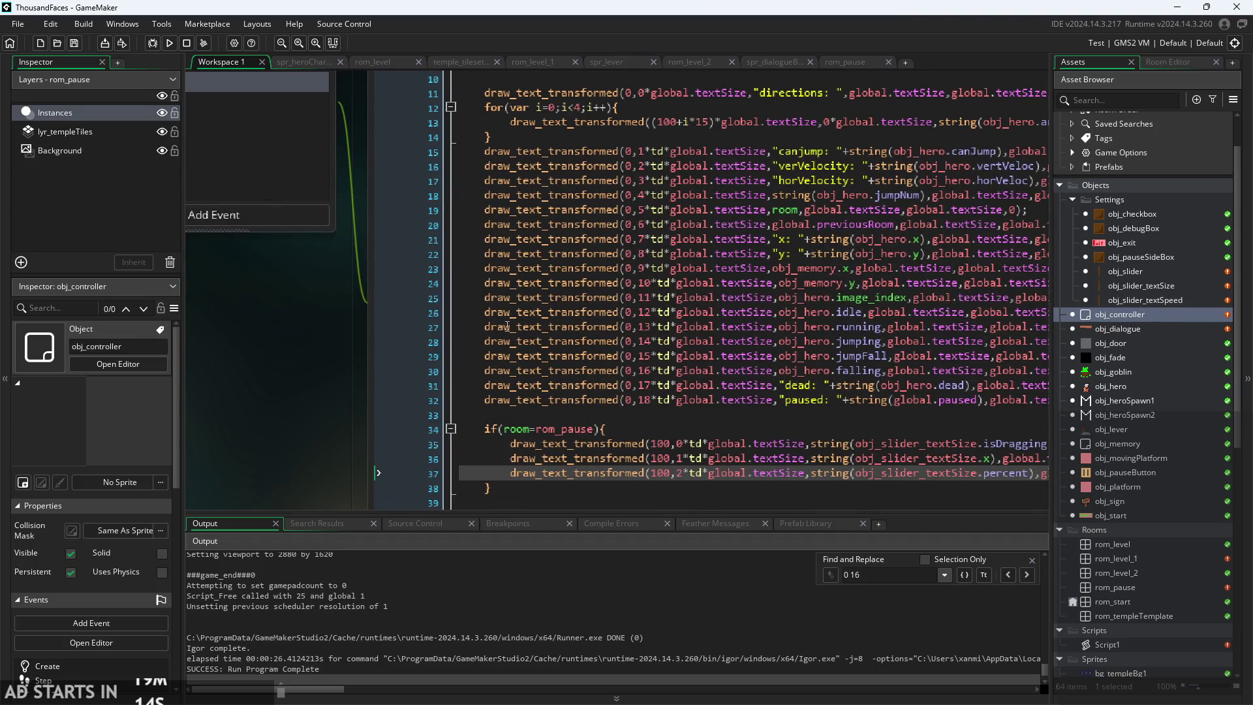
scroll(507, 325, down, 2)
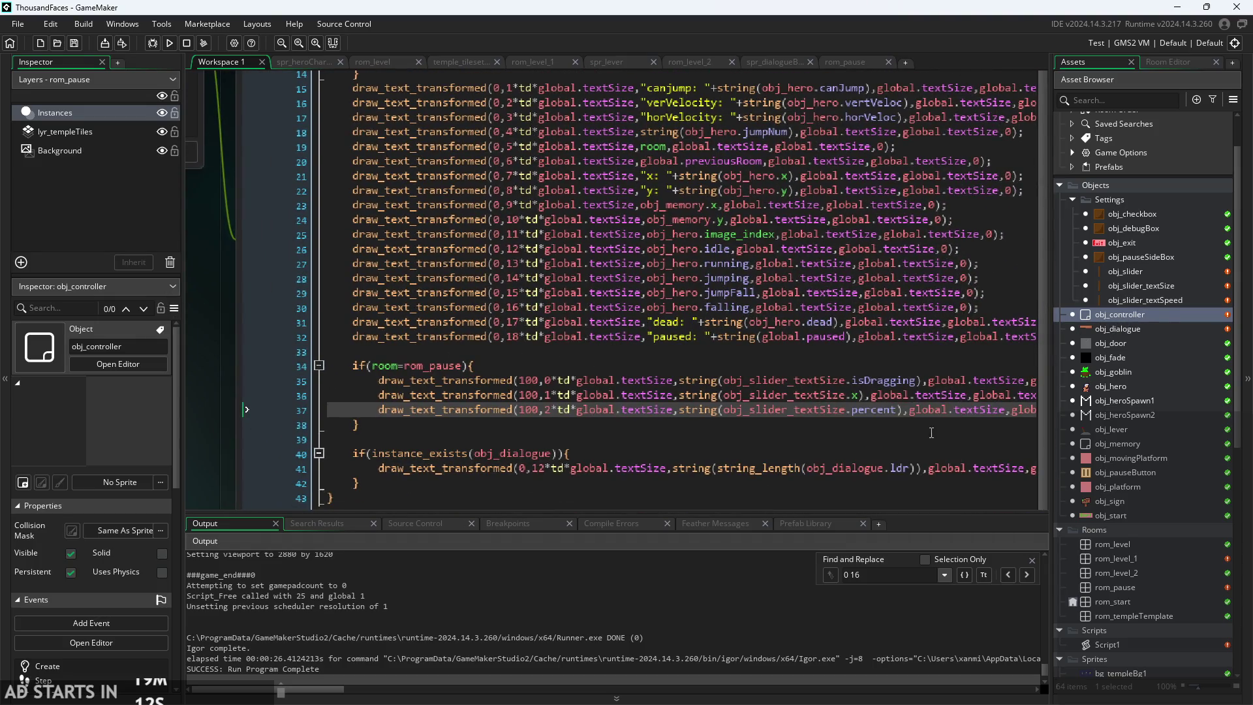
click(886, 411)
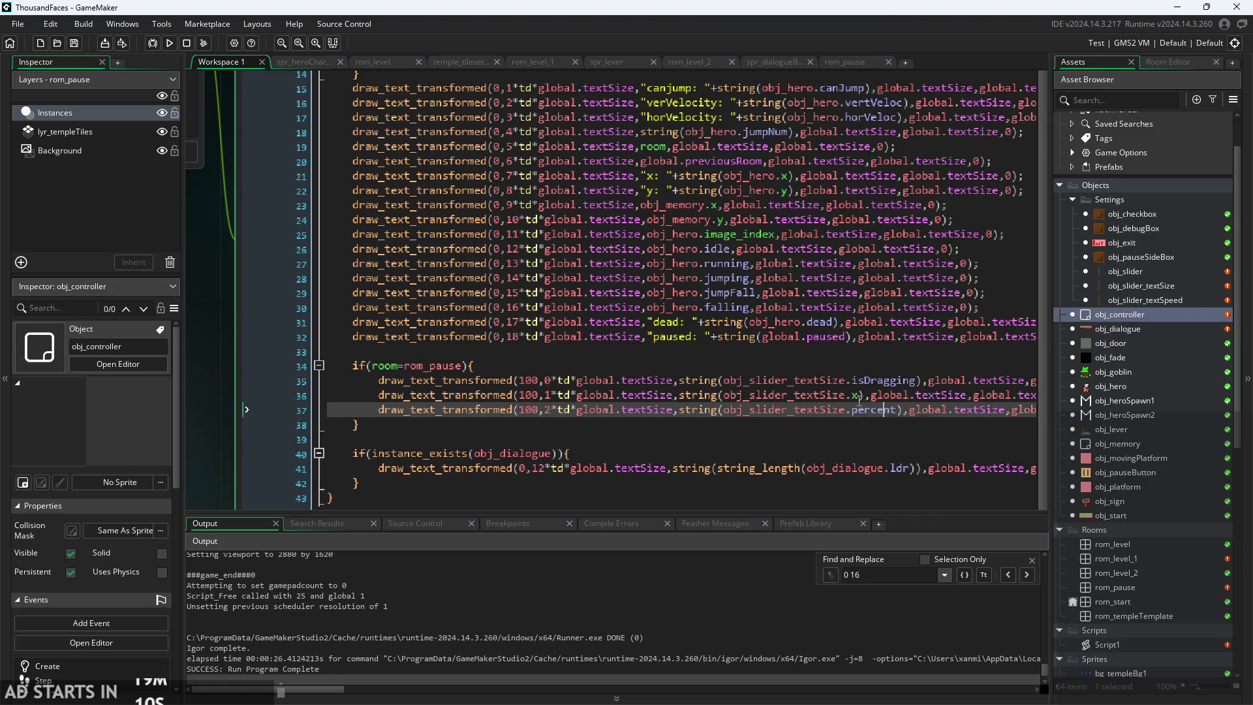
key(Up)
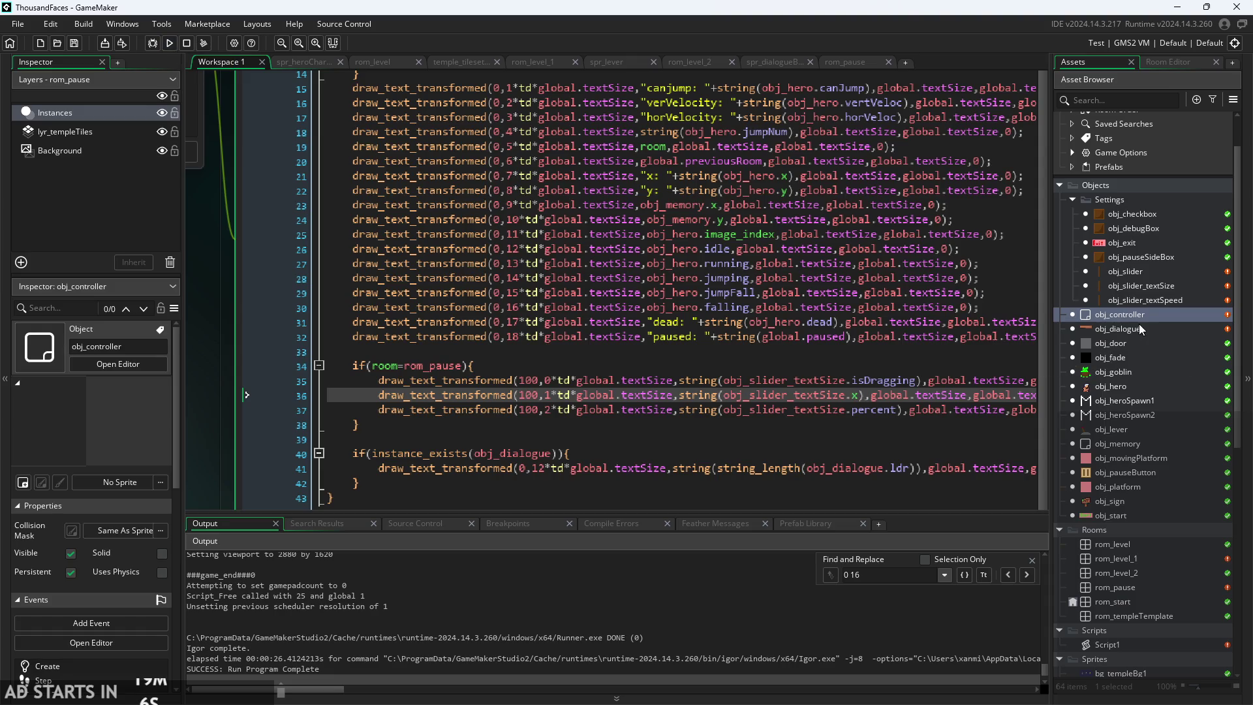
double_click(1141, 288)
scroll(430, 355, up, 5)
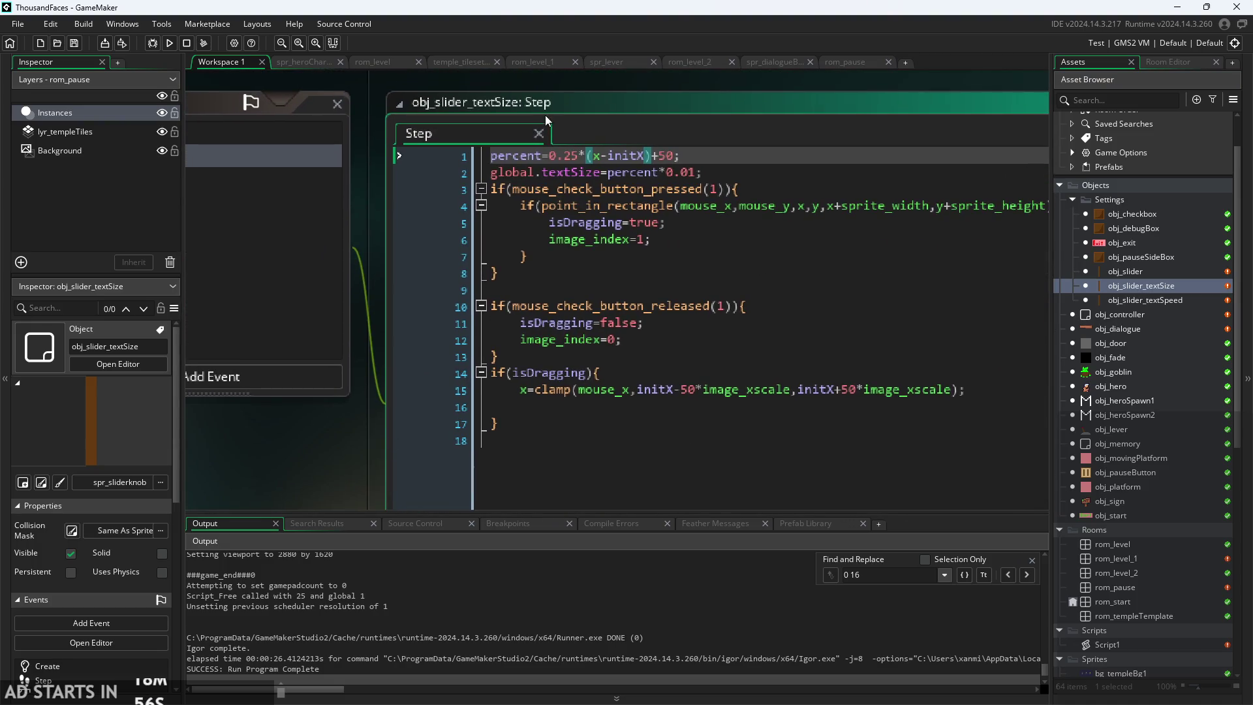
- Look at the 0.25* factor on the percent line and check the percent initialisation in the Create event
drag(586, 155, 550, 155)
click(733, 160)
key(Left)
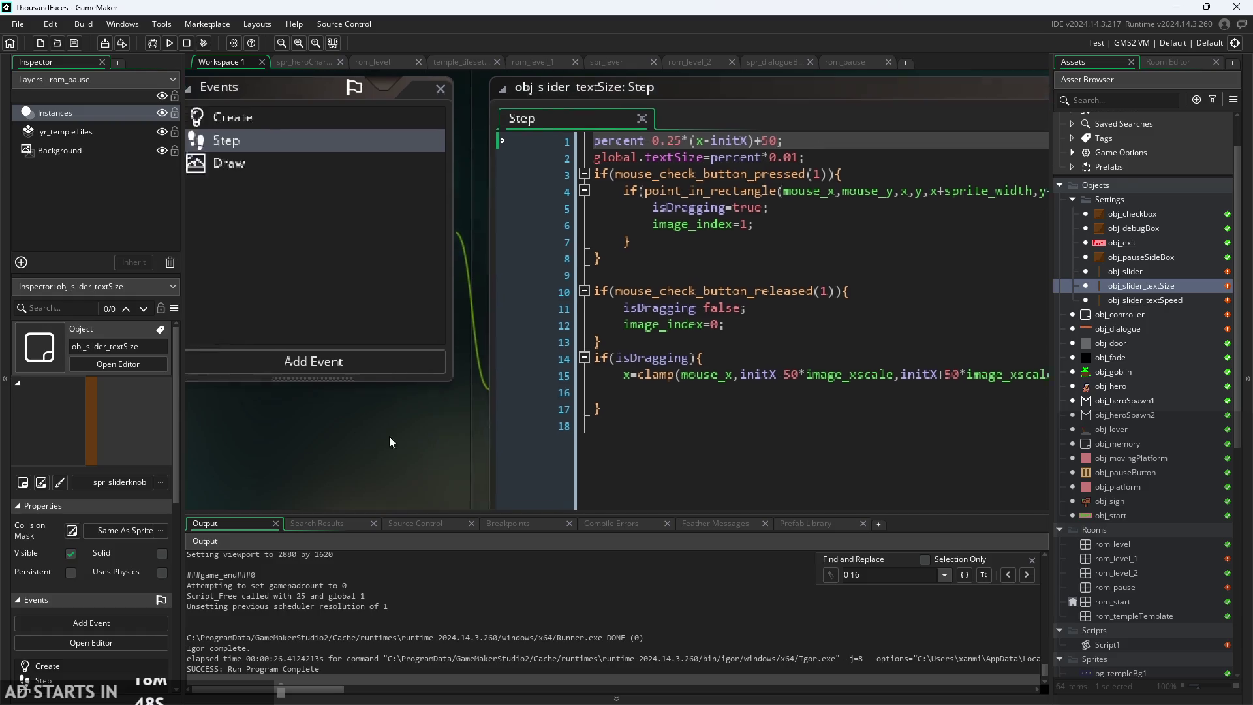
click(370, 185)
drag(535, 192, 653, 190)
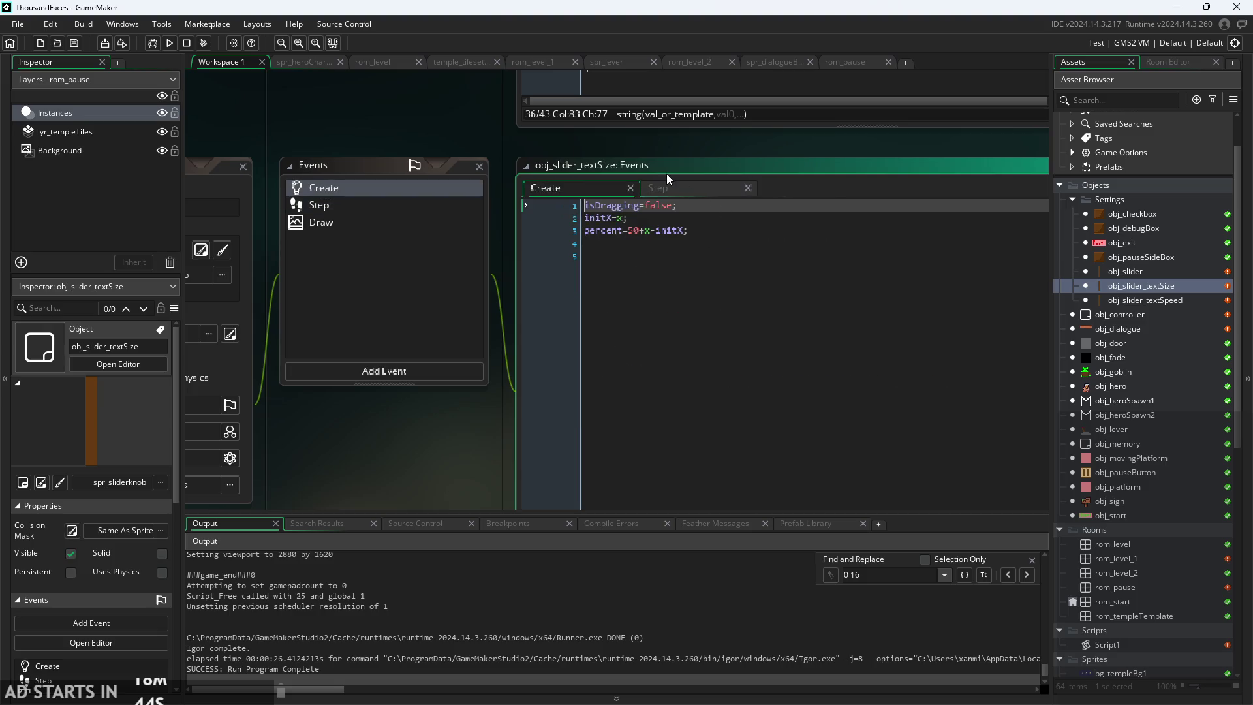
click(683, 242)
click(688, 235)
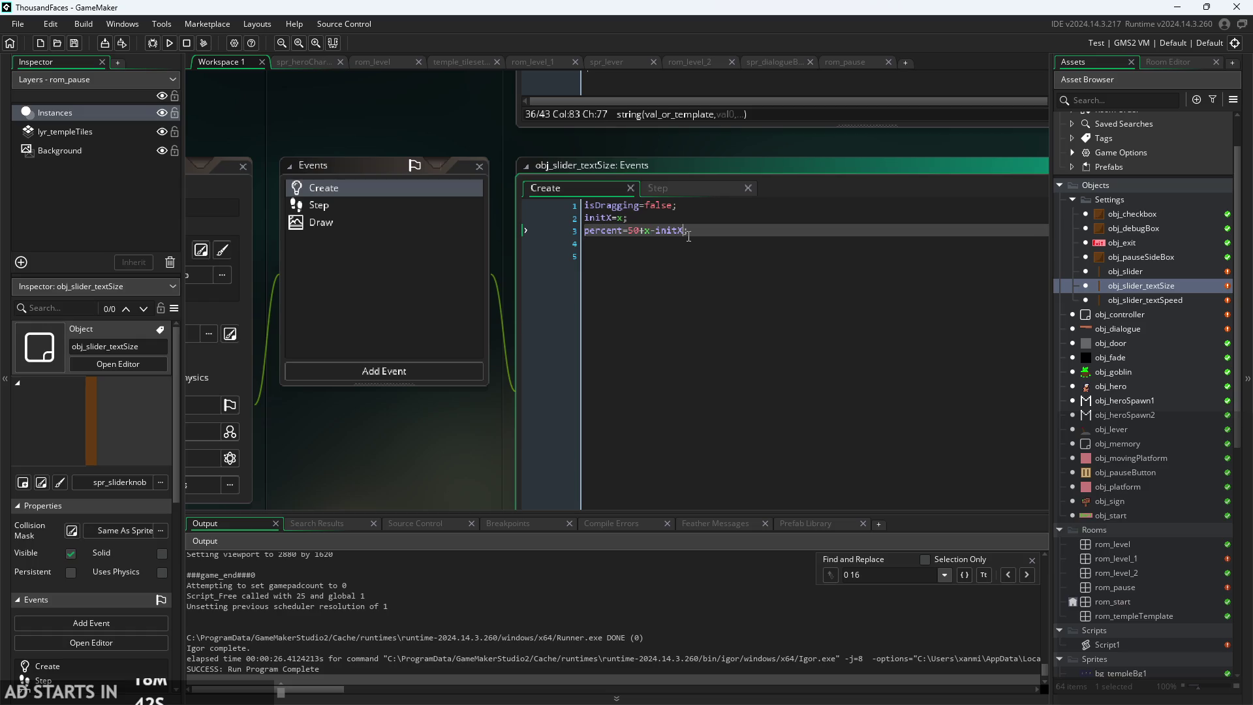
click(688, 186)
click(722, 217)
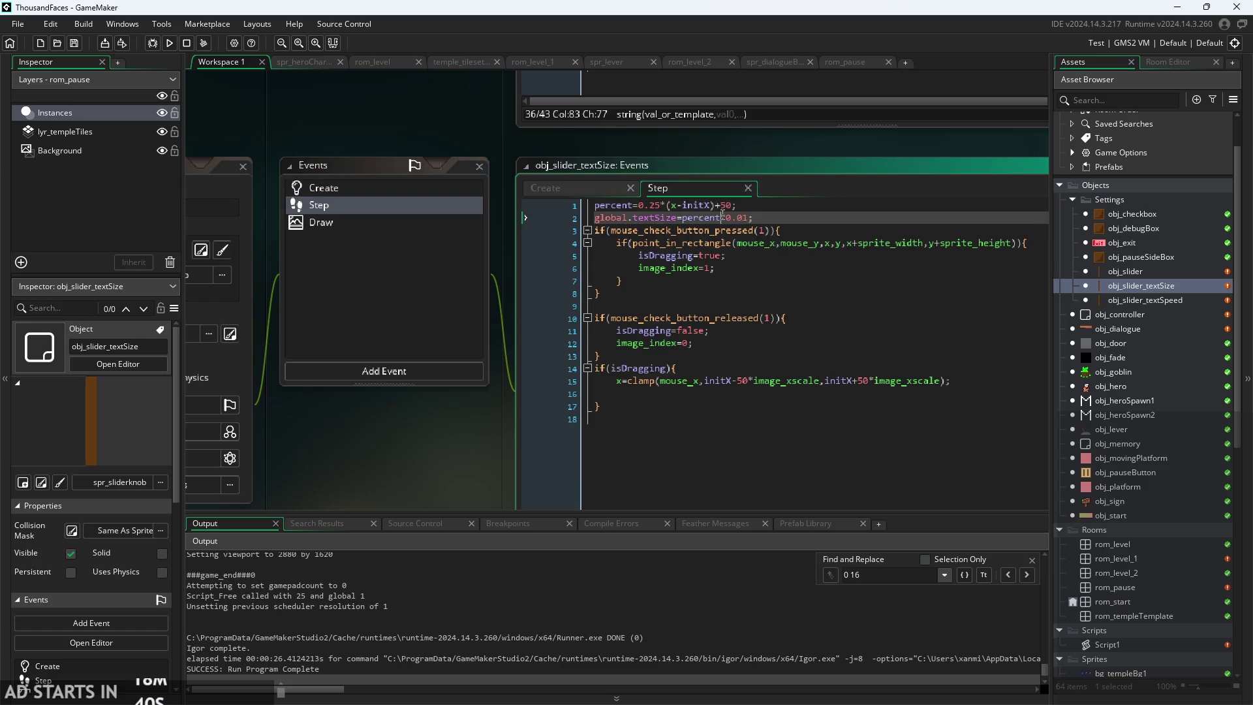
ctrl+scroll(726, 207, up, 2)
click(533, 186)
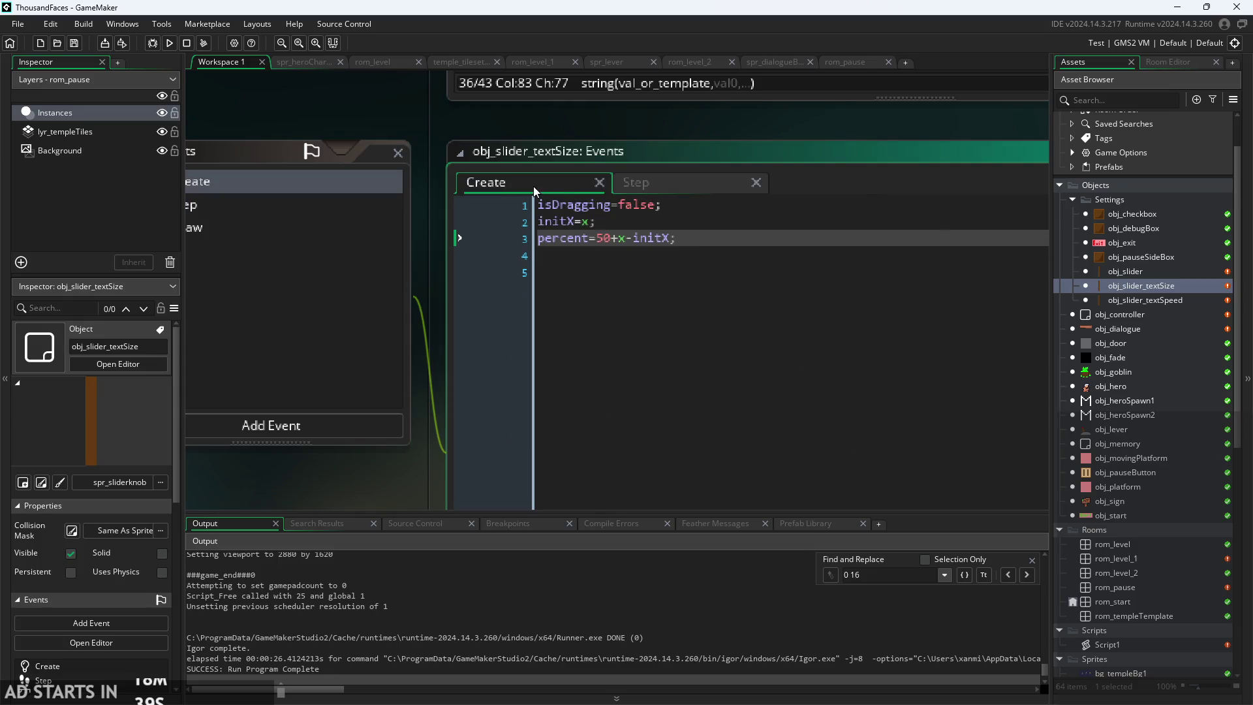
click(718, 178)
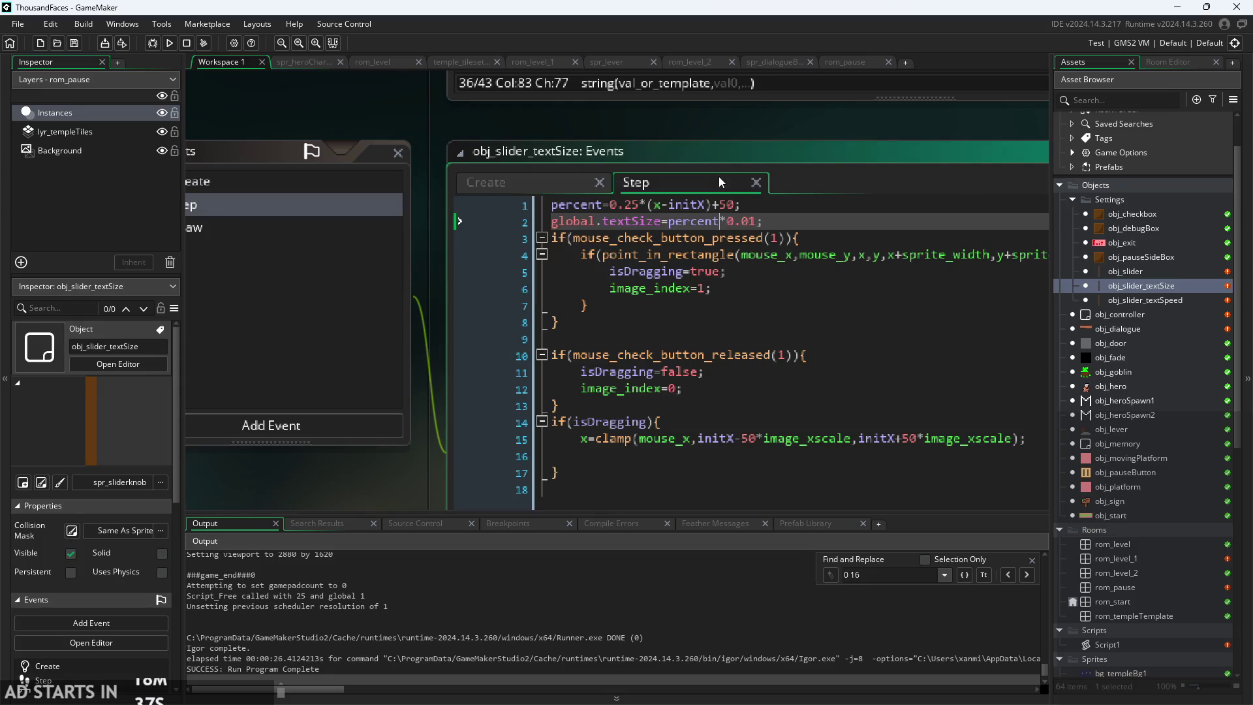
- Remove 0.25* from the percent line and insert it after global.textSize= on line 2
double_click(631, 205)
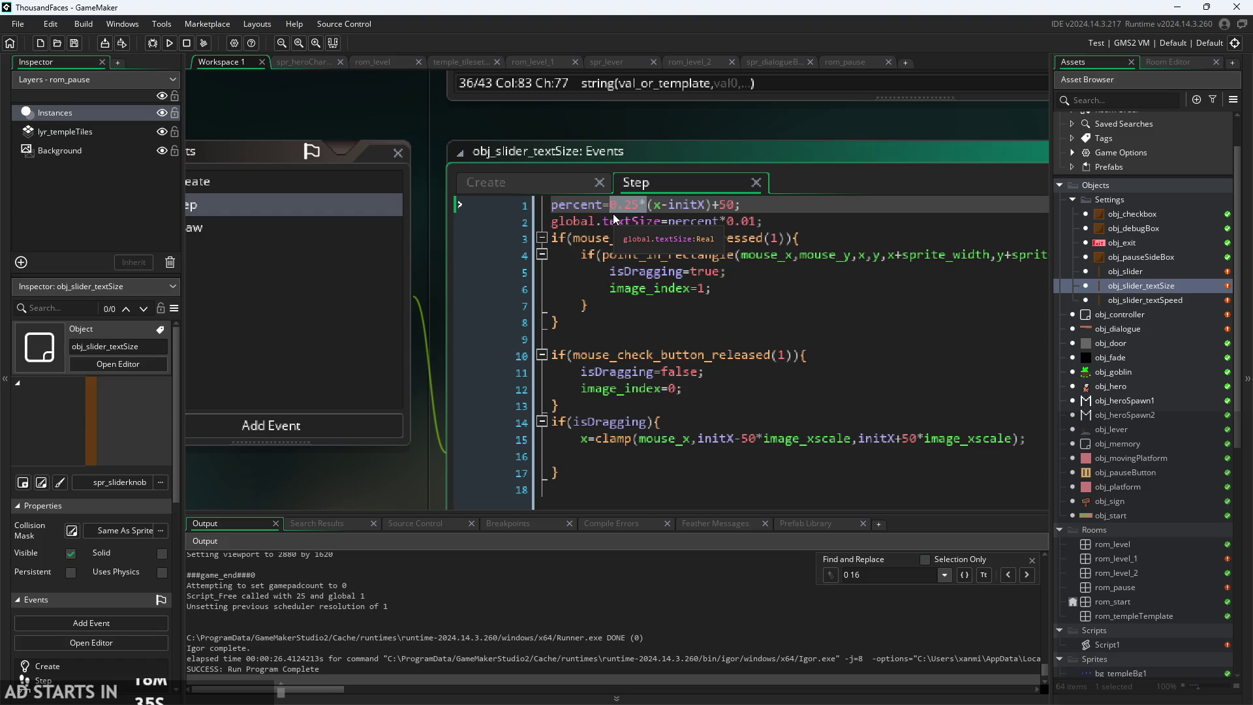
key(BackSpace)
click(670, 236)
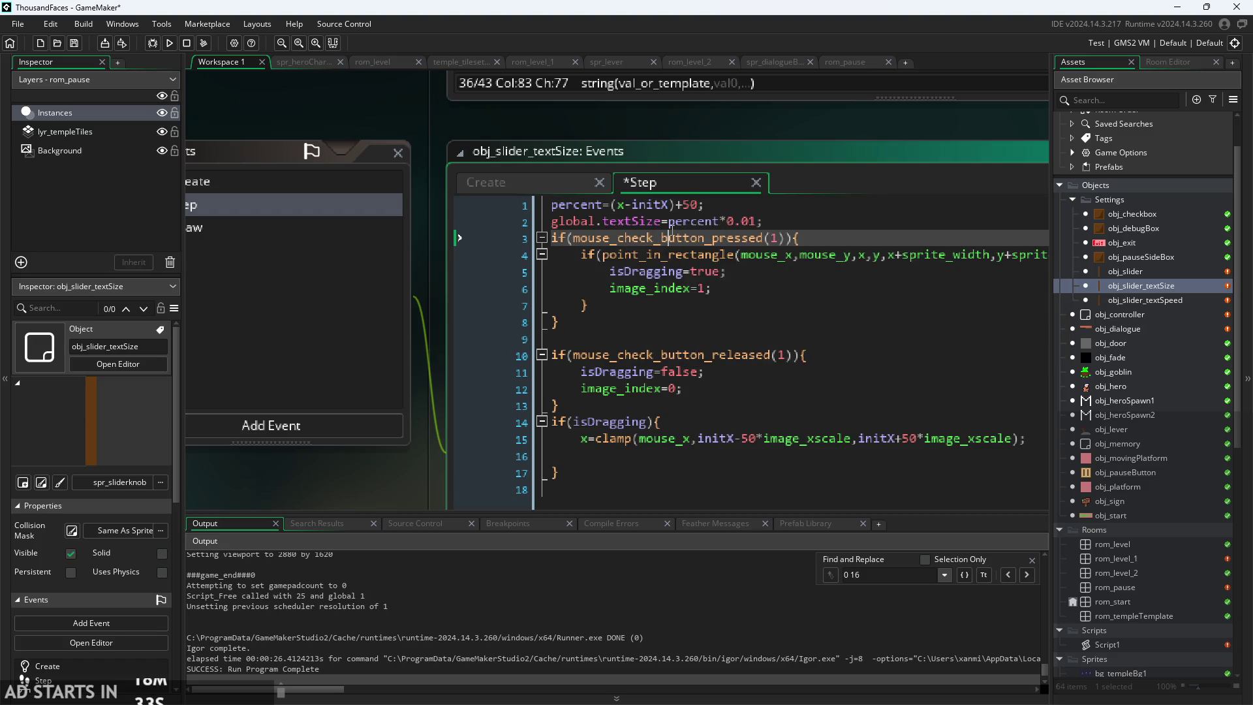
key(Up)
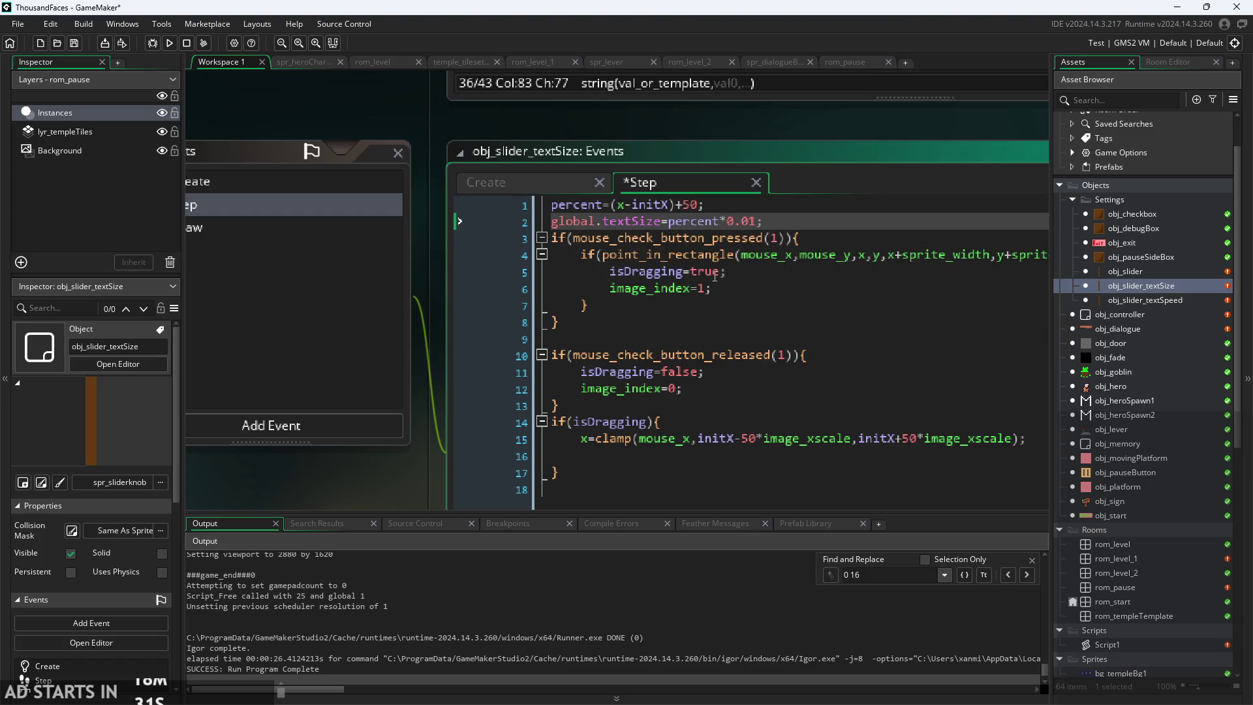
text(0.25*)
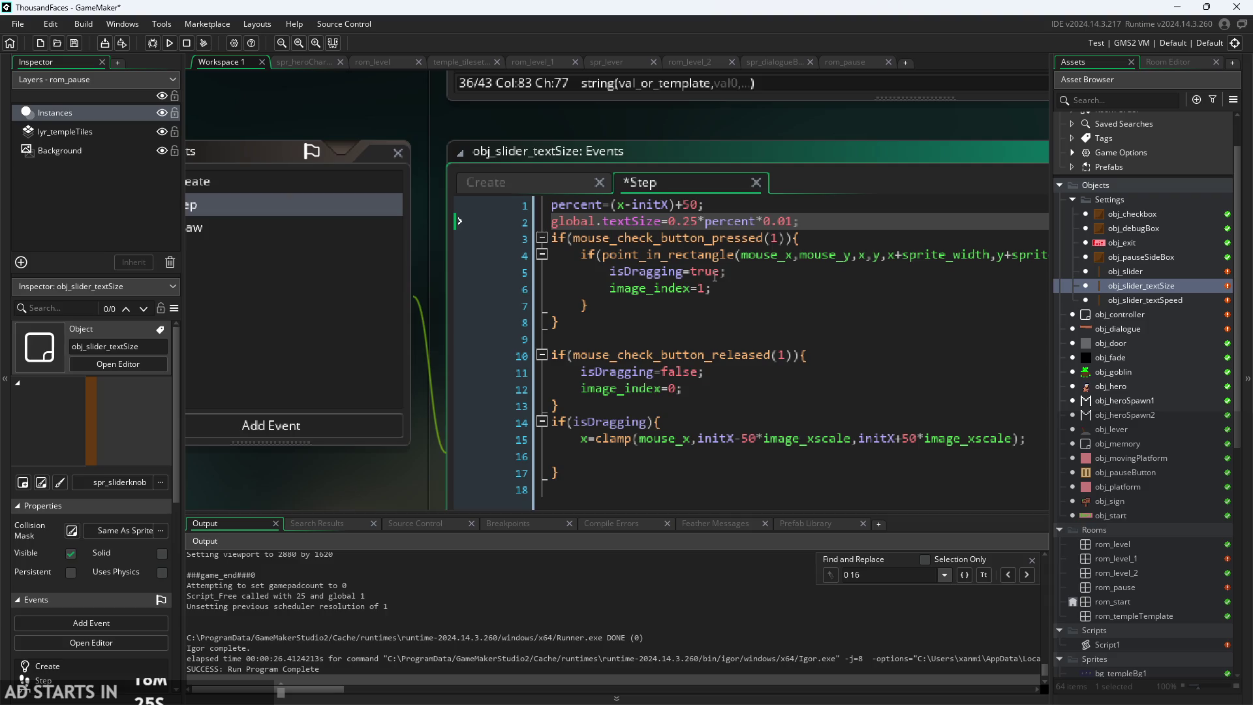
click(174, 41)
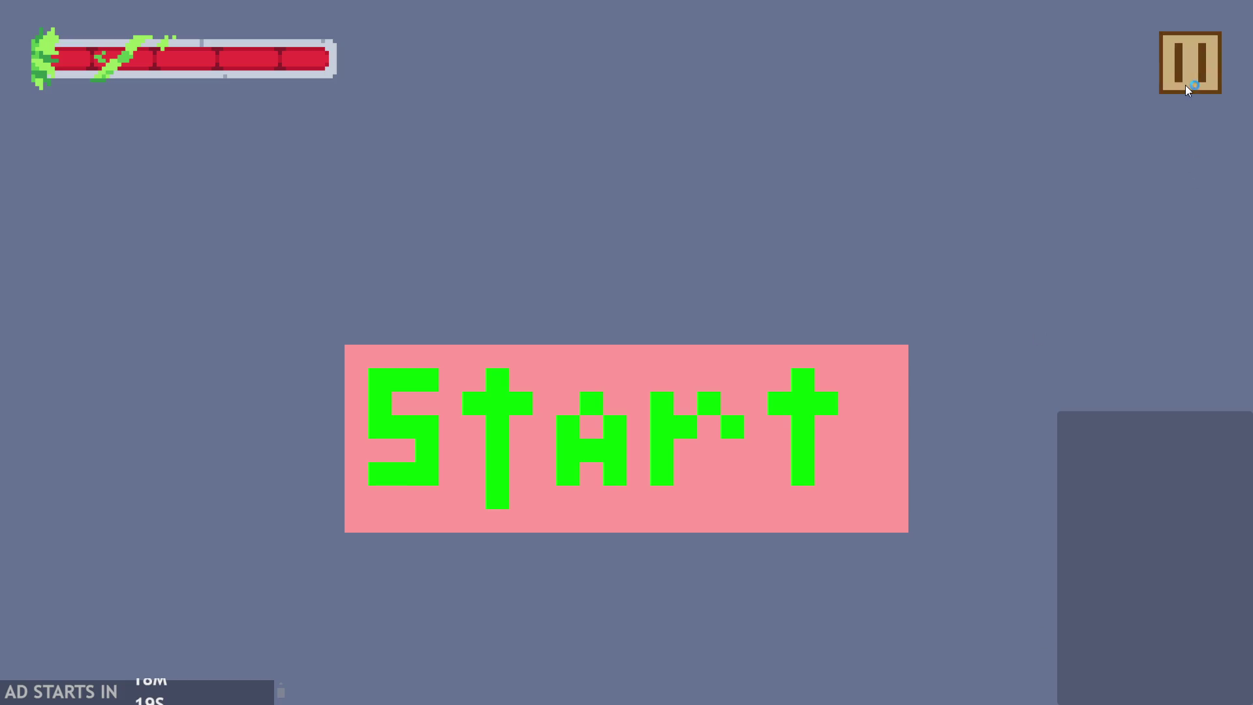
click(1192, 69)
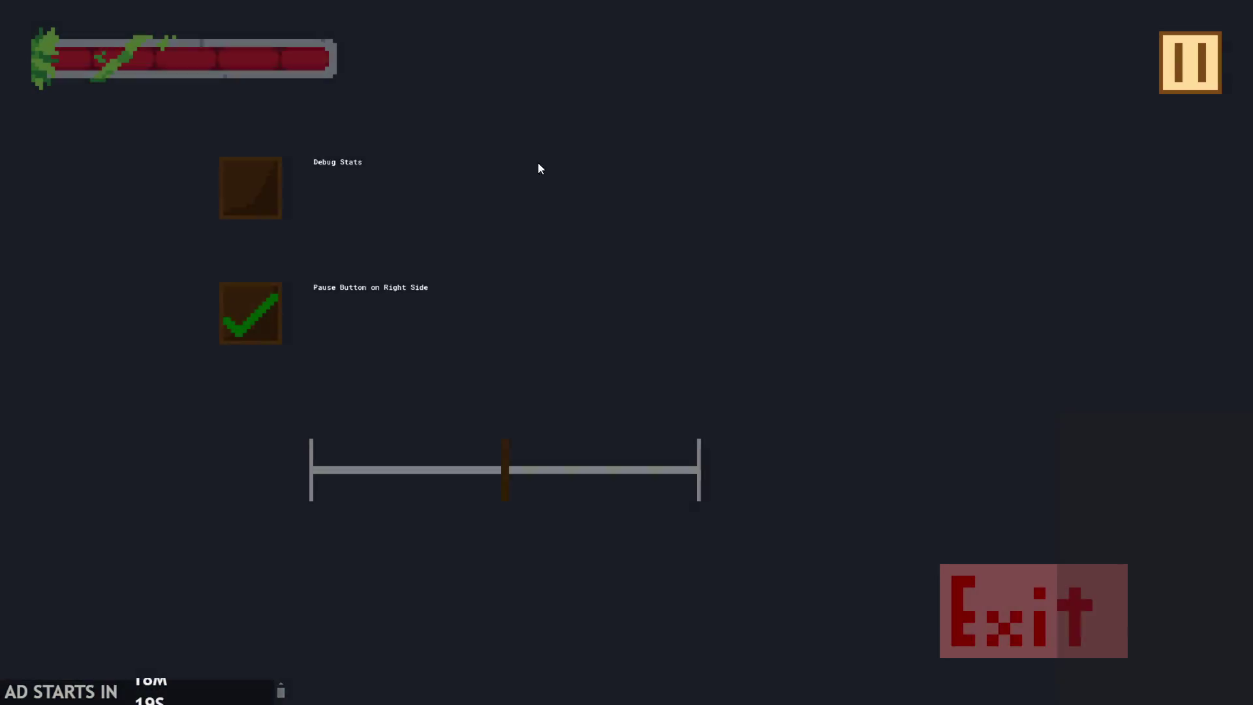
click(250, 210)
click(509, 494)
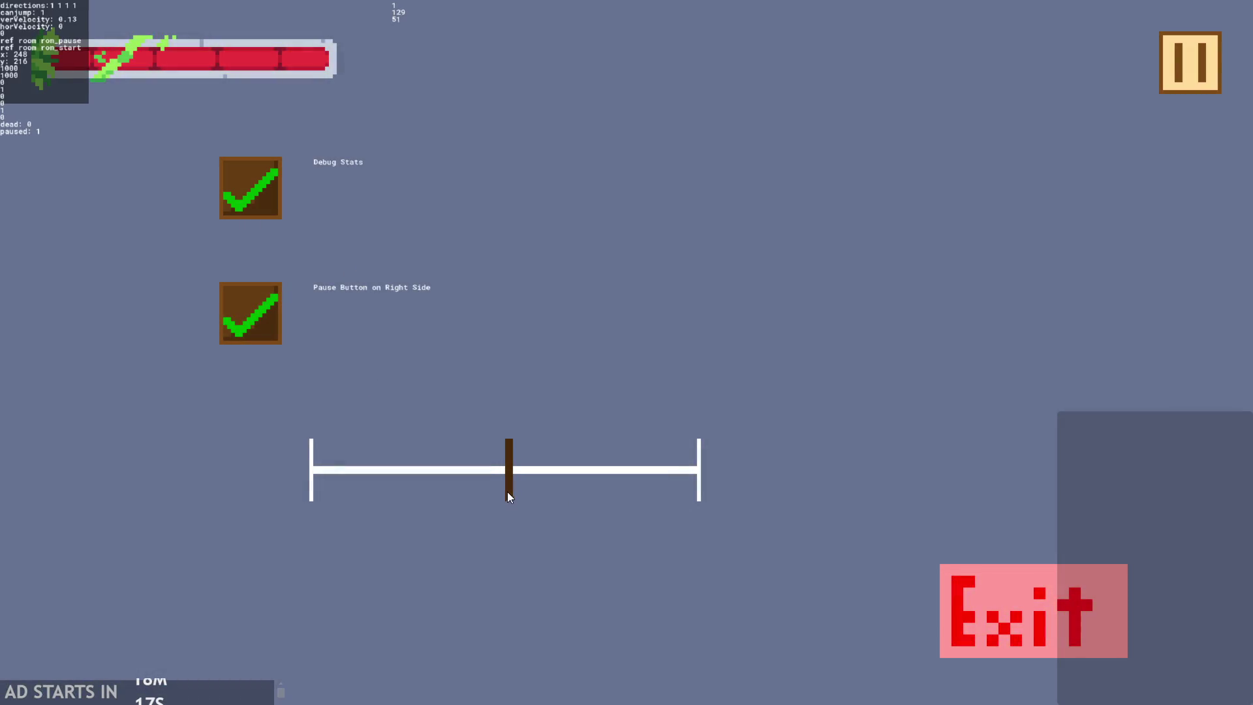
mouse_move(507, 491)
mouse_down()
mouse_move(621, 495)
mouse_move(868, 469)
mouse_up()
mouse_move(797, 487)
mouse_down()
mouse_move(170, 501)
mouse_move(718, 503)
mouse_move(867, 526)
mouse_up()
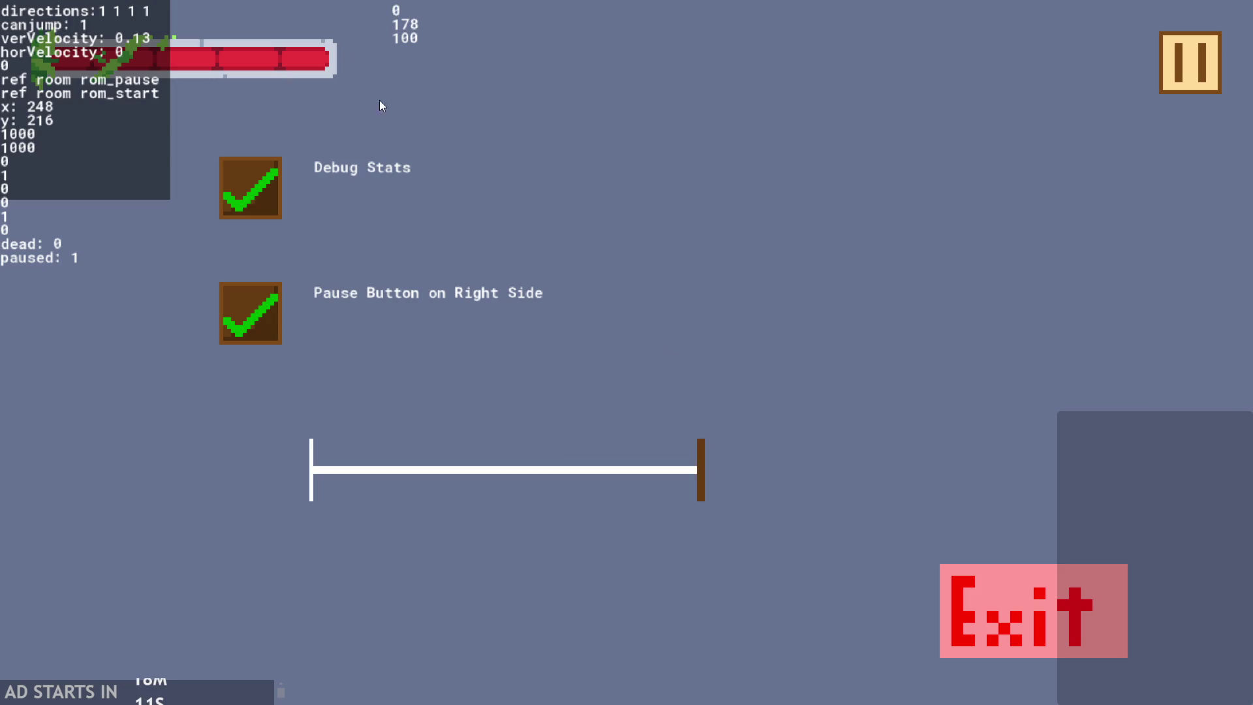
click(1171, 77)
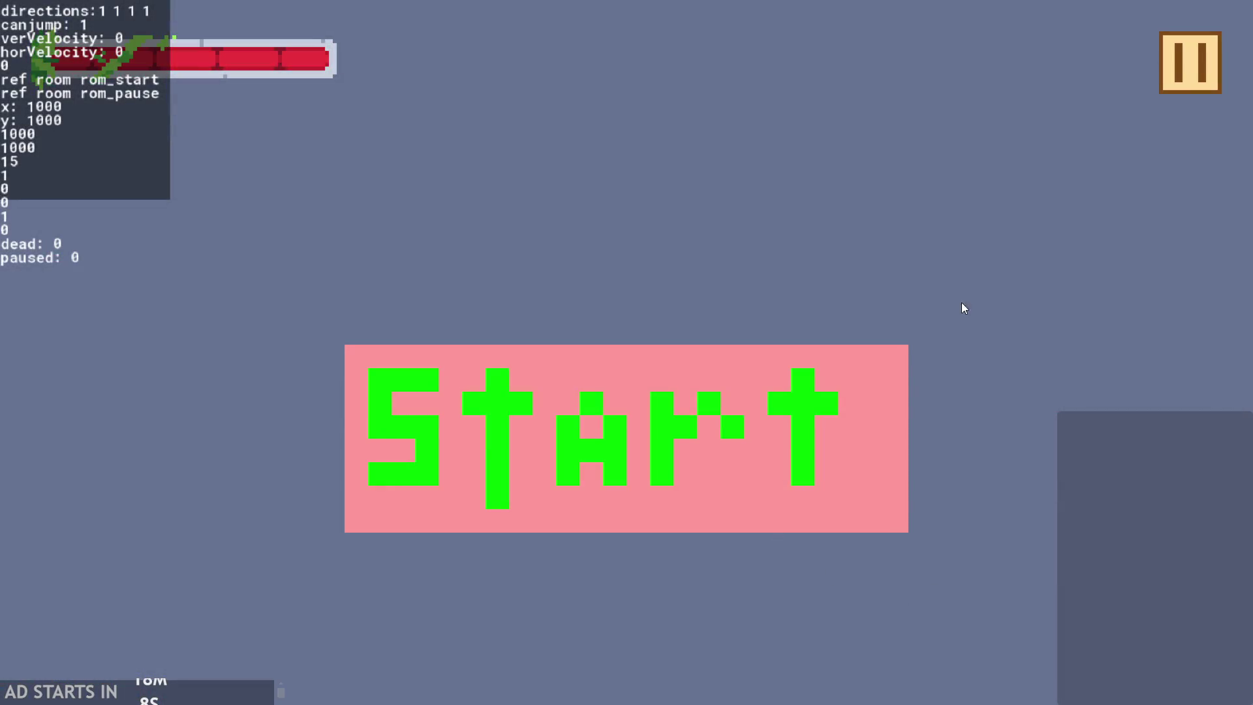
click(1187, 65)
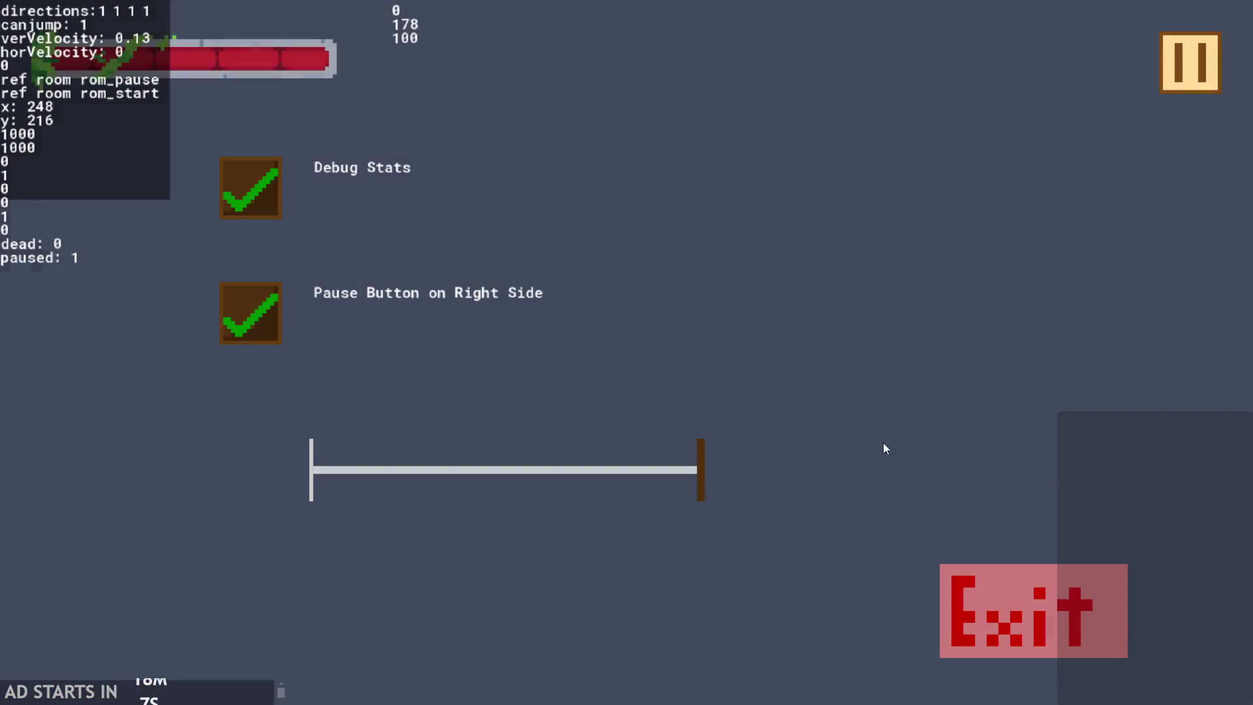
click(994, 585)
click(713, 201)
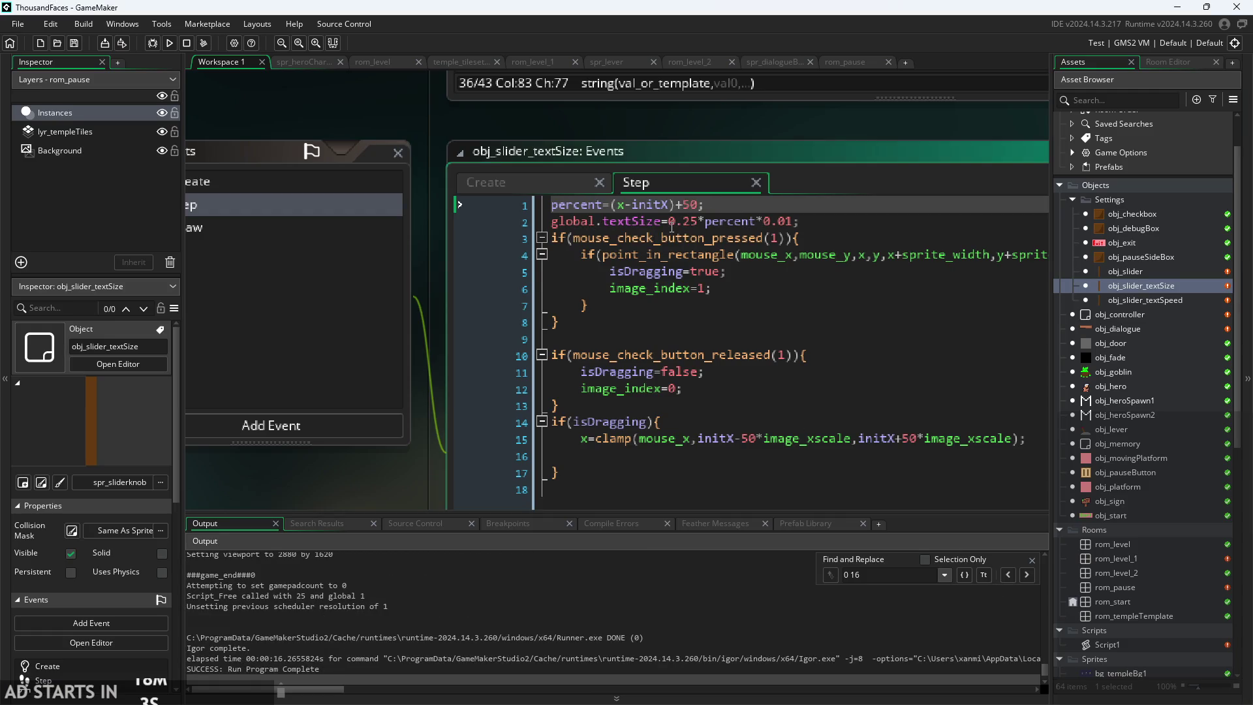
- Change the percent offset on line 1 from +50 to +200, save, and run with F5
click(694, 218)
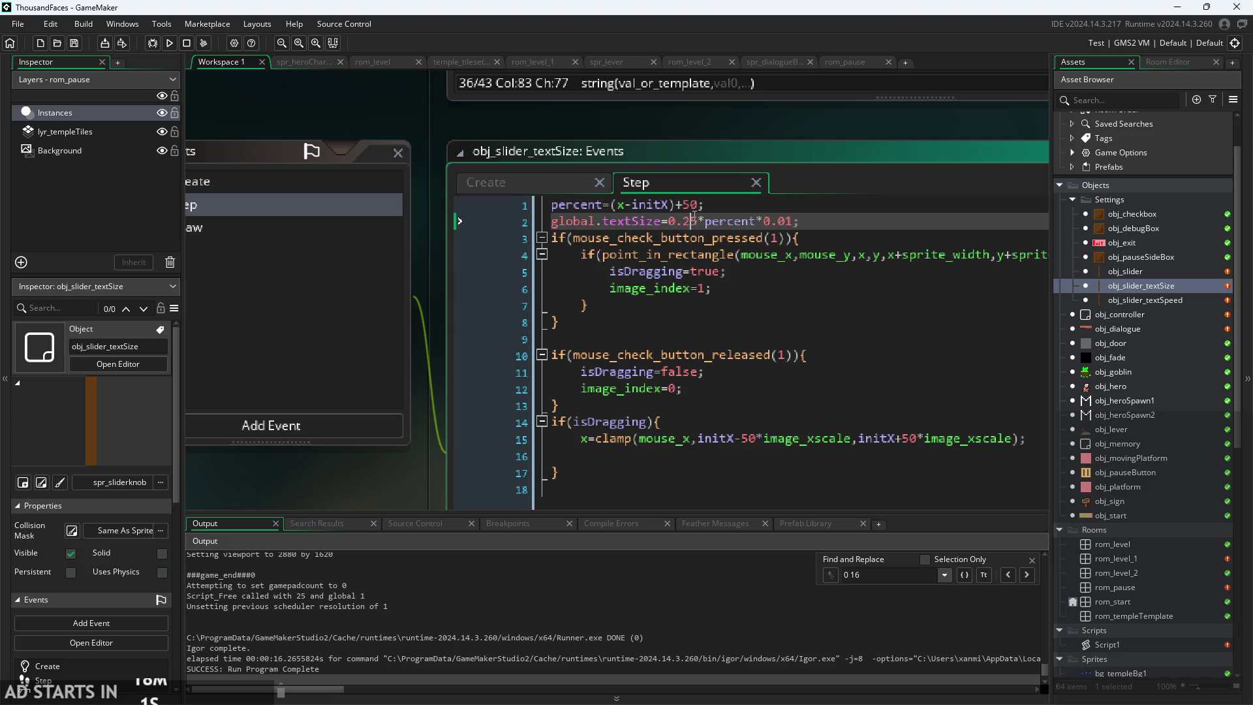
key(Up)
key(BackSpace)
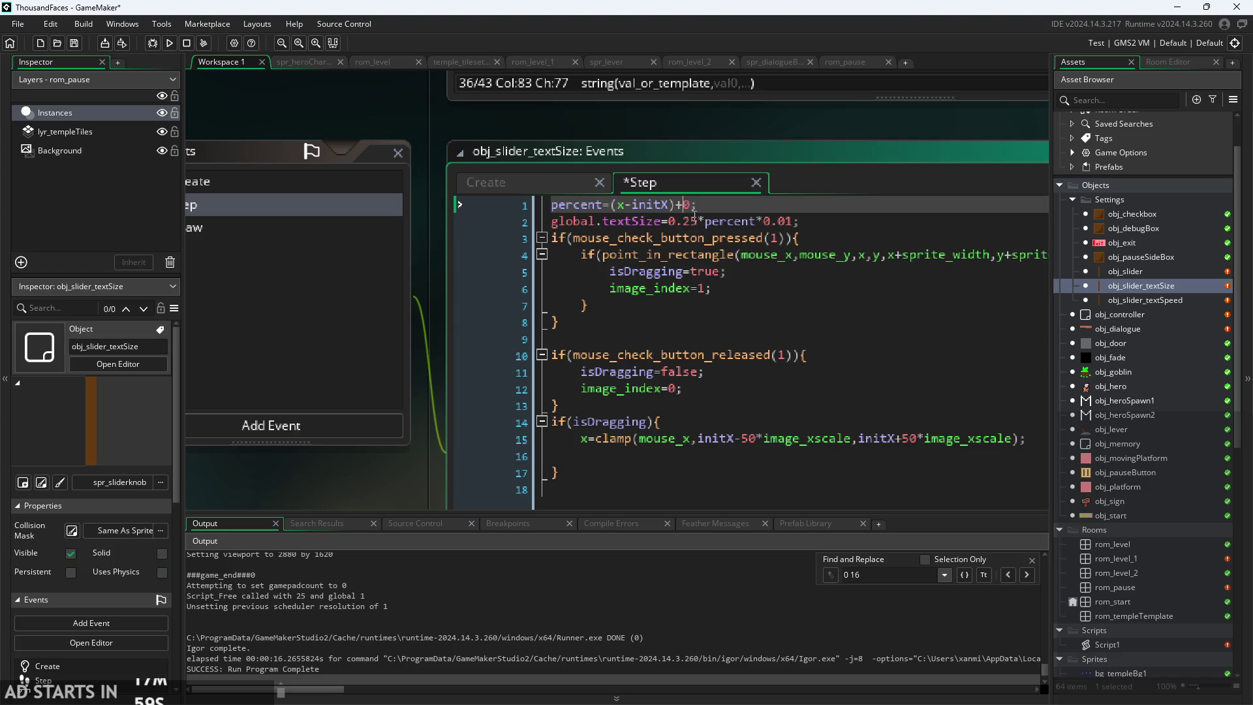
key(BackSpace)
text(200)
key(ctrl+s)
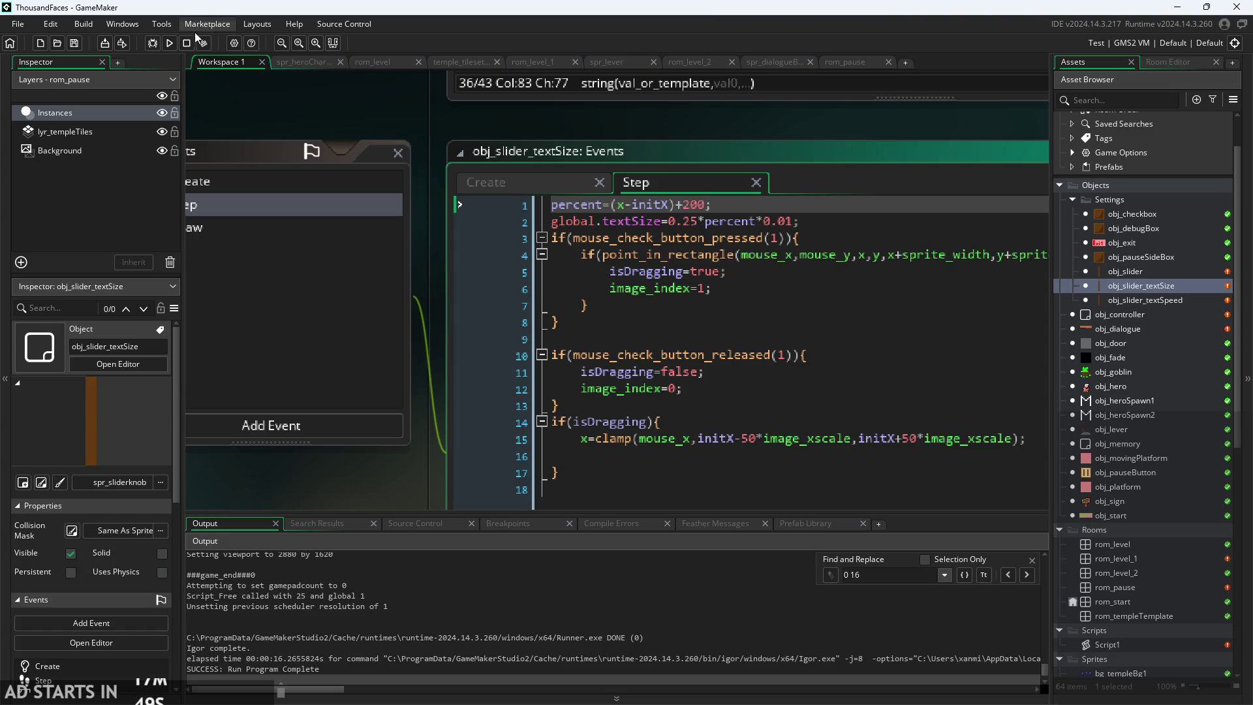
key(F5)
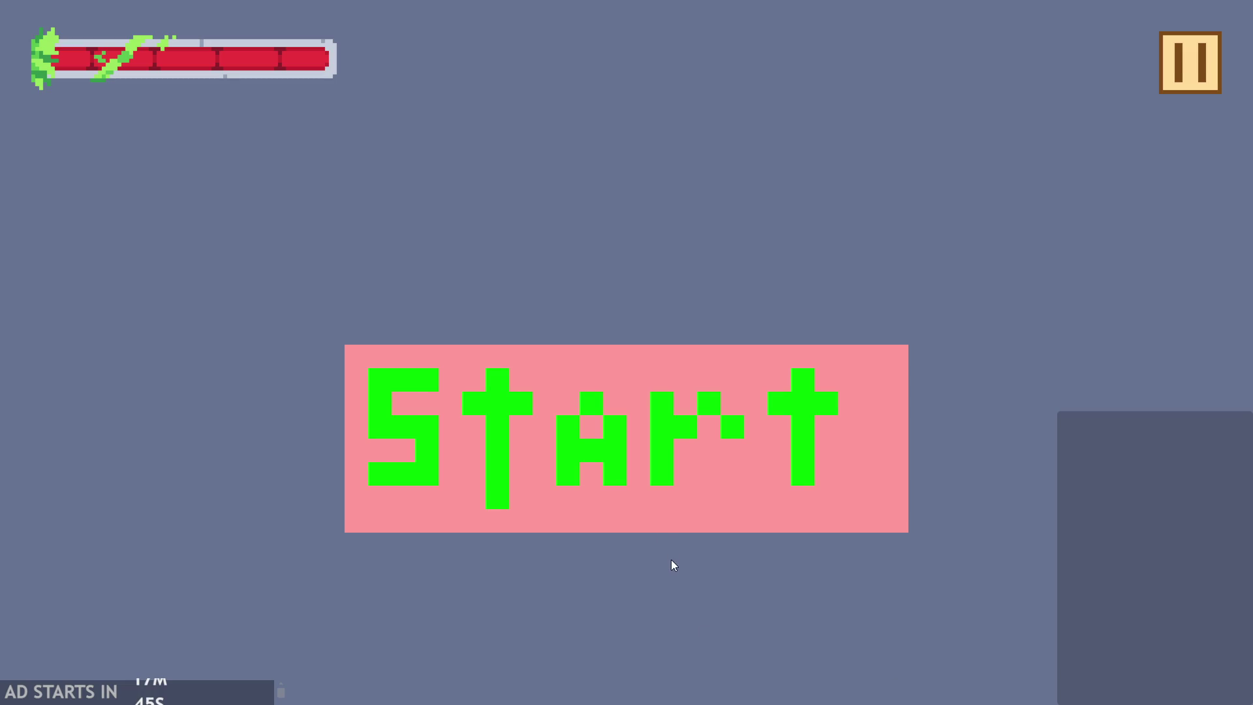
- Start and pause the game, enable Debug Stats, drag the text-size knob, then exit the game
click(644, 525)
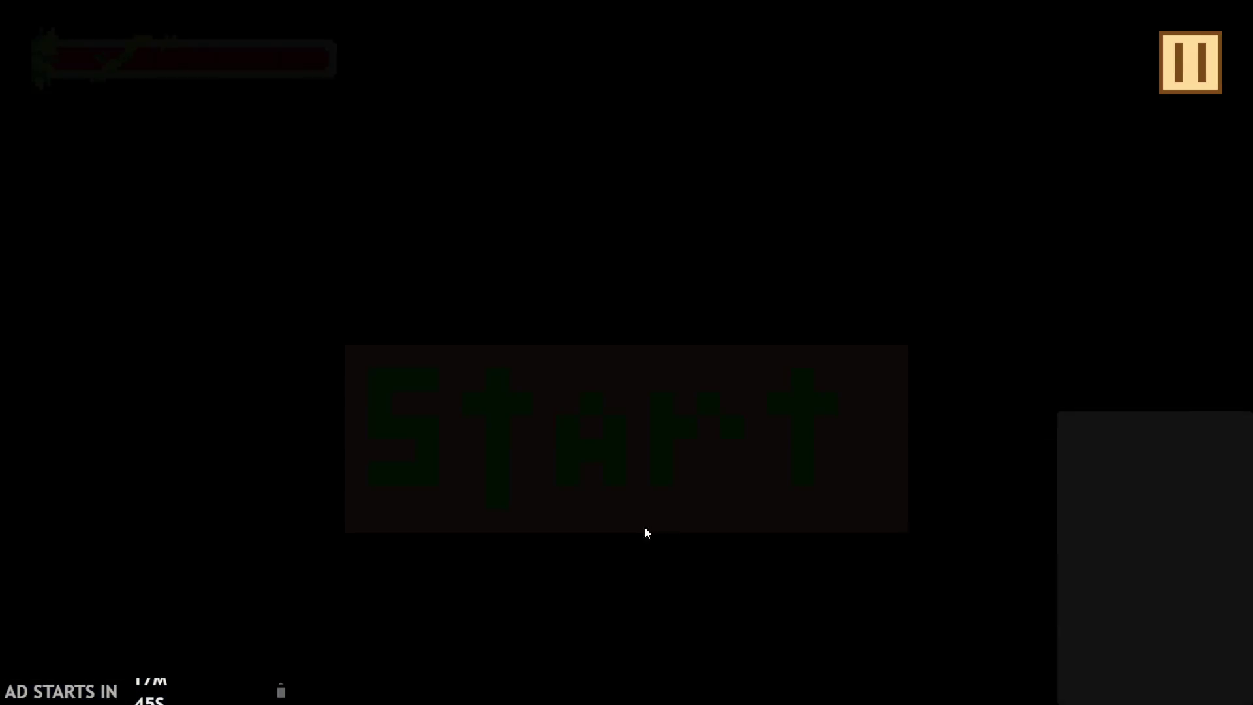
click(1204, 59)
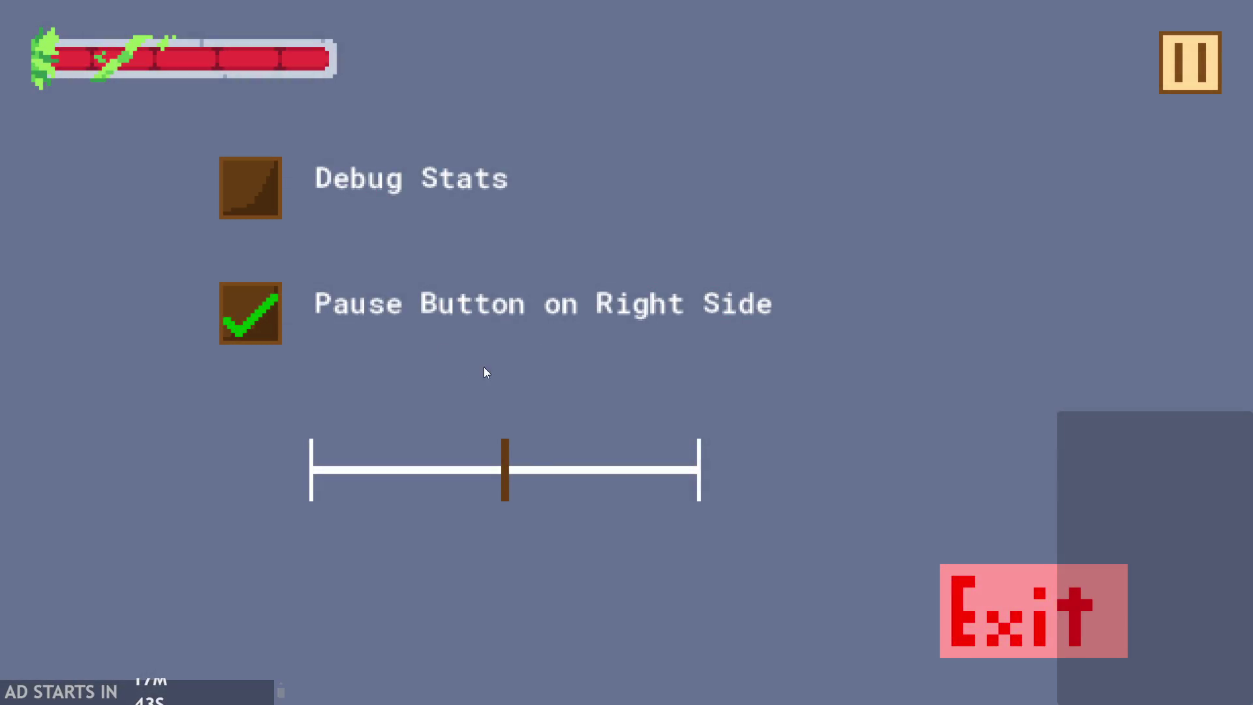
click(262, 206)
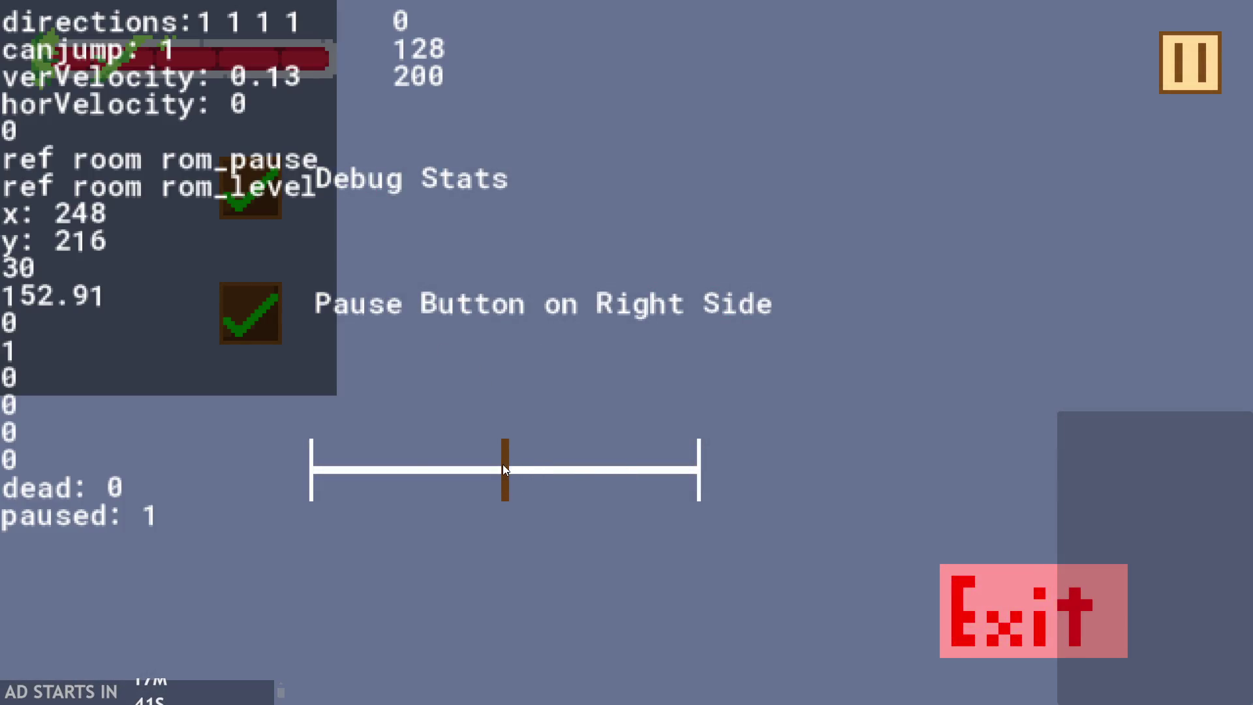
mouse_move(504, 464)
mouse_down()
mouse_move(817, 441)
mouse_move(681, 455)
mouse_move(735, 433)
mouse_move(112, 439)
mouse_move(640, 443)
mouse_move(559, 425)
mouse_move(489, 453)
mouse_up()
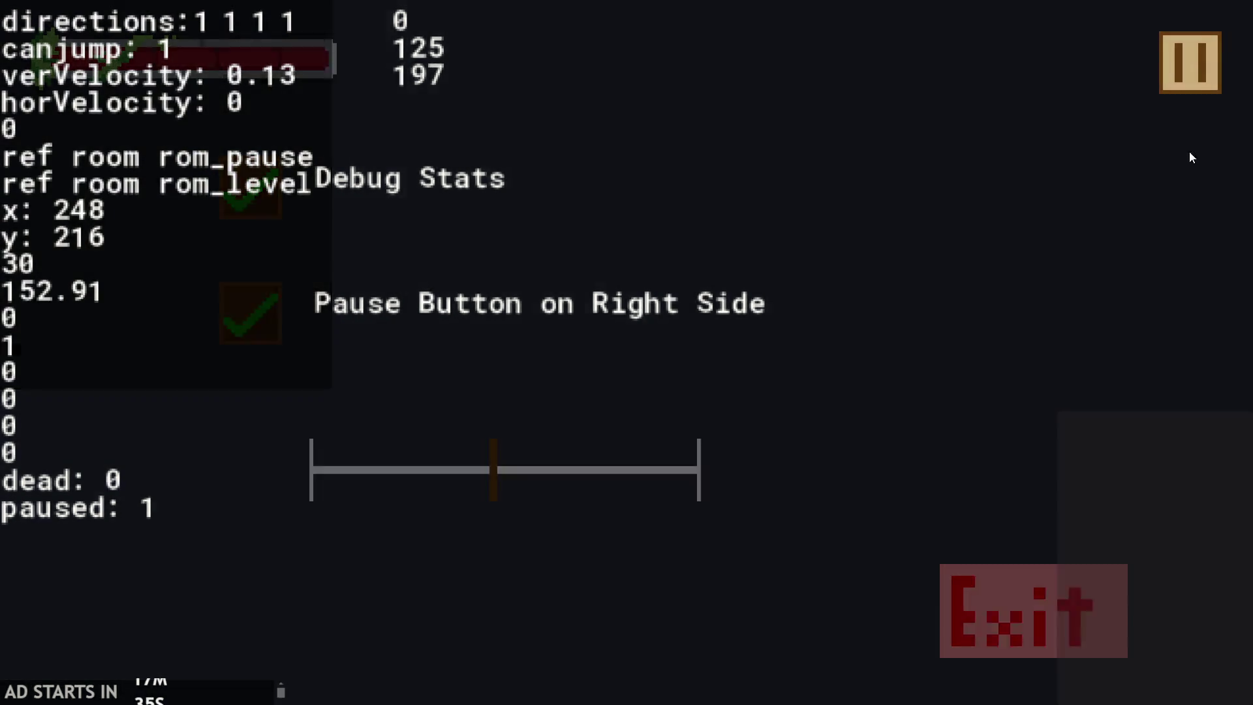
click(1043, 582)
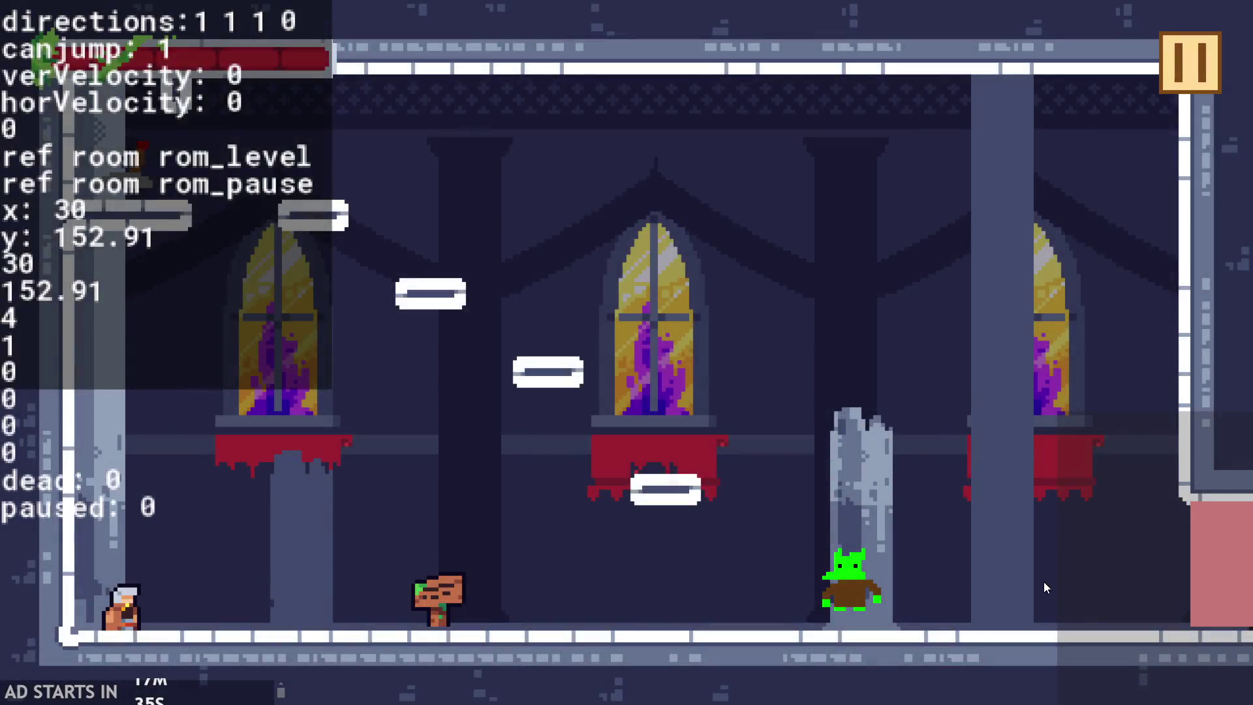
click(1178, 69)
click(1018, 633)
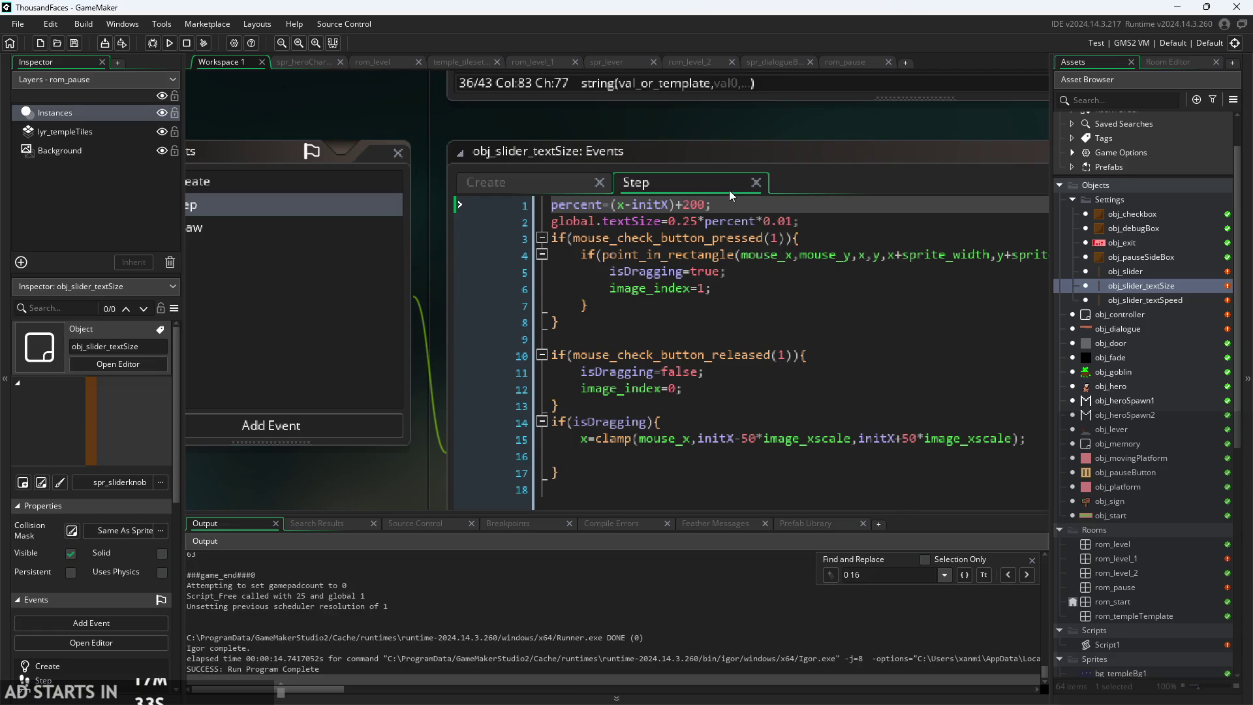
- Replace the 200 offset with 50, drop the 0.25 multiplier from line 2, save, and run the game
click(715, 205)
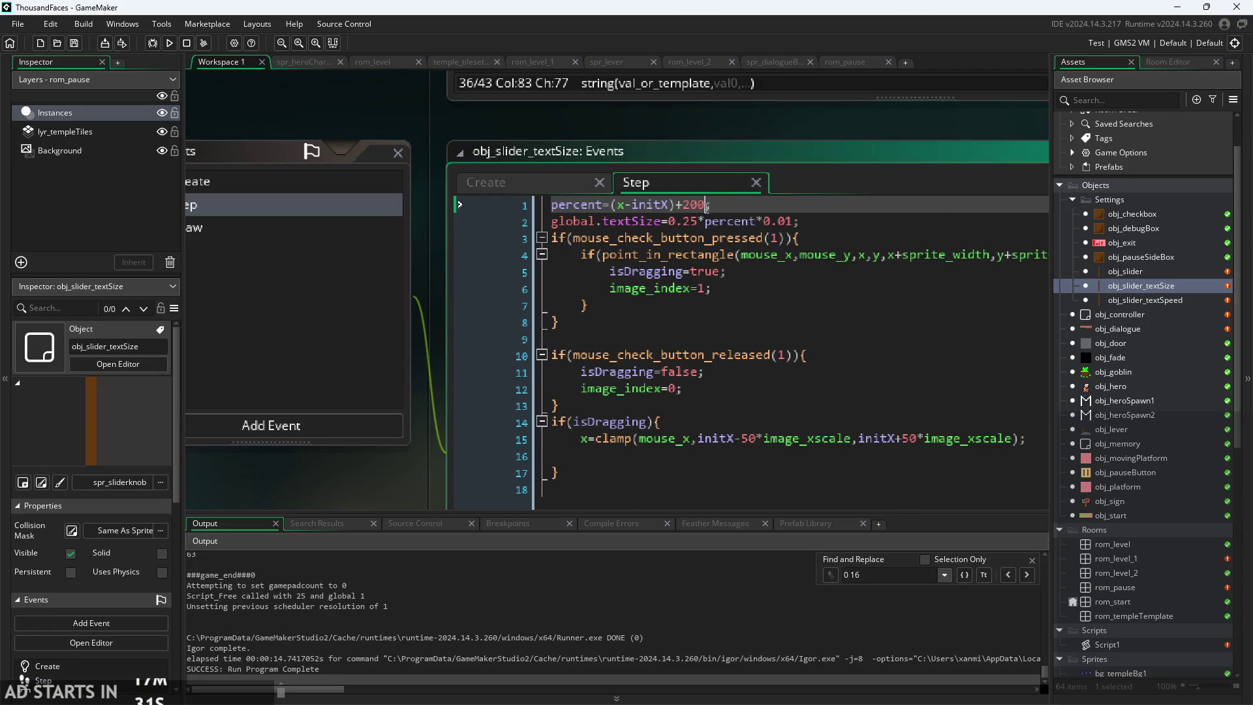
mouse_move(706, 205)
mouse_down()
mouse_move(681, 204)
mouse_move(667, 224)
mouse_up()
text(50)
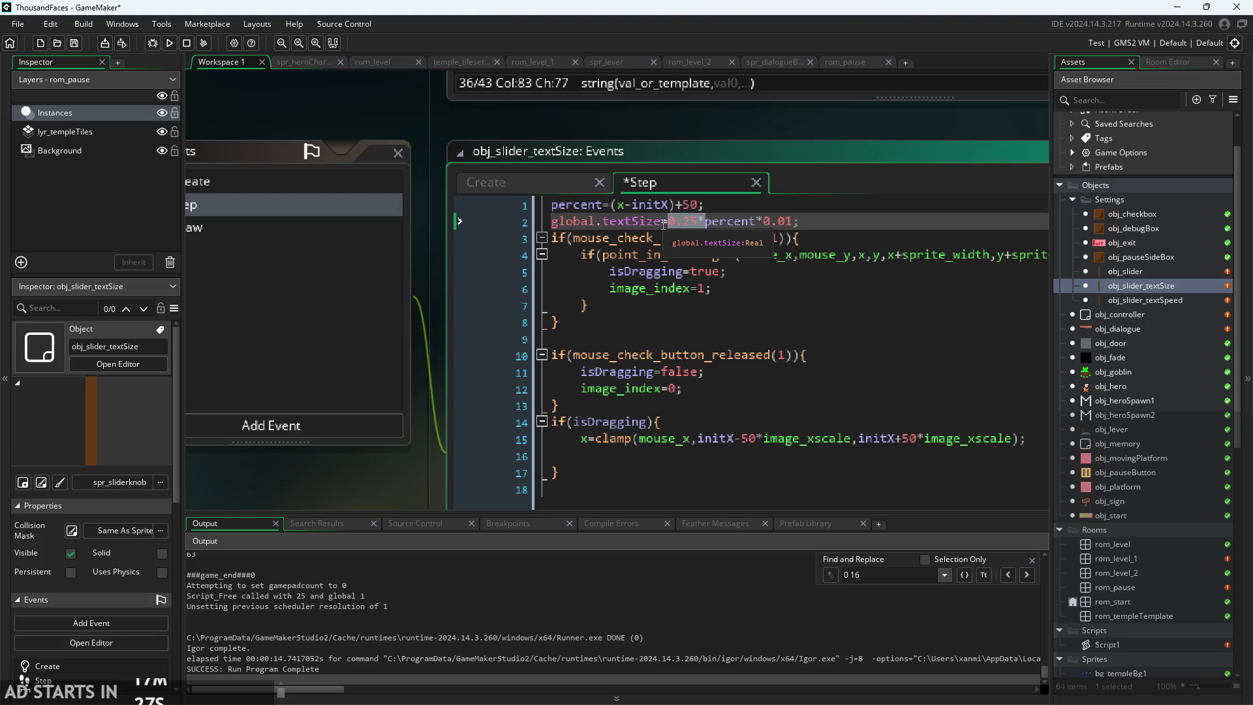
key(BackSpace)
key(ctrl+s)
click(170, 47)
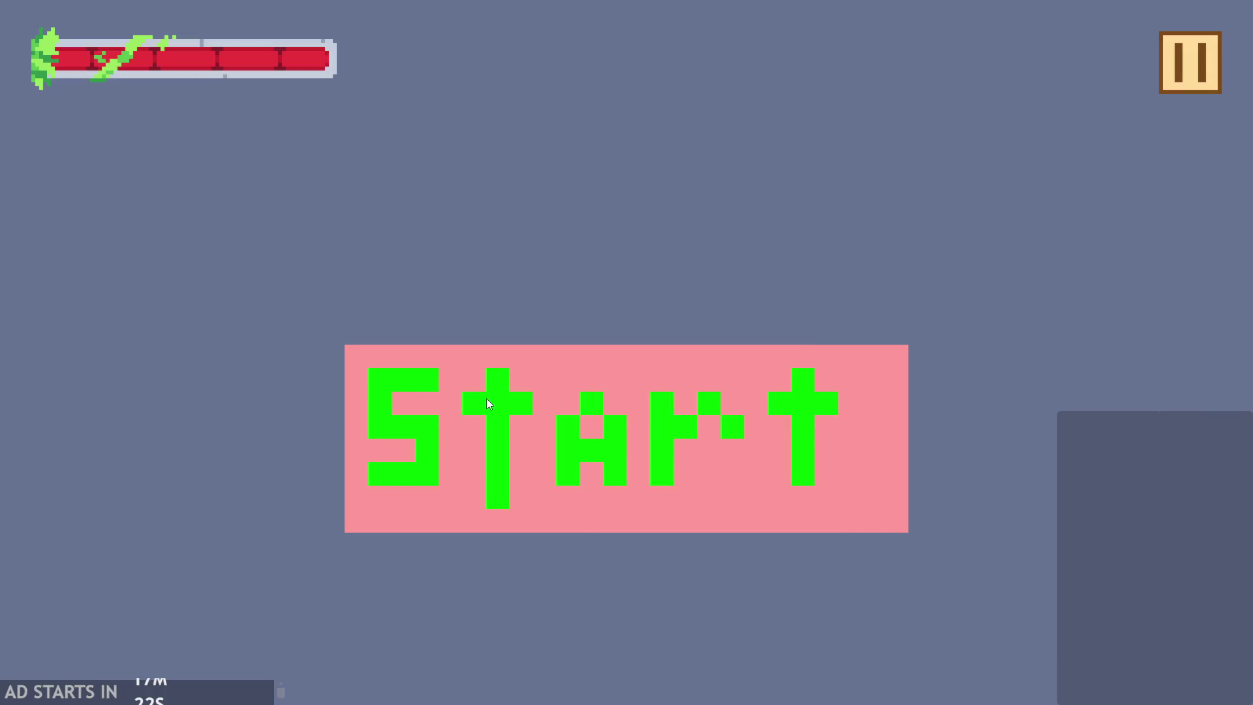
- Start and pause, enable Debug Stats, drag the text-size knob from smallest to largest, then exit
click(487, 398)
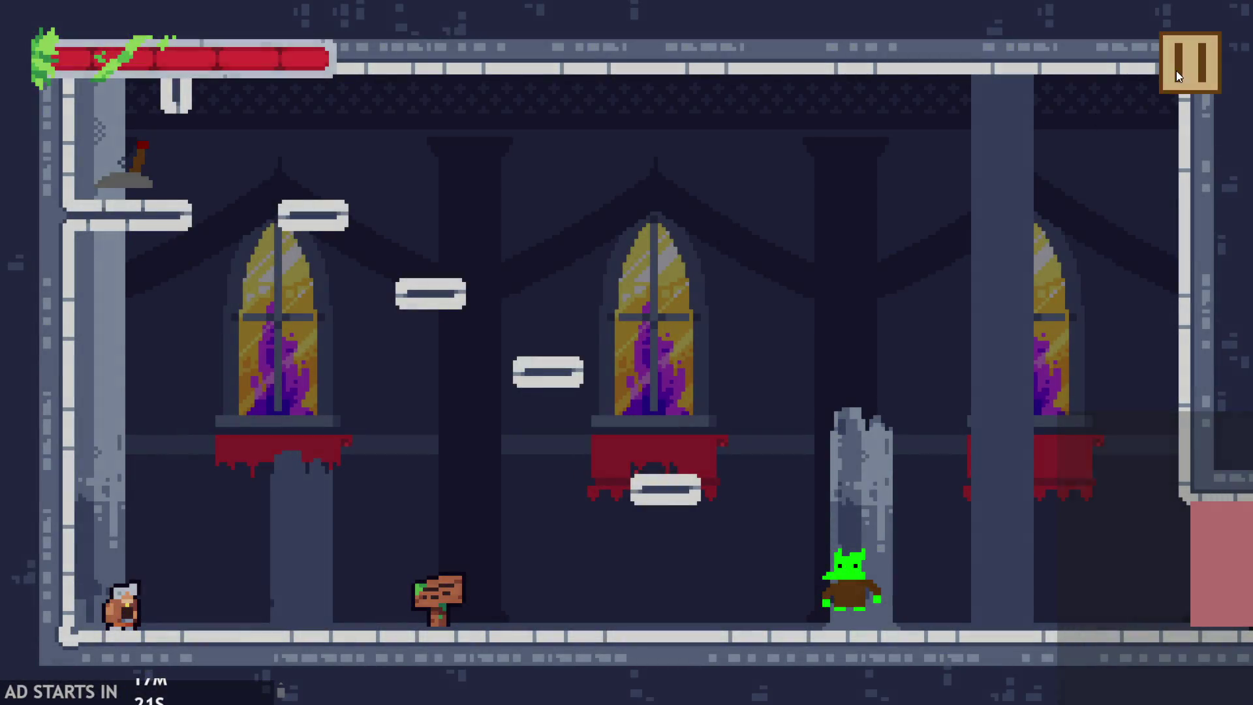
click(1181, 65)
click(268, 199)
mouse_move(506, 490)
mouse_down()
mouse_move(265, 467)
mouse_move(817, 439)
mouse_move(176, 355)
mouse_move(812, 335)
mouse_move(268, 300)
mouse_move(815, 314)
mouse_move(671, 269)
mouse_move(600, 292)
mouse_move(214, 296)
mouse_move(574, 301)
mouse_move(539, 303)
mouse_up()
click(1168, 68)
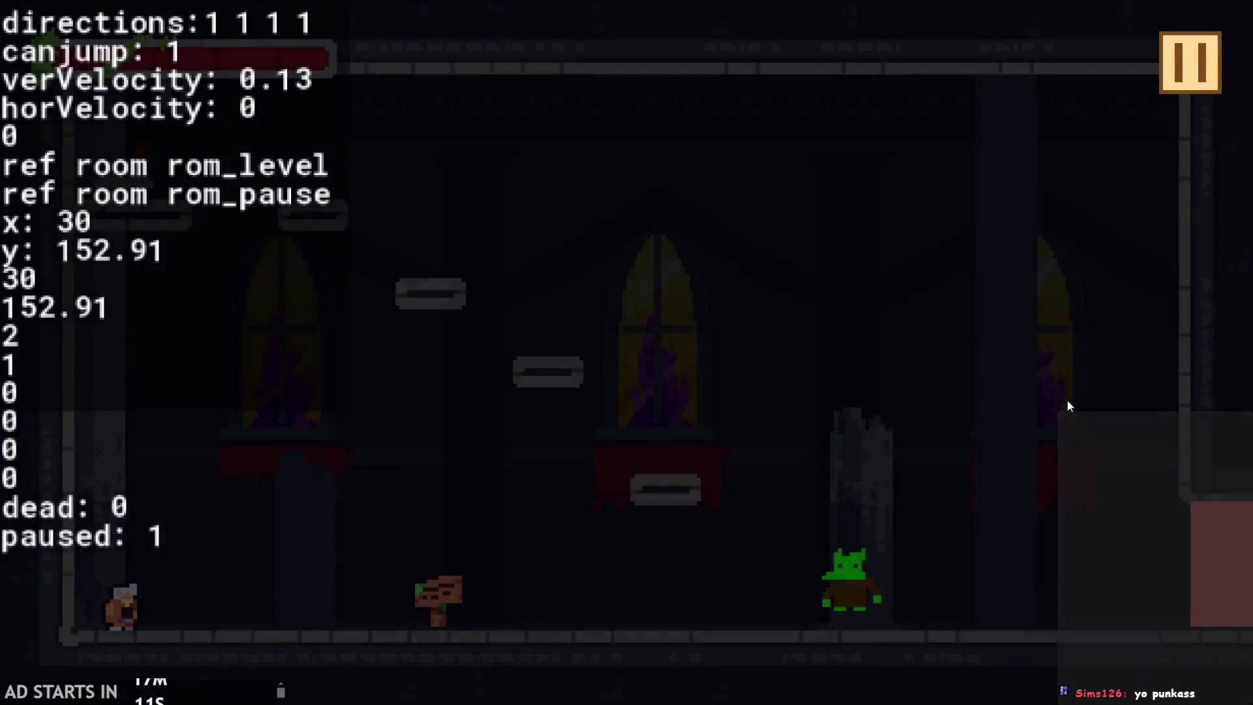
click(1181, 80)
click(1058, 602)
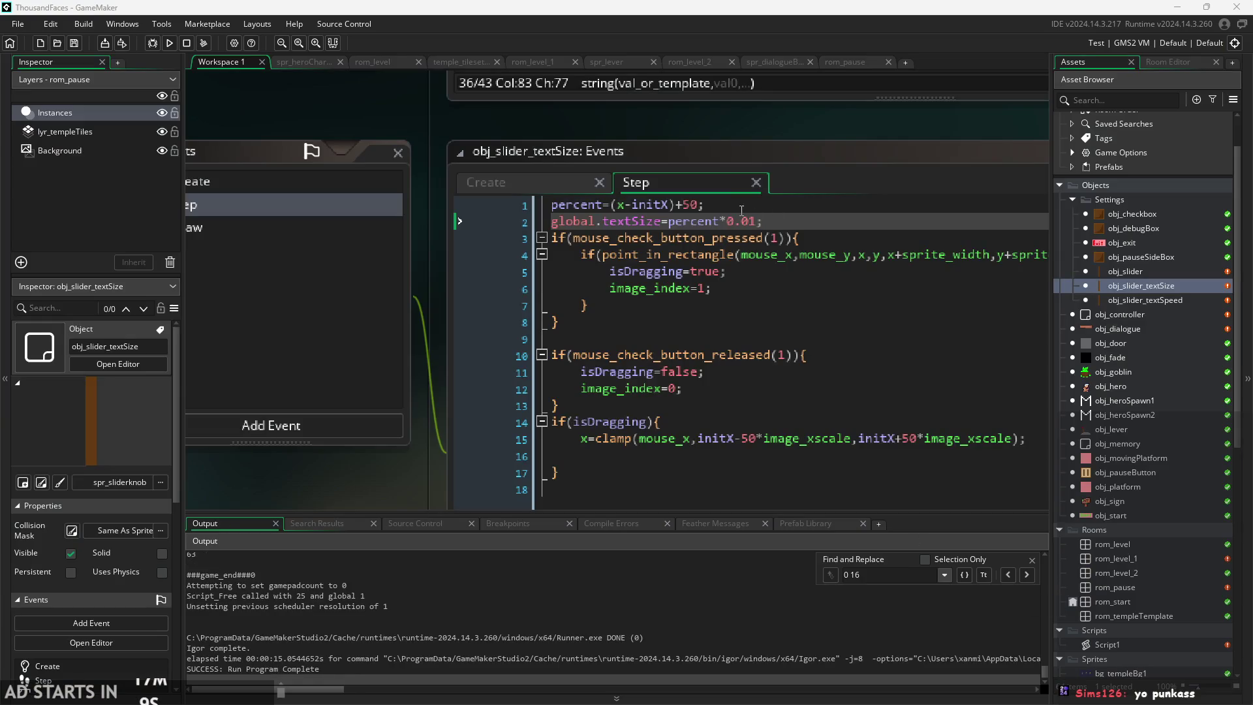
- Append *0.25 to the global.textSize line and add a blank line after the percent line
text(*0.25)
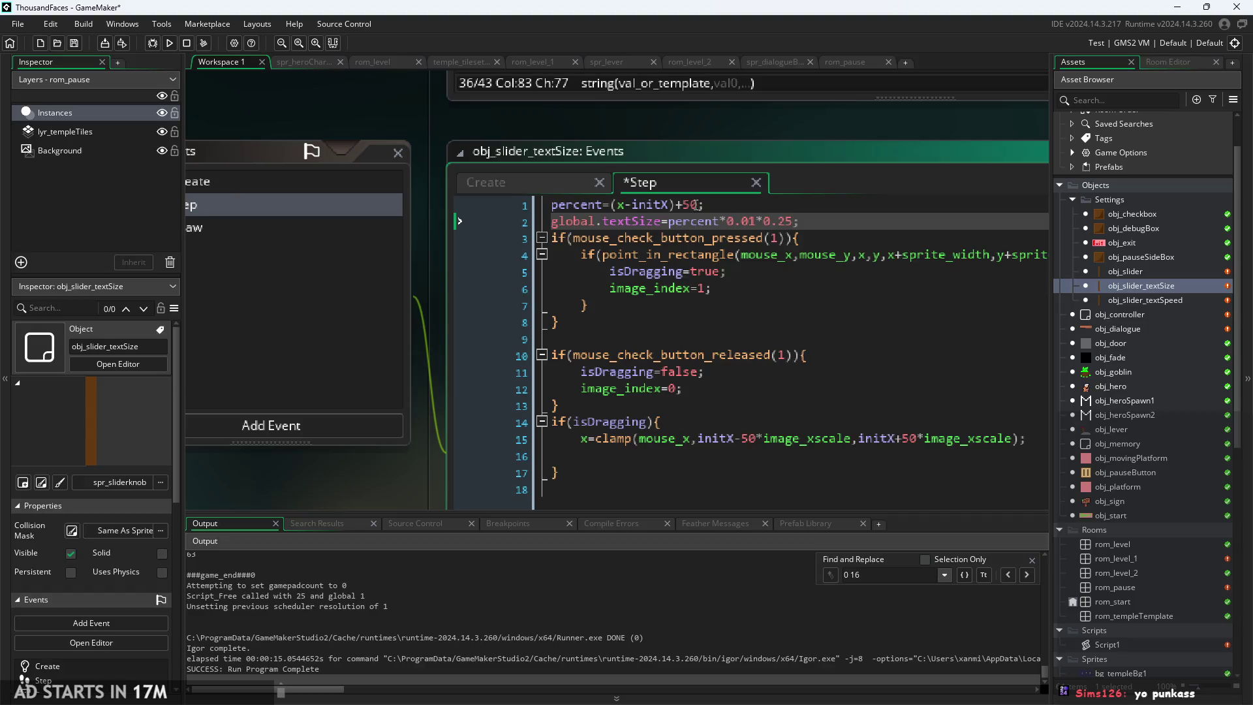
key(Up)
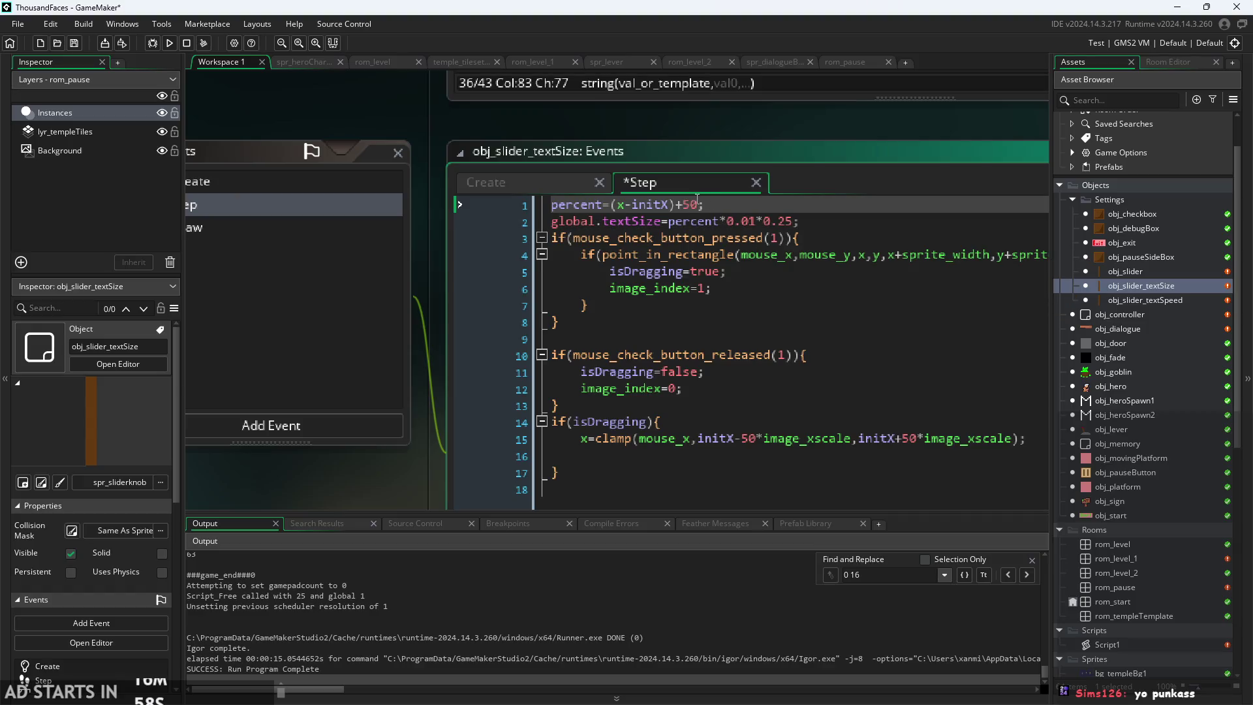
click(515, 186)
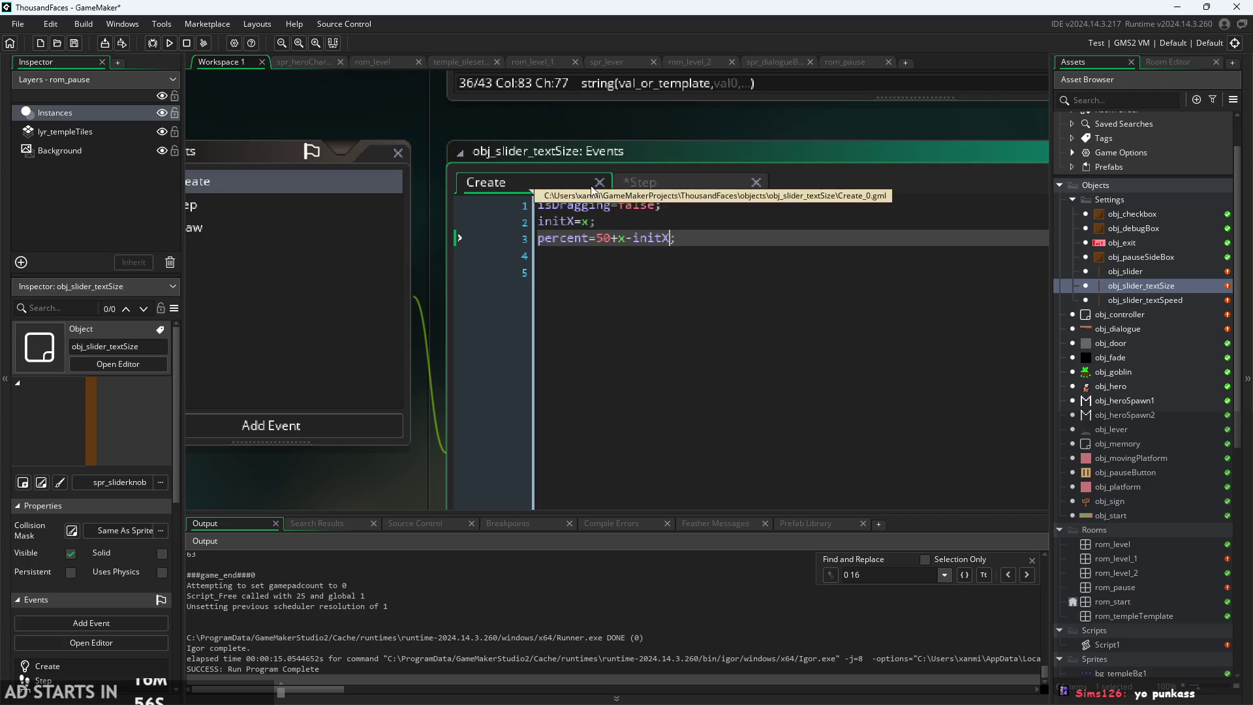
click(703, 180)
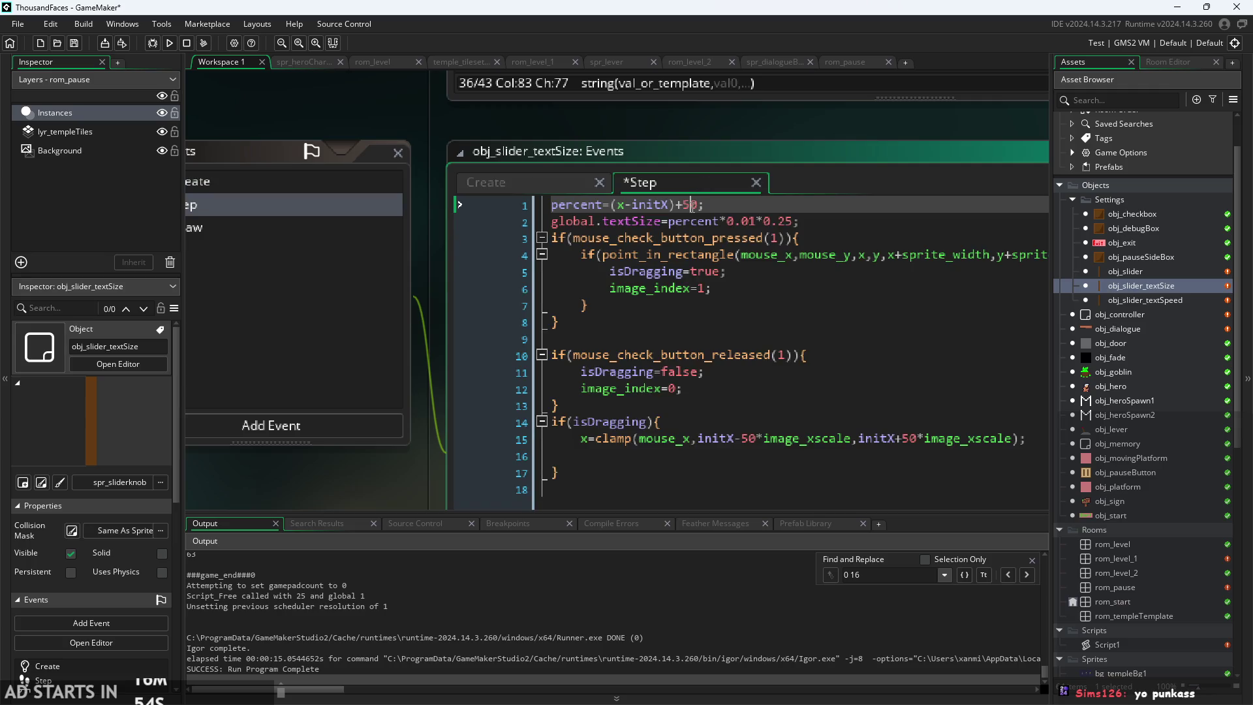
click(711, 206)
key(Return)
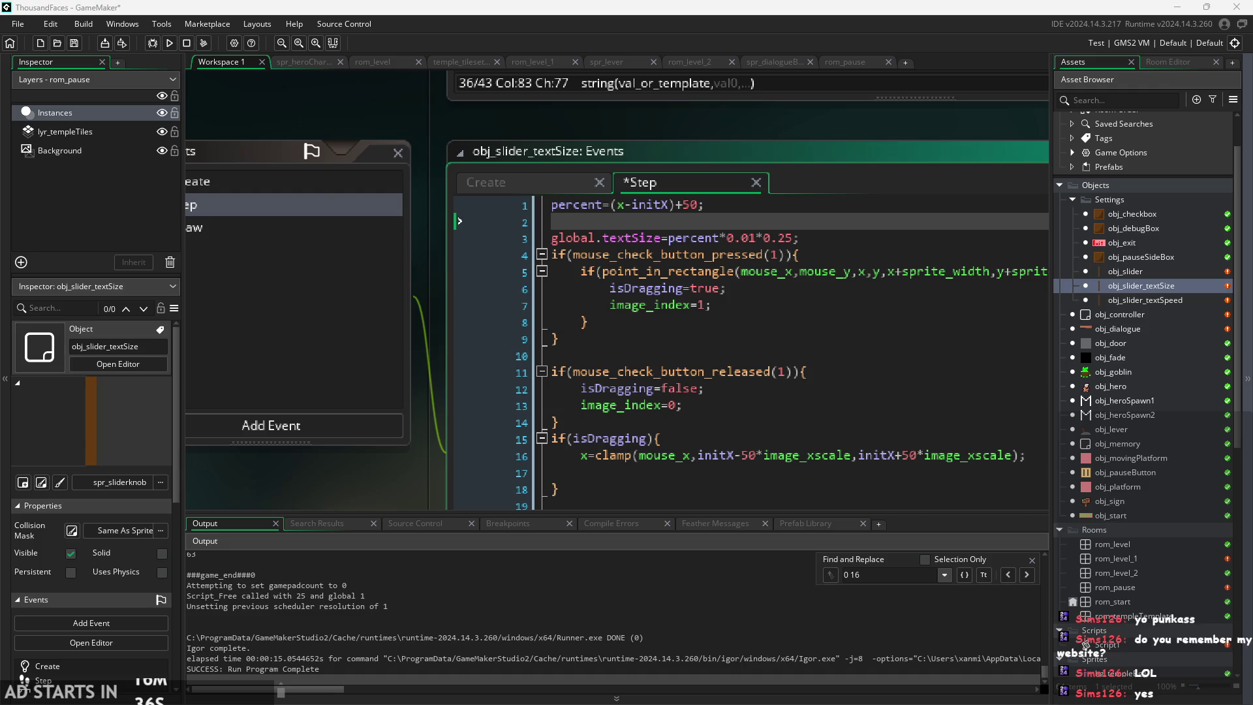
- Move the caret through the release-check line and into the press block further down the Step code
click(931, 439)
click(931, 389)
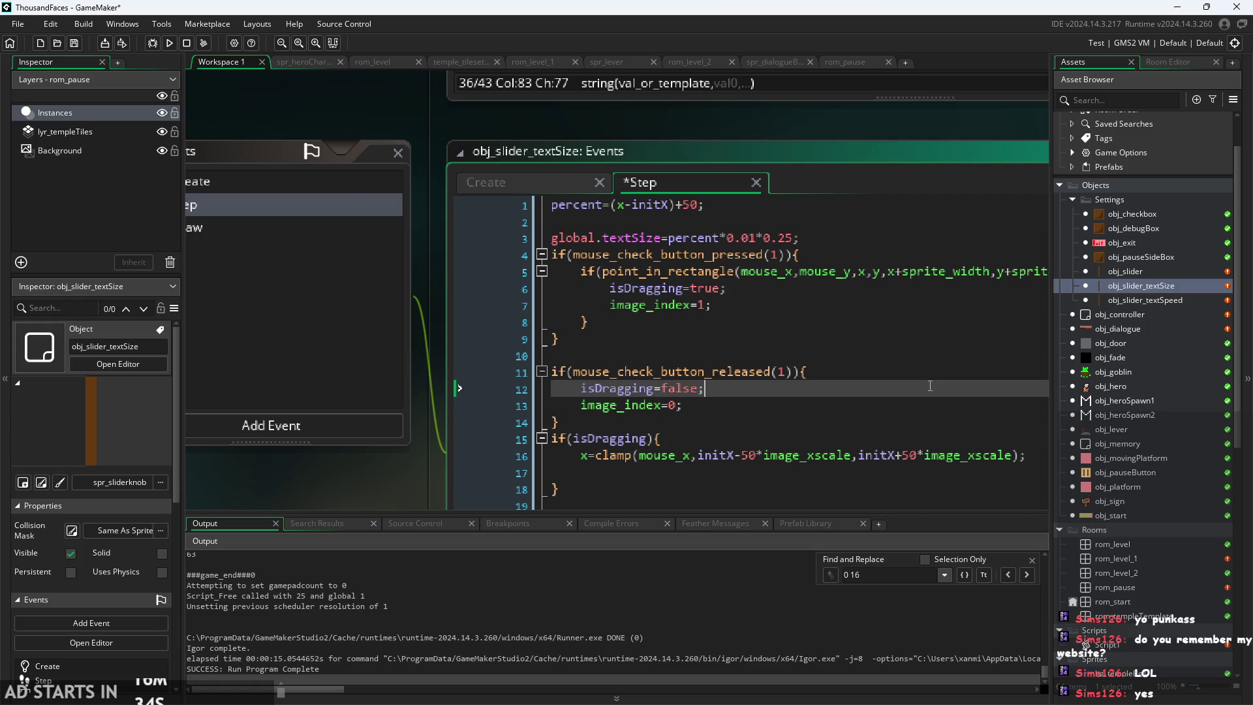
click(931, 372)
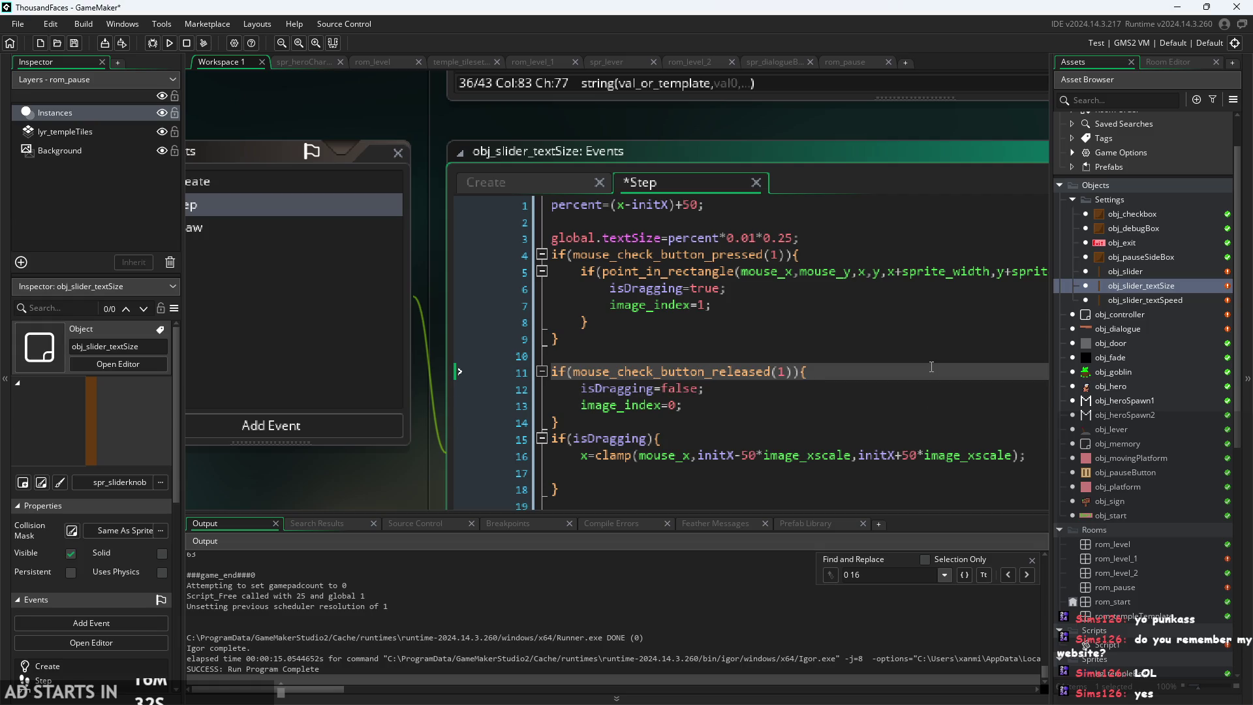
click(912, 343)
click(903, 323)
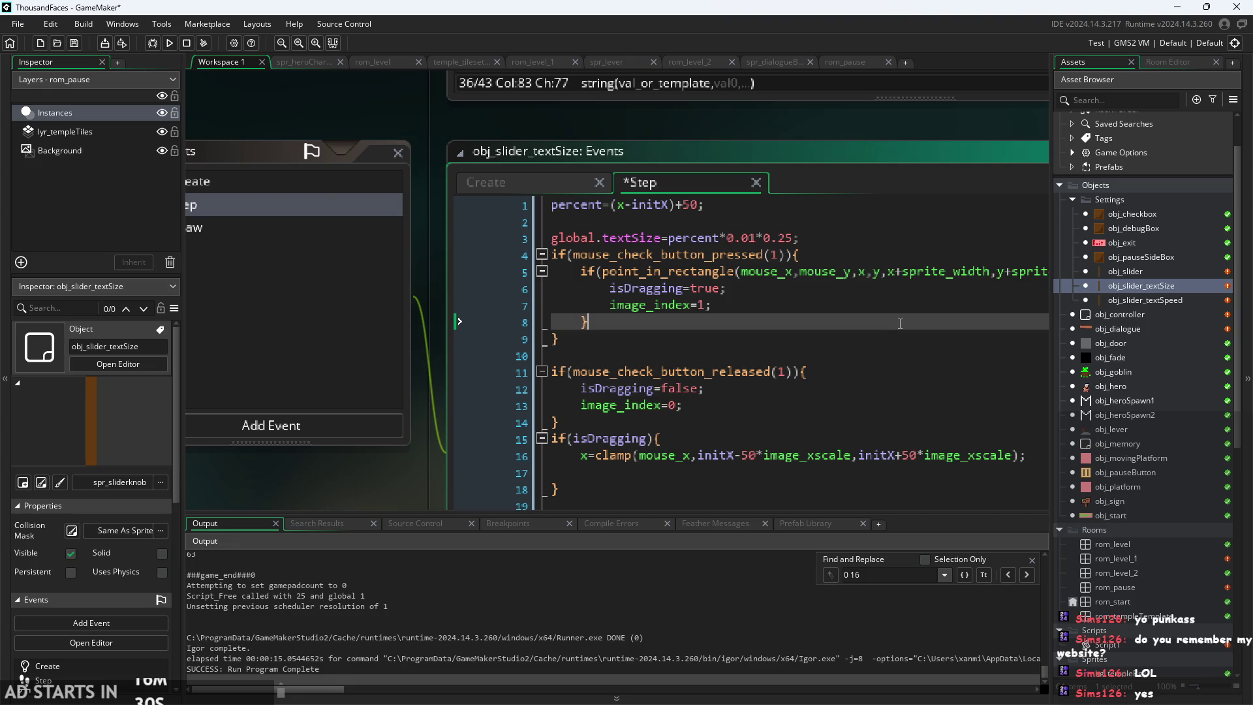
click(887, 304)
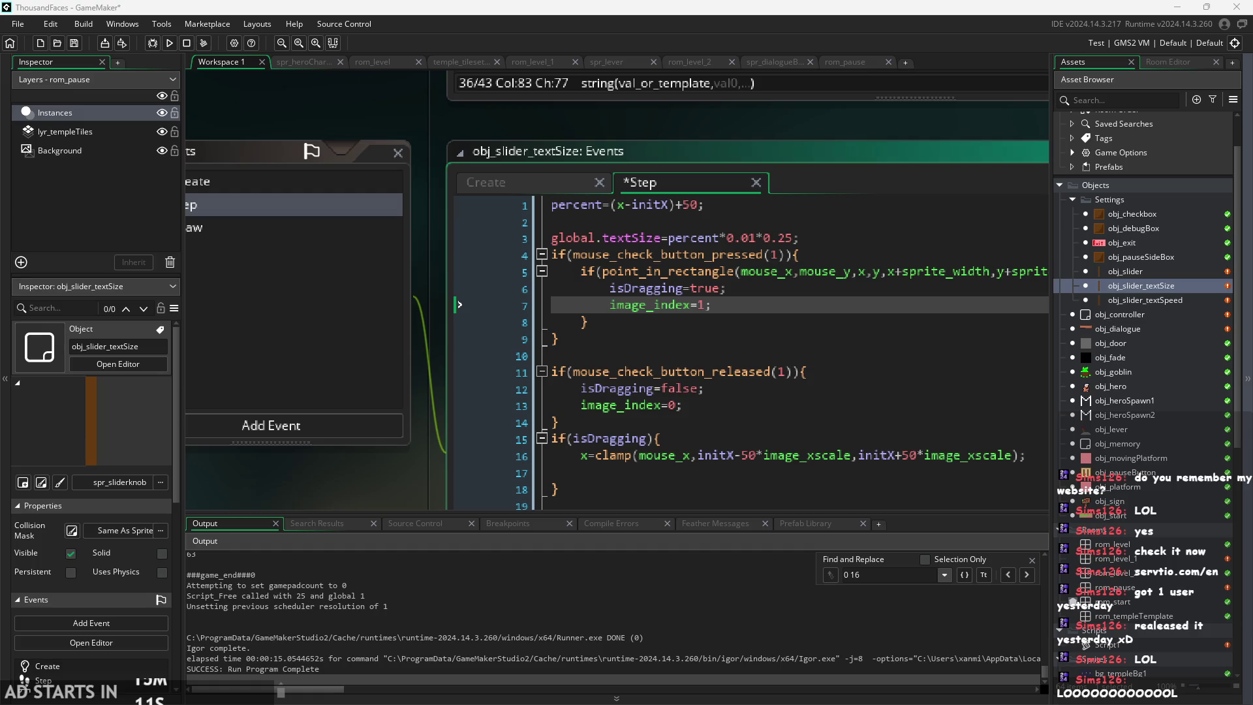
- Add a blank line after the global.textSize line and save the Step code
click(652, 404)
drag(421, 448, 378, 432)
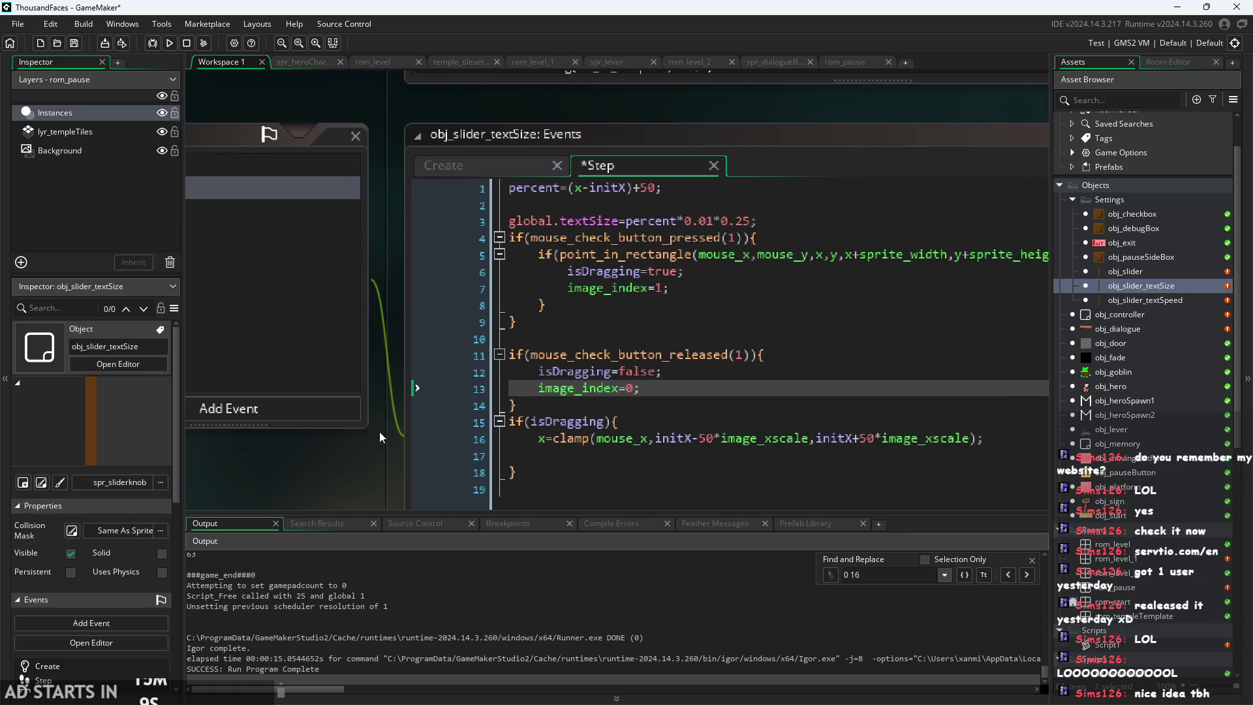
scroll(339, 419, up, 2)
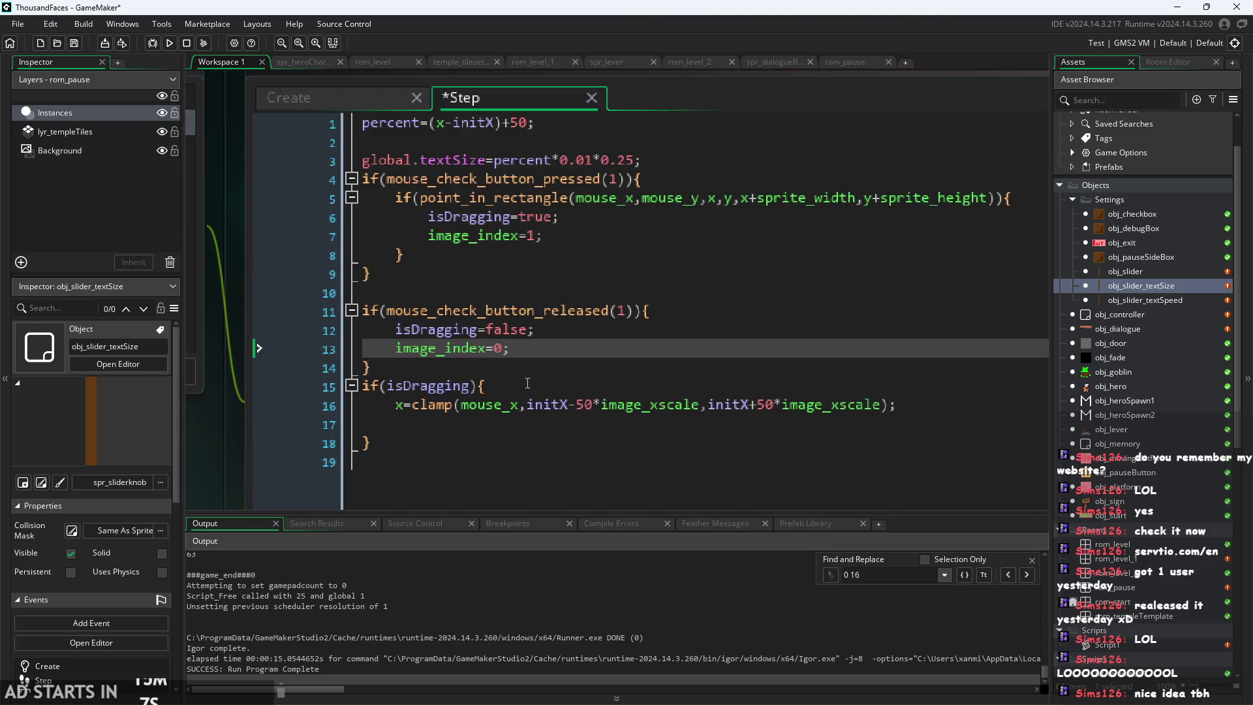
click(490, 124)
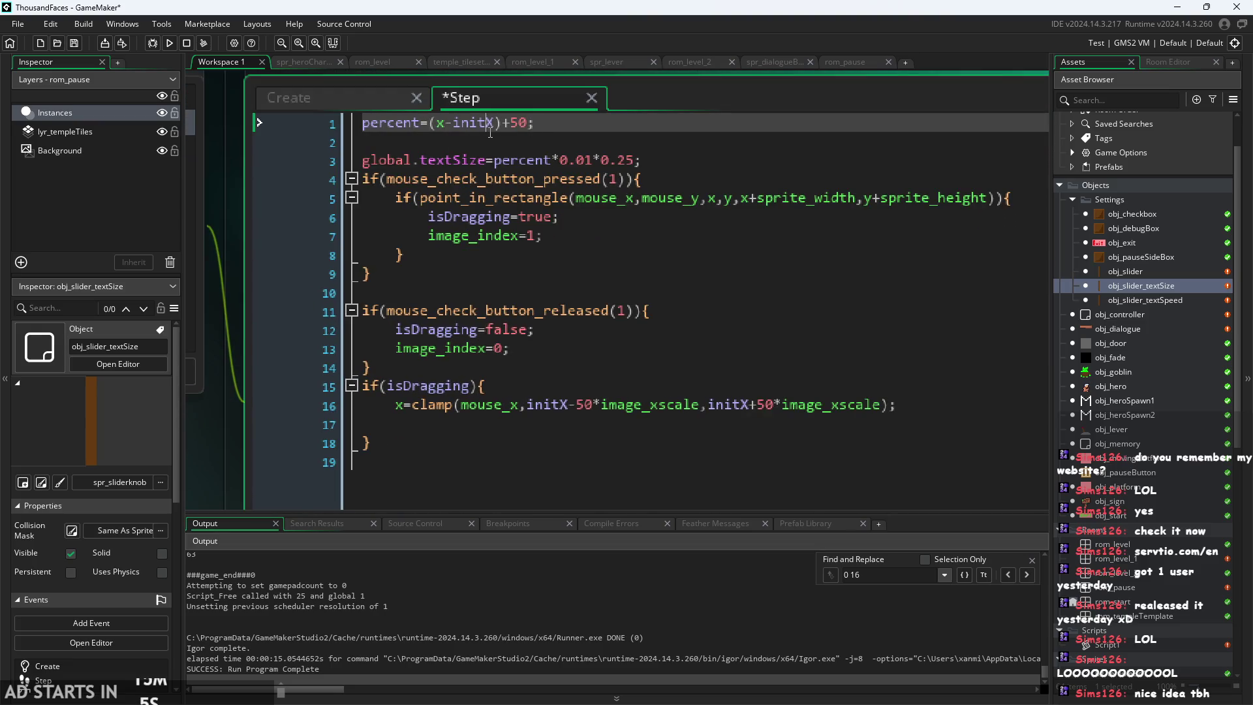
click(713, 164)
key(Return)
key(ctrl+s)
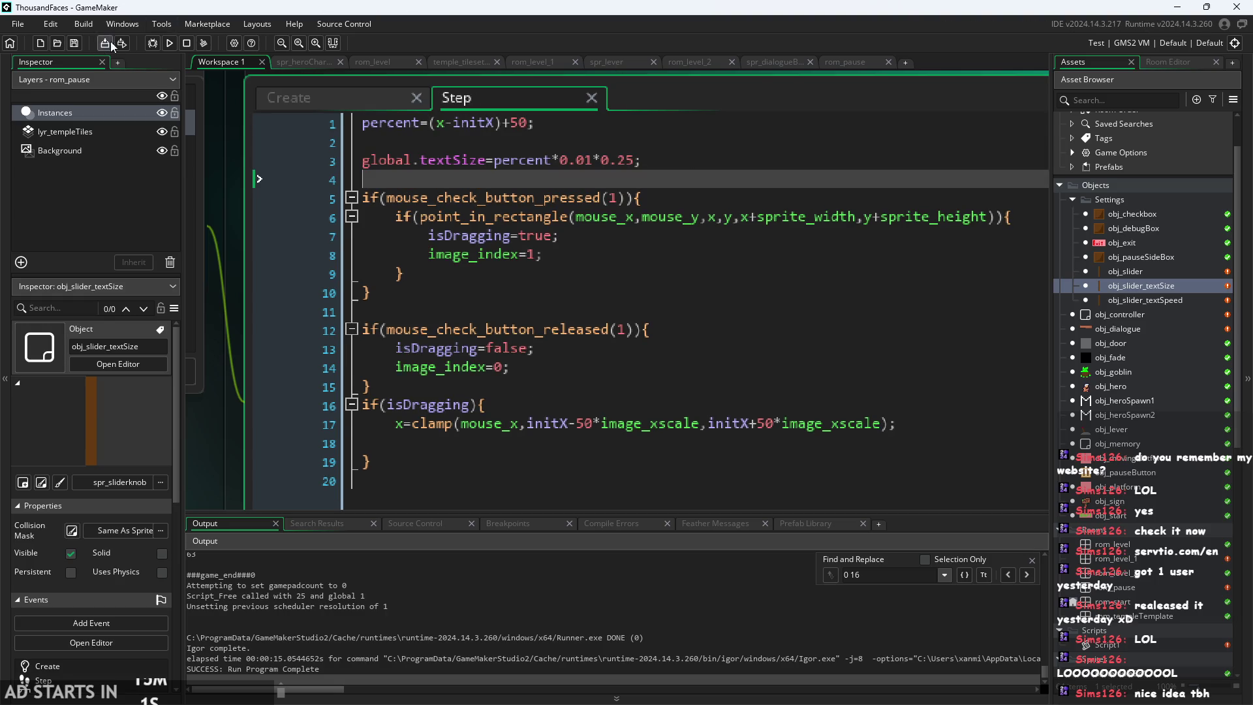
- Run the game, open the pause menu to check the very small labels, then exit
key(F5)
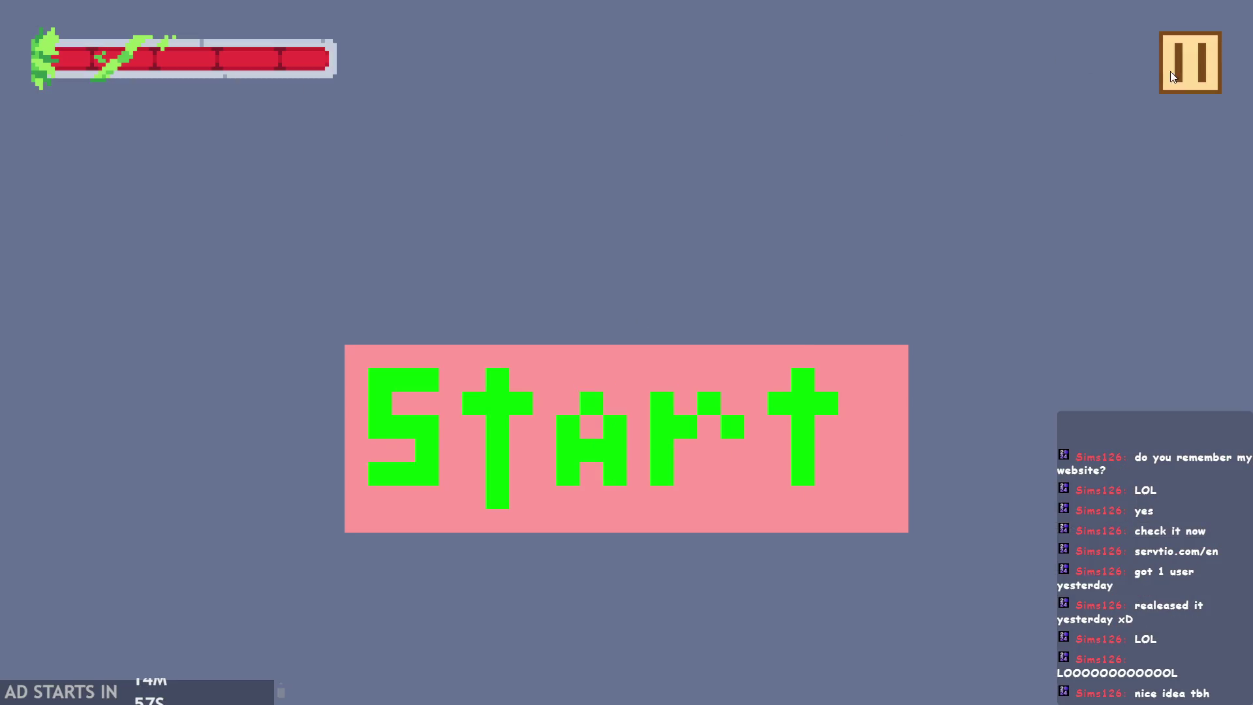
click(1172, 76)
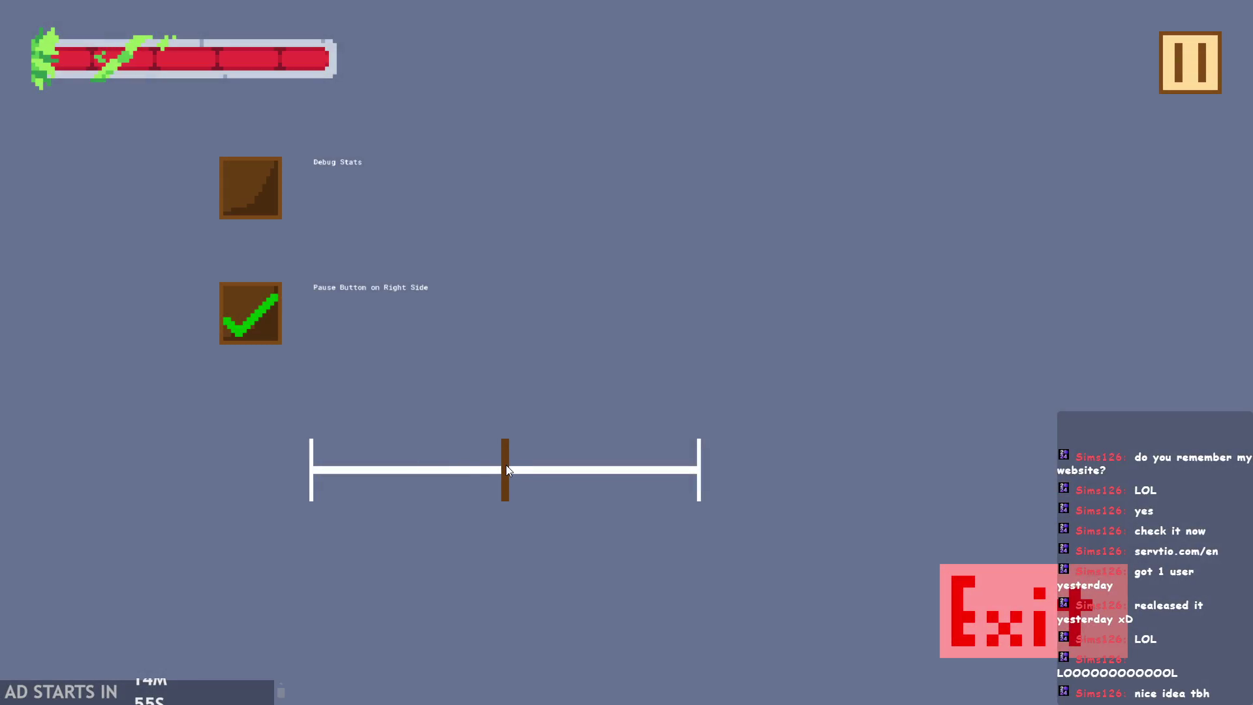
click(1164, 92)
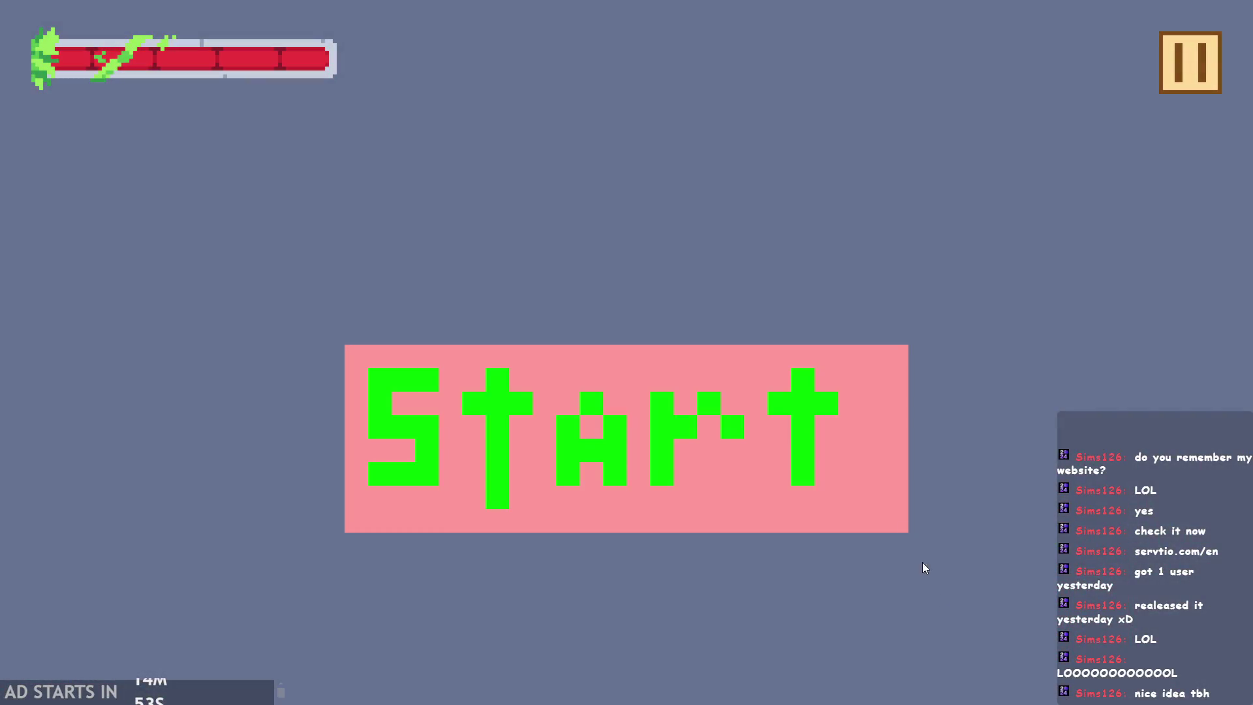
click(1193, 76)
click(999, 603)
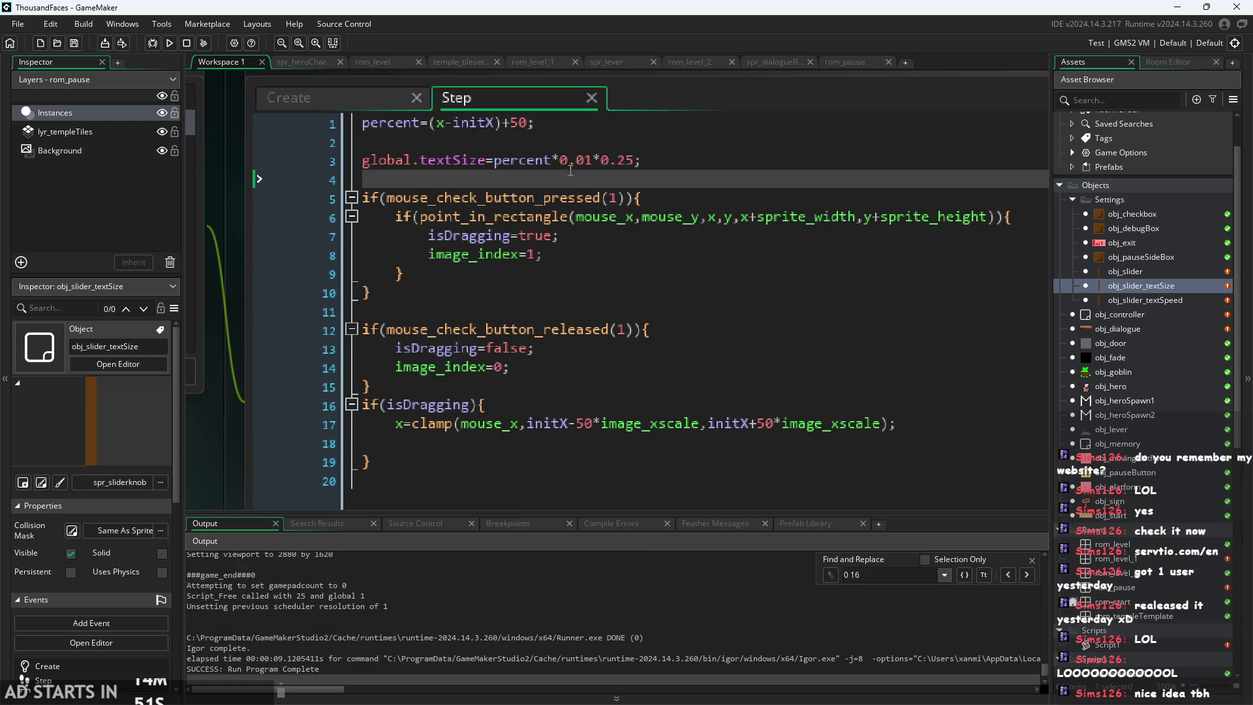
- Move the *0.25 factor from the textSize line onto the percent line
click(634, 160)
drag(634, 160, 594, 161)
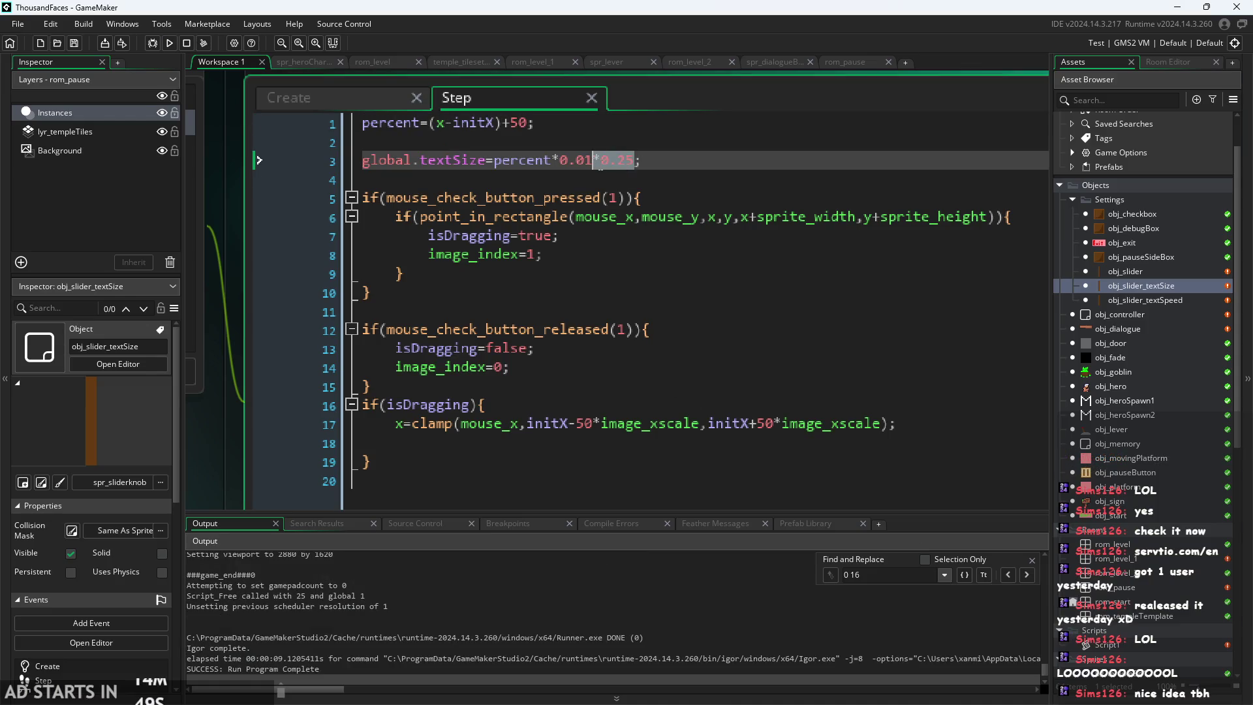
key(BackSpace)
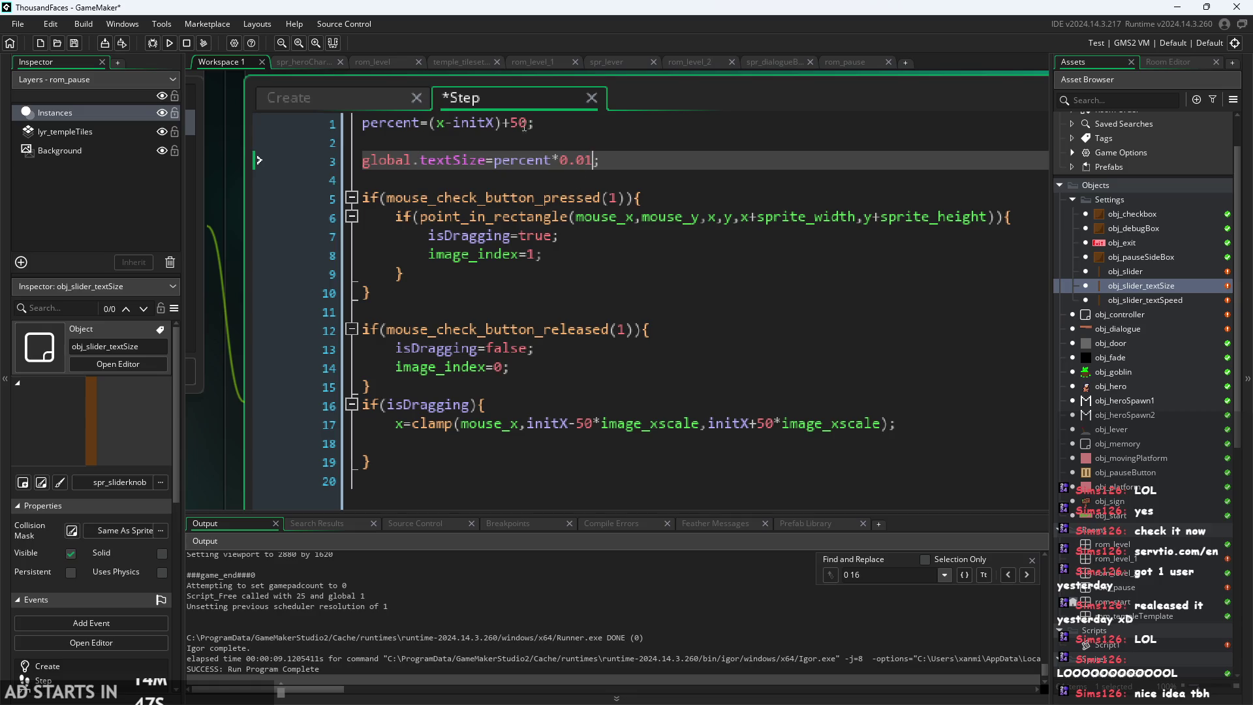
click(431, 122)
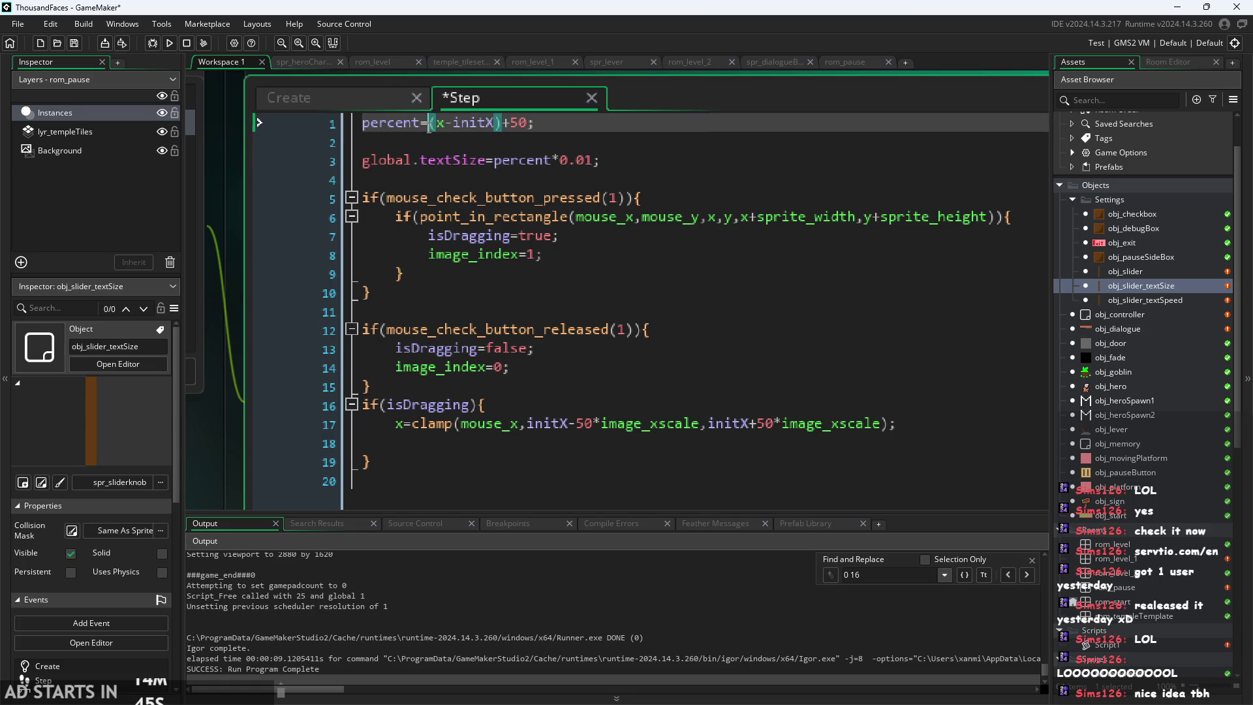
text(*0.25)
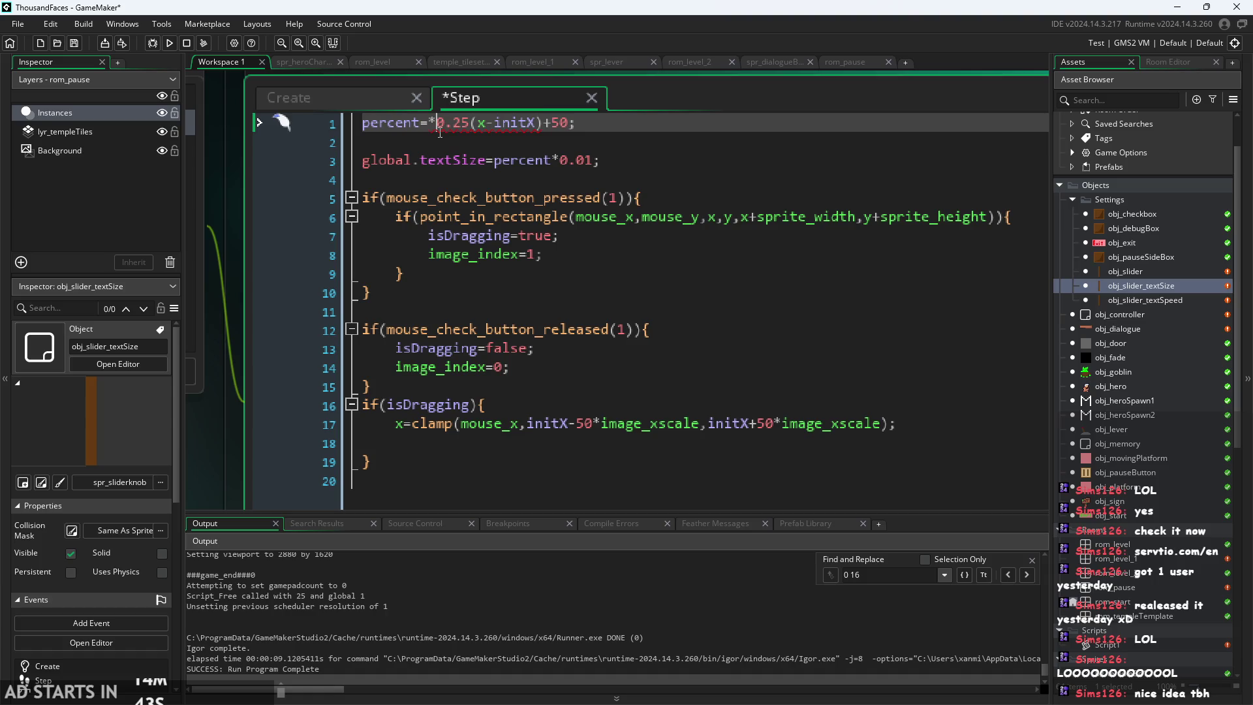
click(440, 128)
key(BackSpace)
key(Right)
key(Right)
key(Right)
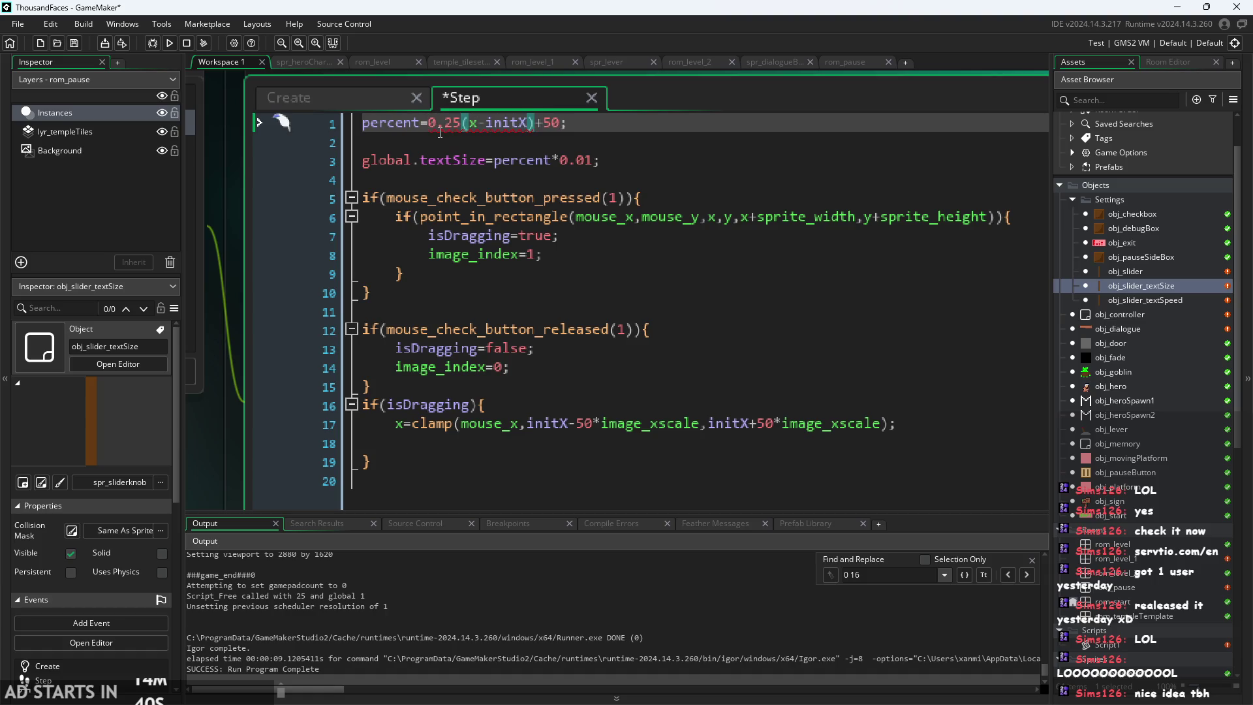
text(*)
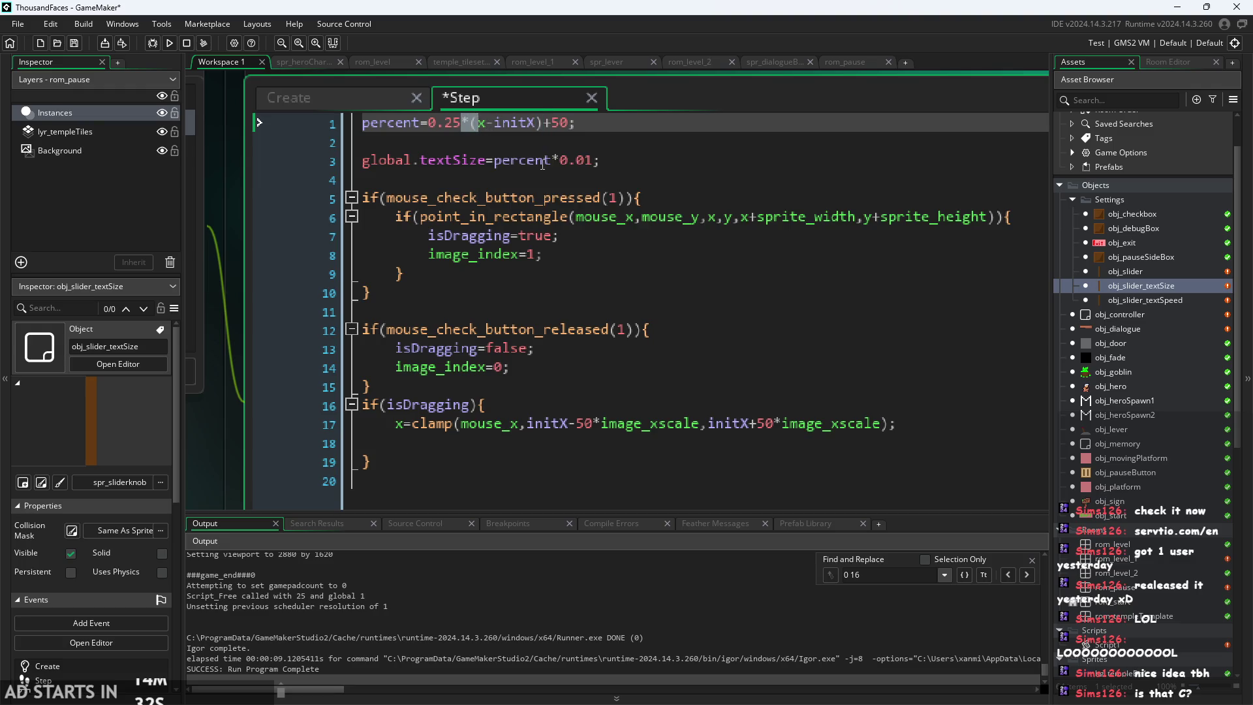
- Append *0.25+200 to the textSize line and remove the 0.25 multiplier from the percent line
click(593, 161)
click(568, 121)
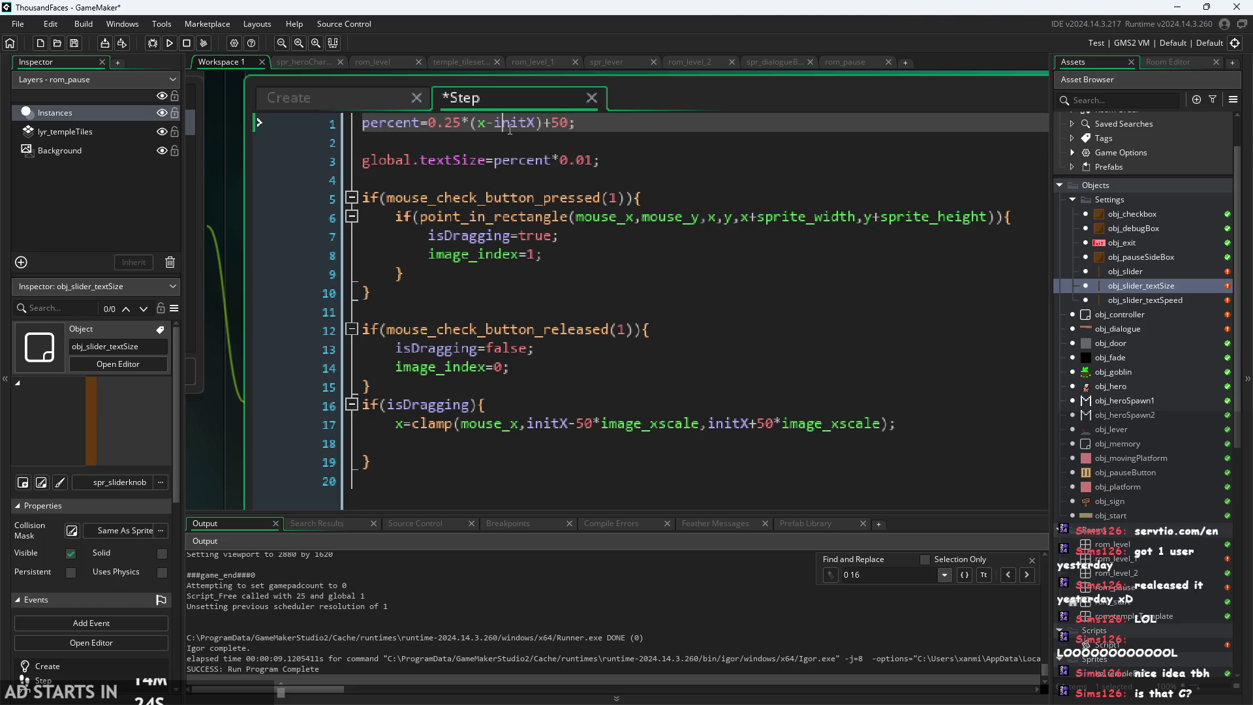
click(473, 123)
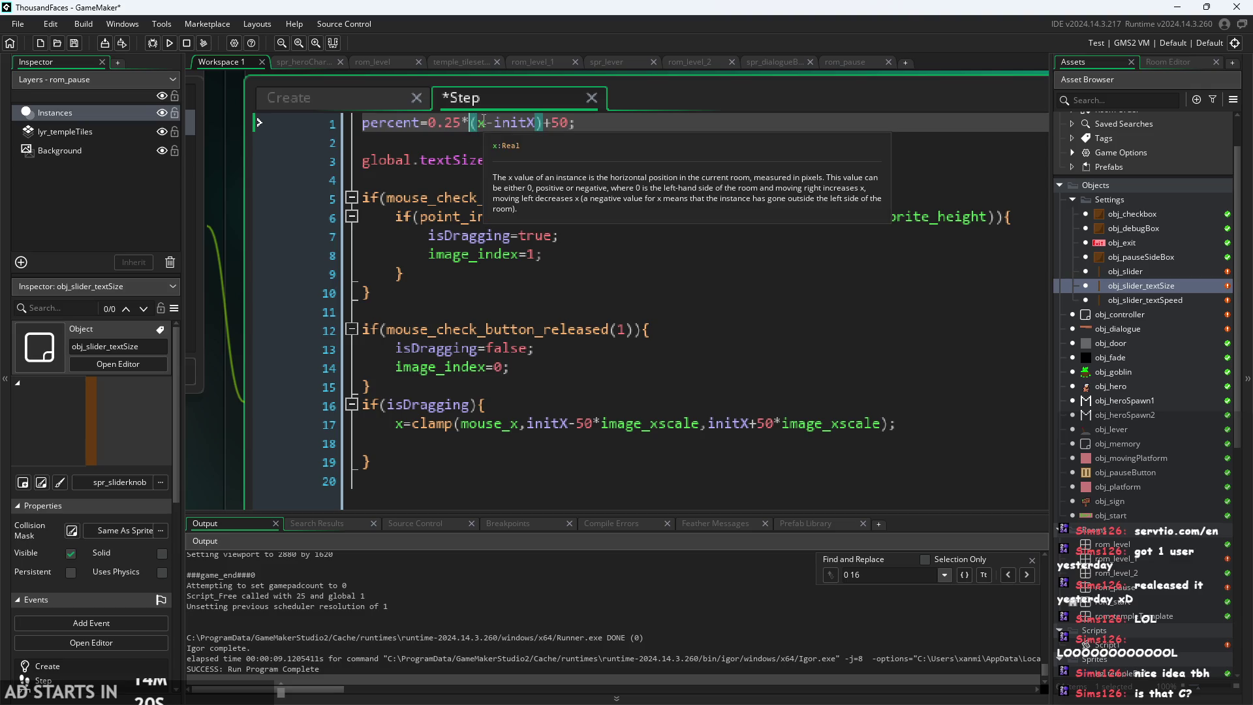
click(571, 124)
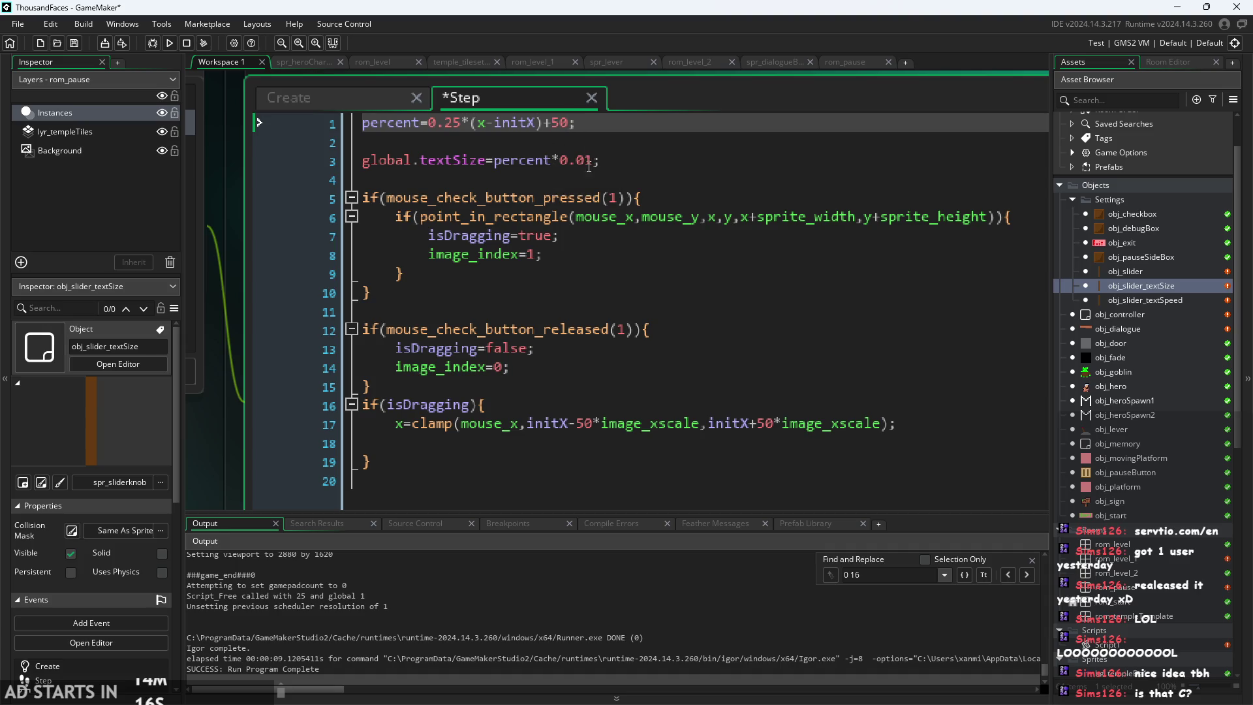
click(593, 164)
text(*0.25+)
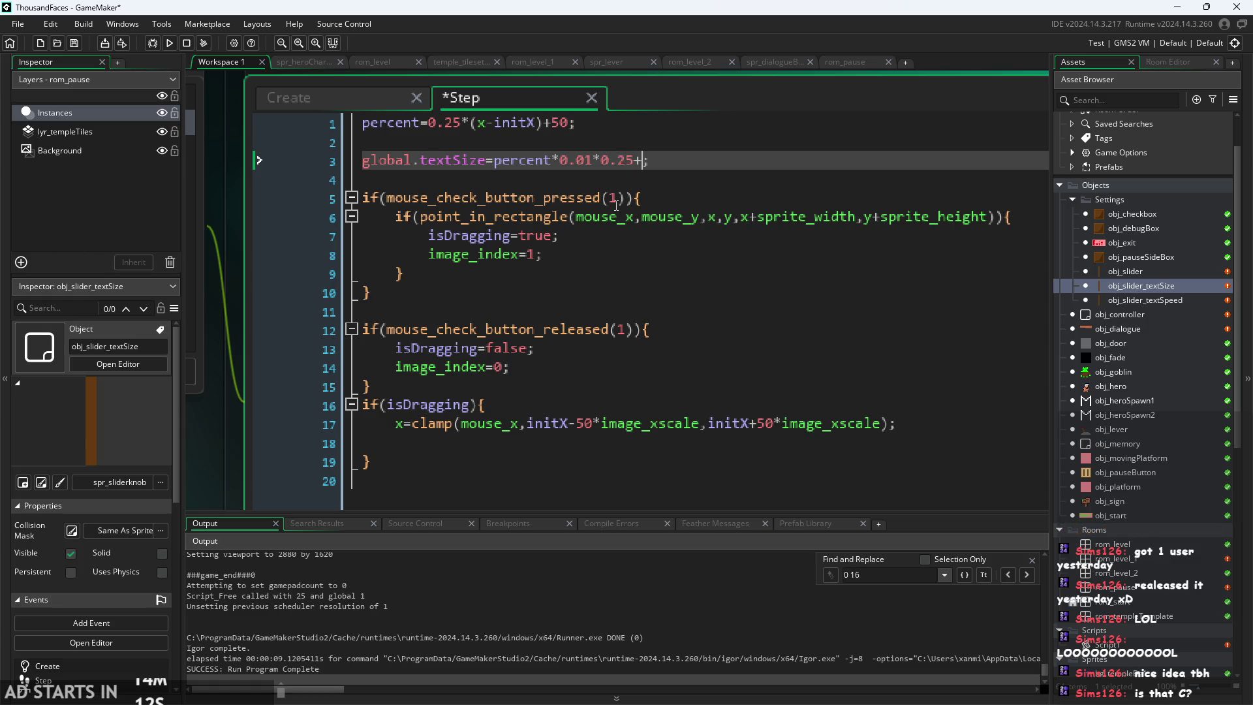
text(200)
drag(429, 122, 469, 122)
key(BackSpace)
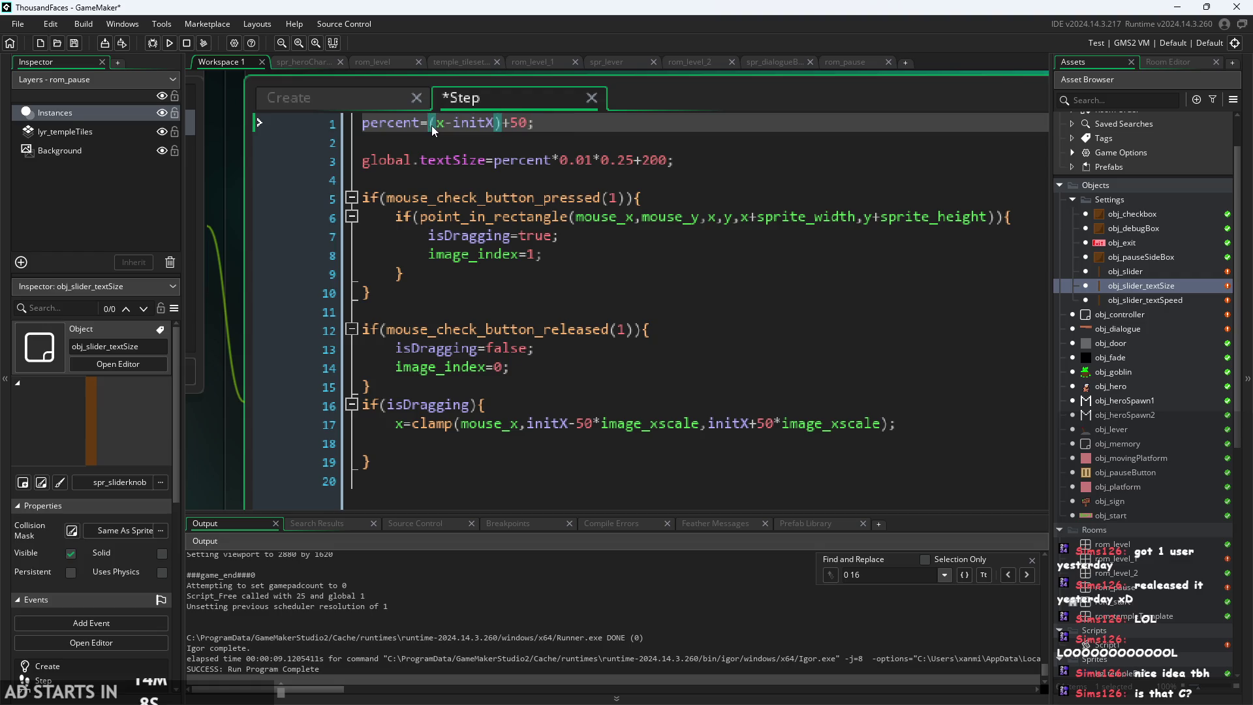
- Run the game, tick the first pause checkbox, slide the text-size knob fully right, then quit
key(F5)
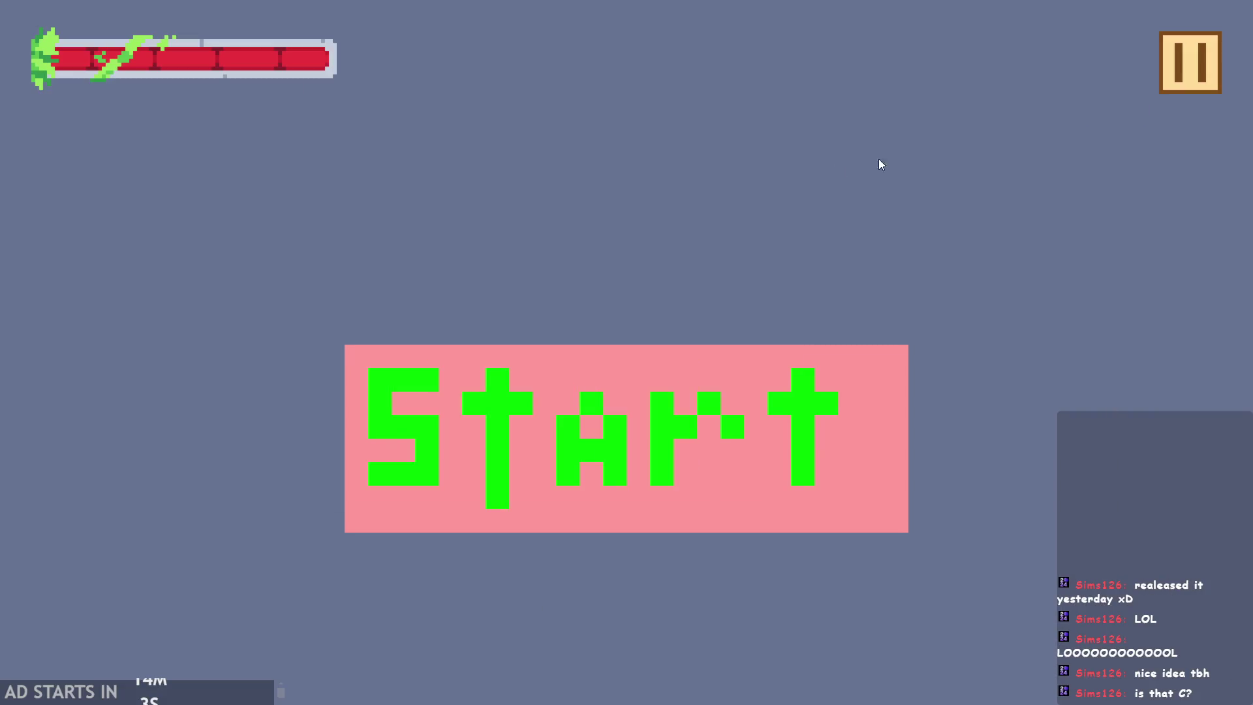
click(1187, 62)
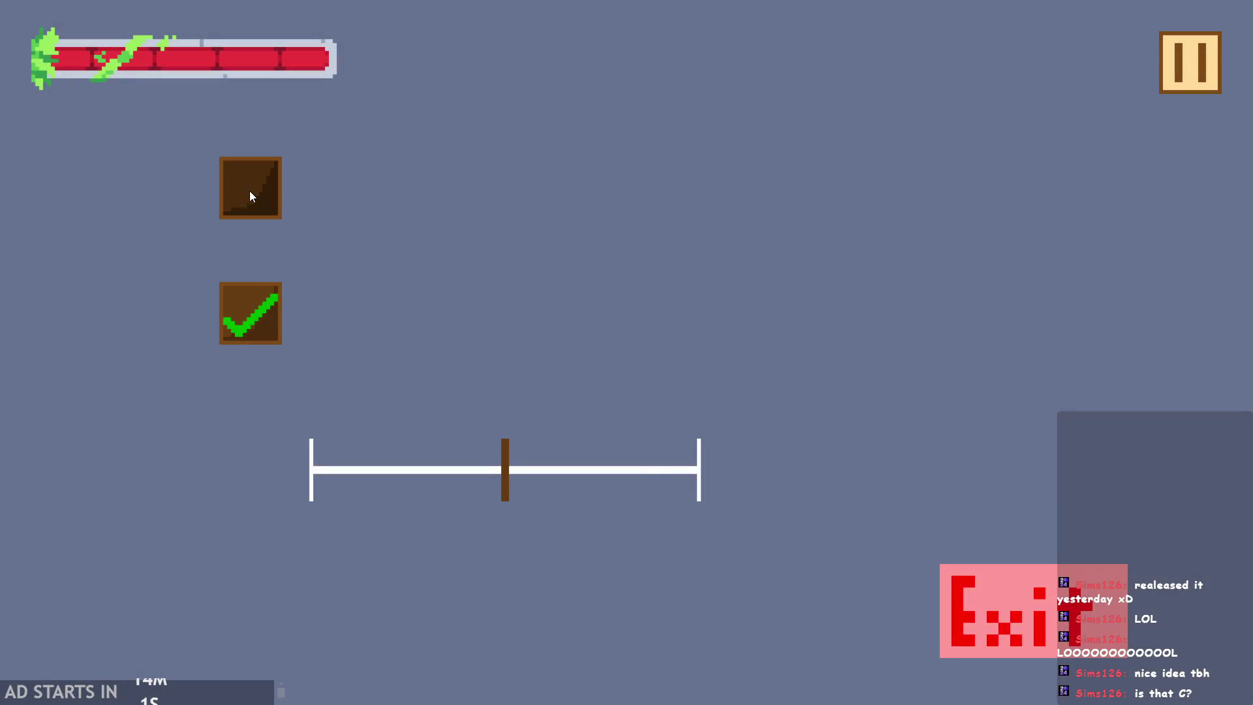
click(249, 191)
mouse_move(507, 468)
mouse_down()
mouse_move(821, 452)
mouse_move(6, 414)
mouse_move(1124, 160)
mouse_up()
click(1172, 80)
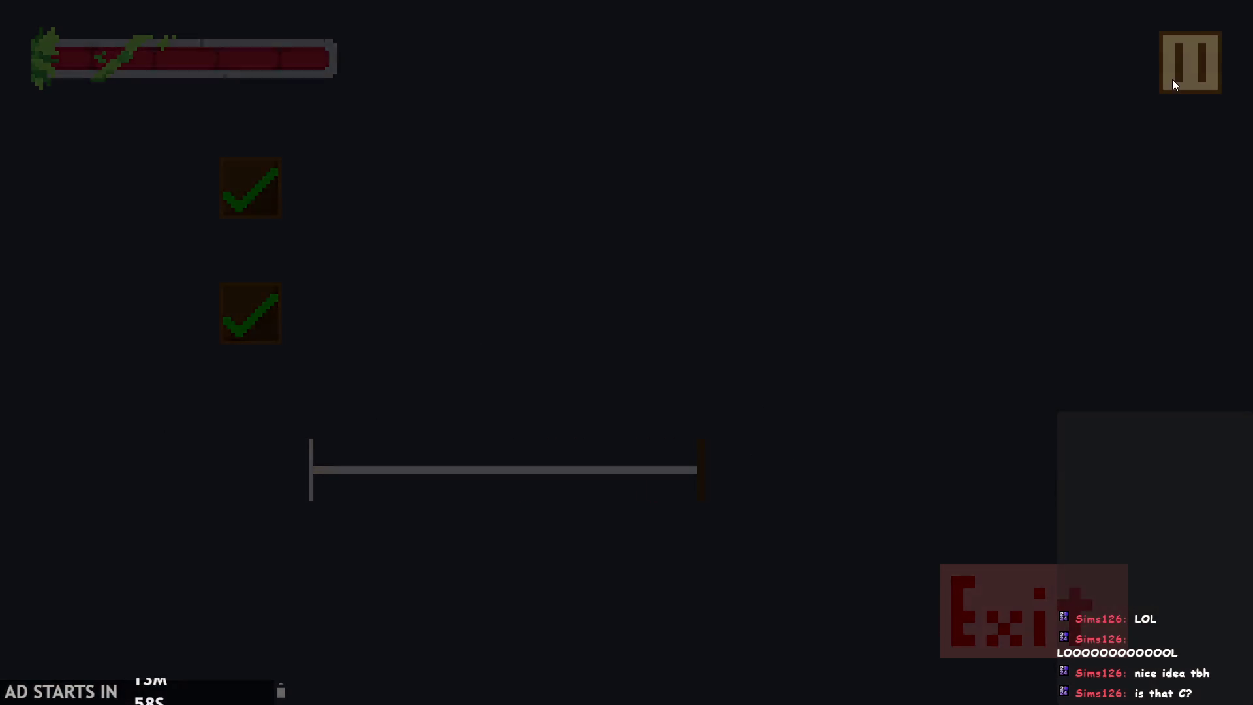
click(1188, 69)
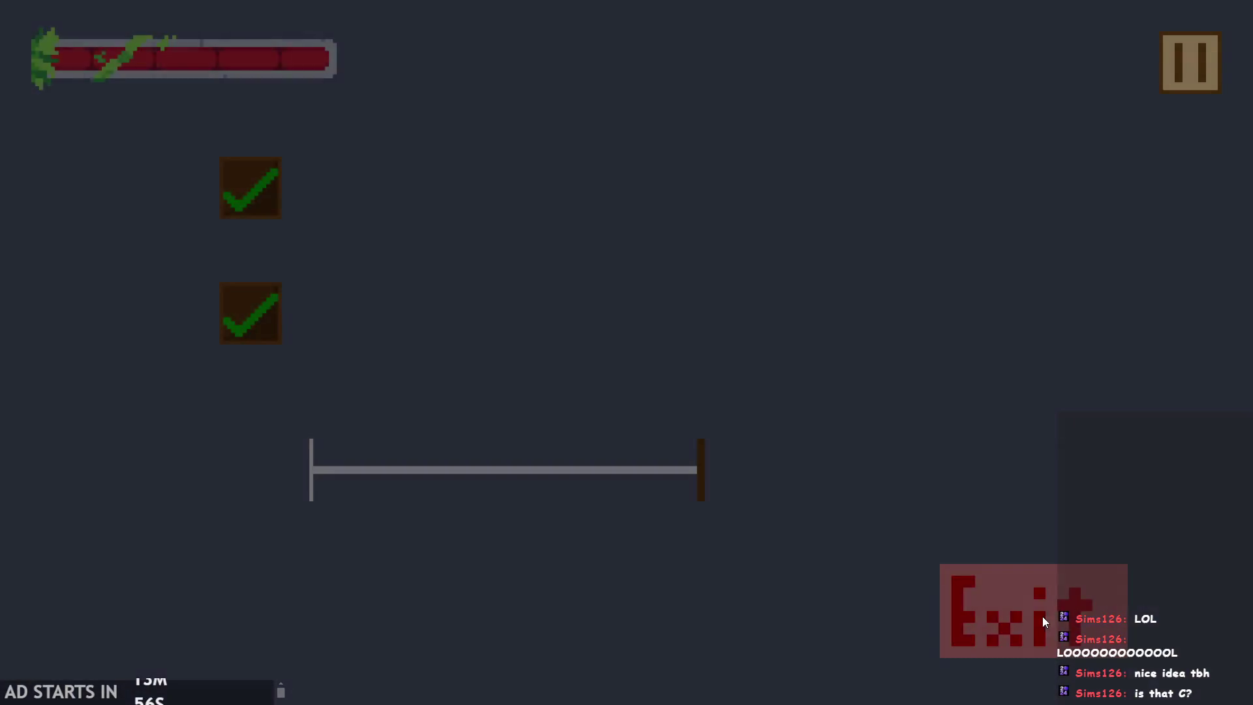
click(1039, 621)
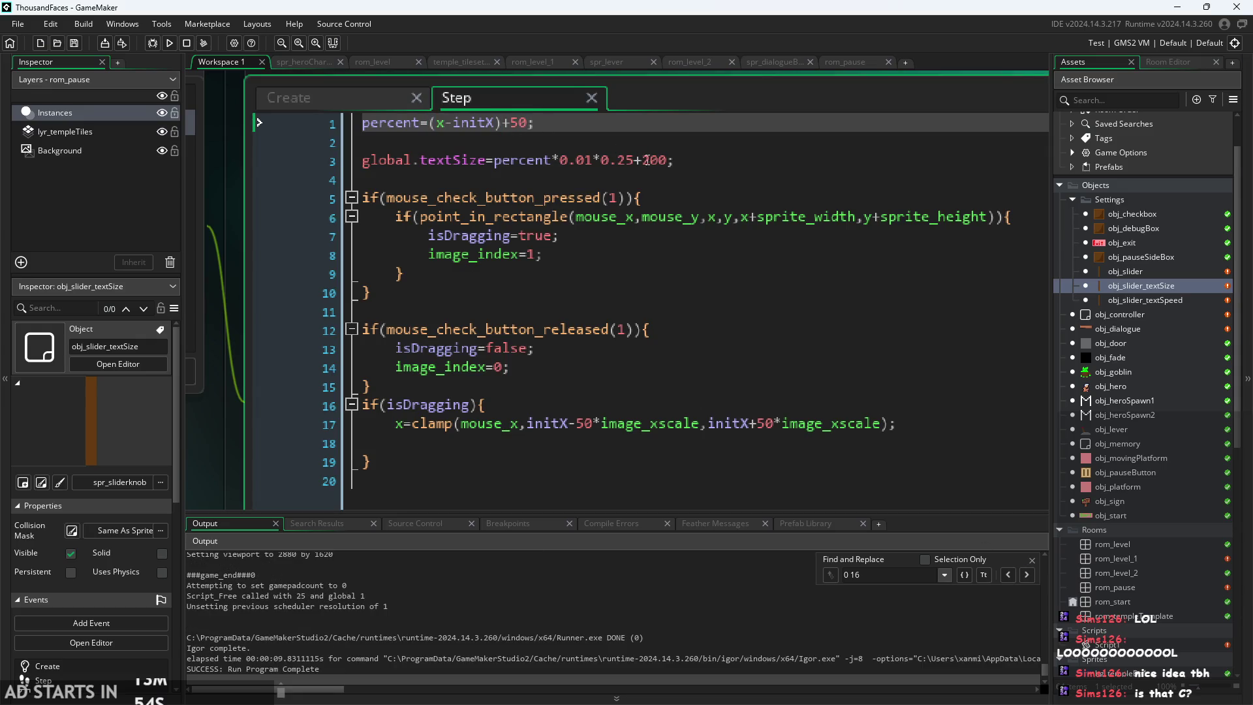
- Change the textSize offset from +200 to +150, save, and run the game
click(651, 161)
key(BackSpace)
key(Delete)
text(15)
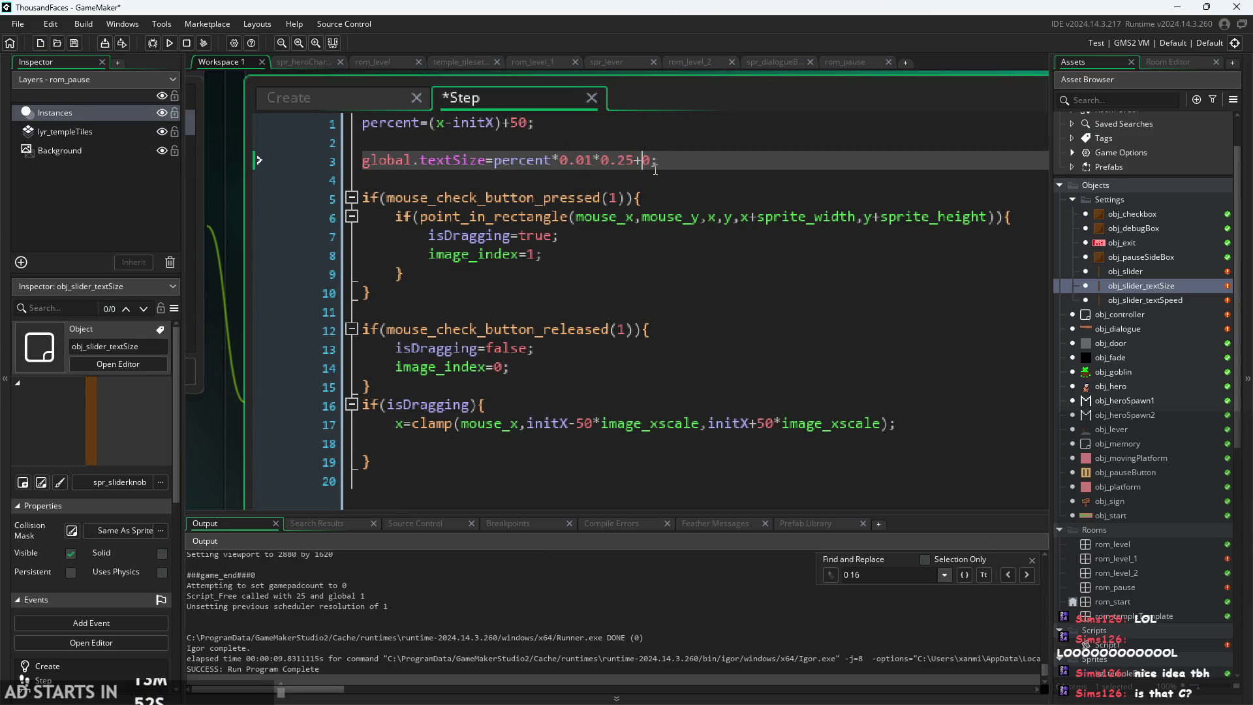
key(ctrl+s)
click(169, 43)
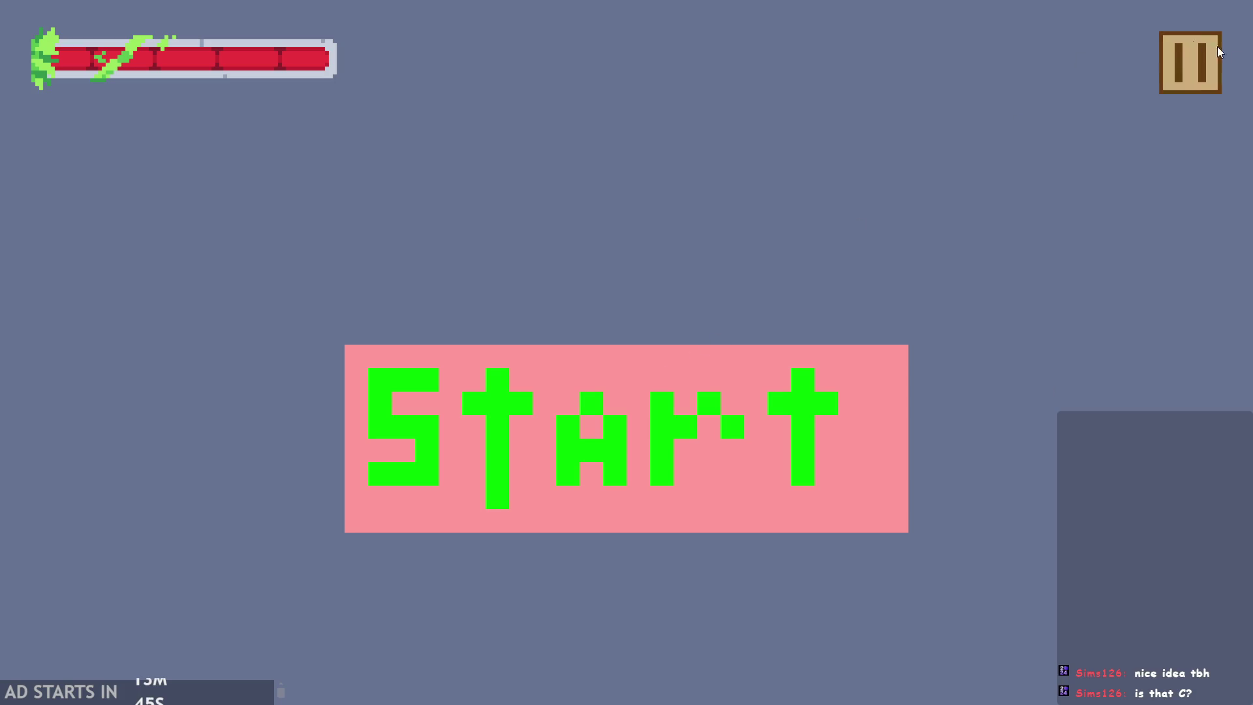
- Slide the text-size knob toward the left in the pause menu, then quit to the editor
click(1190, 63)
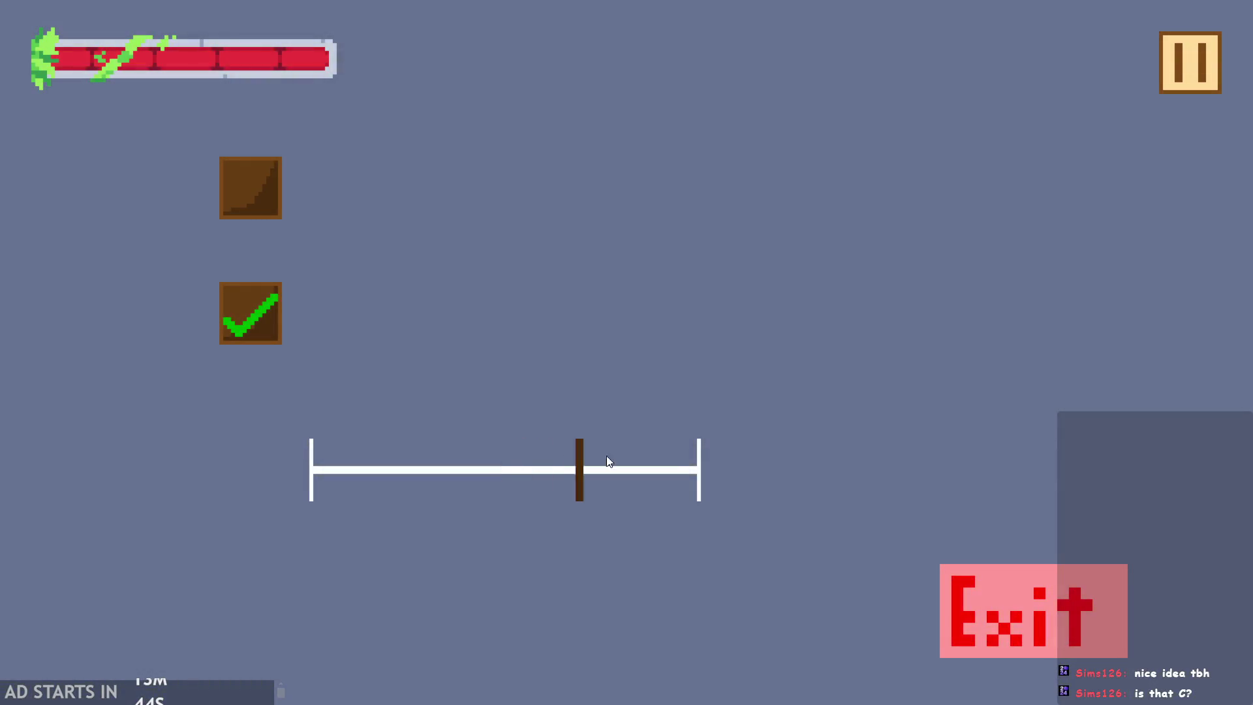
mouse_move(606, 462)
mouse_down()
mouse_move(6, 413)
mouse_move(377, 316)
mouse_up()
click(1187, 82)
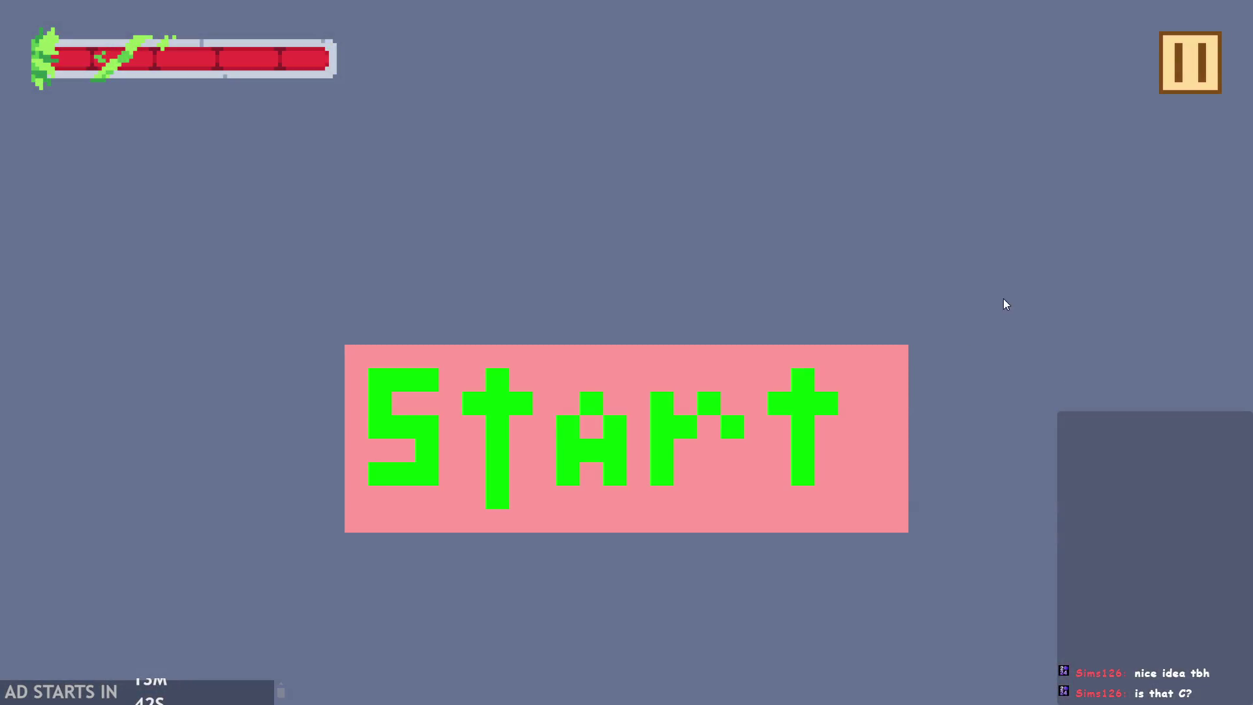
click(1190, 63)
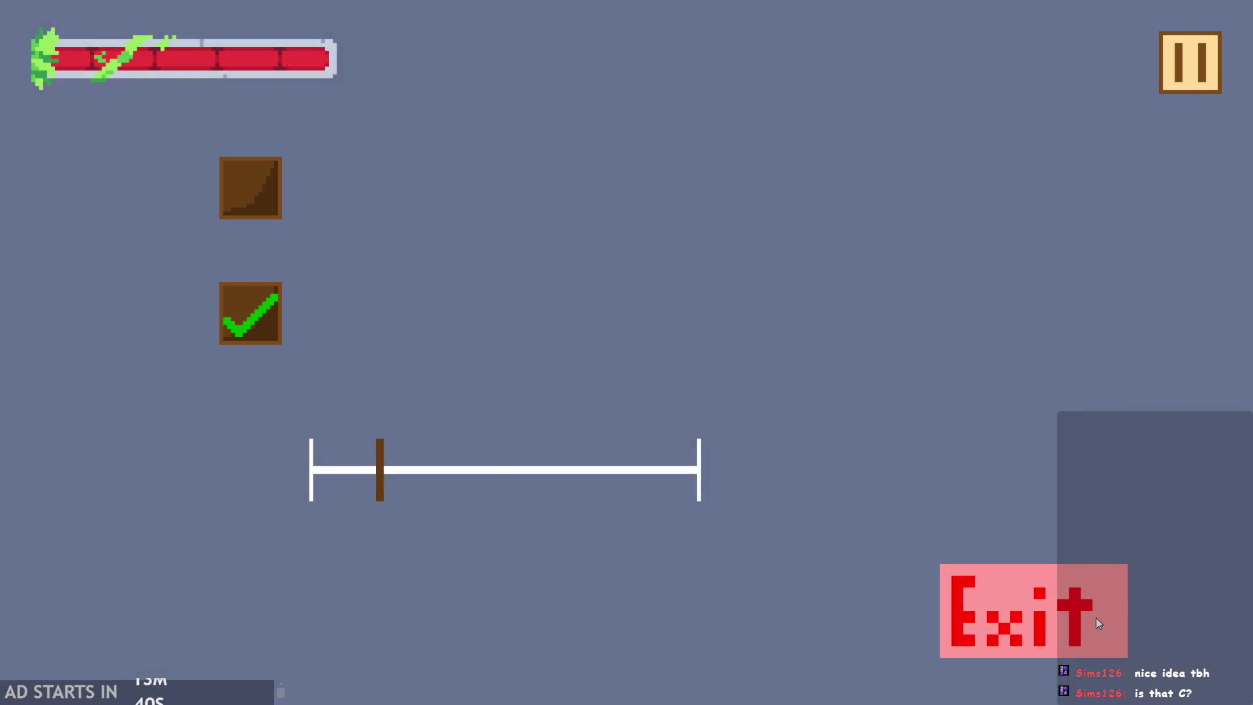
click(1096, 617)
- Delete the *0.25 factor so textSize reads percent*0.01+150, then run with F5
click(553, 158)
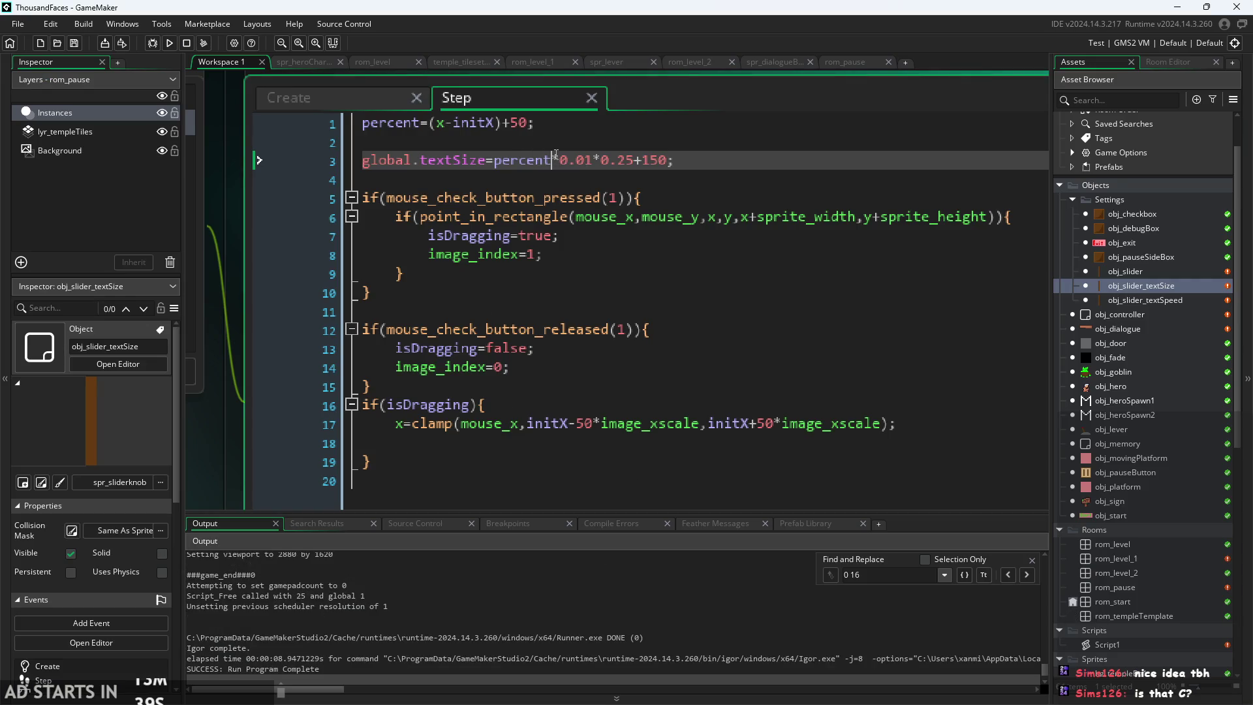
drag(635, 164, 595, 167)
key(BackSpace)
key(F5)
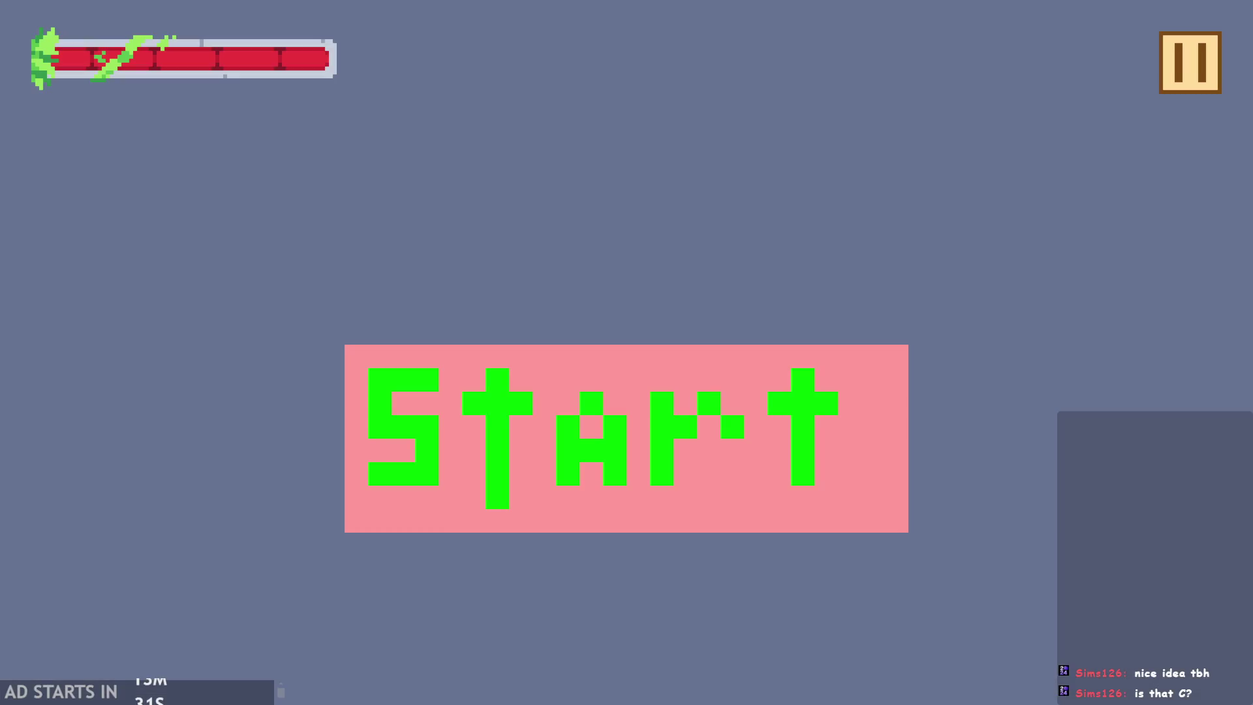
- Slide the text-size knob to the far right in the pause menu, then exit the game
key(Escape)
drag(455, 467, 996, 198)
click(1191, 50)
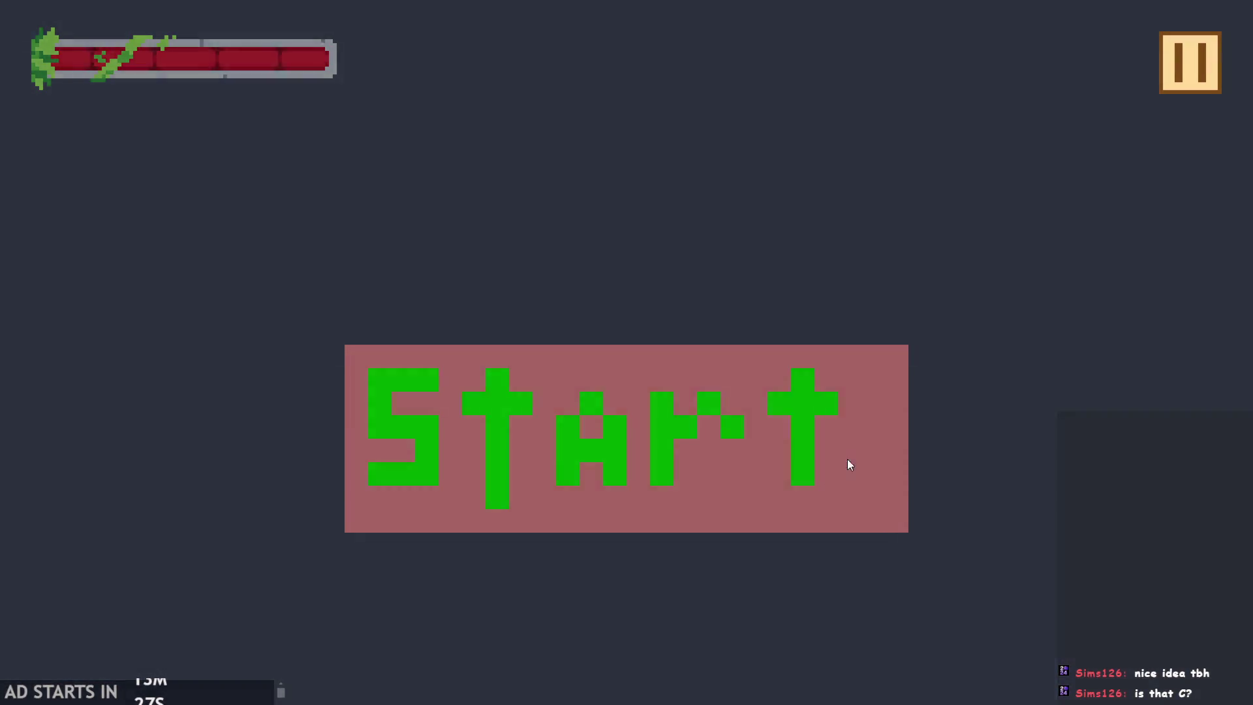
click(827, 488)
click(1189, 65)
click(1061, 614)
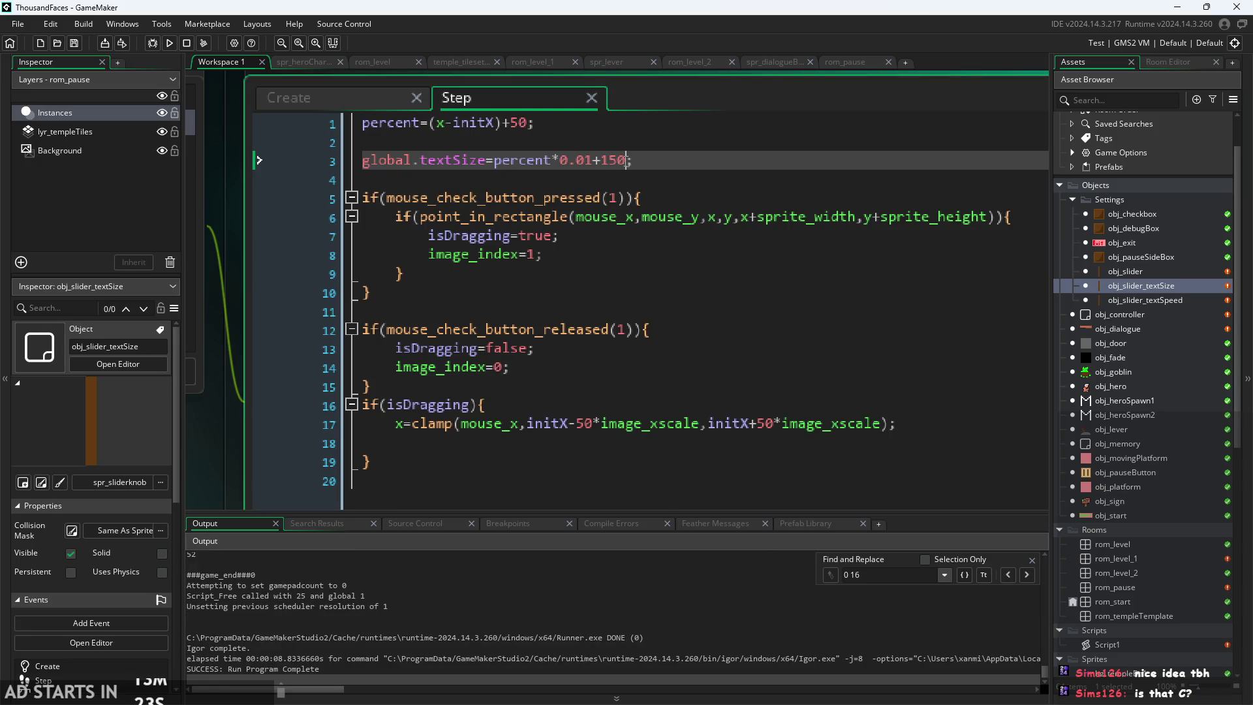
- Insert a 0.25* multiplier before the bracket on line 1, save, and test-run the game
click(553, 164)
click(432, 124)
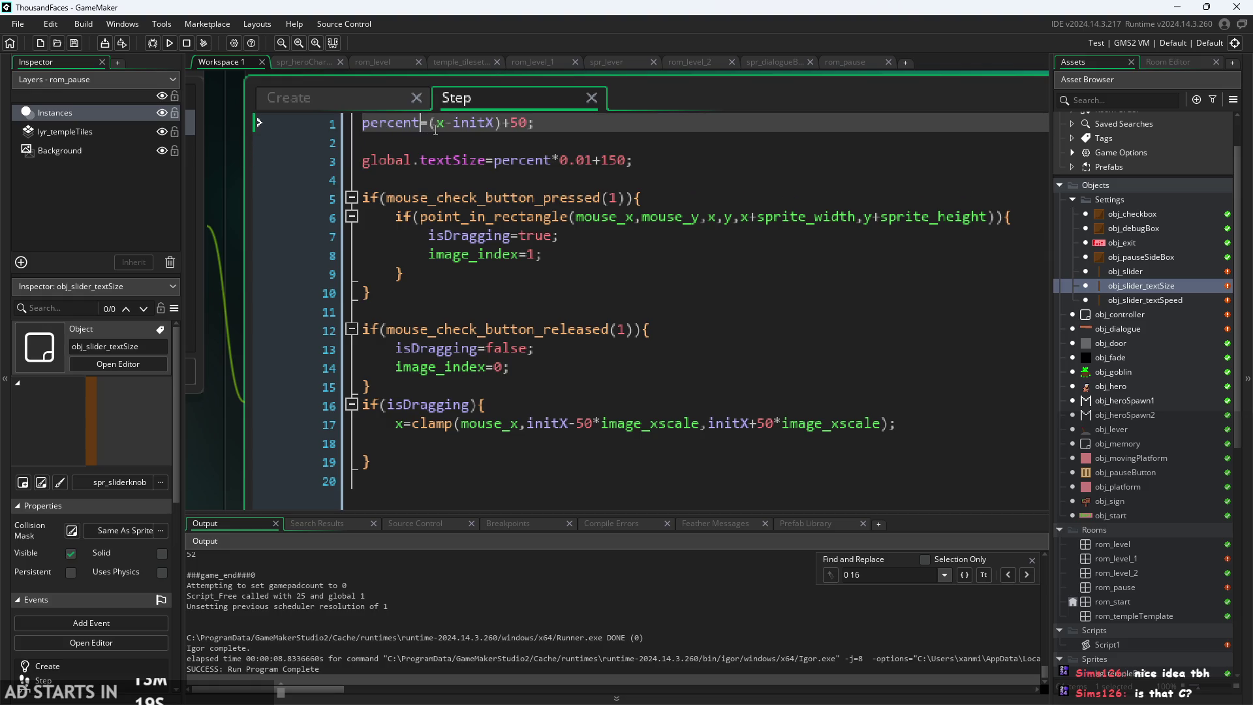
text(0.)
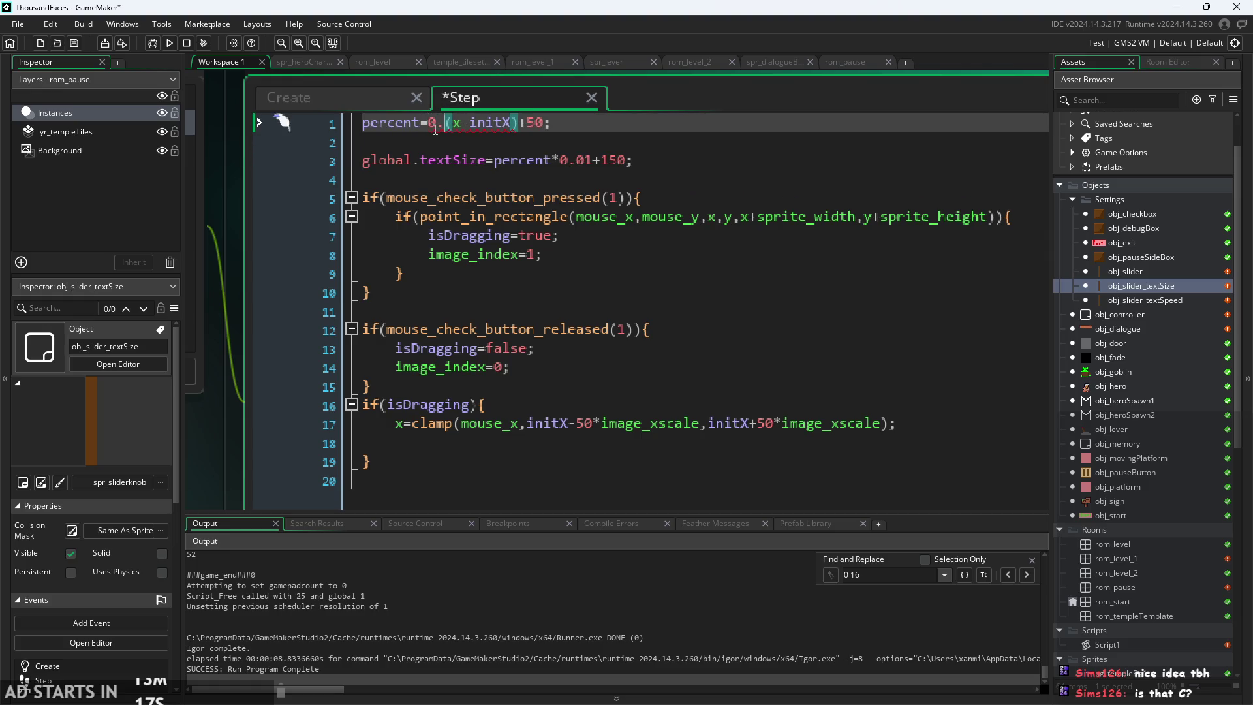
text(25*)
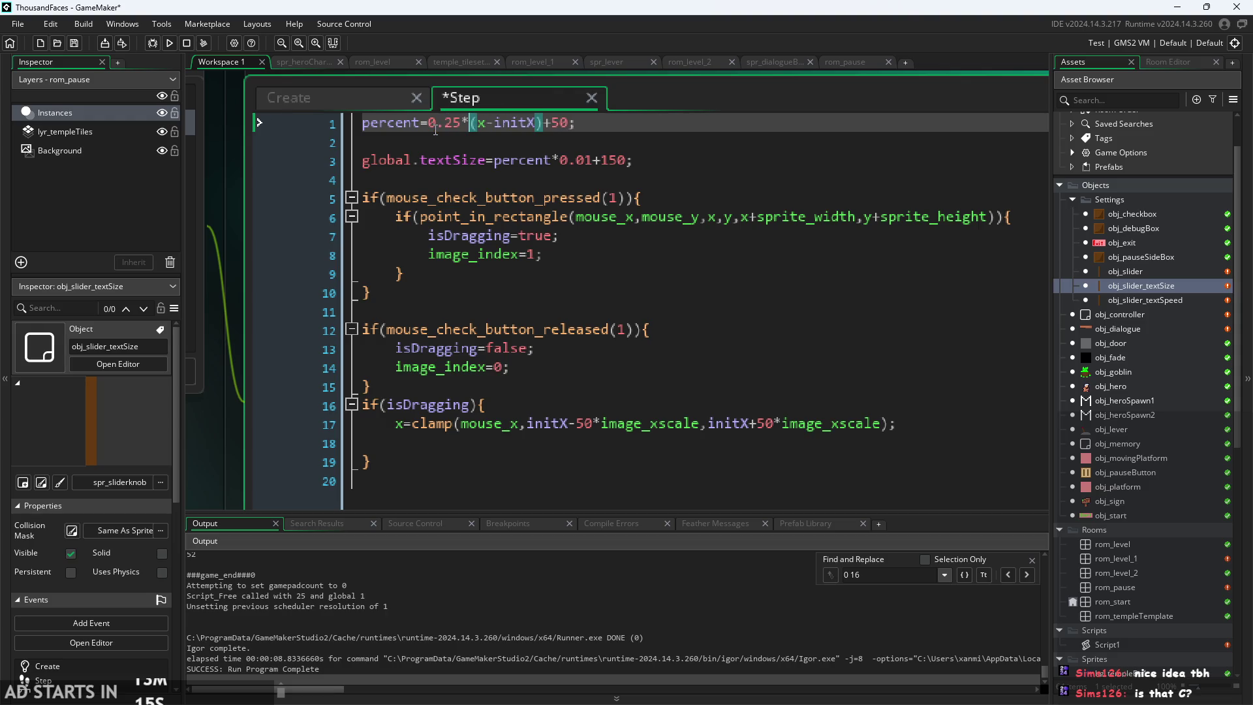
key(ctrl+s)
click(169, 43)
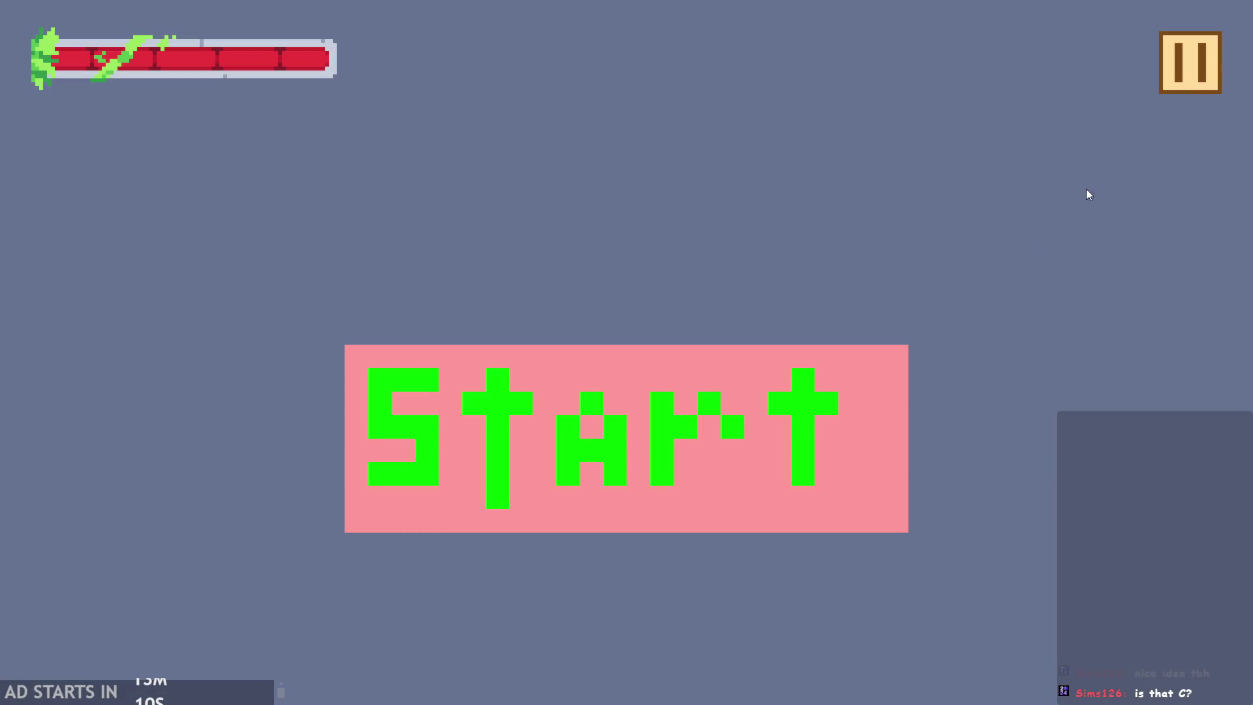
click(1171, 82)
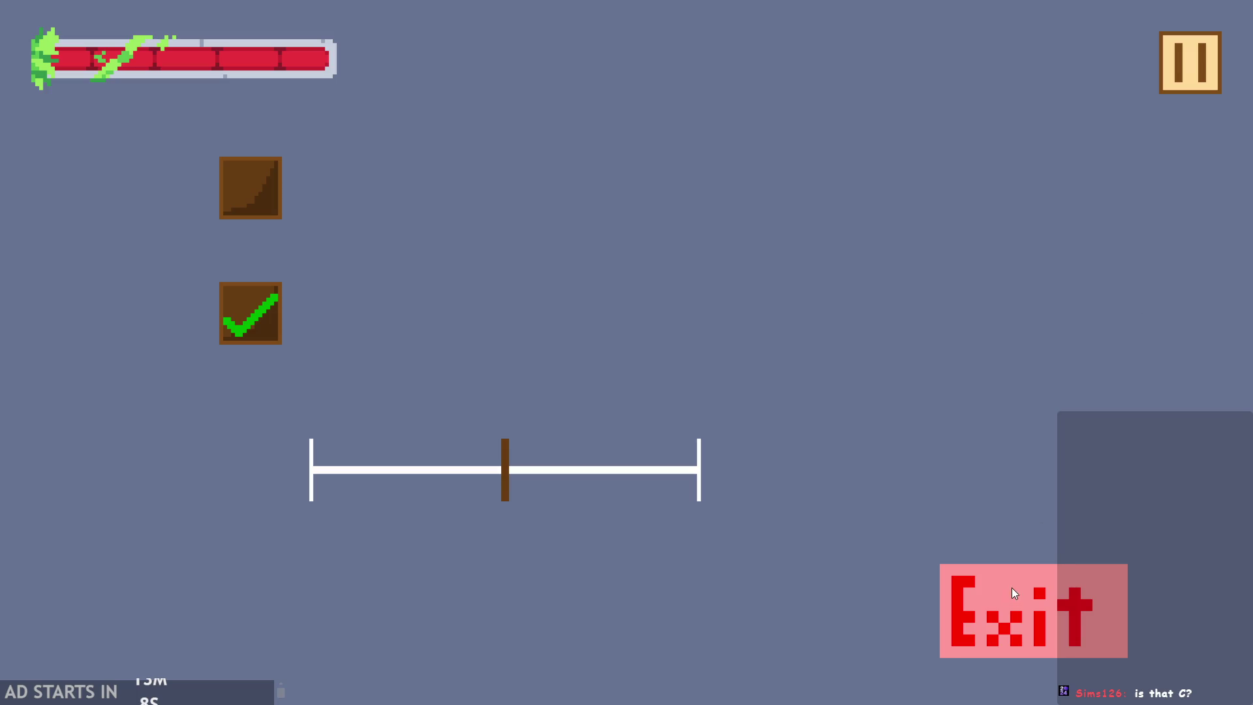
click(1015, 594)
- Change the line-3 offset from 150 to 10 and test the text-size knob at its left end
drag(625, 168, 600, 170)
text(10)
click(170, 42)
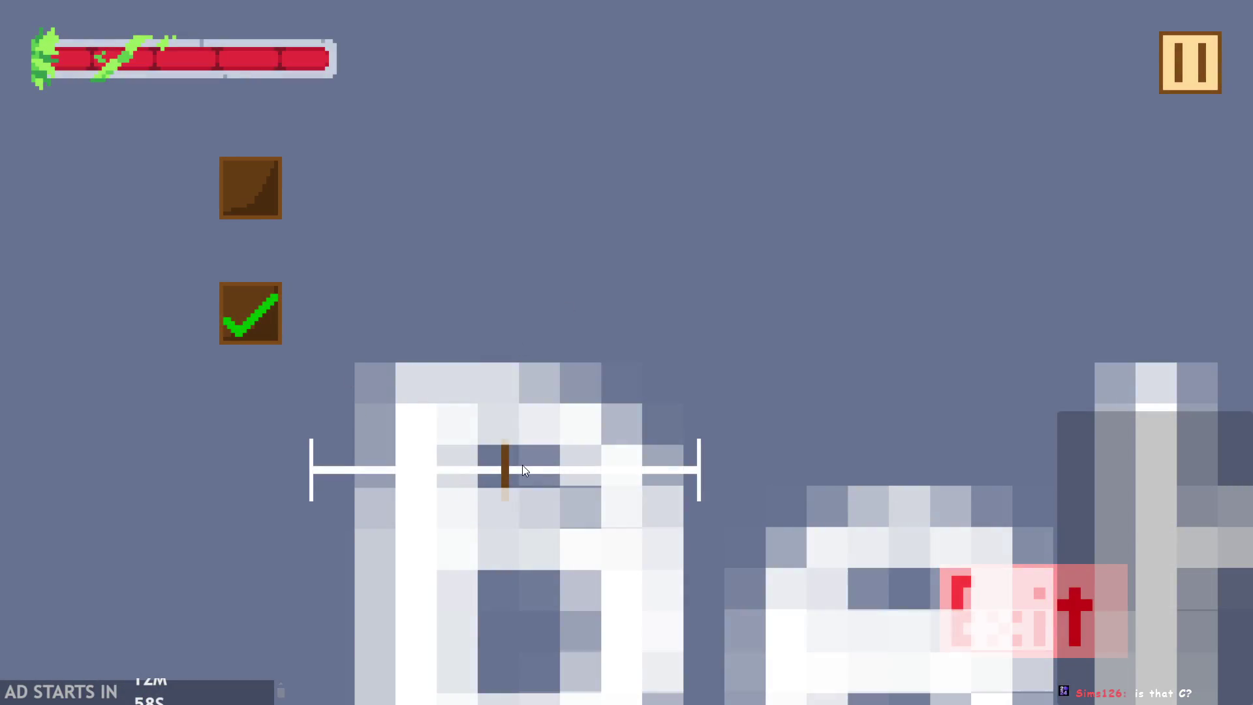
mouse_move(523, 468)
mouse_down()
mouse_move(330, 495)
mouse_move(569, 479)
mouse_move(91, 432)
mouse_up()
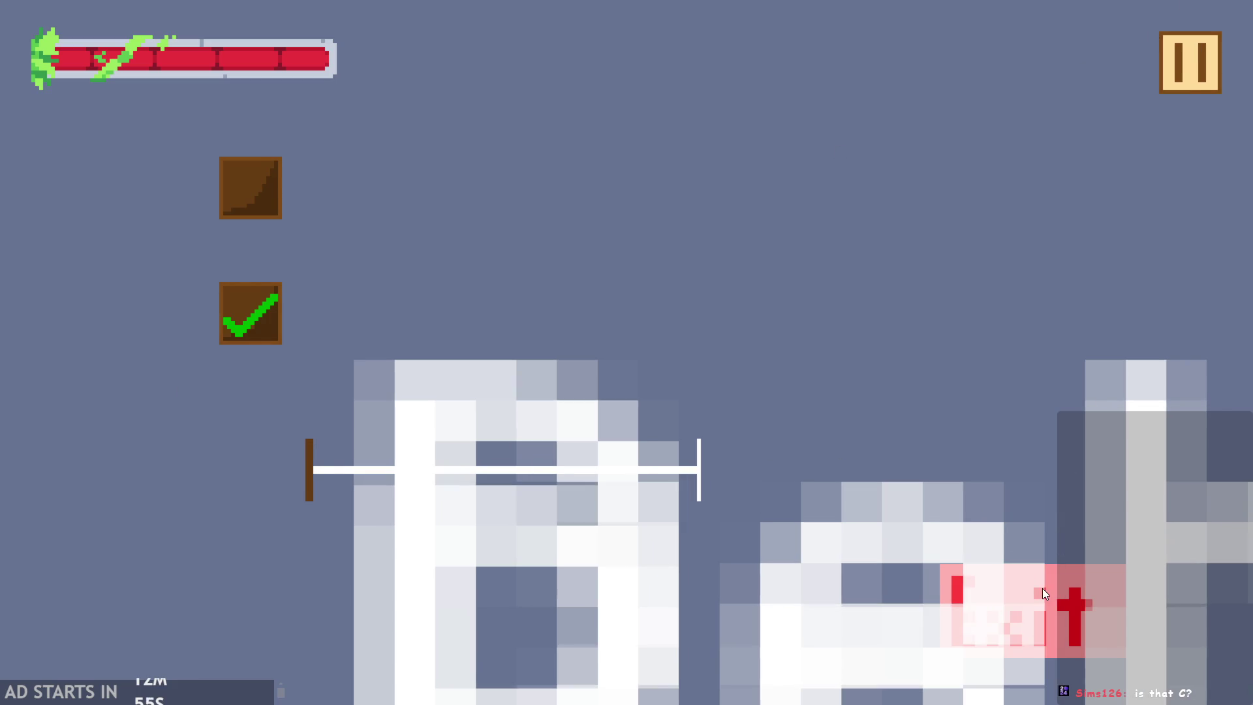
click(1043, 589)
- Shorten the line-3 offset from 10 to 1, save, and relaunch the game from the title screen
click(612, 160)
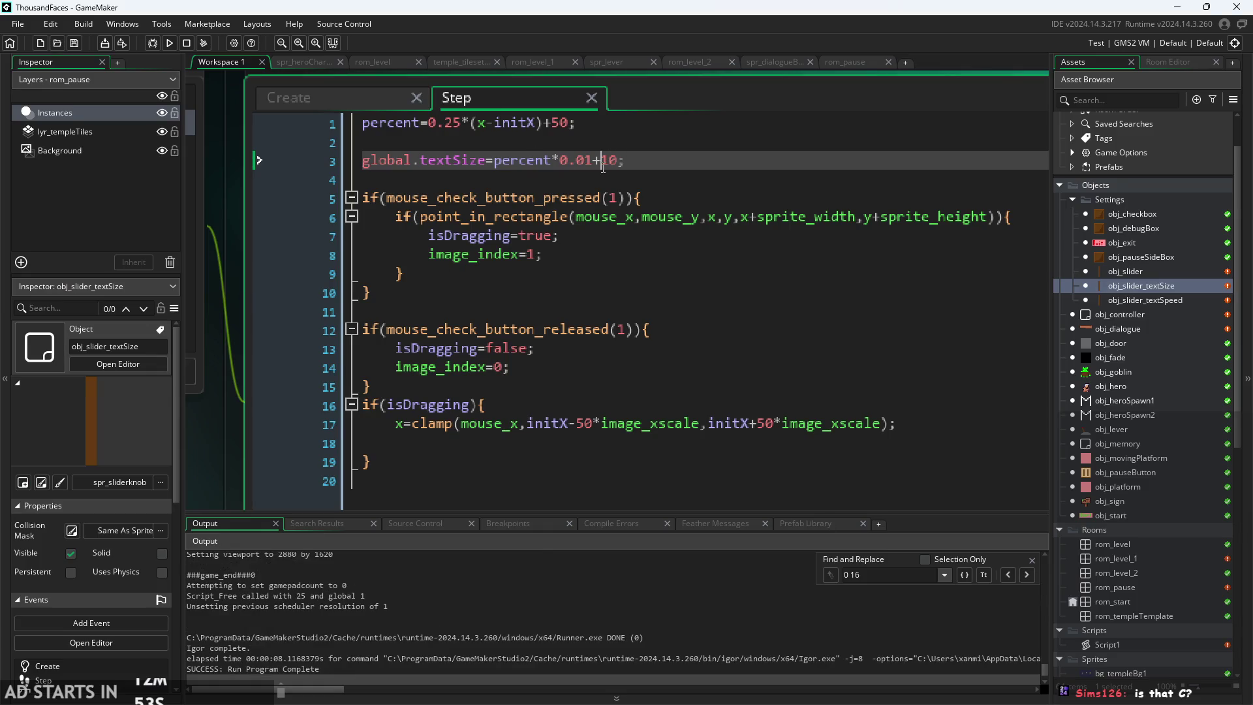
click(529, 124)
click(620, 168)
key(BackSpace)
key(BackSpace)
key(BackSpace)
key(ctrl+s)
click(169, 43)
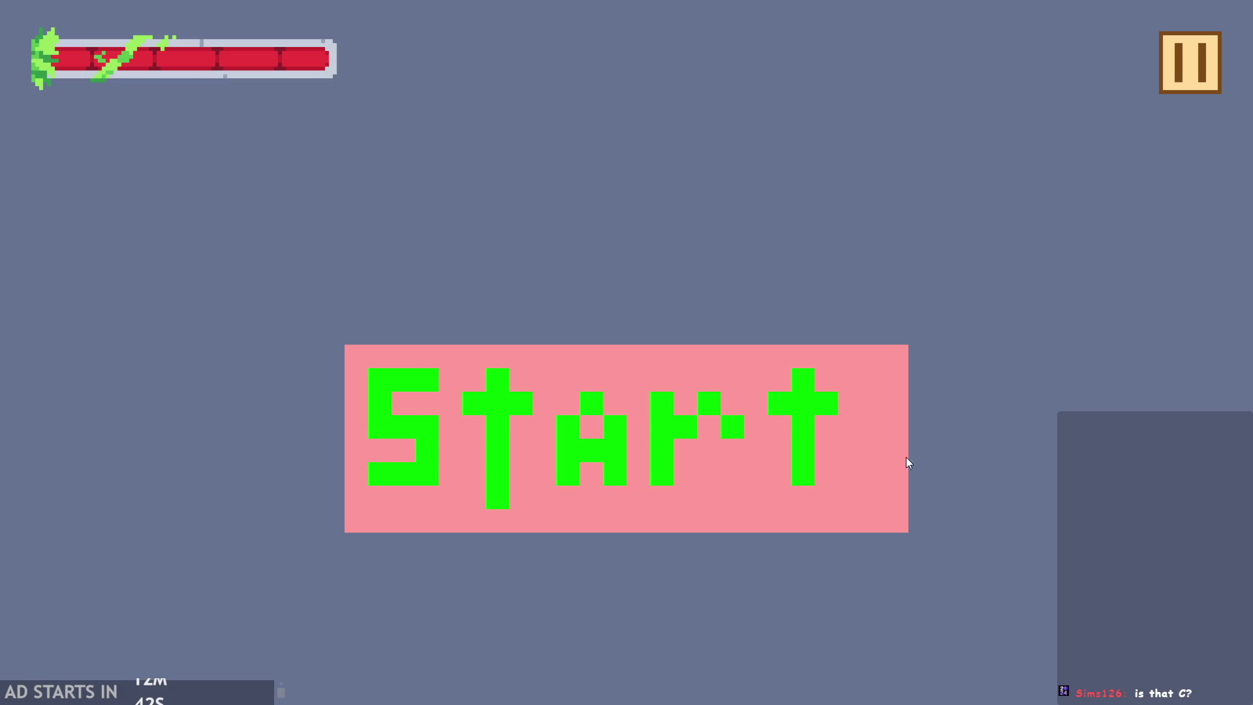
click(905, 457)
- In the pause menu, drag the text-size knob right to resize the labels, then resume
click(1191, 73)
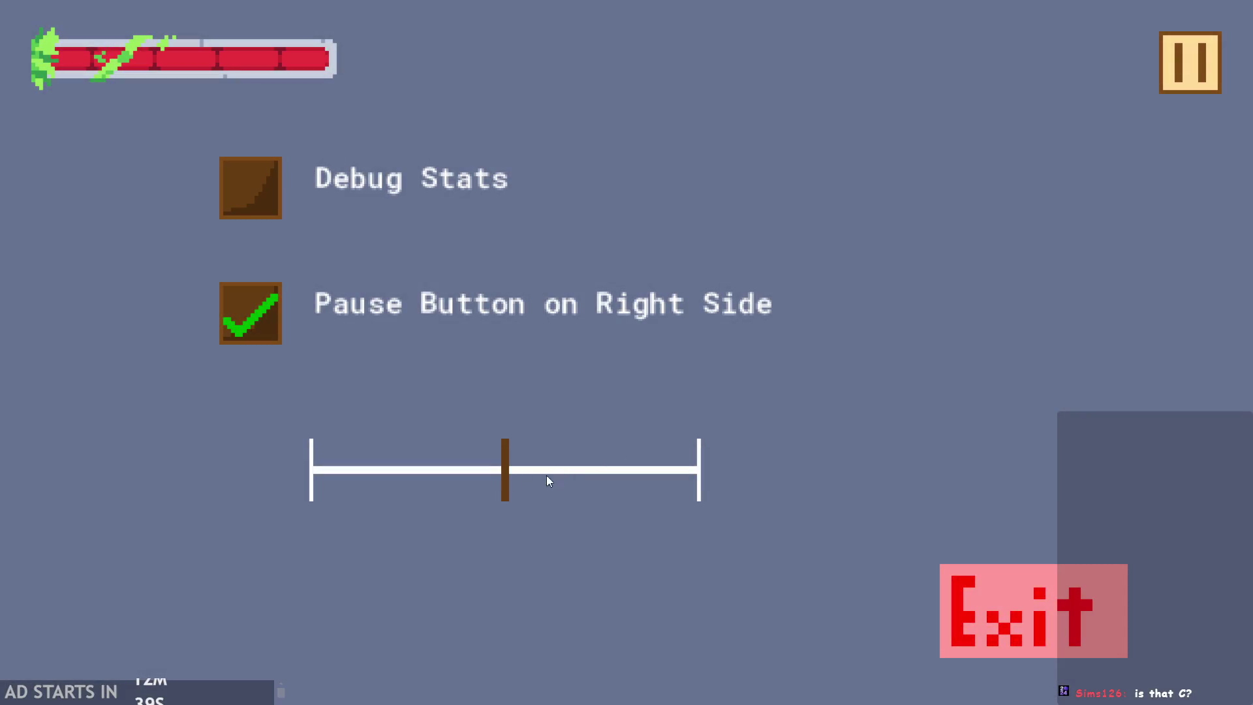
mouse_move(509, 462)
mouse_down()
mouse_move(570, 472)
mouse_move(757, 448)
mouse_move(246, 476)
mouse_move(494, 475)
mouse_move(196, 467)
mouse_move(787, 424)
mouse_up()
click(1199, 47)
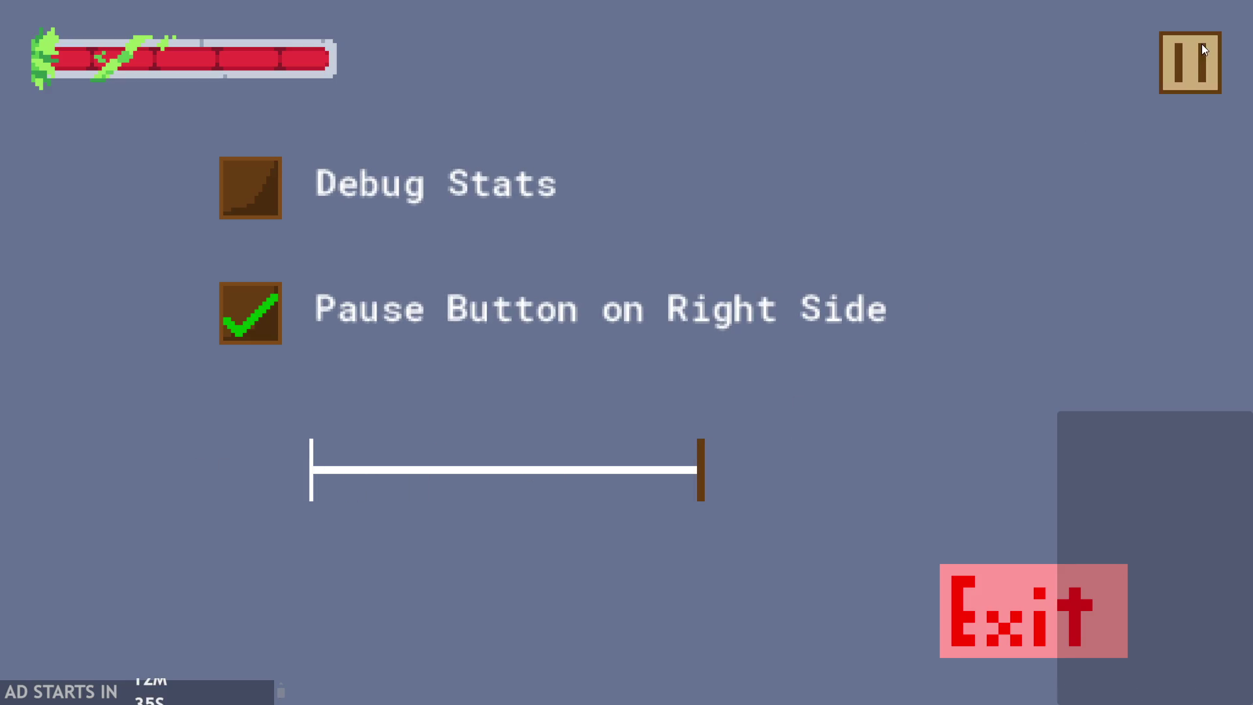
- Pause again, turn on Debug Stats, shrink the menu text with the slider, and exit to the editor
key(Escape)
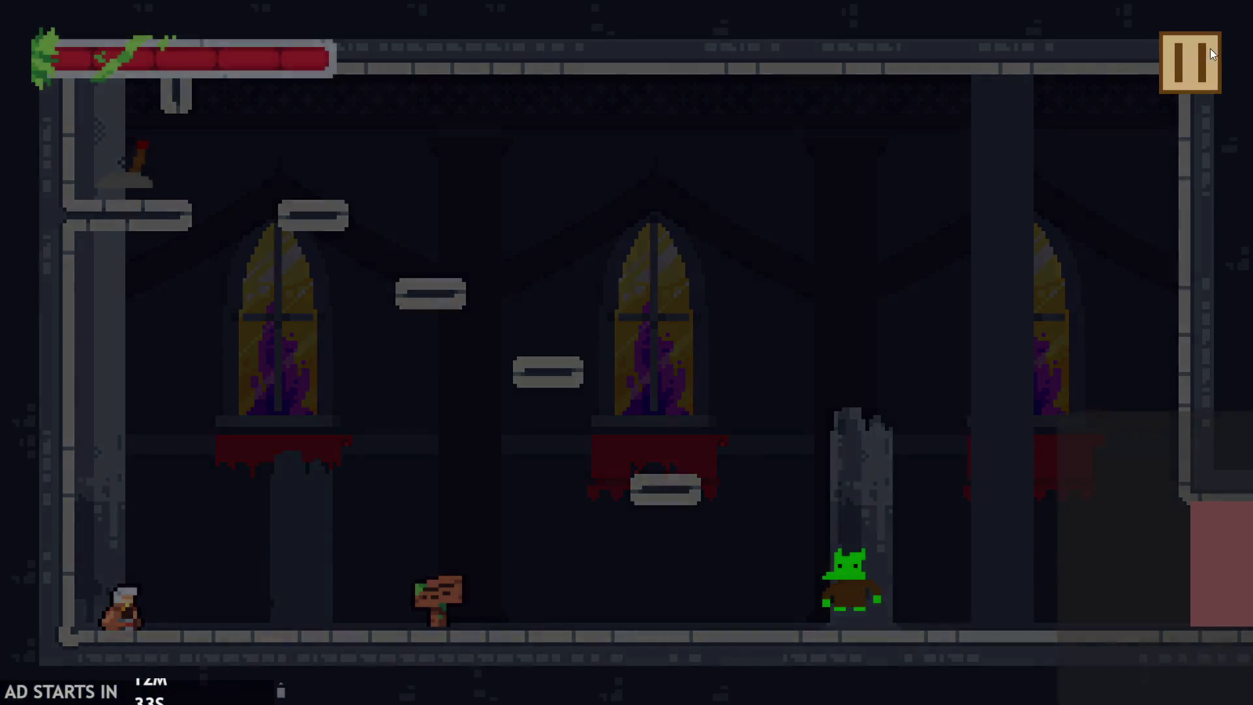
click(354, 227)
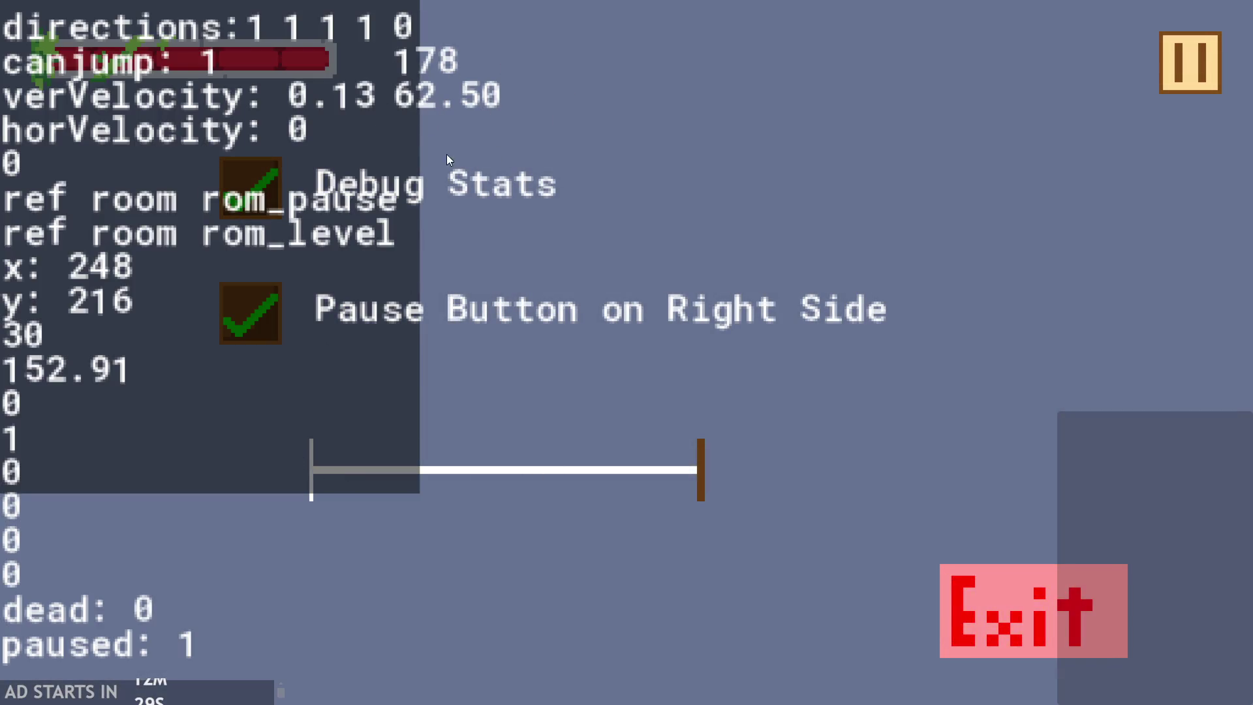
mouse_move(703, 450)
mouse_down()
mouse_move(244, 422)
mouse_move(735, 400)
mouse_up()
click(1004, 613)
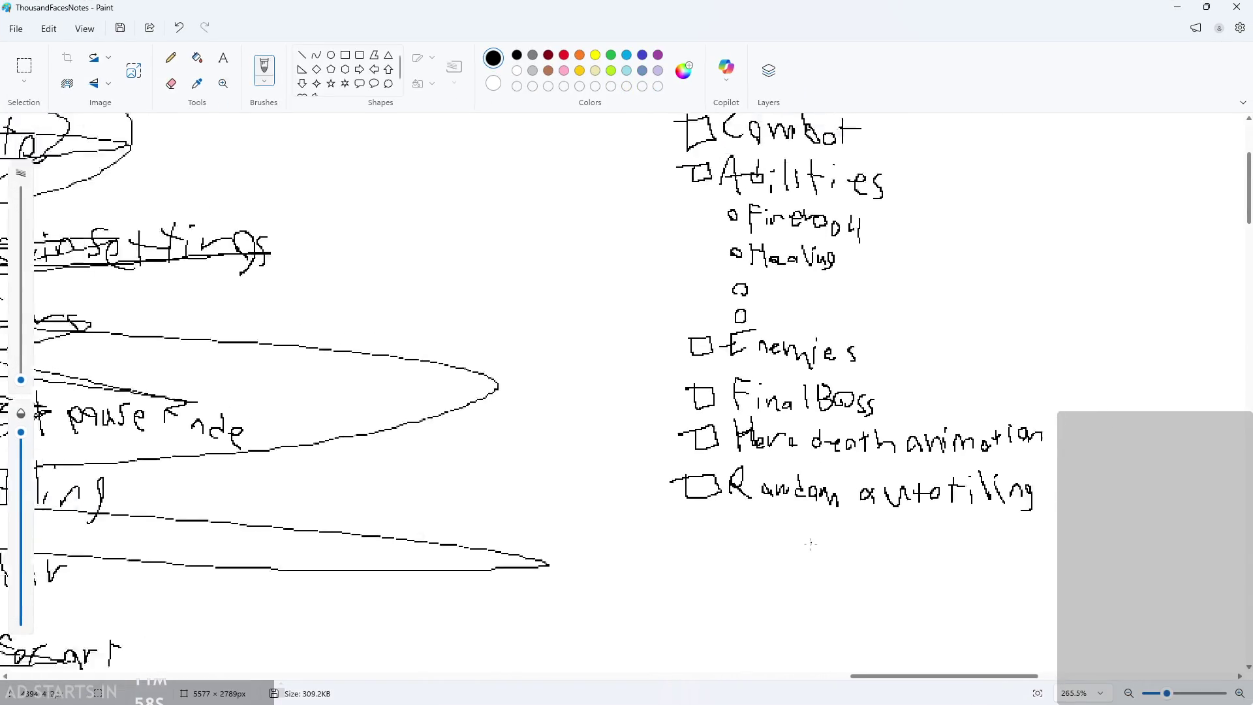
- Write the label 37.5 in a blank area of the Paint notes canvas
scroll(652, 555, up, 5)
mouse_move(522, 421)
mouse_down()
mouse_move(539, 437)
mouse_move(532, 462)
mouse_up()
mouse_move(563, 428)
mouse_down()
mouse_move(614, 415)
mouse_move(579, 470)
mouse_up()
key(ctrl+z)
key(ctrl+z)
key(ctrl+z)
ctrl+scroll(636, 503, down, 5)
scroll(660, 501, down, 5)
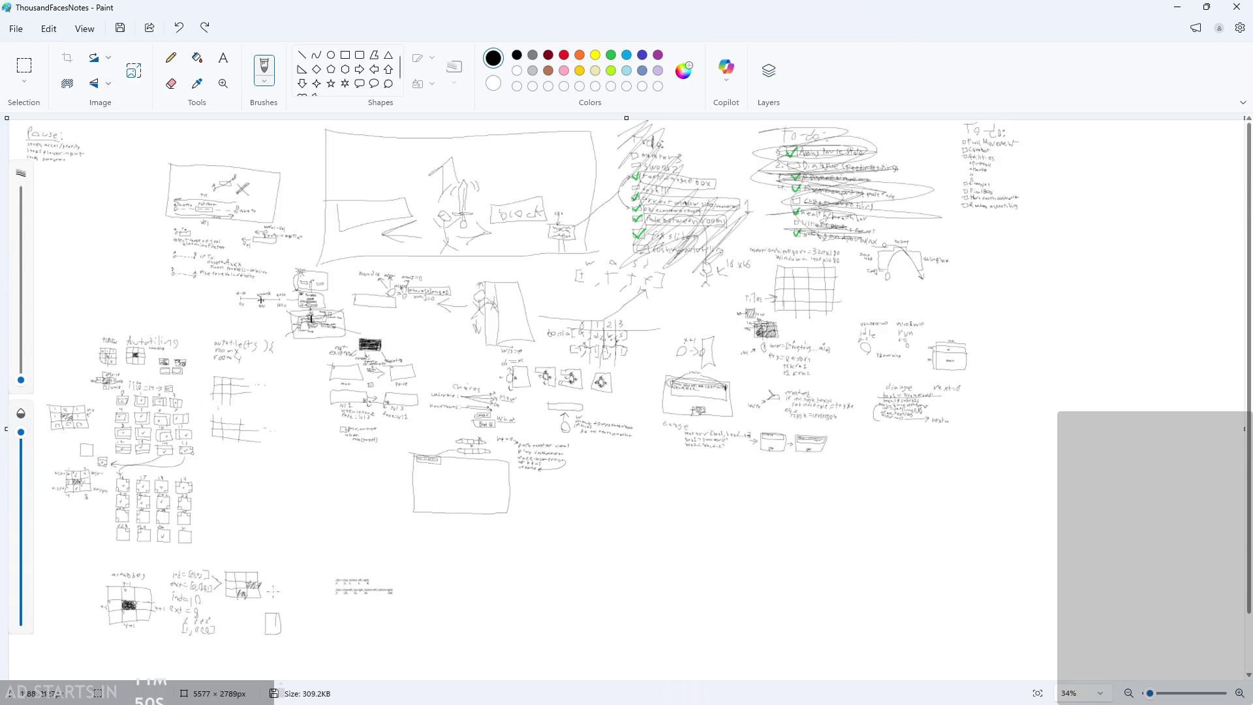
ctrl+scroll(668, 543, up, 2)
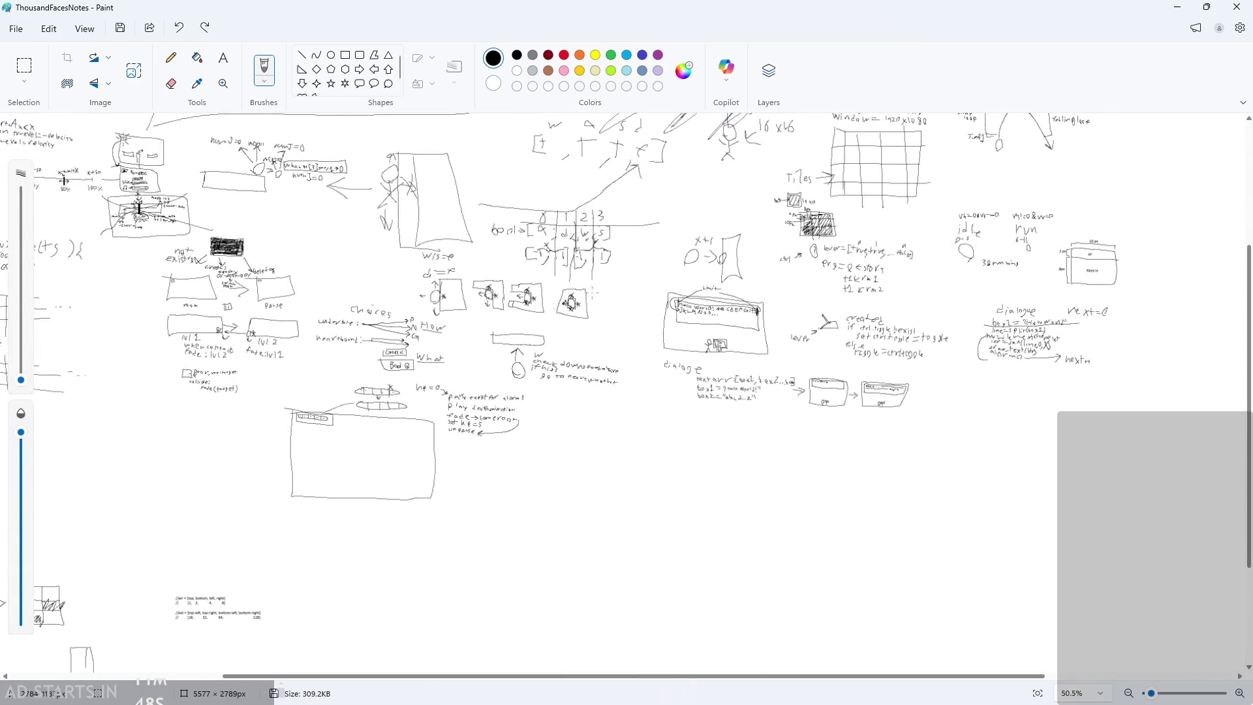
ctrl+scroll(570, 486, up, 5)
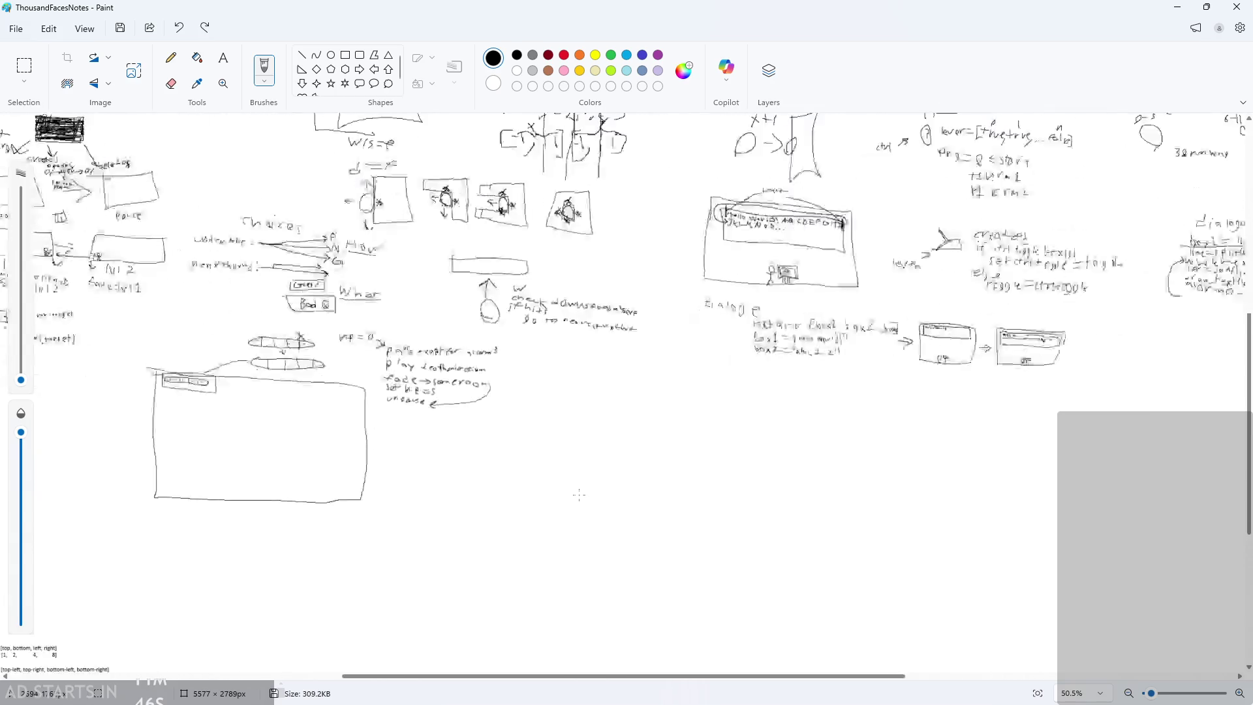
ctrl+scroll(579, 320, up, 2)
drag(502, 311, 519, 367)
drag(563, 319, 578, 360)
drag(631, 322, 636, 369)
drag(690, 329, 685, 370)
key(ctrl+z)
key(ctrl+z)
drag(663, 317, 639, 364)
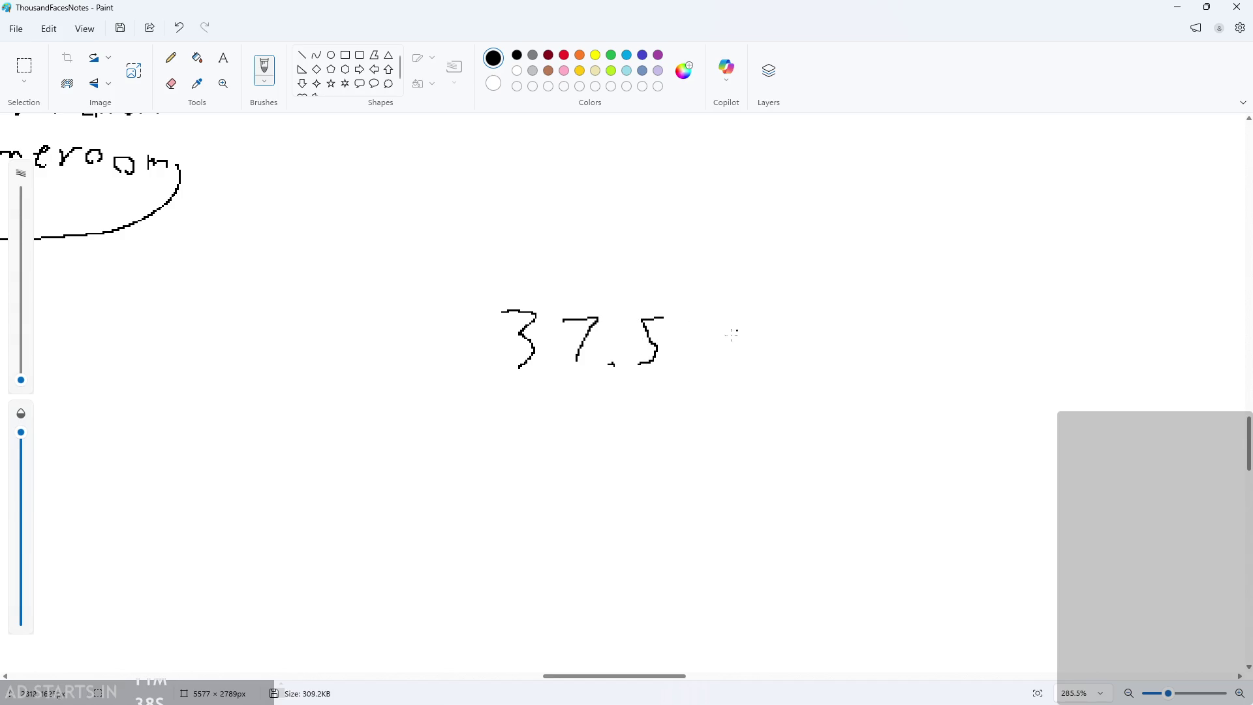
- Draw the upper number line with ticks labelled 37.5, 50 and 62.5
drag(580, 394, 574, 437)
mouse_move(577, 424)
mouse_down()
mouse_move(971, 430)
mouse_move(970, 457)
mouse_up()
drag(781, 394, 775, 456)
mouse_move(757, 325)
mouse_down()
mouse_move(747, 362)
mouse_move(780, 369)
mouse_up()
mouse_move(939, 349)
mouse_down()
mouse_move(959, 330)
mouse_move(944, 358)
mouse_move(1014, 373)
mouse_up()
click(1037, 369)
mouse_move(1091, 327)
mouse_down()
mouse_move(1069, 333)
mouse_move(1064, 393)
mouse_up()
scroll(631, 342, down, 2)
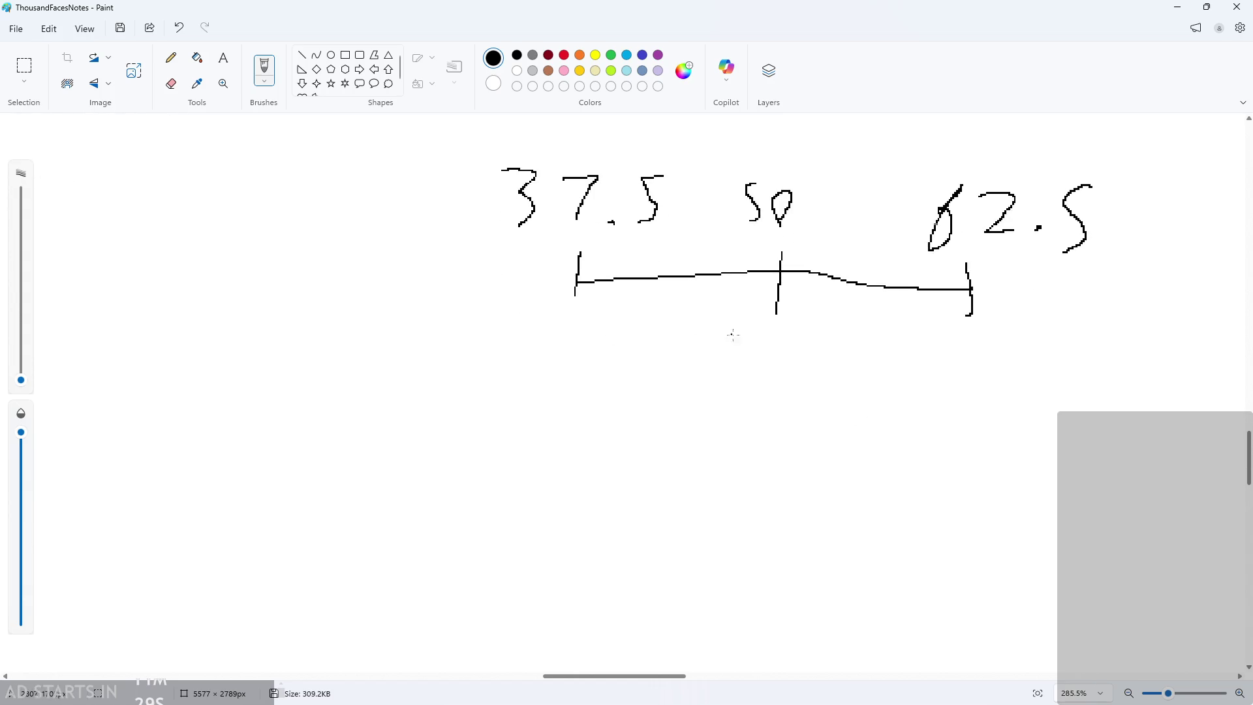
- Draw arrows down from both ends of the upper line and write 0 under the left arrow
mouse_move(584, 328)
mouse_down()
mouse_move(509, 400)
mouse_move(619, 413)
mouse_up()
mouse_move(970, 336)
mouse_down()
mouse_move(1039, 447)
mouse_move(1032, 380)
mouse_up()
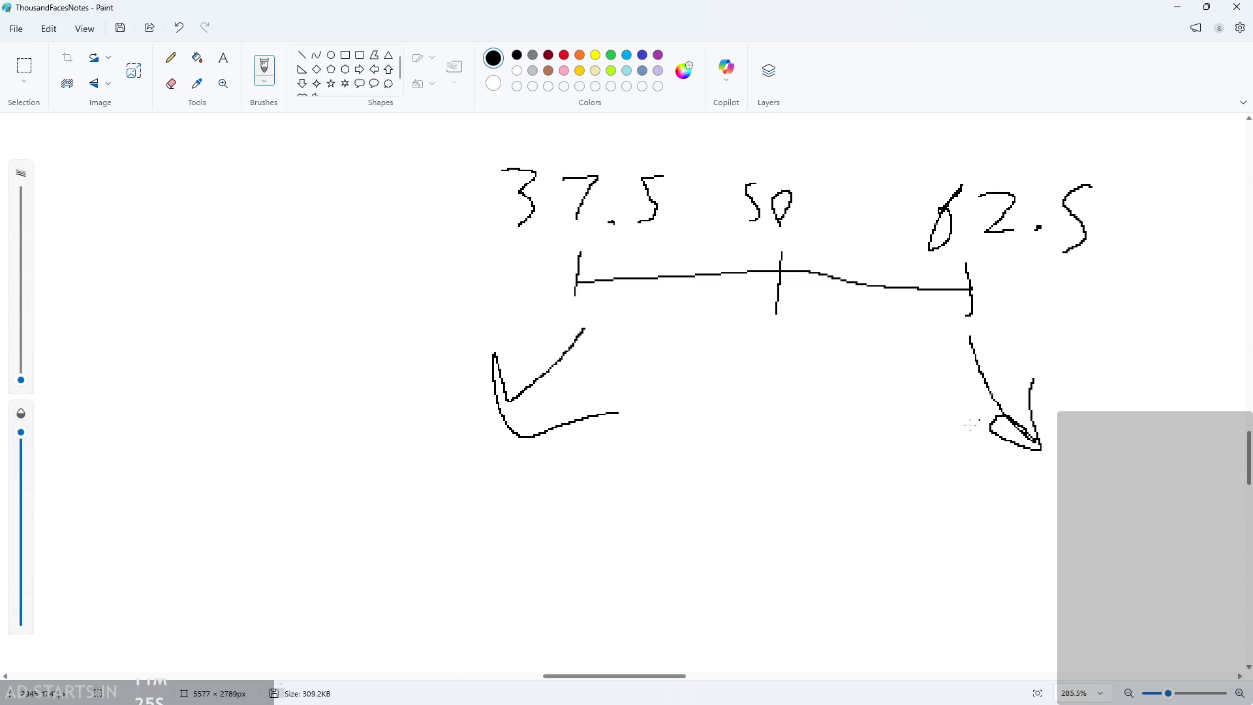
scroll(504, 479, down, 1)
drag(453, 402, 453, 462)
mouse_move(489, 417)
mouse_down()
mouse_move(508, 431)
mouse_move(496, 412)
mouse_up()
key(ctrl+z)
key(ctrl+z)
drag(531, 464, 512, 458)
- Draw the lower number line from 0 to 100 with 50 at its middle tick
drag(760, 416, 770, 474)
mouse_move(772, 366)
mouse_down()
mouse_move(757, 401)
mouse_move(806, 396)
mouse_up()
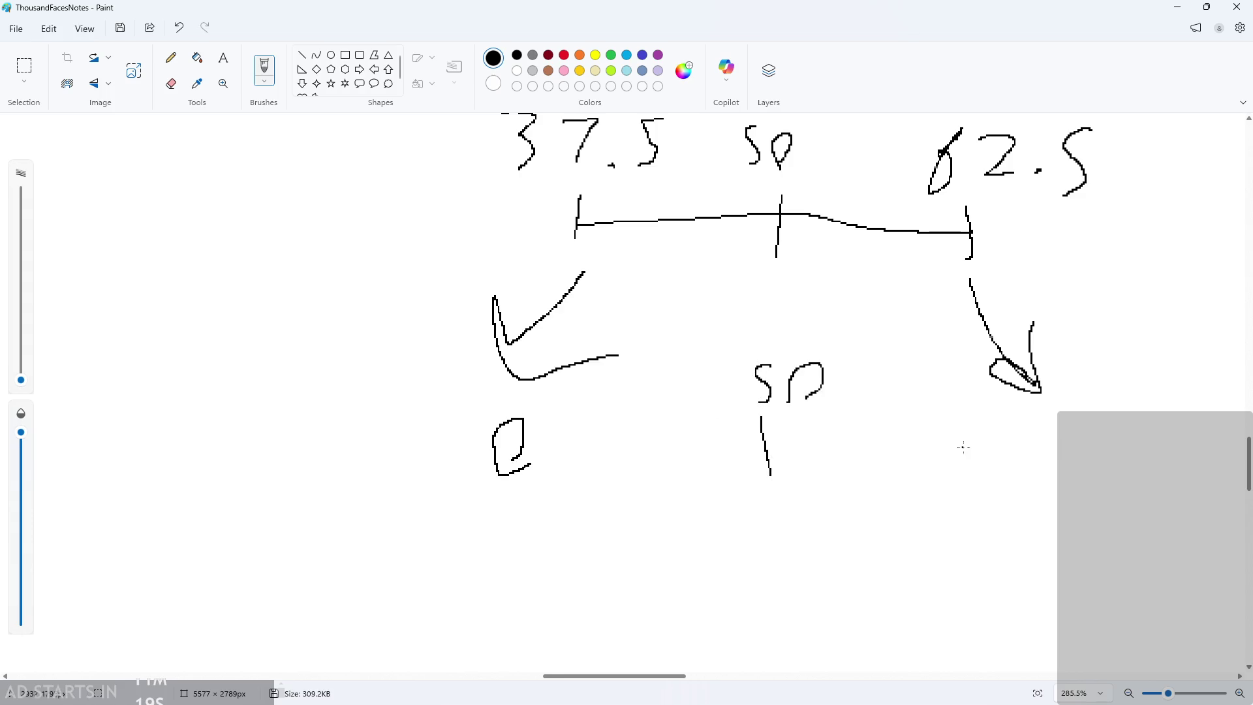
mouse_move(998, 443)
mouse_down()
mouse_move(988, 491)
mouse_move(975, 471)
mouse_move(1043, 453)
mouse_move(1016, 501)
mouse_up()
key(ctrl+z)
key(ctrl+z)
drag(984, 433, 989, 505)
drag(1026, 481, 1020, 444)
drag(1077, 482, 1016, 485)
drag(955, 432, 952, 503)
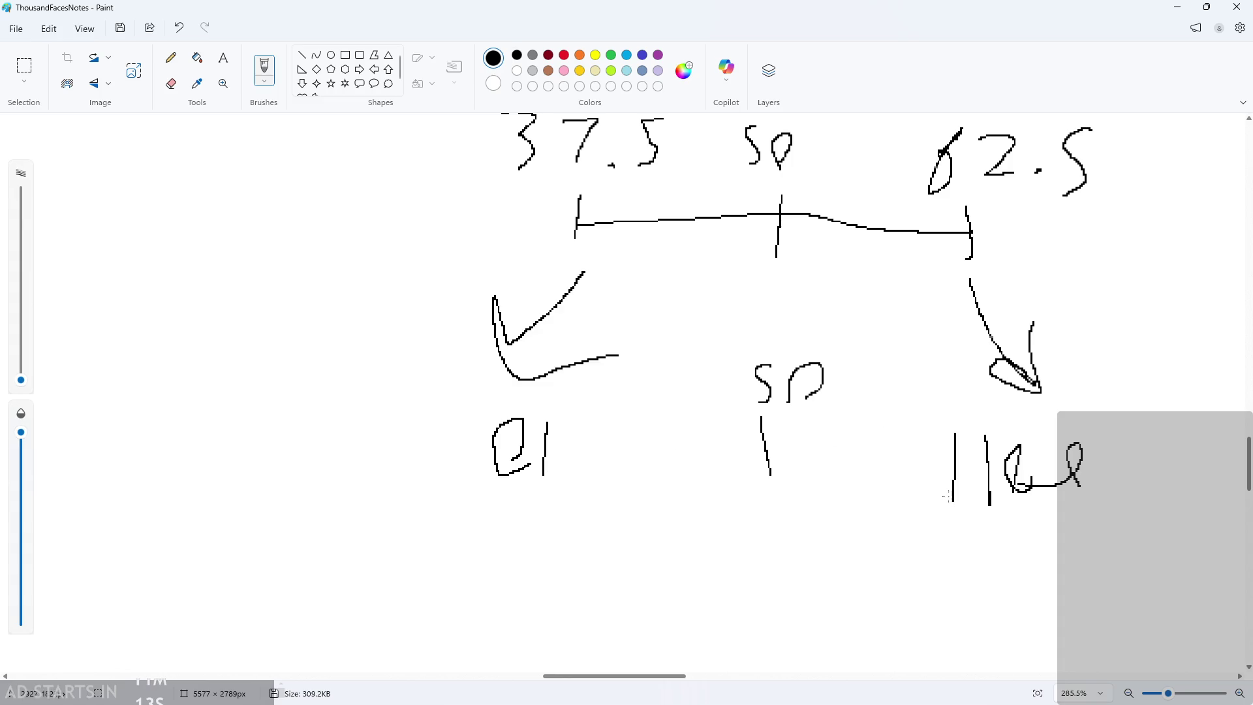
drag(540, 446, 973, 457)
drag(973, 510, 1010, 506)
mouse_move(1002, 457)
mouse_down()
mouse_move(1017, 487)
mouse_move(1068, 468)
mouse_up()
scroll(974, 501, down, 3)
scroll(927, 522, up, 4)
scroll(881, 548, up, 3)
scroll(881, 543, down, 3)
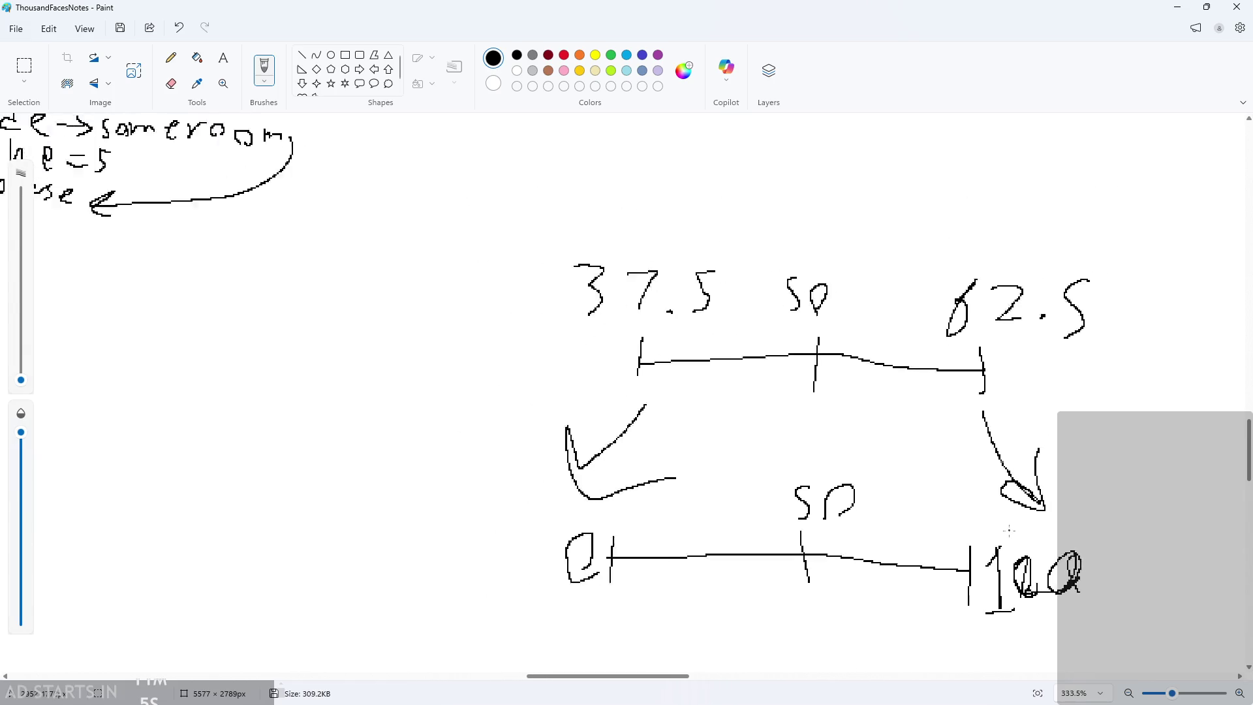
scroll(900, 554, down, 2)
scroll(914, 570, up, 5)
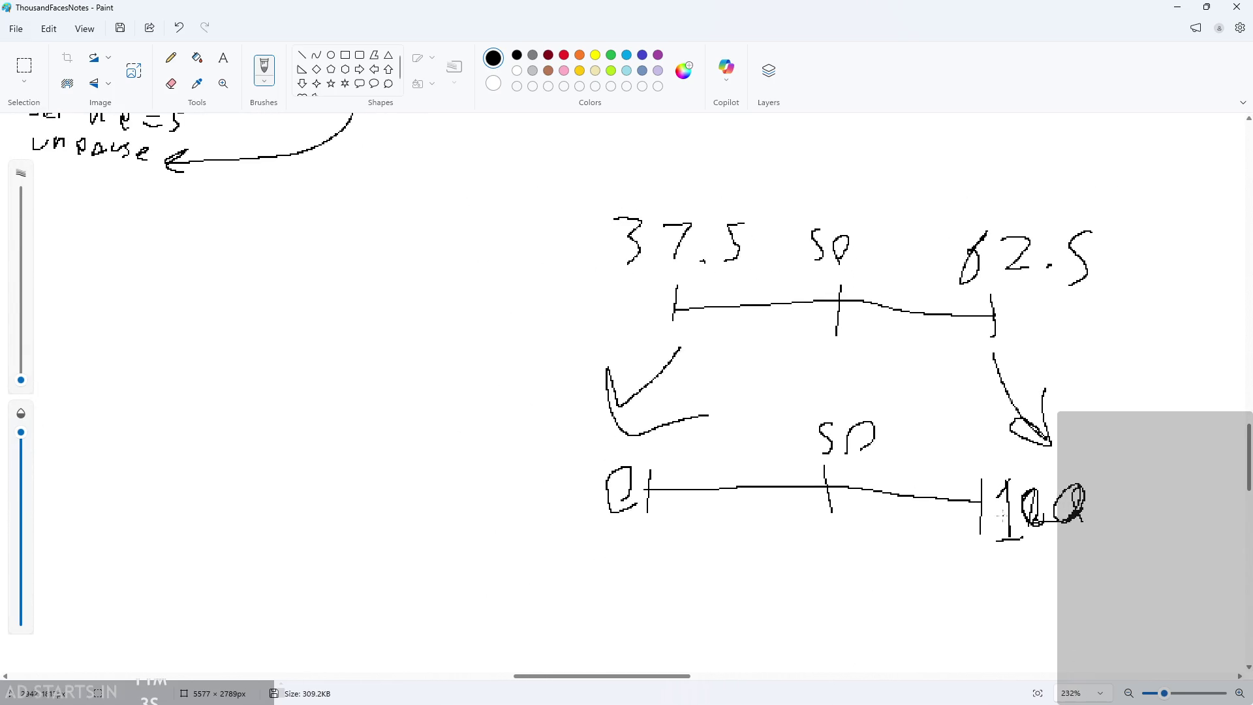
scroll(1095, 436, down, 2)
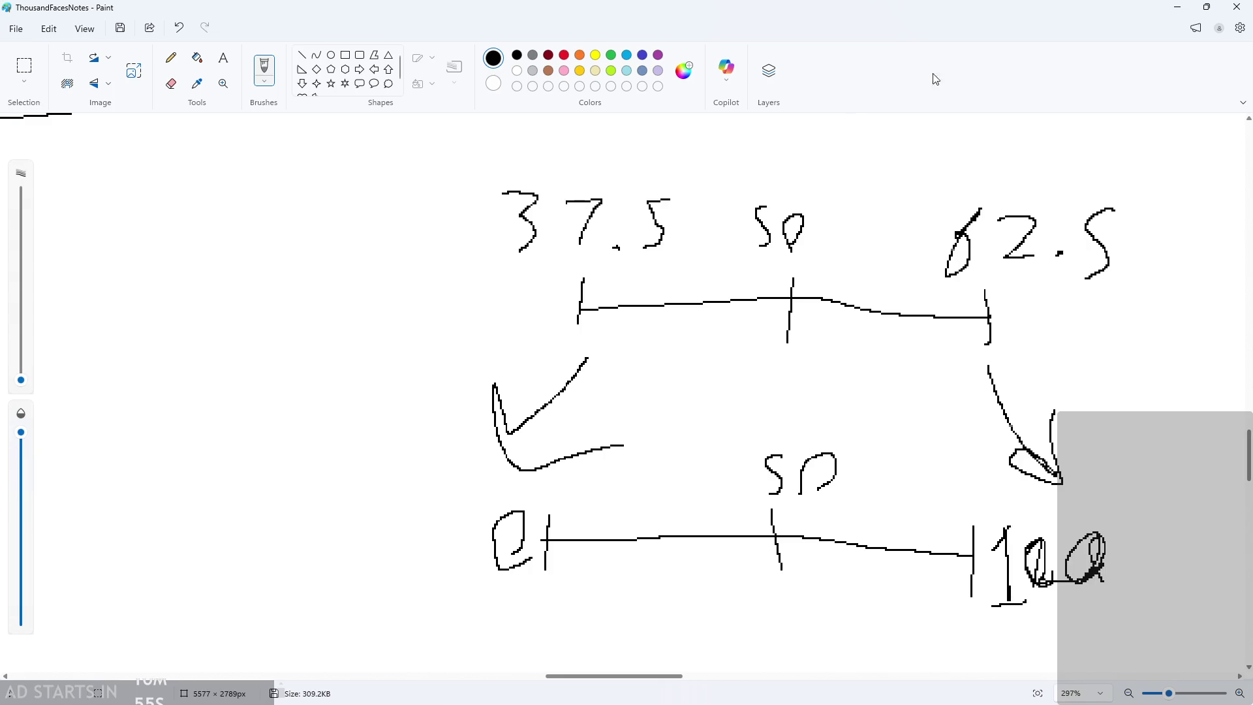
- Back in GameMaker, change the line-3 factor from 0.01 to 0.1 and save the Step event
click(1177, 7)
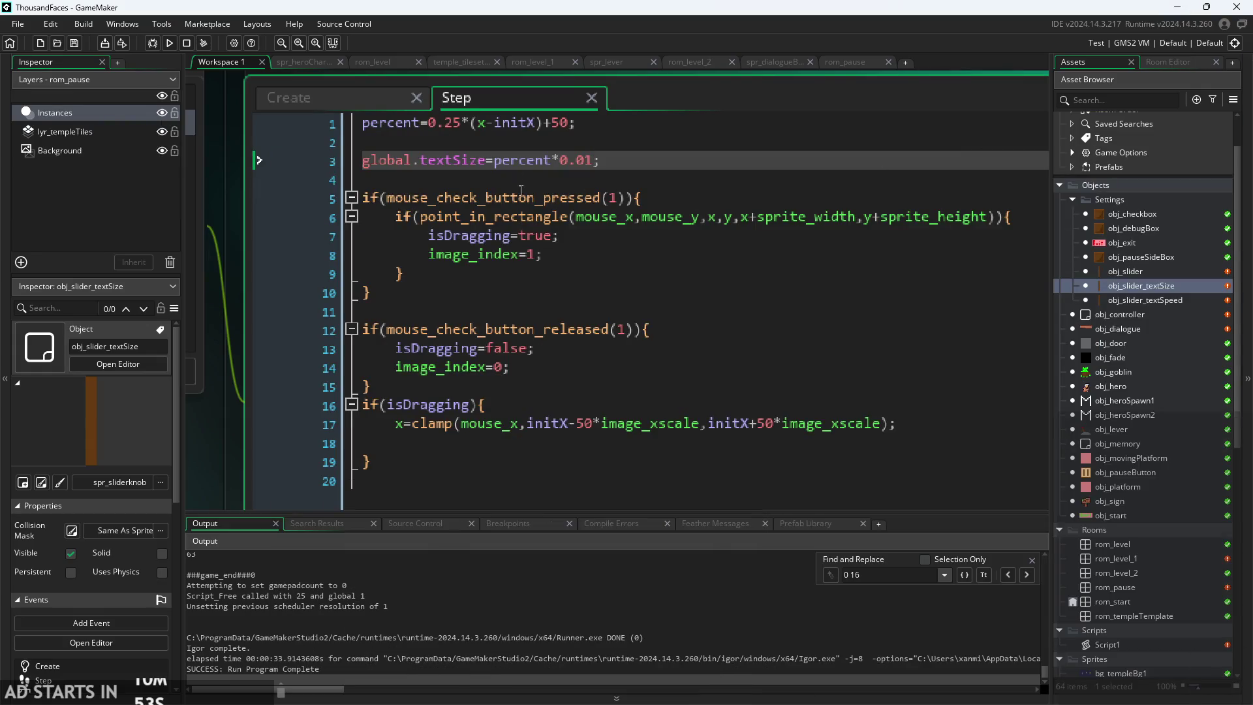
click(587, 170)
click(593, 170)
text(*)
text(0)
key(ctrl+s)
key(BackSpace)
key(BackSpace)
key(BackSpace)
key(BackSpace)
key(ctrl+s)
- Test the knob across its range in the game, then begin restoring the factor to 0.01
click(169, 43)
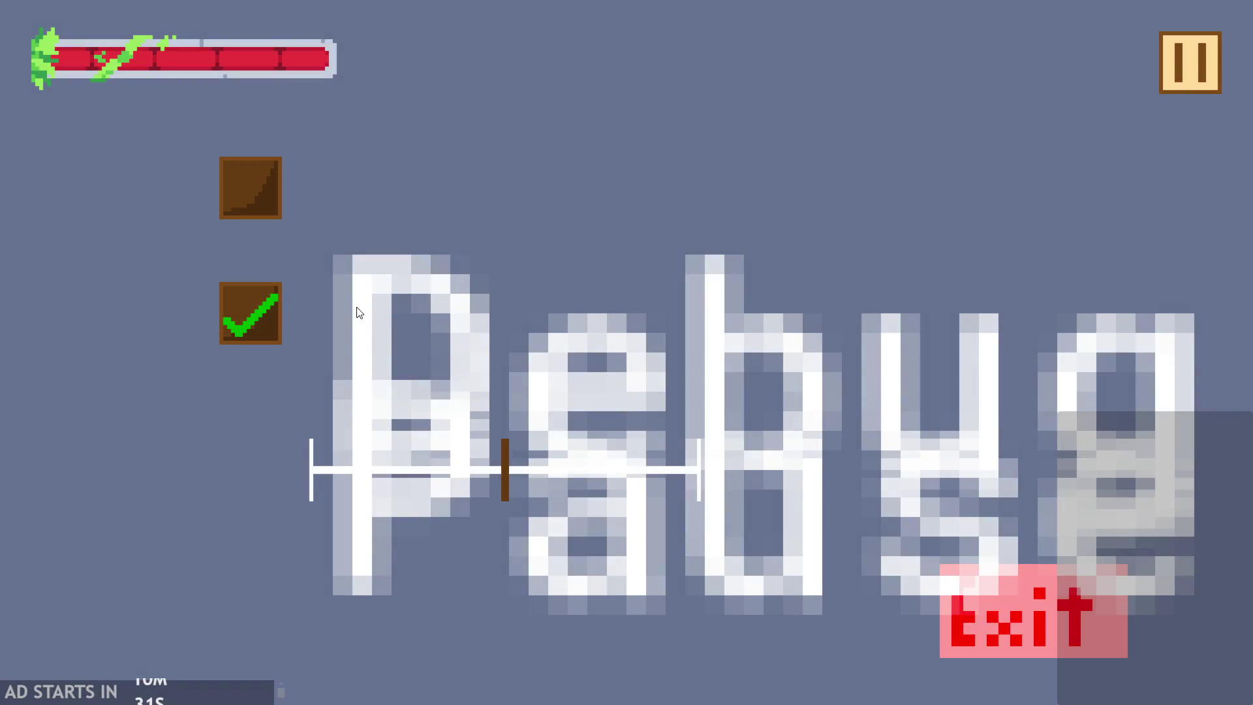
mouse_move(504, 477)
mouse_down()
mouse_move(283, 506)
mouse_move(760, 490)
mouse_up()
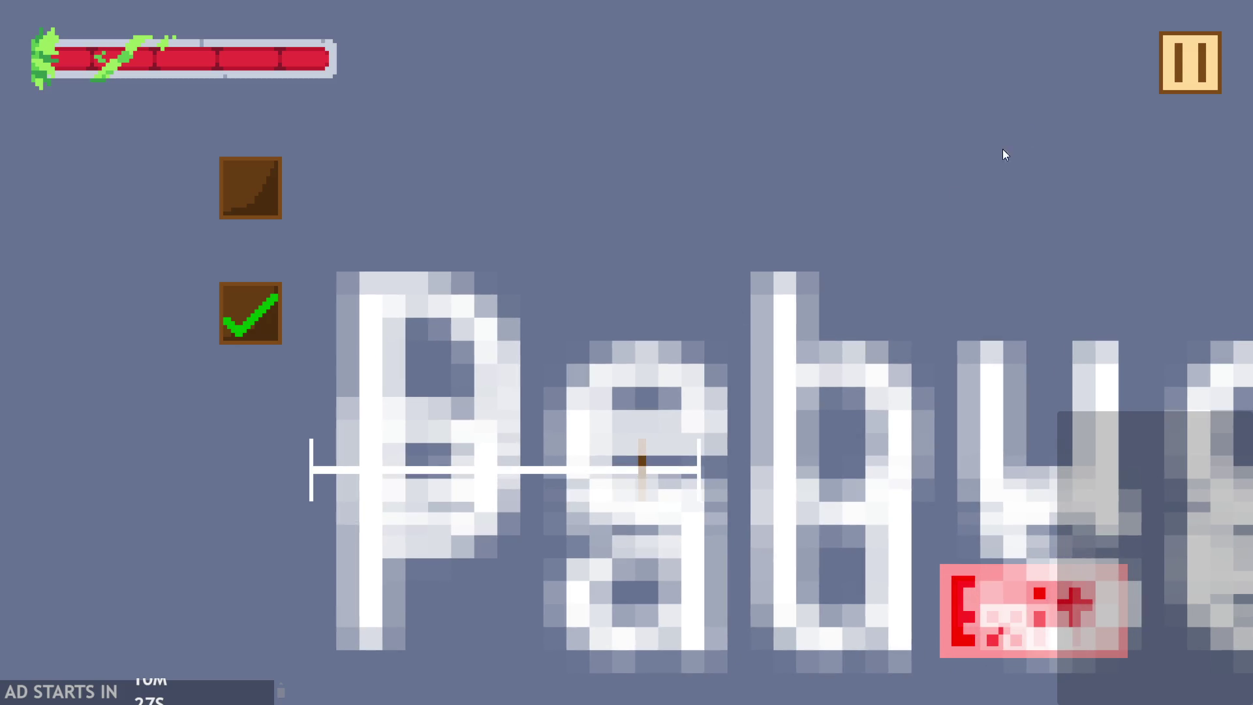
click(1096, 530)
click(578, 163)
text(0.01;)
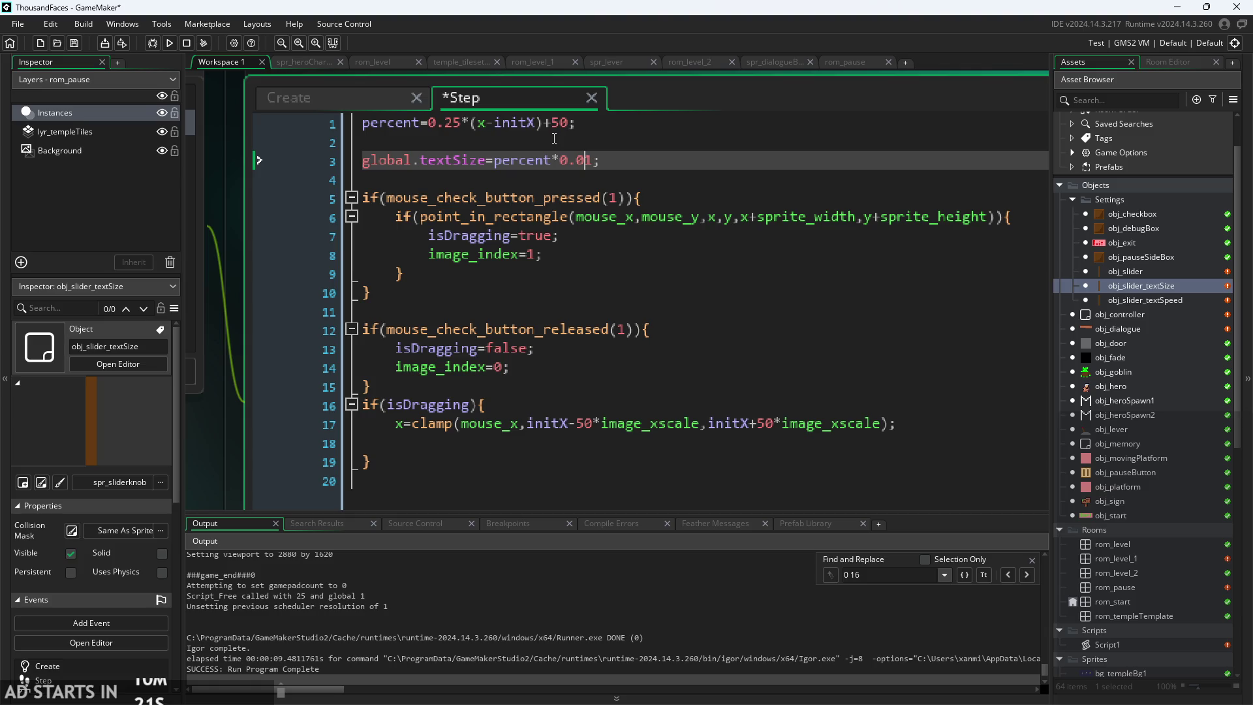
- Move the 0.25 multiplier from line 1 to just after global.textSize= on line 3 and save
click(468, 128)
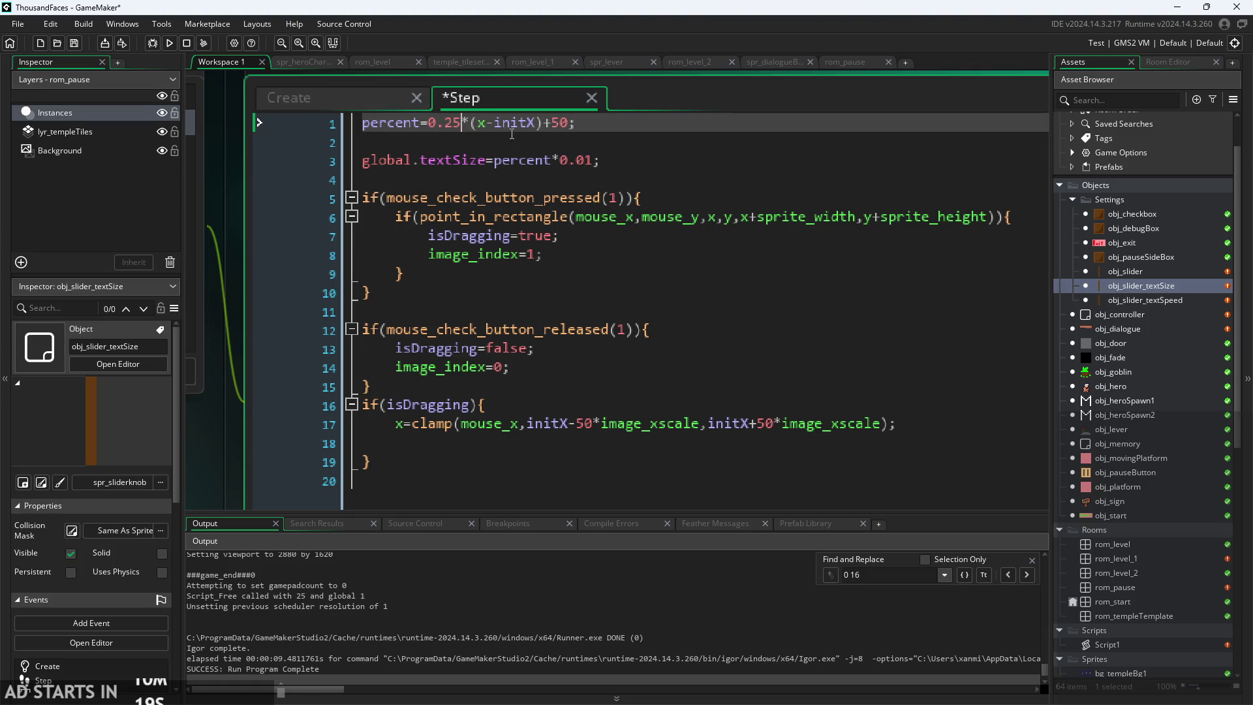
drag(471, 123, 437, 122)
key(BackSpace)
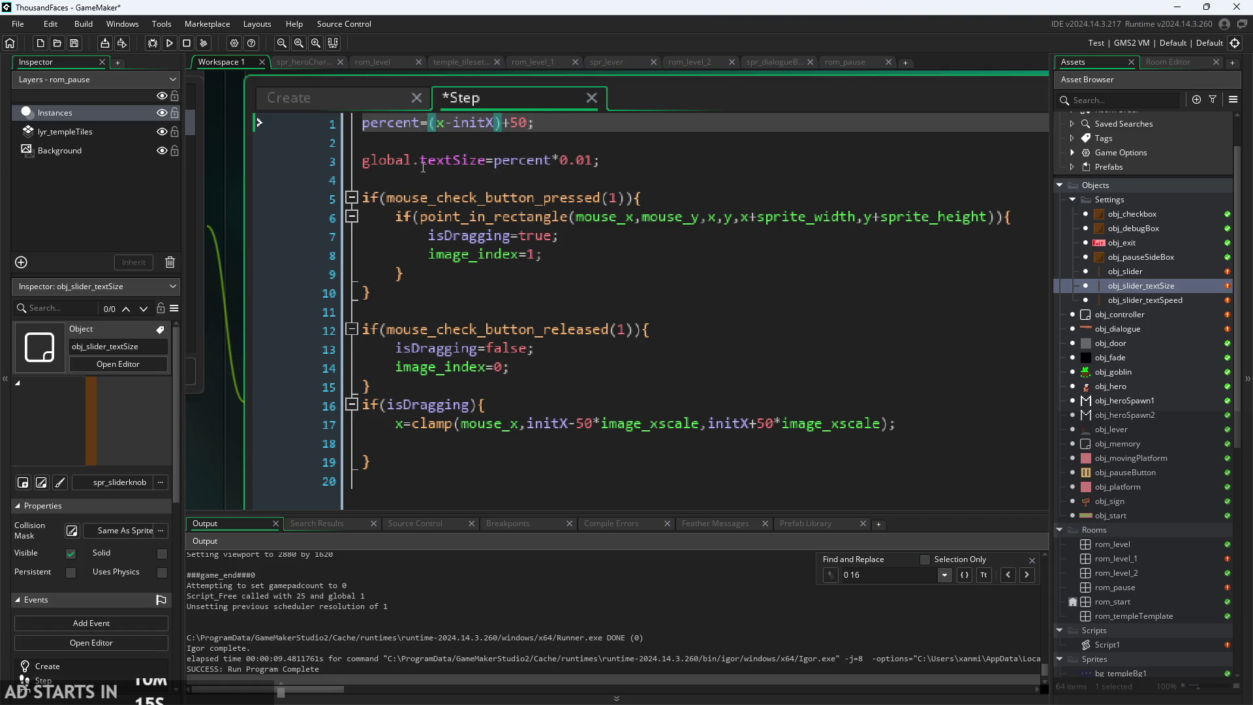
click(493, 161)
text(0.25*)
key(ctrl+s)
- Test-run the game with Debug Stats on, sliding the text-size knob from minimum to maximum
click(174, 45)
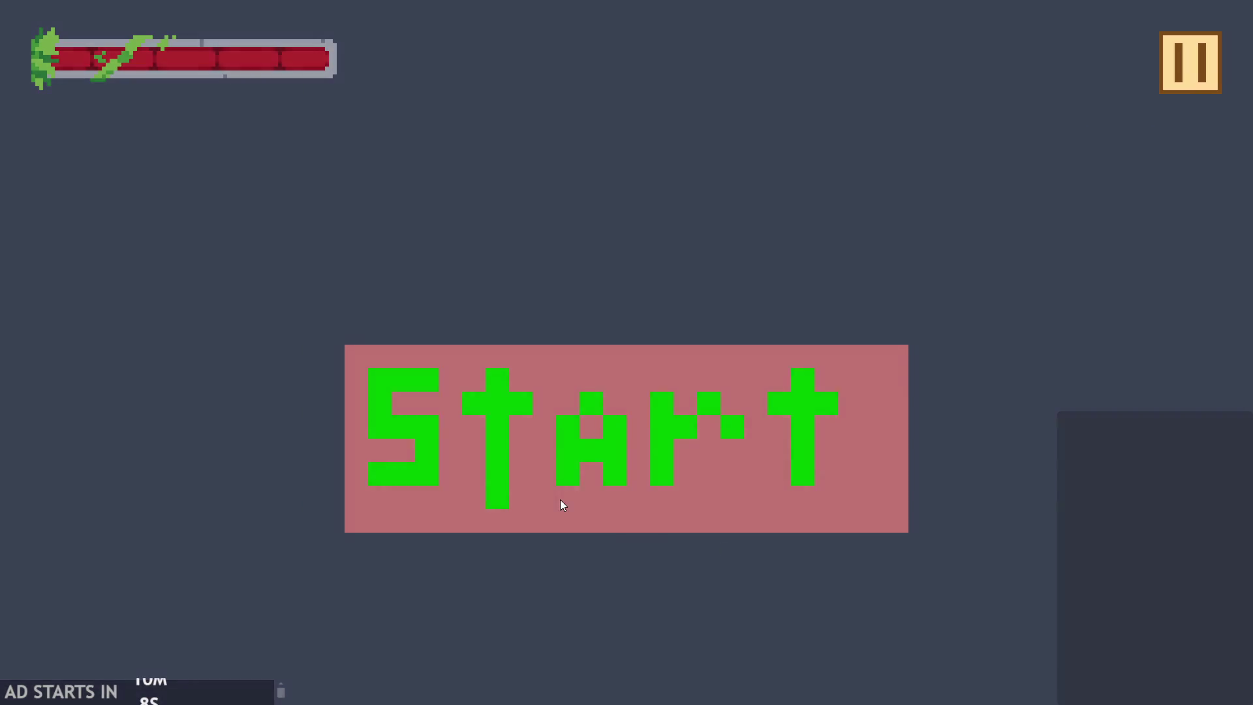
click(562, 504)
click(1190, 62)
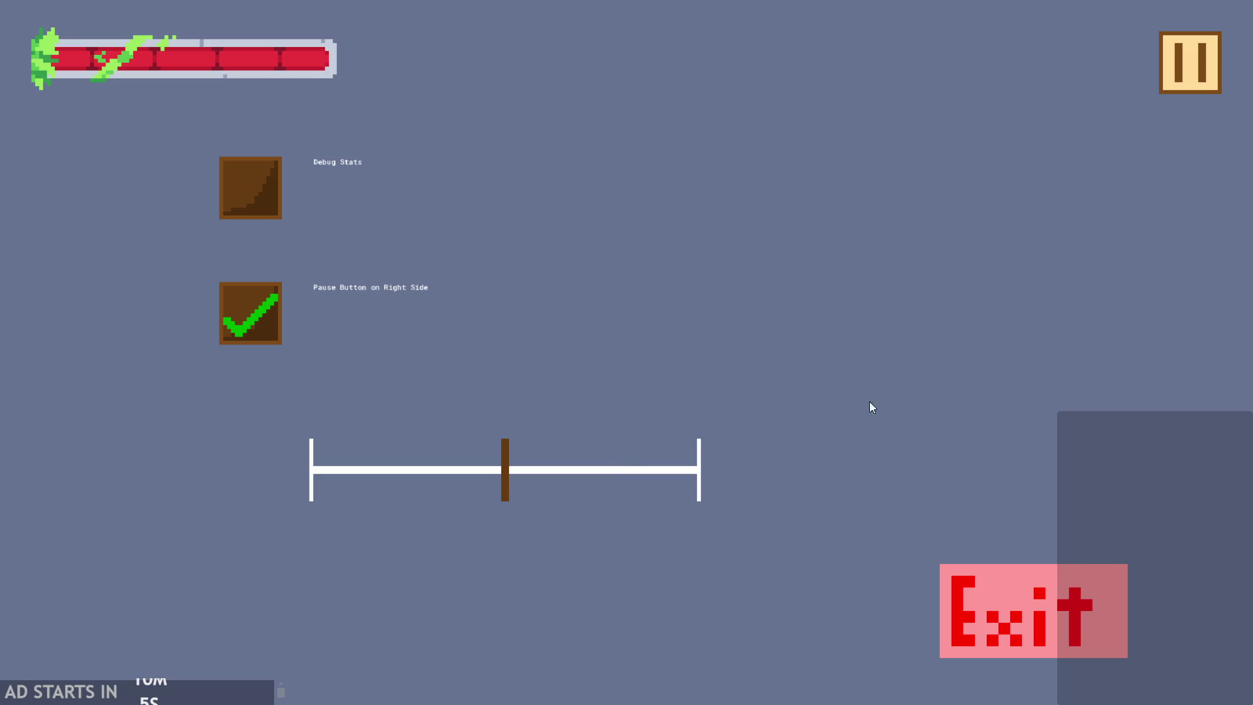
click(1162, 77)
click(1179, 60)
click(243, 160)
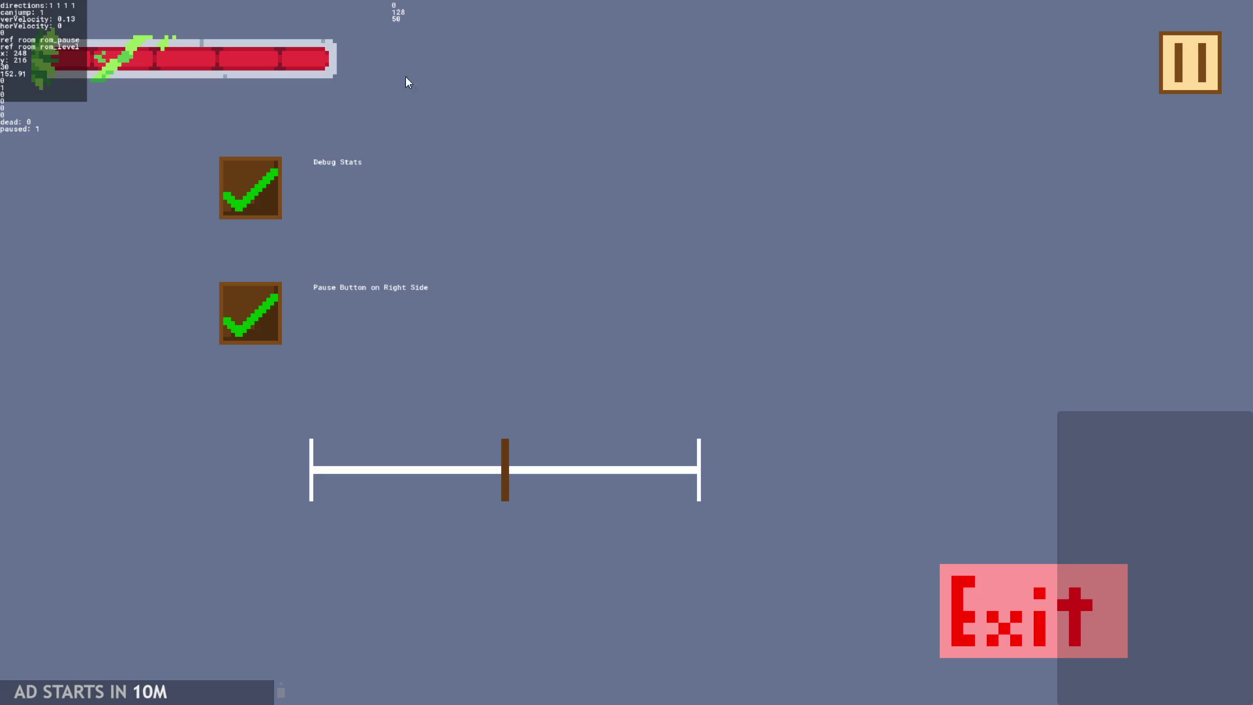
mouse_move(501, 471)
mouse_down()
mouse_move(234, 526)
mouse_move(787, 435)
mouse_move(605, 450)
mouse_move(313, 505)
mouse_move(755, 453)
mouse_up()
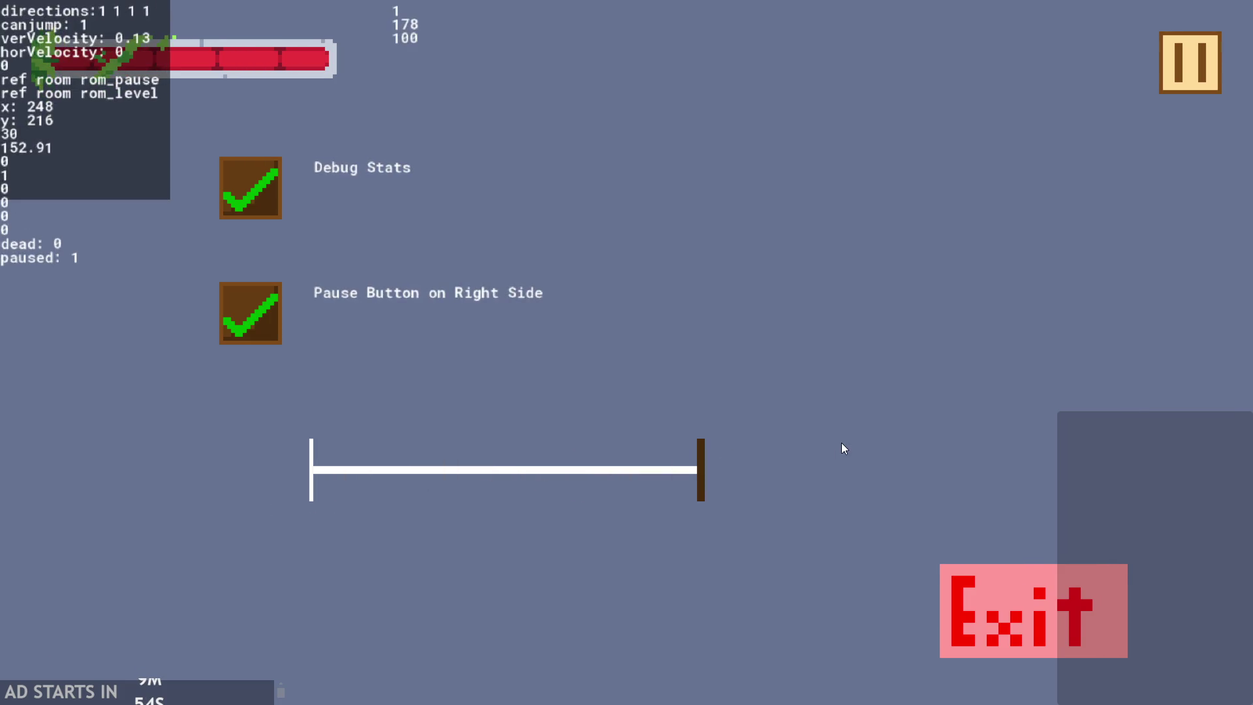
click(1189, 63)
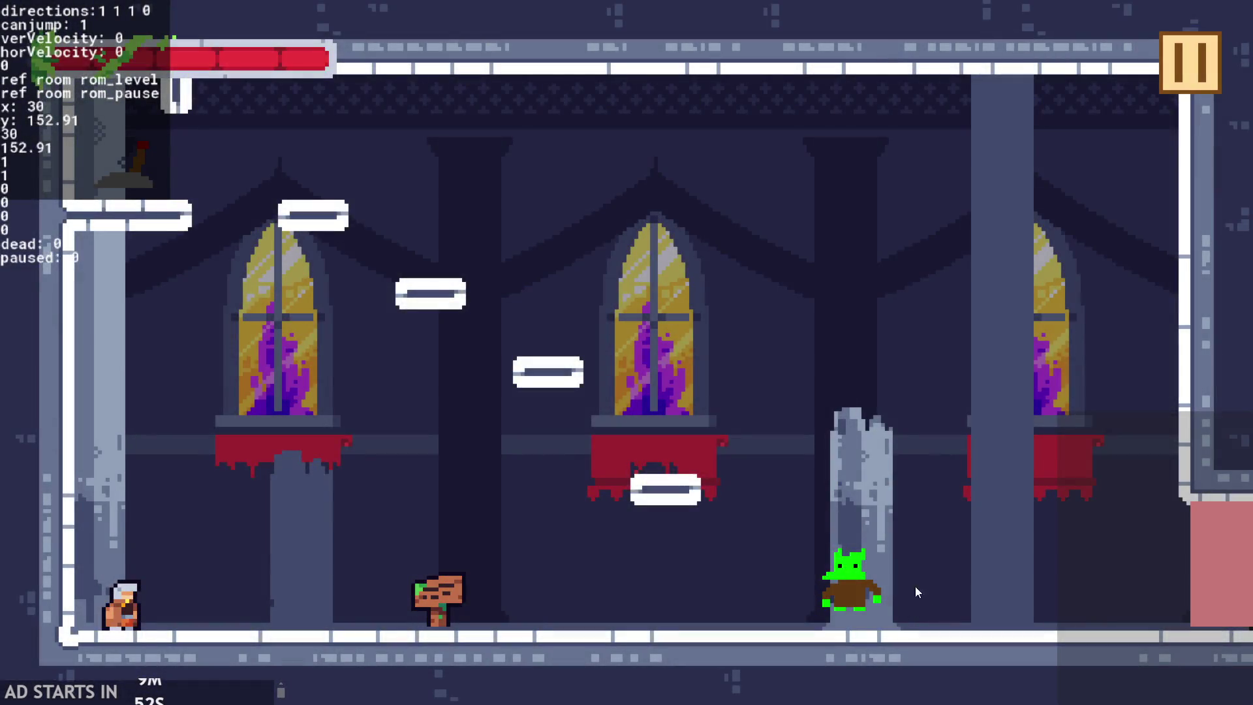
click(1165, 84)
click(1078, 583)
click(638, 160)
- Rewrite the formula as global.textSize=0.25*(percent+50)*0.01, save, and run
text(+100;)
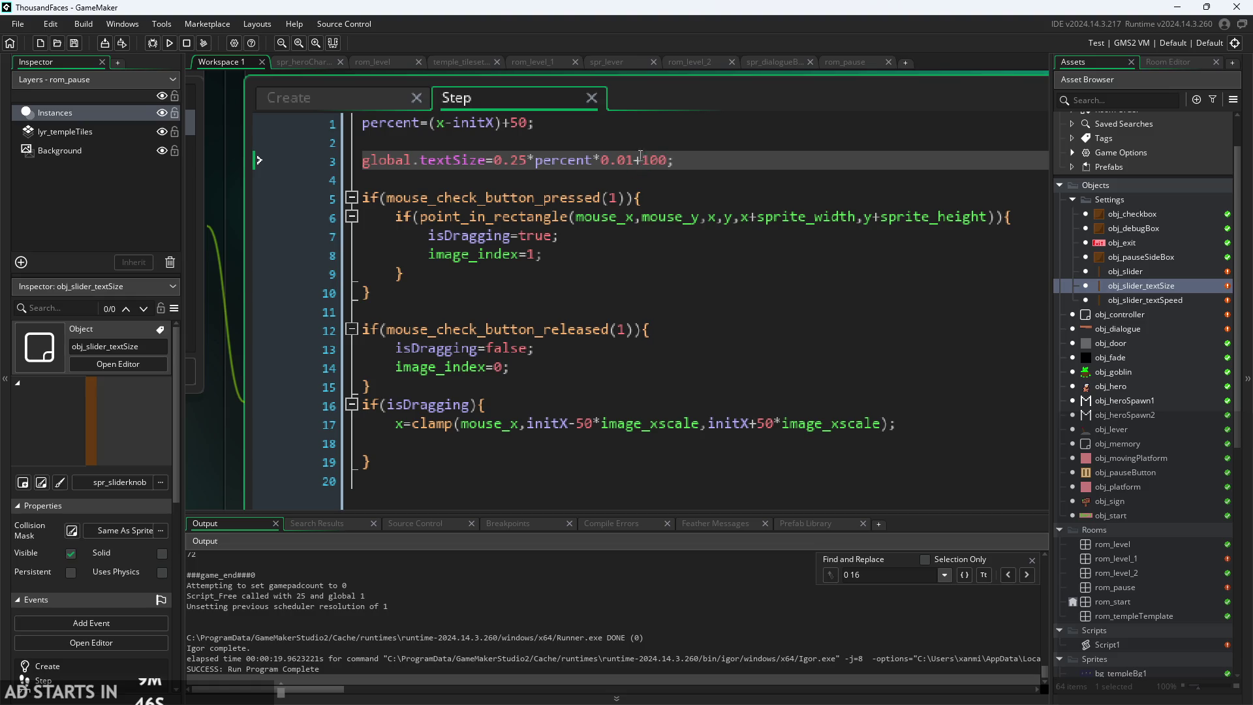
key(BackSpace)
key(BackSpace)
key(BackSpace)
click(536, 161)
text(()
key(ctrl+Right)
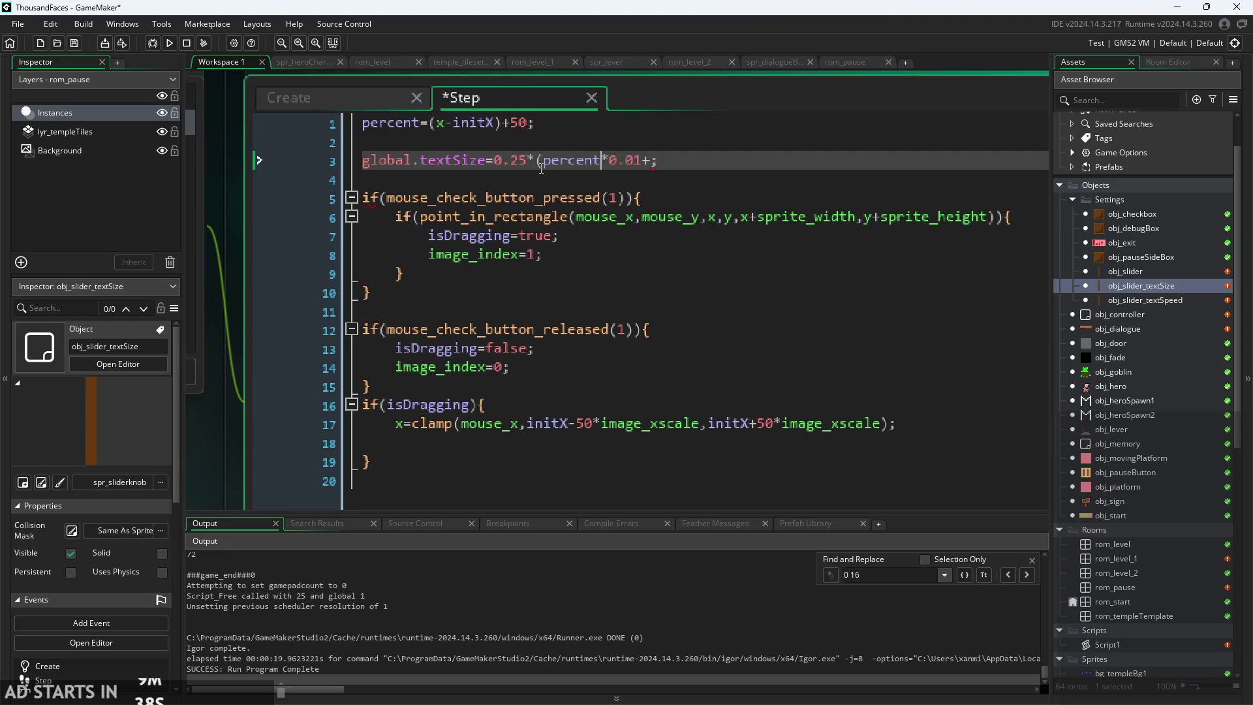
text())
text(+)
text(50)
key(ctrl+s)
click(168, 44)
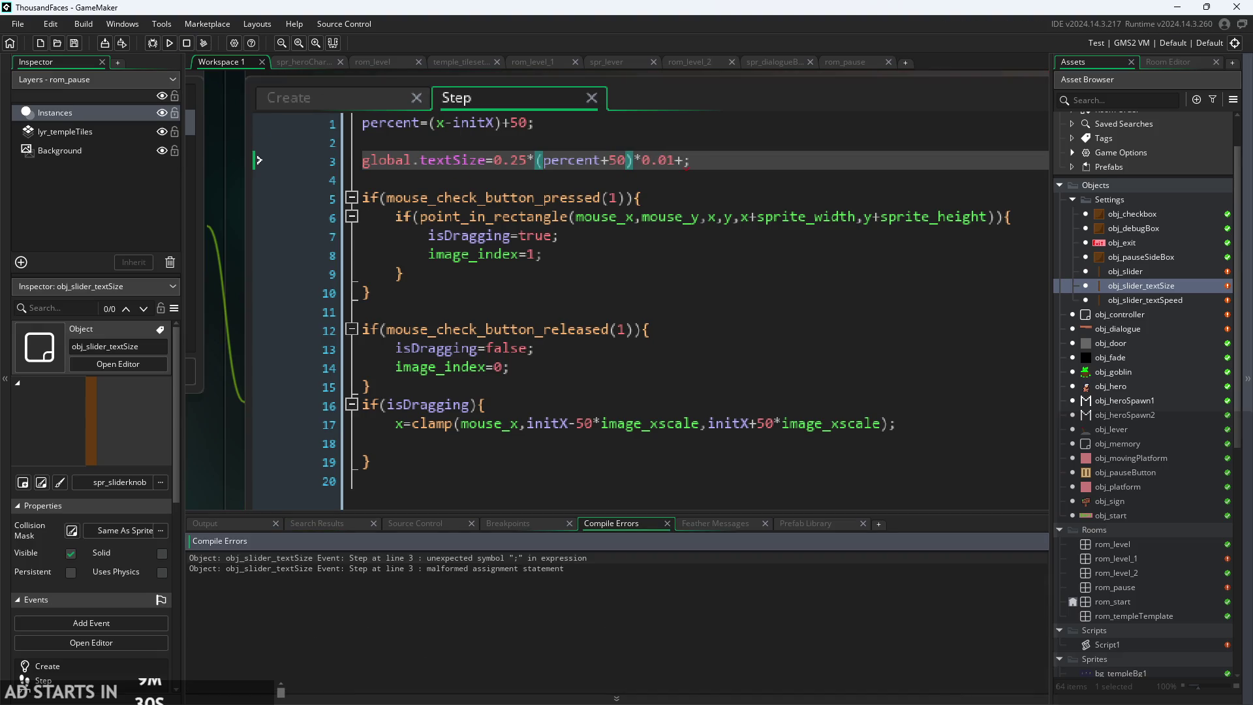
- Delete the stray plus sign on line 3, save, and test the text-size knob at its right end
click(704, 169)
key(Left)
key(BackSpace)
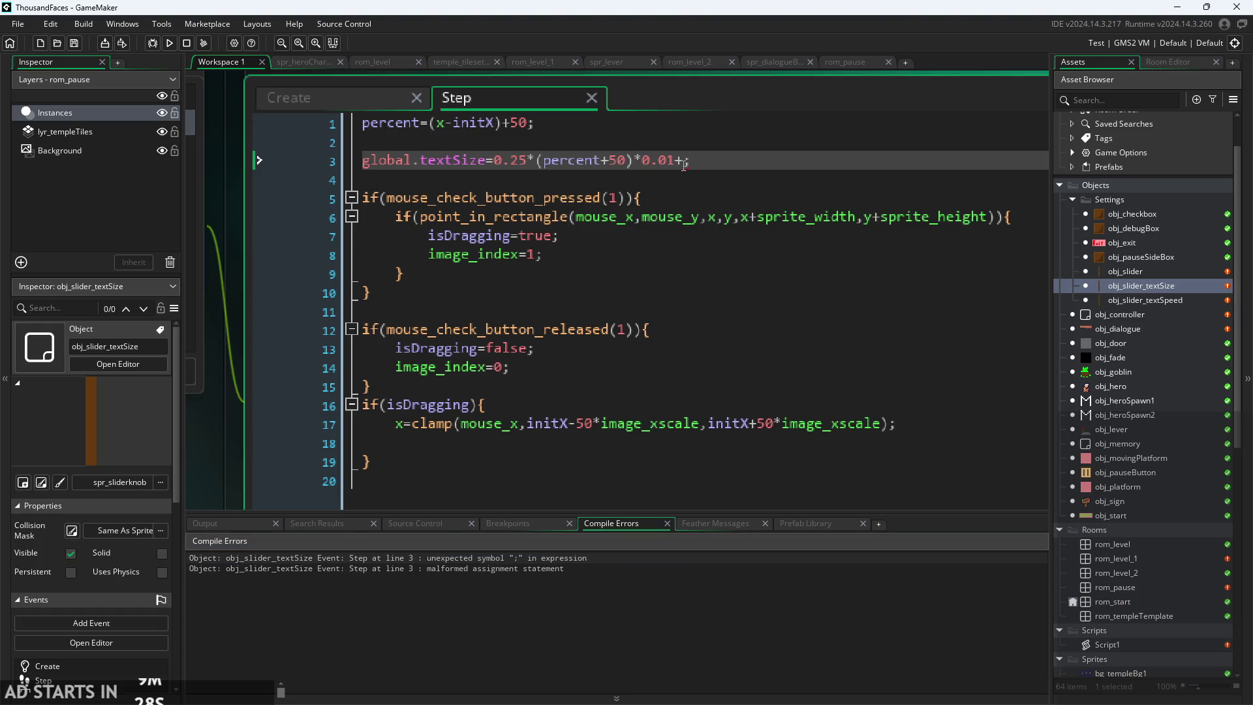
key(ctrl+s)
click(168, 43)
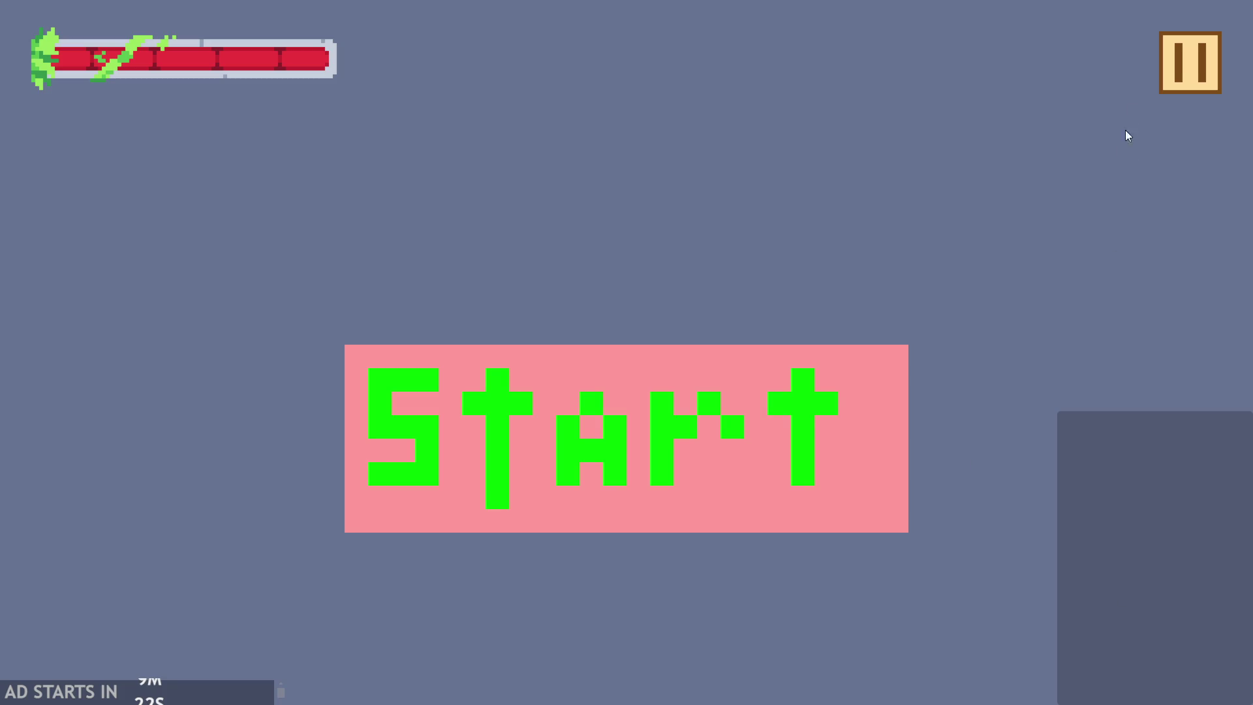
click(1187, 64)
drag(523, 493, 802, 408)
click(1190, 65)
key(Escape)
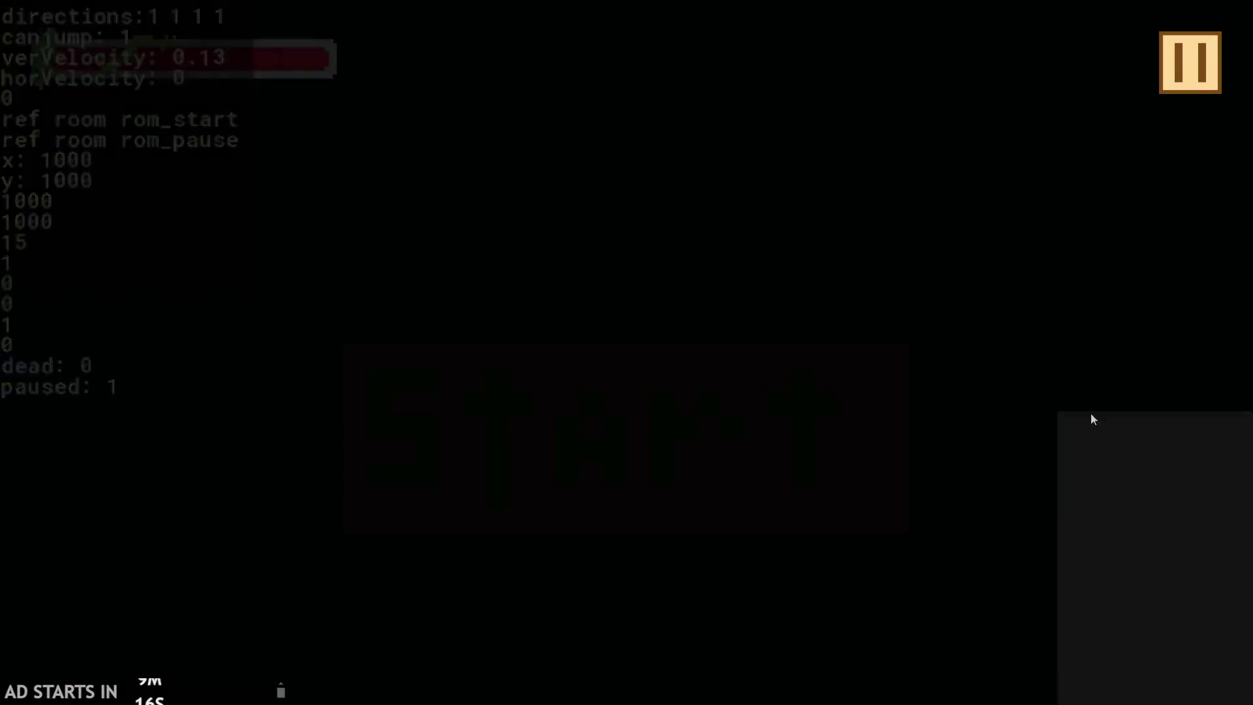
- Change the offset to percent+200 and run the game again
click(619, 163)
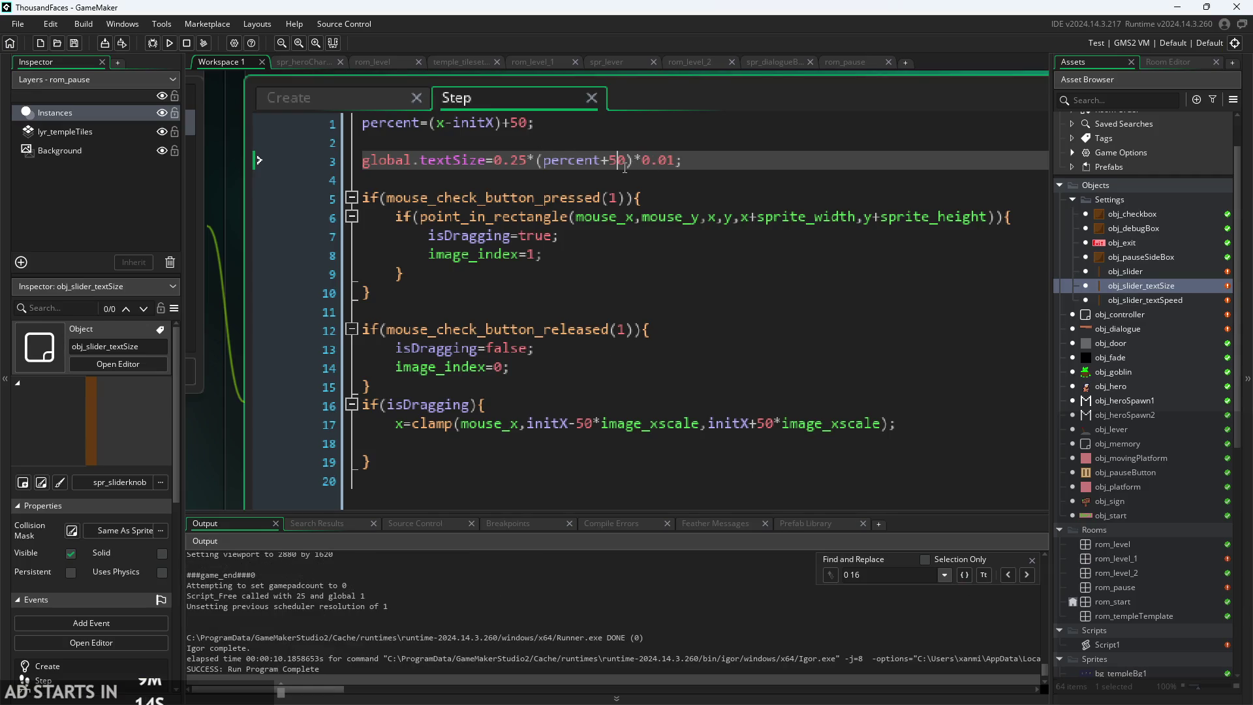
key(BackSpace)
text(20)
click(169, 43)
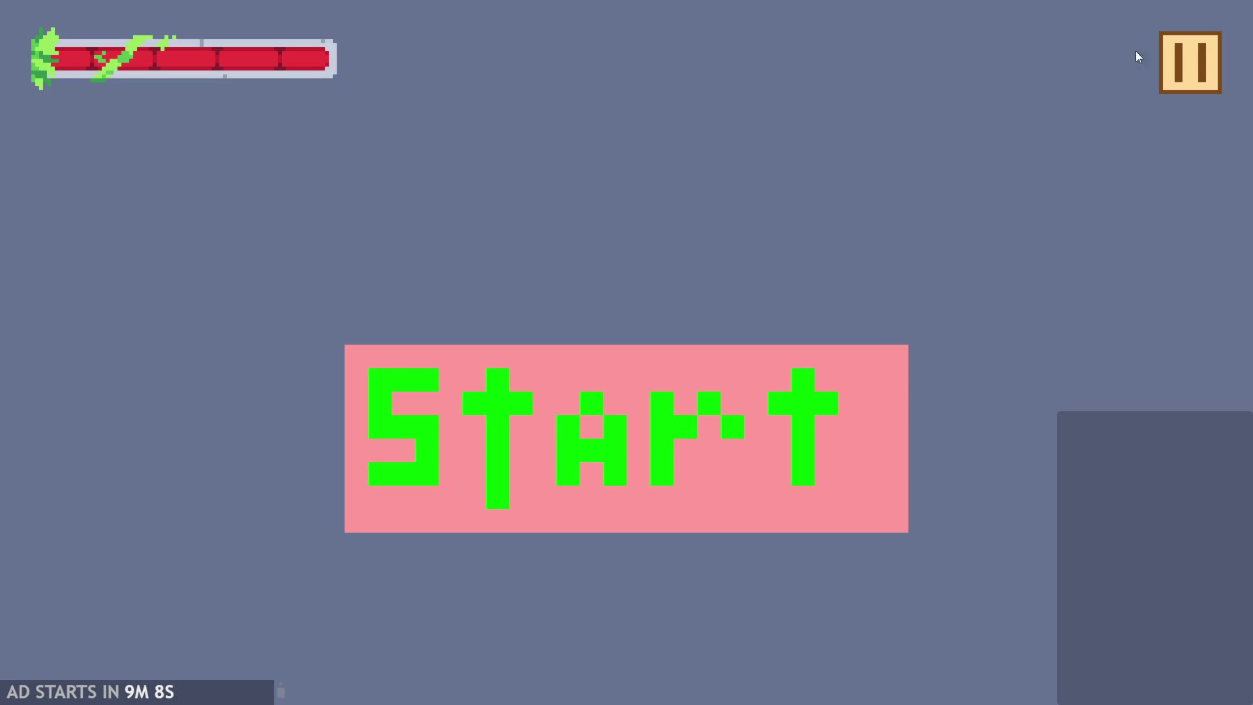
- Enable Debug Stats in the pause menu and slide the text-size knob across its track
click(1191, 63)
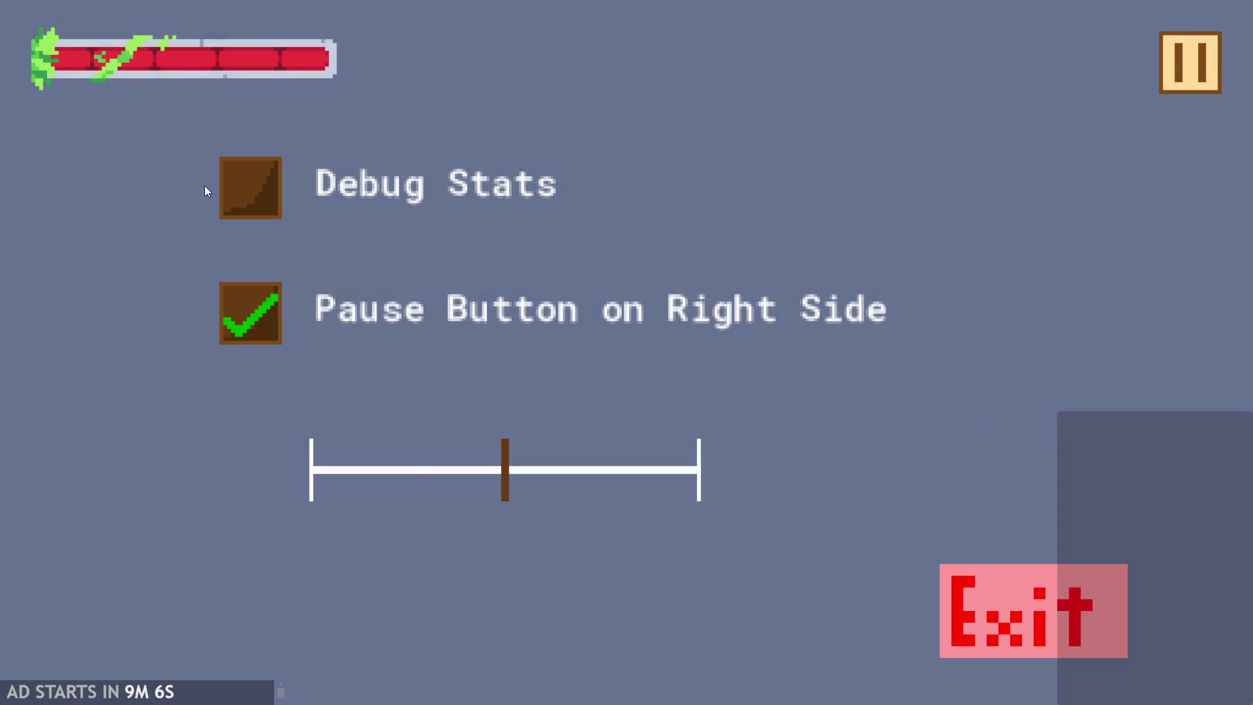
click(250, 188)
mouse_move(542, 480)
mouse_down()
mouse_move(687, 447)
mouse_move(846, 433)
mouse_move(295, 438)
mouse_move(163, 419)
mouse_move(773, 363)
mouse_move(477, 411)
mouse_up()
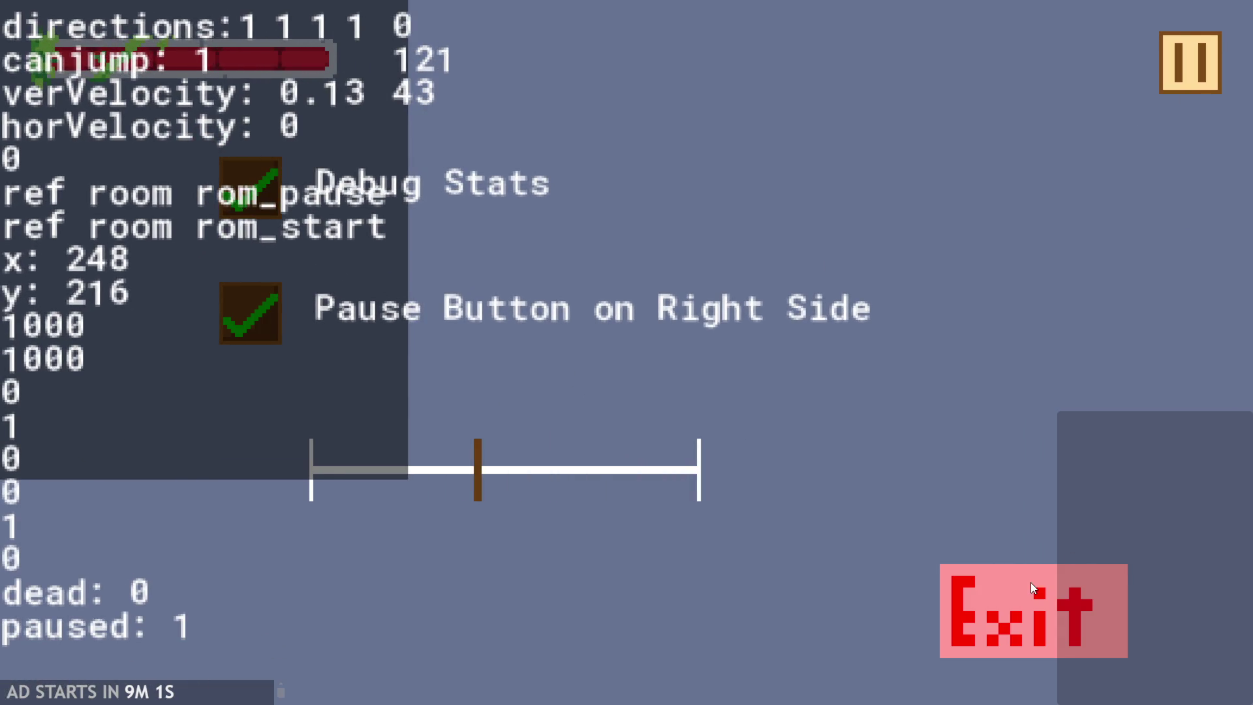
click(1030, 583)
- Replace the 200 offset with 150, then rerun and enlarge the debug text with the slider
double_click(624, 162)
text(150)
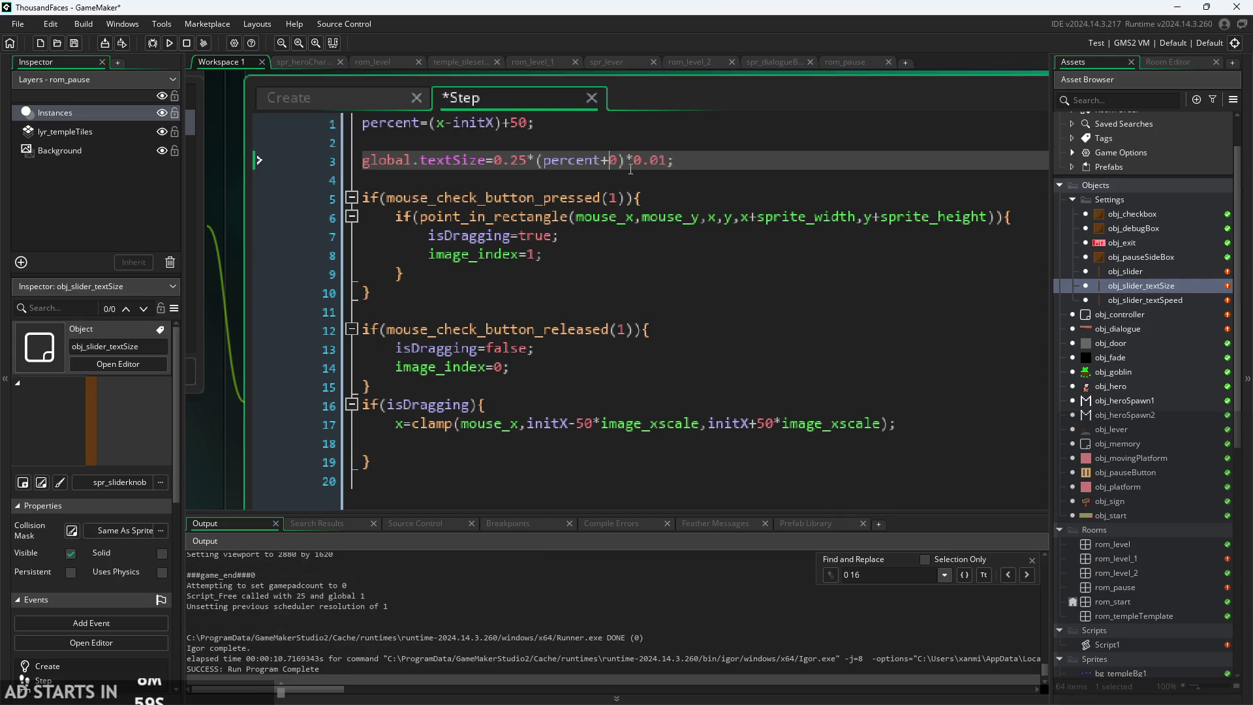
click(169, 43)
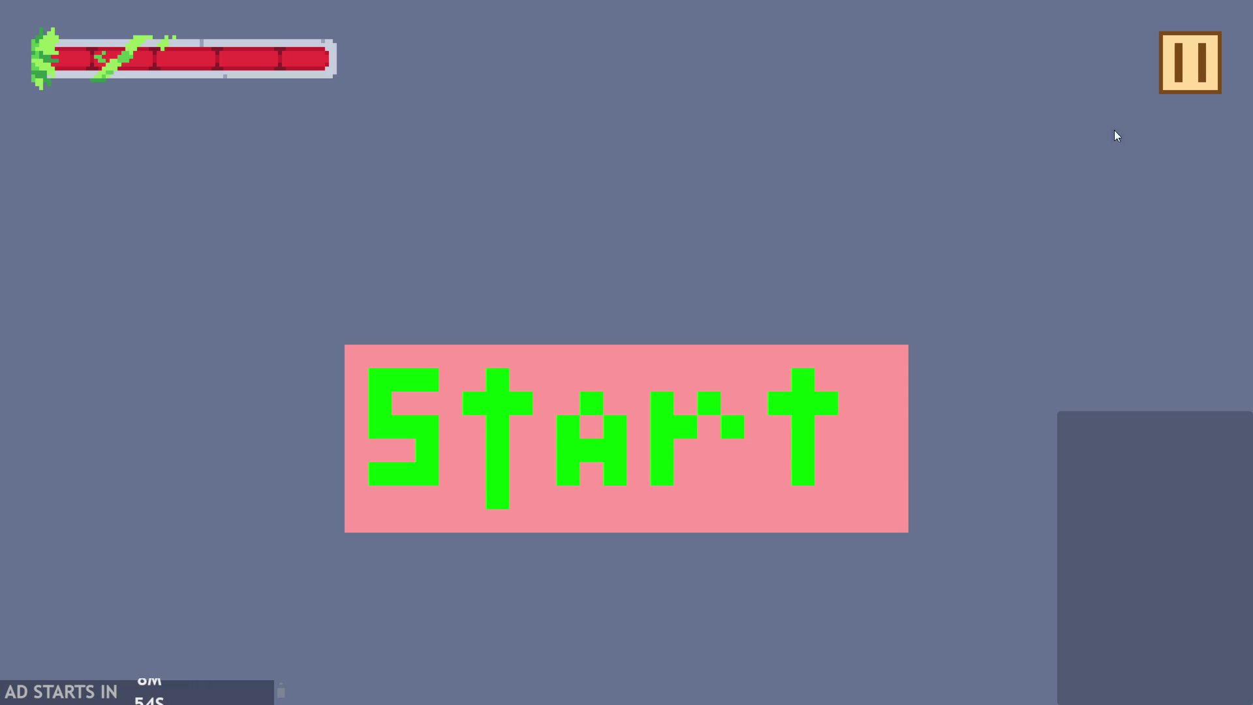
click(1189, 63)
mouse_move(503, 470)
mouse_down()
mouse_move(507, 487)
mouse_move(839, 459)
mouse_move(410, 465)
mouse_move(205, 444)
mouse_move(613, 422)
mouse_move(437, 446)
mouse_move(218, 226)
mouse_up()
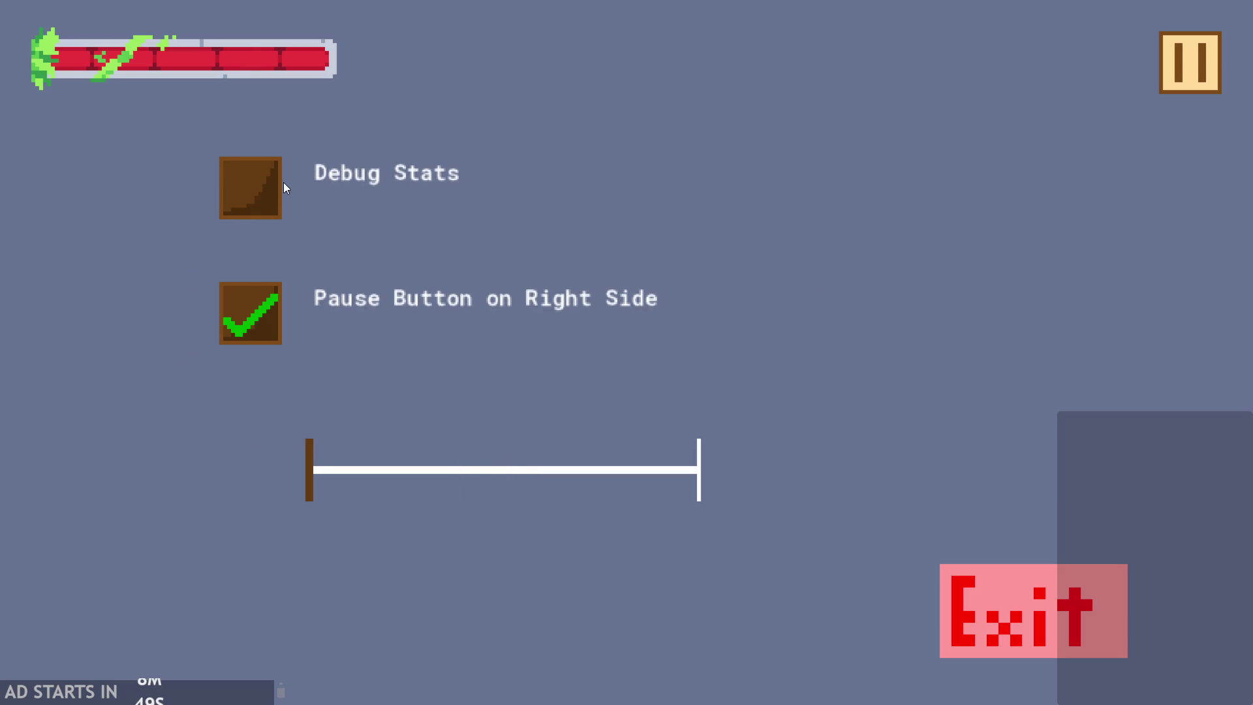
click(283, 182)
mouse_move(309, 478)
mouse_down()
mouse_move(1015, 448)
mouse_move(241, 512)
mouse_move(736, 439)
mouse_move(260, 481)
mouse_move(271, 458)
mouse_move(455, 481)
mouse_move(811, 476)
mouse_move(300, 481)
mouse_move(507, 467)
mouse_move(292, 467)
mouse_move(522, 448)
mouse_move(281, 479)
mouse_move(1039, 422)
mouse_move(1110, 464)
mouse_move(831, 417)
mouse_move(500, 467)
mouse_up()
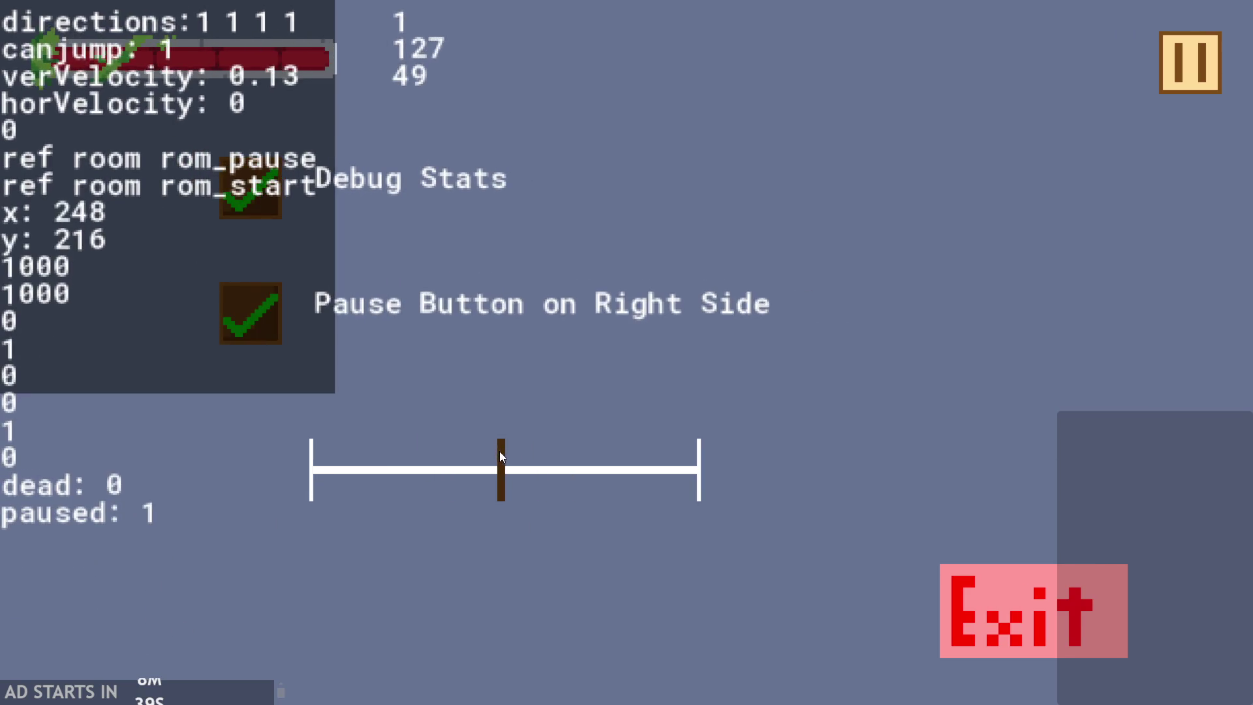
click(1061, 585)
click(695, 159)
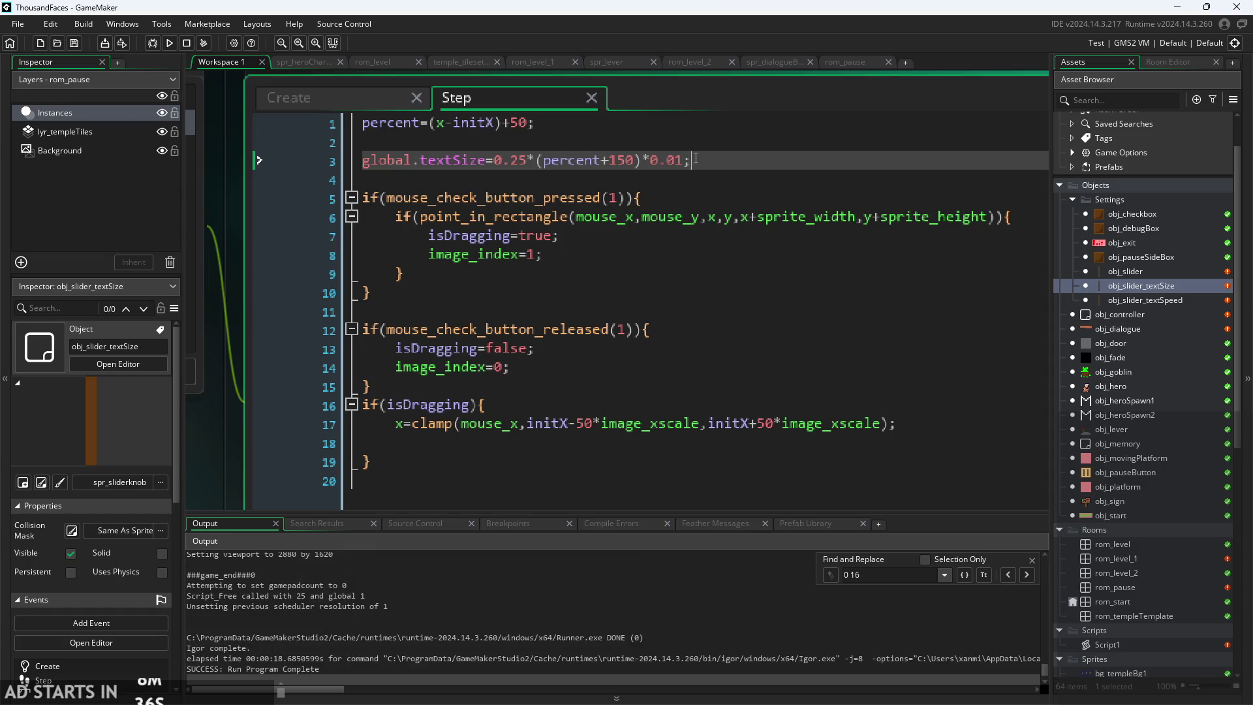
- Inspect the text-size formula's 150 offset on line 3 and the 50 on line 1
double_click(620, 163)
click(542, 162)
drag(607, 161, 692, 161)
click(629, 161)
key(Right)
key(Right)
click(512, 124)
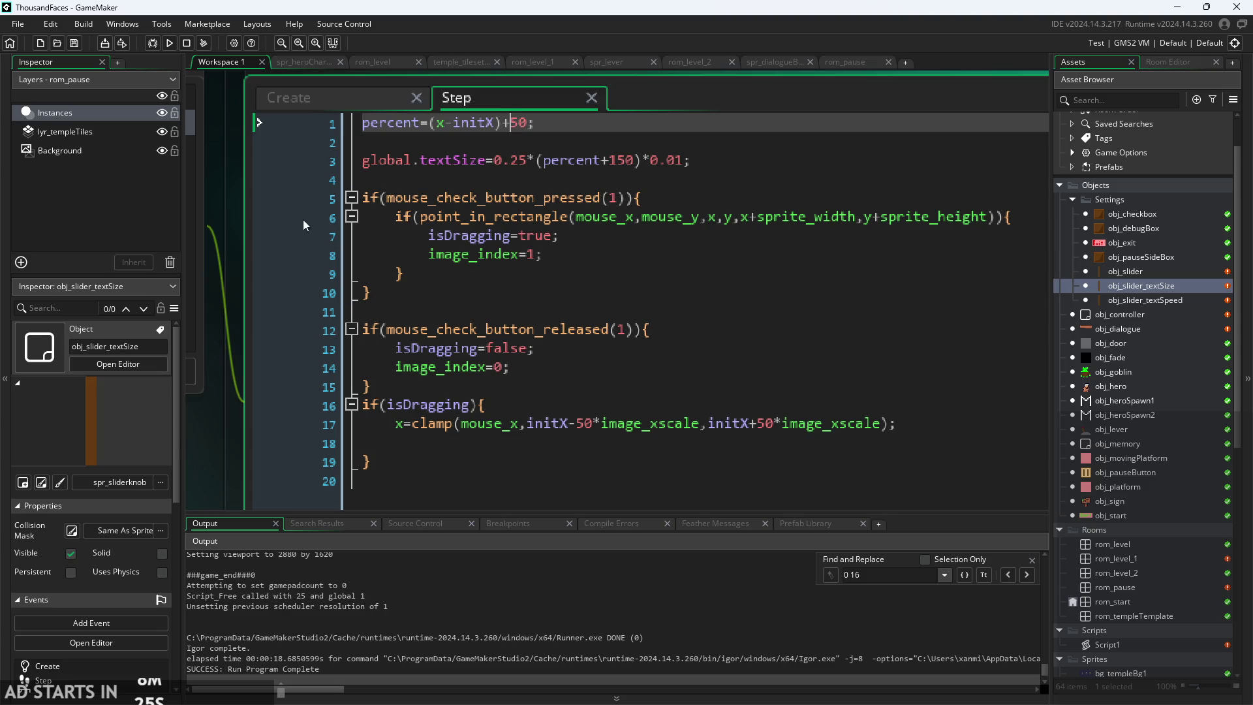
drag(240, 248, 275, 276)
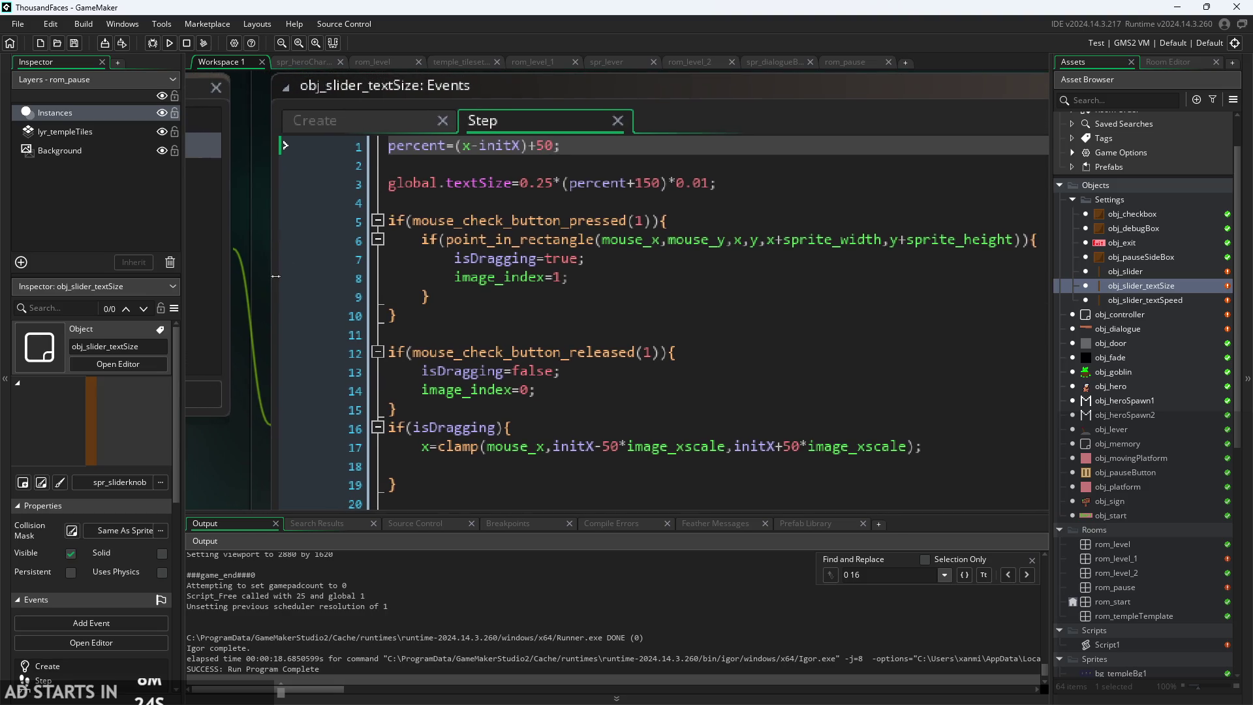
- Test-run the game with Debug Stats, drag the text-size knob fully right, then open obj_slider's code
click(169, 43)
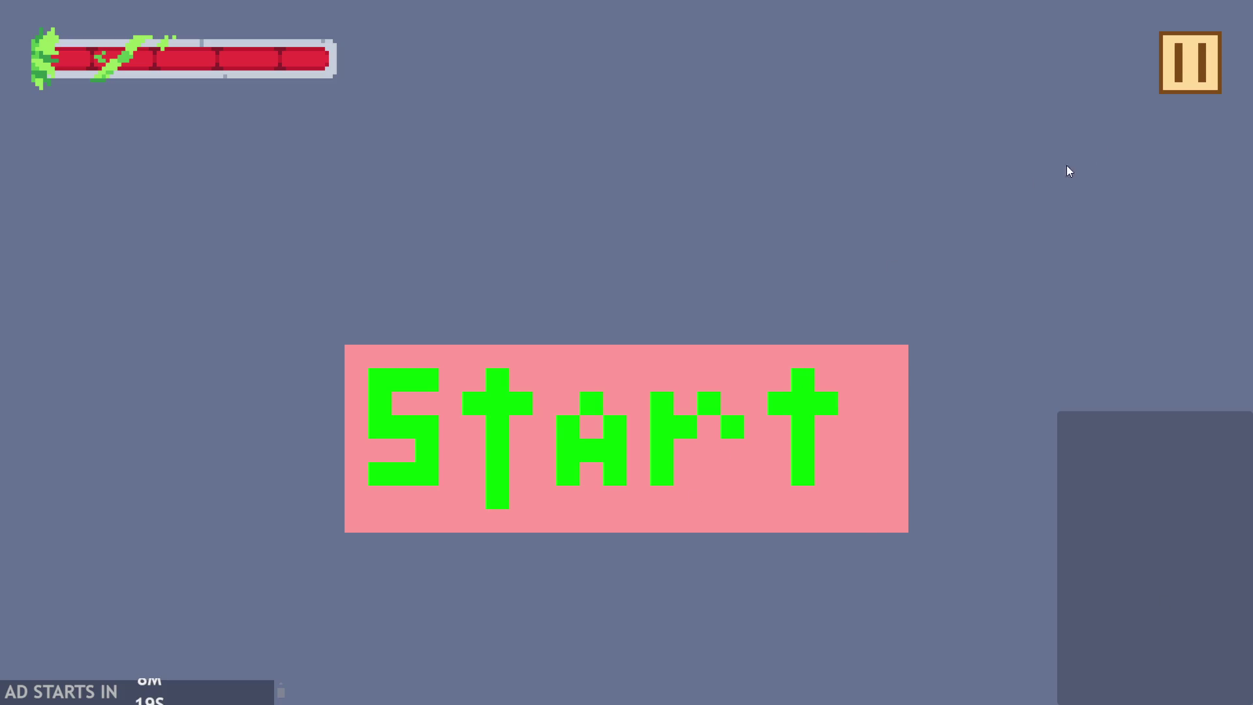
click(1148, 77)
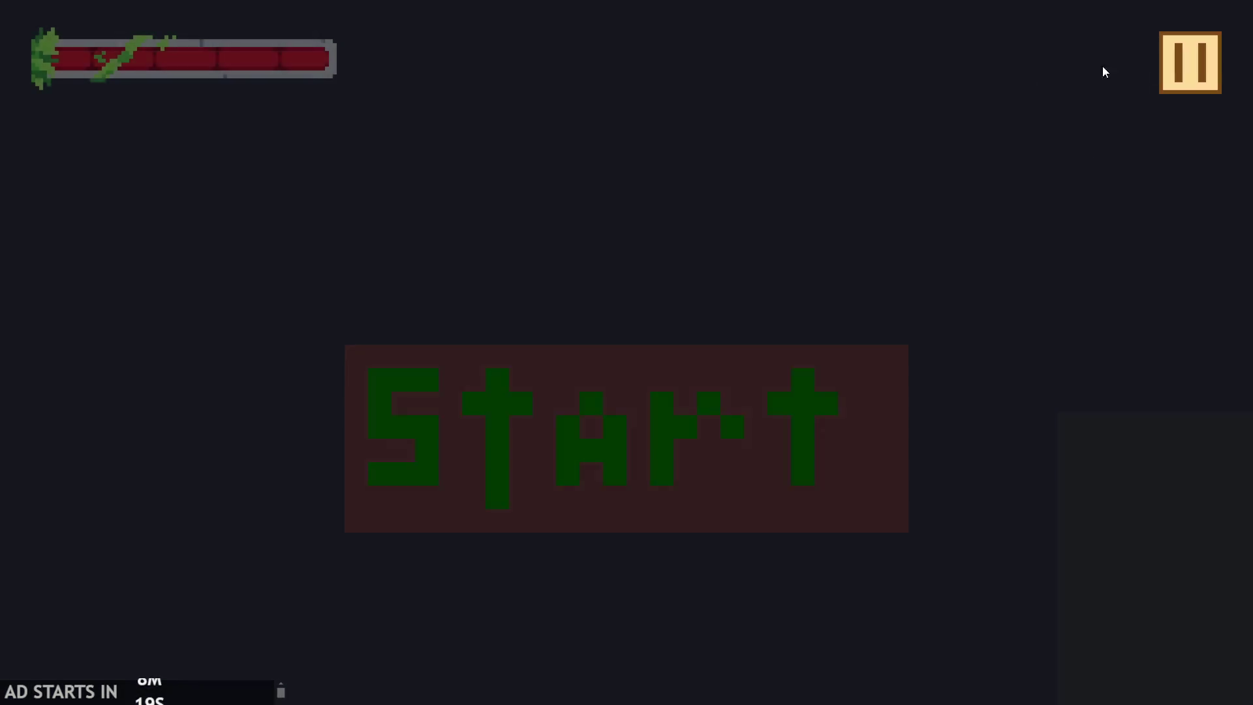
click(250, 201)
mouse_move(502, 477)
mouse_down()
mouse_move(814, 466)
mouse_move(25, 465)
mouse_up()
key(Escape)
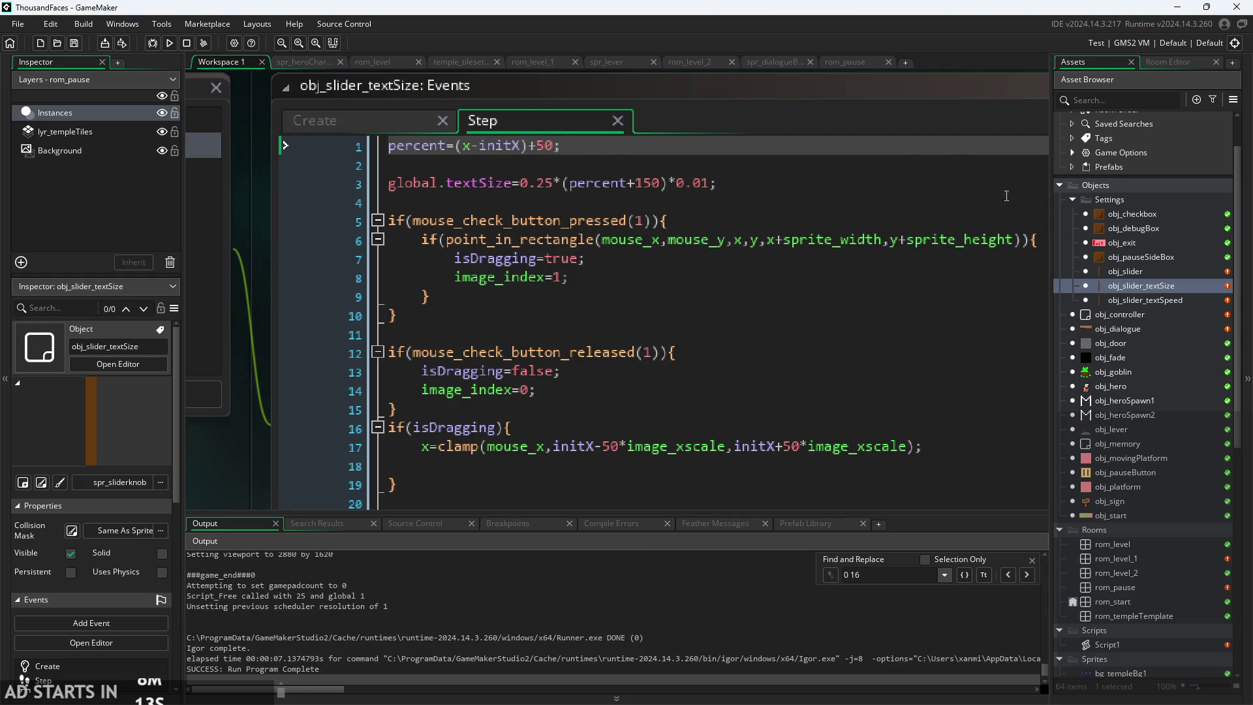
double_click(1157, 271)
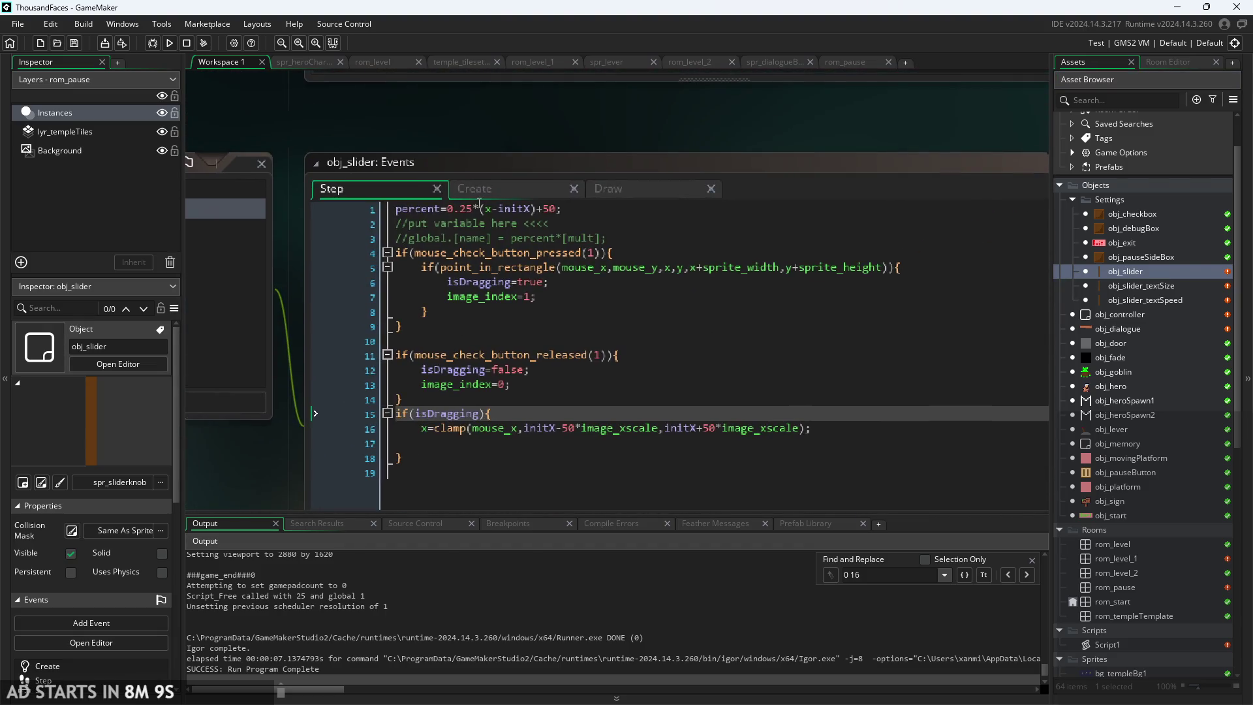
- Delete the 0.25* multiplier from line 1 in obj_slider and obj_slider_textSpeed, and save
drag(479, 209, 450, 214)
key(BackSpace)
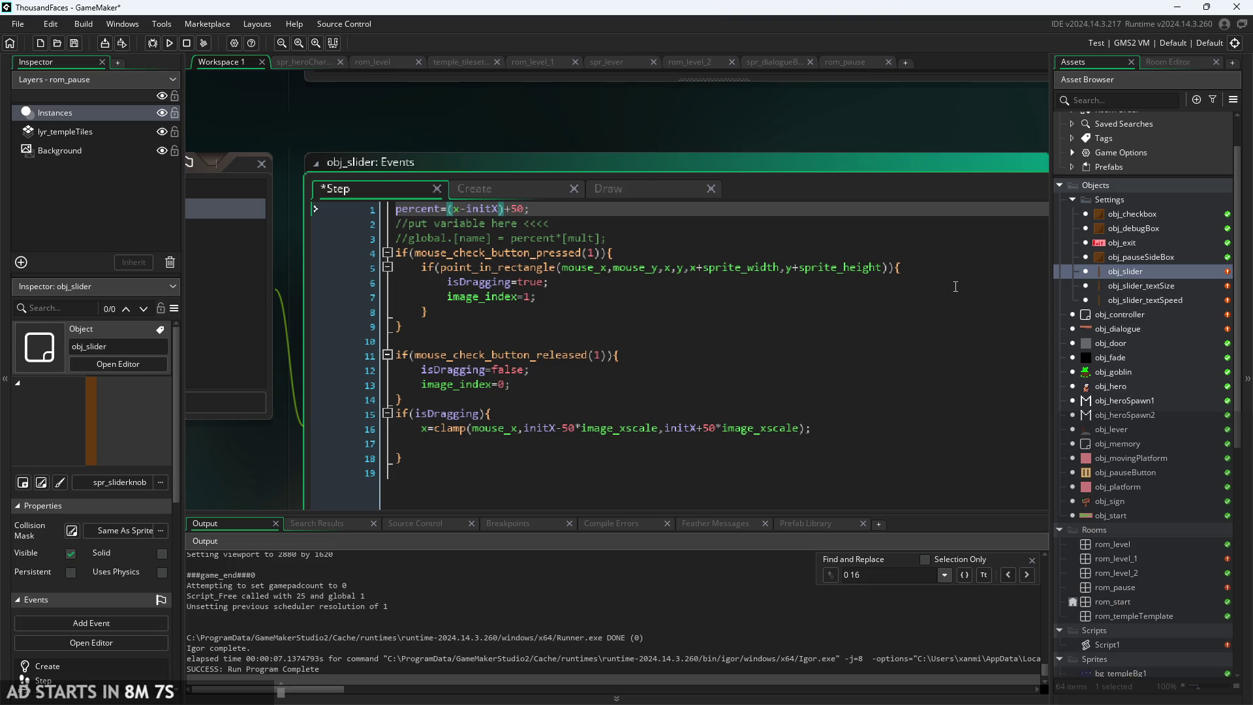
double_click(1168, 301)
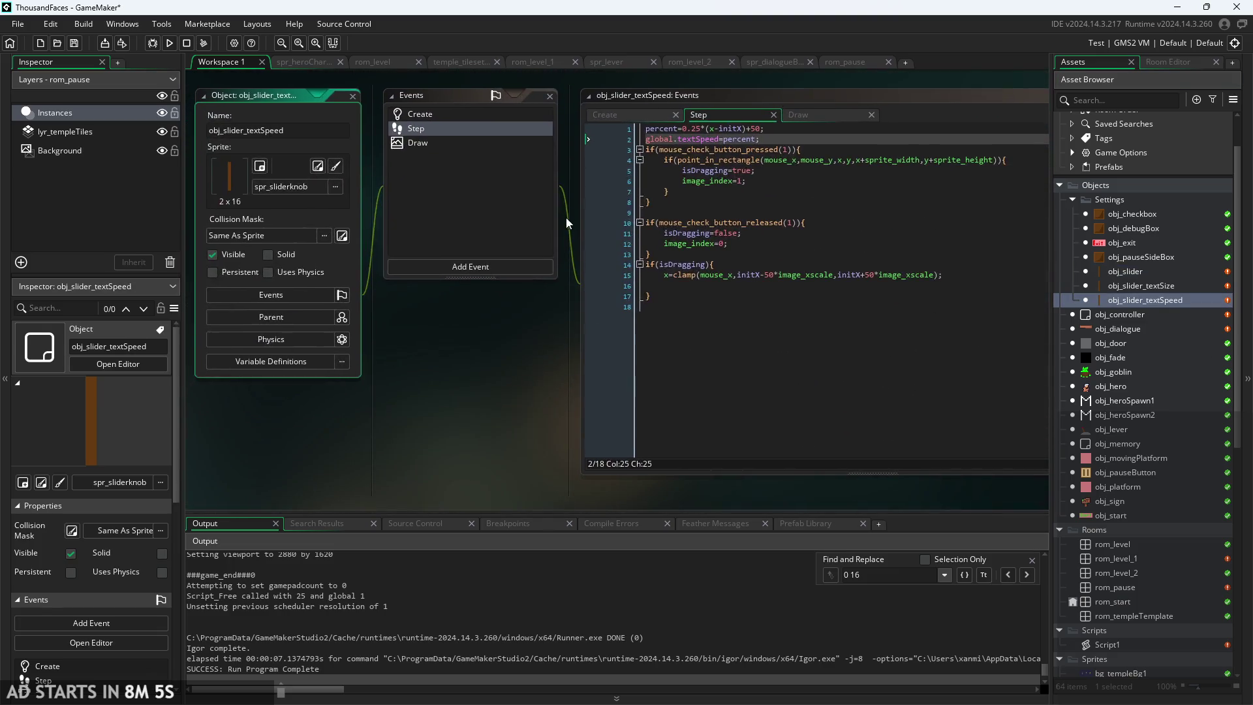
click(682, 129)
key(Delete)
key(Delete)
key(Delete)
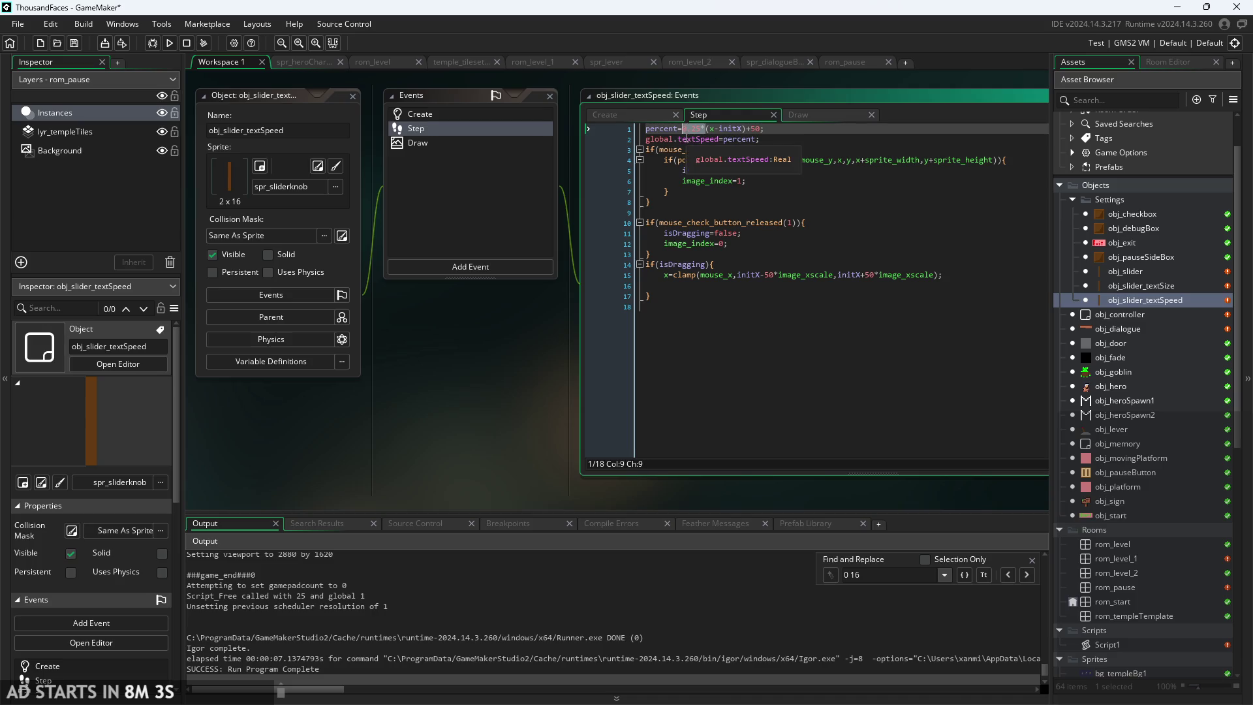
key(ctrl+s)
- Begin extending the textSpeed line by adding '+' after percent on line 2
scroll(436, 405, up, 3)
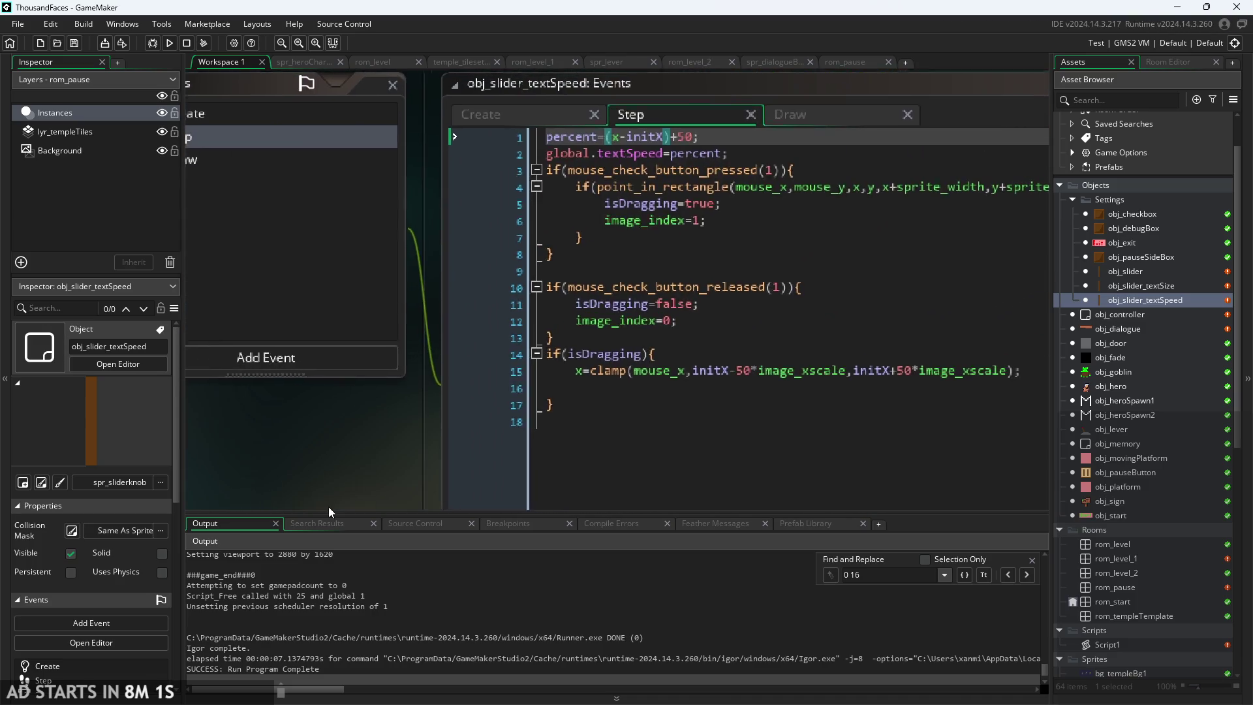
drag(448, 412, 376, 435)
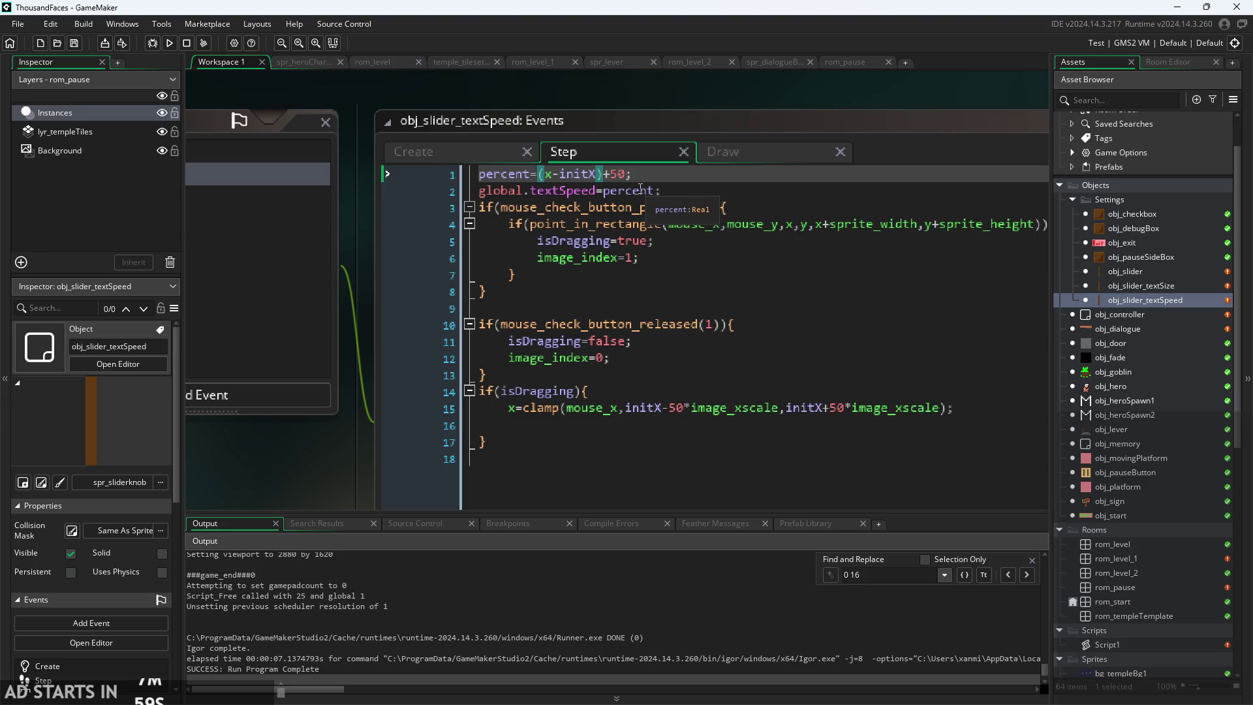
click(652, 207)
click(650, 191)
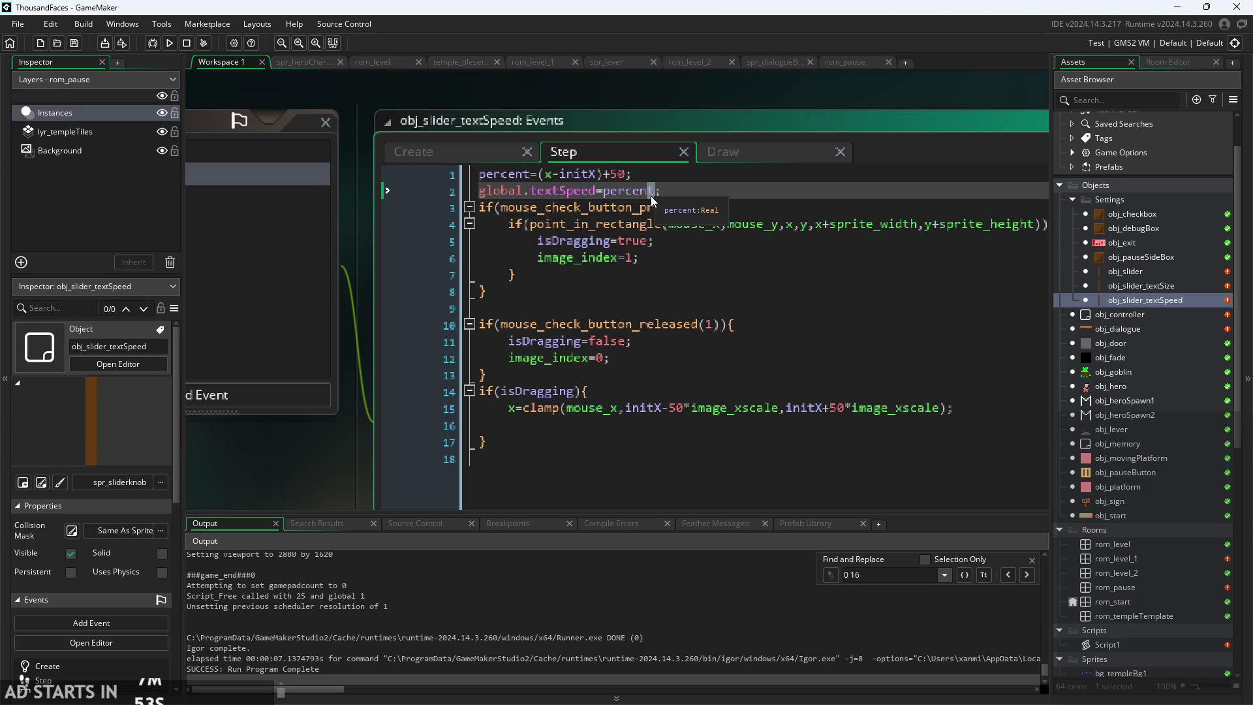
mouse_move(680, 221)
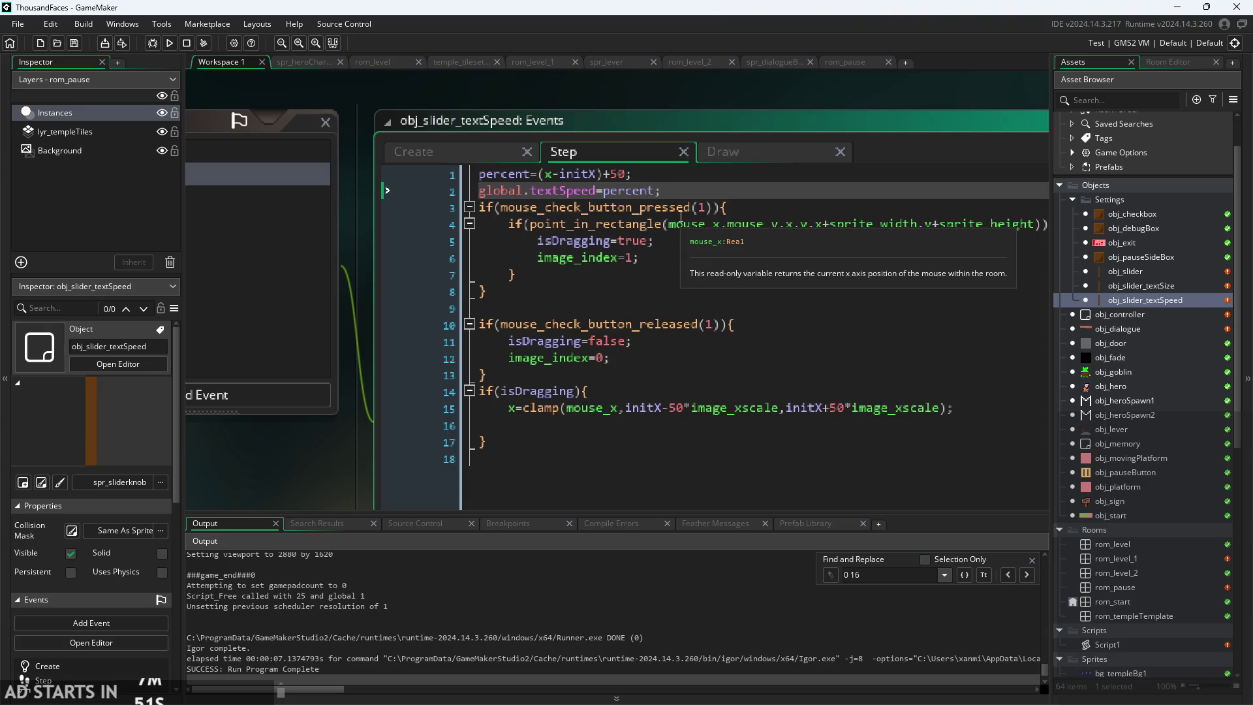
text(+5)
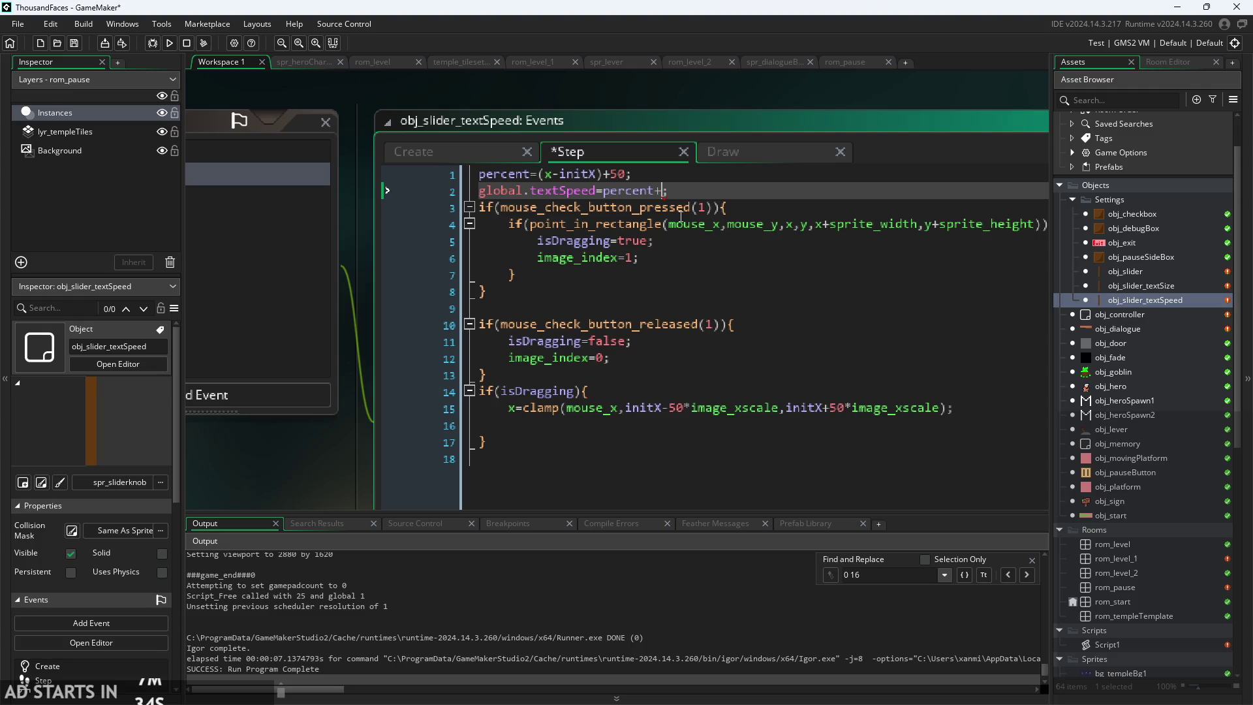
- Start line 2 of the Step code as global.textSpeed=7+percent, dropping the +5 and *0.05 trials
text(5)
key(BackSpace)
key(BackSpace)
text(-)
key(BackSpace)
text(+)
key(Left)
key(Left)
key(Left)
text(7+)
key(Right)
text(*)
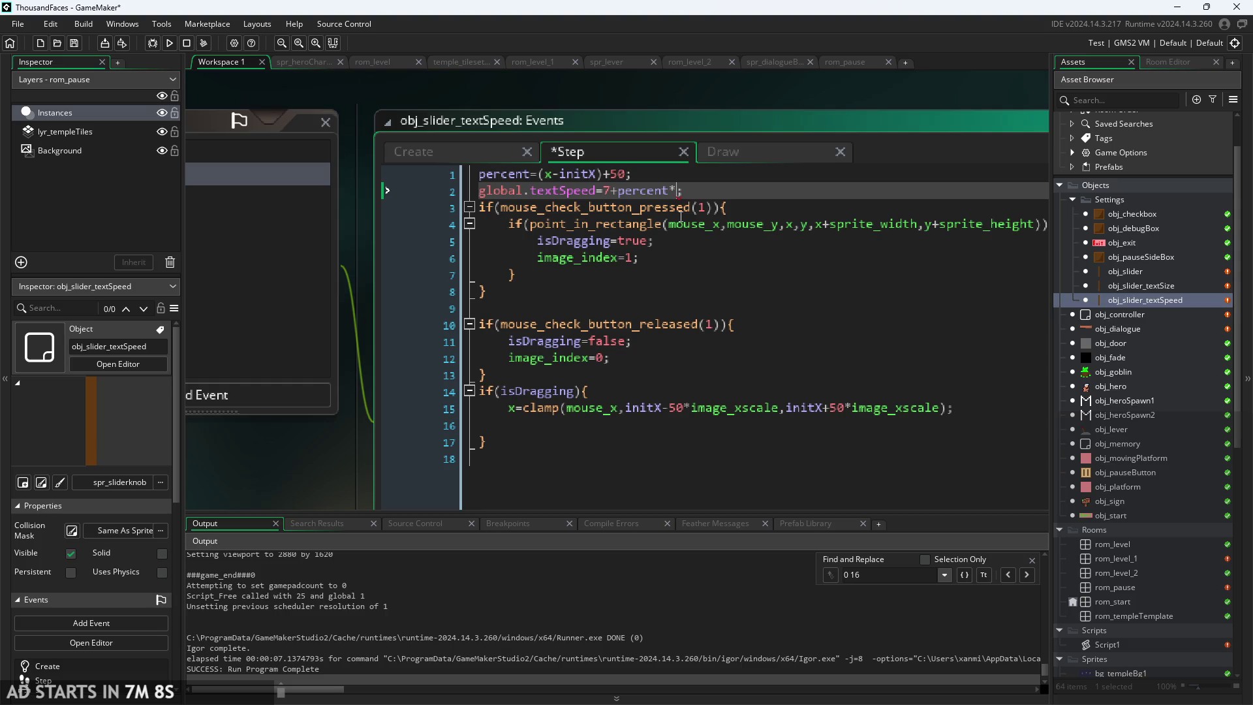
text(0.05)
drag(707, 190, 667, 189)
key(BackSpace)
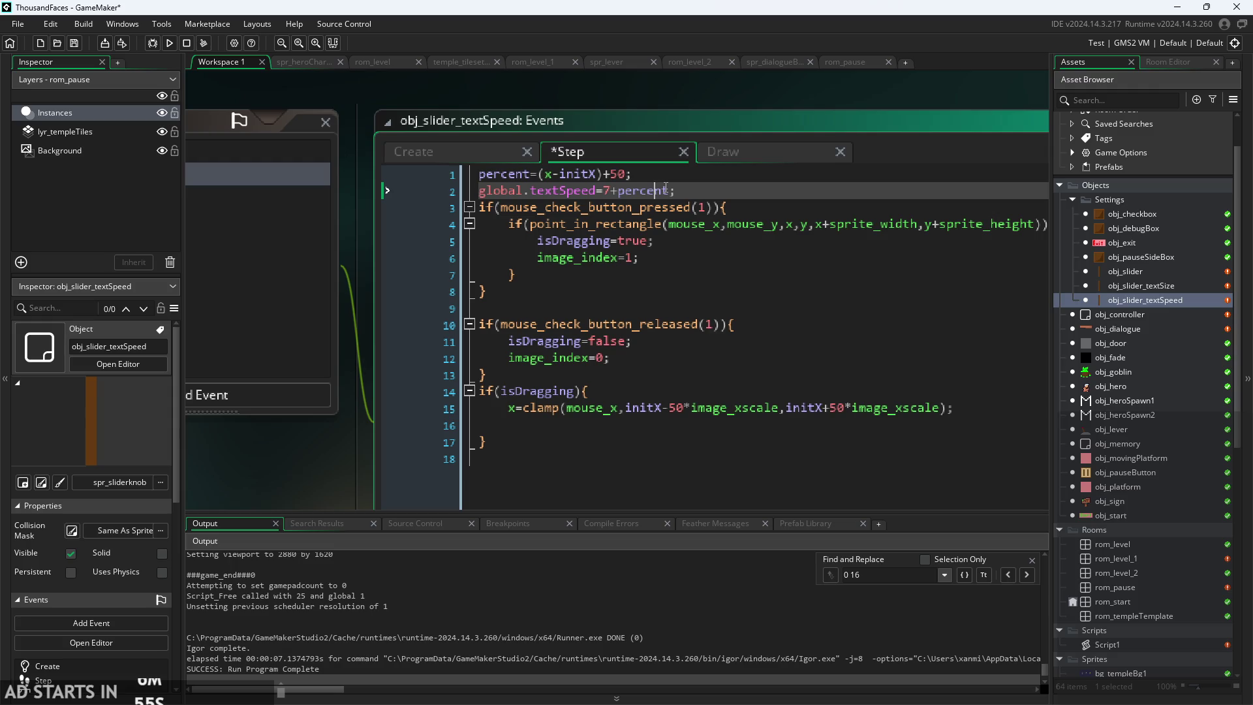
- Wrap percent as (percent-50) and add a divisor after it
key(ctrl+Left)
text(()
text())
text(-5)
text(0)
key(Right)
text(/50)
key(BackSpace)
key(BackSpace)
text(25)
- Make the divisor 10 so line 2 reads 7+(percent-50)/10, and save the Step code
click(800, 180)
click(757, 207)
click(729, 190)
key(BackSpace)
key(BackSpace)
text(10)
click(655, 190)
click(577, 175)
key(ctrl+s)
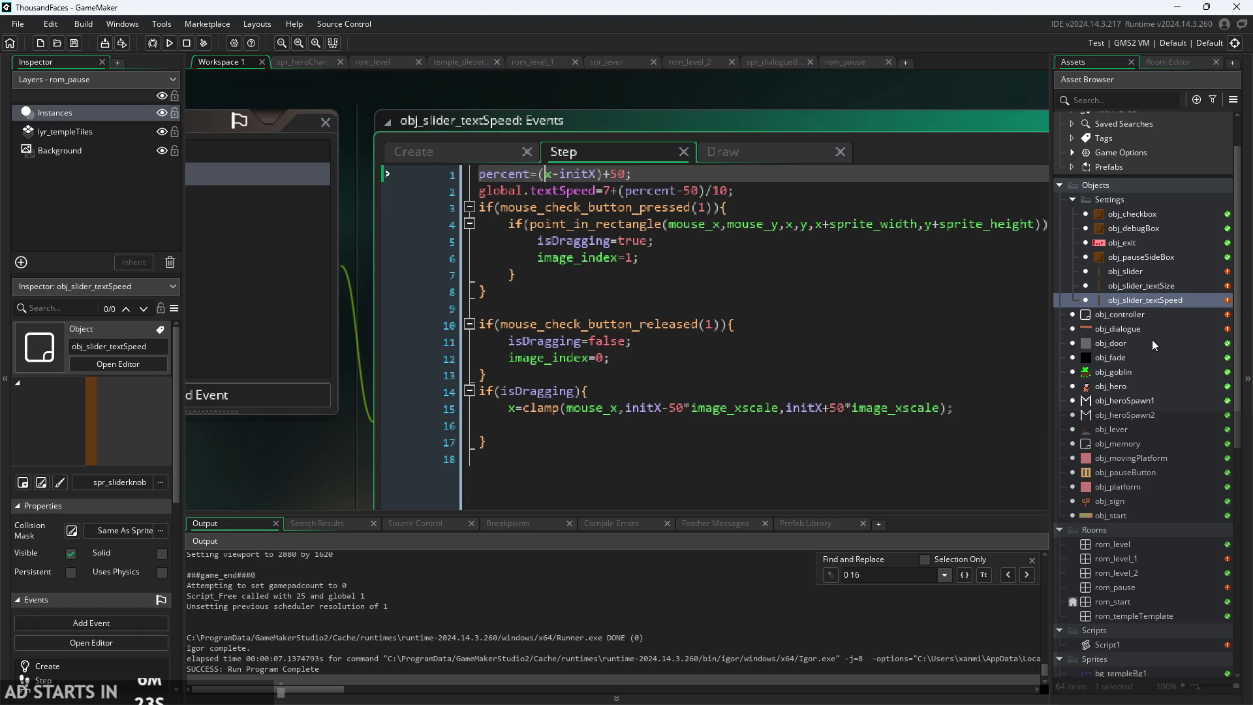
double_click(1132, 316)
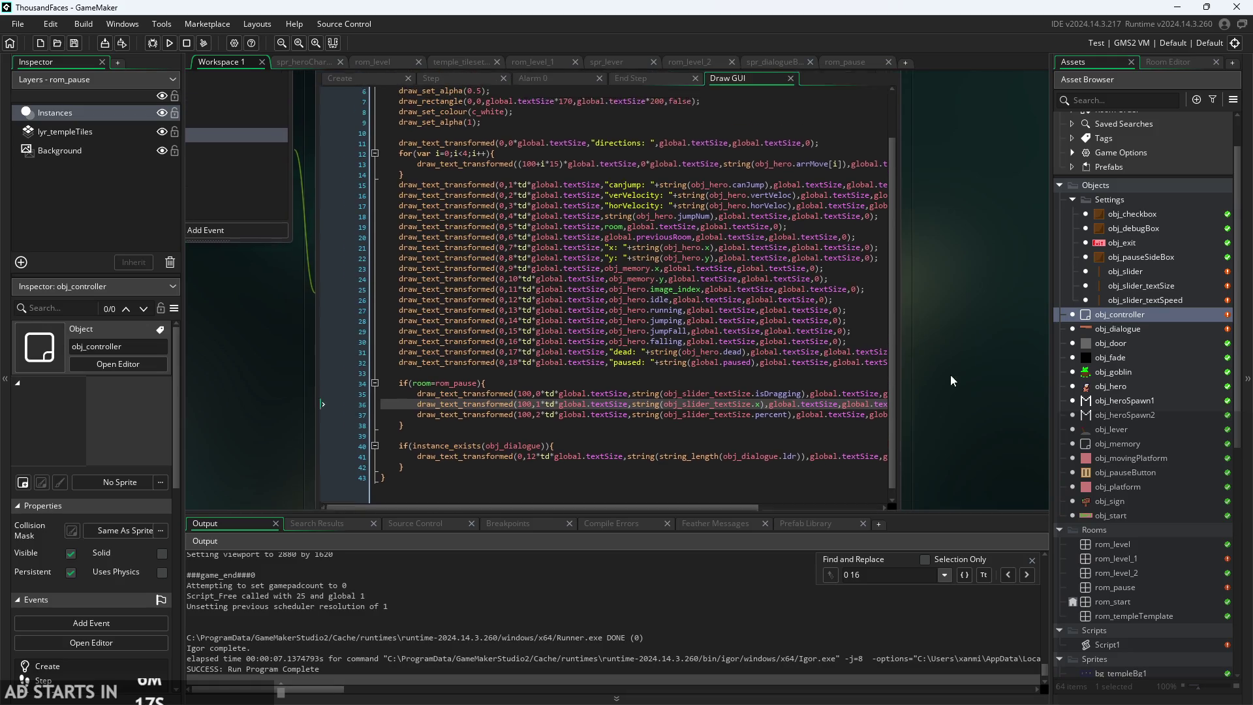
- Remove the 7+ from obj_dialogue's alarm_set so it uses global.textSpeed directly
double_click(1145, 331)
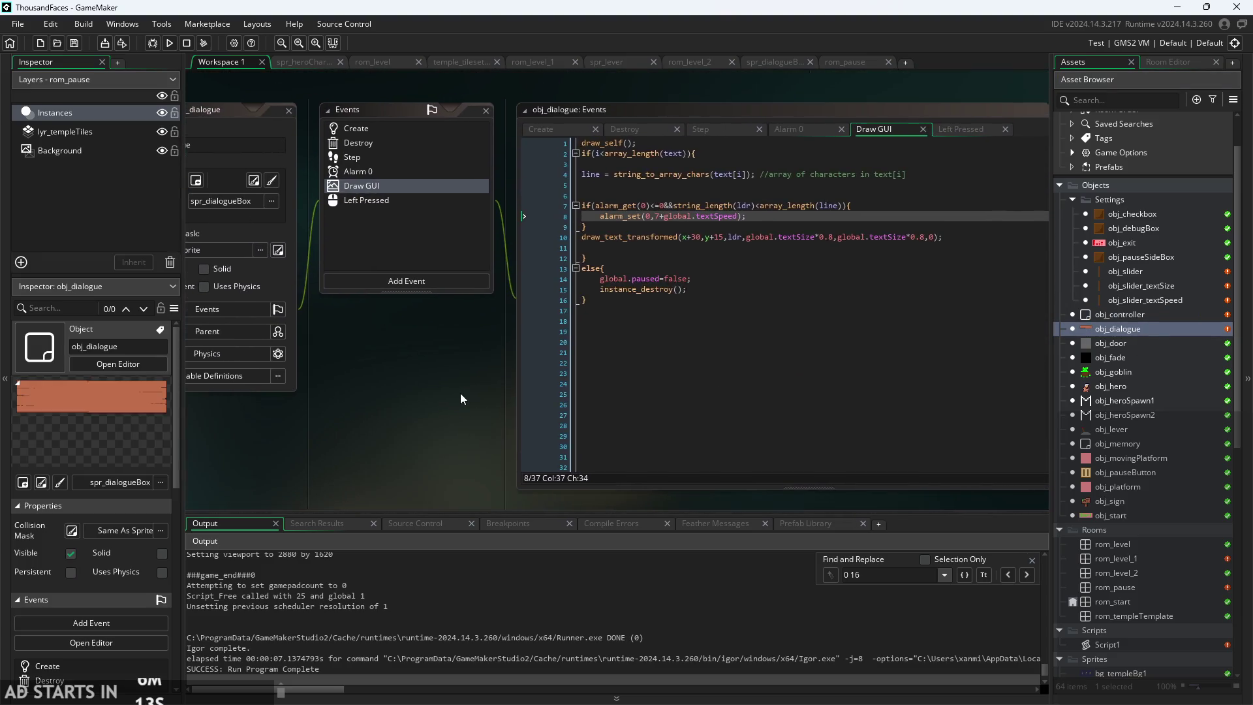
scroll(634, 246, up, 3)
click(625, 243)
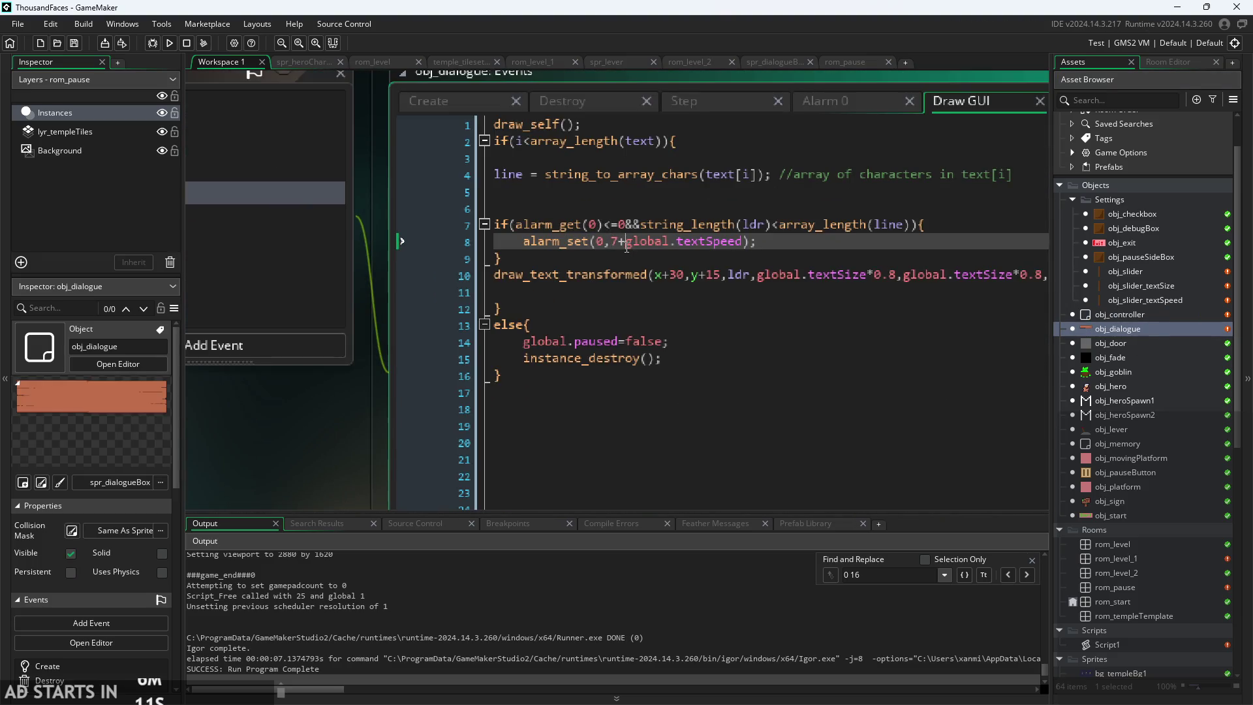
key(BackSpace)
key(BackSpace)
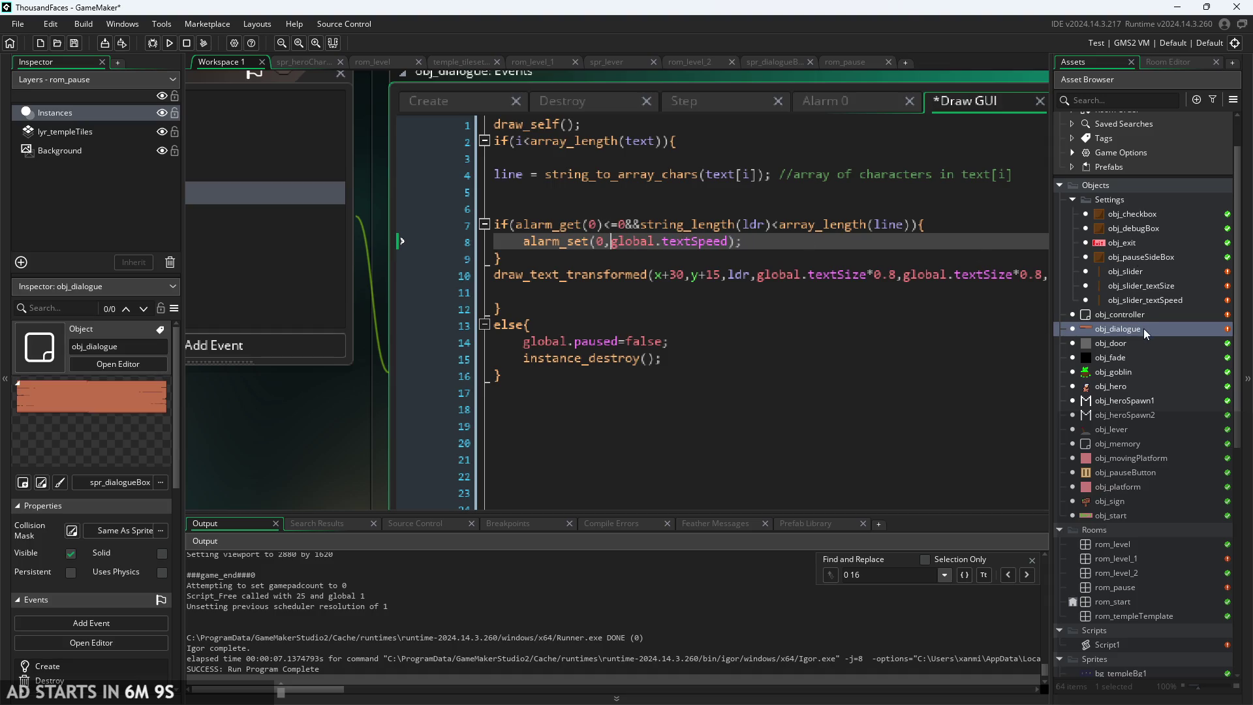
- Set global.textSpeed=7 in obj_controller's Create code, save, and run the game with F5
double_click(1135, 314)
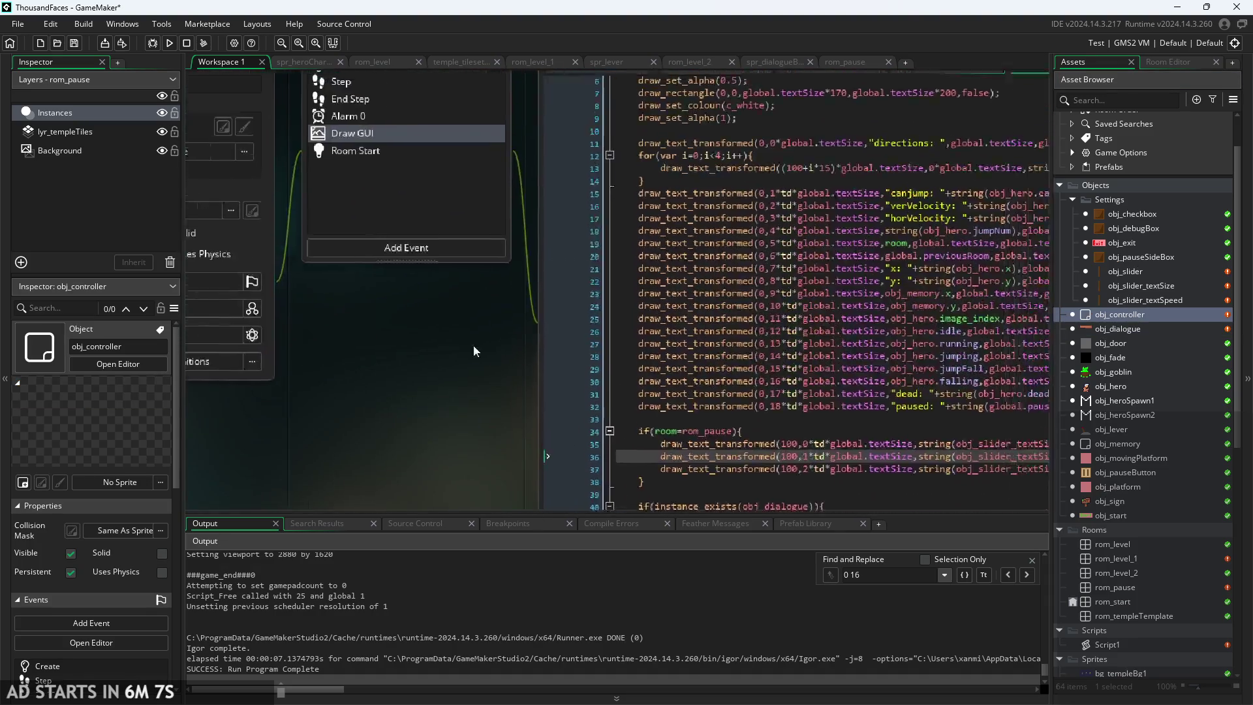
click(414, 222)
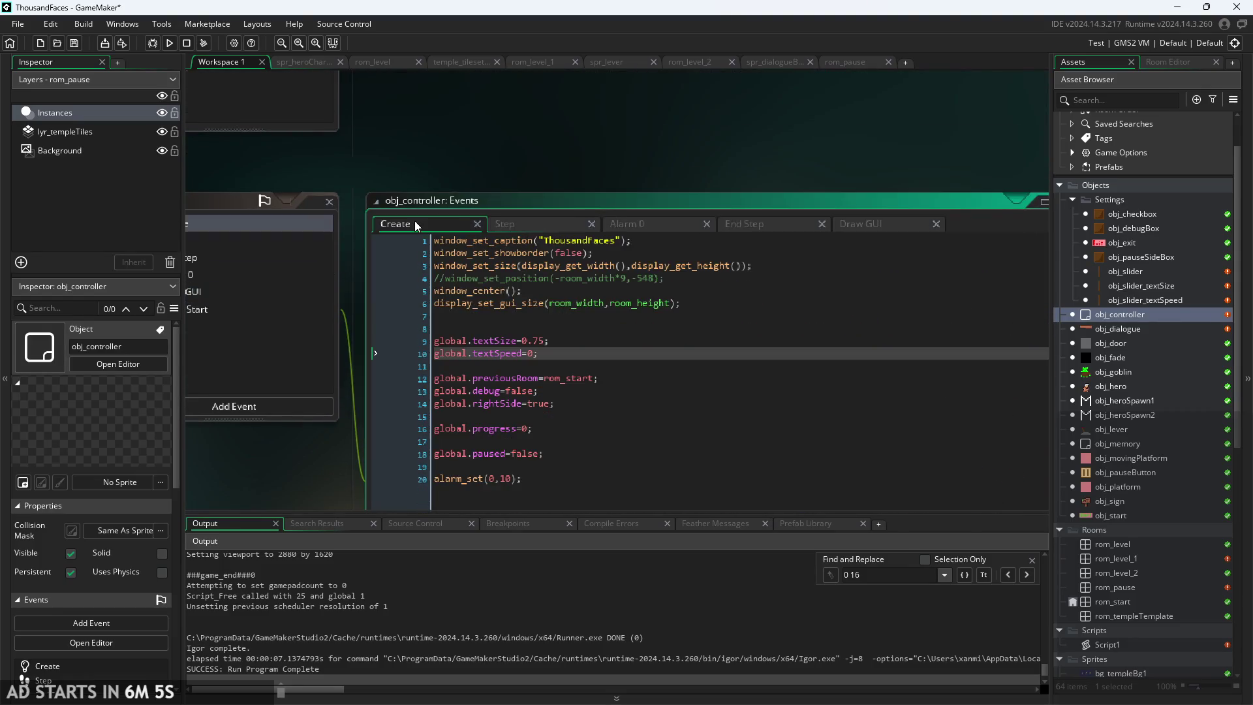
key(BackSpace)
text(7)
key(ctrl+s)
key(F5)
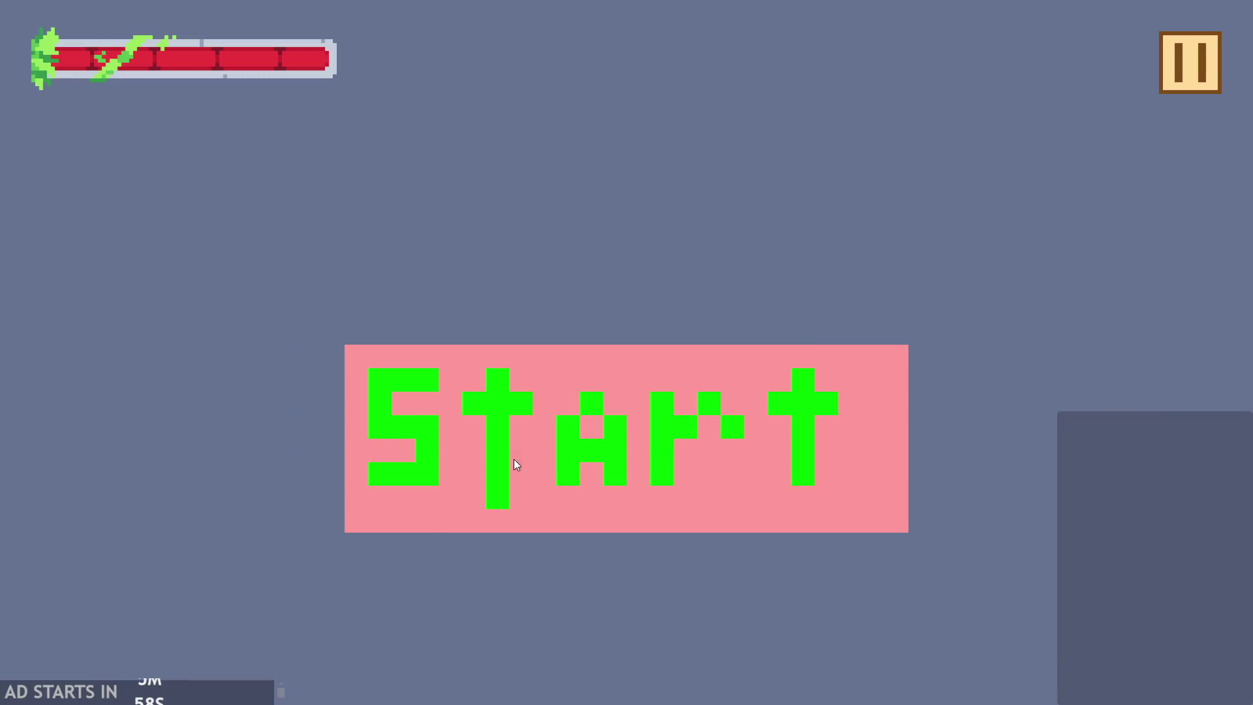
- Start from the title screen, open the pause settings, enable Debug Stats, then exit to the IDE
click(514, 460)
click(1177, 55)
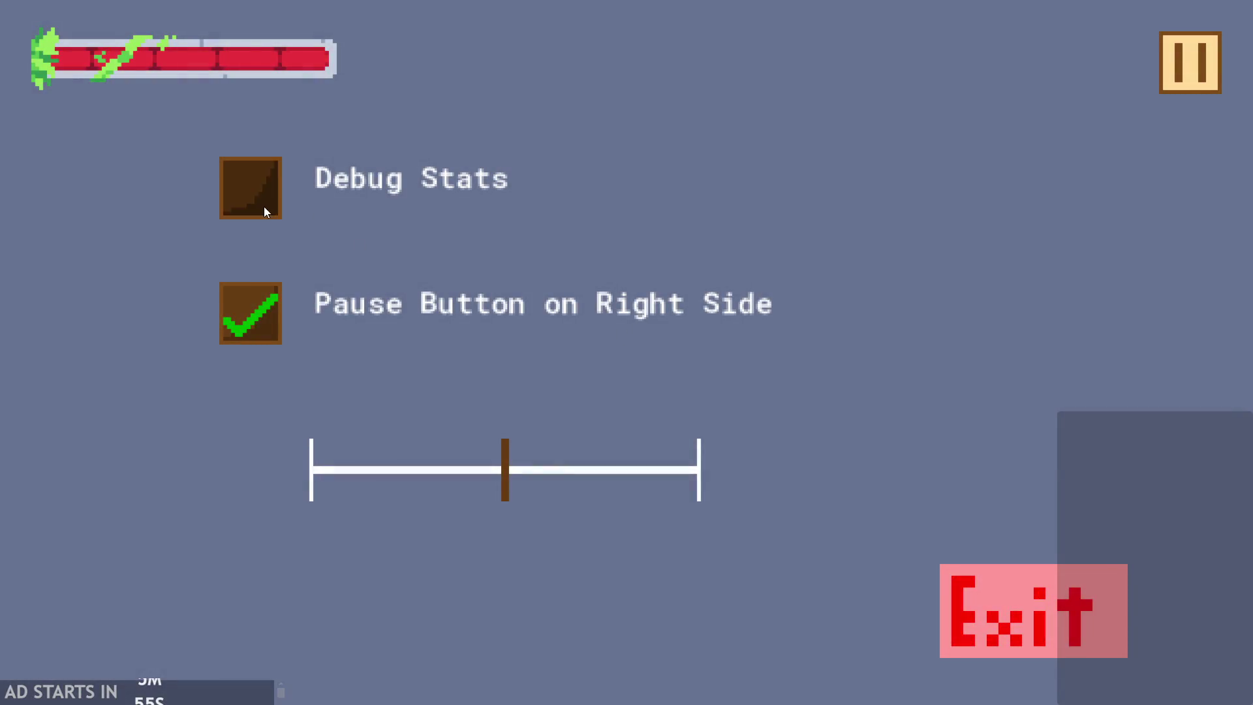
click(264, 206)
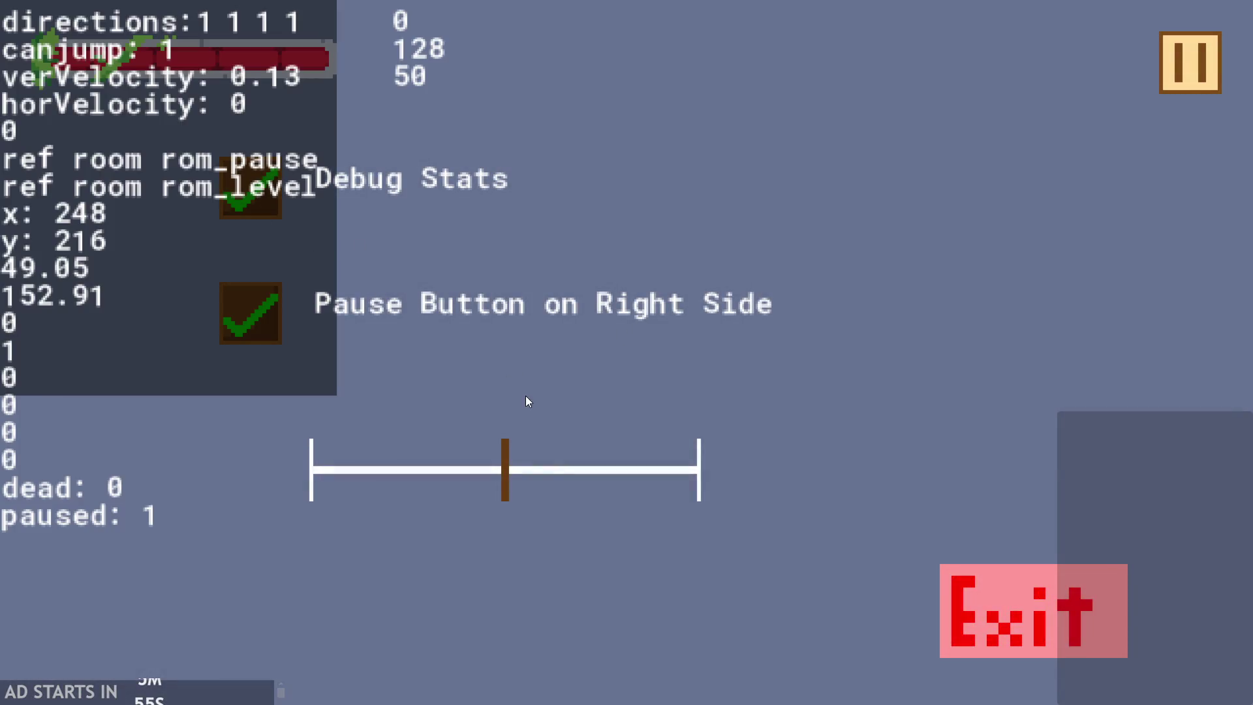
click(1036, 643)
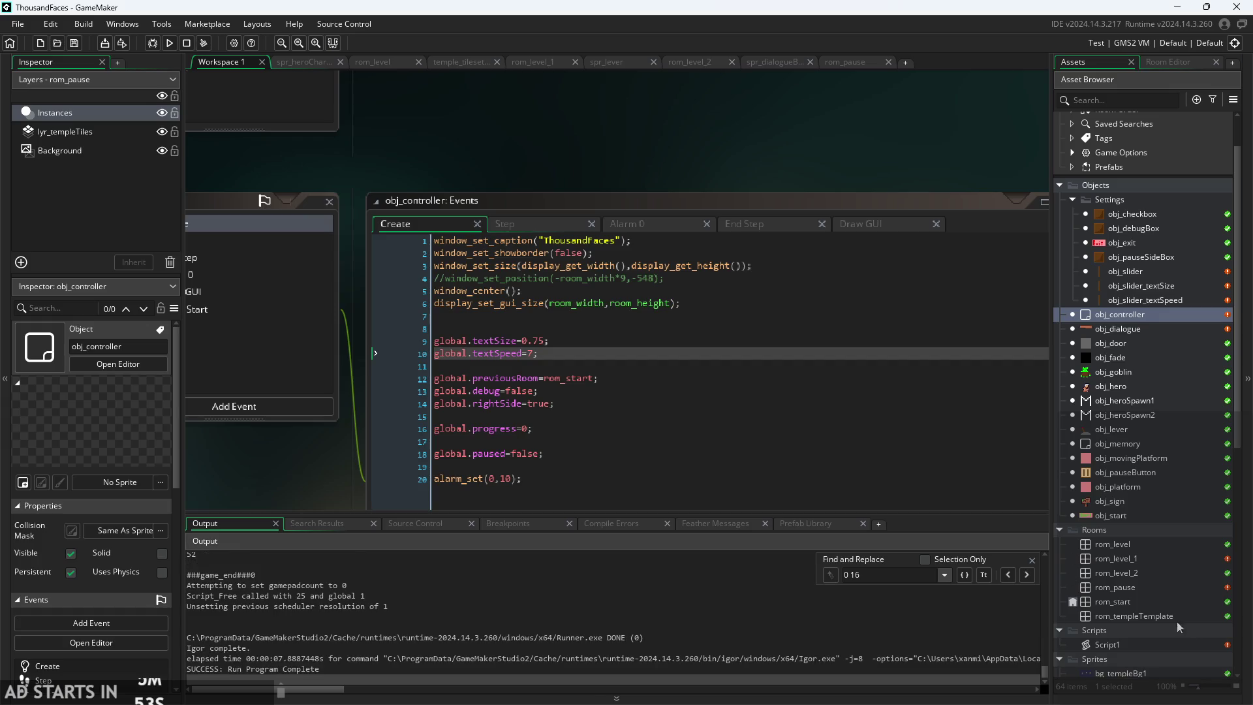
- Review obj_controller, obj_dialogue and obj_slider's Draw event code
double_click(1115, 317)
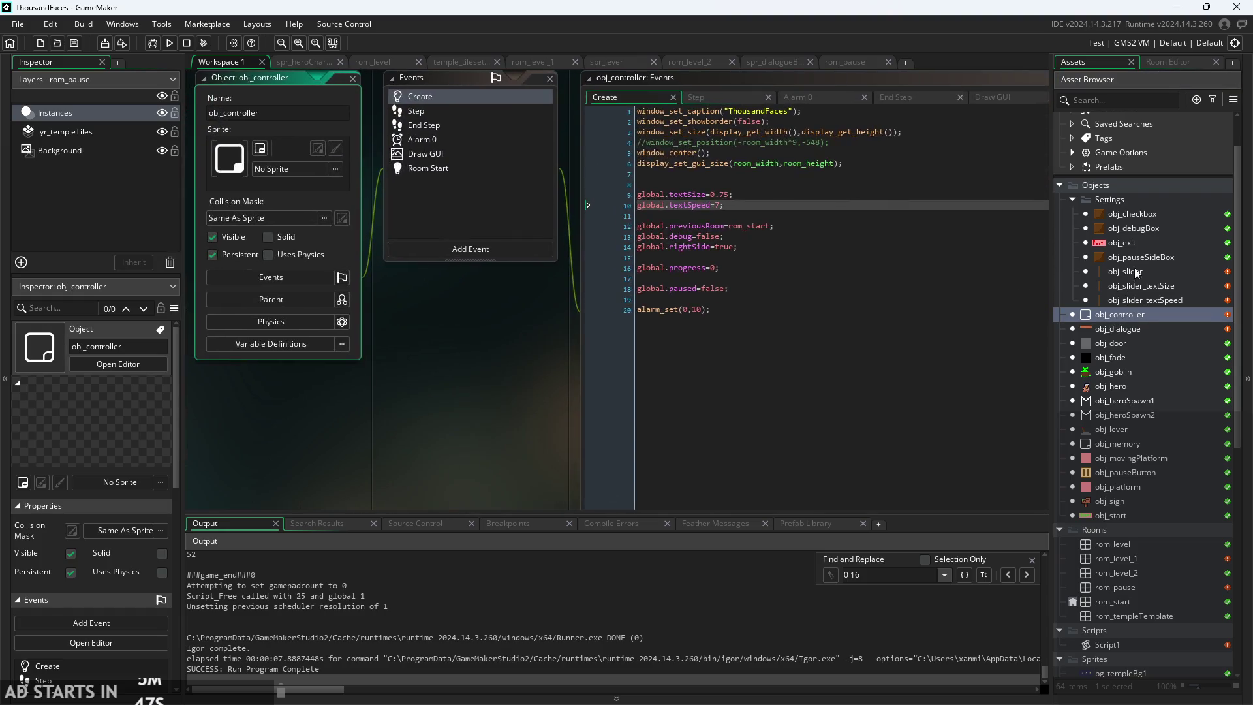
double_click(1136, 329)
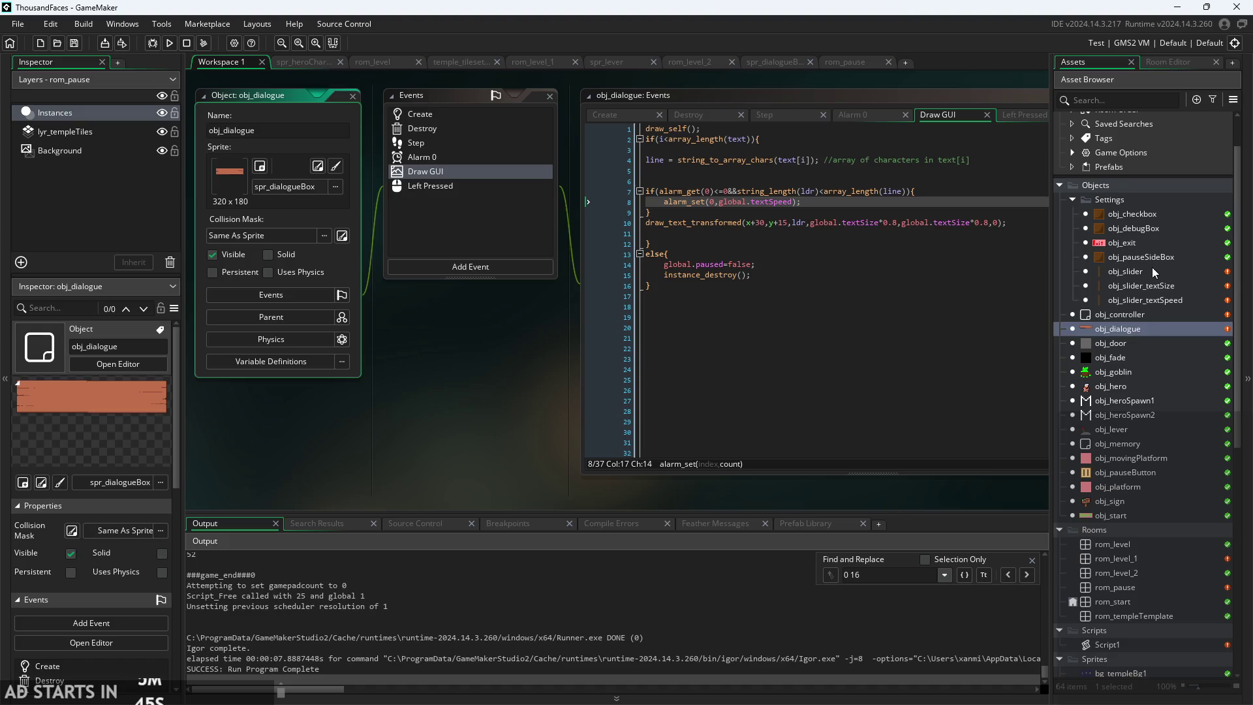
double_click(1141, 271)
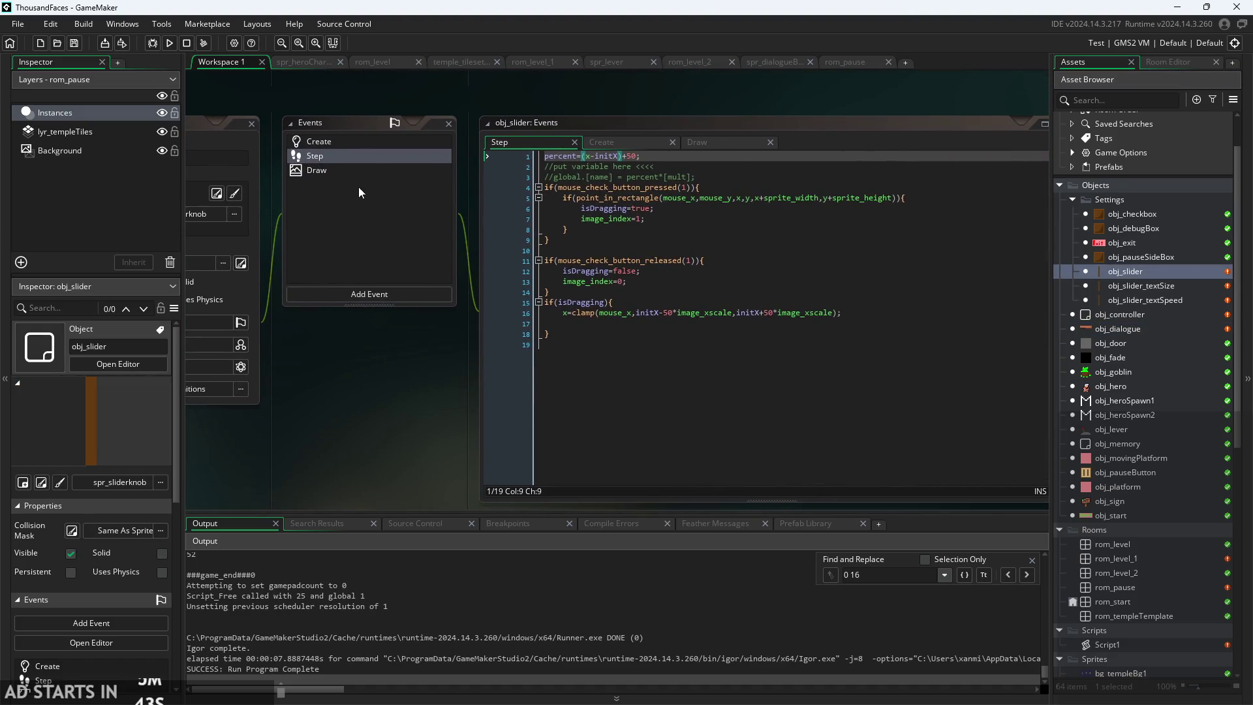
click(723, 143)
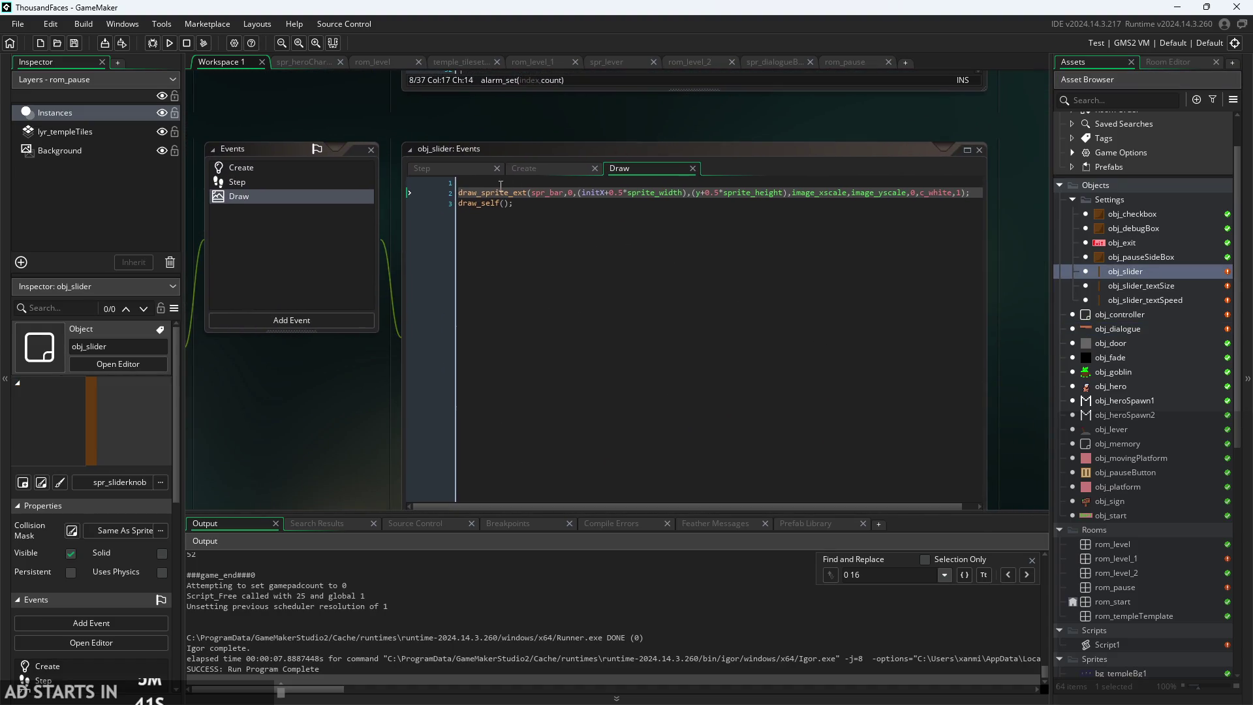
click(1131, 230)
- Copy the draw_text_transformed title line from obj_checkbox's Draw GUI and open obj_slider's Draw event
double_click(1134, 215)
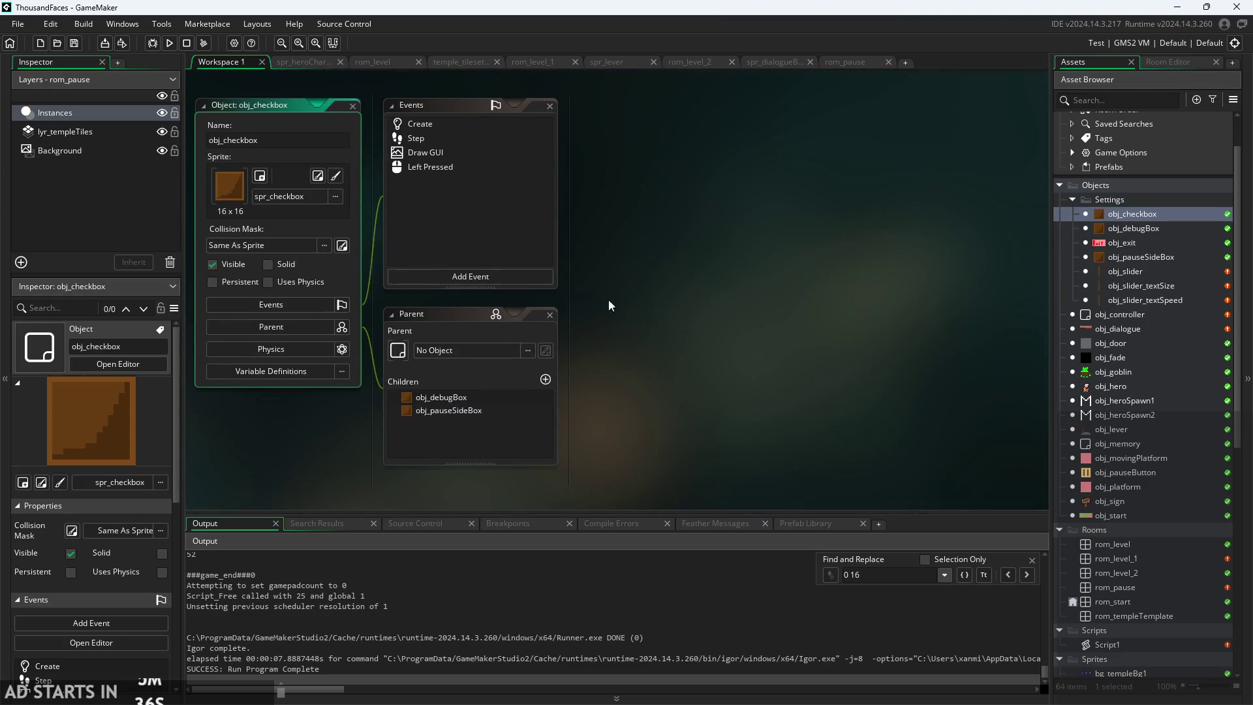
click(444, 150)
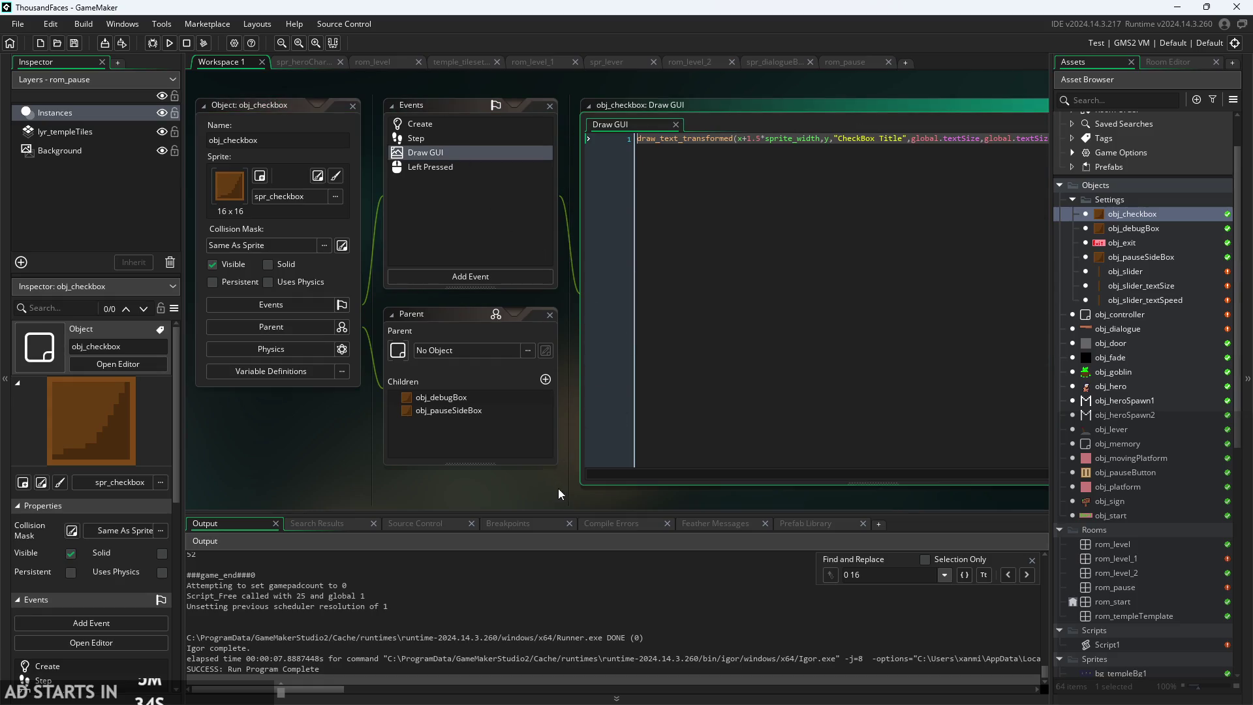
mouse_move(793, 187)
mouse_down()
mouse_move(382, 174)
mouse_move(316, 199)
mouse_up()
key(ctrl+c)
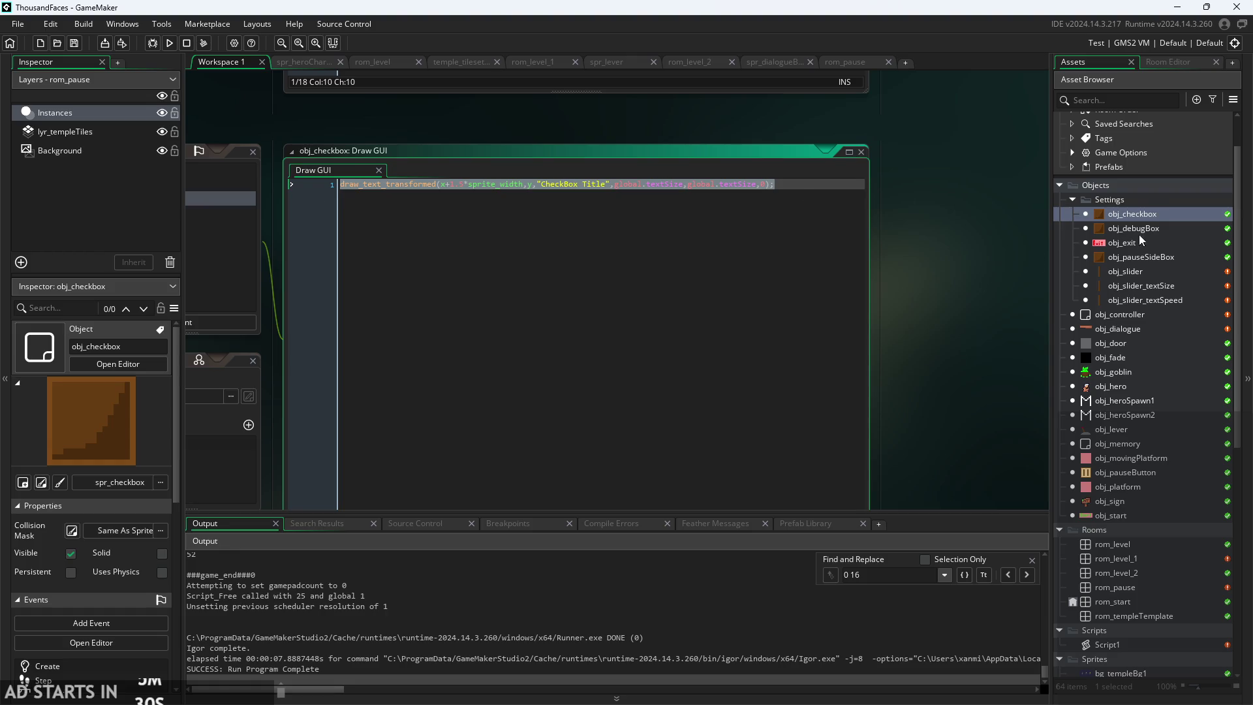
double_click(1138, 229)
click(1142, 267)
double_click(1142, 271)
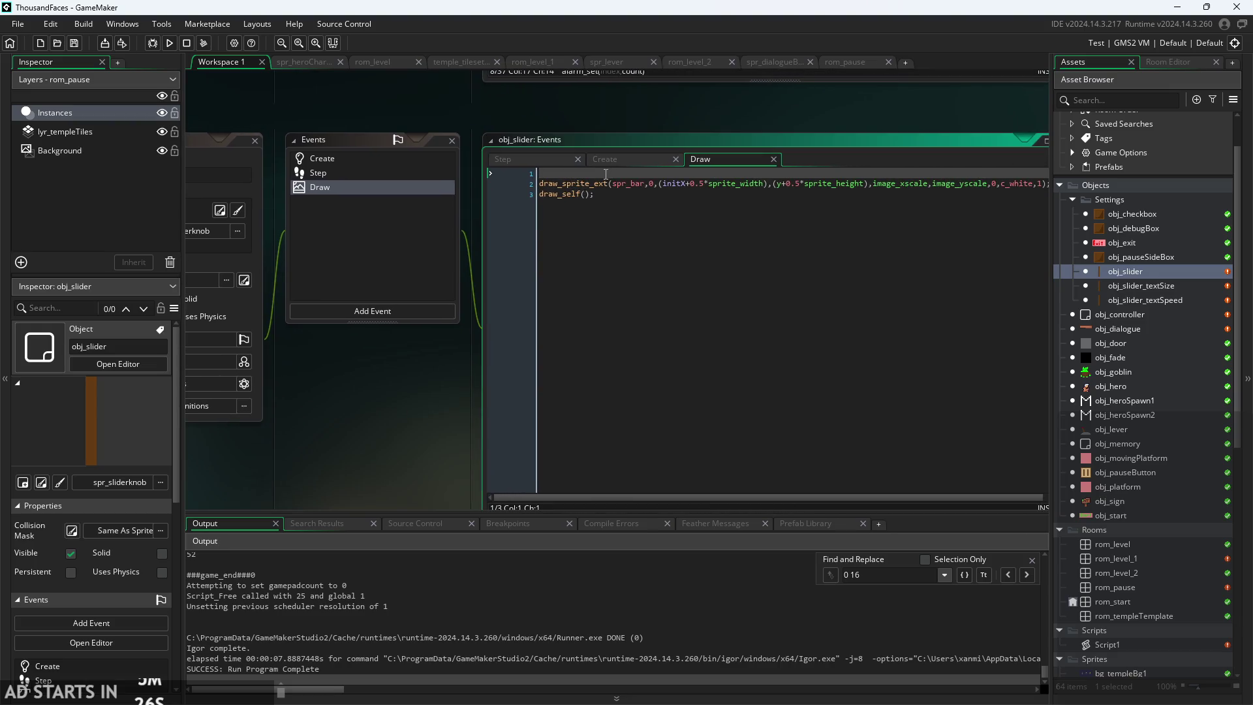
- Paste the checkbox title line into obj_slider's Draw and move the 1.5*sprite_width offset to y
key(ctrl+v)
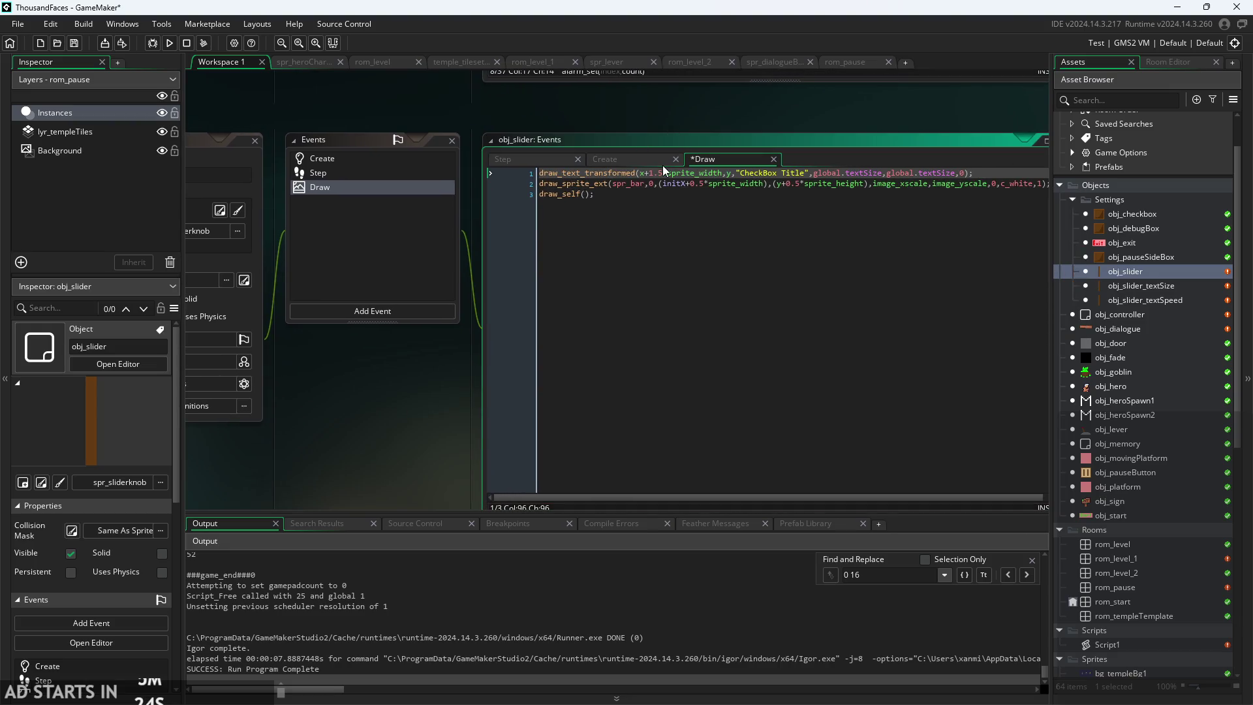
ctrl+scroll(672, 164, up, 3)
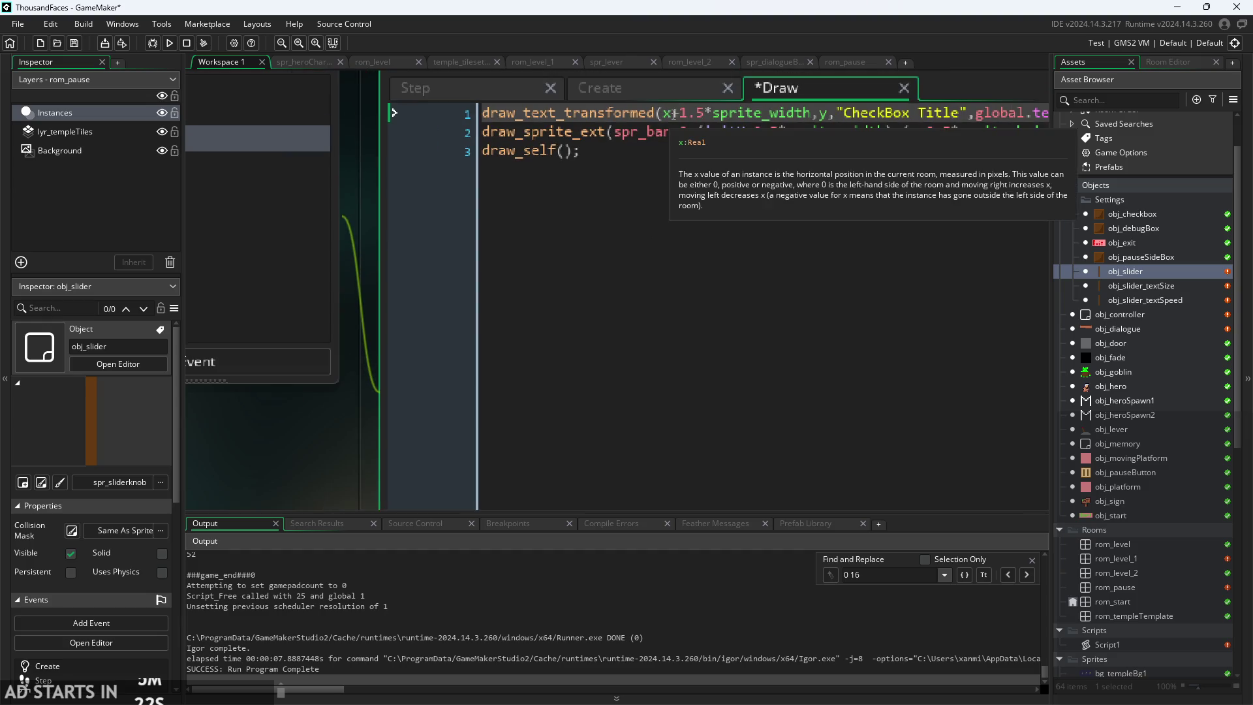
drag(672, 112, 811, 113)
key(ctrl+c)
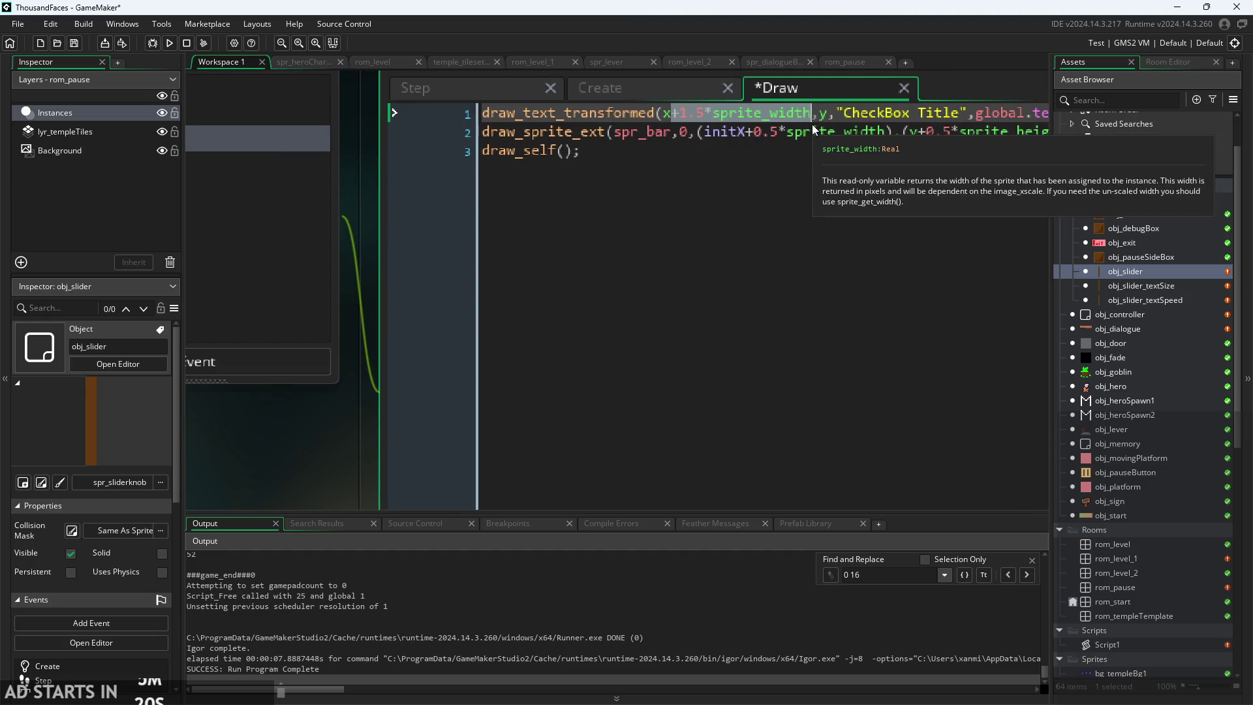
key(Delete)
key(ctrl+v)
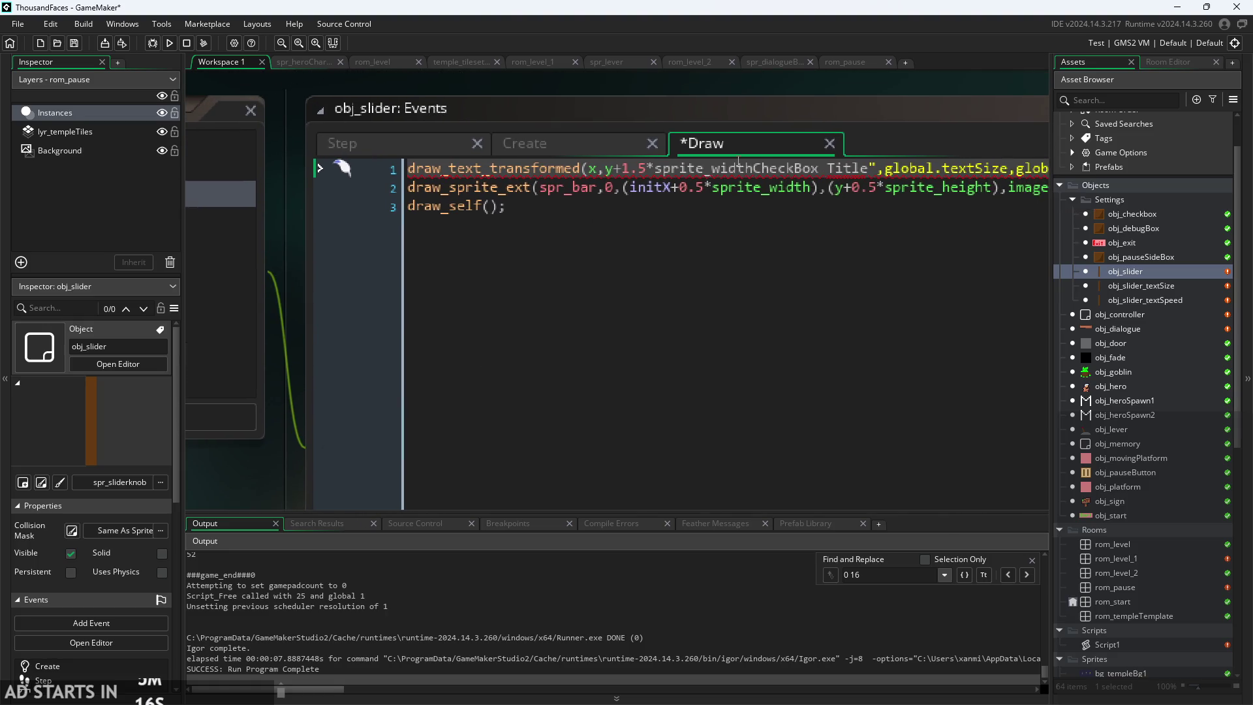
click(755, 169)
text(,)
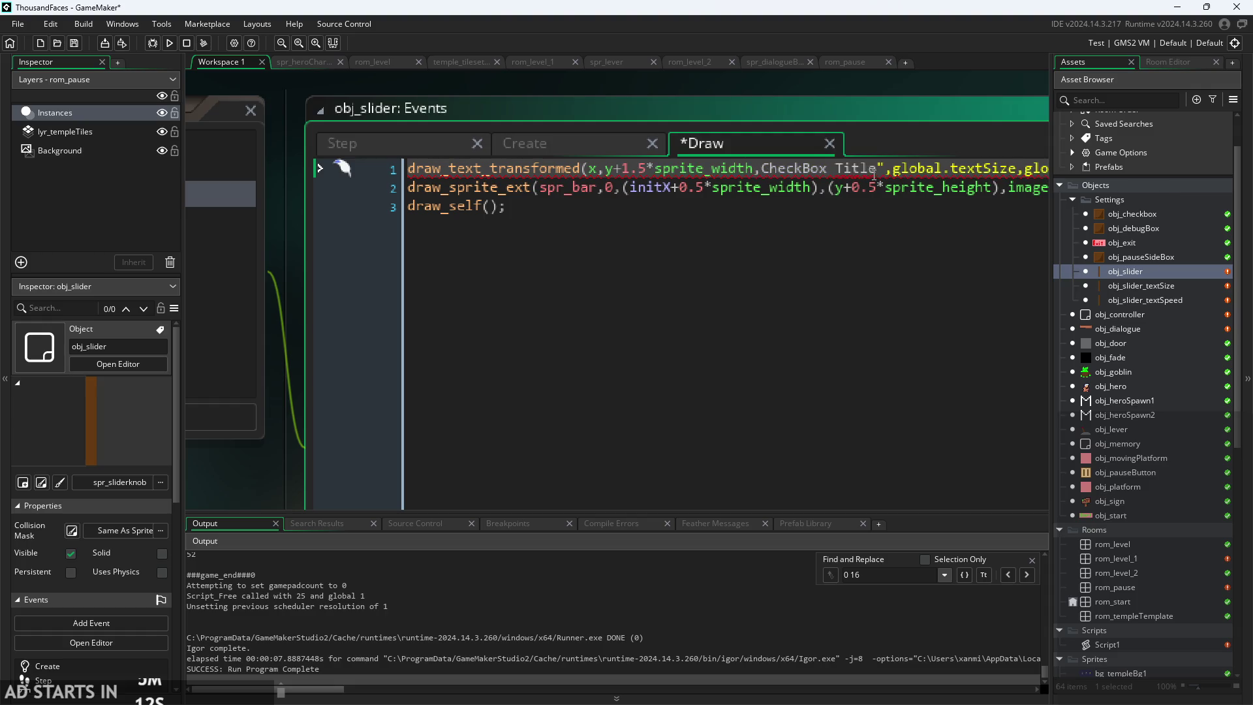
text(")
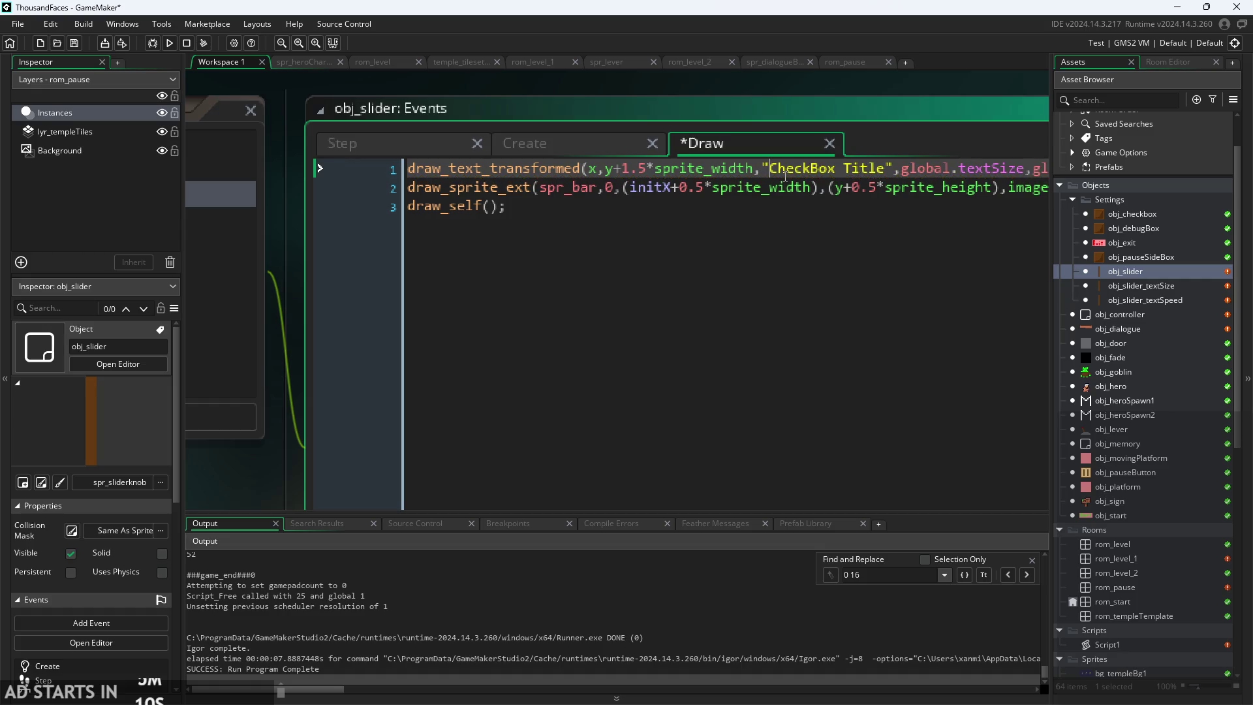
- Change the y offset to -1.5*sprite_height
click(630, 169)
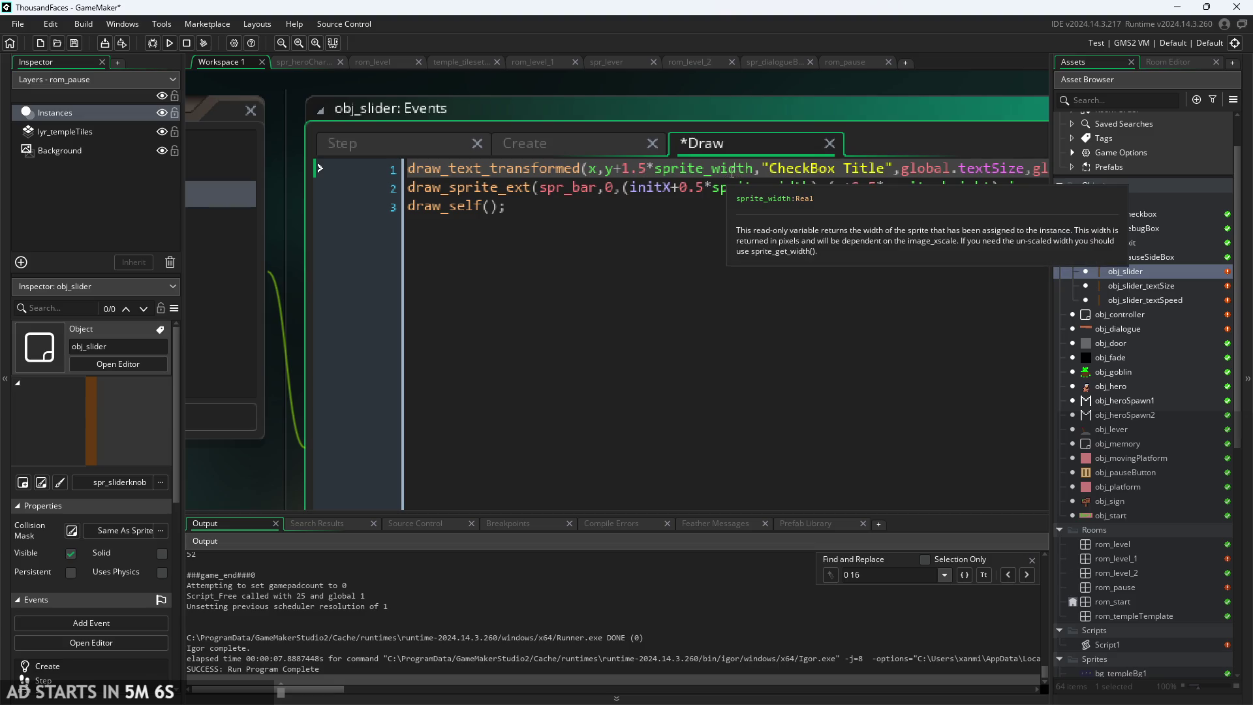
click(755, 170)
key(BackSpace)
key(BackSpace)
key(BackSpace)
text(heig)
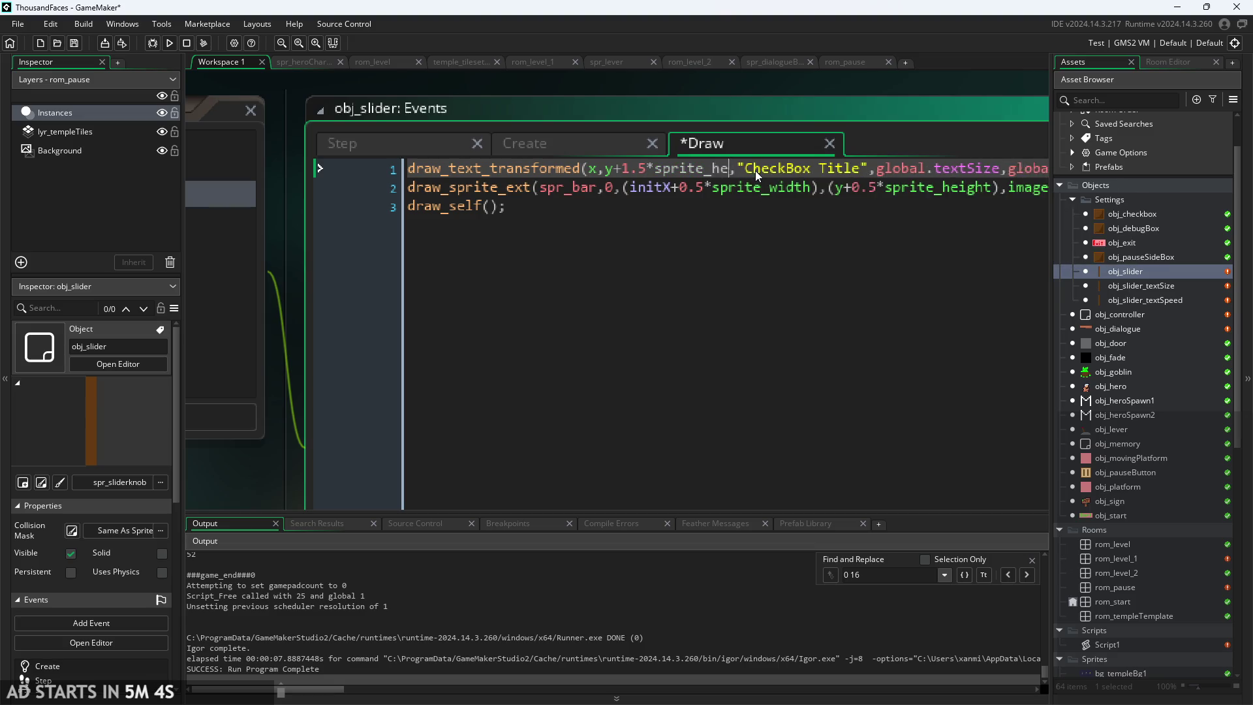
key(Return)
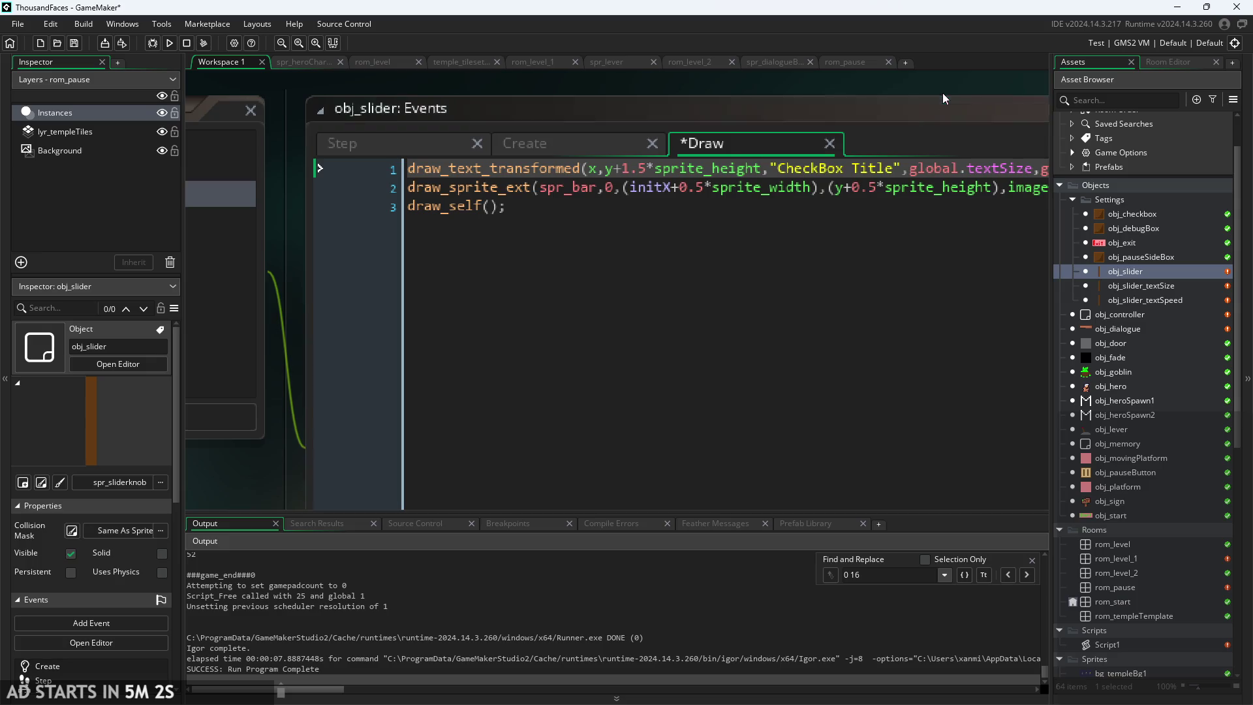
drag(872, 94, 761, 127)
click(484, 194)
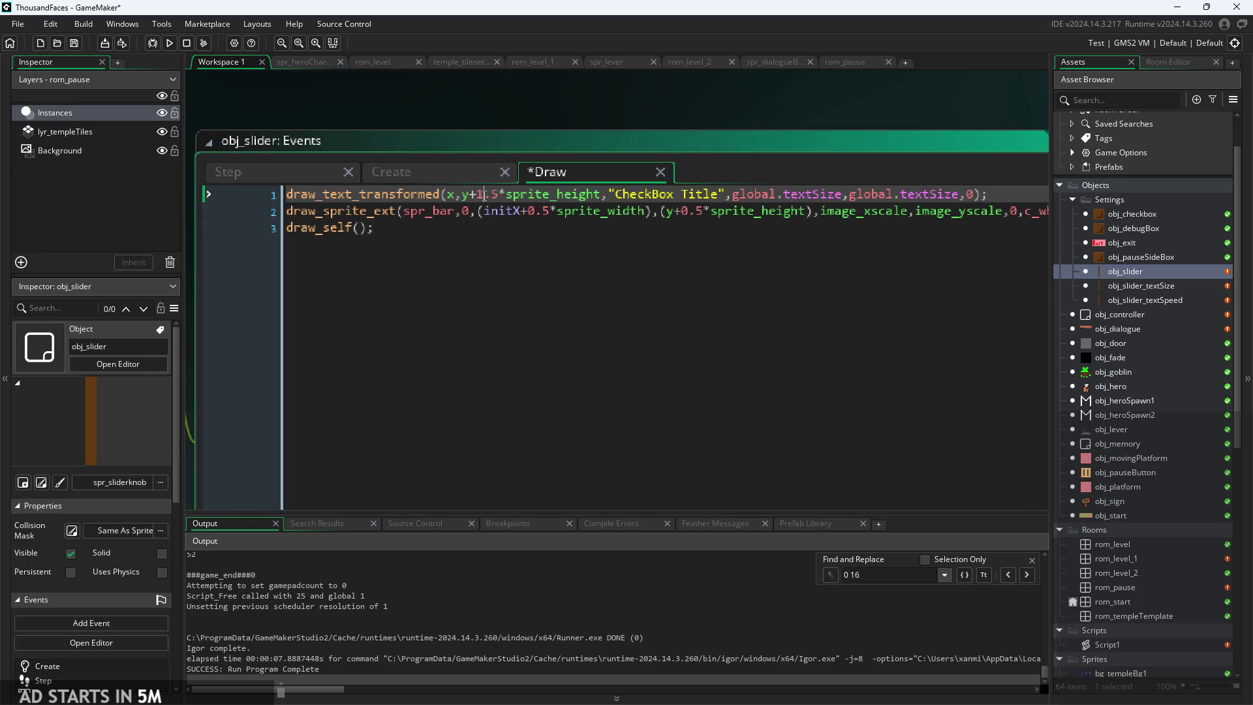
key(BackSpace)
text(-)
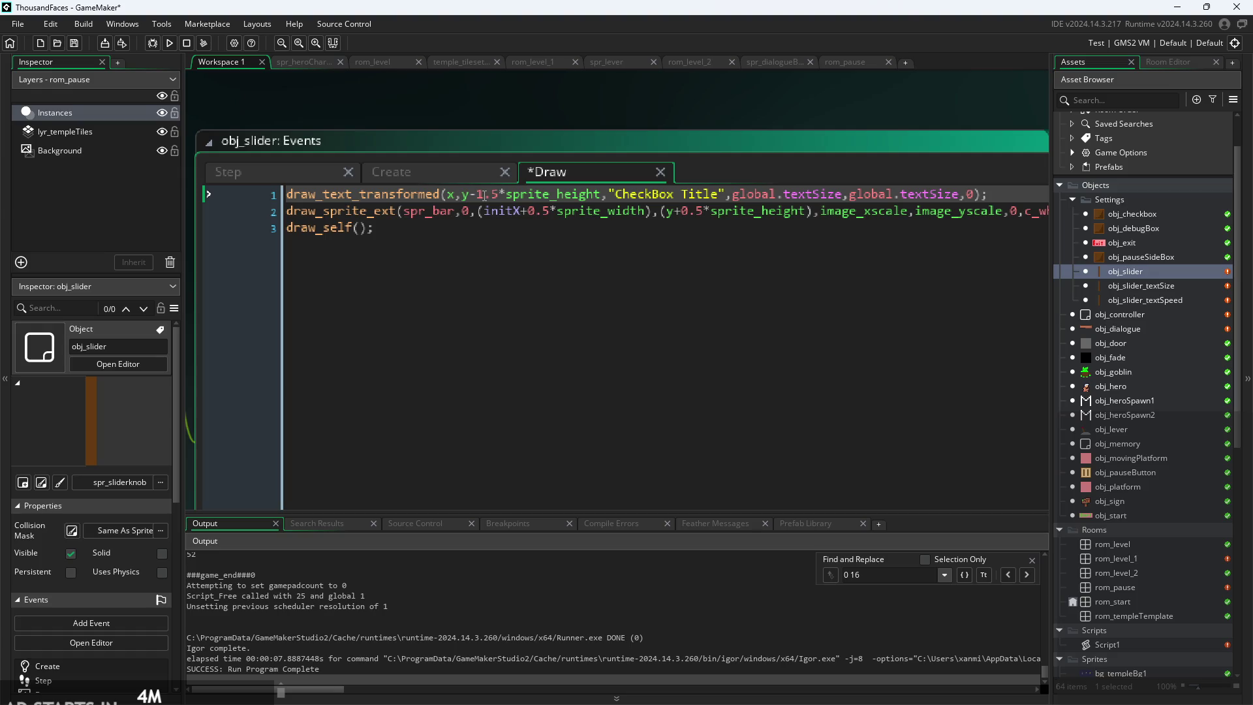
- Replace the CheckBox Title text with 'Slider Title' and save the Draw code
click(720, 194)
drag(720, 194, 616, 194)
key(BackSpace)
text(Slider Title)
click(843, 208)
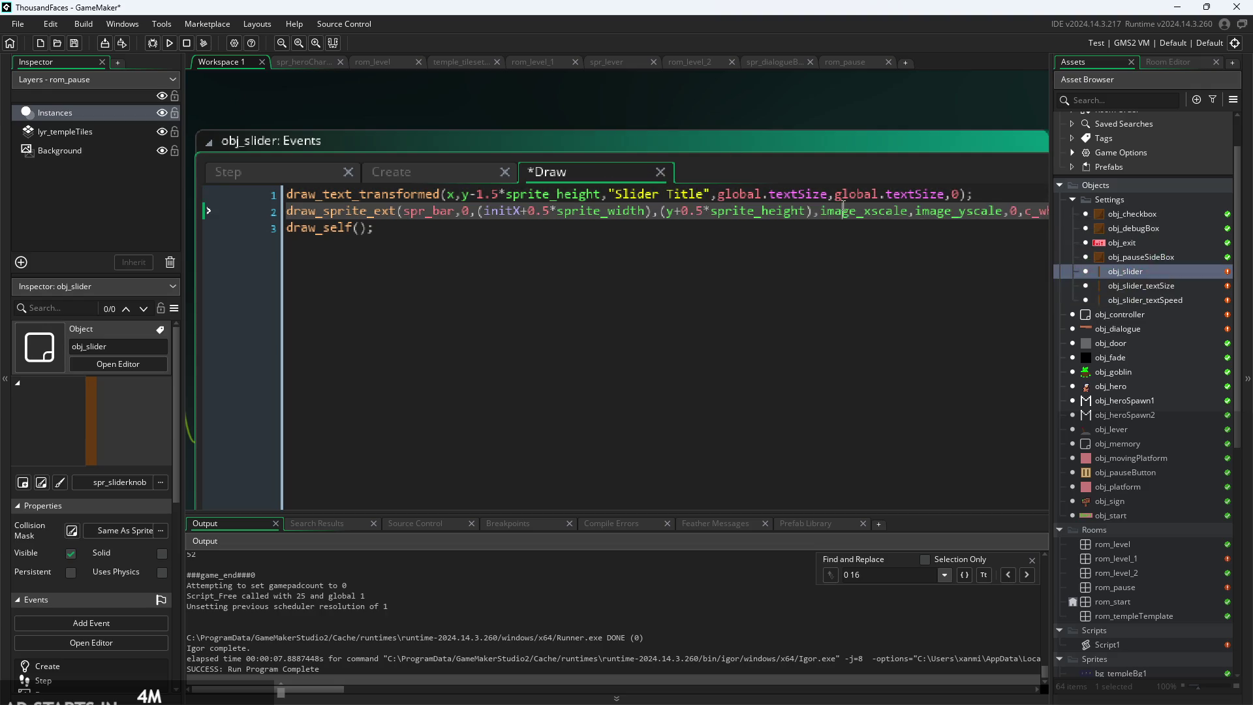
key(ctrl+s)
scroll(871, 103, down, 1)
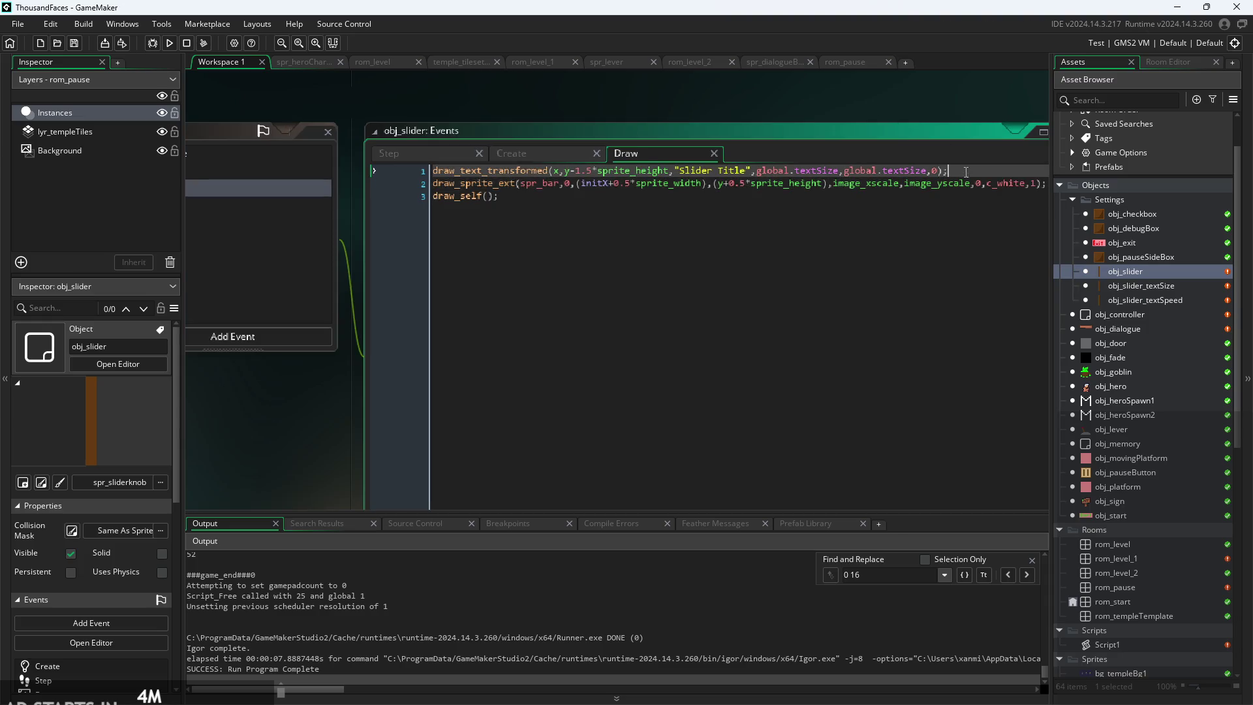
click(394, 174)
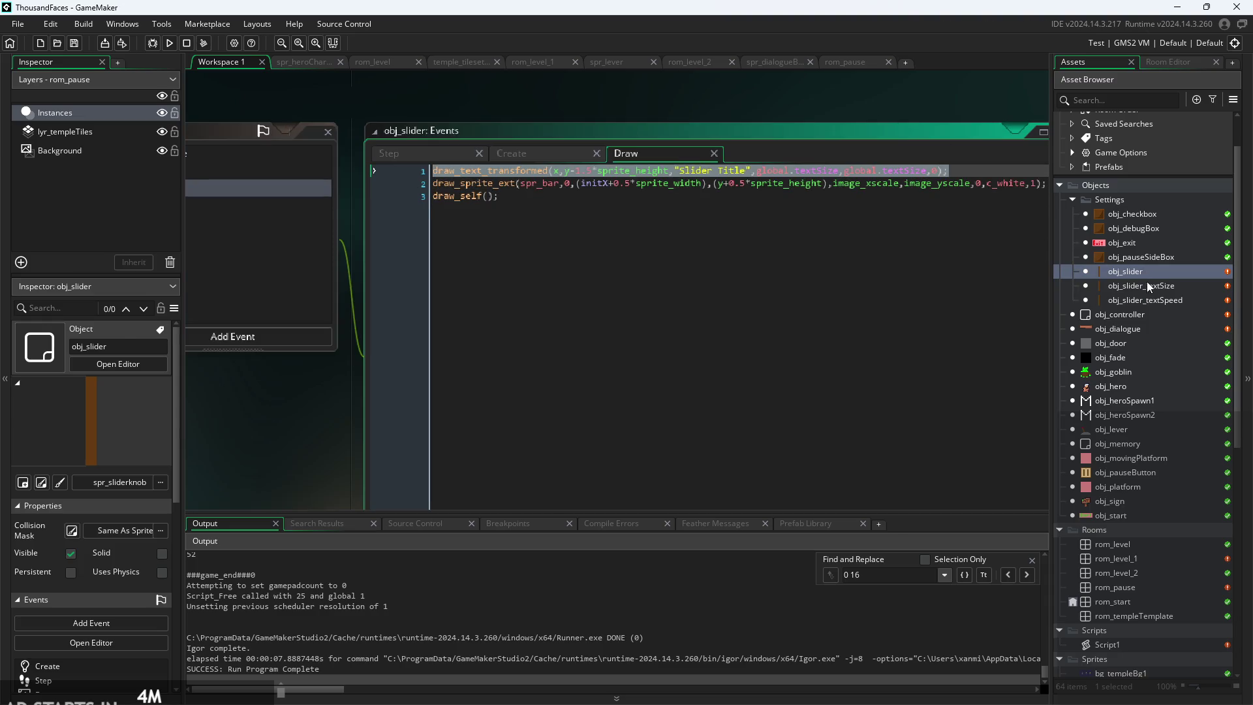
- Compare the Draw code of obj_slider_textSize, obj_checkbox and obj_slider
double_click(1147, 286)
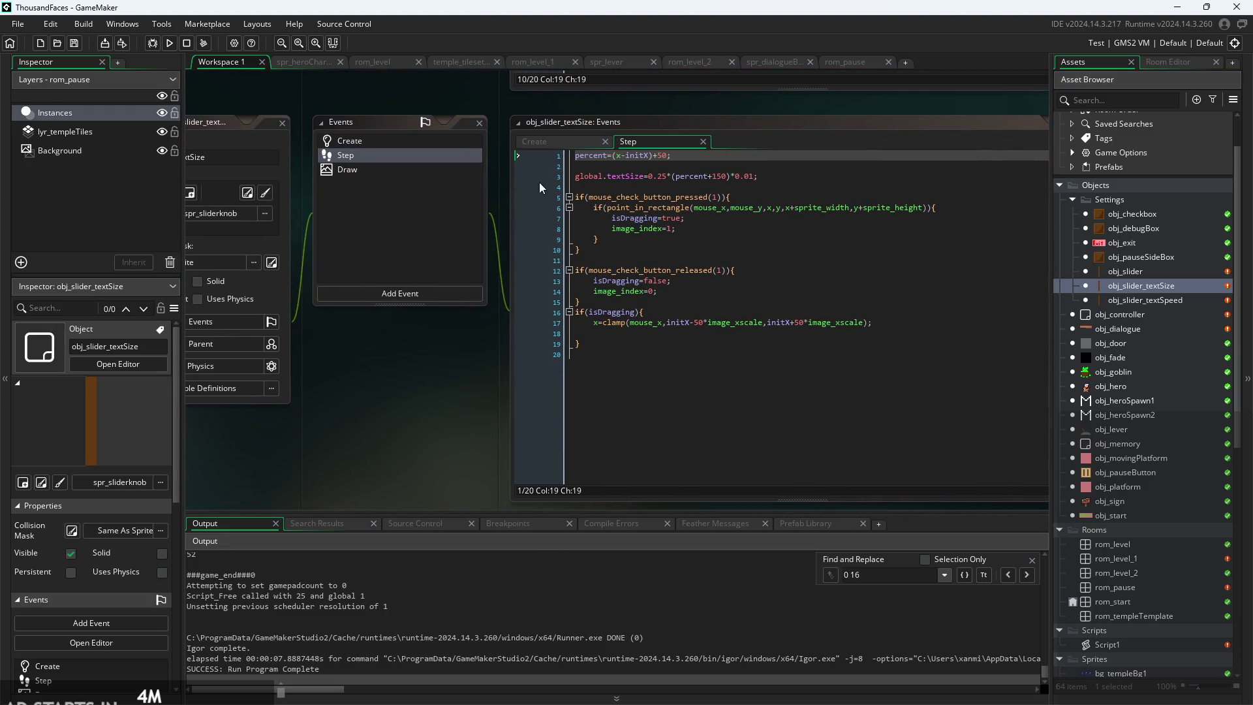
scroll(689, 160, up, 1)
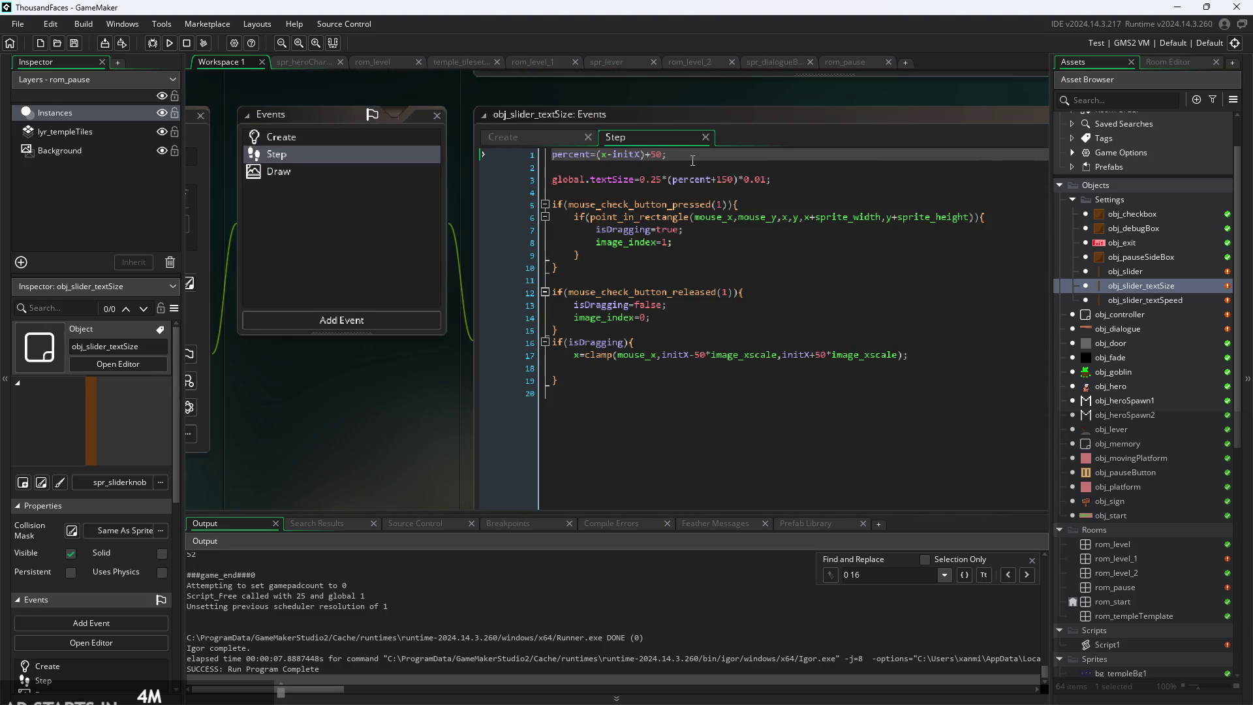
click(346, 171)
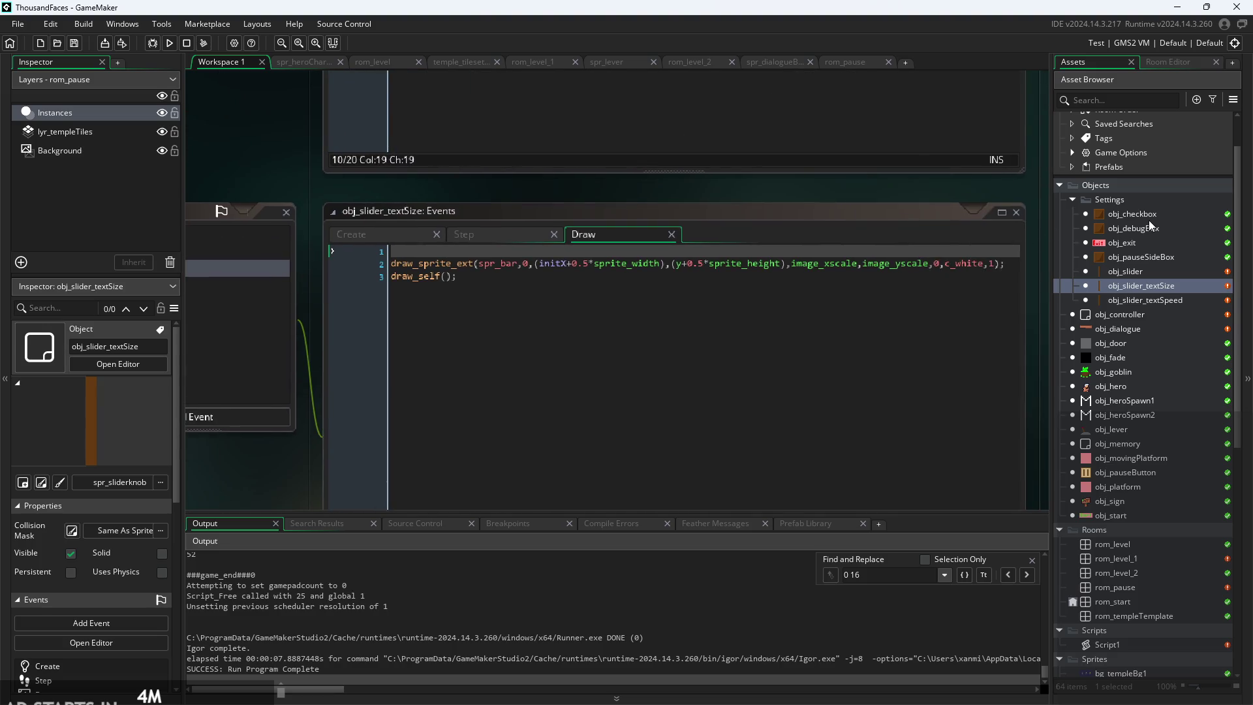
double_click(1147, 216)
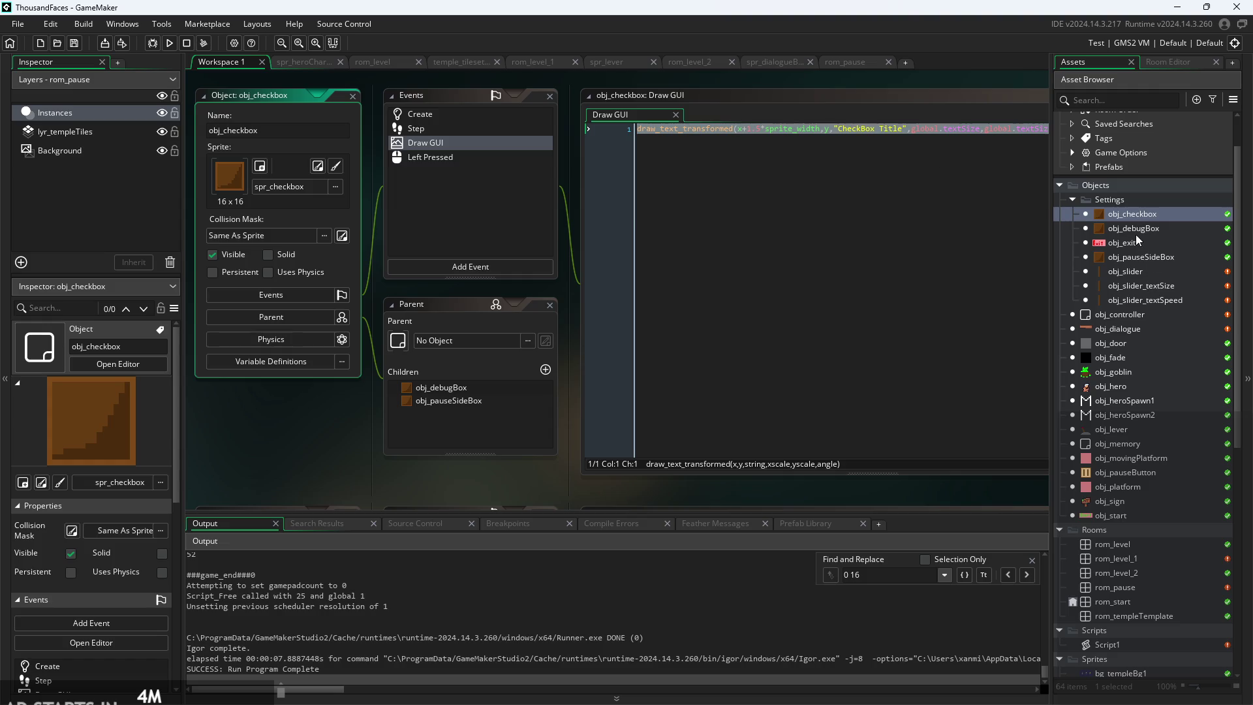
double_click(1141, 272)
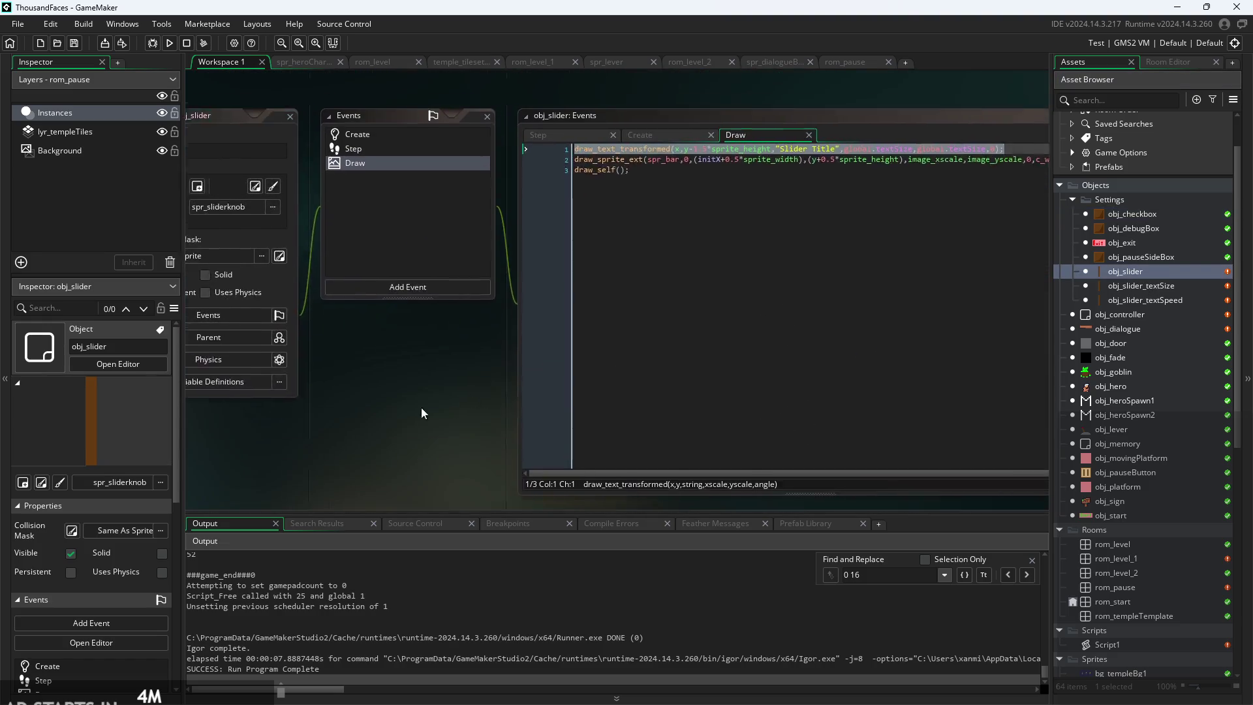
- Add a Draw GUI event to obj_slider containing the pasted title-drawing line
click(360, 302)
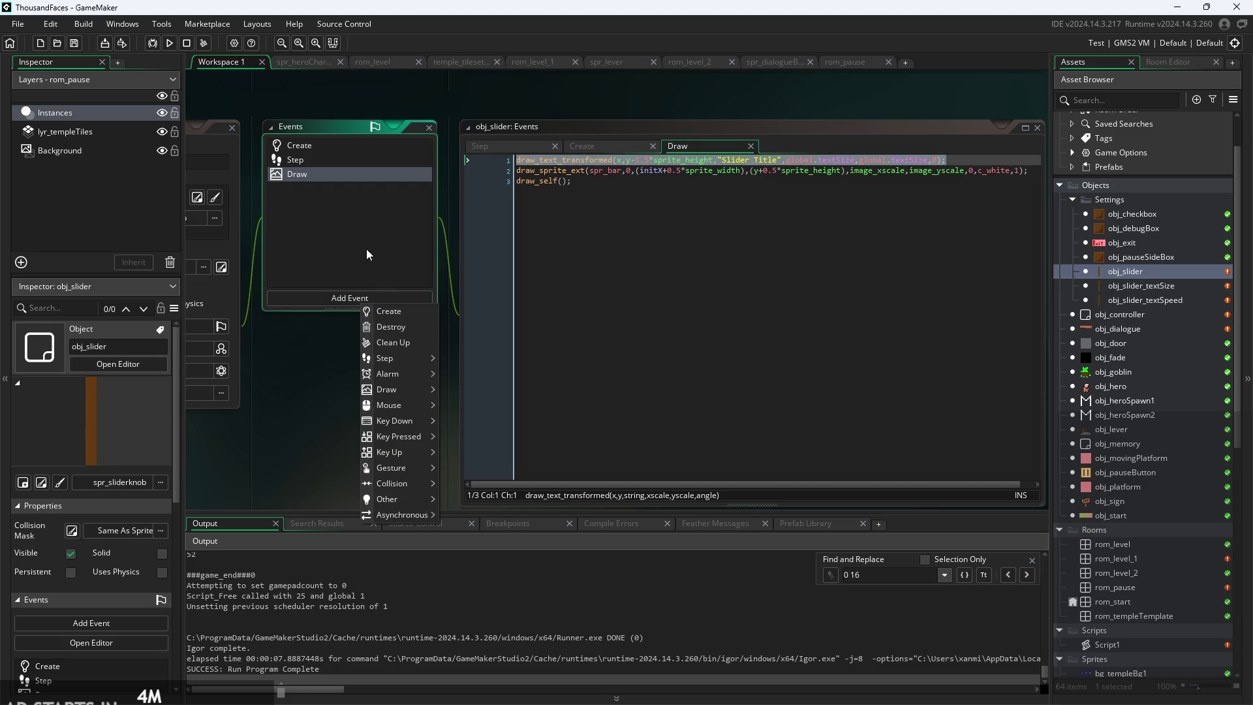
mouse_move(390, 390)
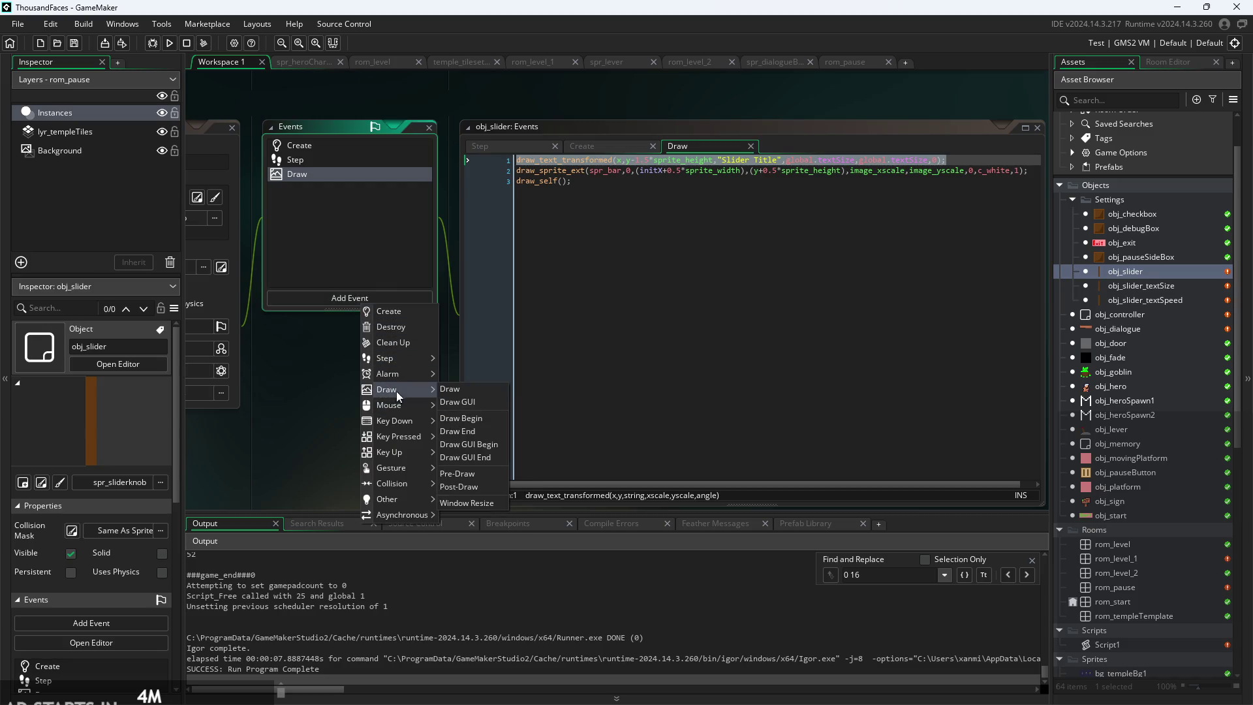
click(471, 402)
key(ctrl+a)
text(draw_text_transformed(x,y-1.5*sprite_height,"Slider Title",global.textSize,global.textSize,0);)
ctrl+scroll(770, 169, up, 2)
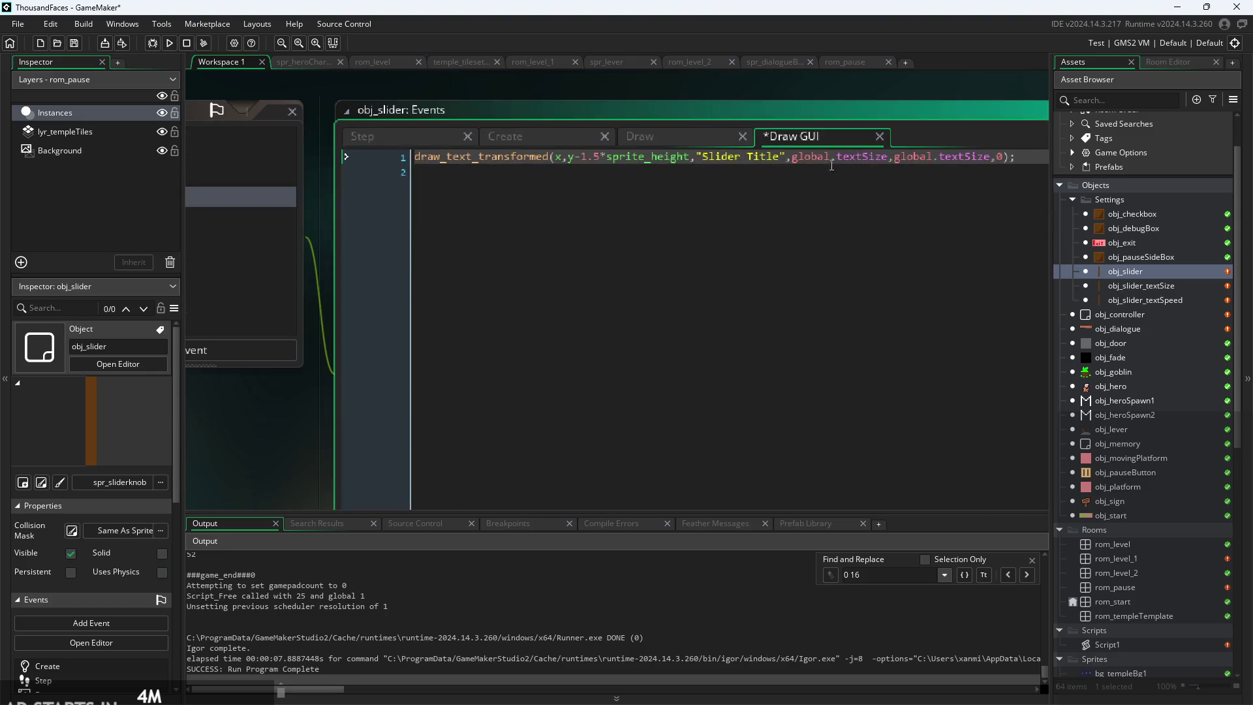
drag(779, 159, 706, 158)
- Delete the title line from obj_slider's Draw event and copy it from Draw GUI
click(685, 138)
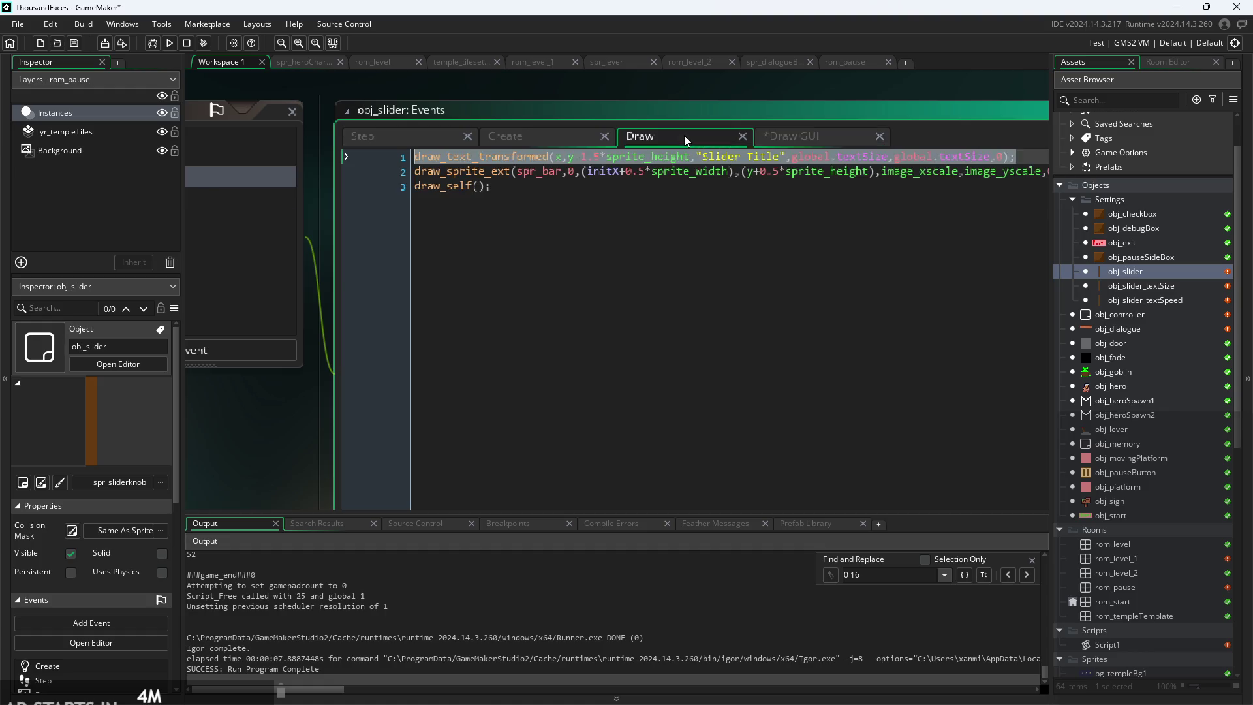
key(Delete)
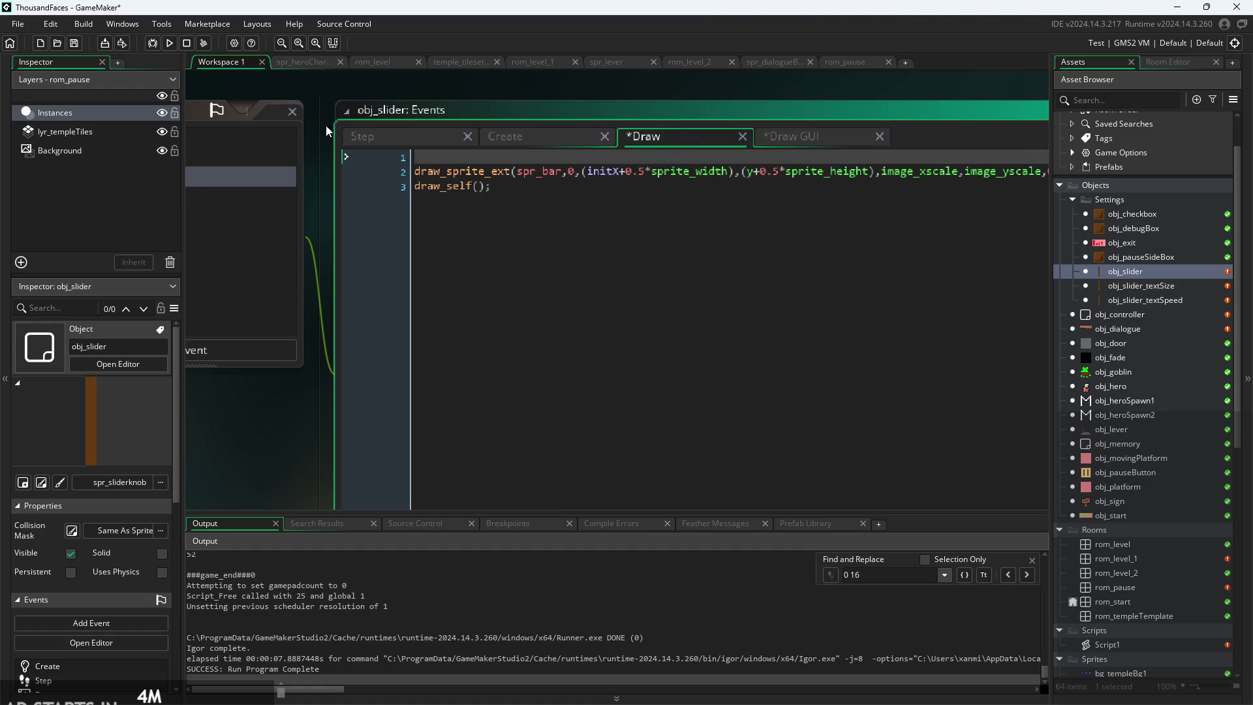
click(417, 178)
click(789, 130)
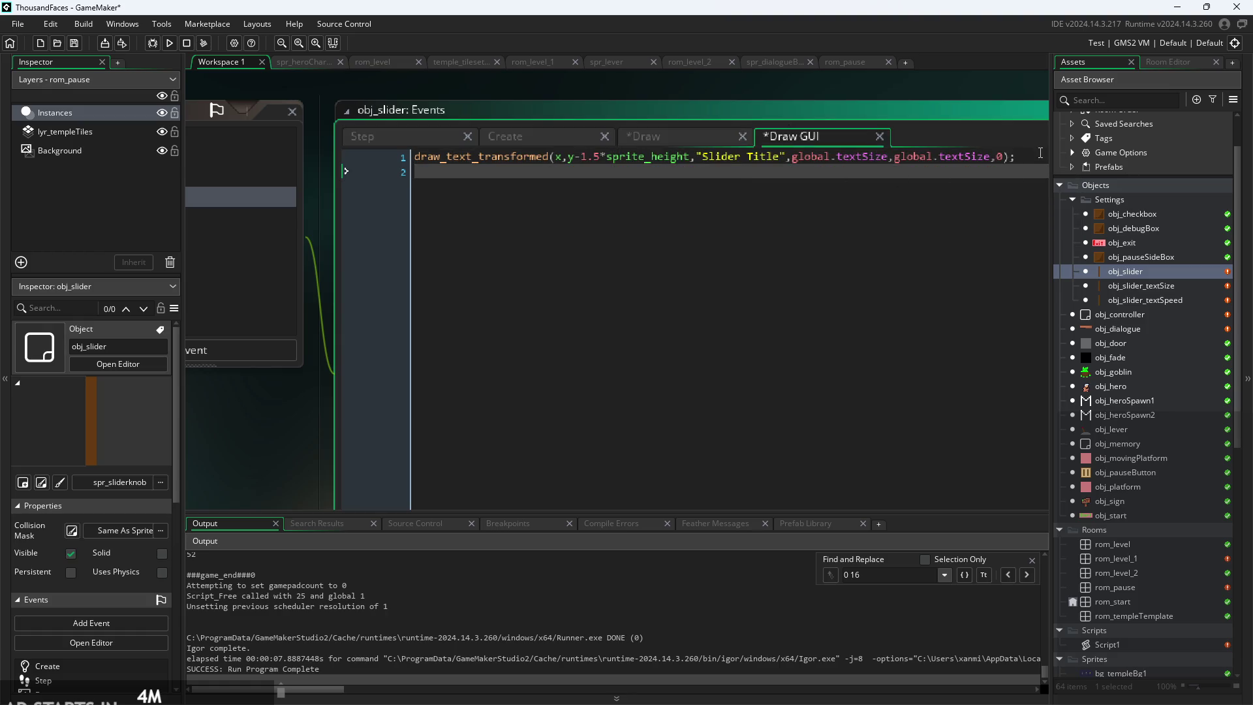
drag(1032, 163, 204, 172)
key(ctrl+c)
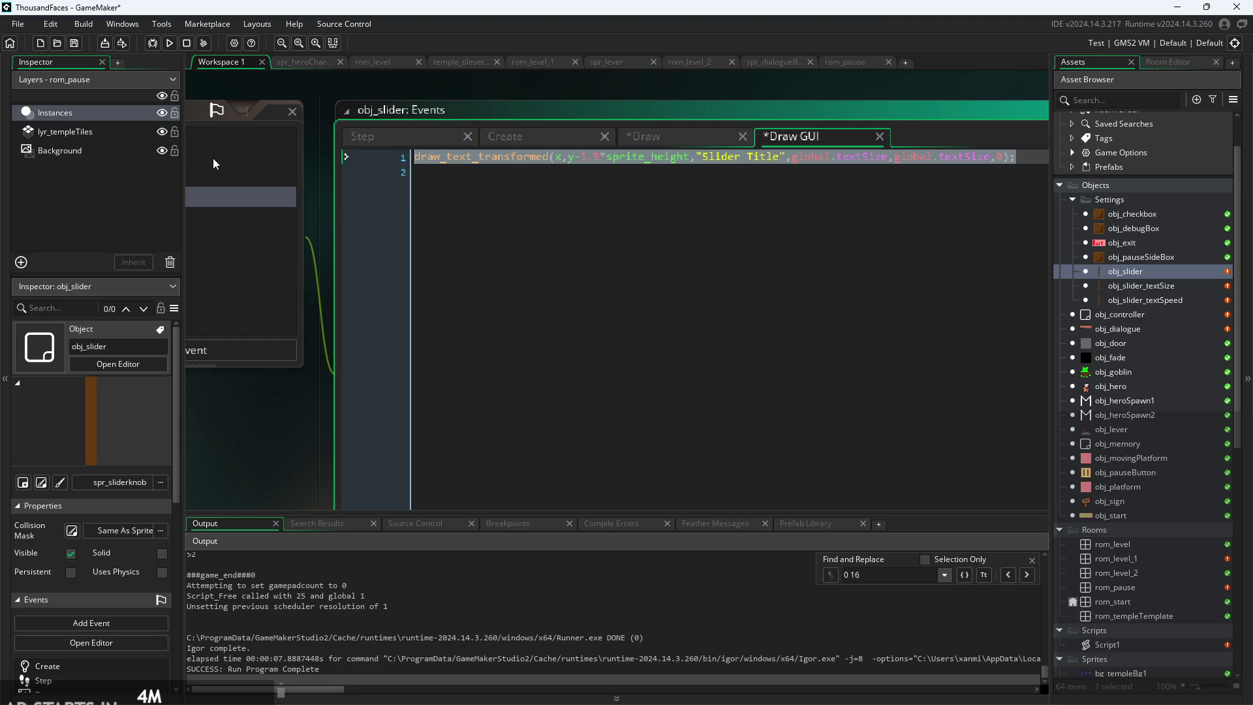
- Add a Draw GUI event to obj_slider_textSize and paste the title line into it
double_click(1113, 285)
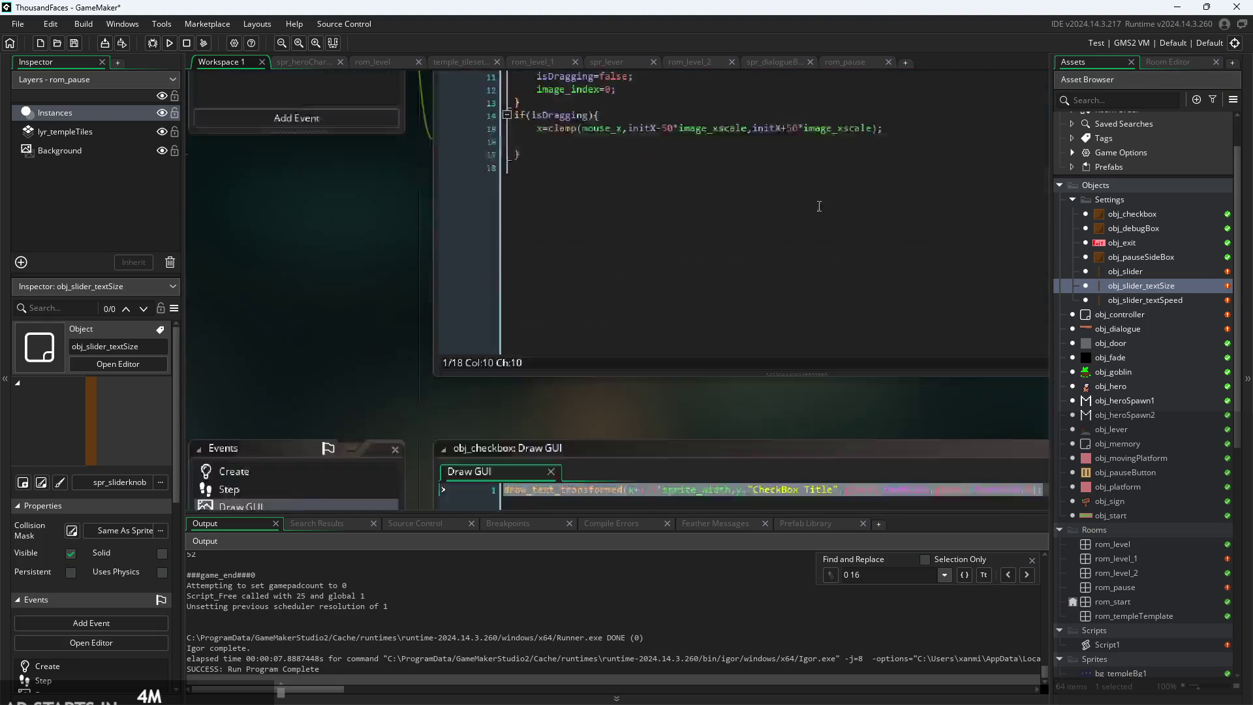
click(488, 268)
mouse_move(537, 355)
click(602, 369)
key(ctrl+a)
key(ctrl+v)
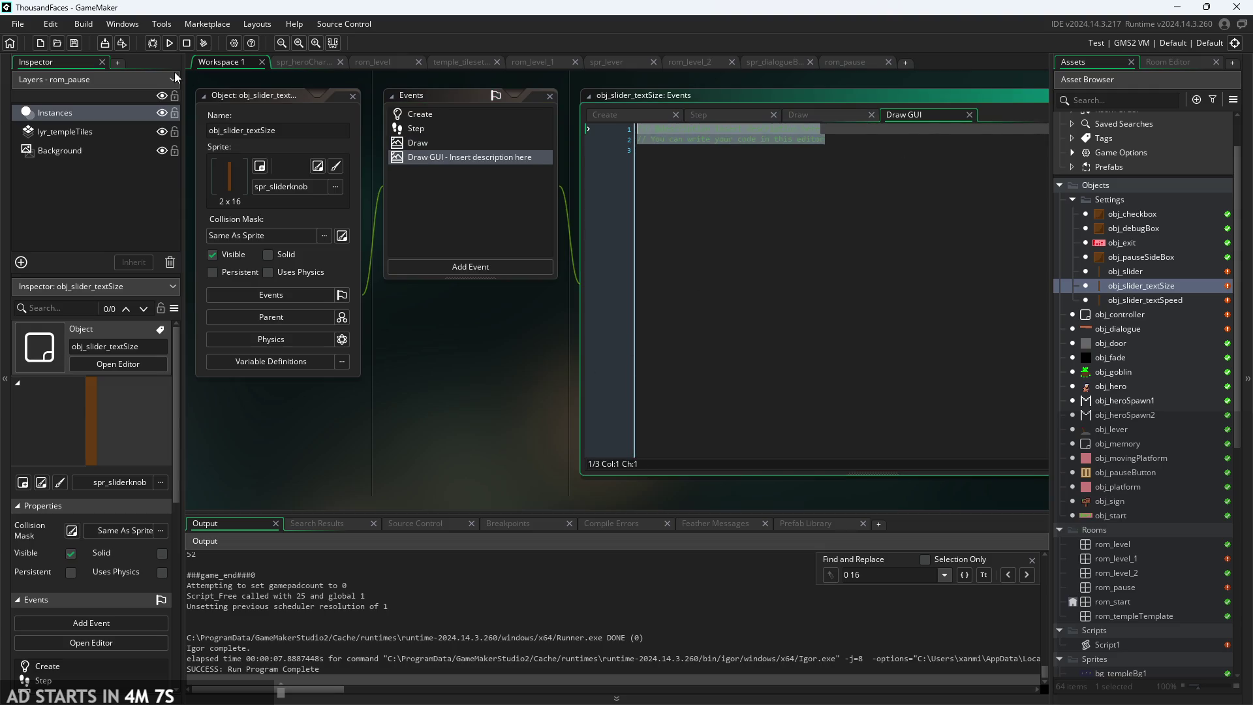
- Add a Draw GUI event to obj_slider_textSpeed with the title line labelled 'Text Speed'
double_click(1121, 298)
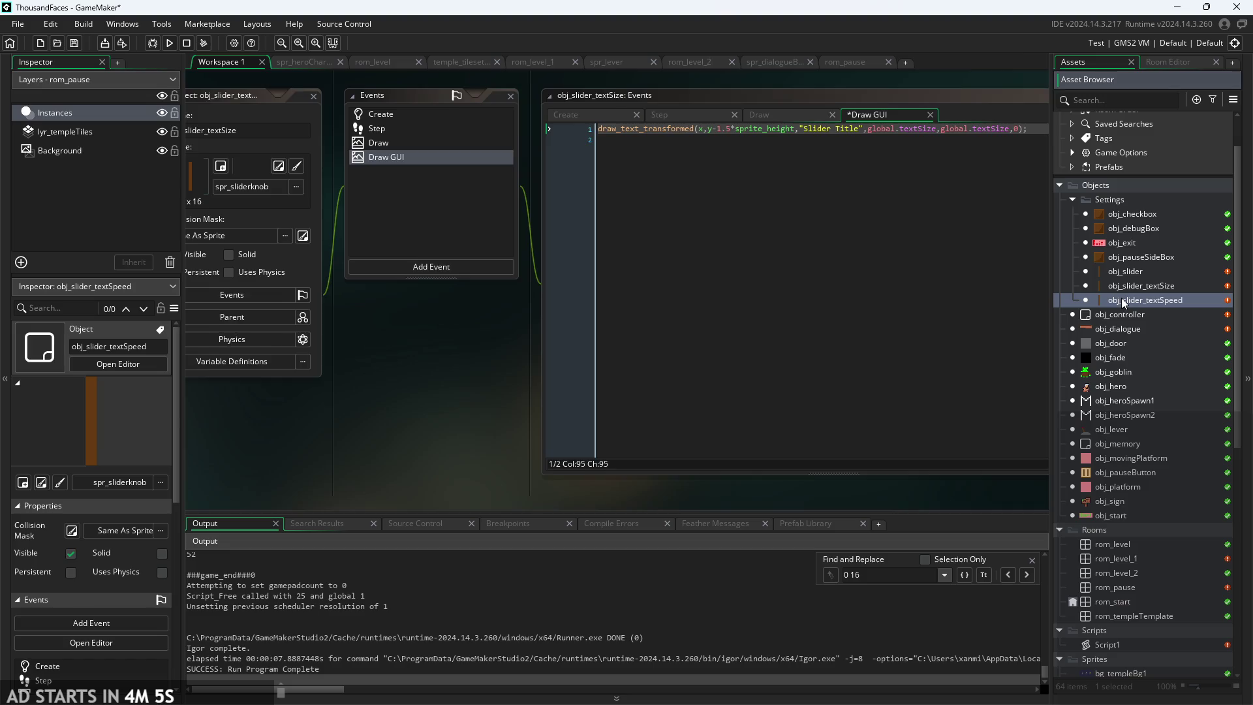
click(462, 265)
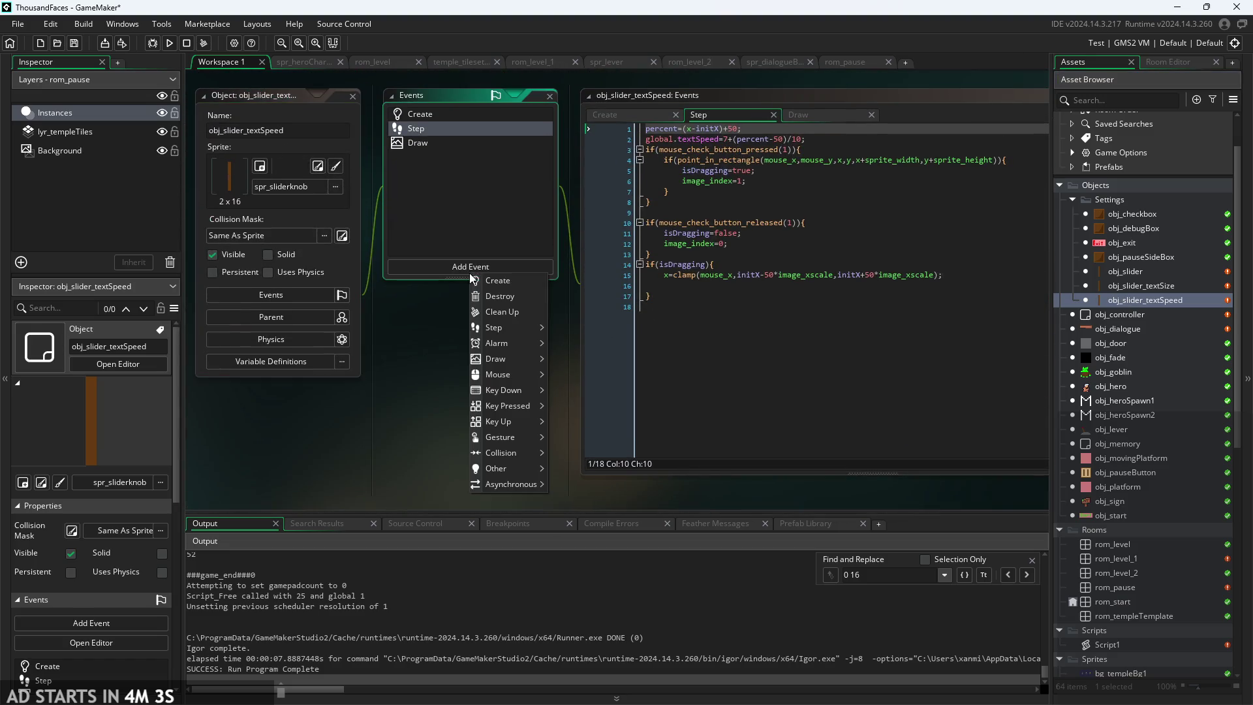
mouse_move(514, 347)
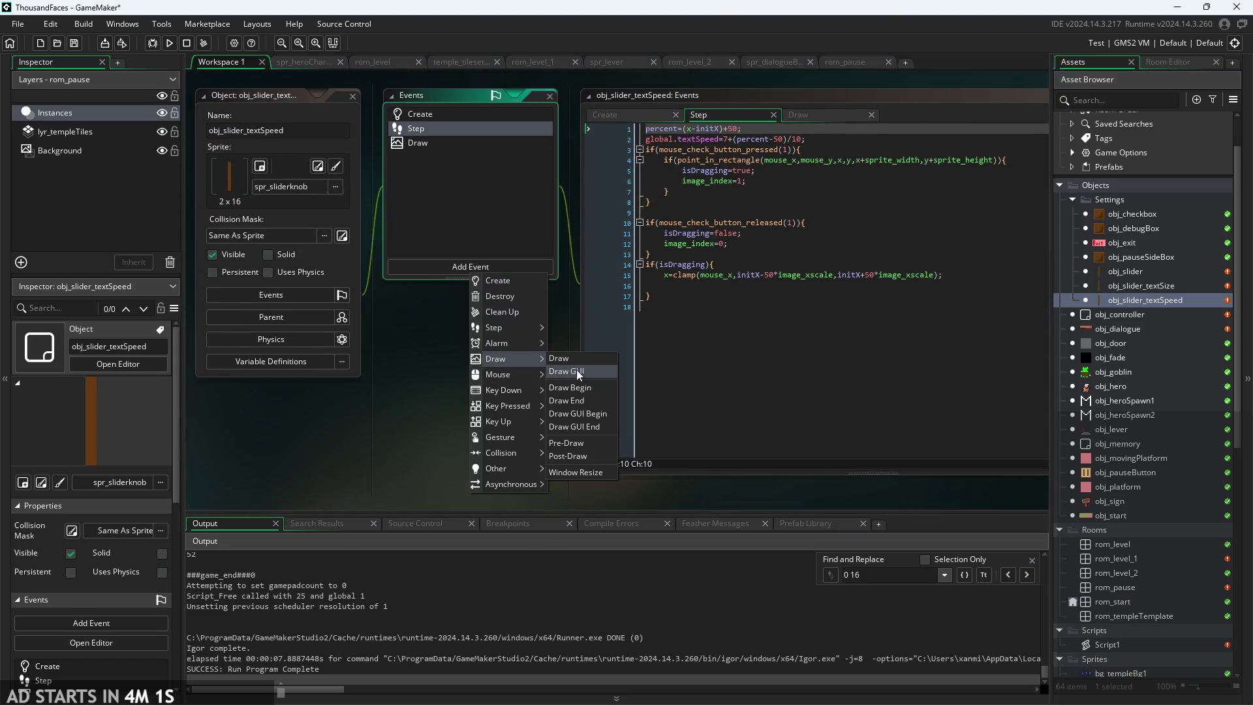
click(567, 397)
key(ctrl+a)
key(ctrl+v)
scroll(524, 150, up, 3)
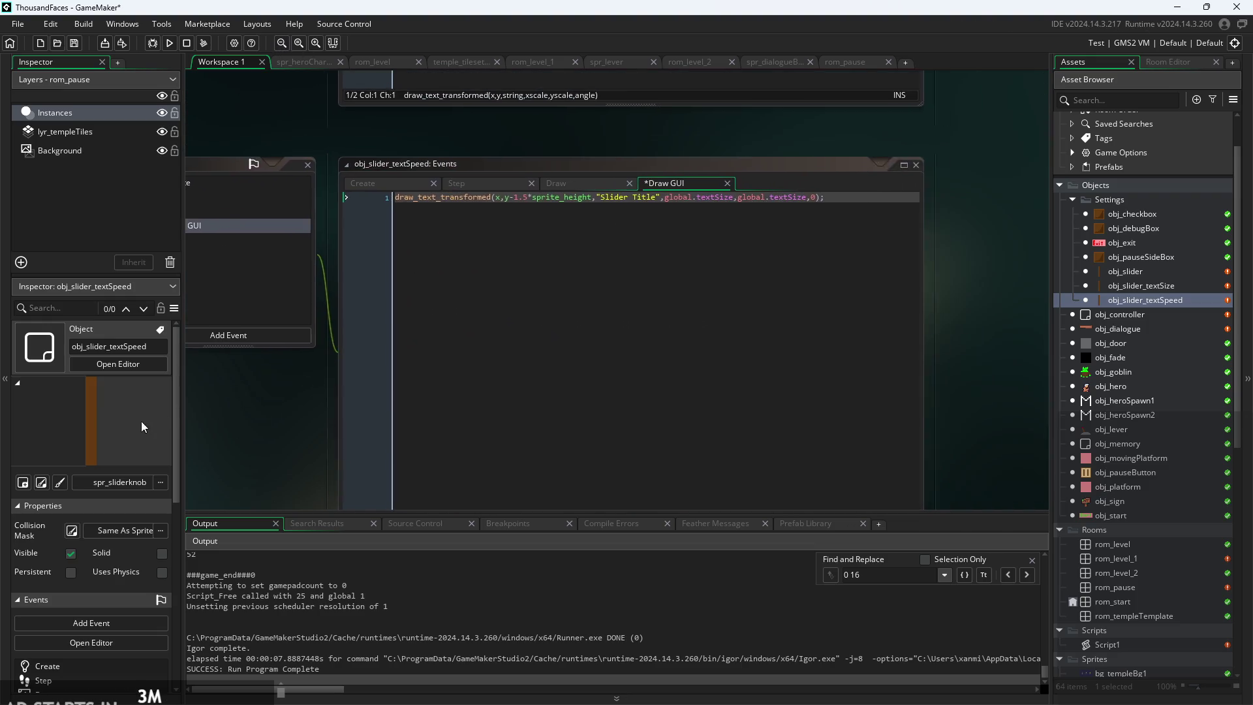
double_click(683, 162)
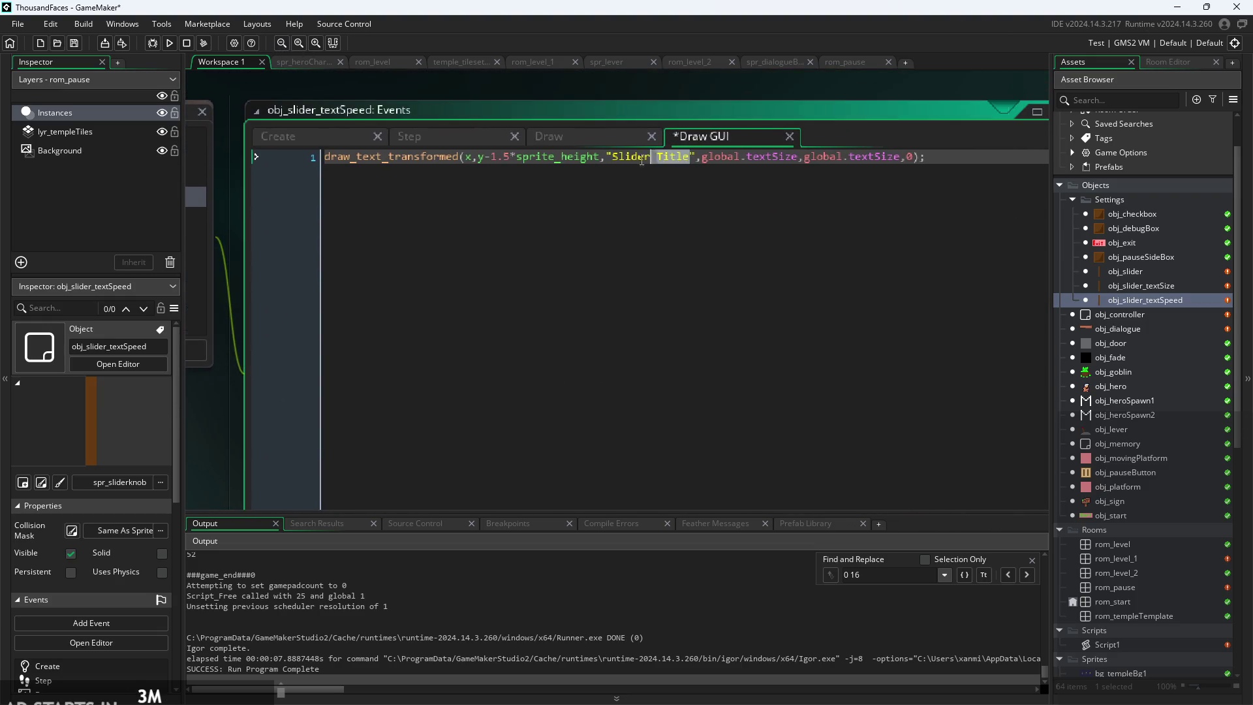
text(Text Speed)
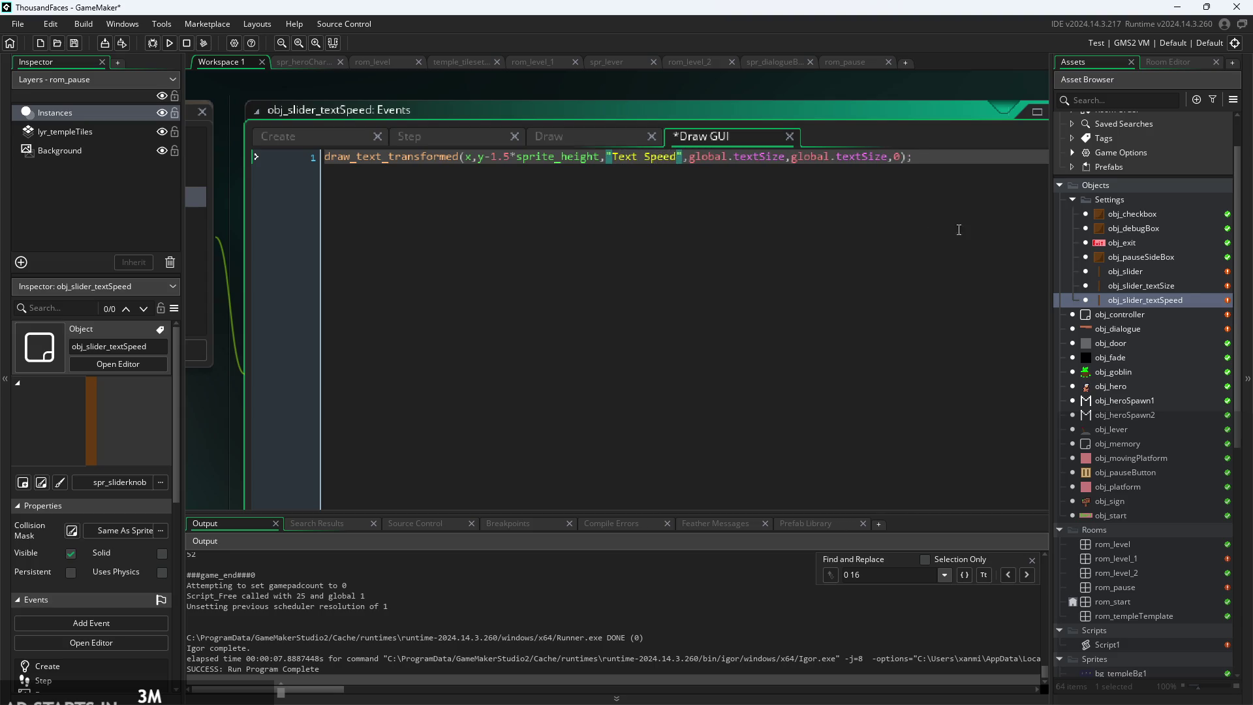
- Relabel obj_slider_textSize's Draw GUI title 'Text Size', save, and run the game with F5
double_click(1183, 288)
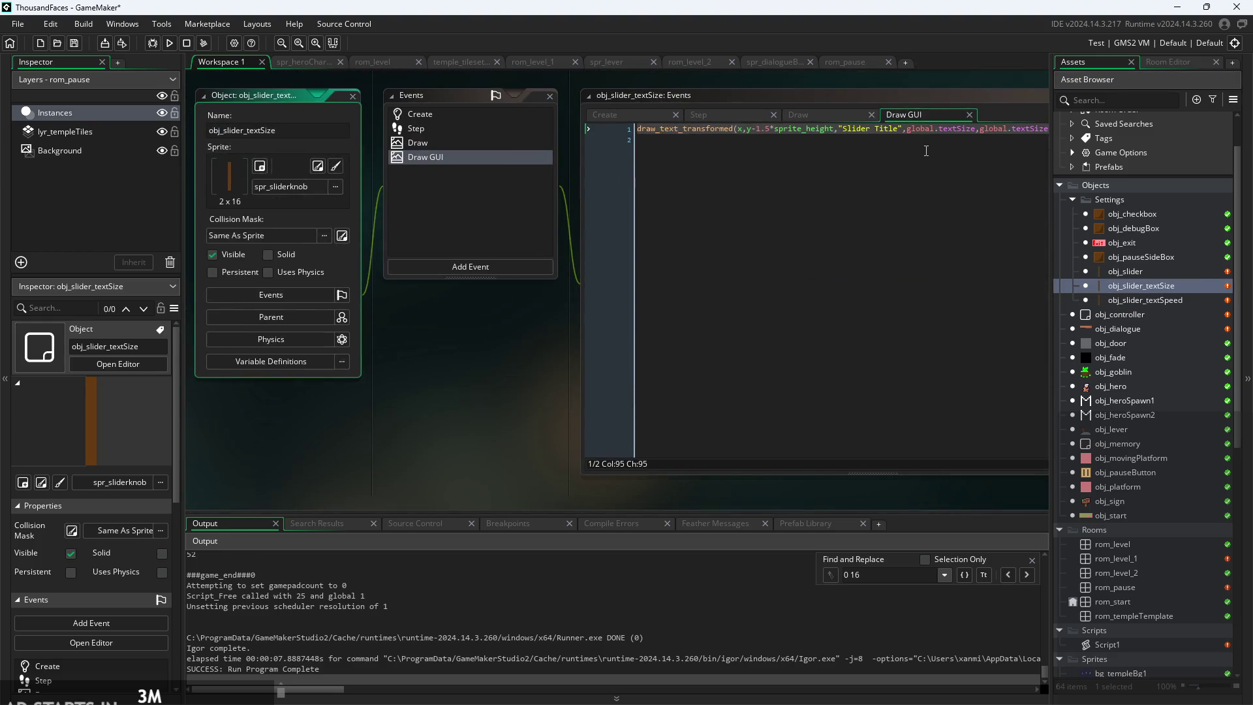
ctrl+scroll(901, 134, up, 3)
click(846, 139)
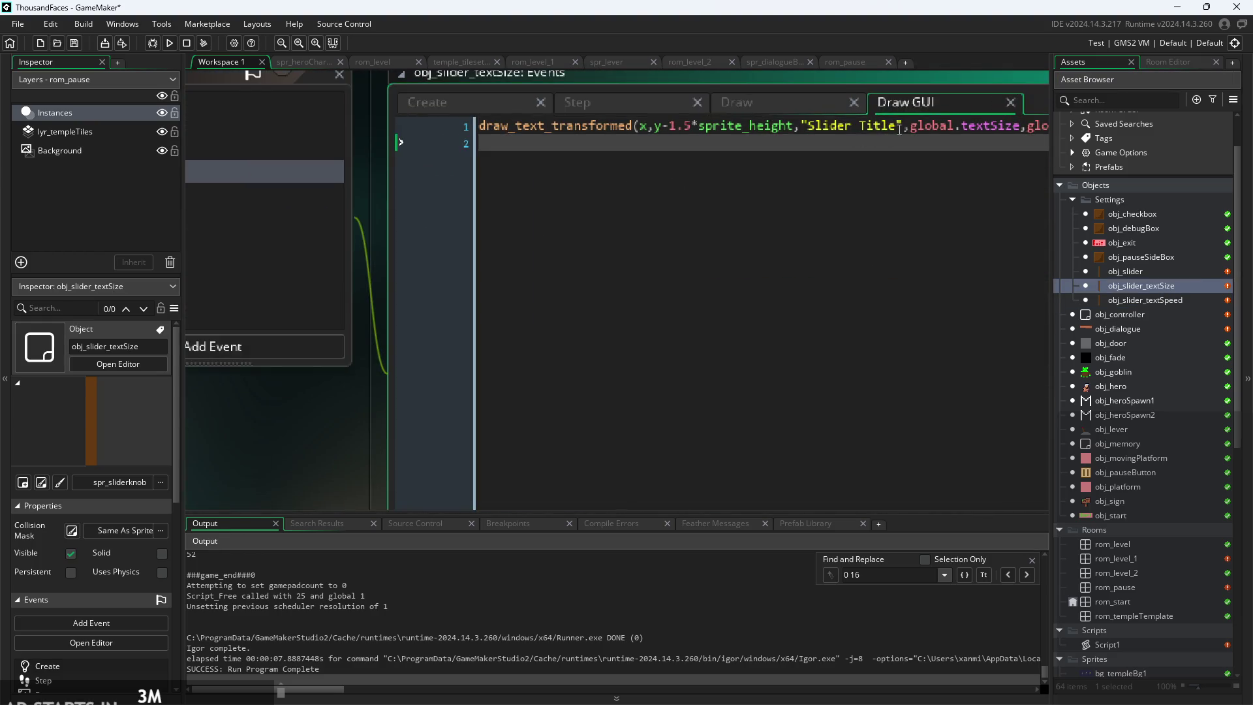
drag(898, 127, 820, 125)
text(Text S9oz)
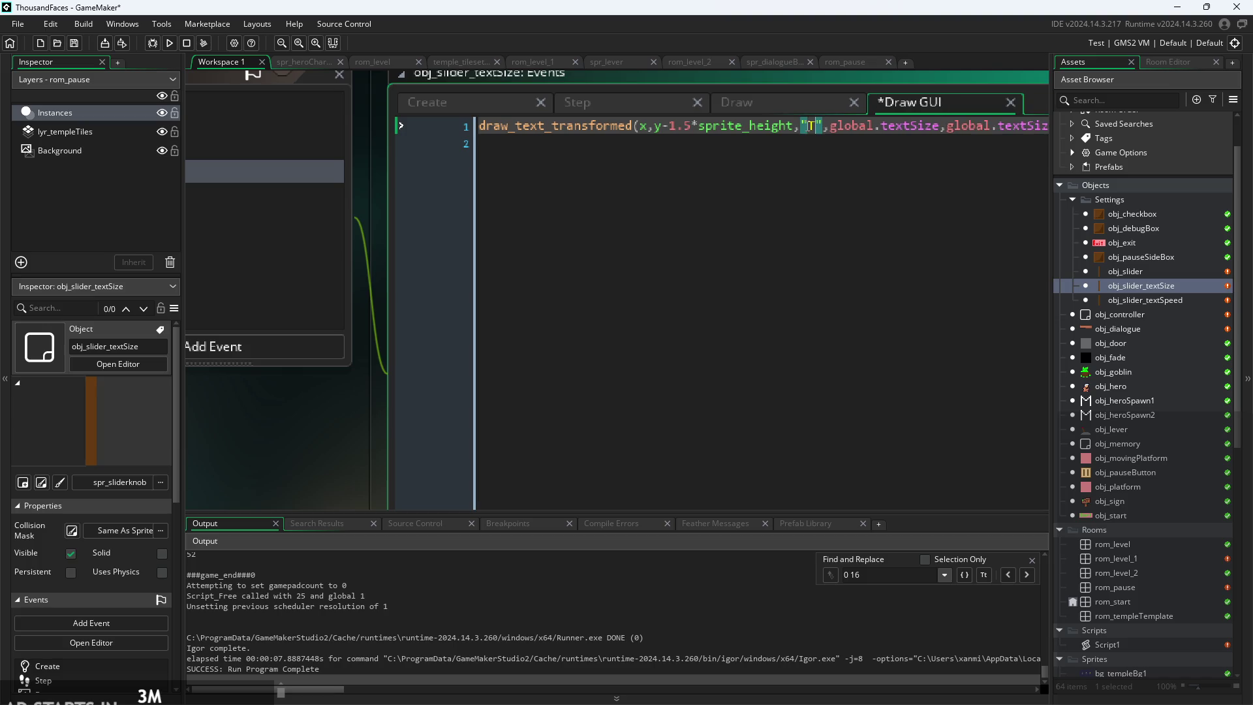
key(BackSpace)
key(BackSpace)
key(BackSpace)
text(ize)
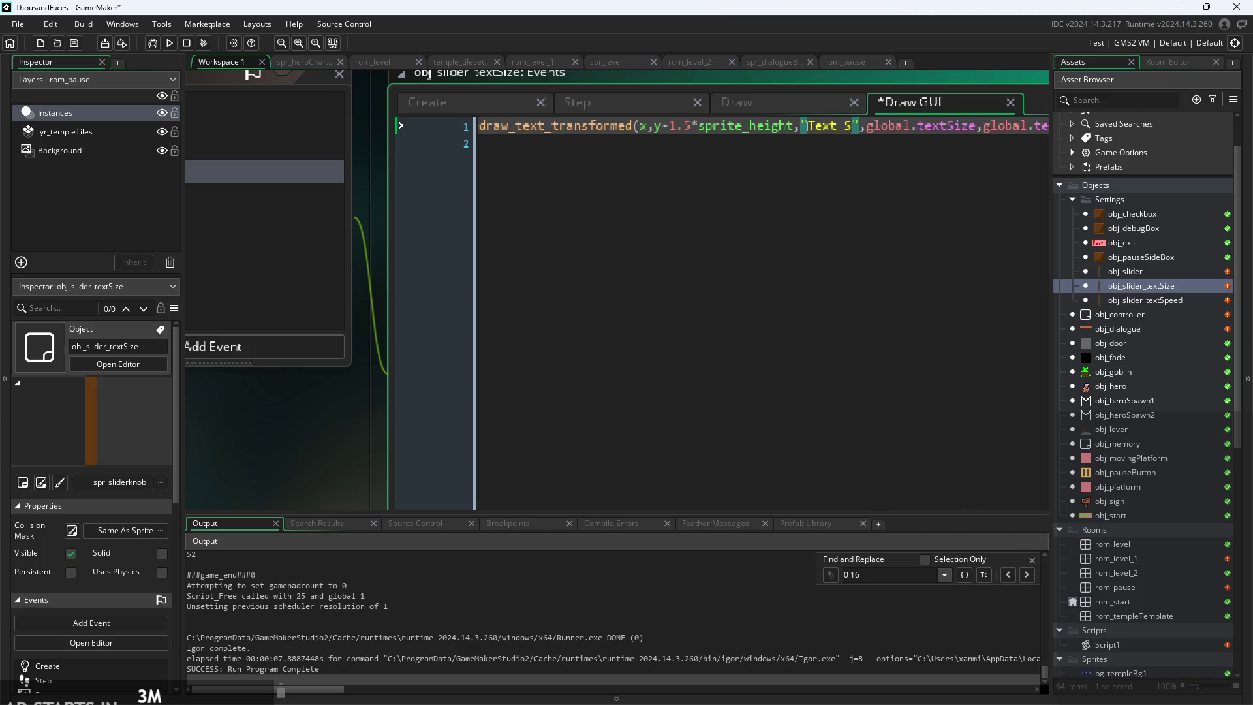
key(ctrl+s)
scroll(742, 299, down, 3)
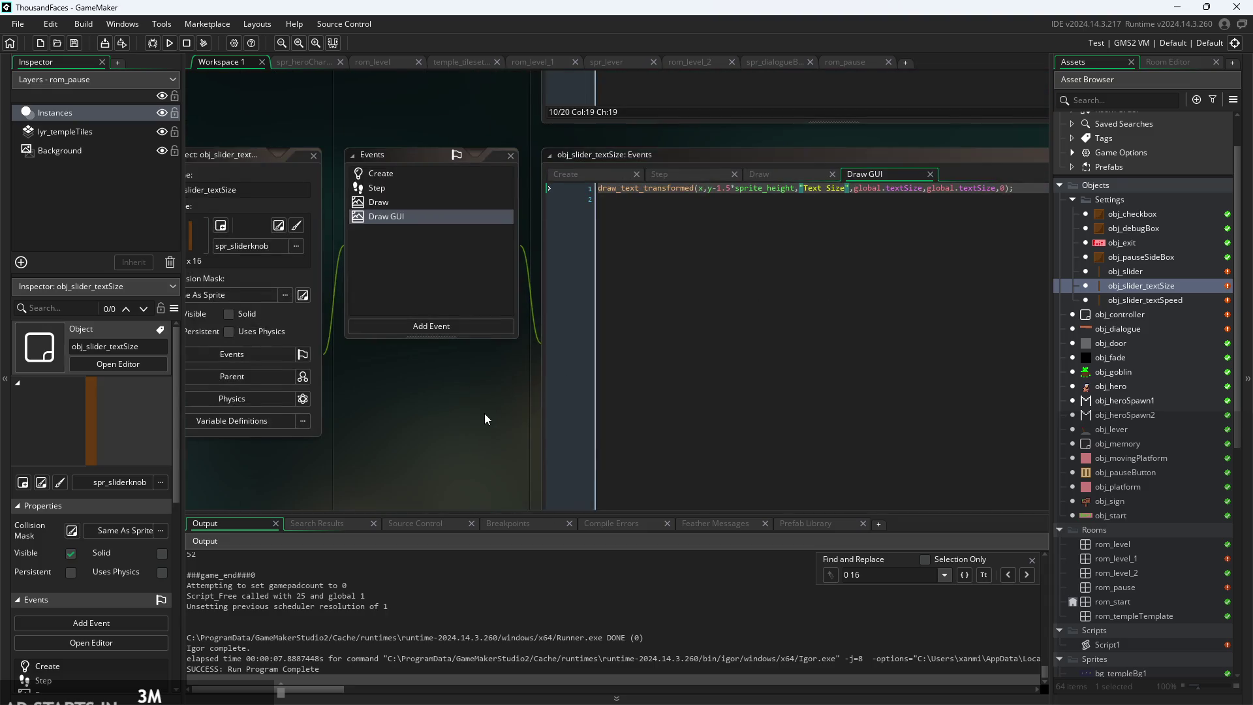
drag(484, 413, 542, 416)
key(F5)
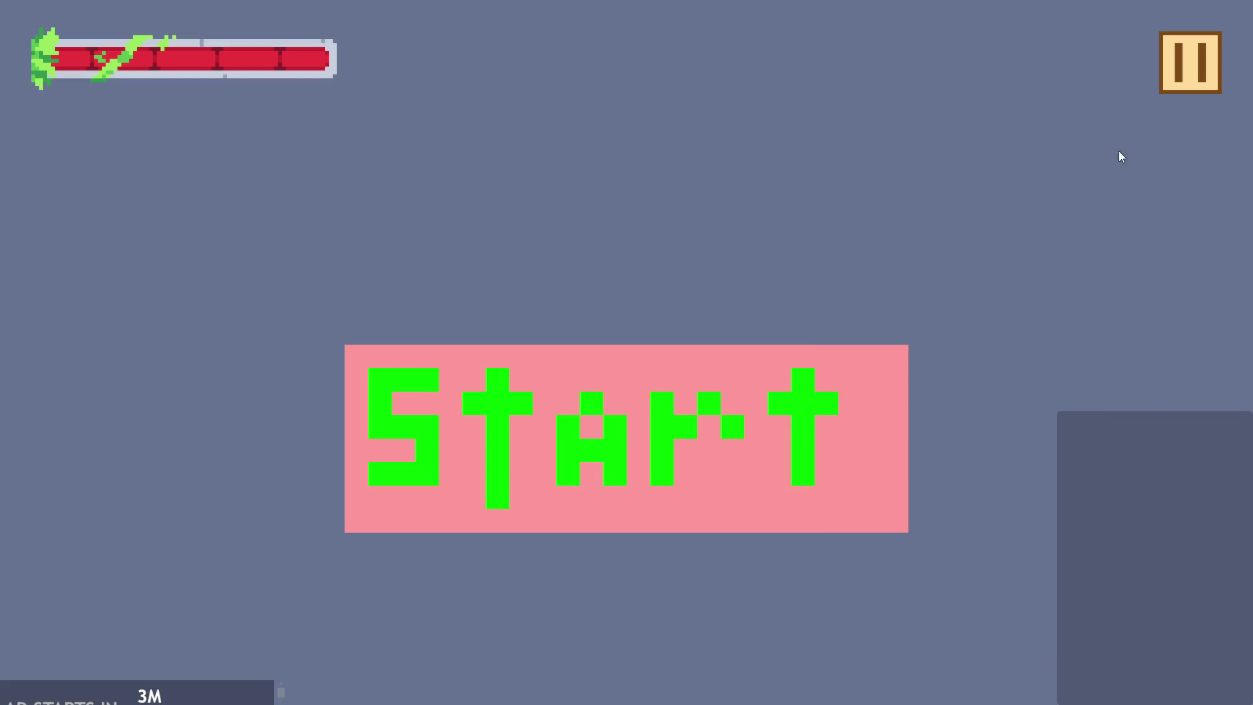
- Check the in-game settings screen, then quit back to the editor
click(1188, 62)
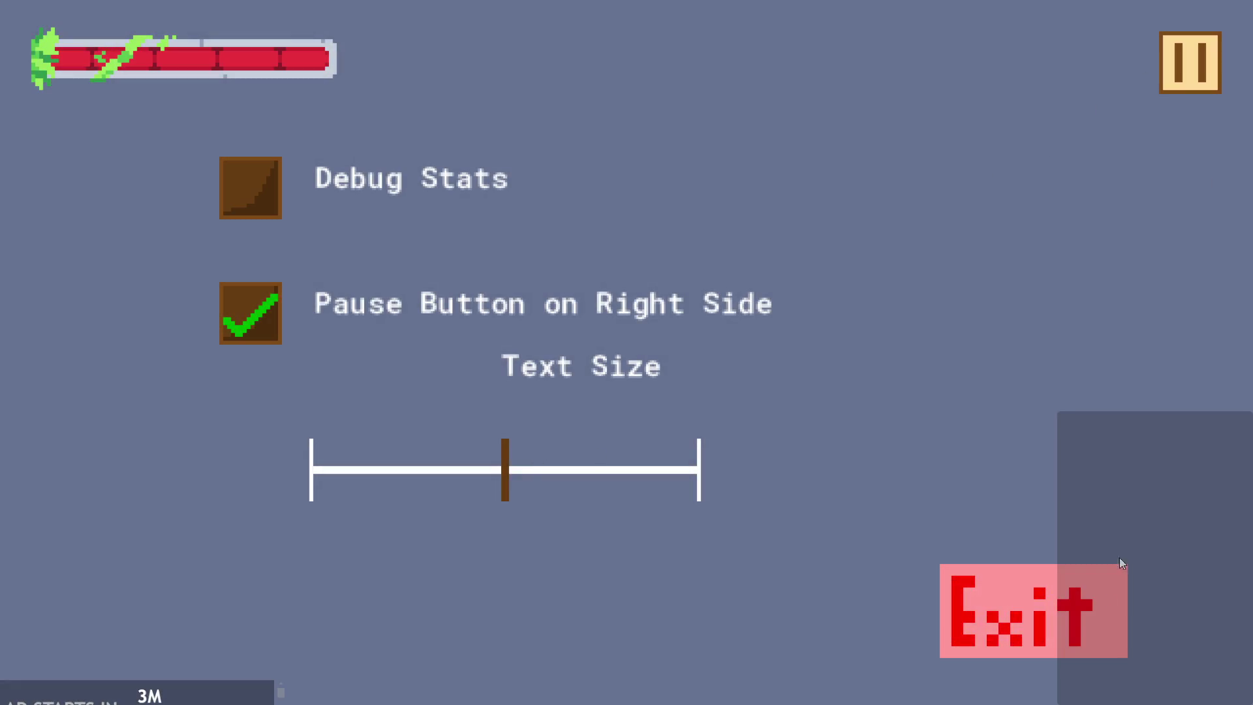
click(1020, 653)
scroll(386, 424, up, 3)
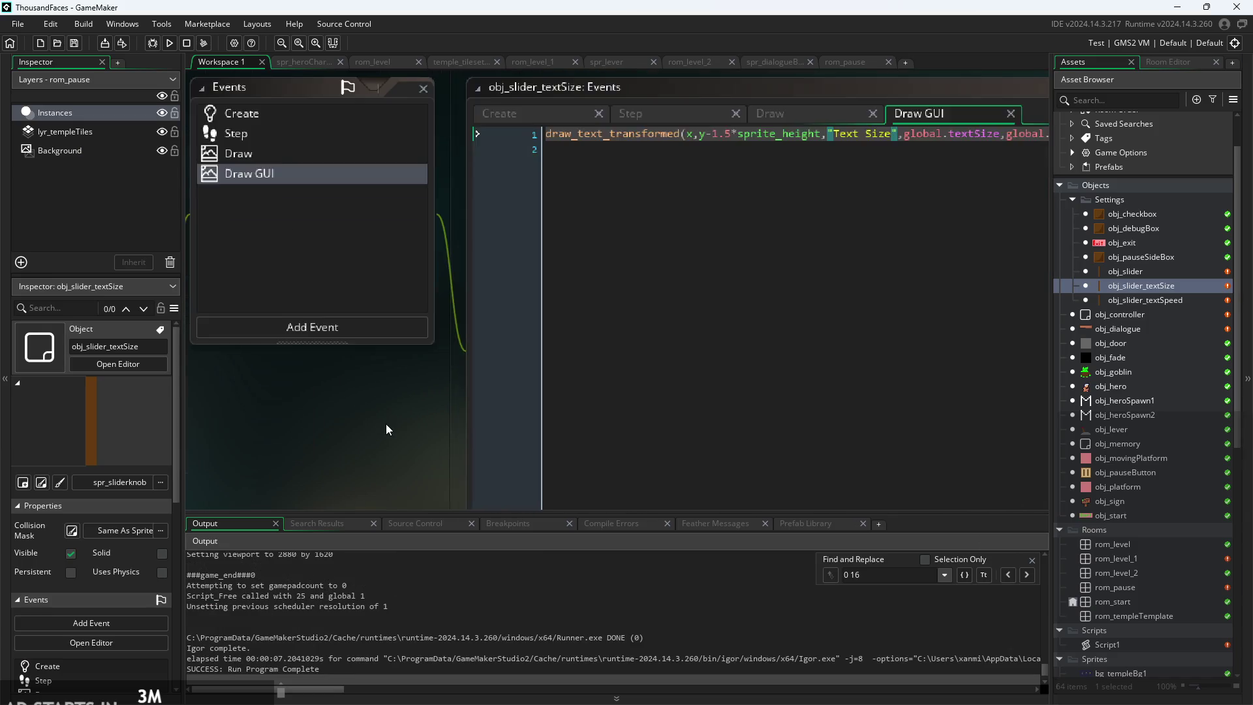
- Offset the Text Size label's x by -0.5*sprite_width and select that offset for reuse
click(574, 180)
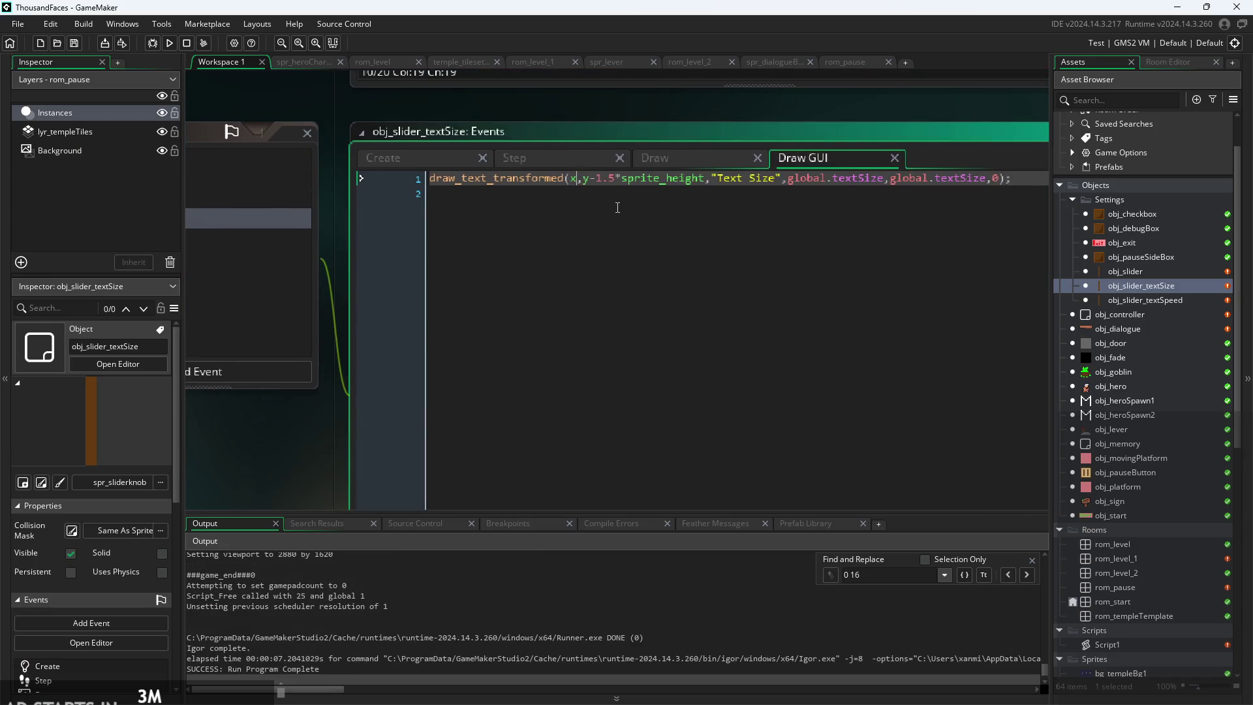
text(-0.5*)
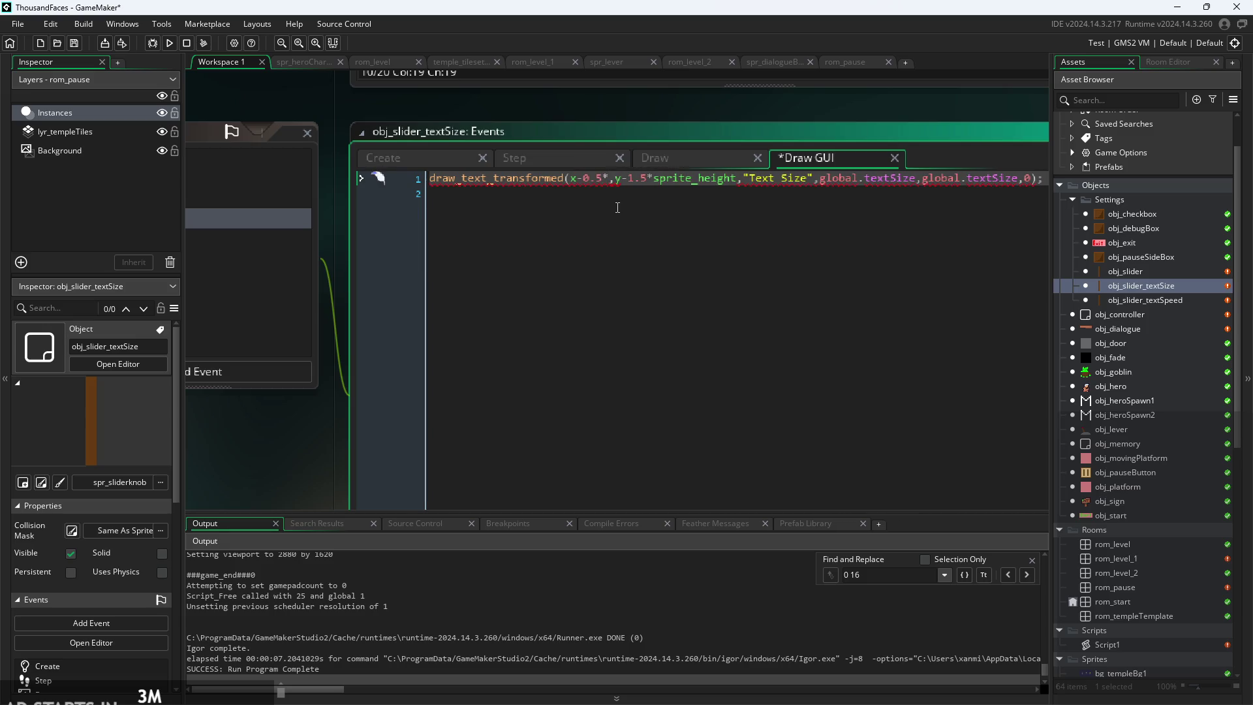
text(sprite)
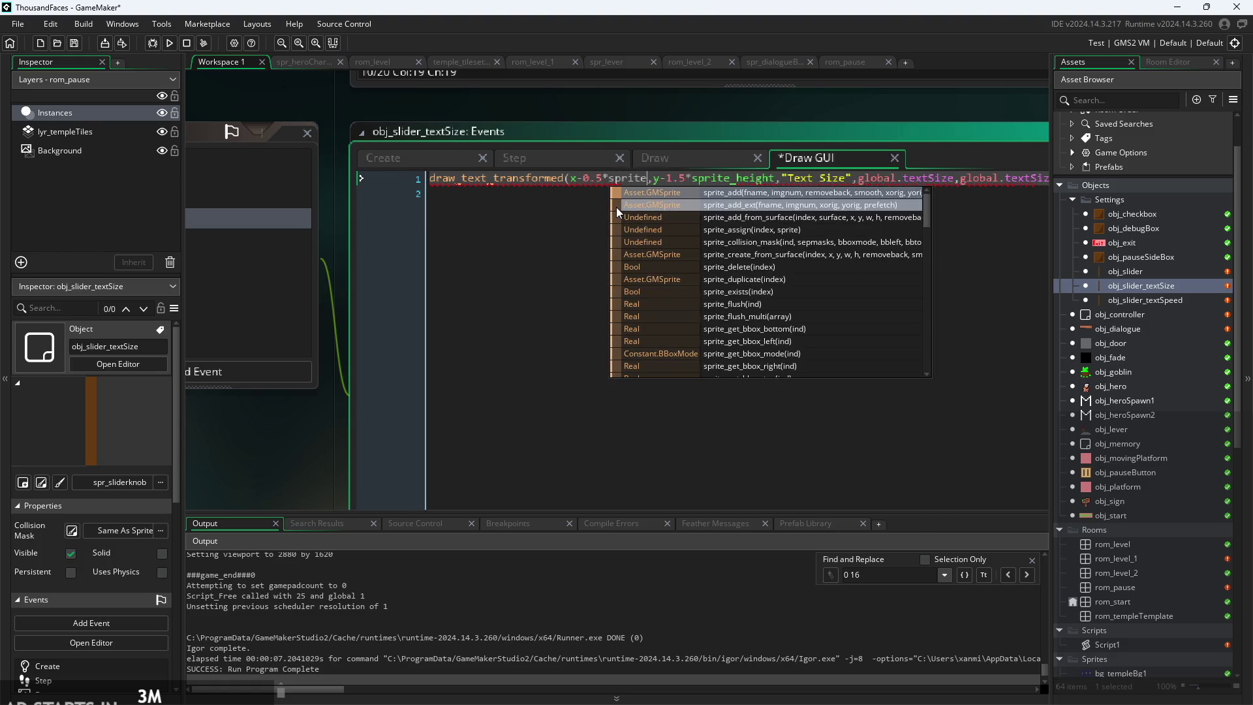
text(_w)
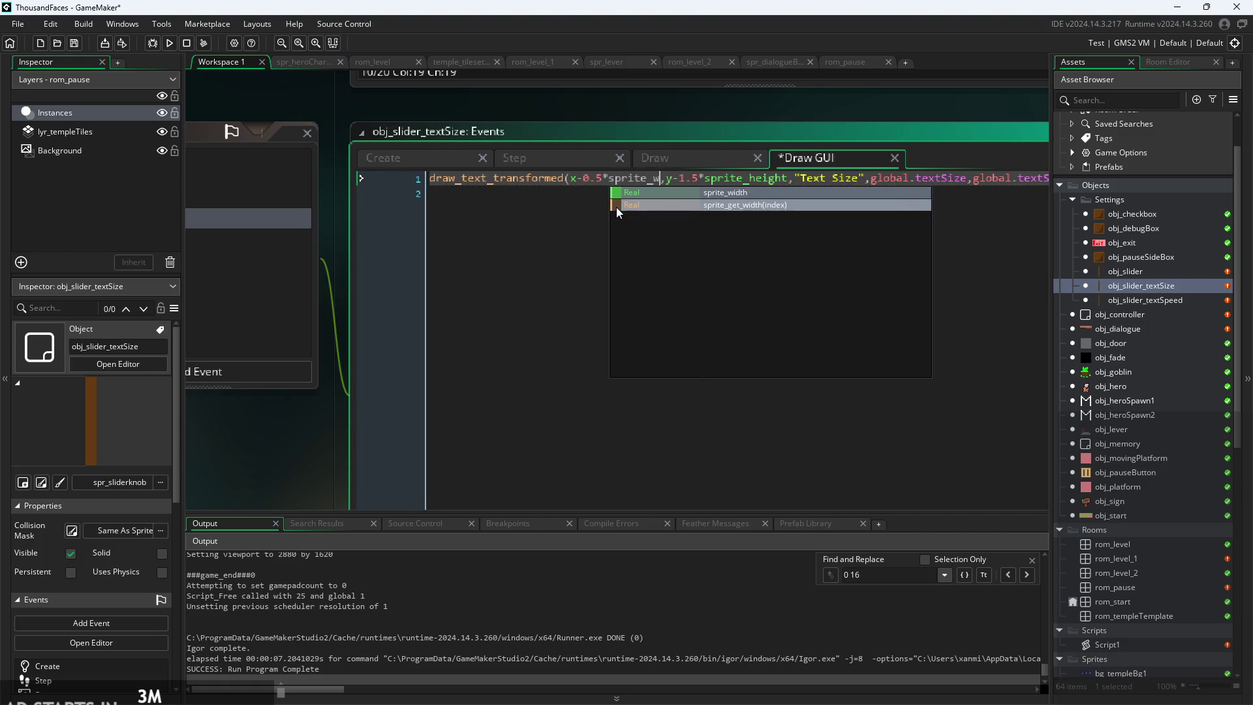
key(Return)
mouse_move(574, 176)
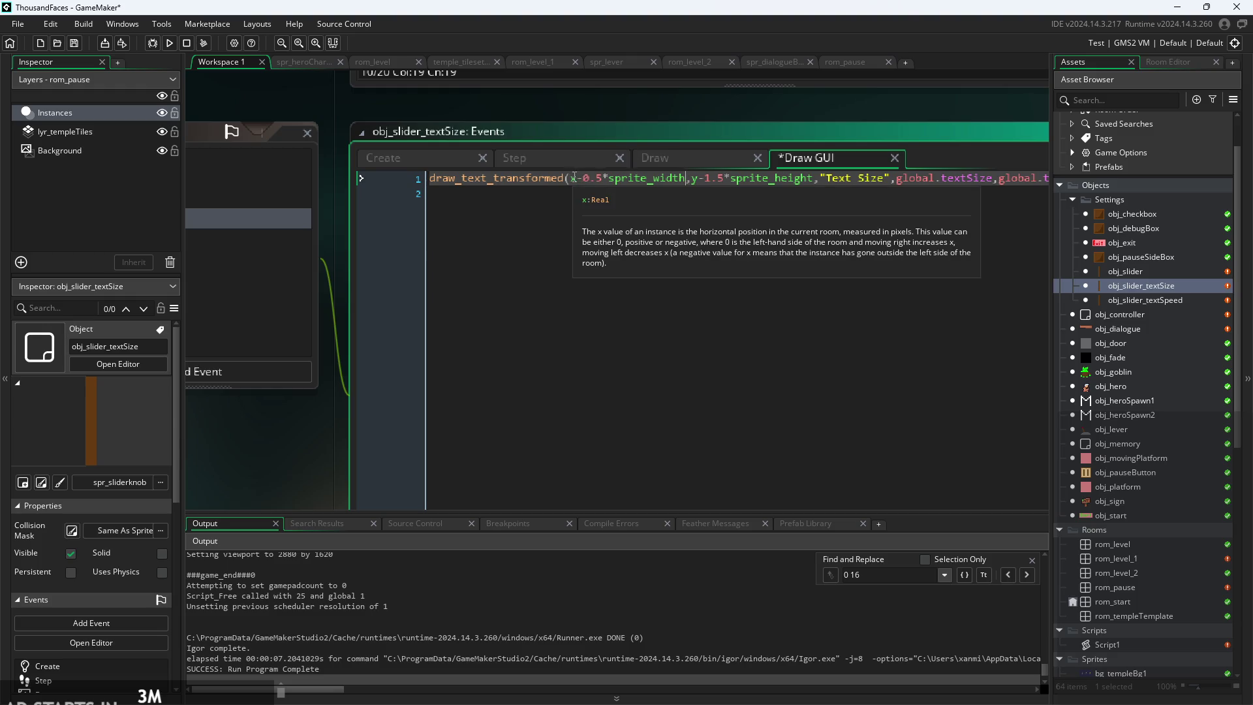
drag(578, 177, 682, 189)
key(ctrl+c)
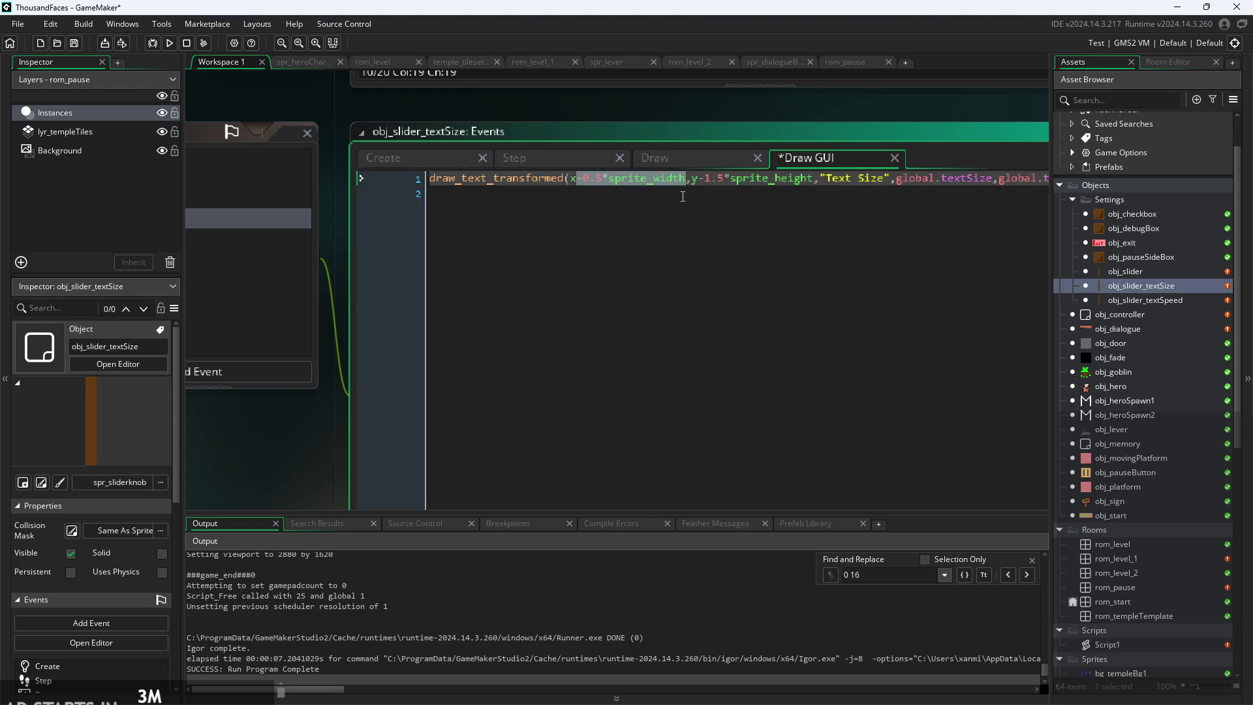
double_click(1114, 271)
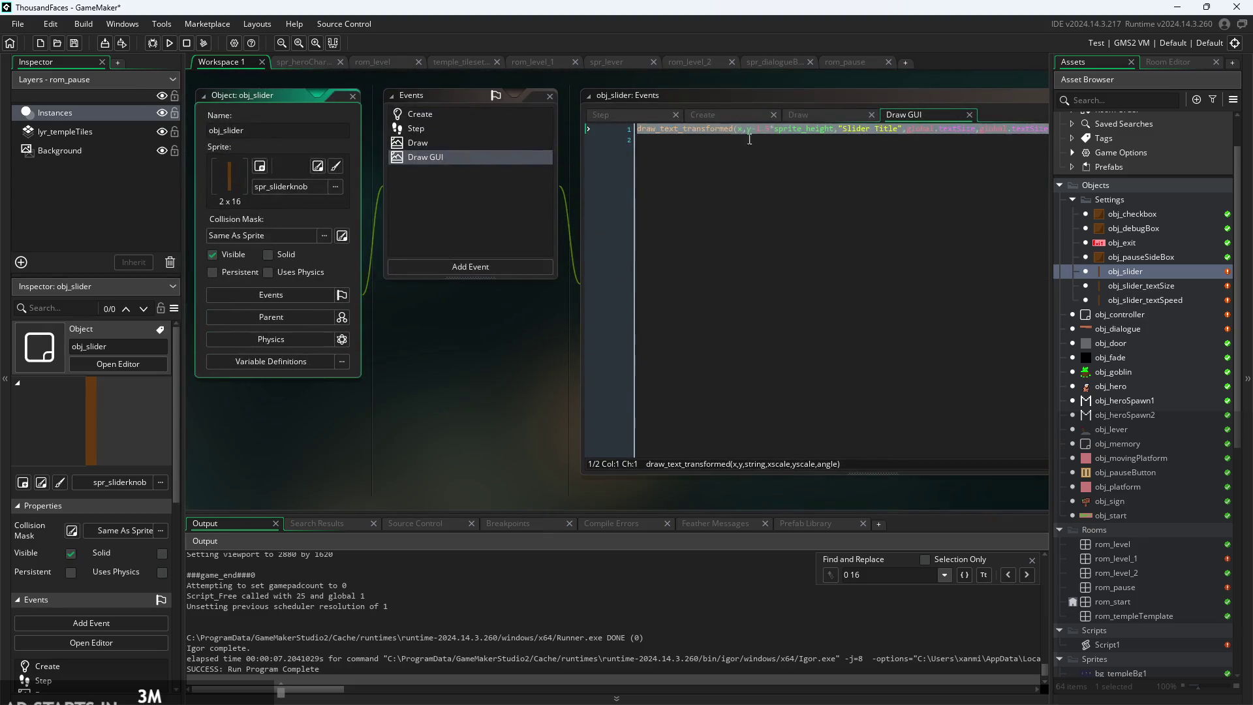
- Paste -0.5*sprite_width after x in obj_slider's Draw GUI title line
click(835, 131)
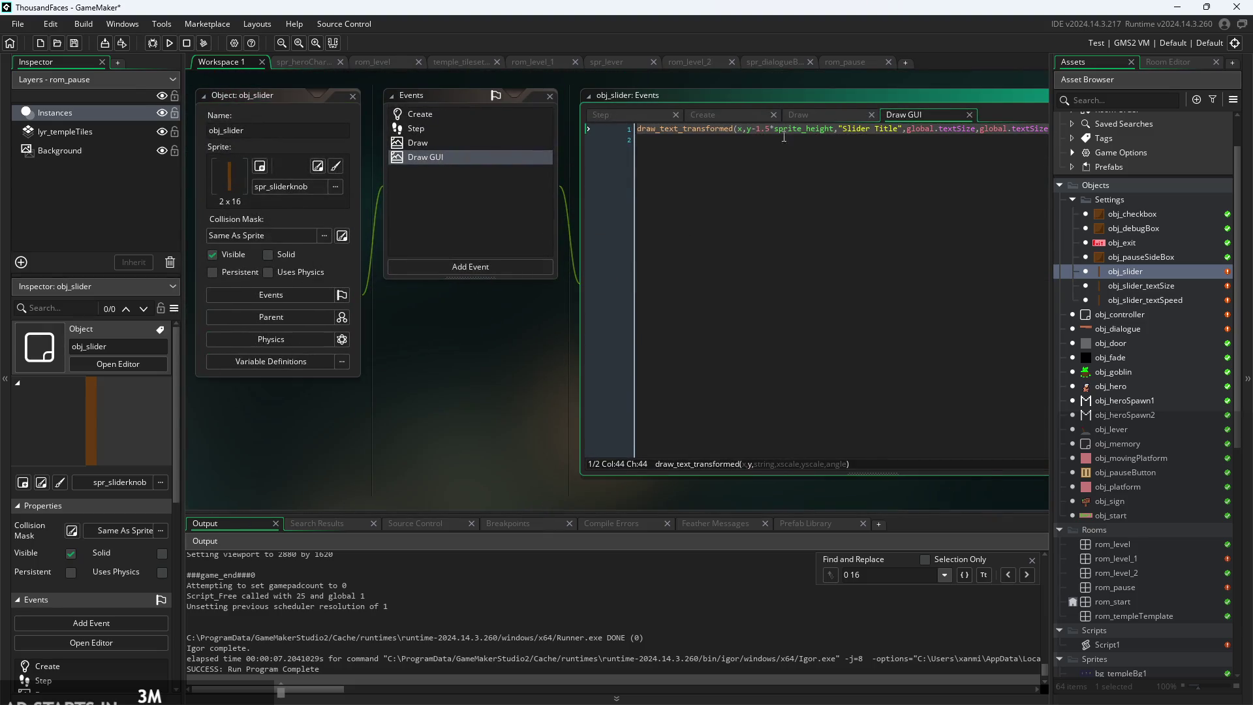
click(744, 130)
key(ctrl+v)
drag(555, 339, 465, 369)
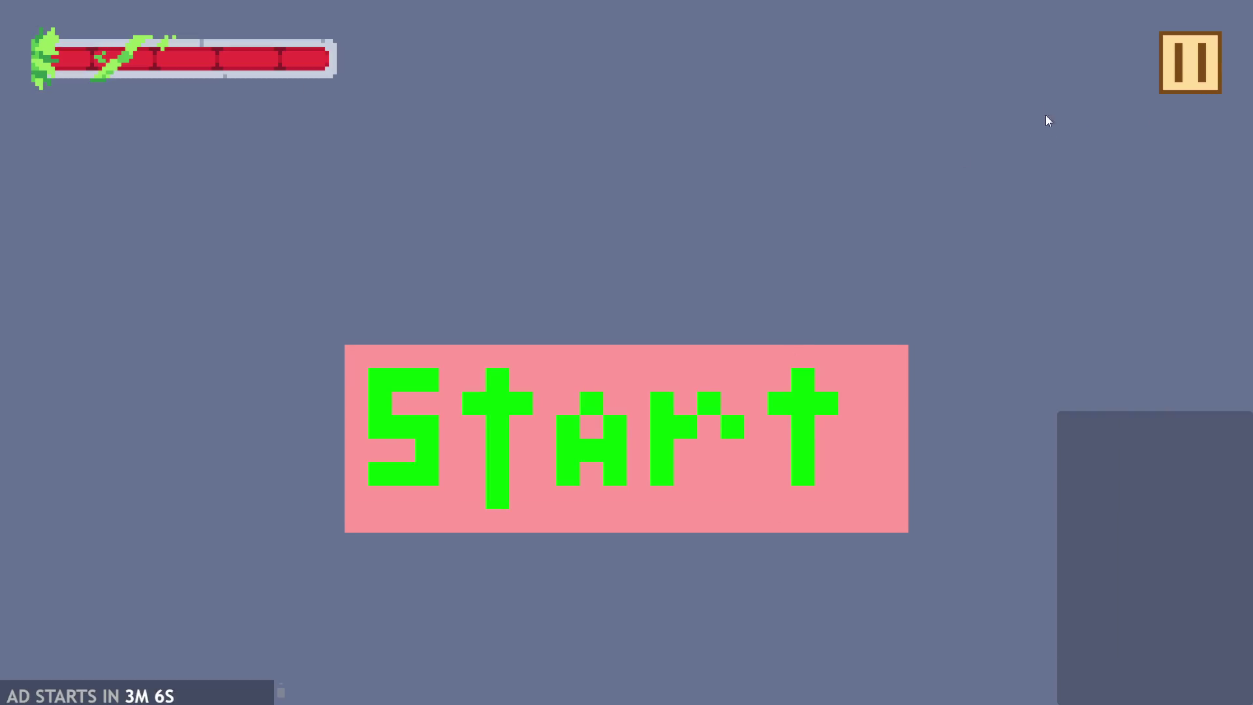
- In the running game, open the pause settings, try the Text Size slider, then quit
key(Escape)
mouse_move(498, 471)
mouse_down()
mouse_move(322, 489)
mouse_move(364, 464)
mouse_move(655, 462)
mouse_move(433, 487)
mouse_move(506, 470)
mouse_up()
click(1057, 644)
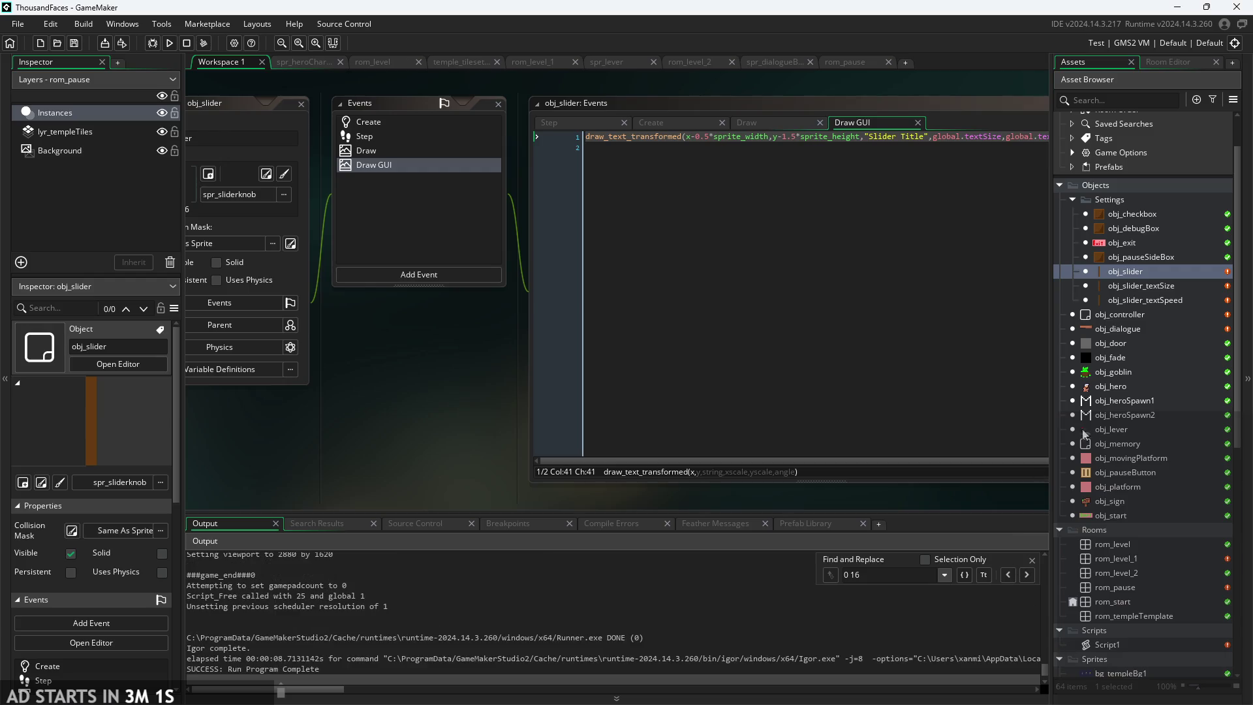
- Remove the 0.5* so the Text Size label starts at x-sprite_width, and rerun the game
double_click(1168, 288)
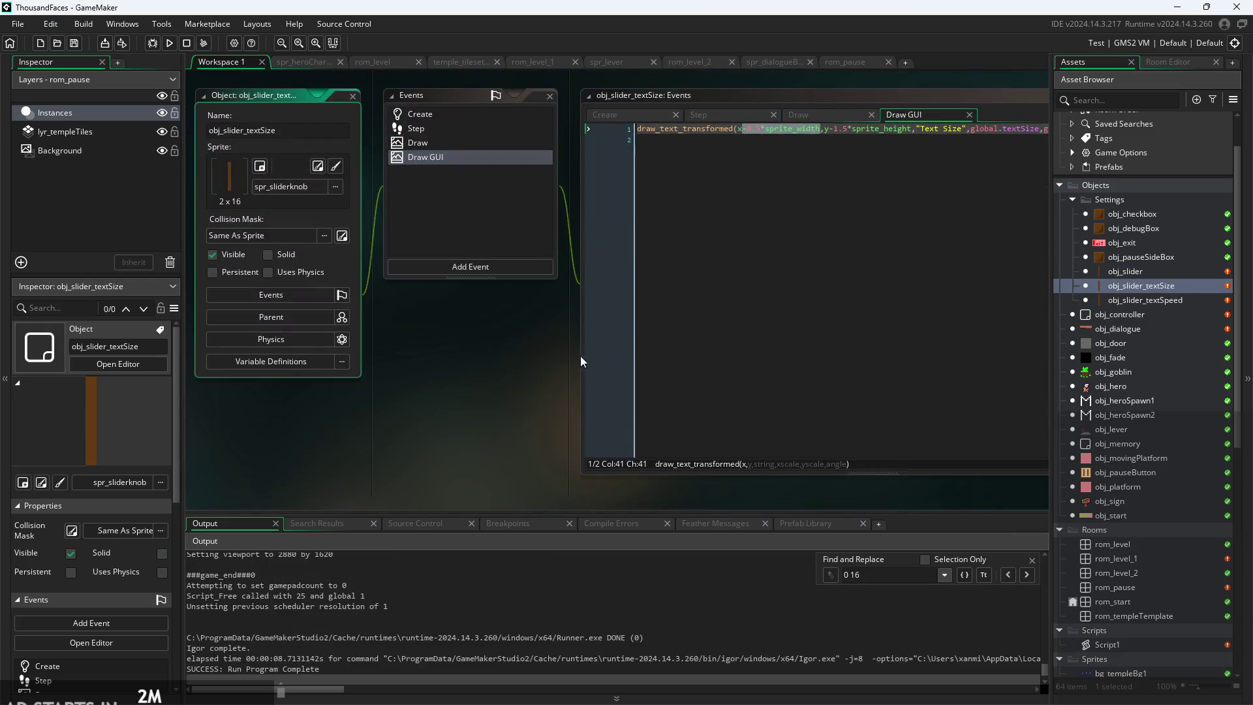
click(610, 198)
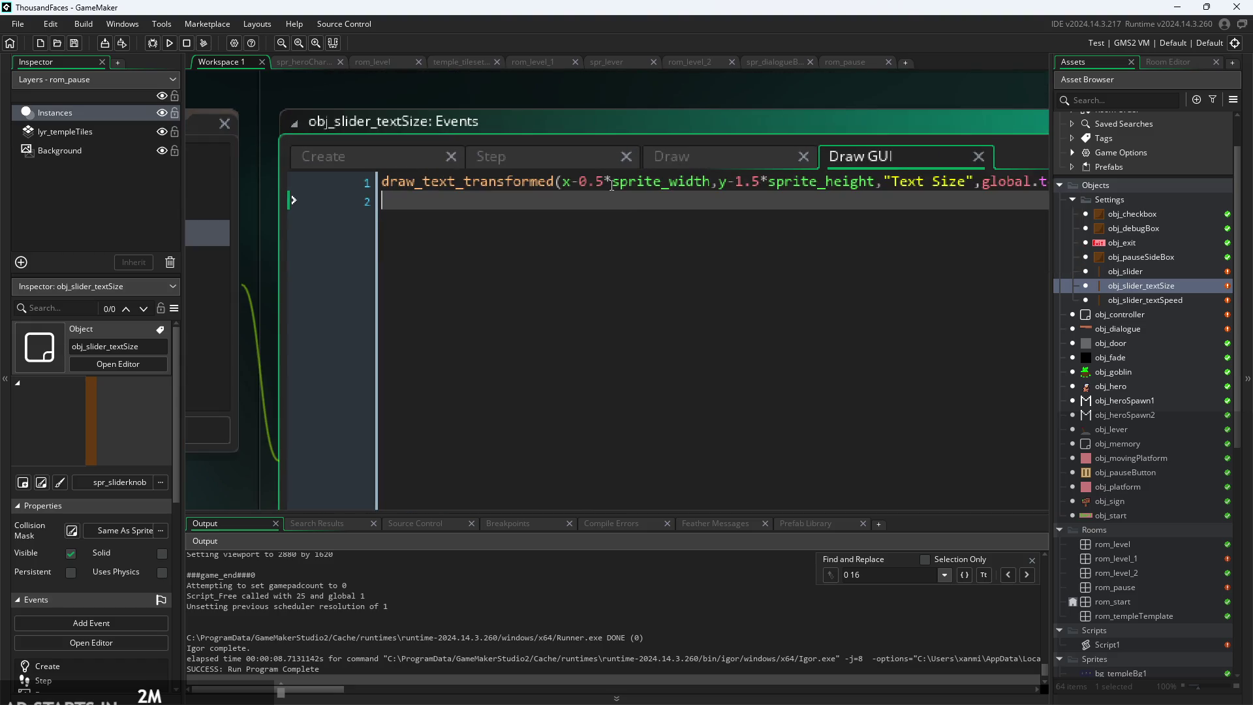
click(589, 184)
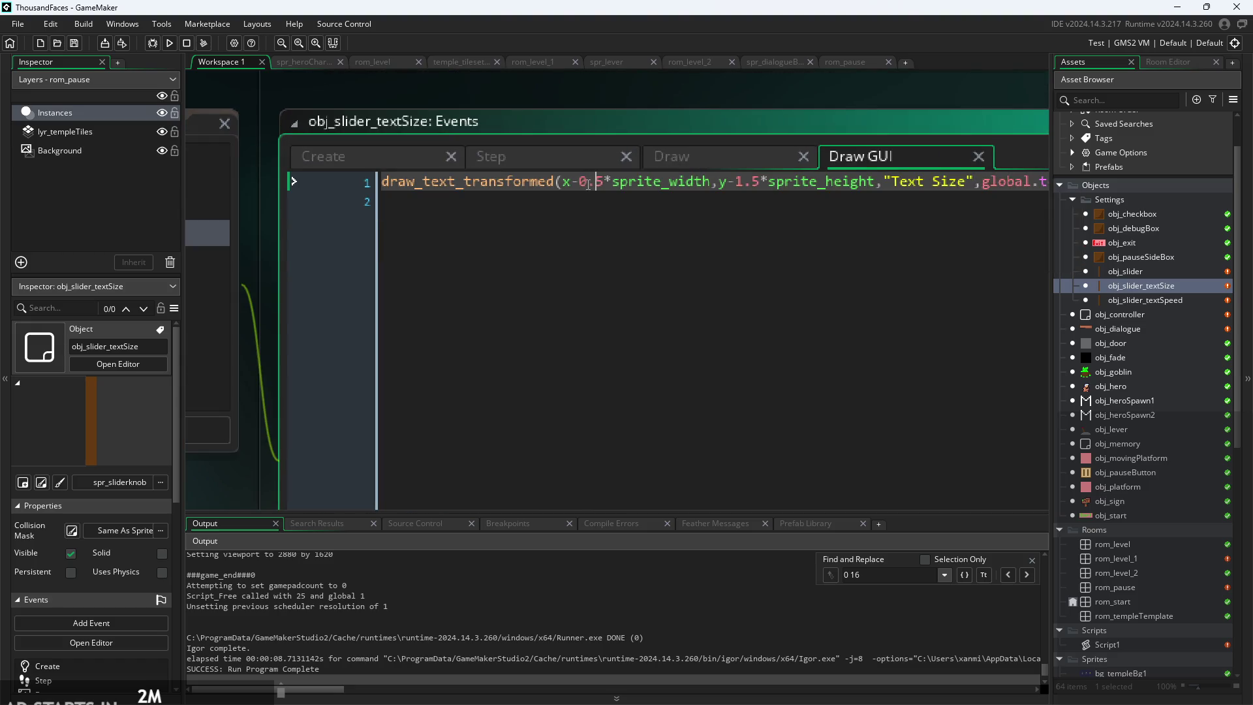
key(BackSpace)
key(BackSpace)
key(BackSpace)
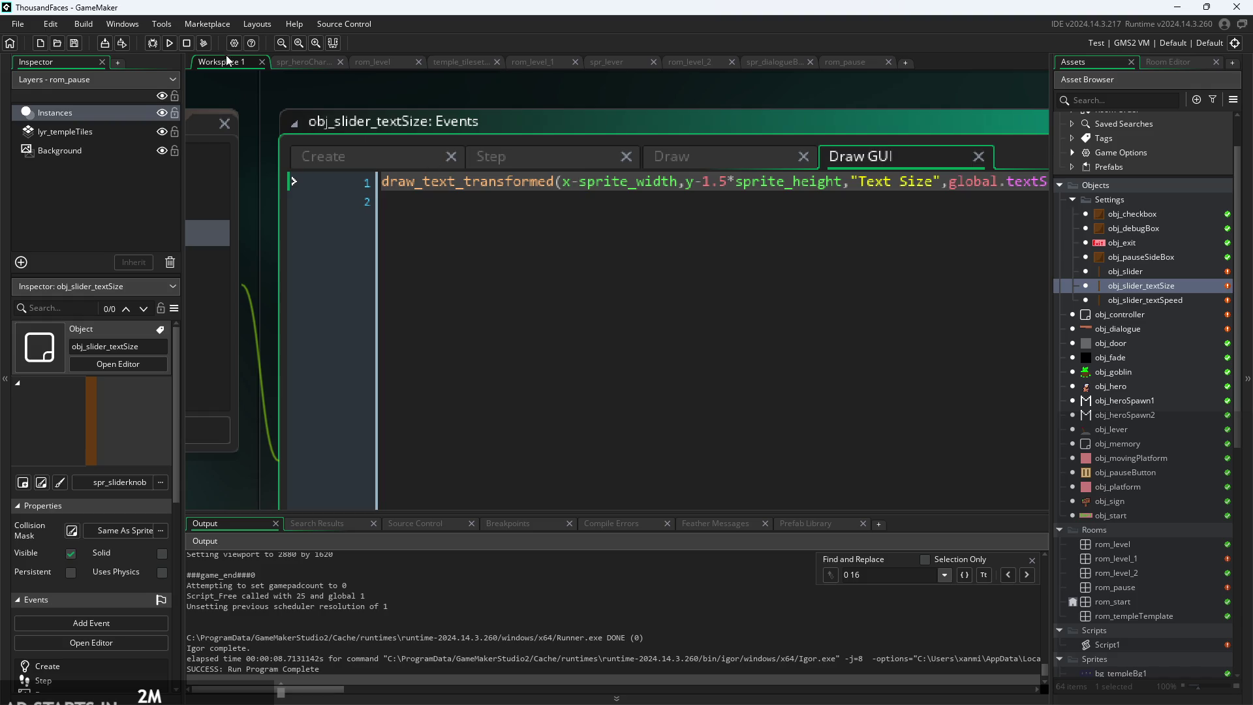
click(169, 43)
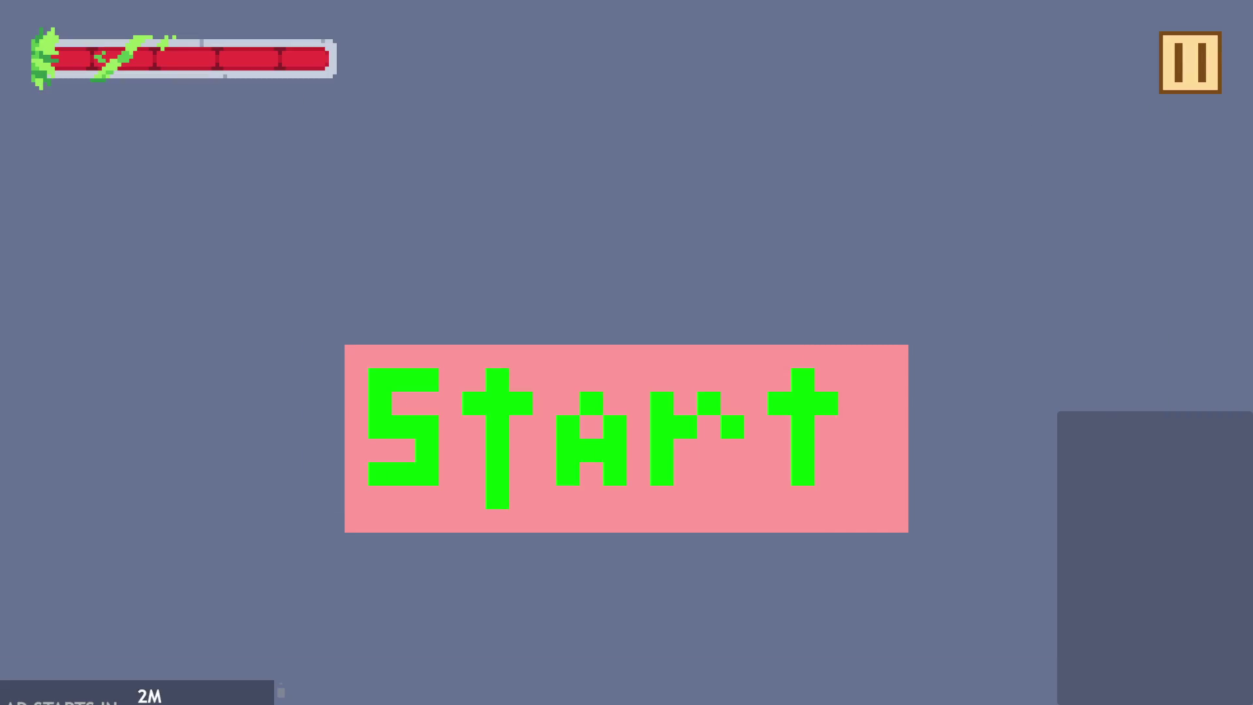
- Quit the game, set the Text Size label x to x-1.5*sprite_width, save, and run
click(1192, 59)
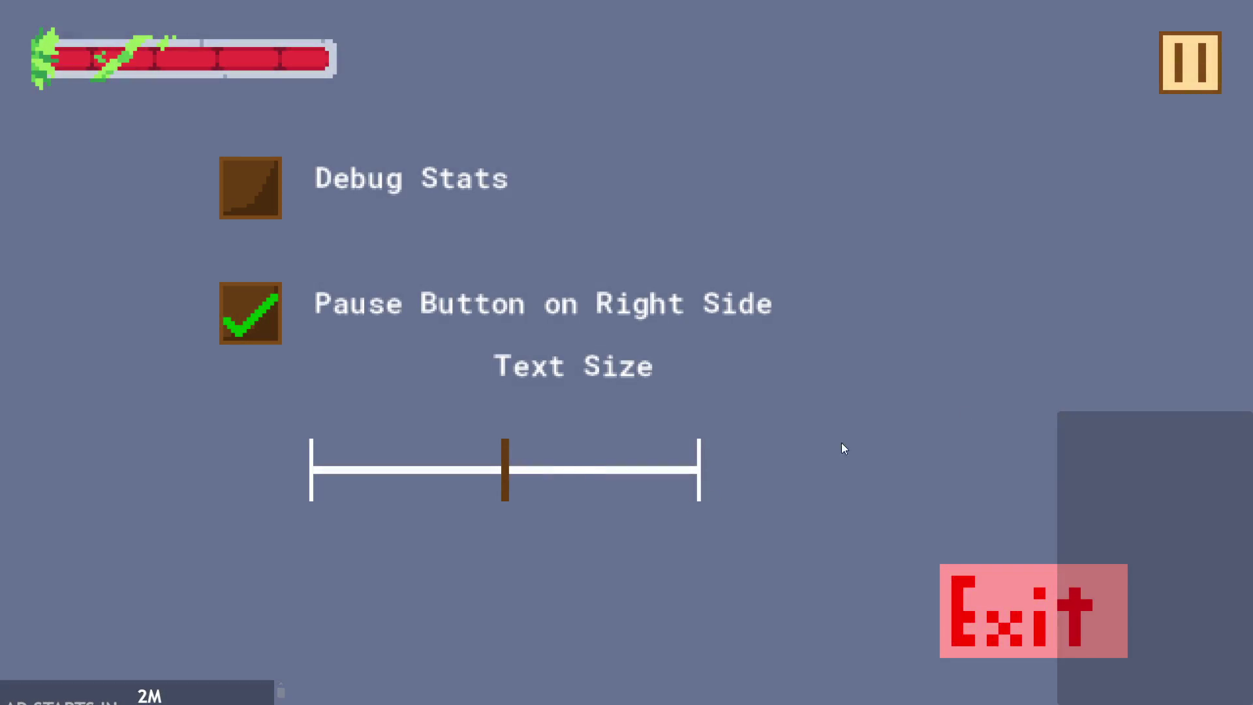
click(998, 566)
click(580, 182)
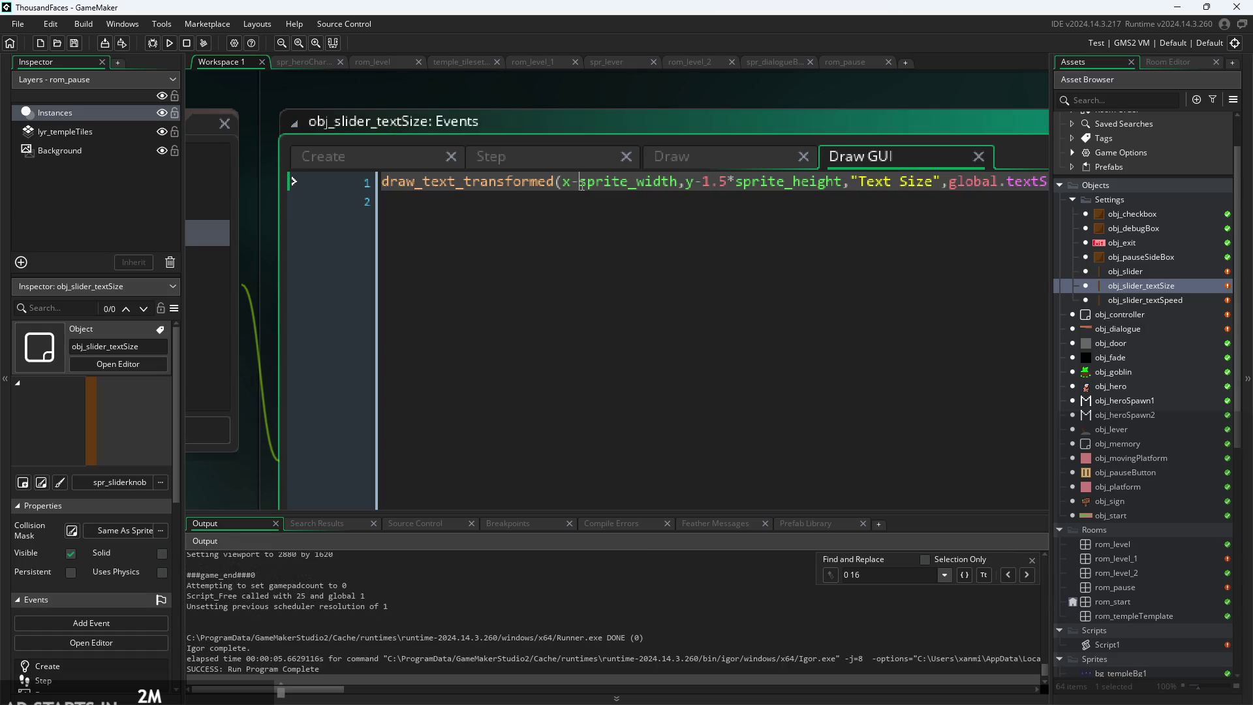
text(1.%)
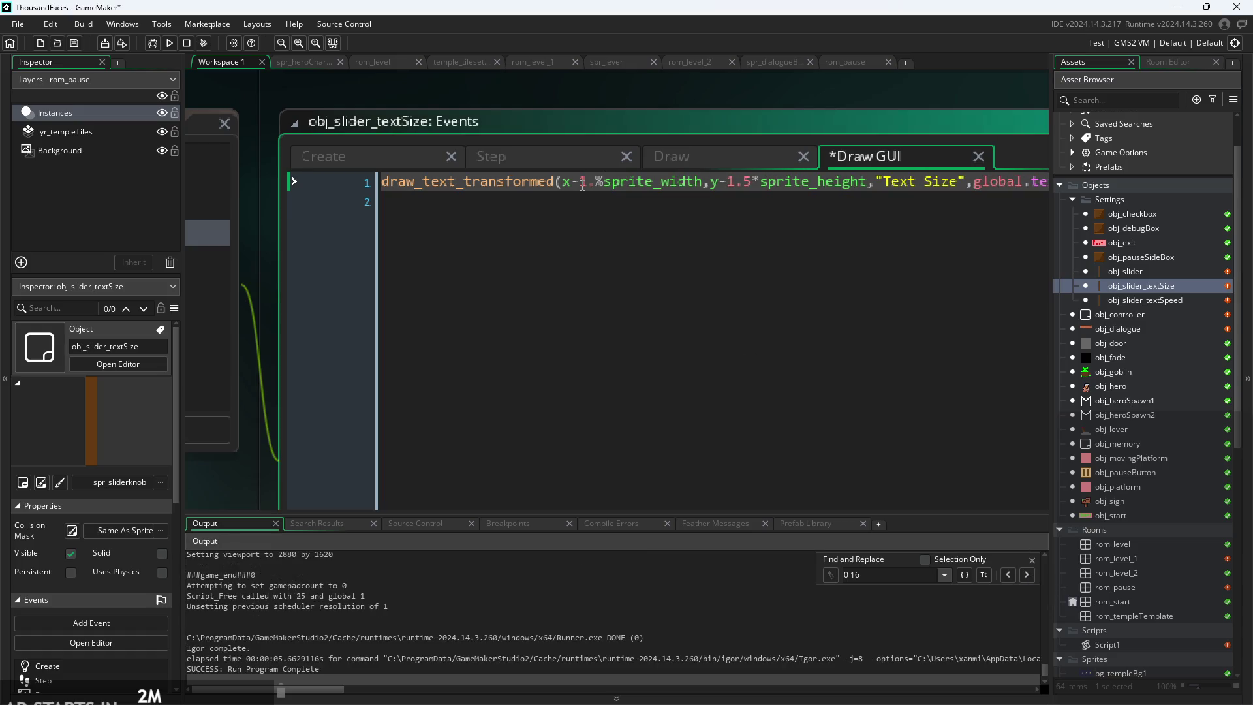
key(BackSpace)
key(BackSpace)
text(.5*)
key(ctrl+s)
click(169, 43)
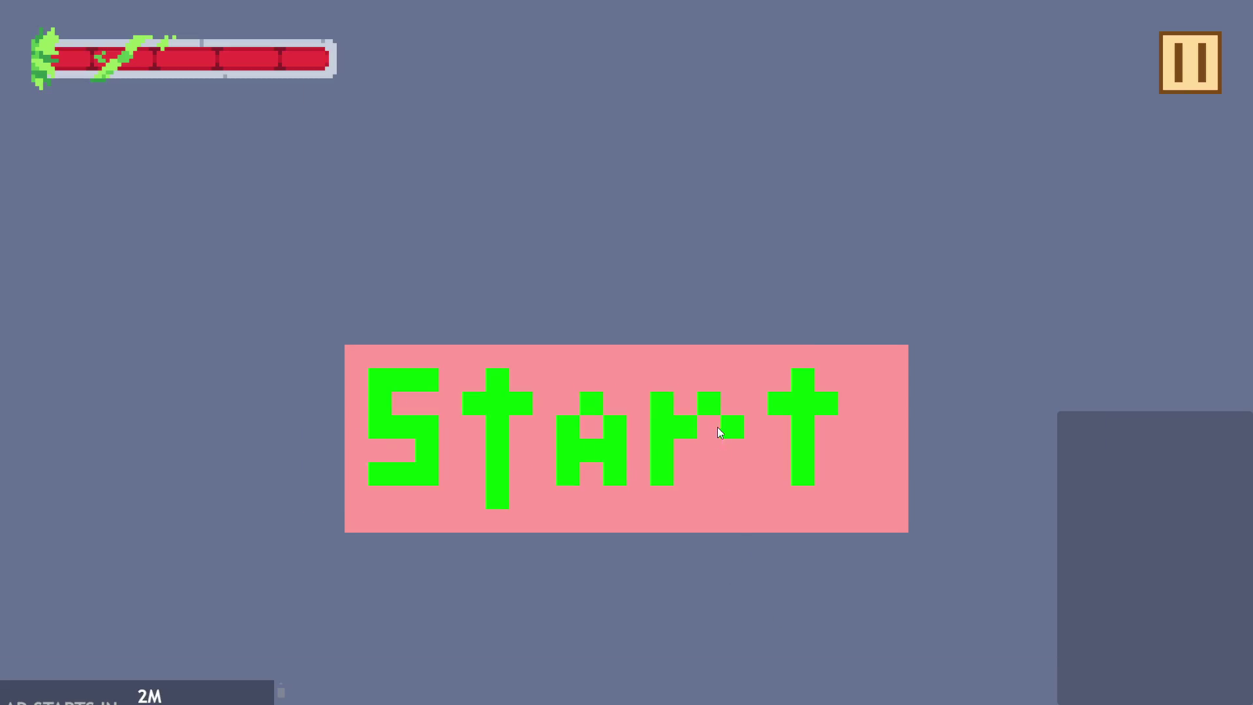
- Quit the test run, change the 1.5 multiplier to 5, and run the game again
click(718, 431)
click(1176, 65)
click(1066, 565)
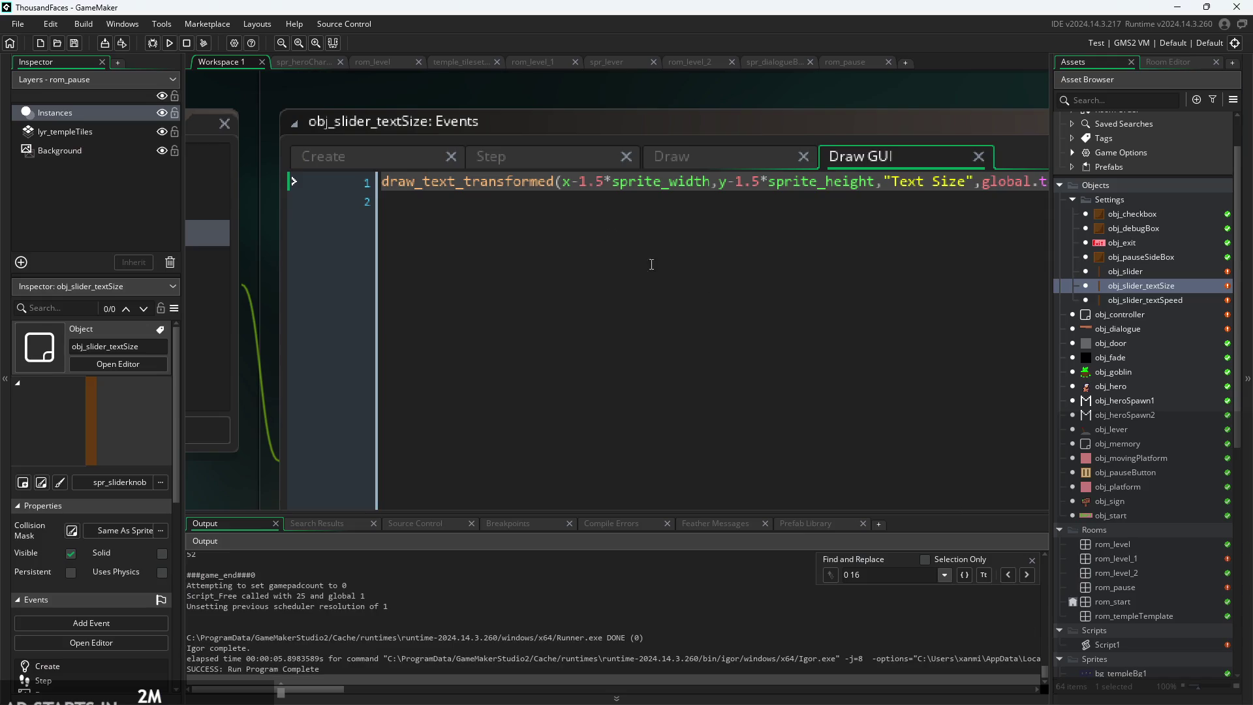
key(Left)
key(BackSpace)
key(BackSpace)
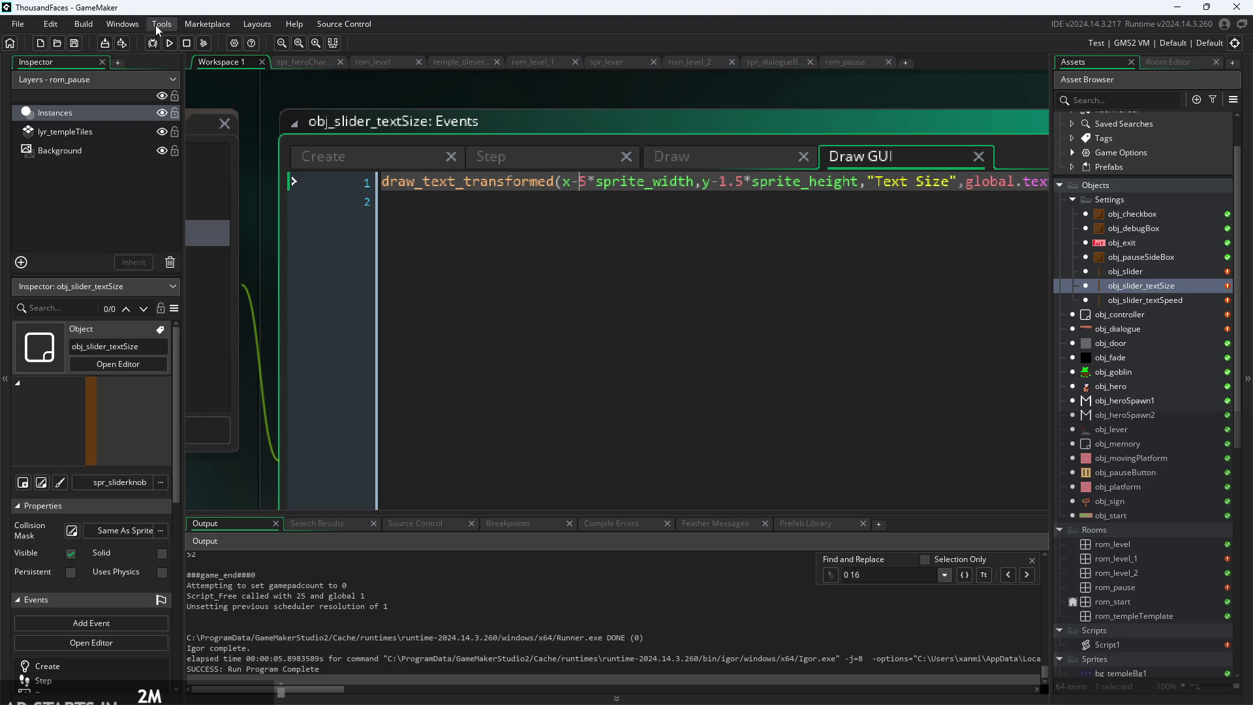
click(169, 44)
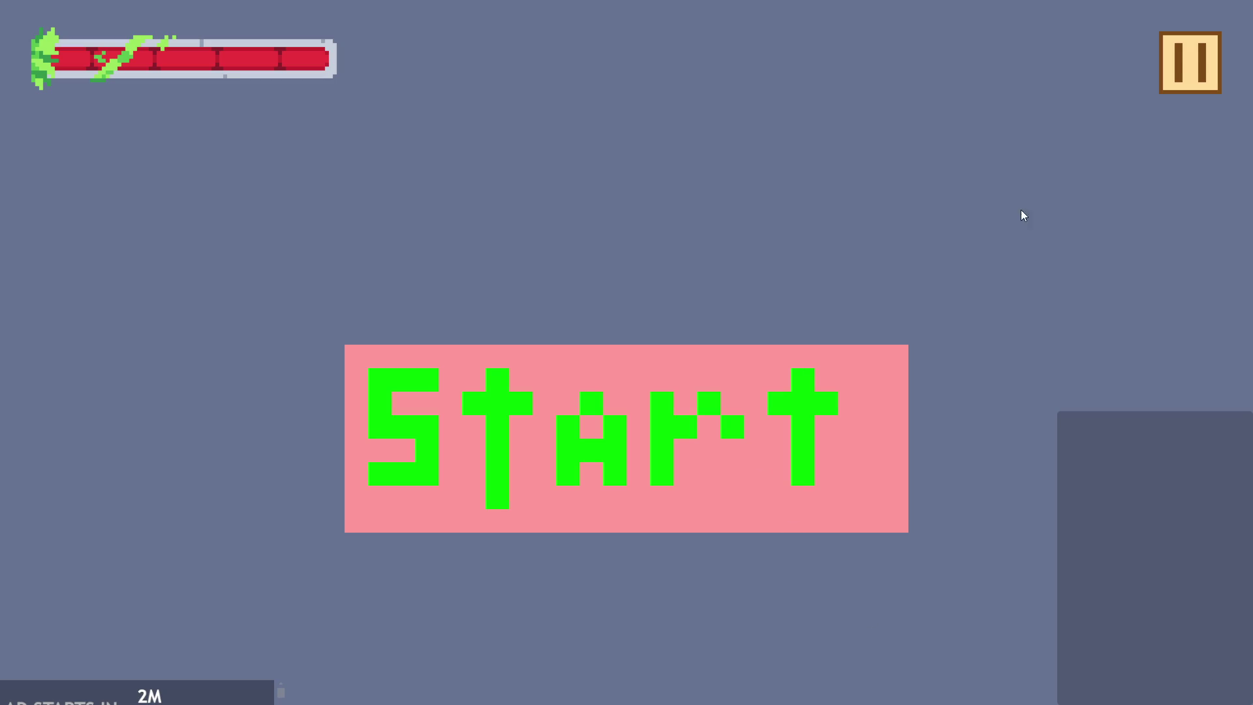
- Quit the game, change the label multiplier to 10, save, and run again
click(1171, 53)
click(1039, 600)
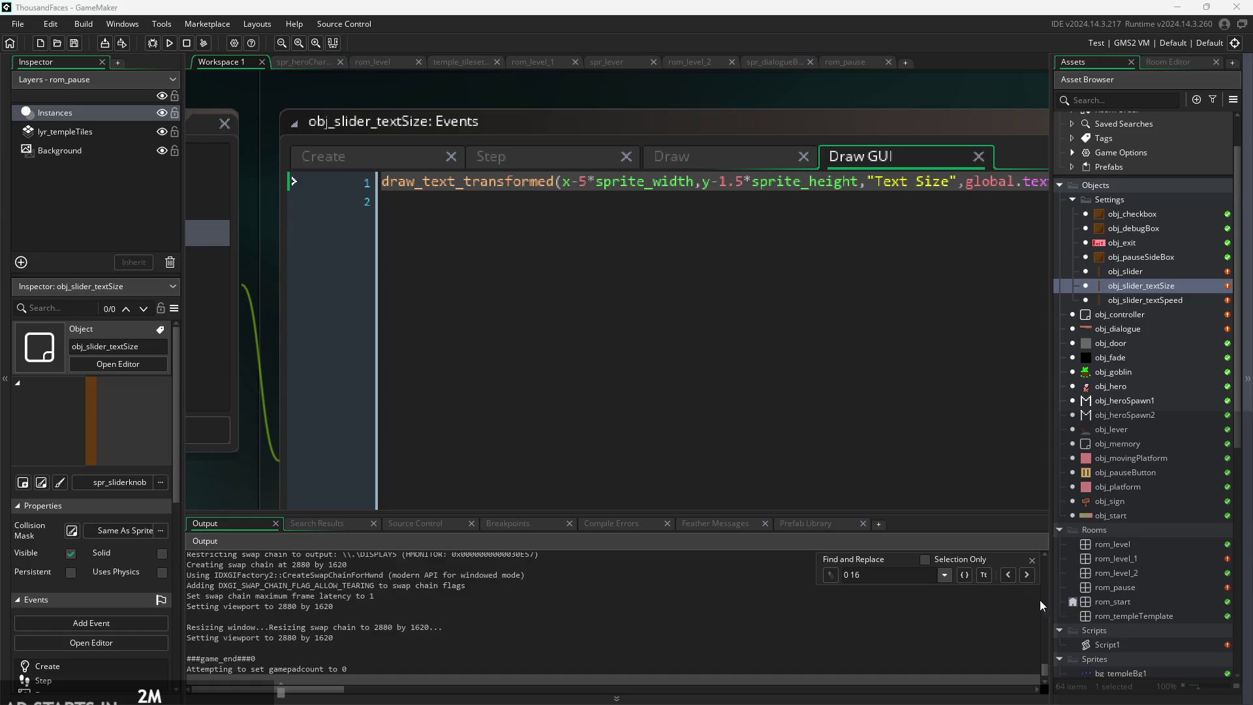
click(588, 183)
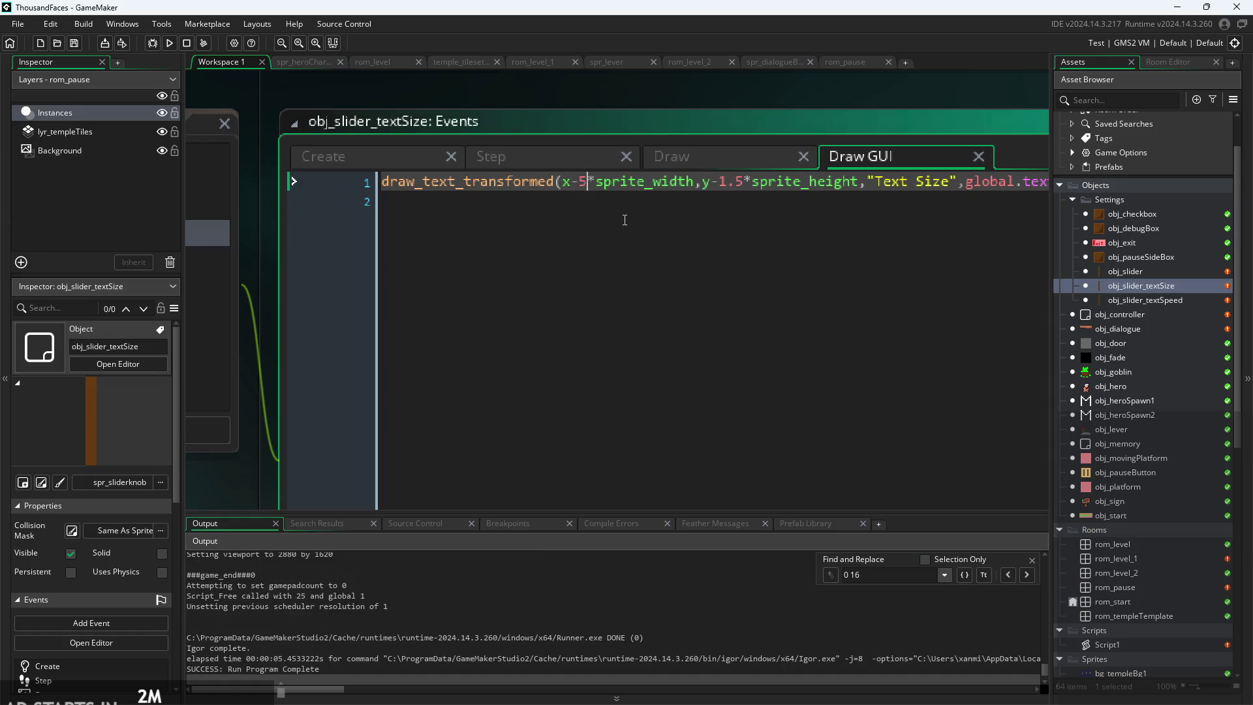
key(BackSpace)
text(10)
key(ctrl+s)
click(168, 43)
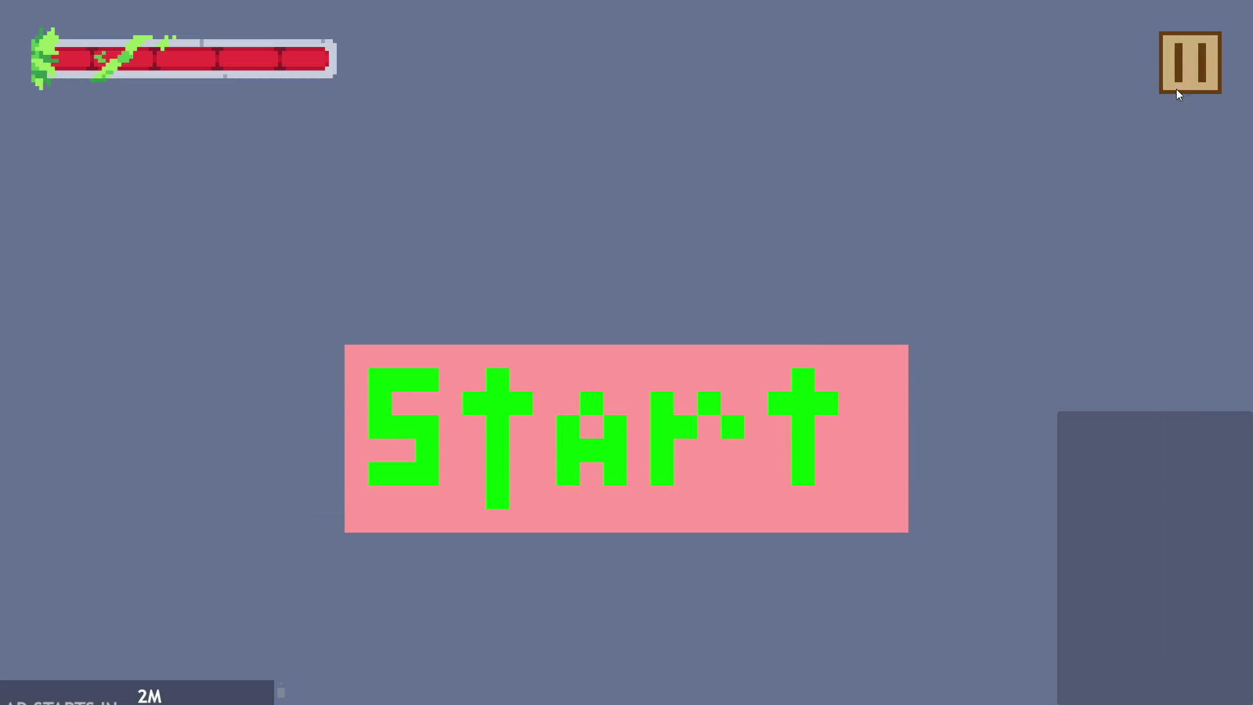
- Drag the Text Size slider in the pause menu to check the label, then close the game
click(1178, 85)
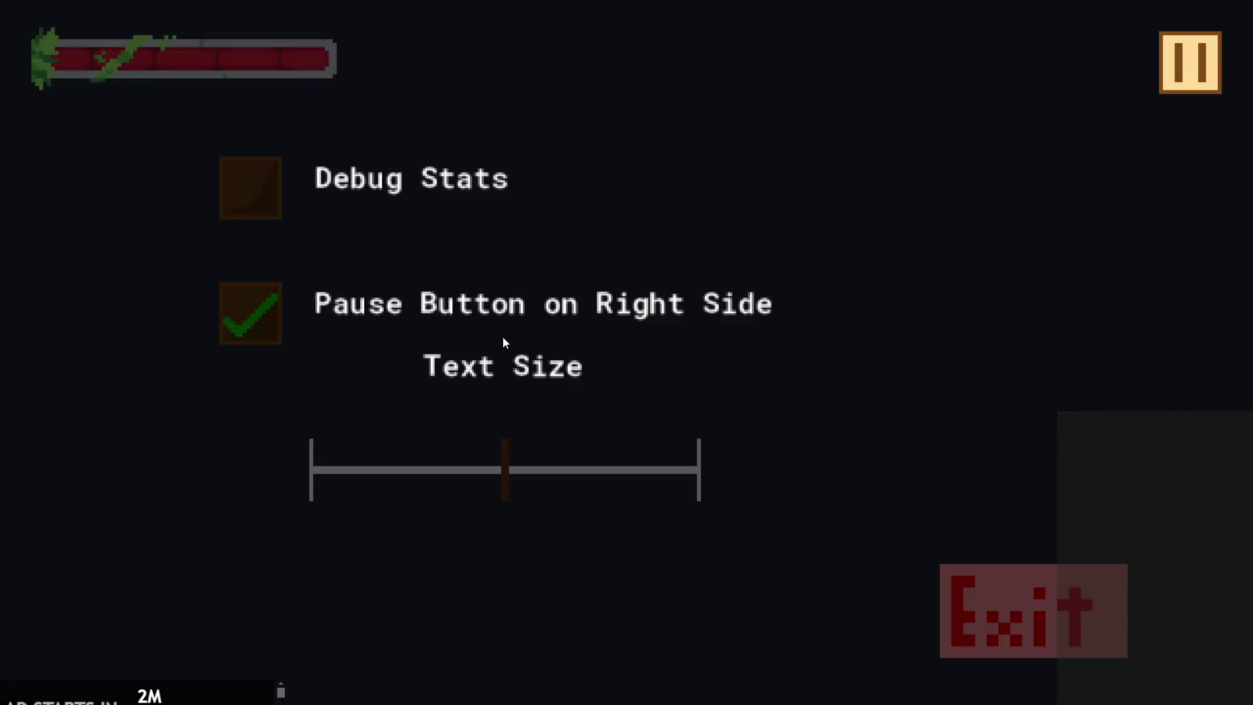
mouse_move(490, 474)
mouse_down()
mouse_move(268, 489)
mouse_move(715, 501)
mouse_move(196, 491)
mouse_move(641, 503)
mouse_move(394, 494)
mouse_up()
key(alt+F4)
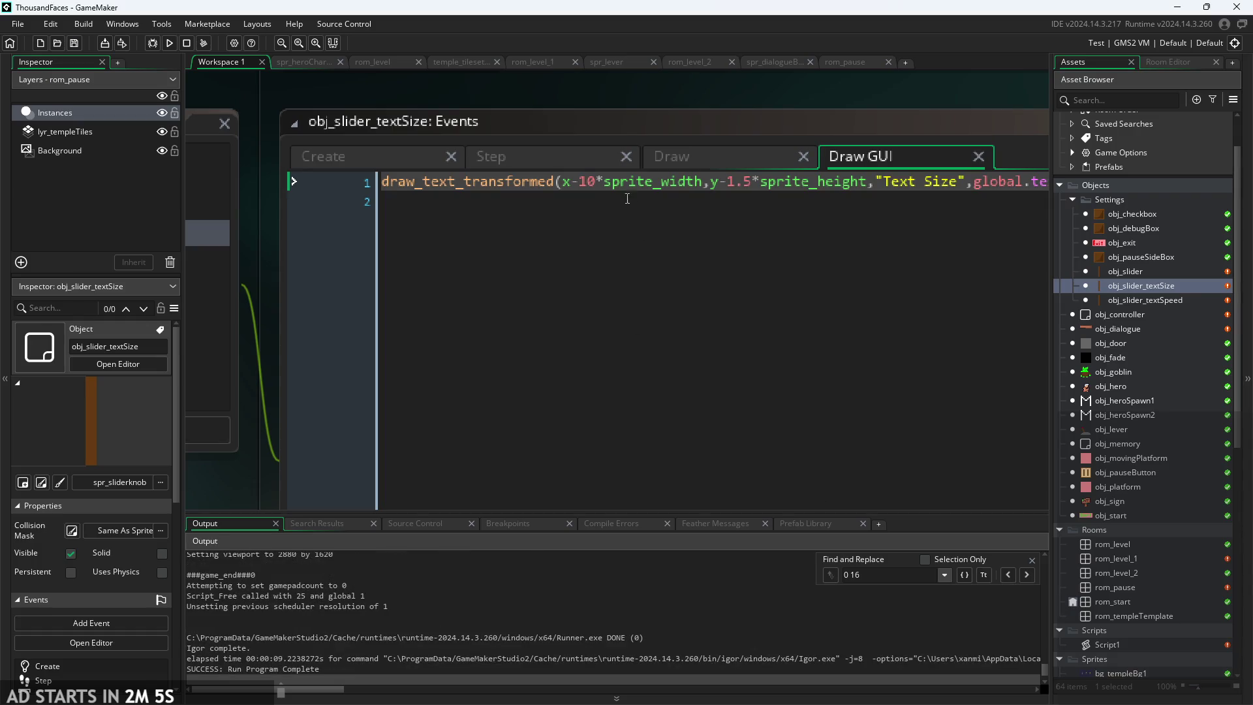
- Open the rom_level and rom_pause rooms from the Asset Browser
click(704, 183)
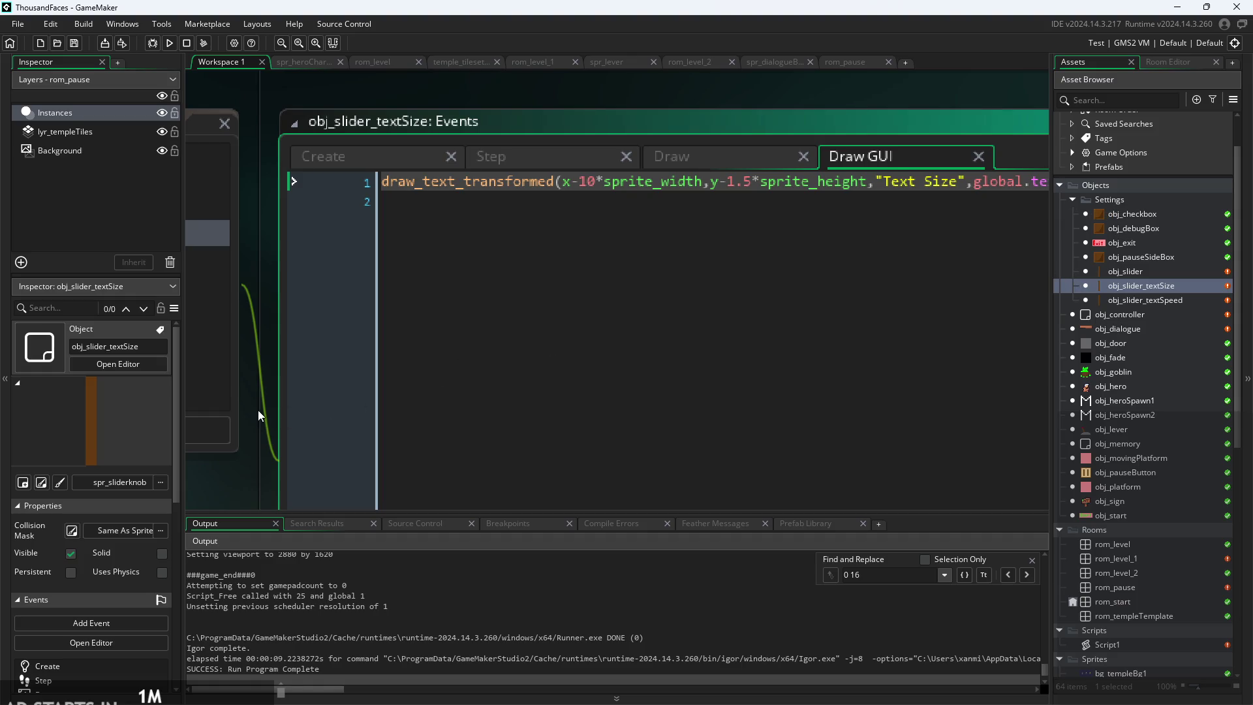
scroll(308, 406, down, 3)
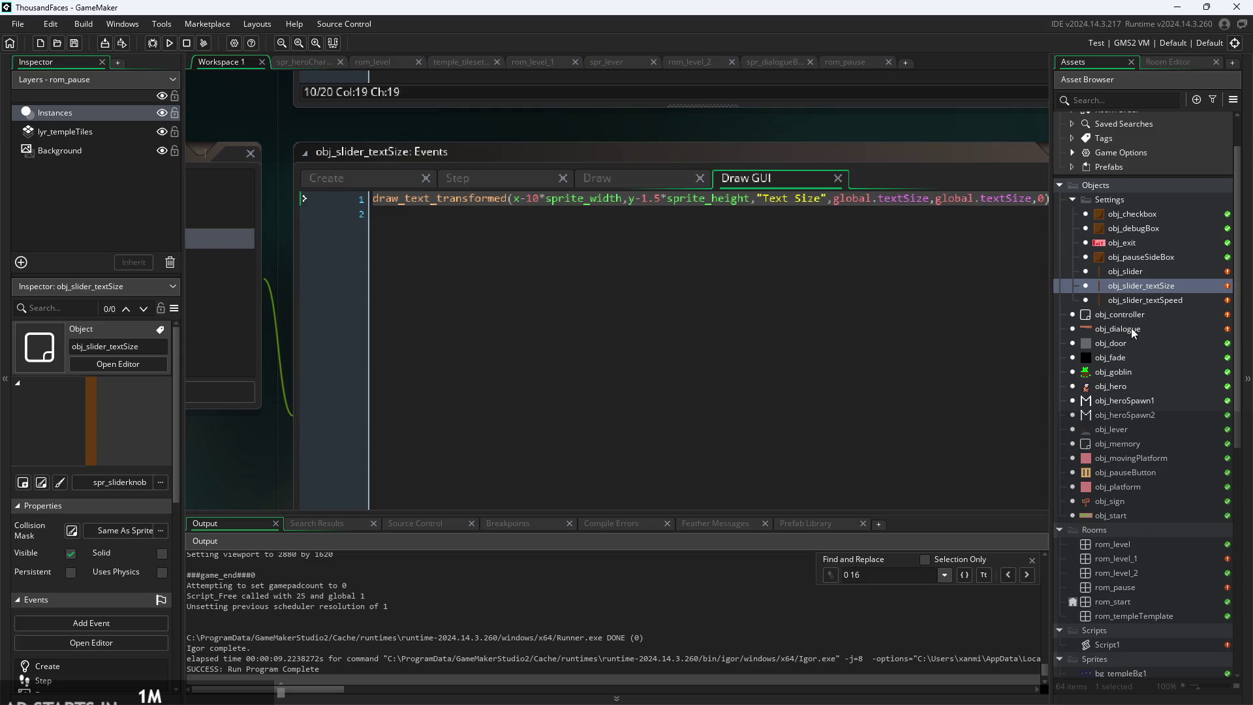
scroll(1131, 252, down, 2)
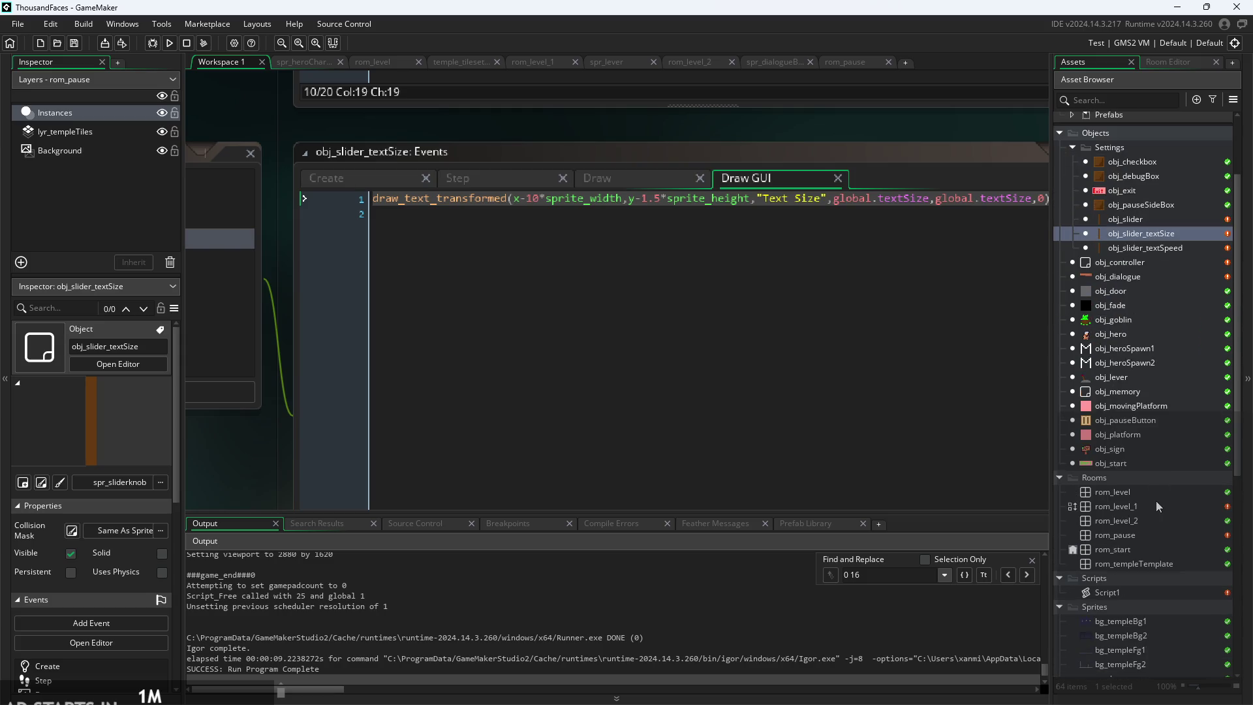
double_click(1154, 492)
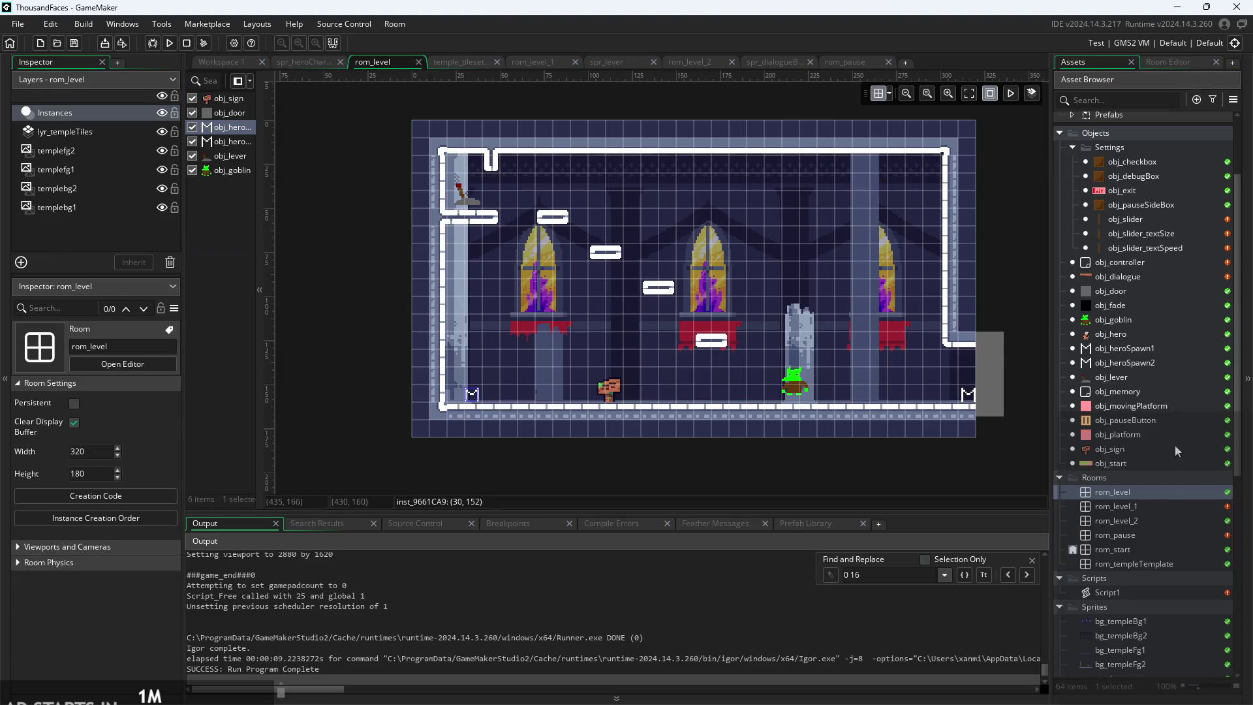
double_click(1150, 531)
- Add an obj_slider_textSpeed instance to rom_pause and place the two sliders at x 96 and x 200
click(1137, 245)
drag(1137, 246, 809, 300)
scroll(655, 277, up, 2)
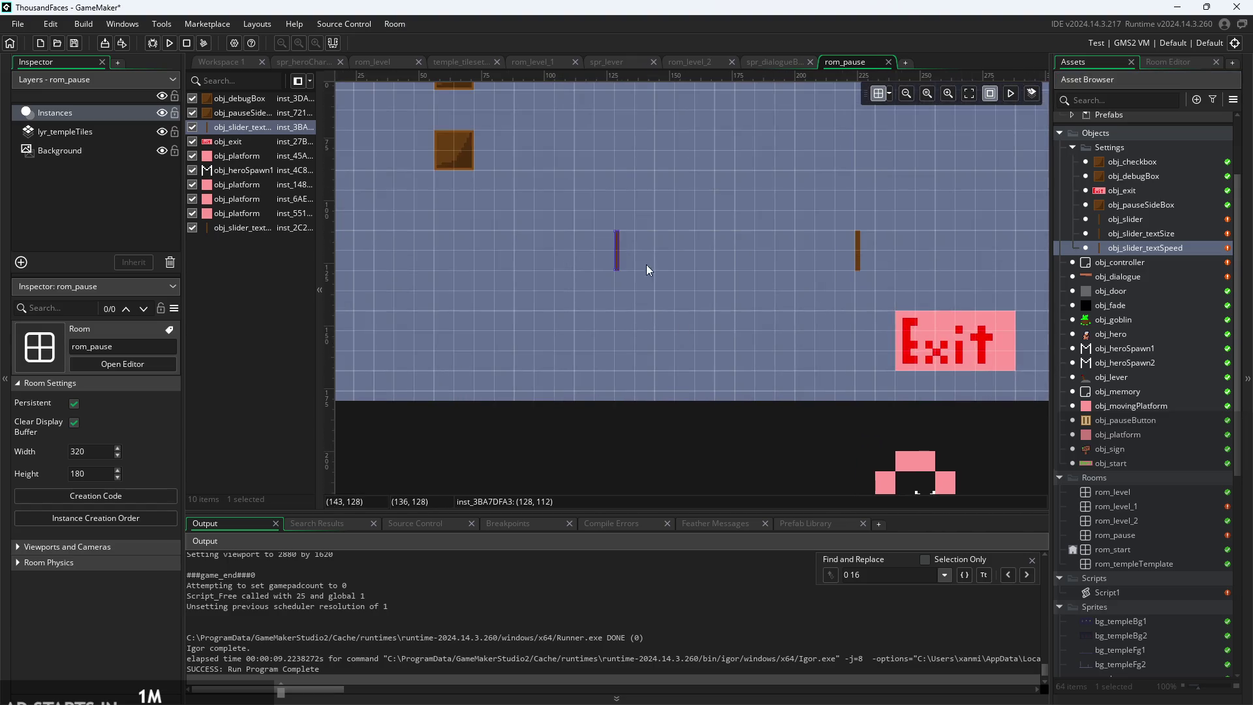
drag(618, 251, 538, 255)
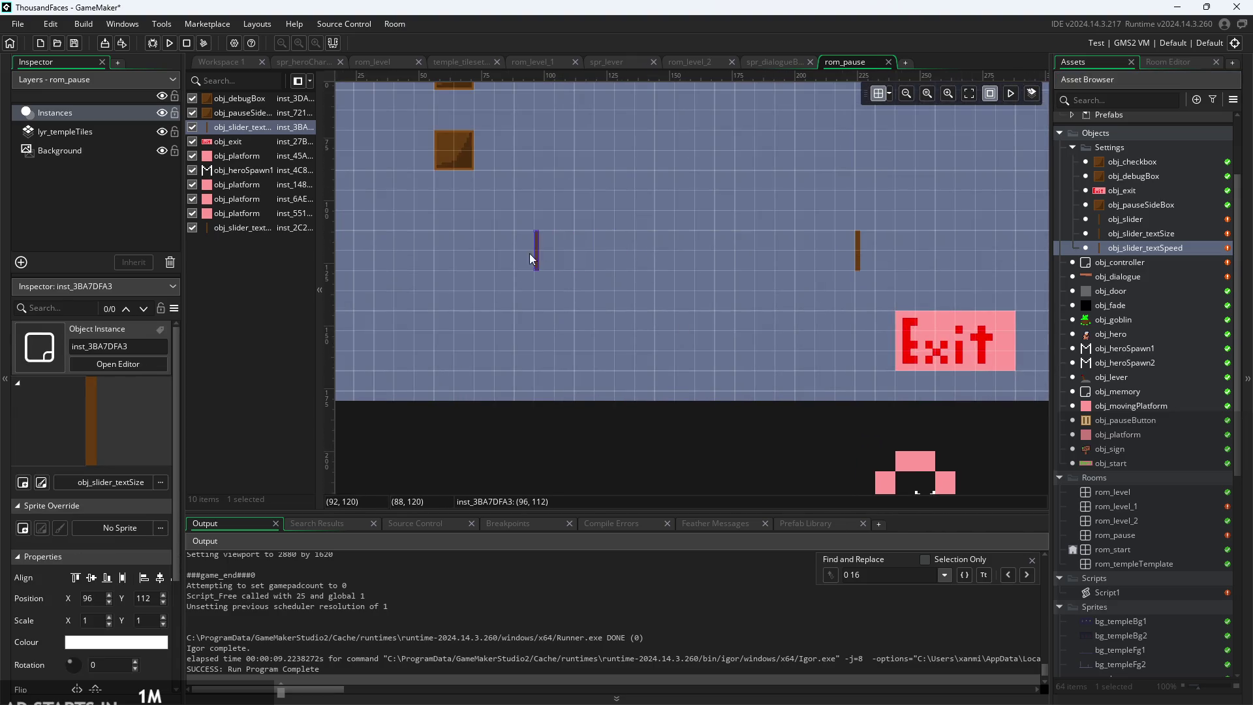
drag(854, 255, 796, 254)
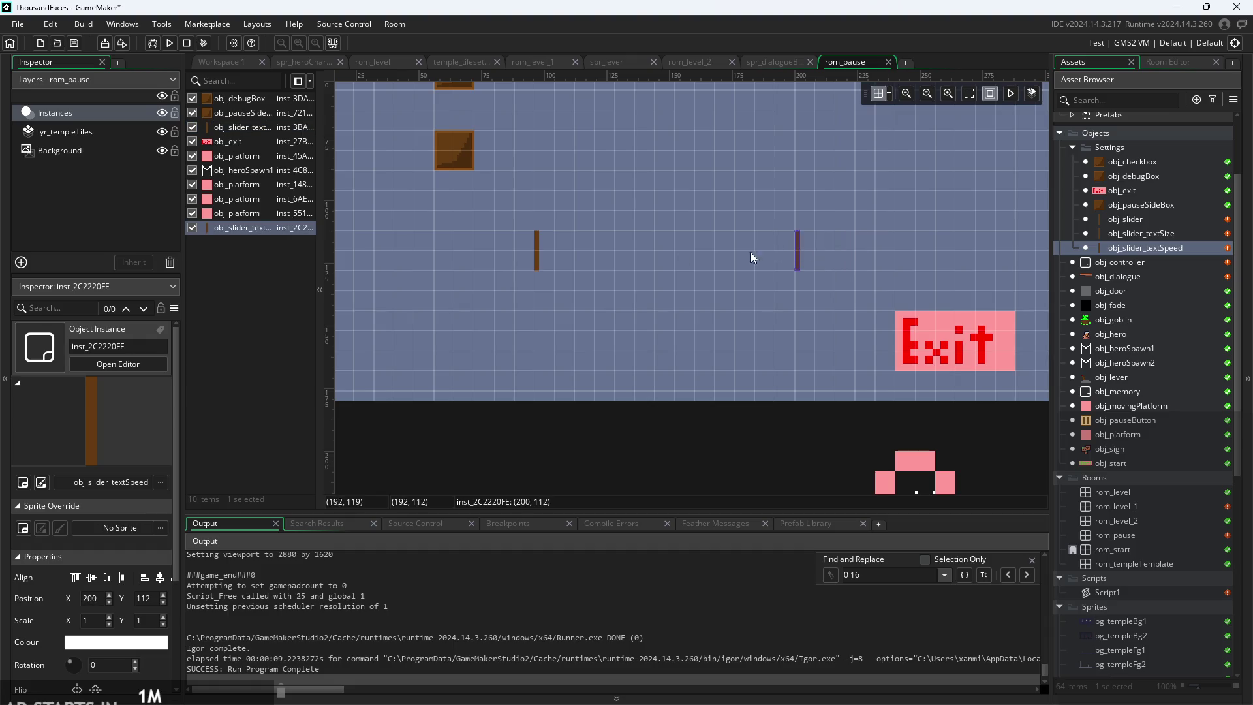
- Select the Text Size and Text Speed slider instances to check them, then run the game
click(537, 248)
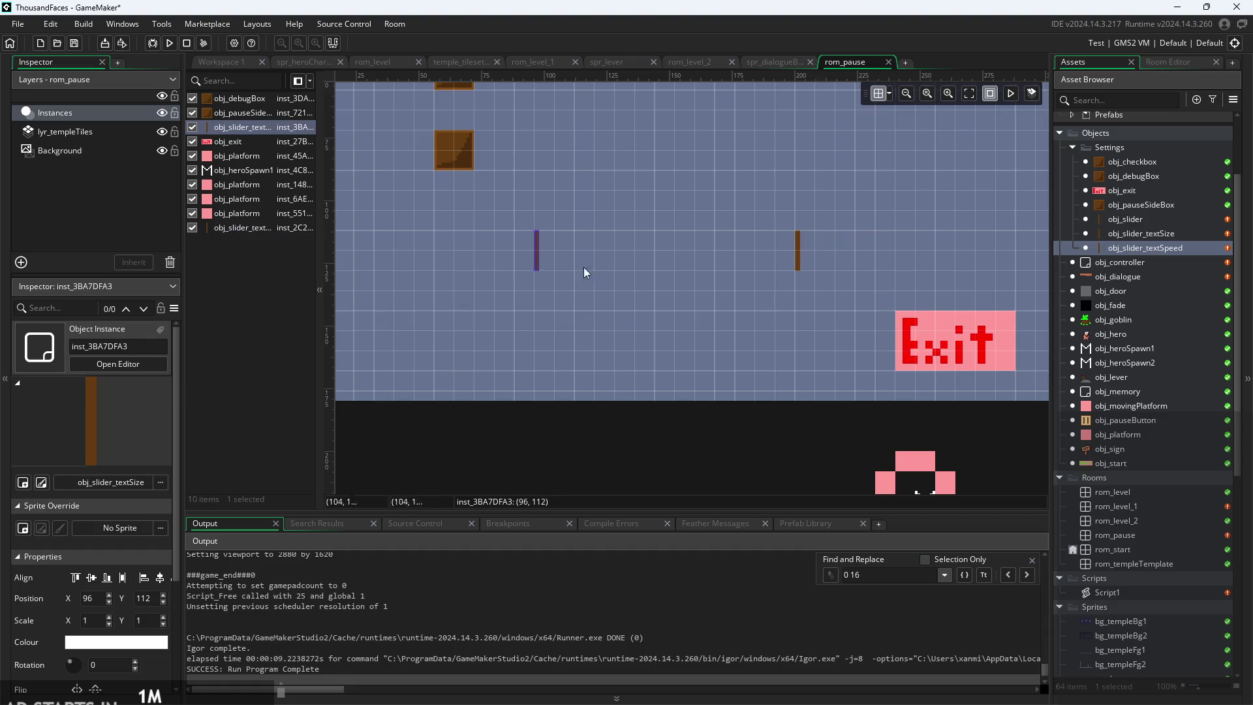
click(795, 244)
click(750, 294)
click(169, 42)
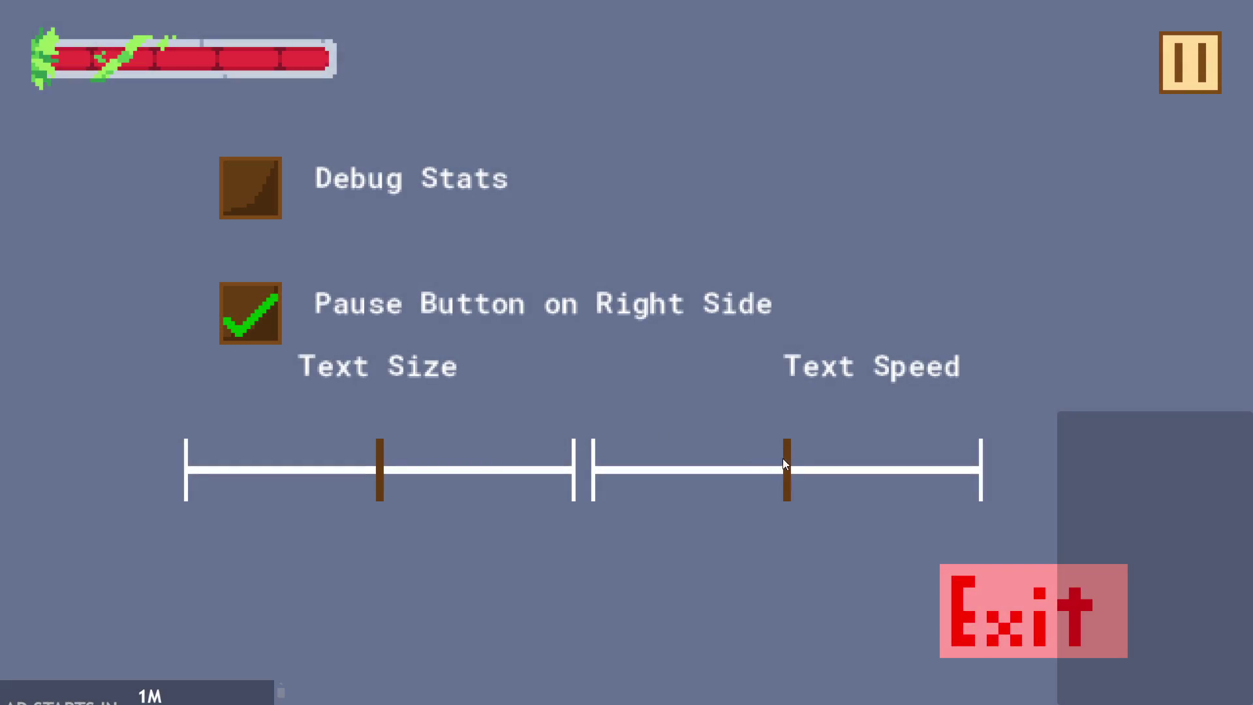
- Drag the Text Speed slider to its far left and read the sign's dialogue
mouse_move(783, 463)
mouse_down()
mouse_move(526, 495)
mouse_move(844, 484)
mouse_move(574, 481)
mouse_move(1106, 437)
mouse_move(1136, 366)
mouse_up()
click(1191, 82)
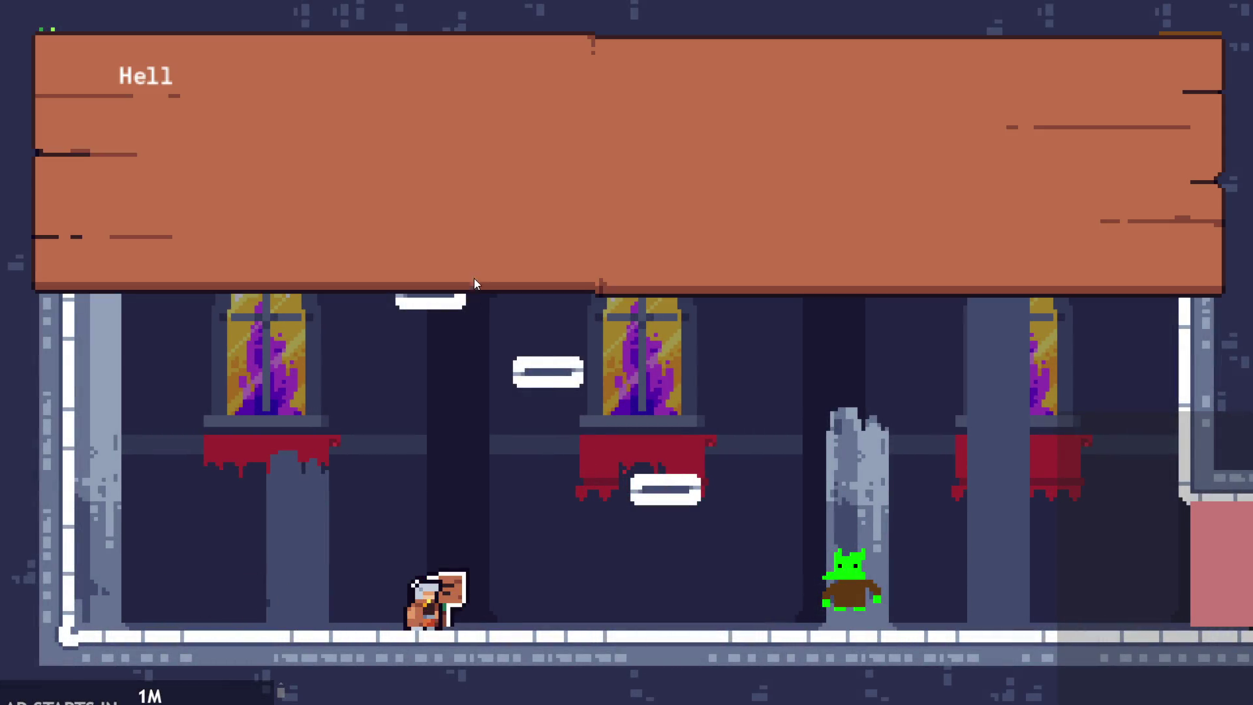
click(472, 272)
click(472, 273)
- Move the Text Speed slider to the left end again, reread the sign, and exit the game
click(1162, 77)
drag(975, 467, 442, 492)
click(1233, 56)
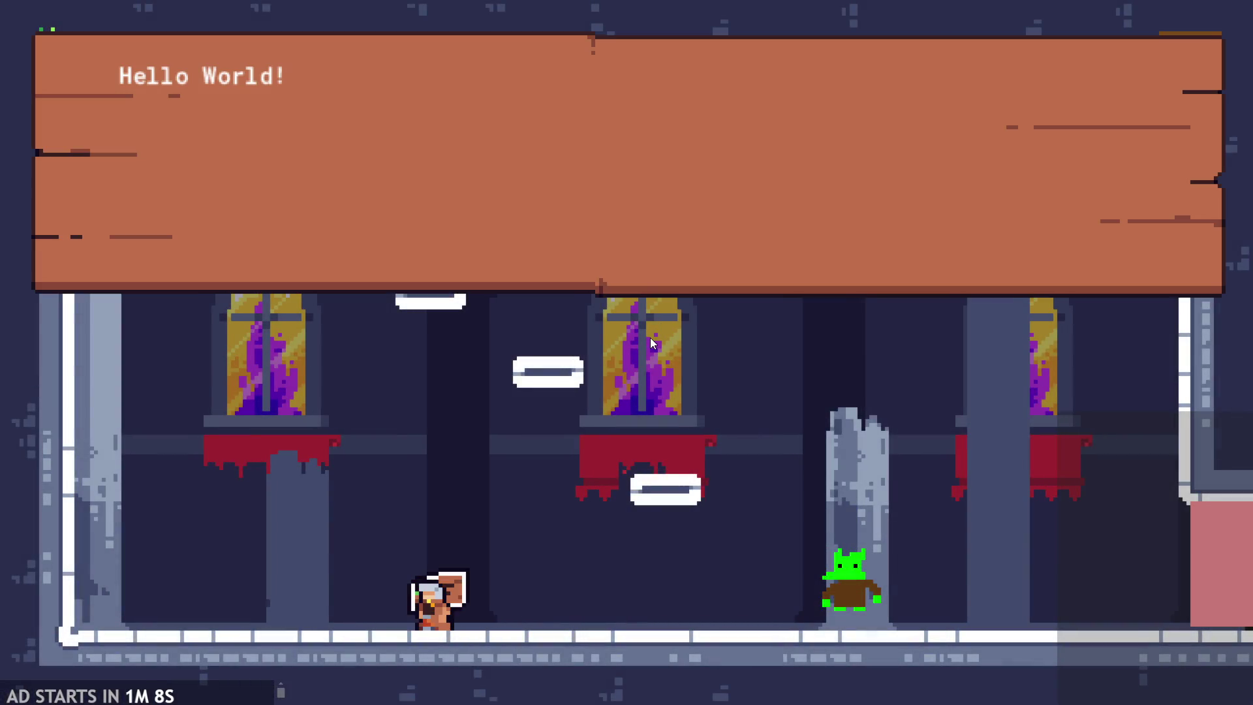
click(577, 169)
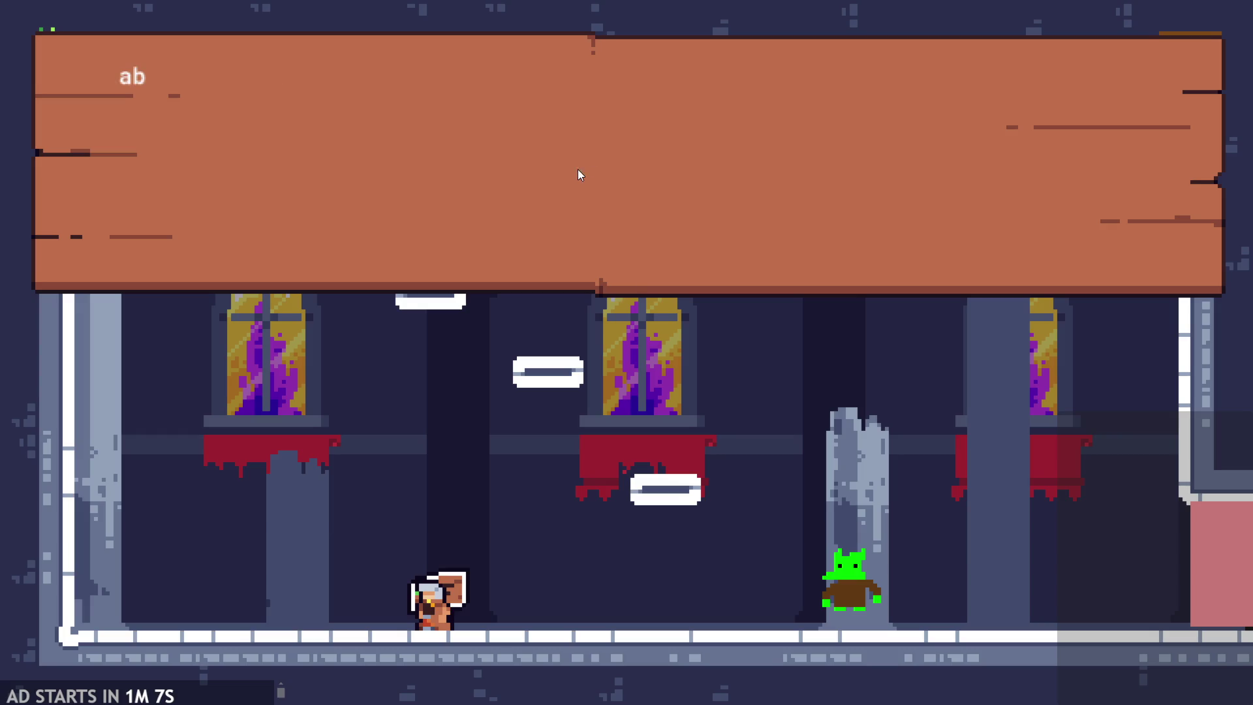
click(829, 151)
click(1178, 75)
click(1012, 621)
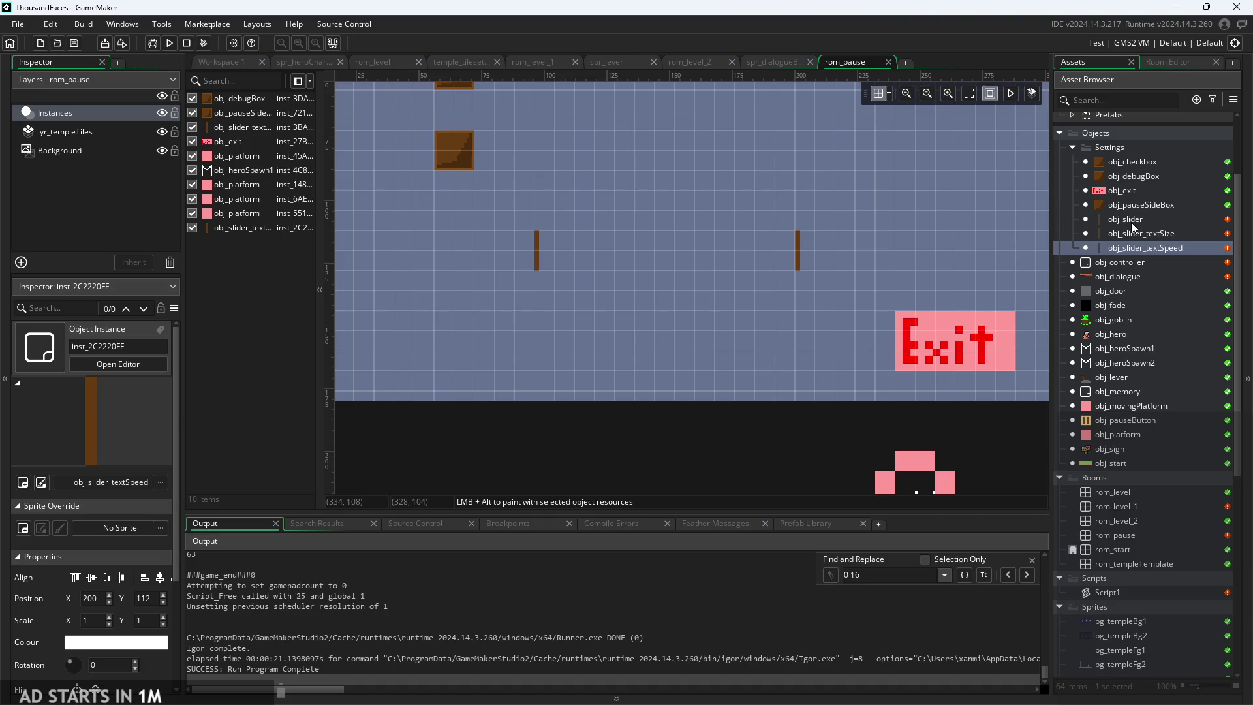
- In obj_slider_textSpeed's Step code, change '7+' to '7-' so textSpeed is 7-(percent-50)/10
double_click(1146, 248)
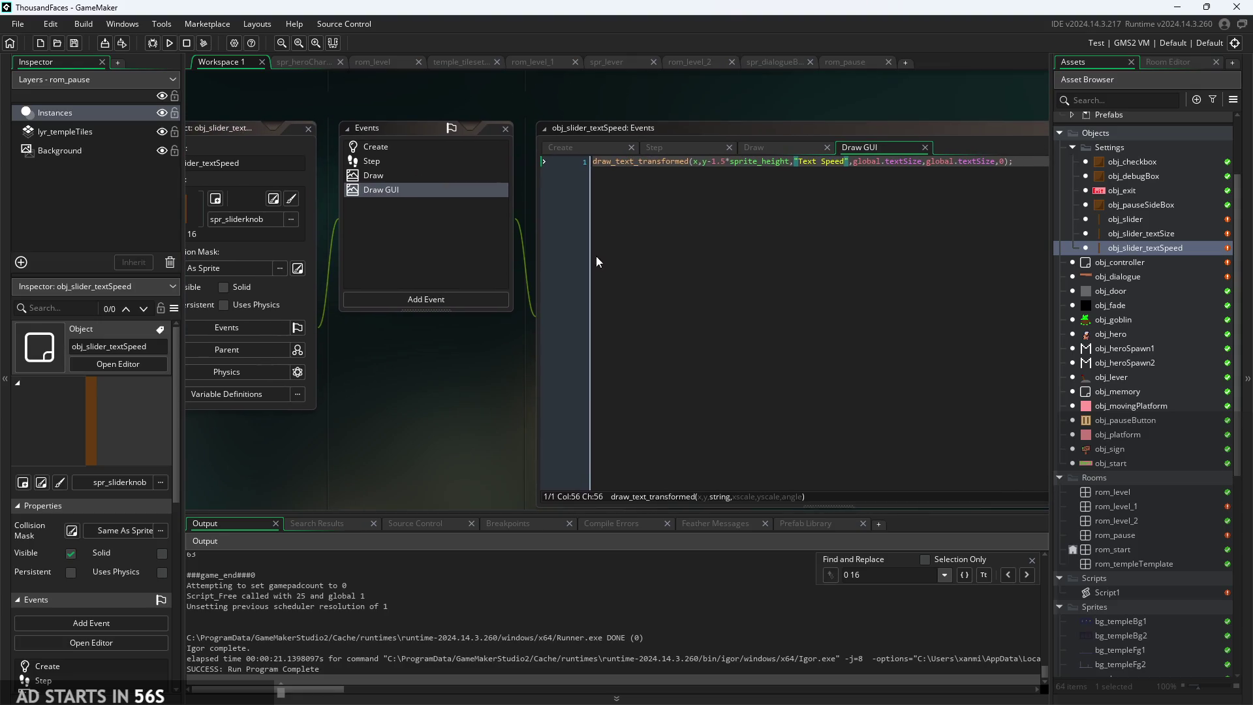
click(679, 146)
scroll(401, 440, up, 3)
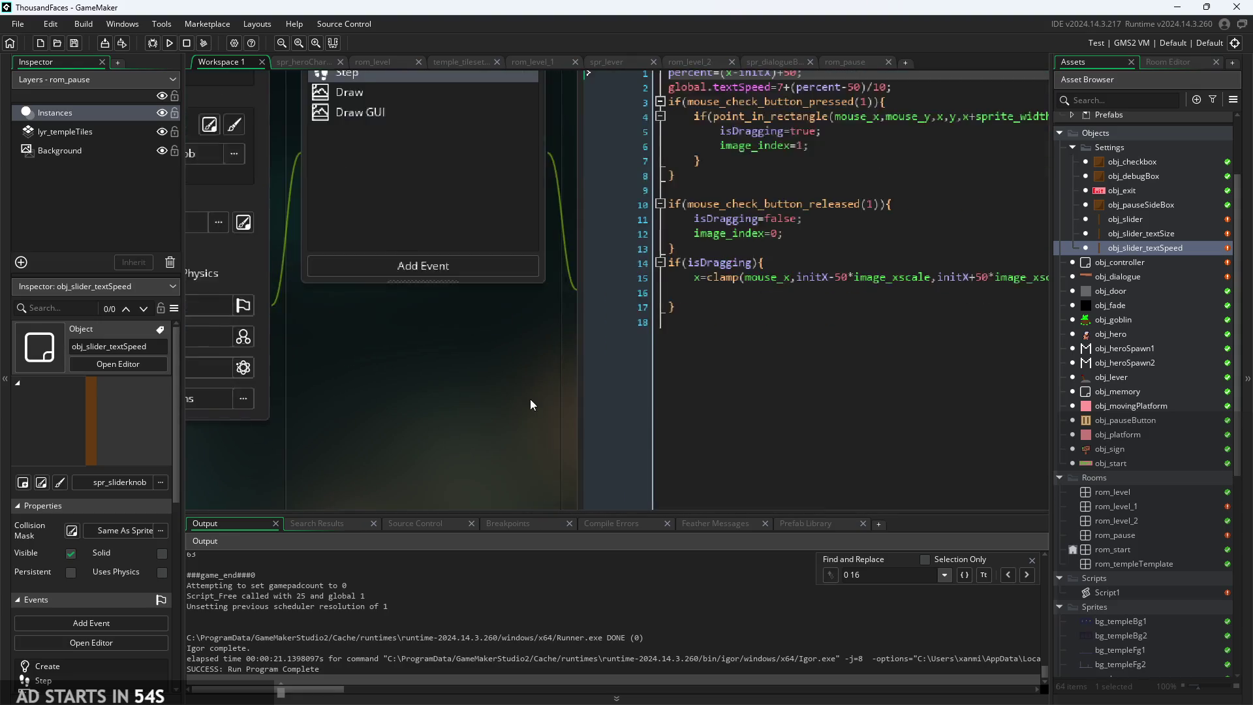
scroll(371, 437, up, 2)
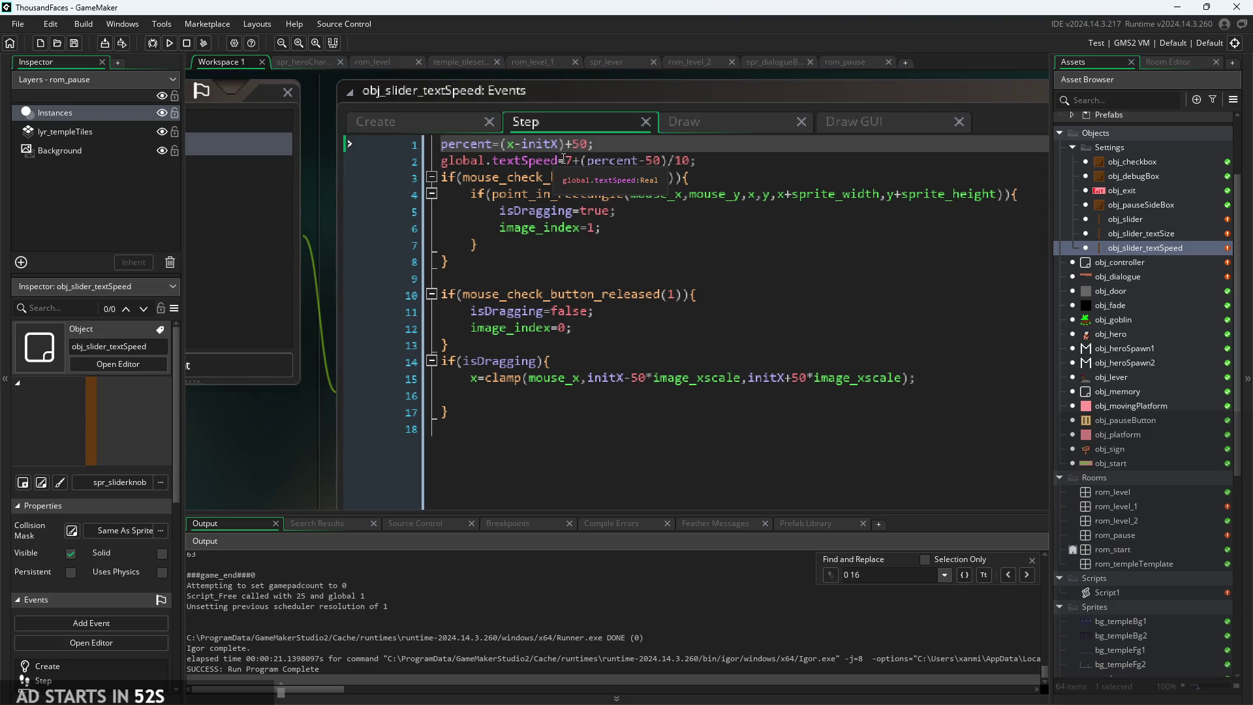
click(582, 160)
key(BackSpace)
text(-)
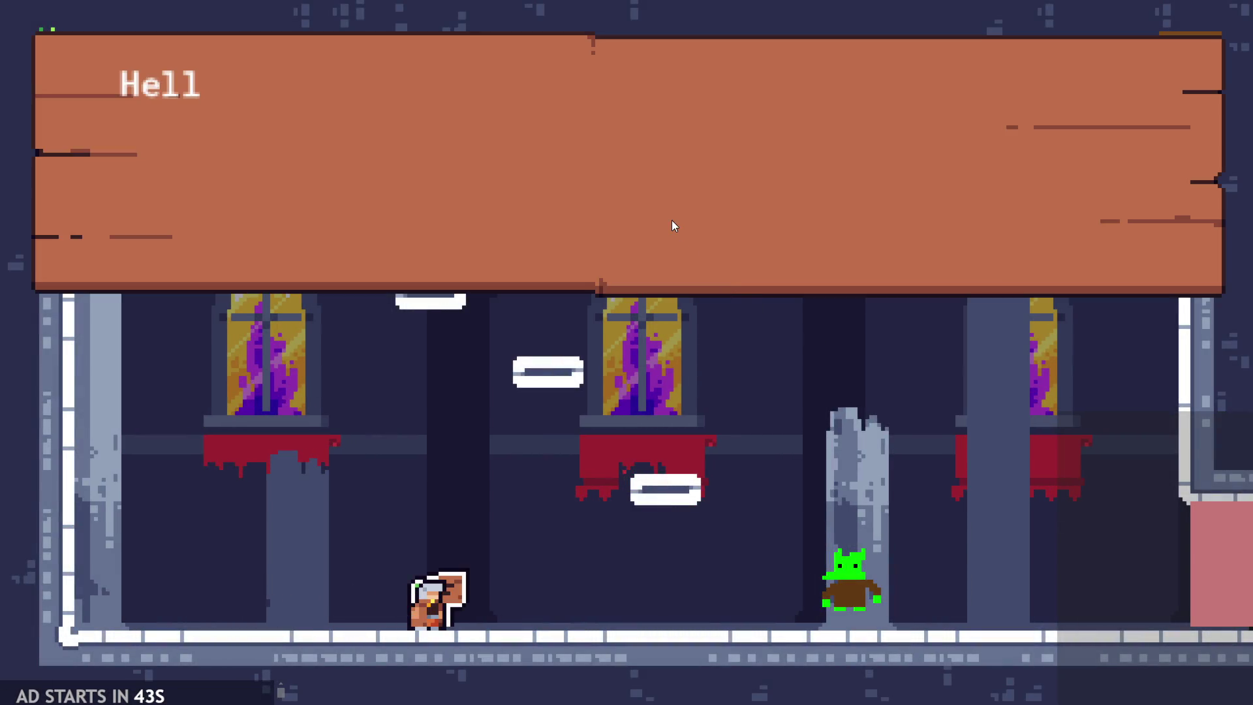
- Drag the Text Speed slider to its right end and read the sign's dialogue
click(673, 222)
click(746, 189)
click(1188, 77)
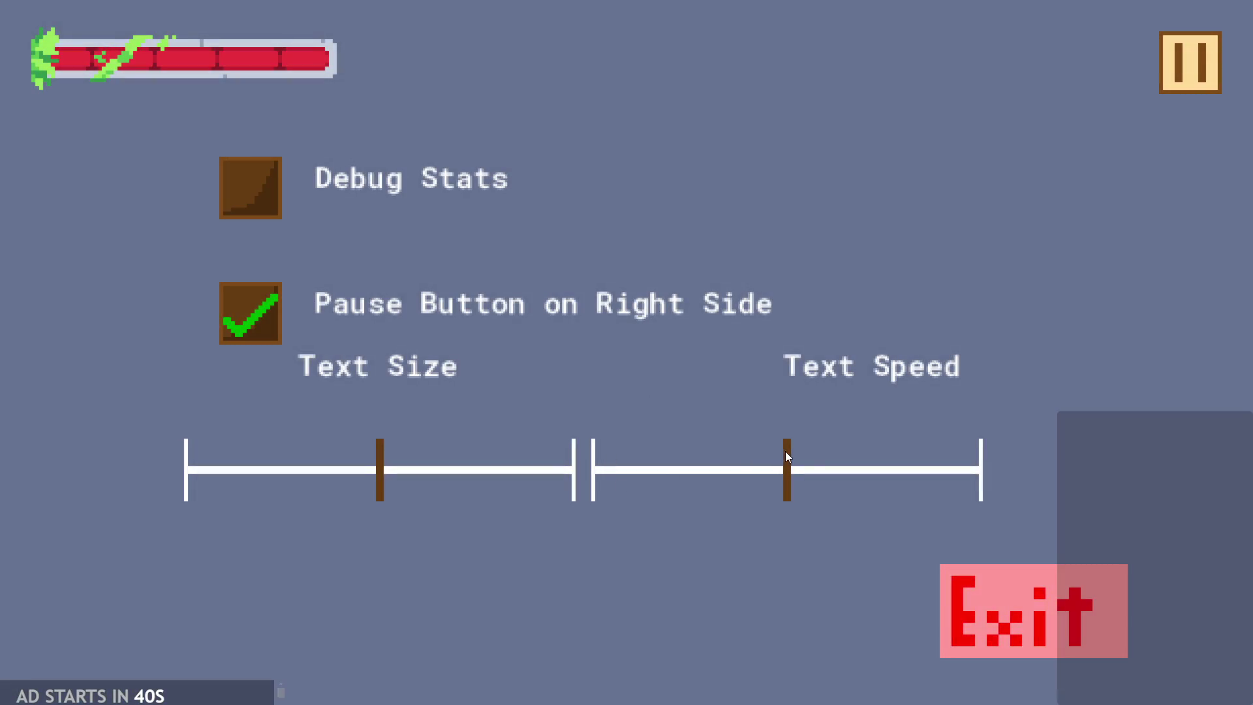
drag(786, 448, 1085, 416)
click(1191, 80)
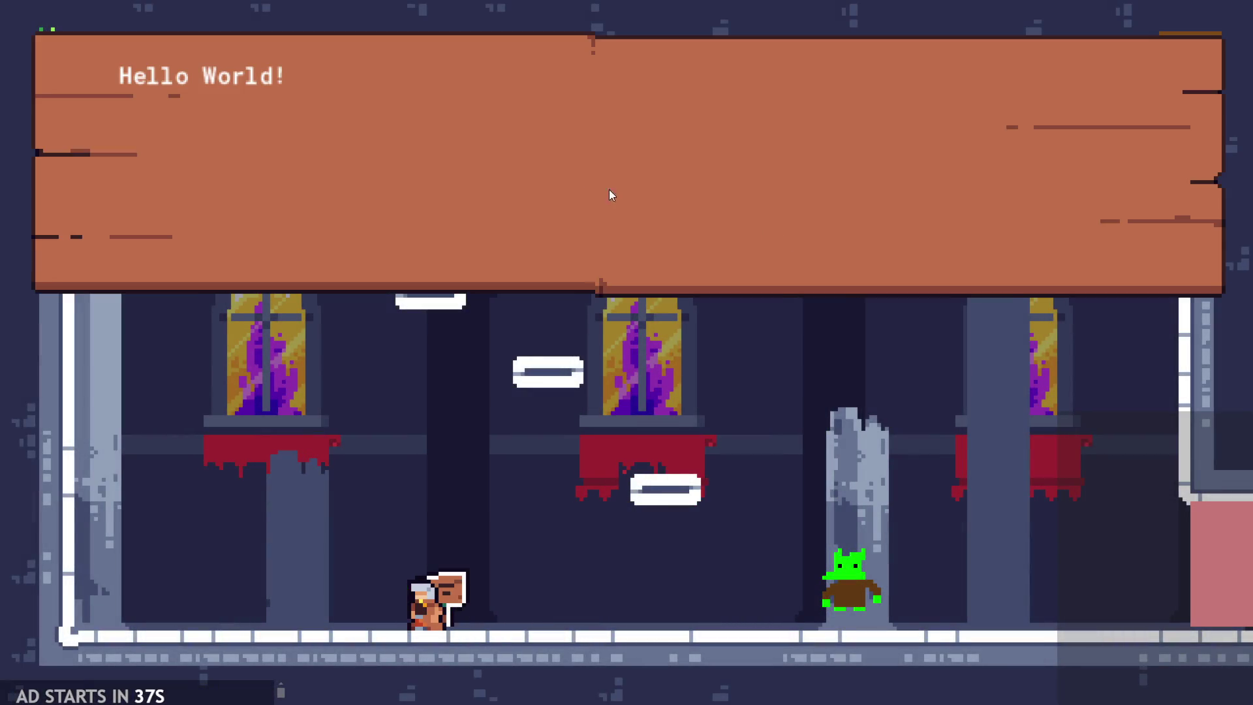
click(1034, 48)
click(905, 244)
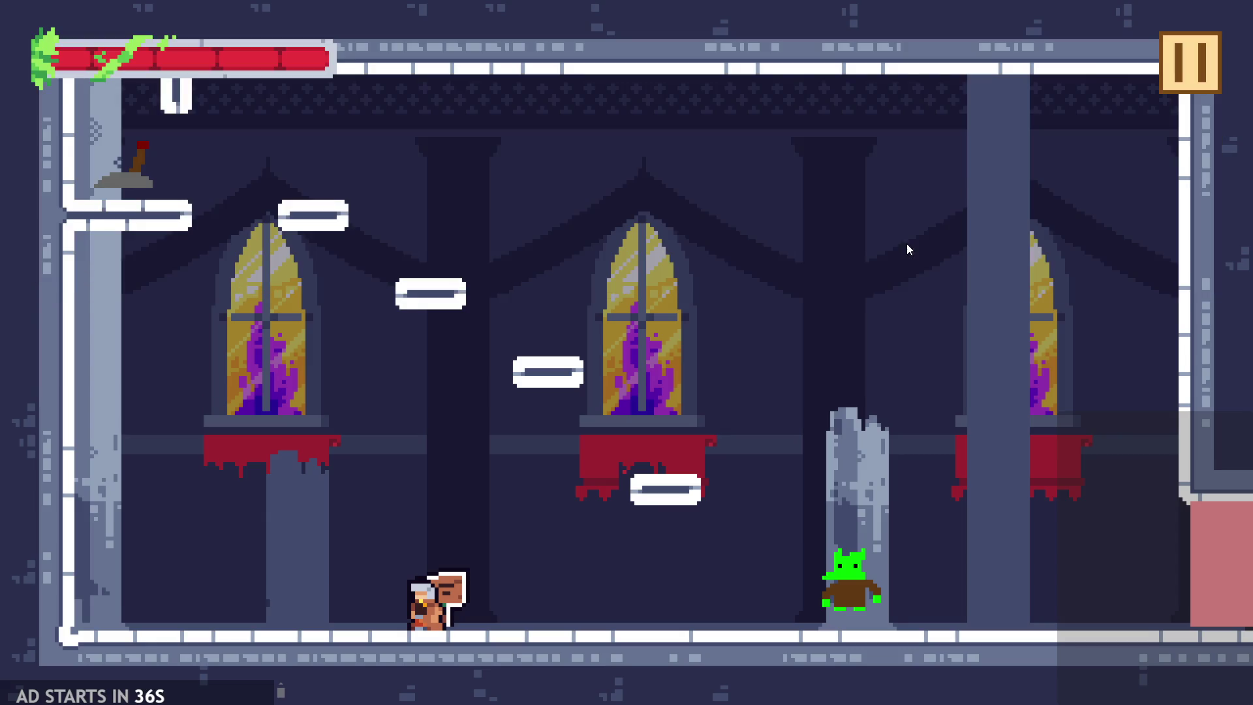
- Try the Text Speed slider at its left end and near its low end, then exit the game
click(1189, 76)
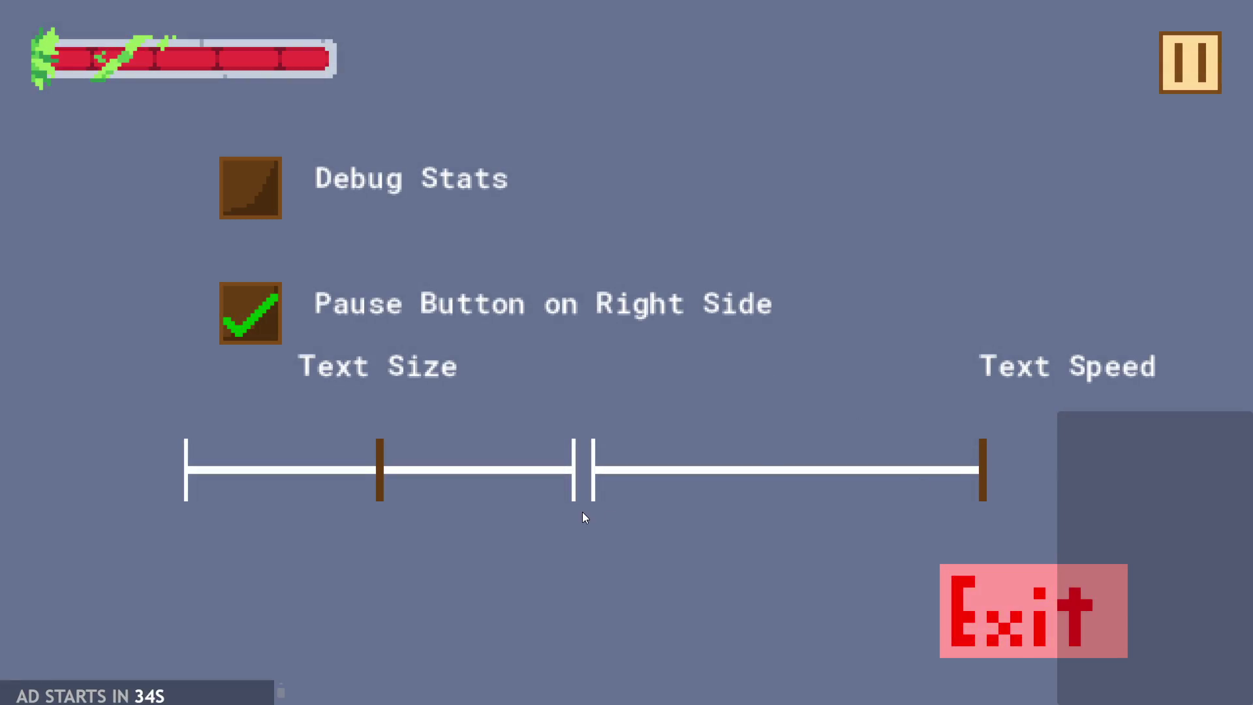
mouse_move(982, 464)
mouse_down()
mouse_move(649, 496)
mouse_move(595, 480)
mouse_up()
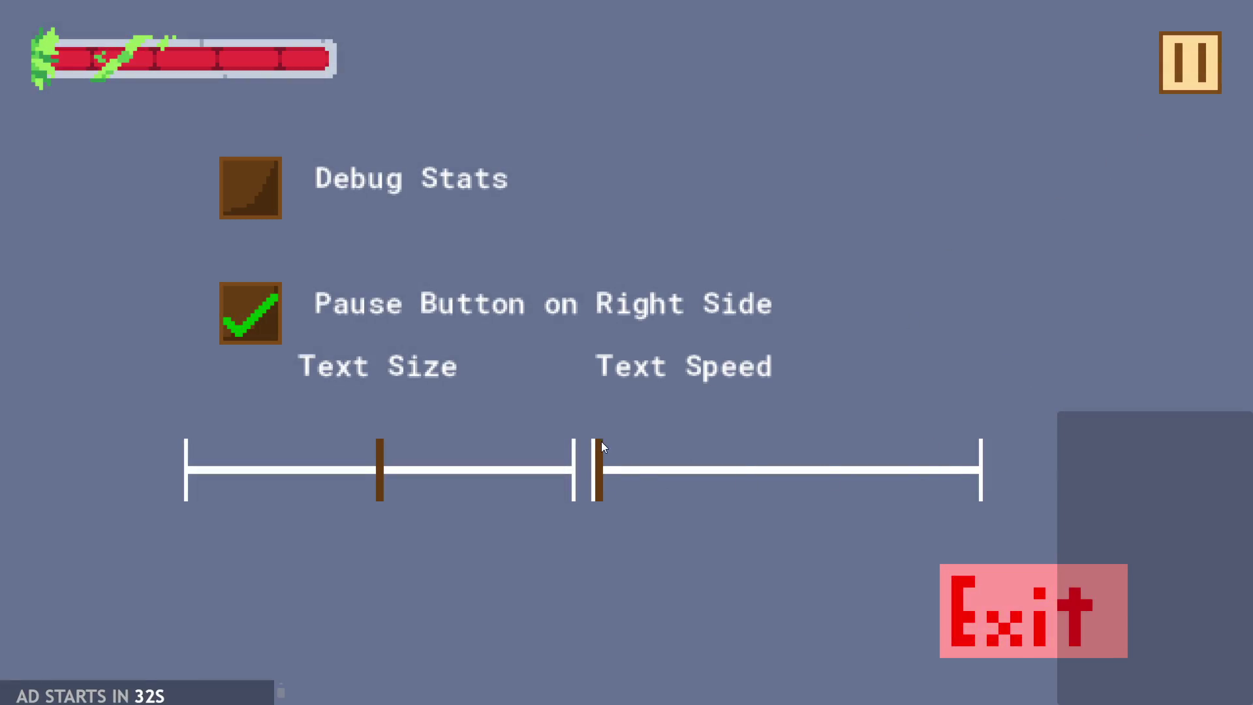
click(1207, 53)
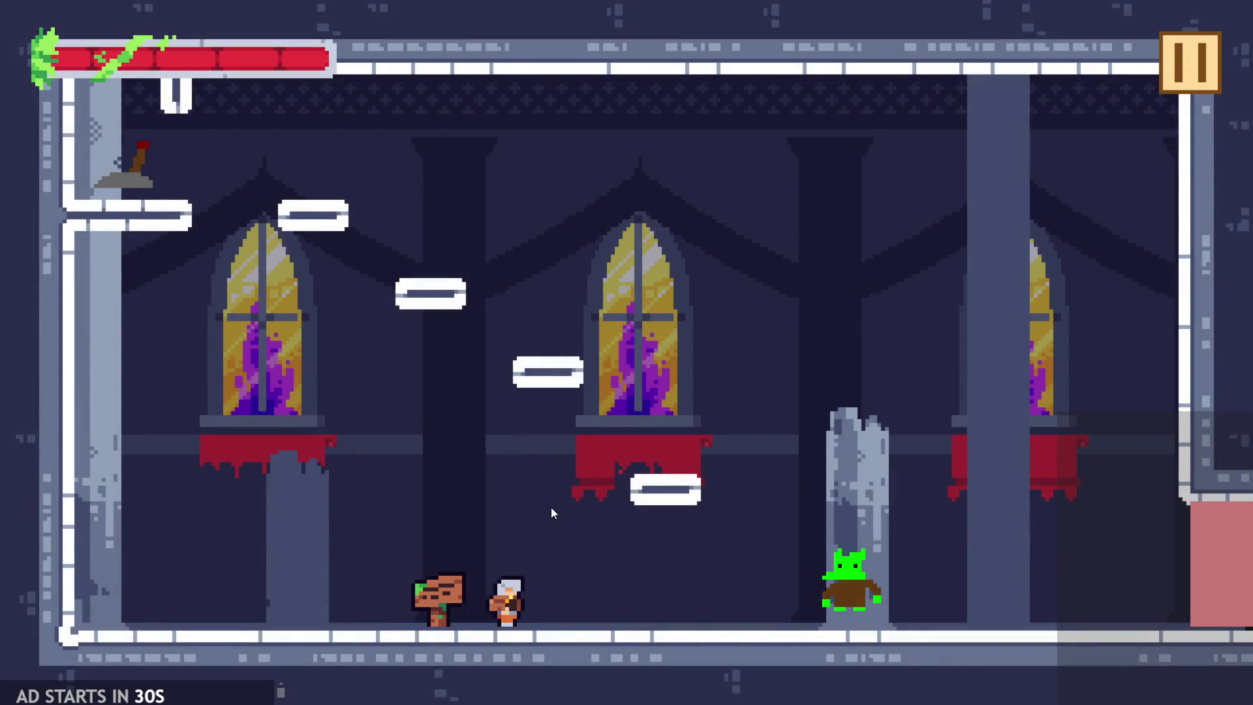
key(Left)
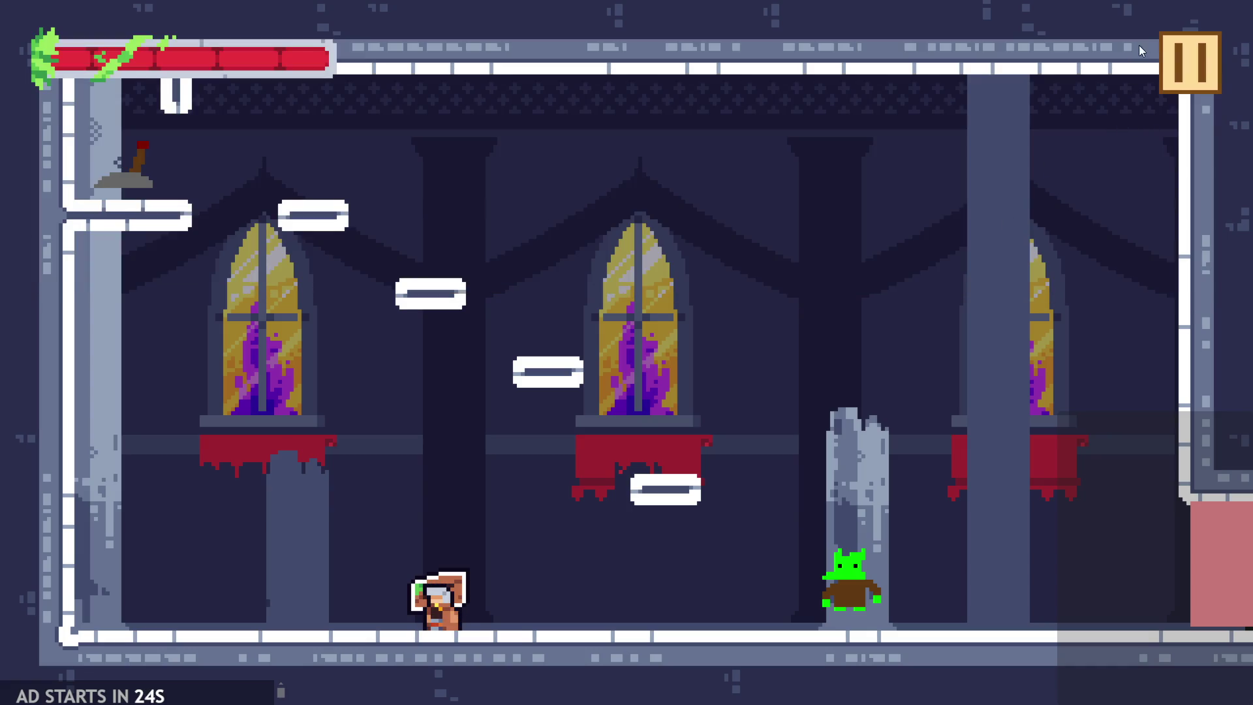
click(1185, 77)
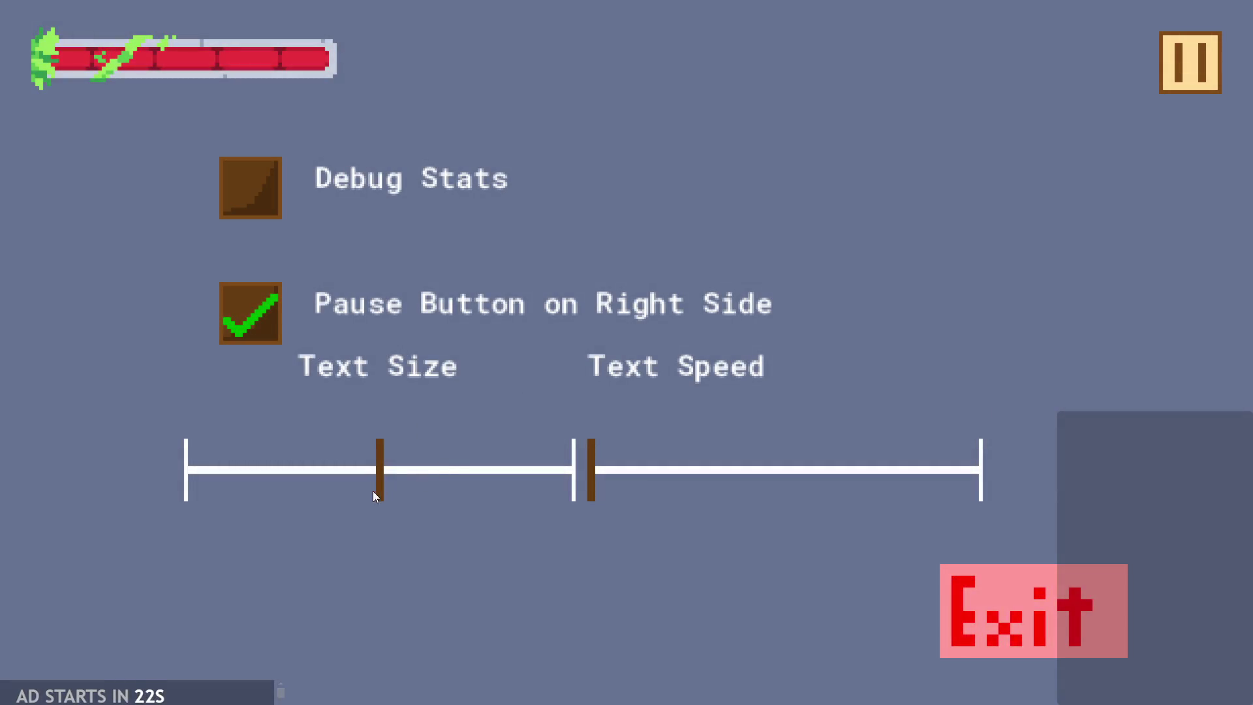
mouse_move(614, 471)
mouse_down()
mouse_move(1022, 377)
mouse_move(503, 424)
mouse_move(931, 420)
mouse_move(596, 425)
mouse_move(686, 453)
mouse_move(662, 471)
mouse_up()
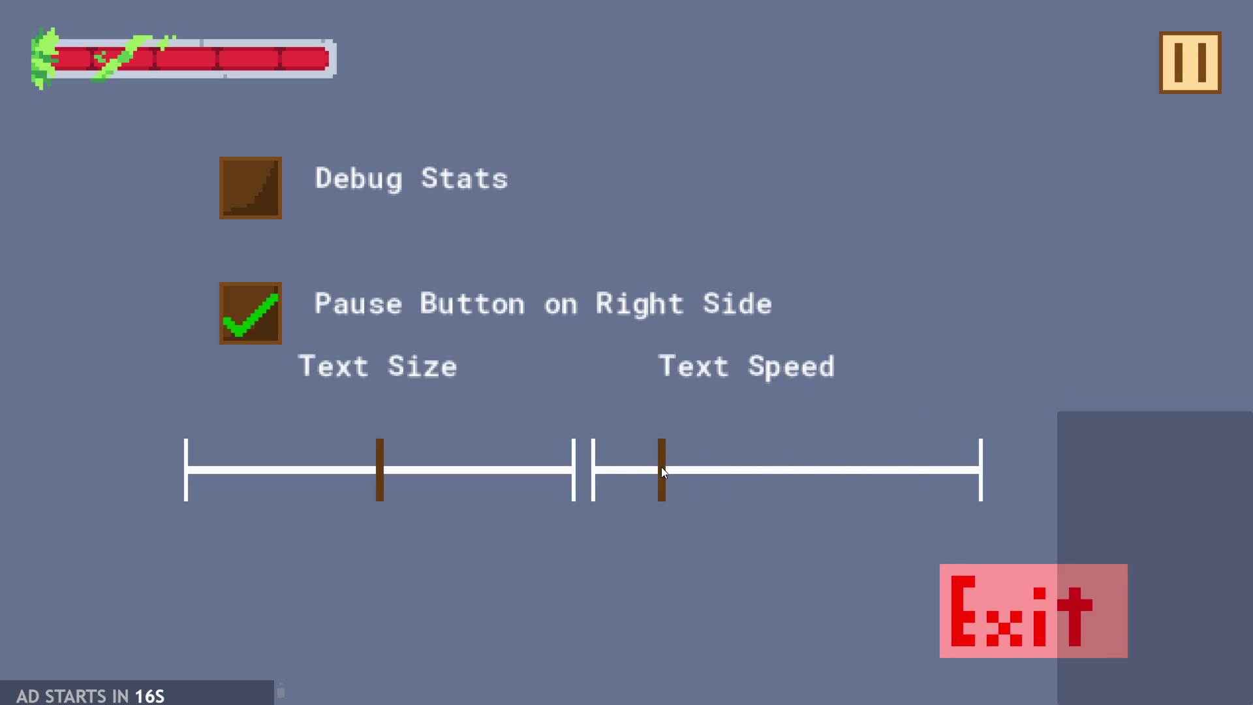
click(1177, 68)
click(1070, 585)
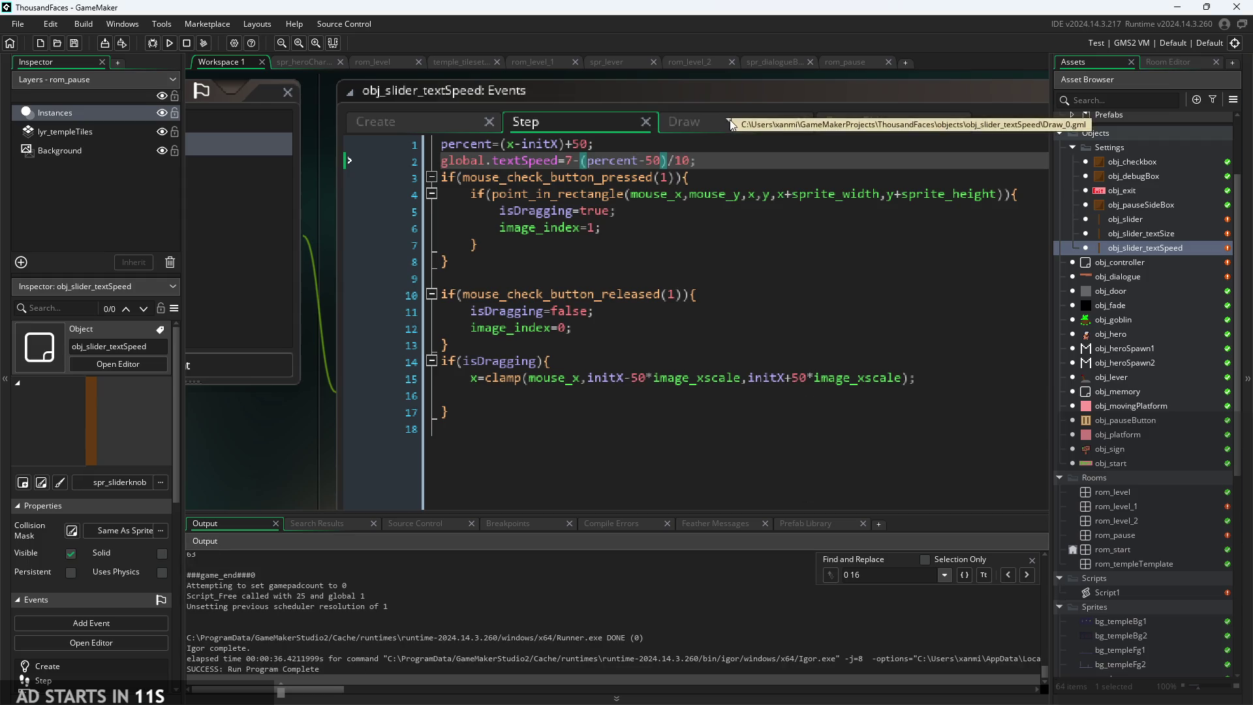
- Review obj_slider_textSpeed's Draw and Draw GUI event code
double_click(1140, 253)
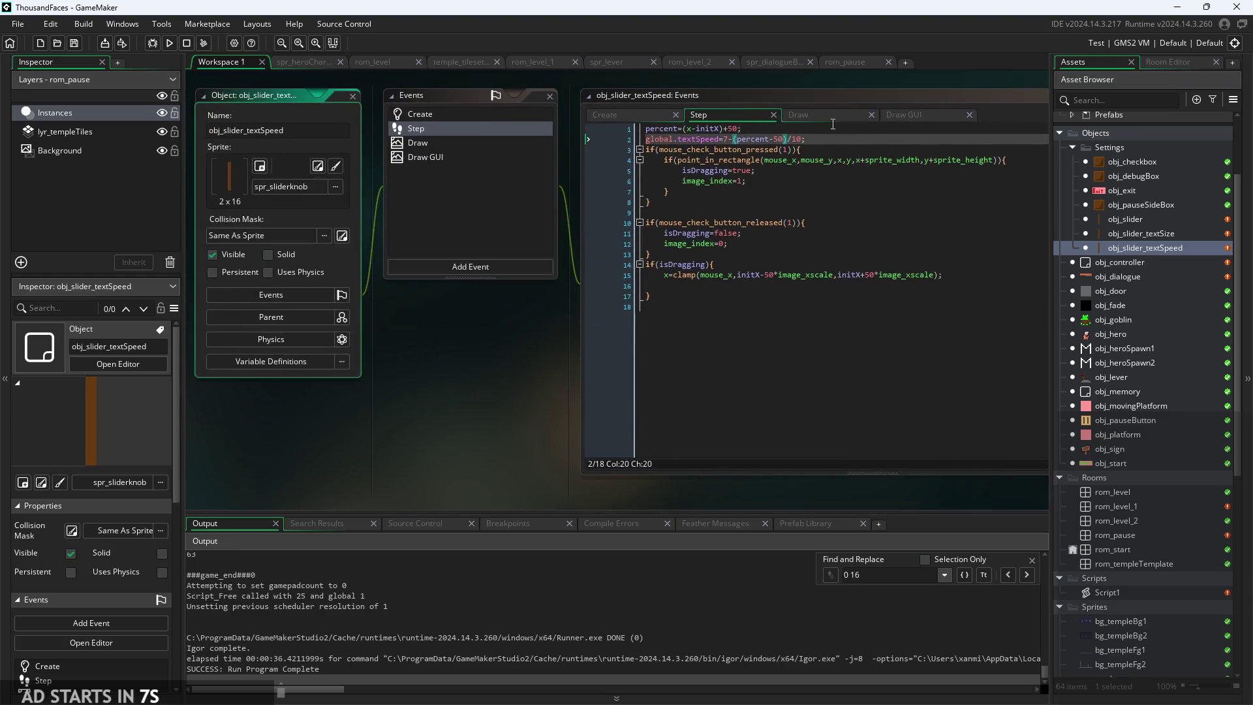
click(829, 116)
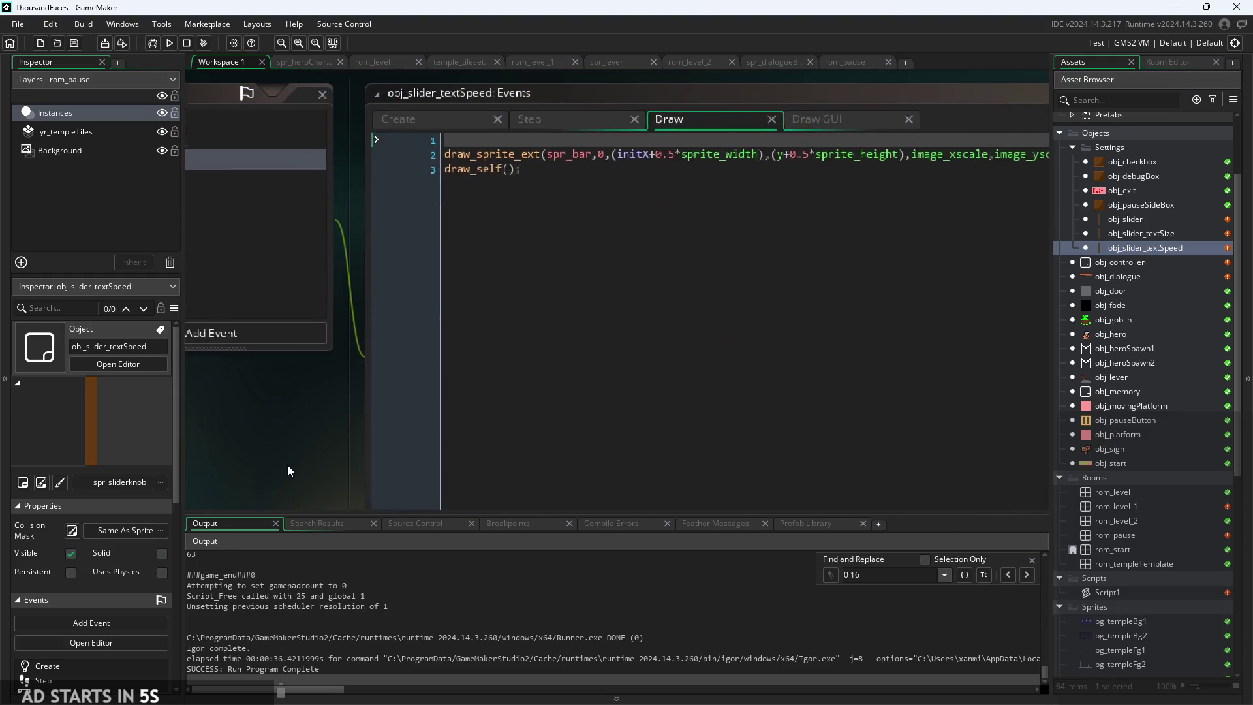
click(844, 122)
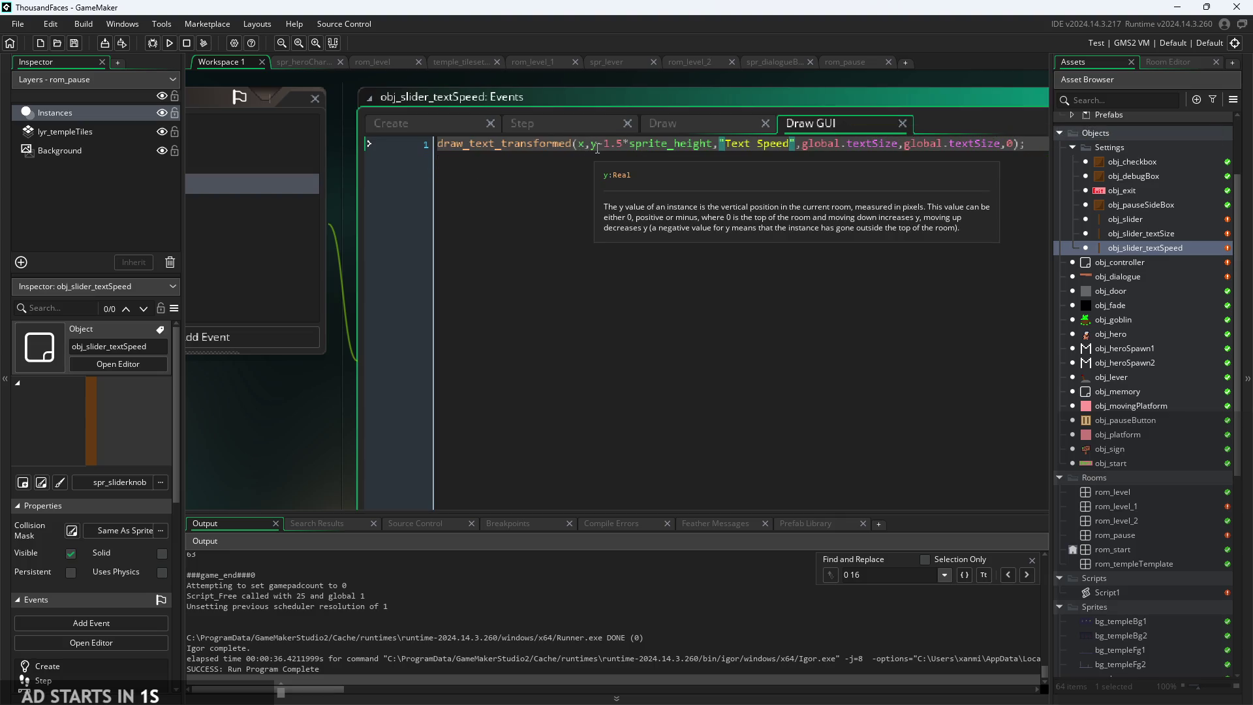
- In obj_slider_textSize's Draw GUI, replace the label's x argument with initX
double_click(1148, 236)
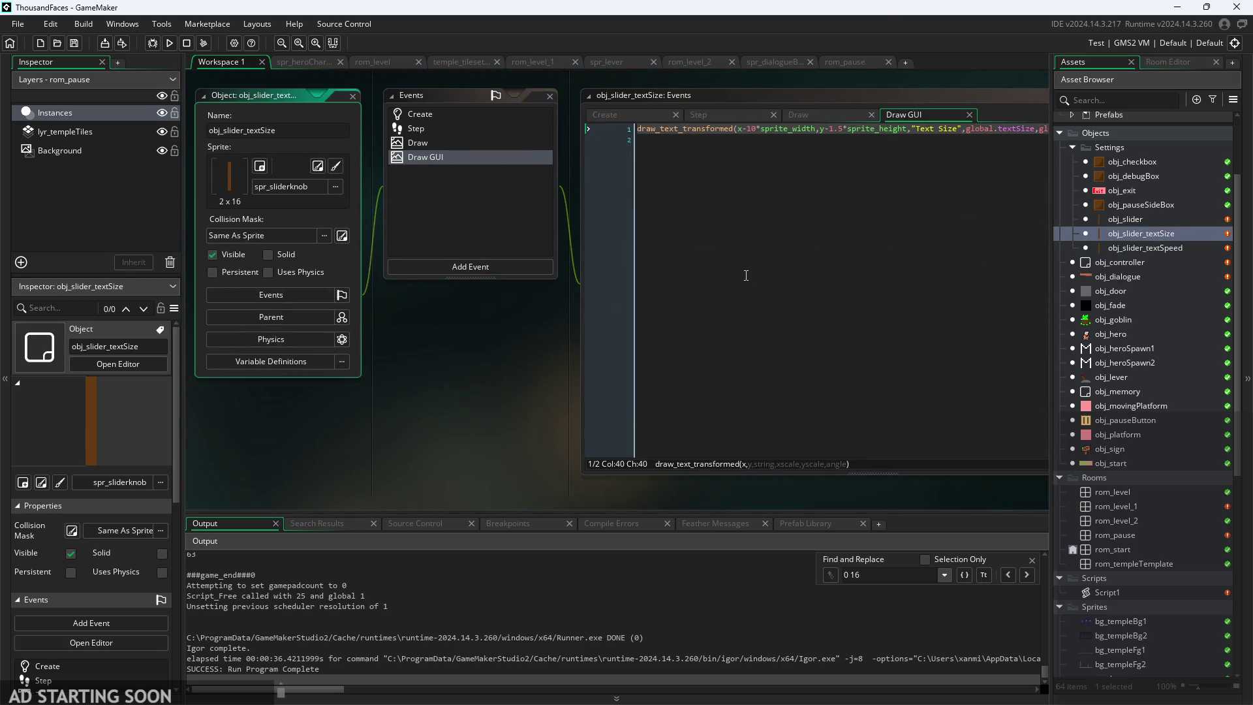
click(741, 129)
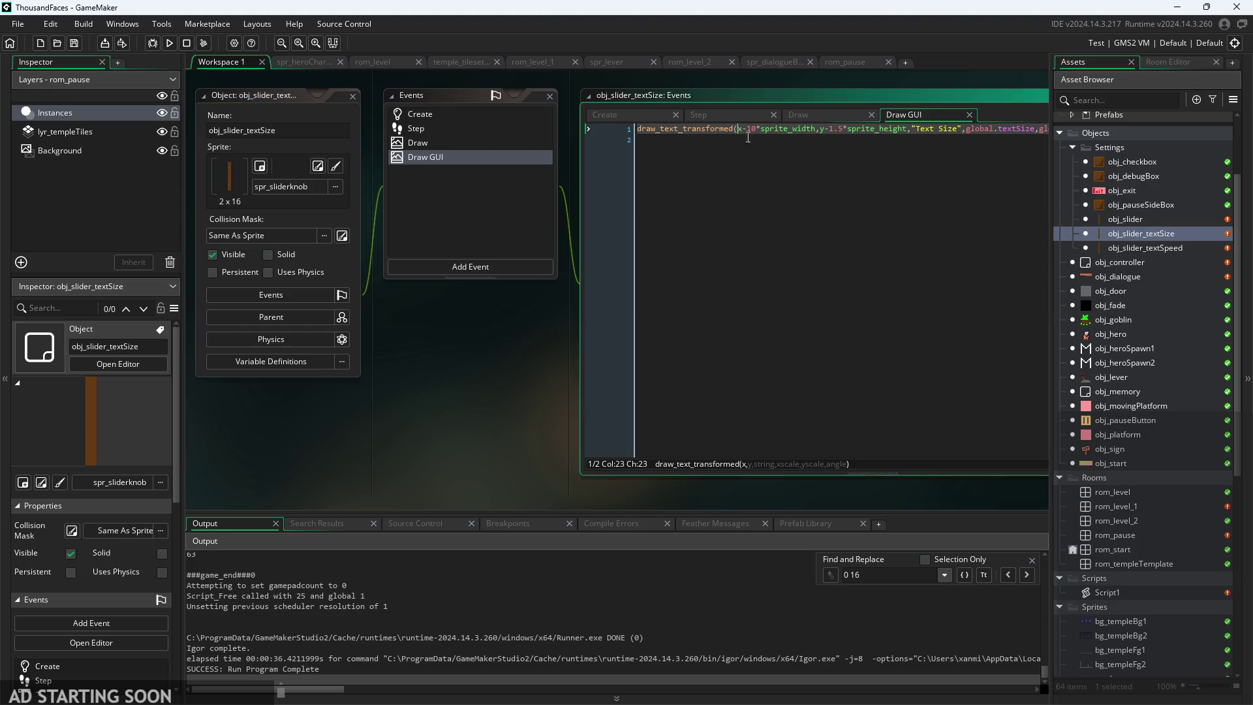
key(Delete)
text(init)
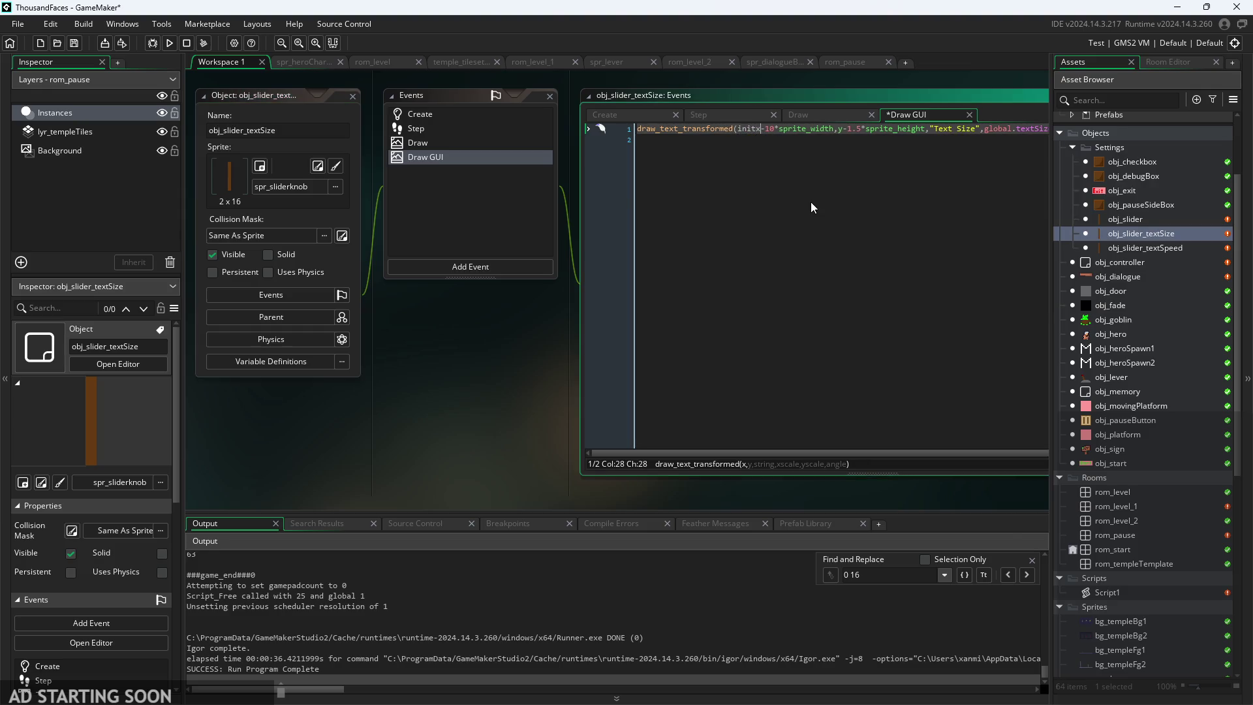
text(X)
scroll(814, 149, up, 3)
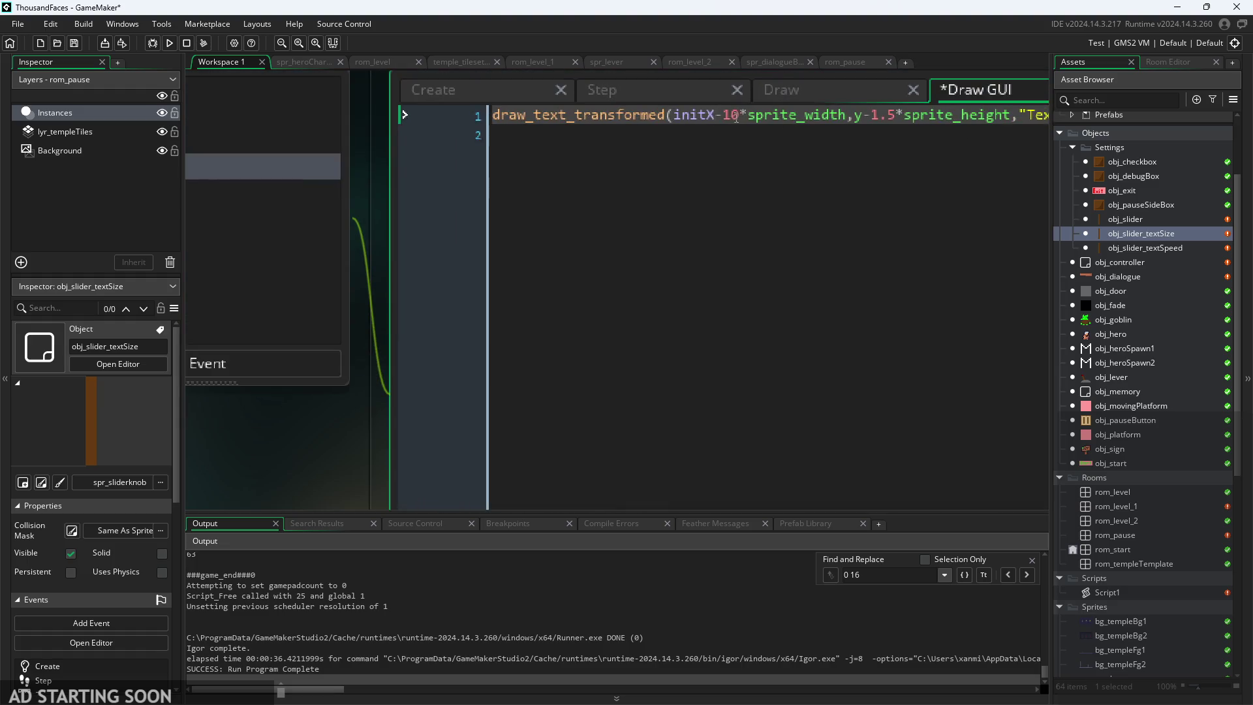
- In obj_slider's Draw GUI, append +global.textSize after sprite_height in the title's y and save
click(480, 103)
click(665, 155)
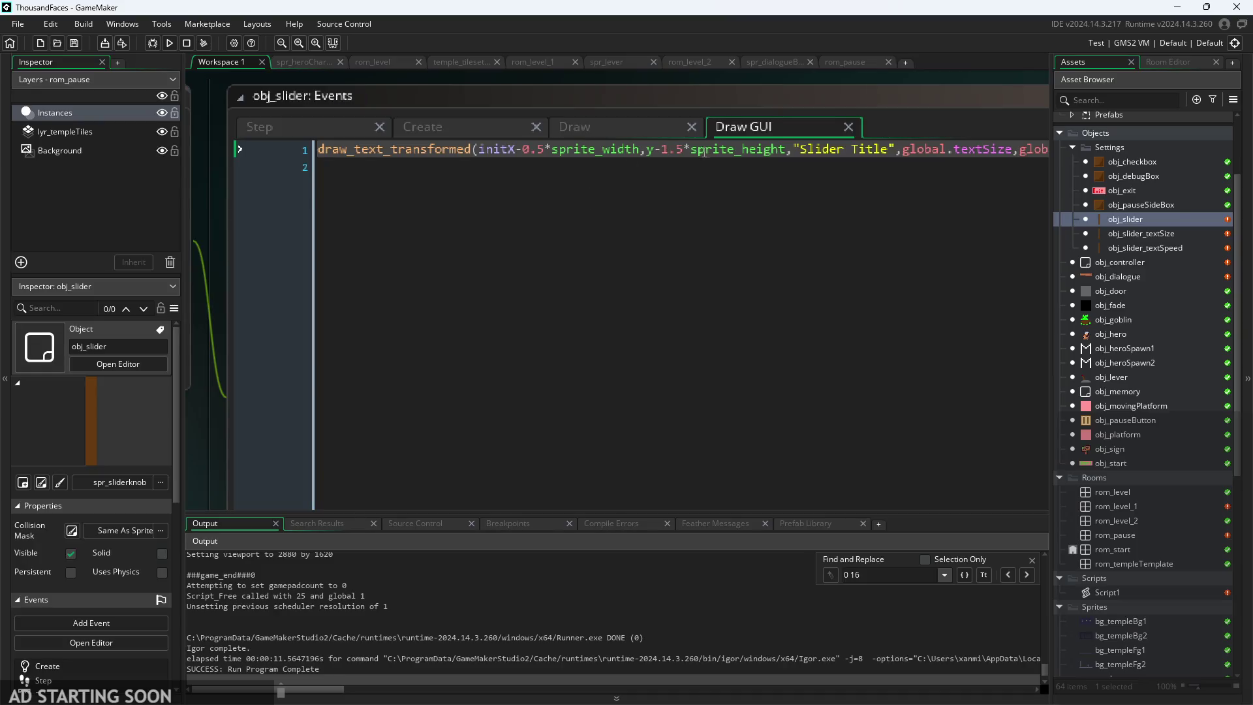
click(818, 157)
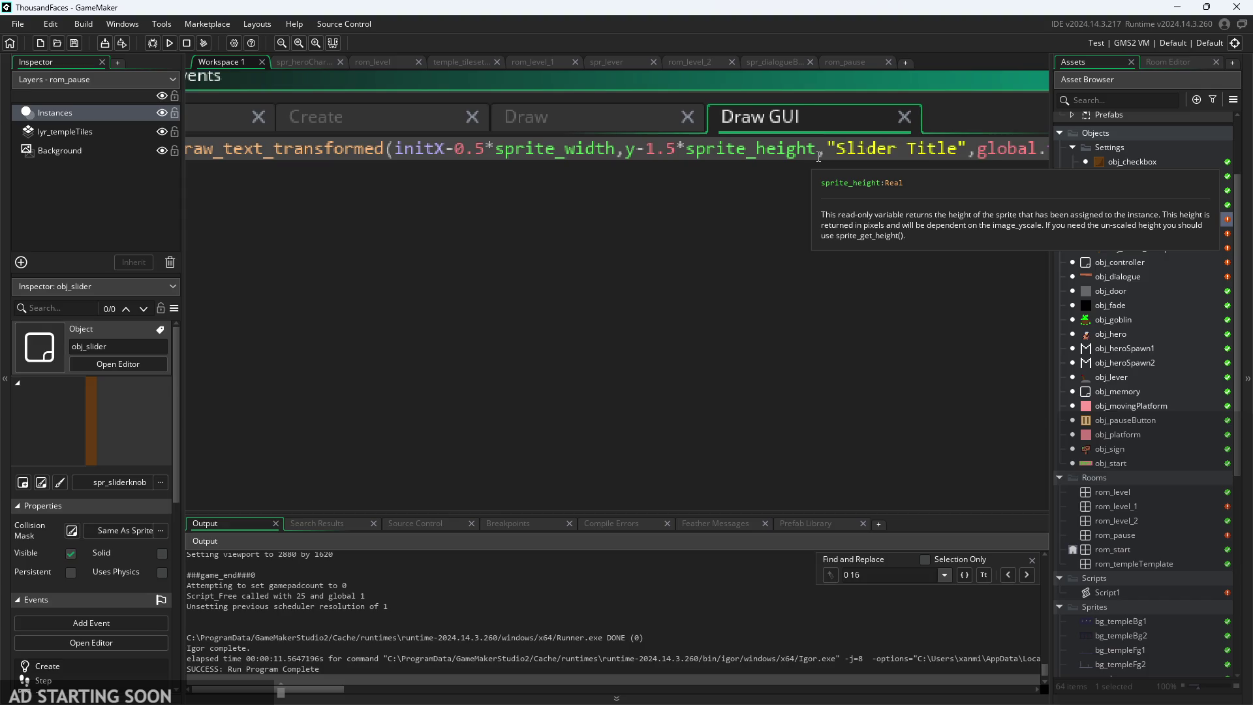
text(+sp)
key(BackSpace)
key(BackSpace)
text(global.textSize)
key(ctrl+s)
scroll(753, 189, down, 1)
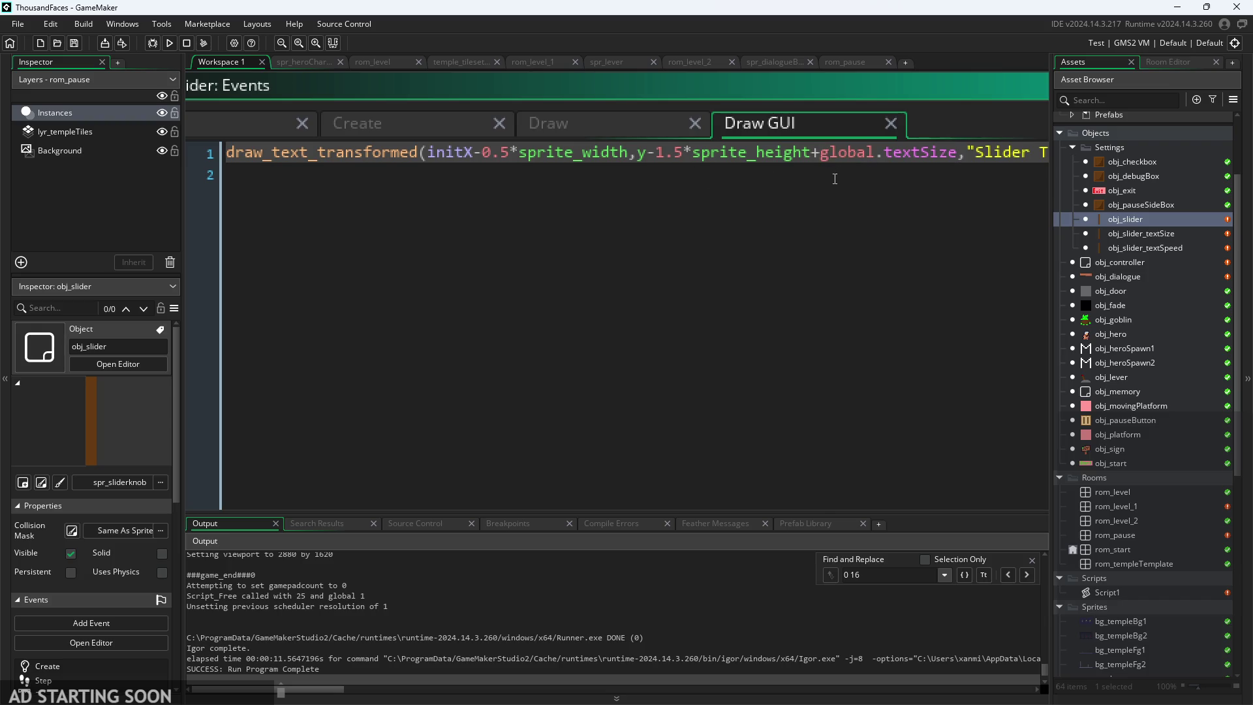
- Change the offset to -(global.textSize)*5, save, and run the game
key(BackSpace)
text(-)
key(ctrl+s)
mouse_move(835, 152)
text(()
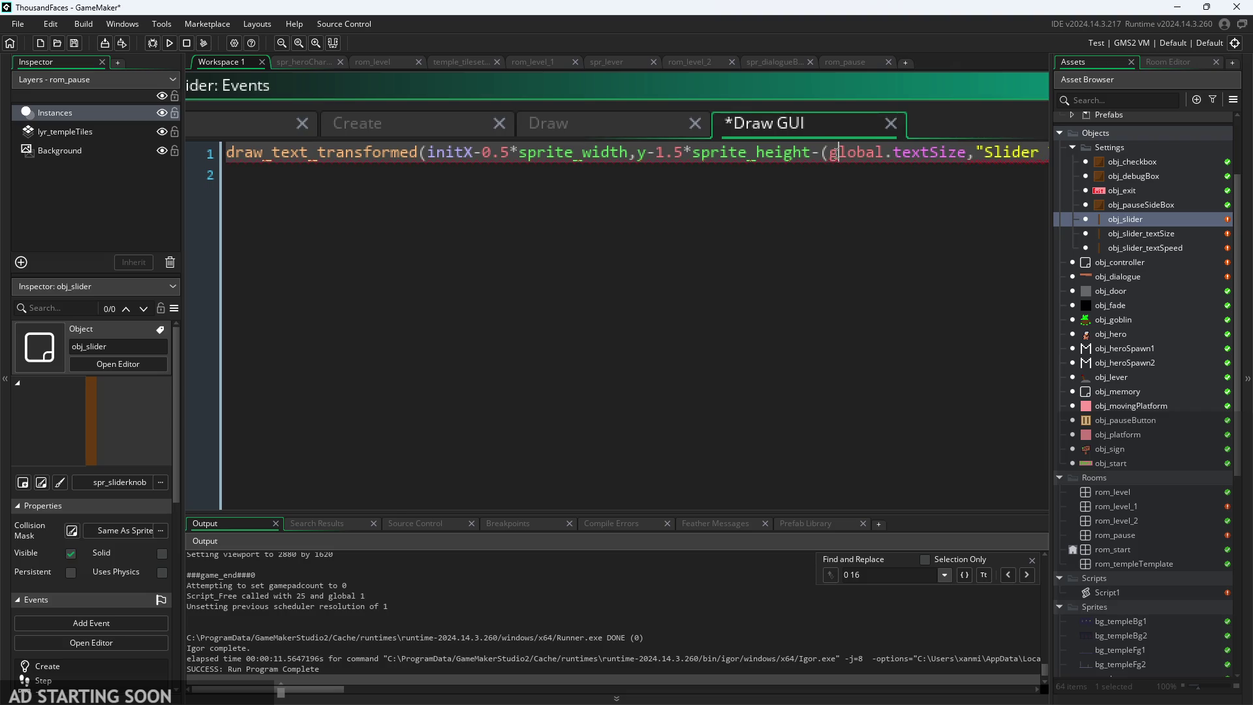
text()*5)
key(ctrl+s)
click(169, 42)
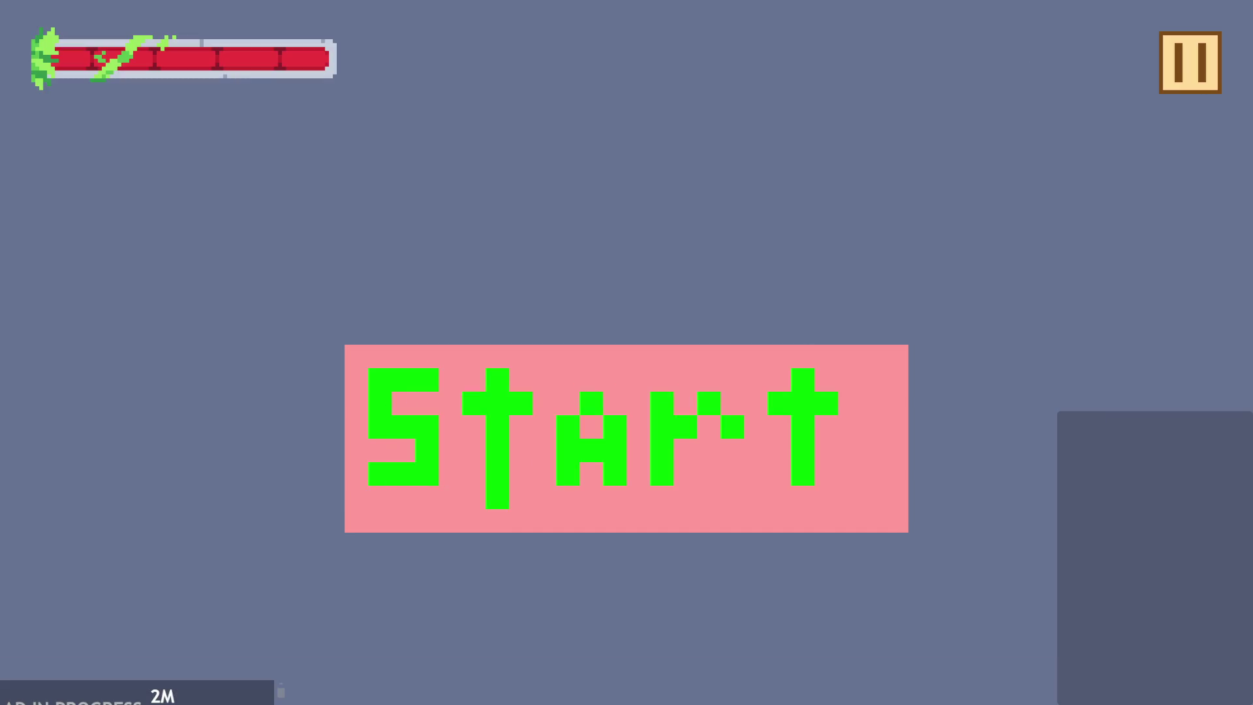
- Push the Text Size slider to its maximum in game, then close the game with Escape
key(Escape)
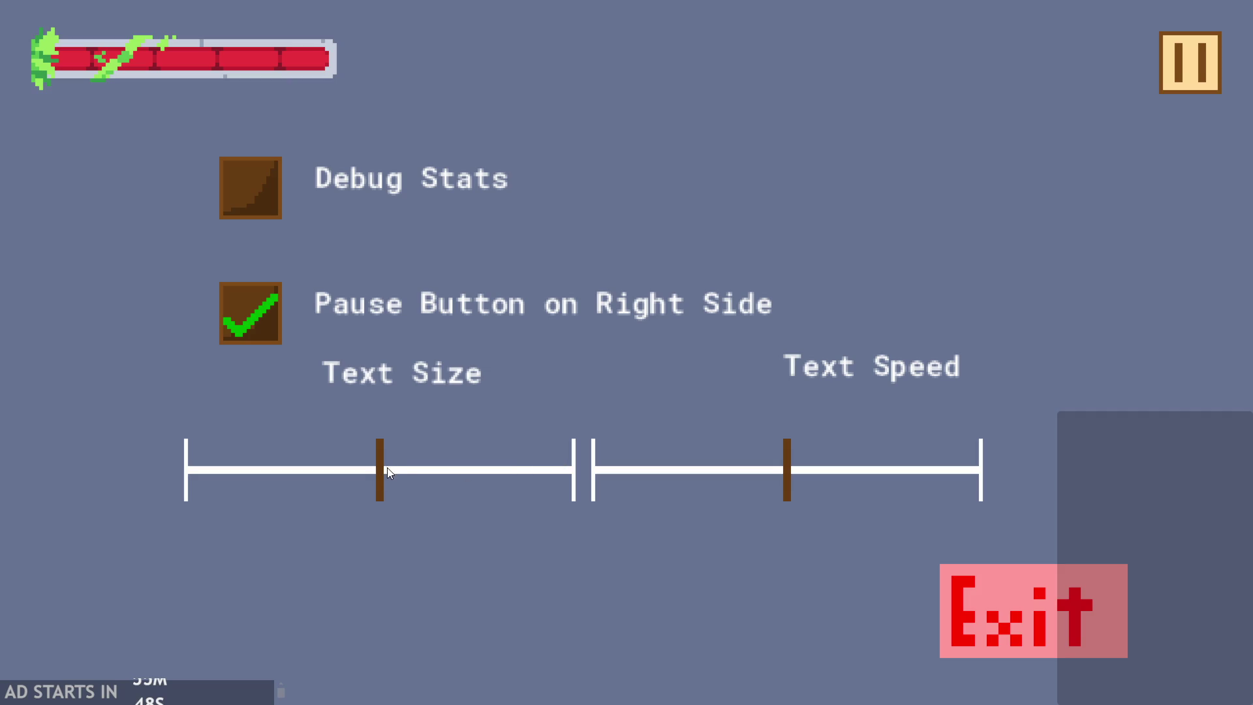
mouse_move(304, 470)
mouse_down()
mouse_move(423, 436)
mouse_move(219, 444)
mouse_move(593, 421)
mouse_up()
key(Escape)
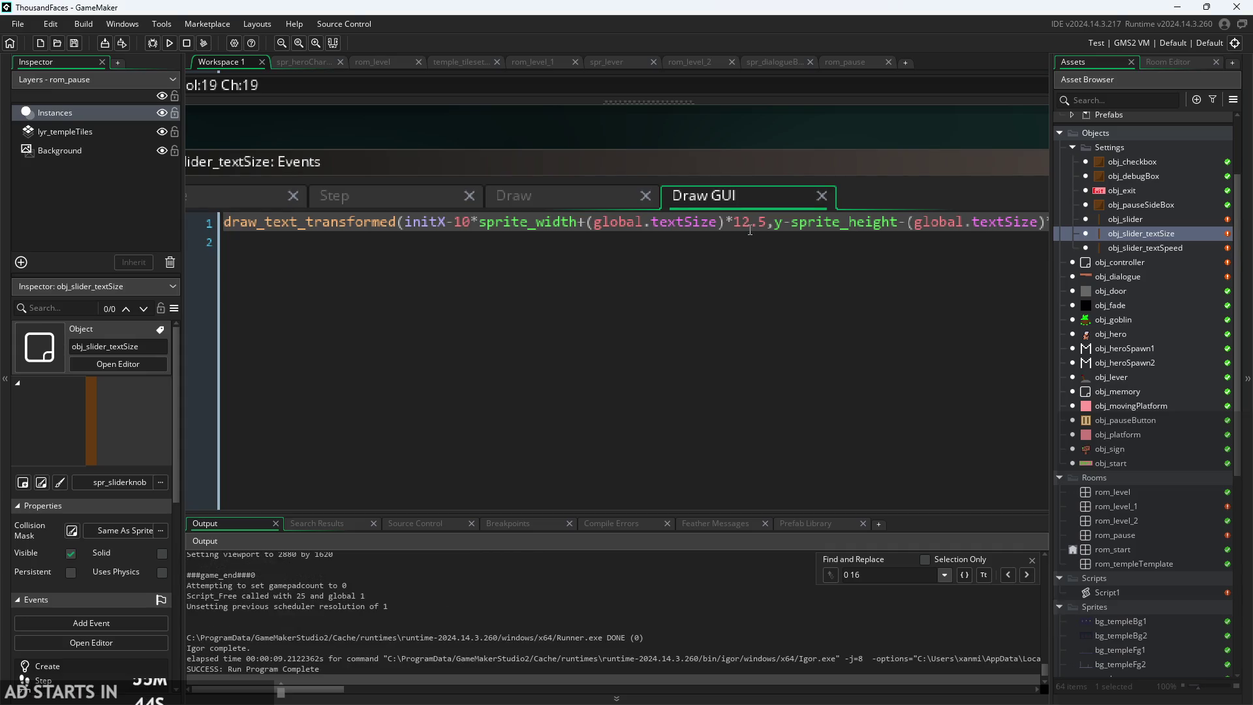
- Insert 0.5* before sprite_height in the label's y, then test smaller Text Sizes in game
click(790, 223)
text(0.5*)
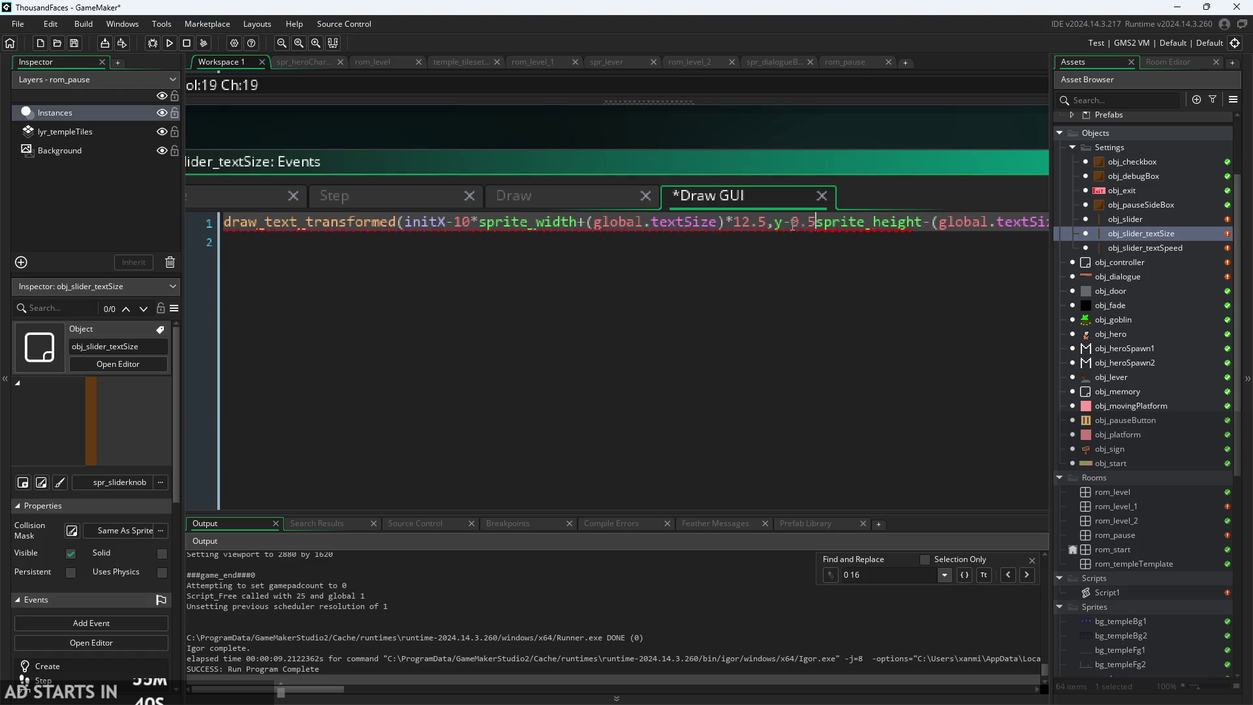
click(169, 44)
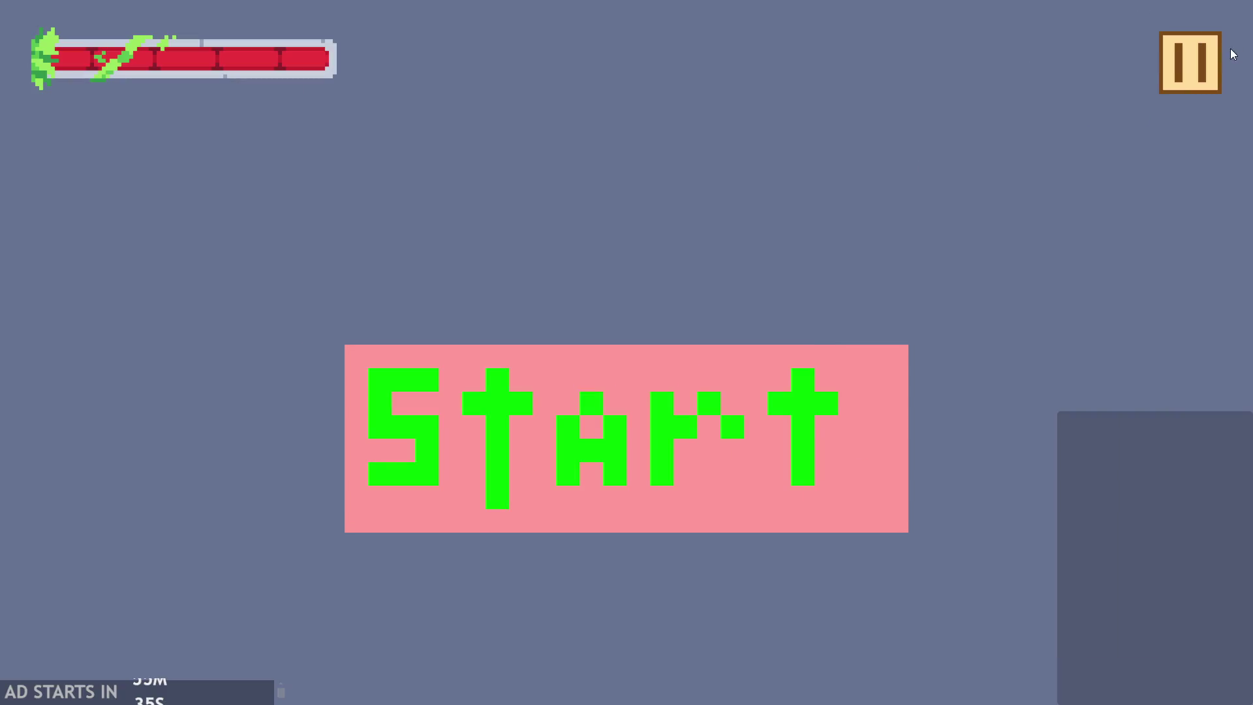
click(1213, 57)
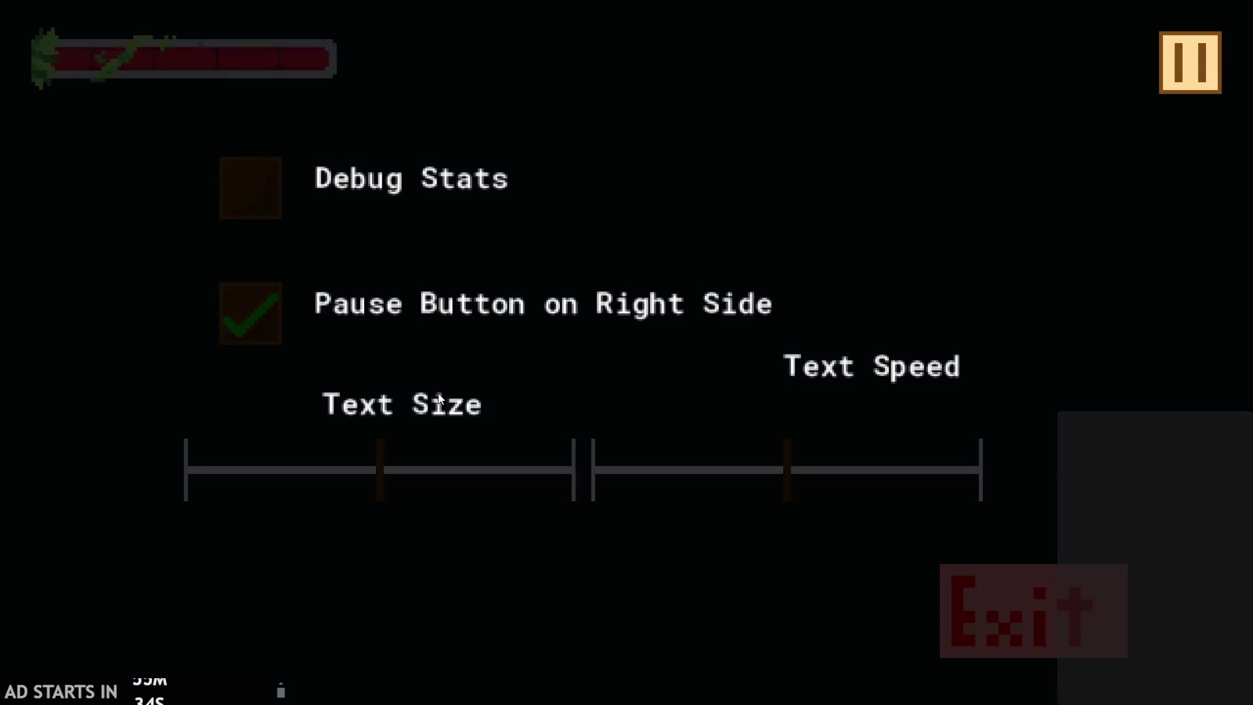
mouse_move(402, 465)
mouse_down()
mouse_move(222, 431)
mouse_move(160, 374)
mouse_move(257, 351)
mouse_move(504, 330)
mouse_move(522, 354)
mouse_move(316, 410)
mouse_move(593, 421)
mouse_move(300, 448)
mouse_move(361, 480)
mouse_move(522, 475)
mouse_move(237, 489)
mouse_move(272, 463)
mouse_move(312, 360)
mouse_up()
key(Escape)
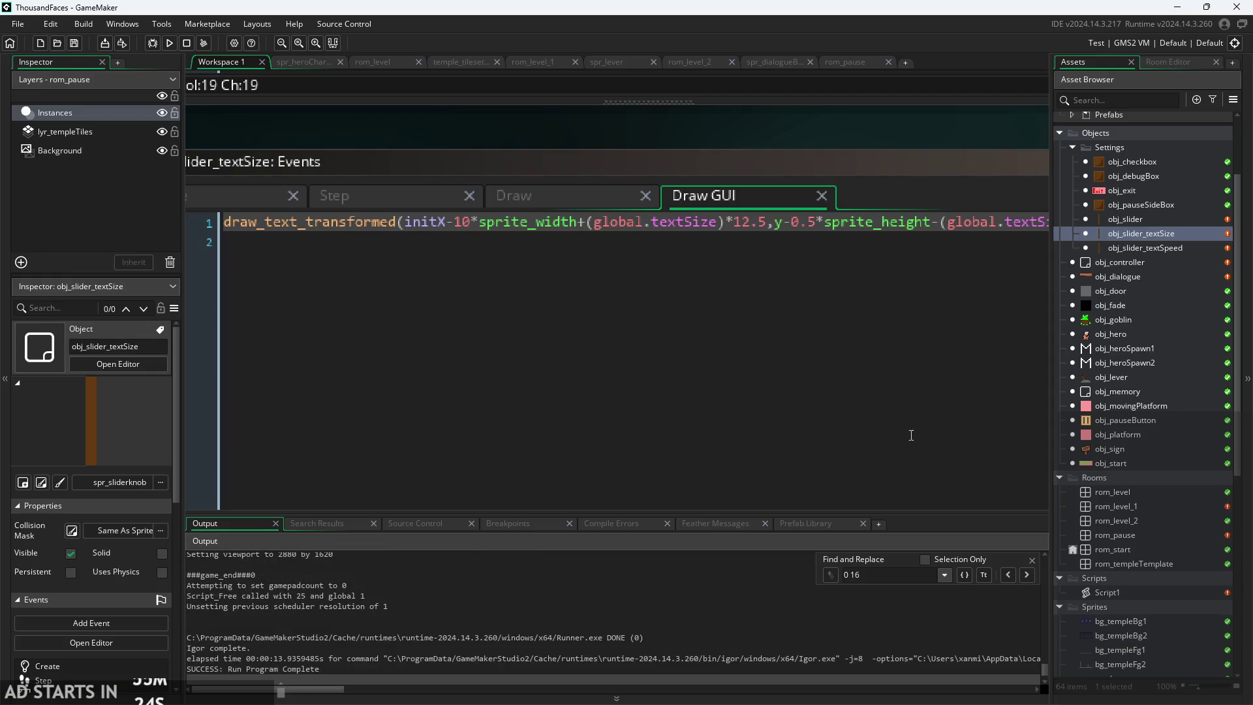
- Rerun the game and lower the Text Size setting to check the label position
click(777, 222)
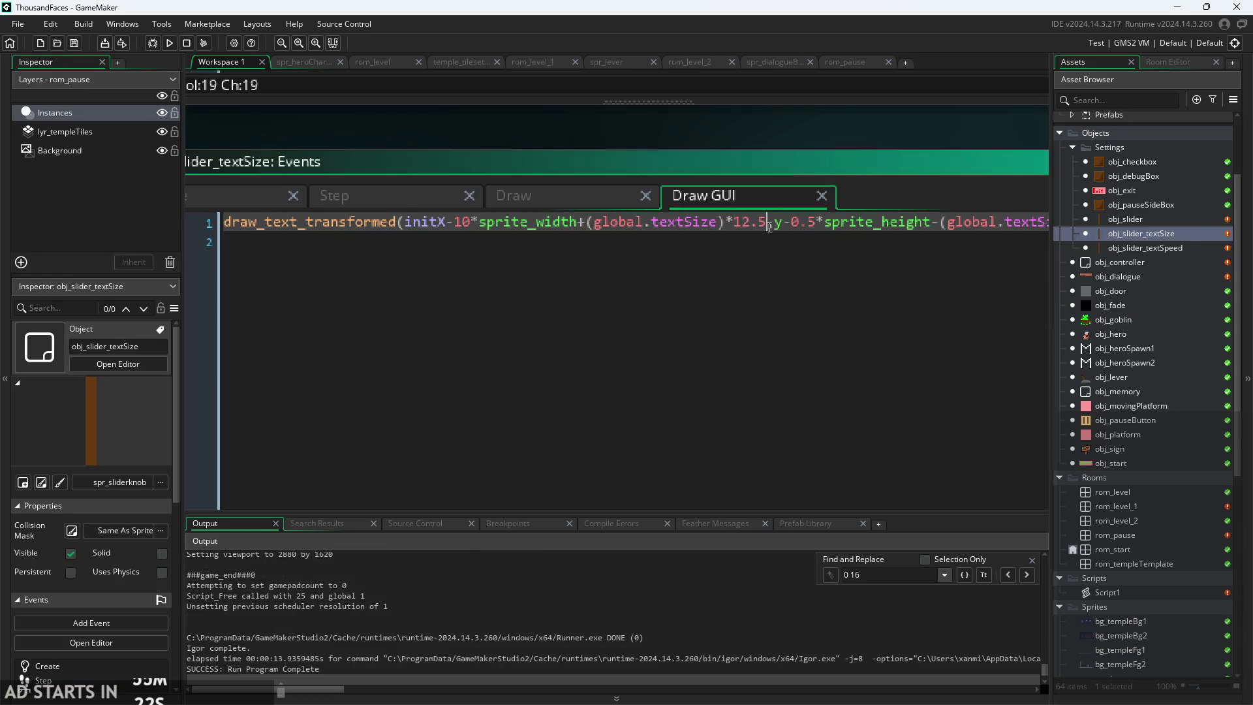
mouse_move(868, 160)
mouse_down()
mouse_move(656, 149)
mouse_move(780, 157)
mouse_up()
click(482, 229)
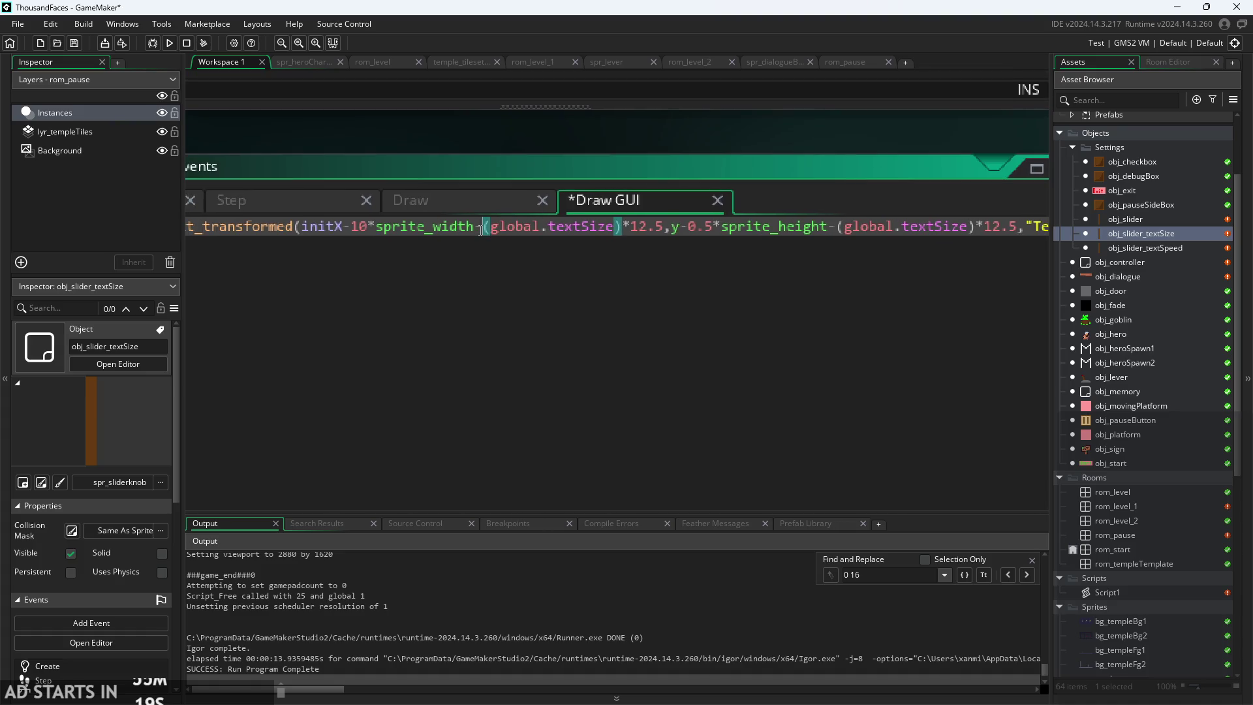
click(173, 41)
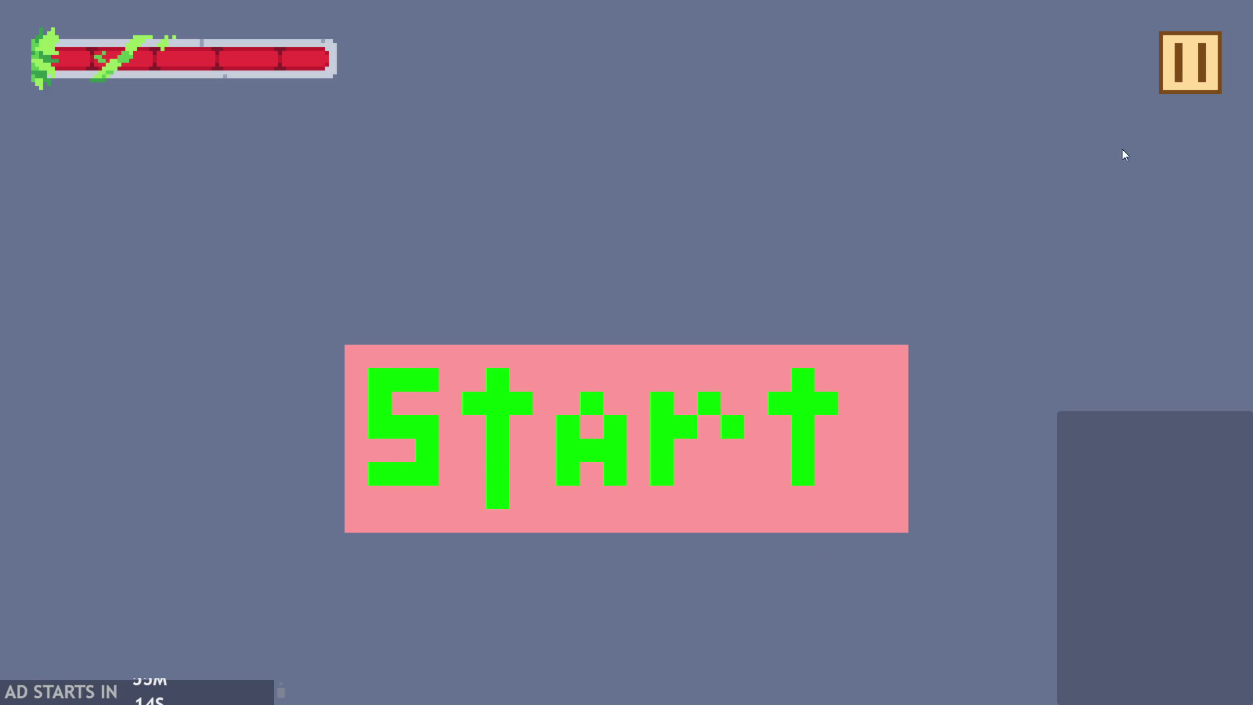
click(1190, 62)
mouse_move(428, 457)
mouse_down()
mouse_move(310, 481)
mouse_move(186, 466)
mouse_move(238, 391)
mouse_move(240, 421)
mouse_move(280, 455)
mouse_move(600, 440)
mouse_move(210, 456)
mouse_move(438, 462)
mouse_move(202, 466)
mouse_move(600, 495)
mouse_move(221, 505)
mouse_move(533, 499)
mouse_move(357, 523)
mouse_move(333, 476)
mouse_up()
click(1015, 584)
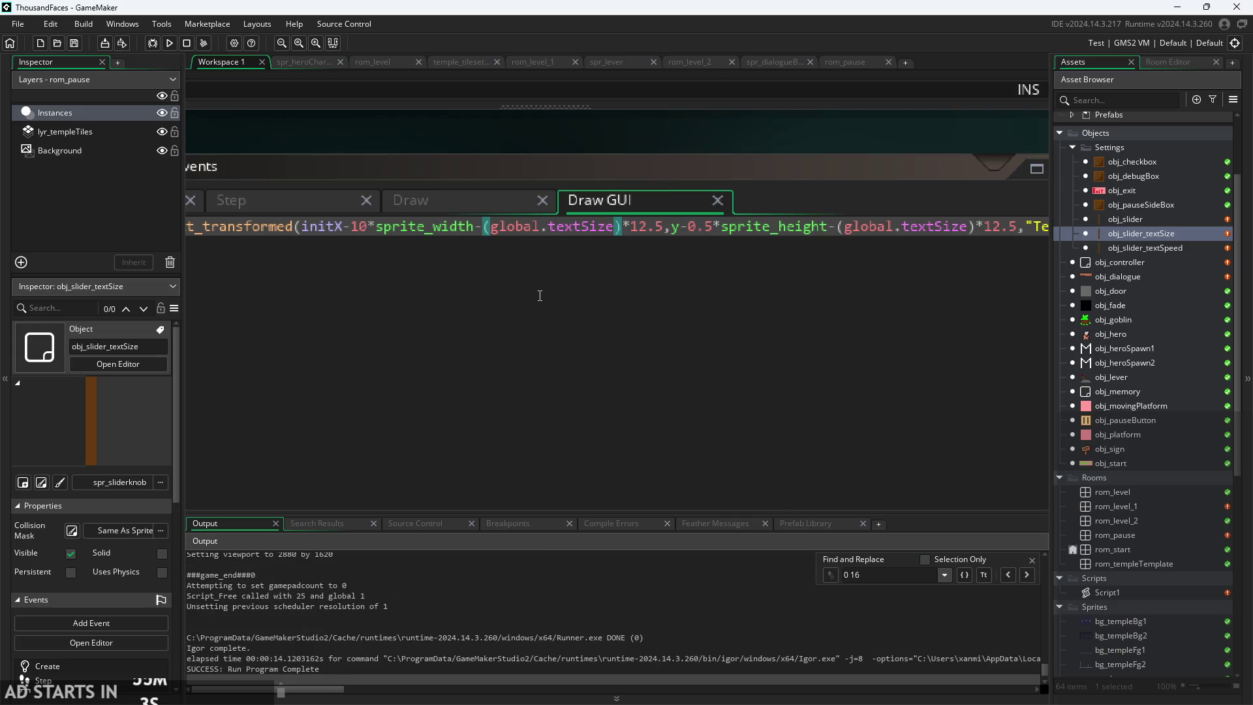
- Flip the label's x offset from initX-10 to initX+10 and rerun the game
click(371, 226)
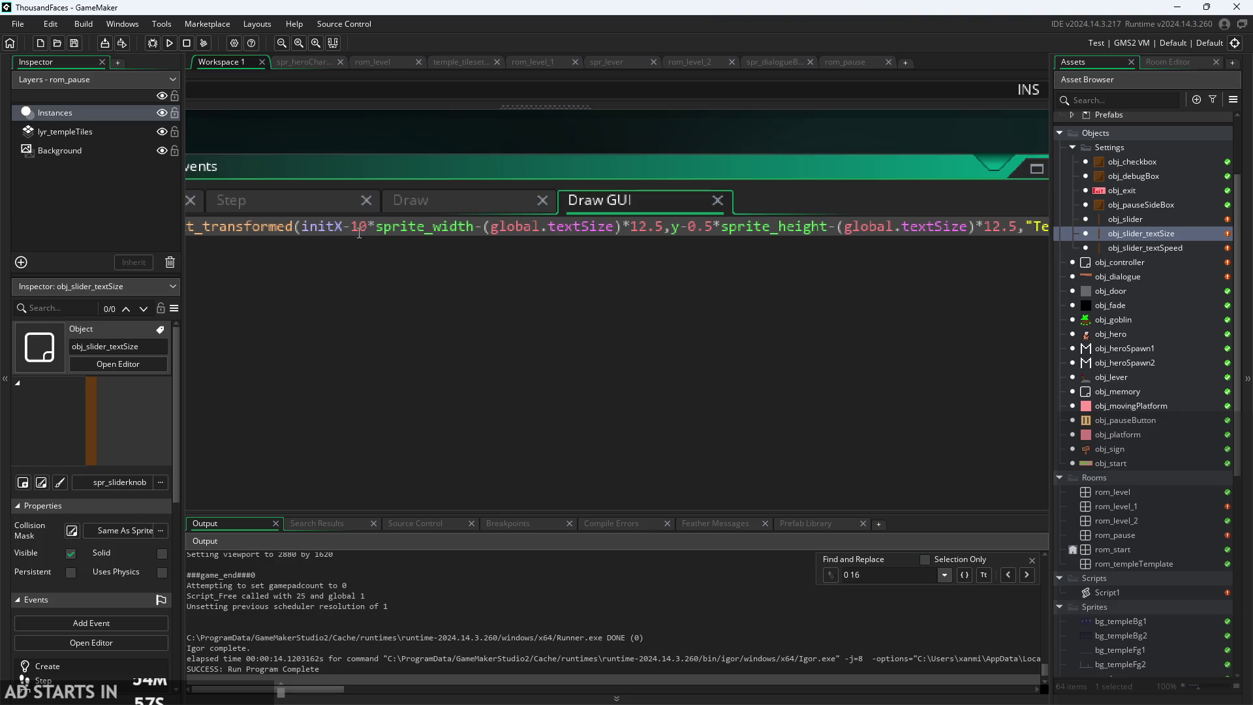
key(BackSpace)
text(+)
click(170, 43)
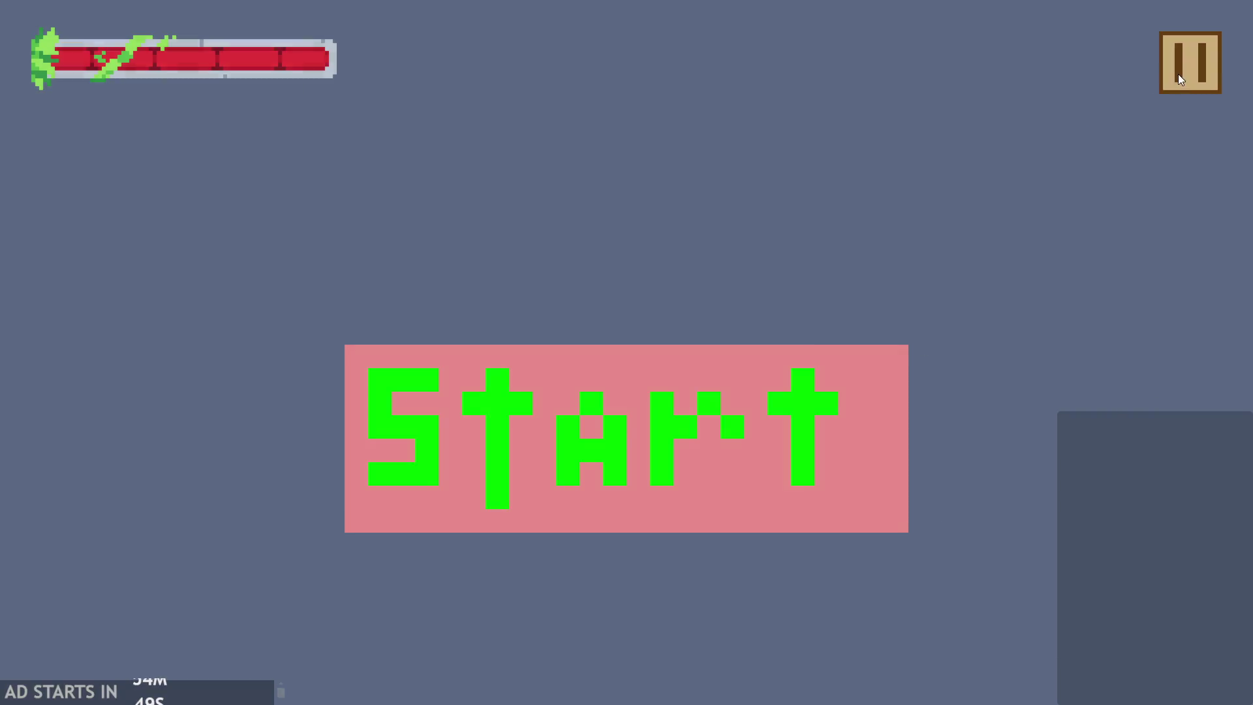
click(1180, 78)
click(1088, 569)
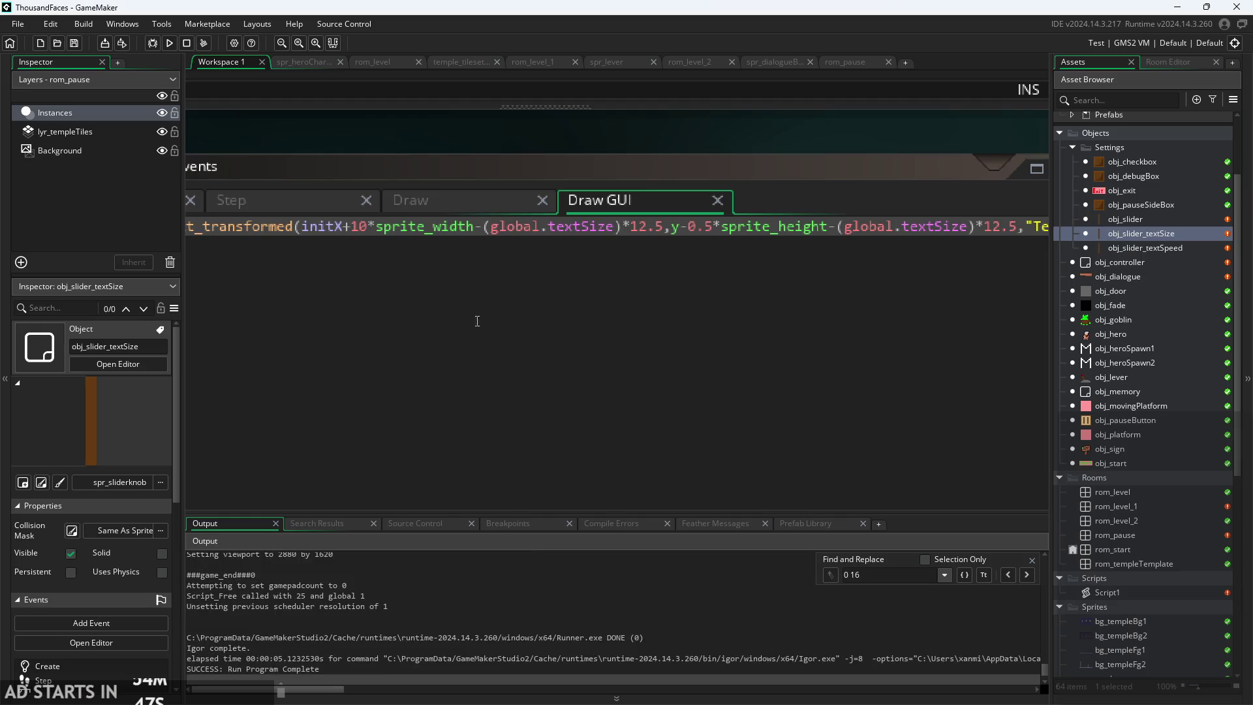
- Delete the 10* multiplier so the label sits at initX+sprite_width, then start the game
click(370, 229)
key(BackSpace)
key(BackSpace)
key(BackSpace)
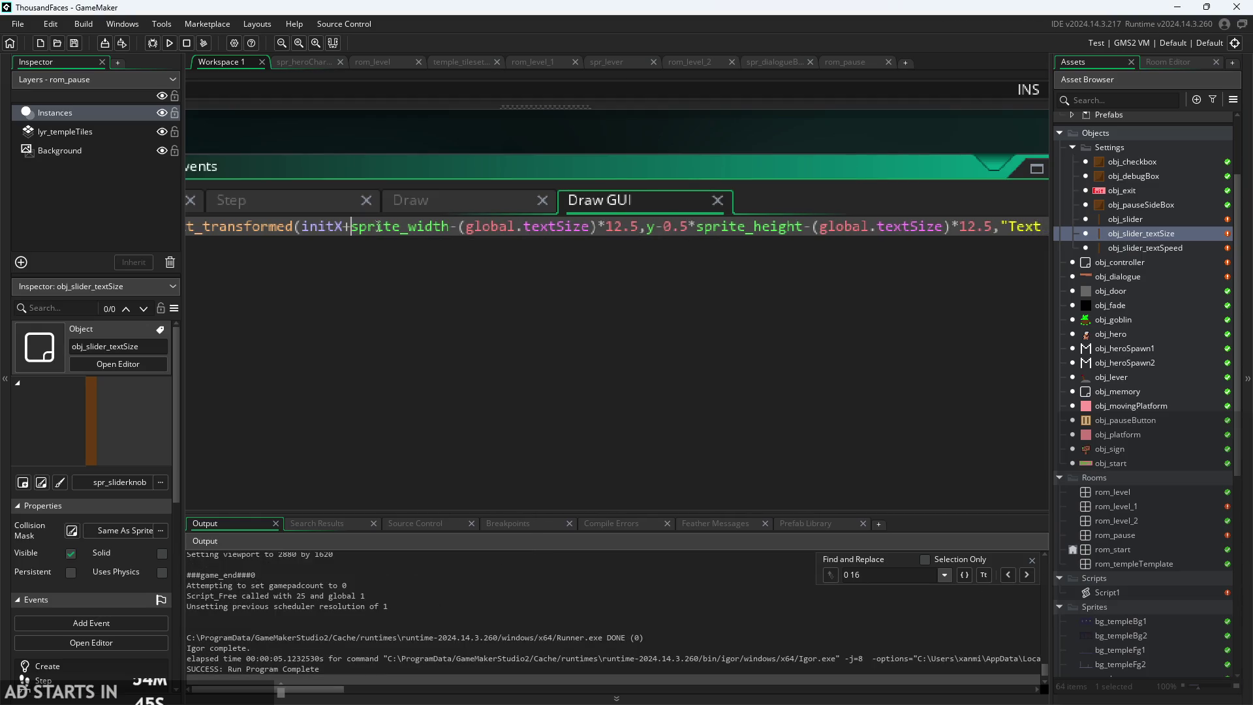
click(169, 44)
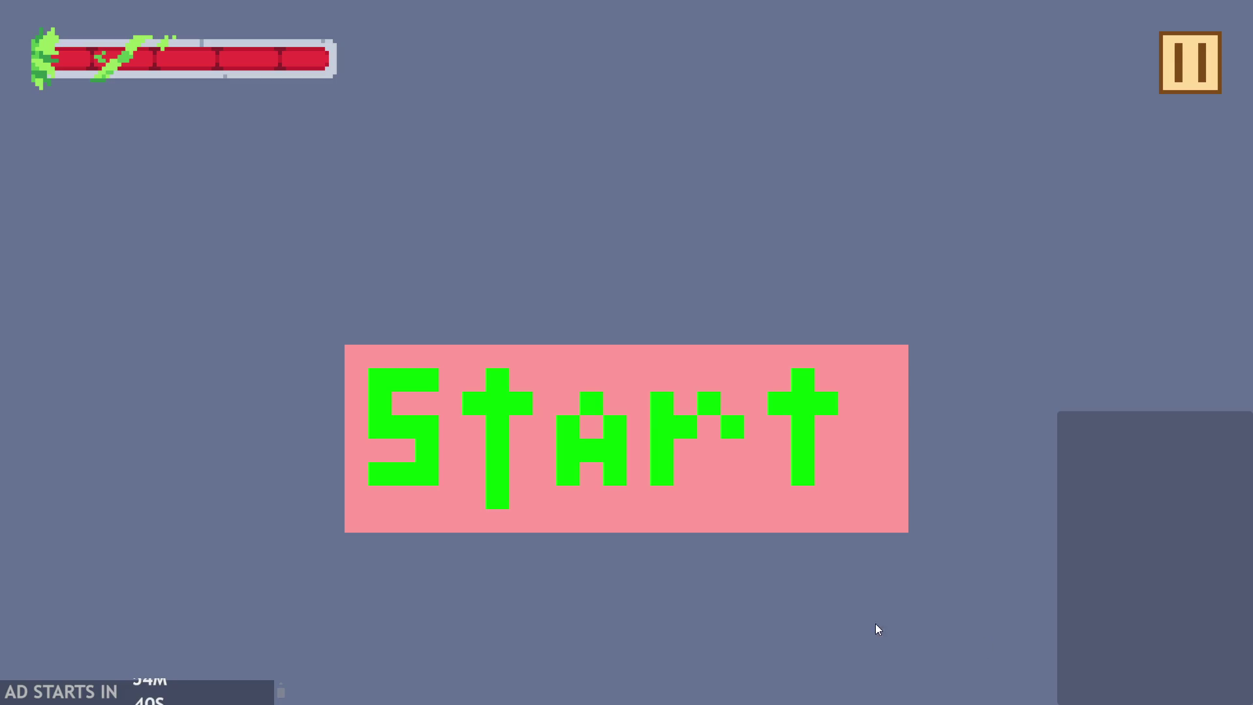
click(598, 492)
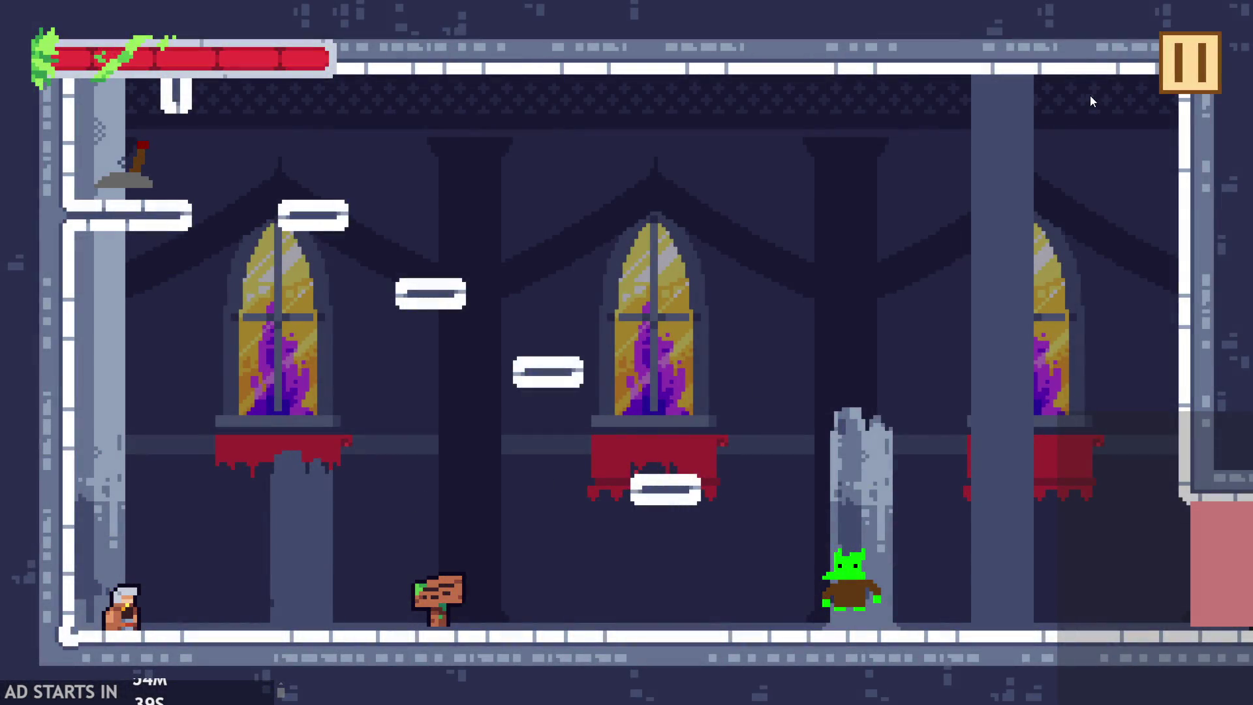
- In the pause menu, push the Text Size slider larger, then smaller, and exit the game
click(1180, 64)
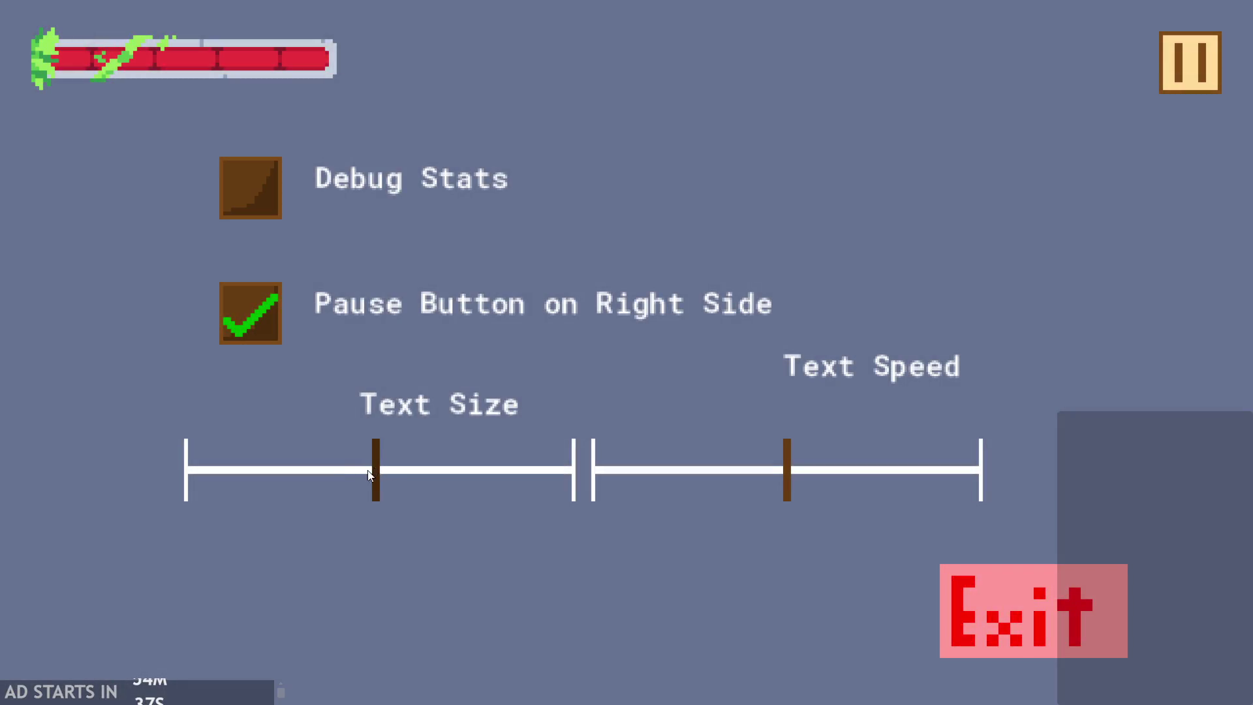
drag(377, 470, 504, 470)
mouse_move(553, 434)
mouse_down()
mouse_move(548, 450)
mouse_move(590, 447)
mouse_move(339, 499)
mouse_move(452, 475)
mouse_move(190, 501)
mouse_move(226, 513)
mouse_move(319, 488)
mouse_move(380, 404)
mouse_up()
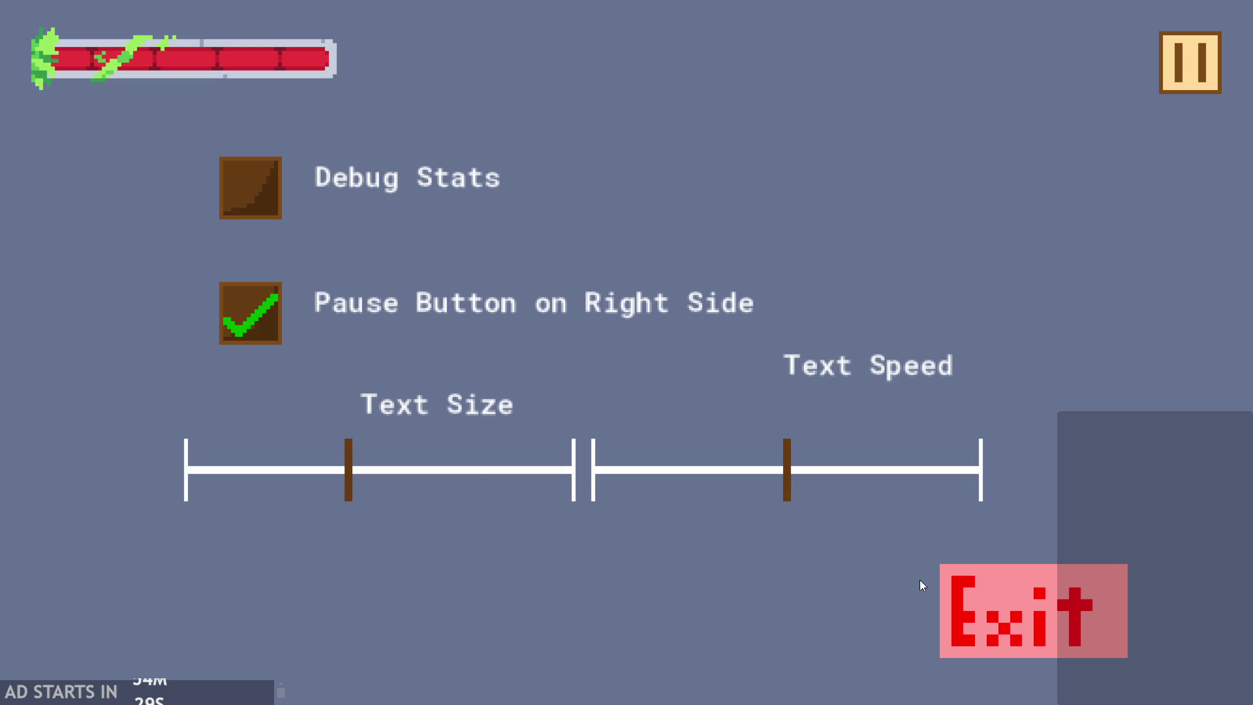
click(975, 584)
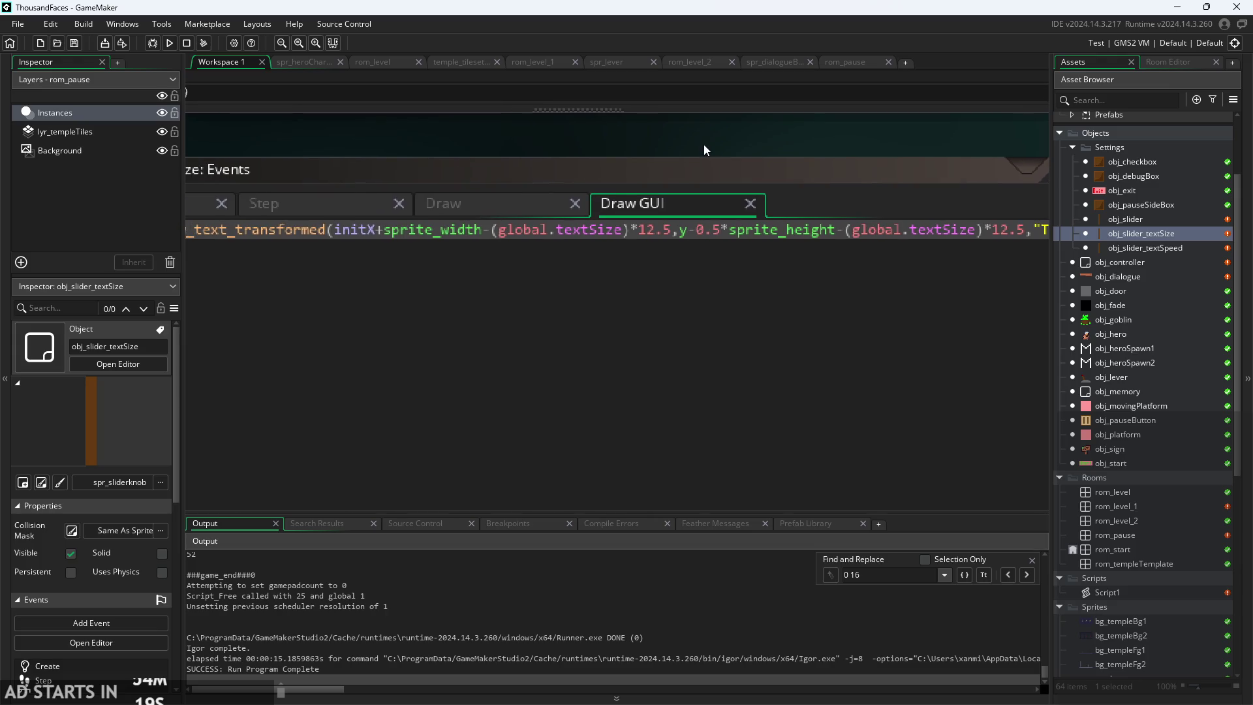
- Rerun the game to recheck the Text Size label, exit, and put the cursor after initX
scroll(703, 144, down, 3)
click(172, 42)
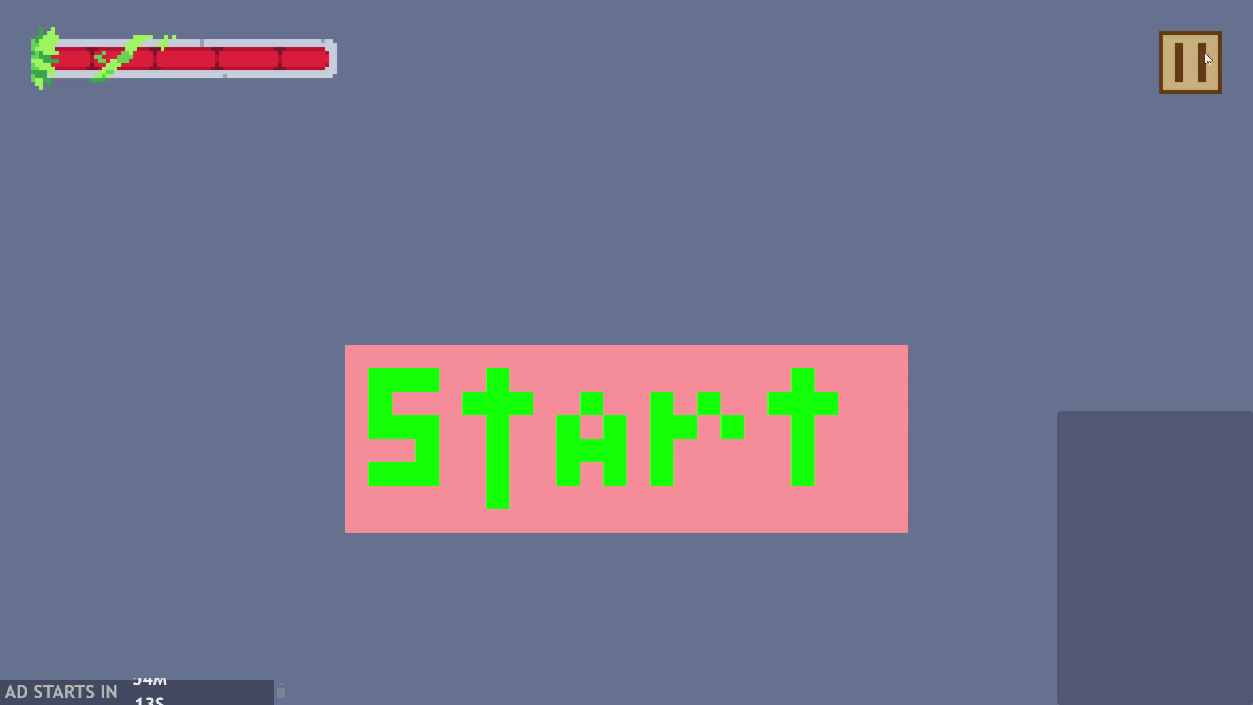
click(1206, 55)
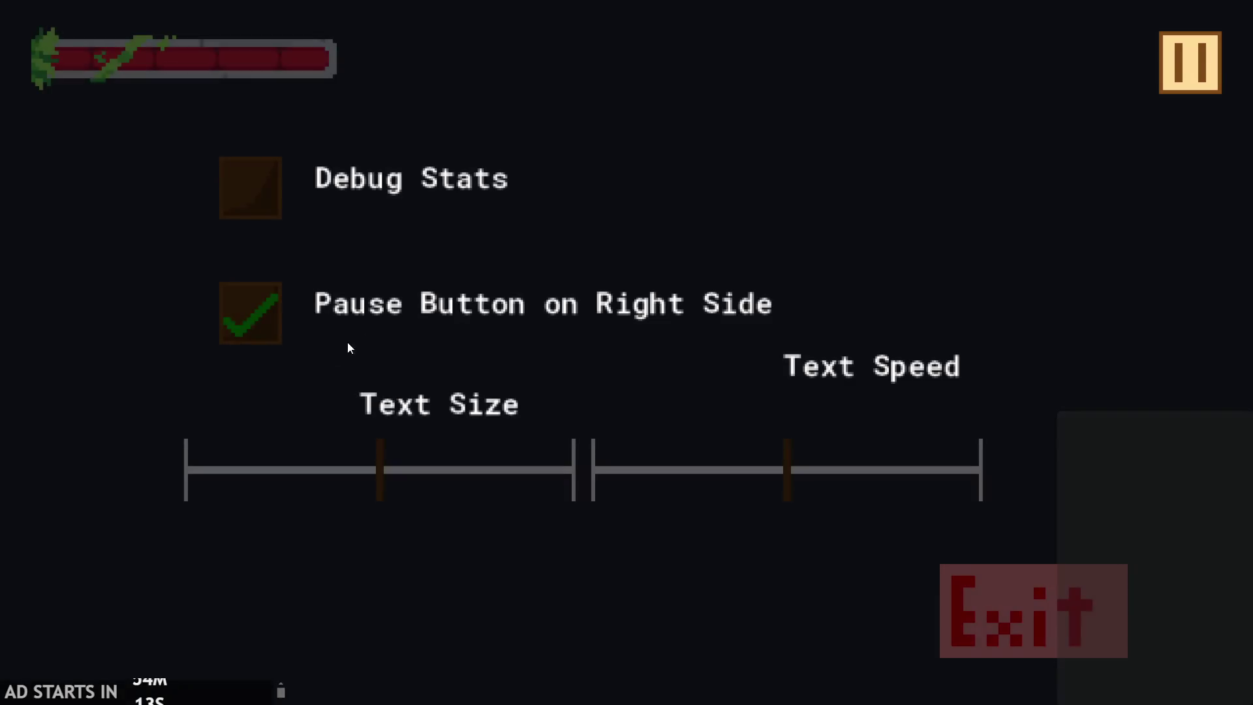
click(1029, 601)
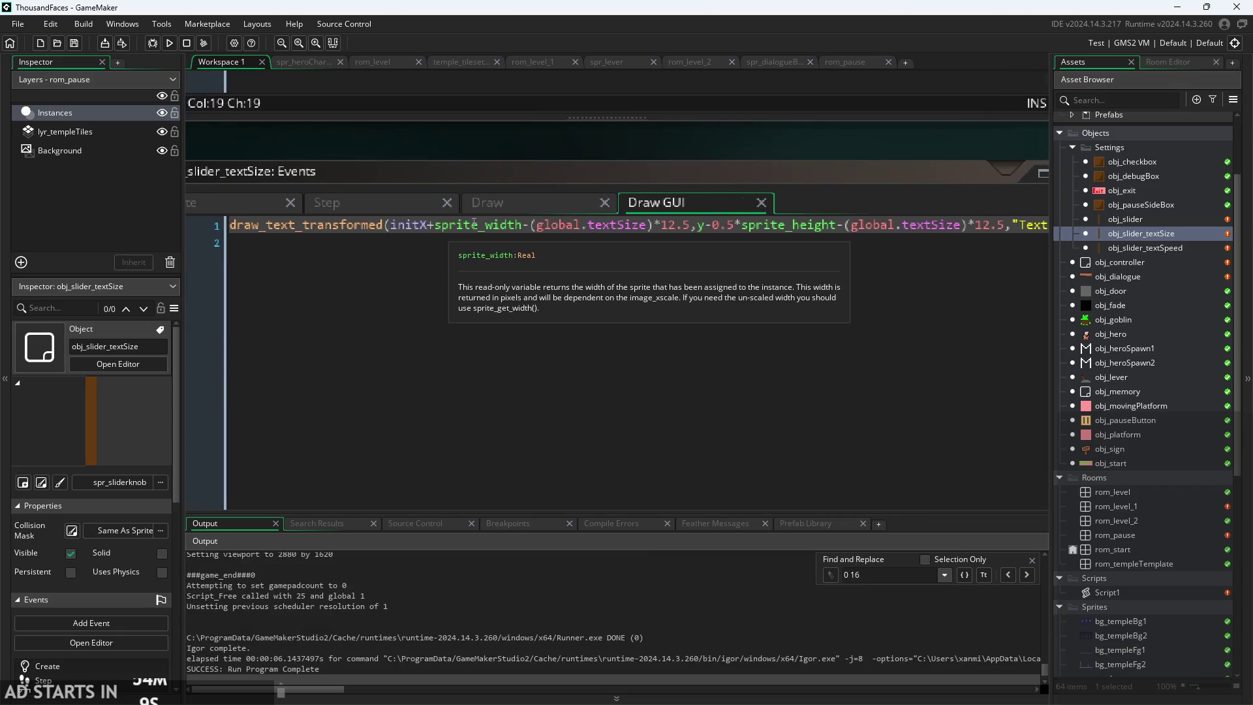
click(429, 225)
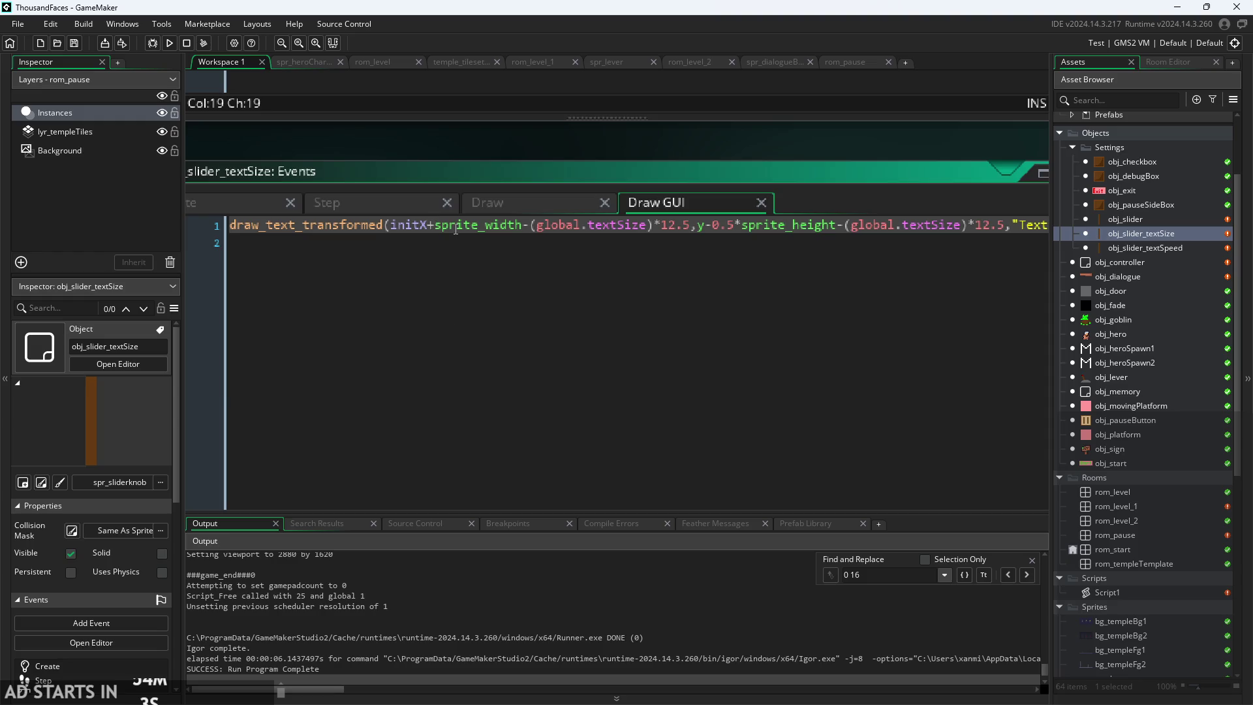
- Try a +0.5 offset on the Text Size label's x position, save, and test-run with F5
text(2)
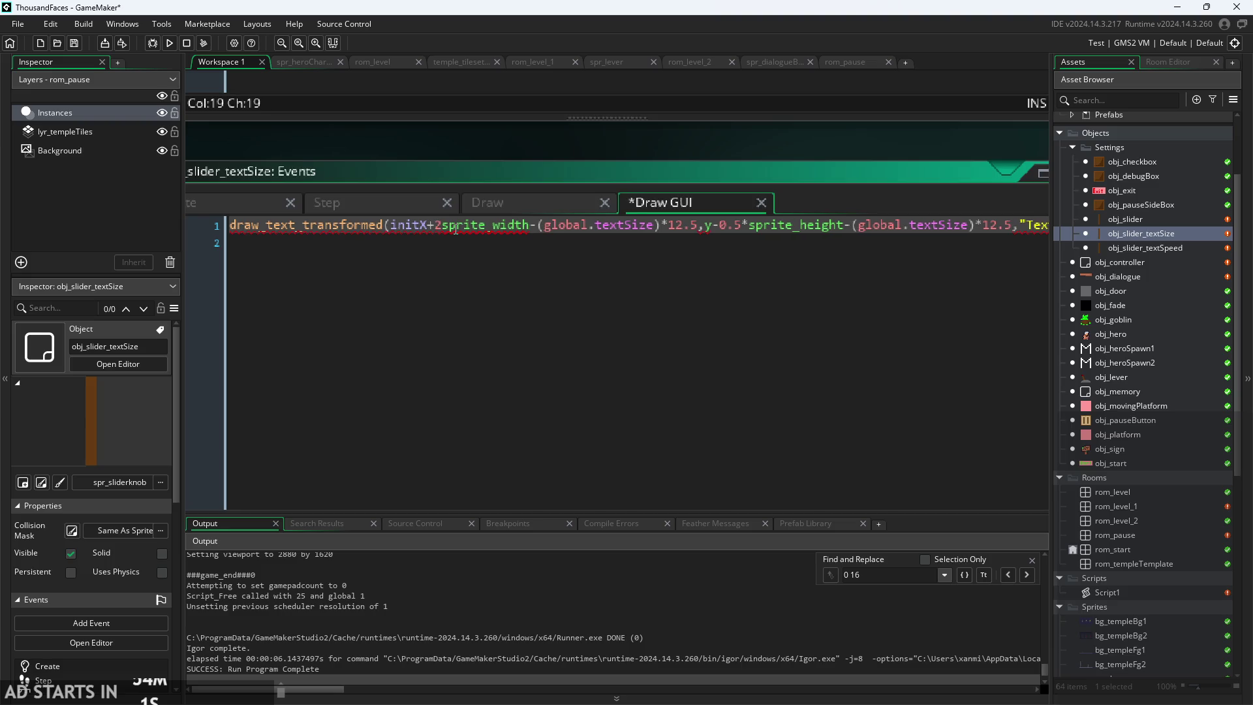
key(BackSpace)
key(BackSpace)
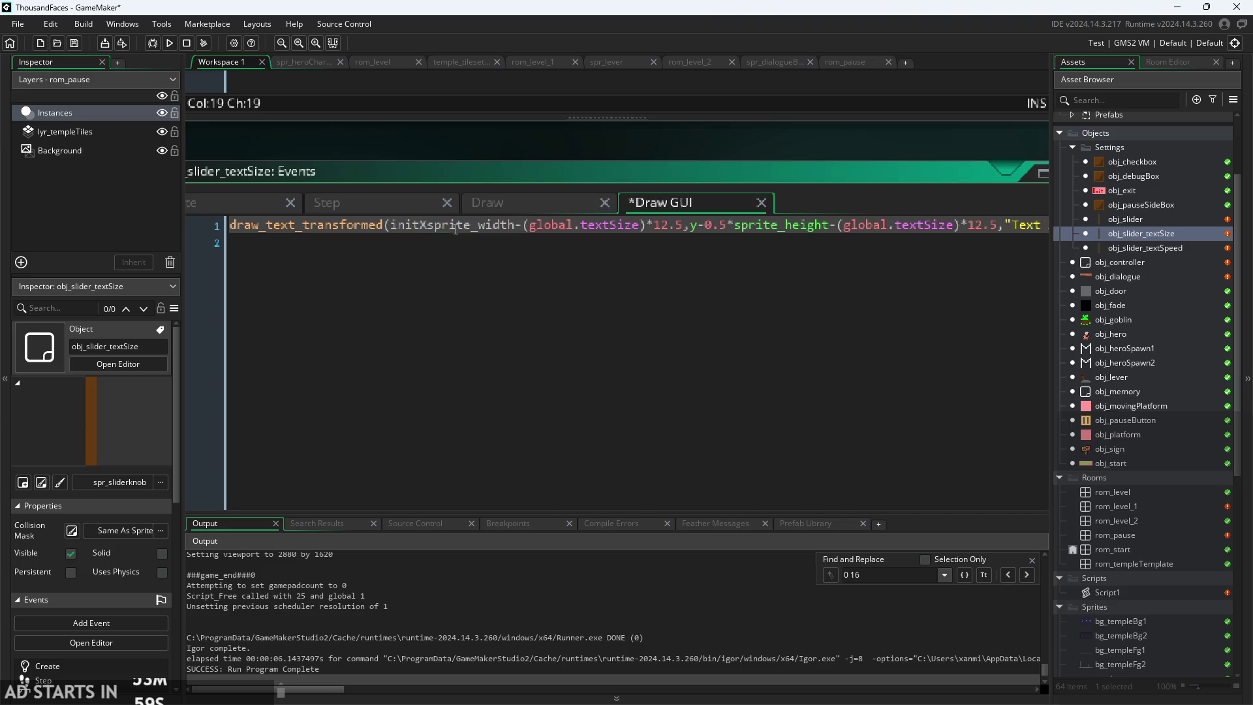
text(+0.5)
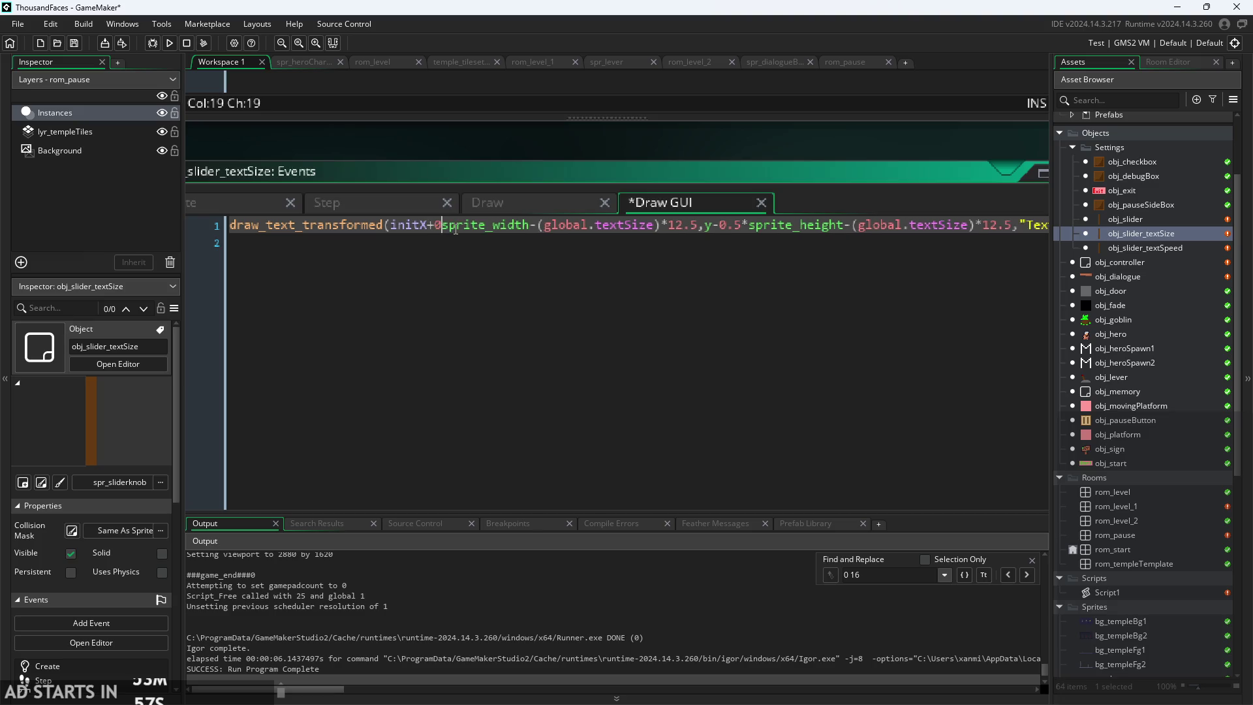
key(ctrl+s)
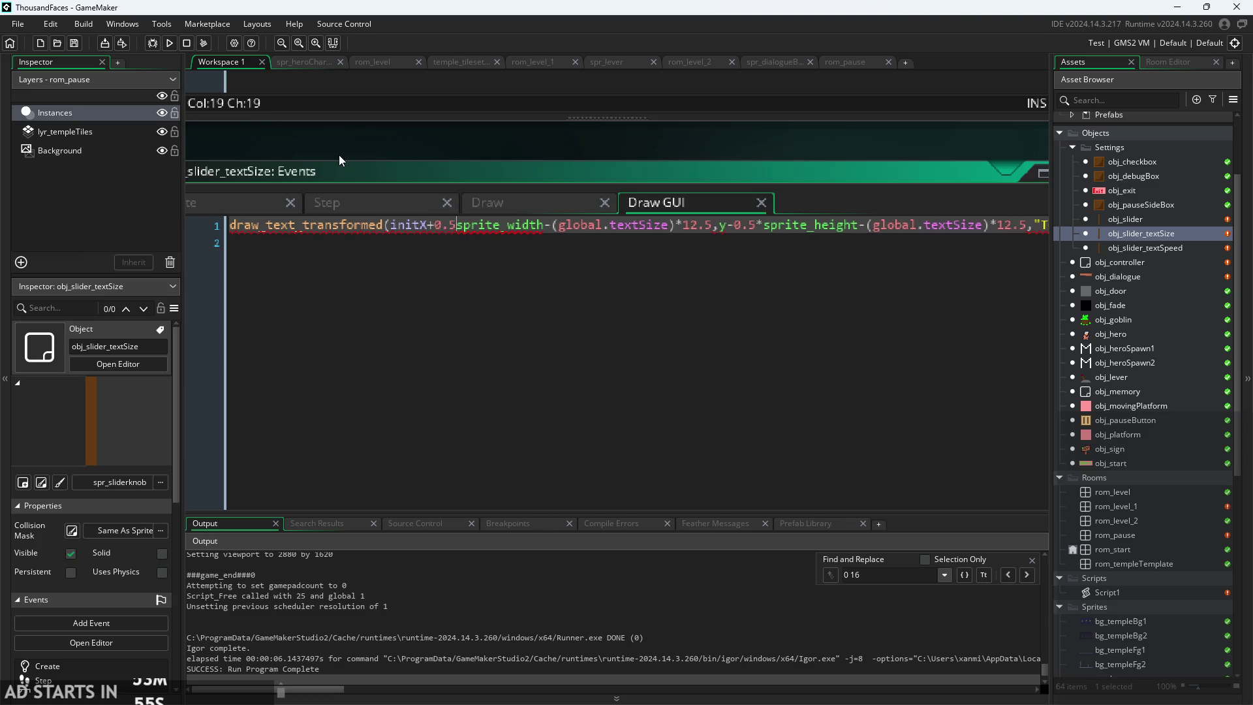
text(*)
key(F5)
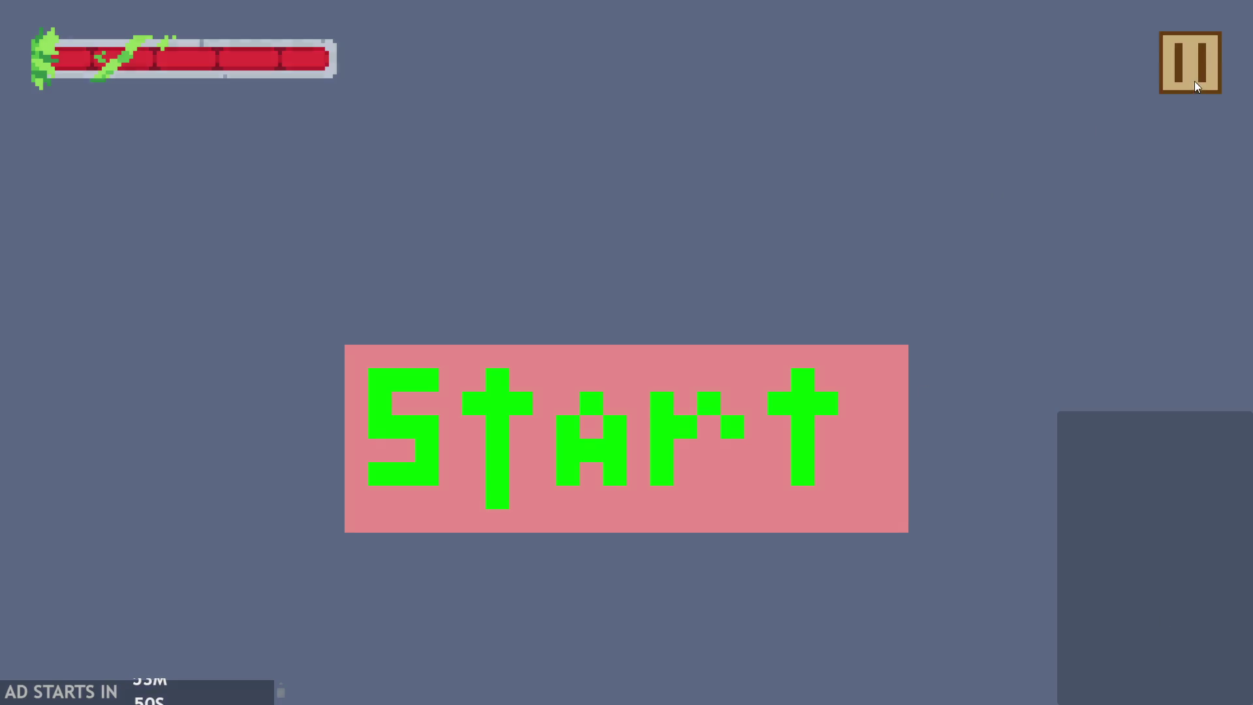
click(1190, 63)
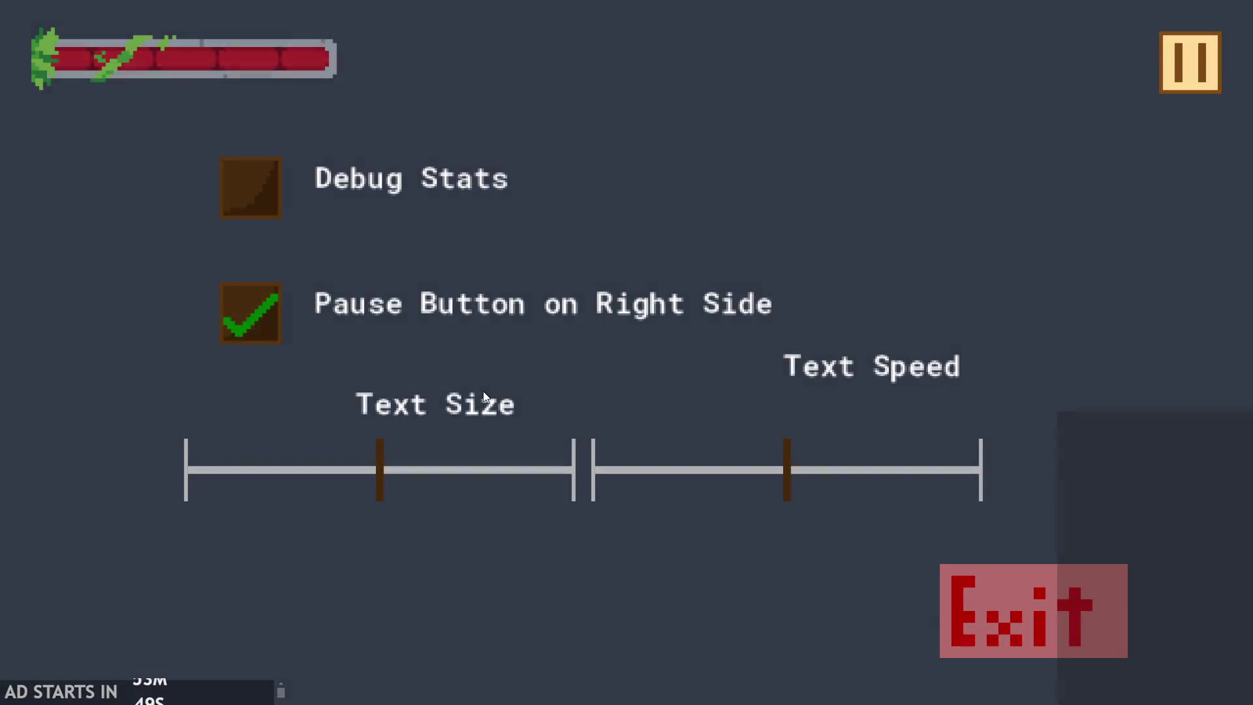
key(Escape)
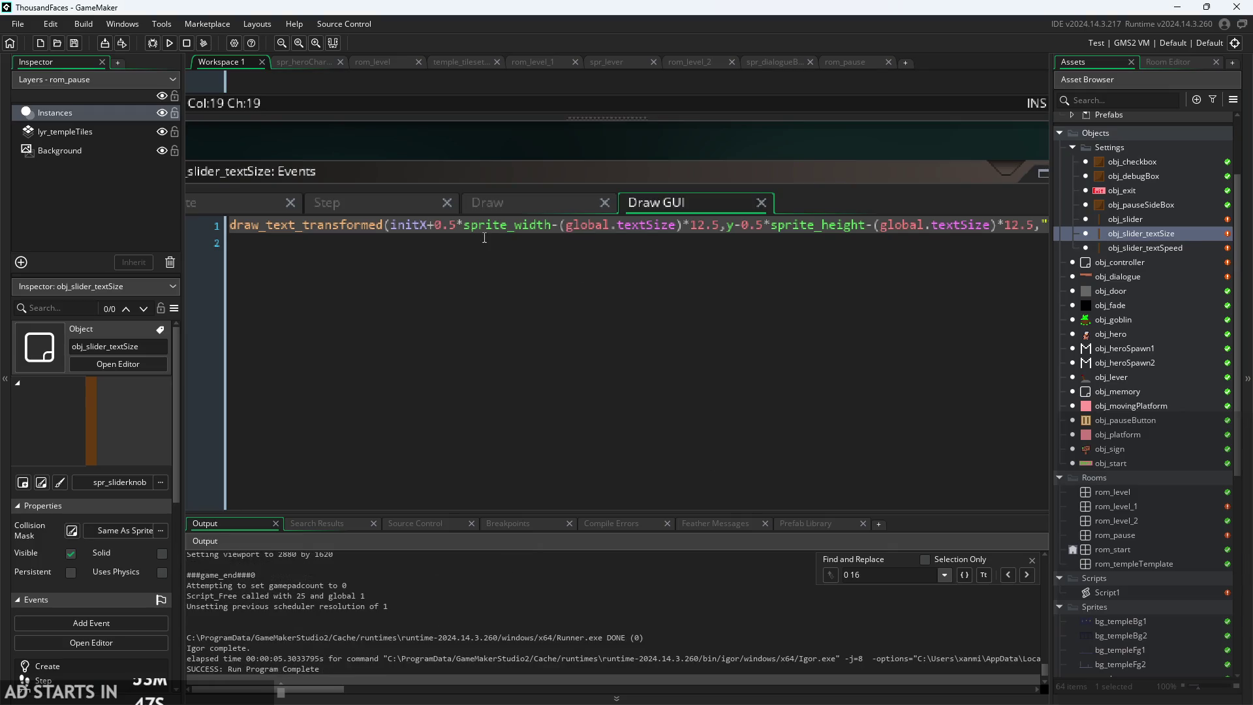
- Delete the 0.5*sprite_width term from the label's x position, save, and test the pause menu
mouse_move(552, 235)
mouse_down()
mouse_move(405, 229)
mouse_move(436, 230)
mouse_up()
key(BackSpace)
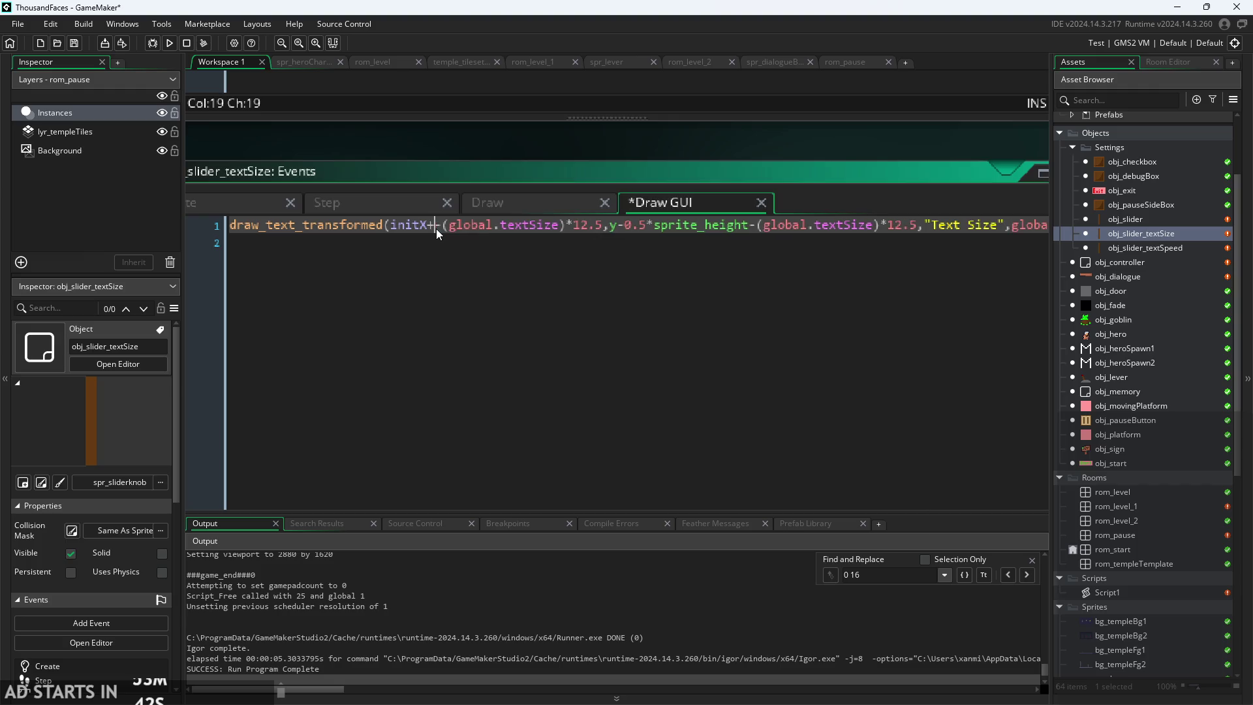
key(BackSpace)
key(ctrl+s)
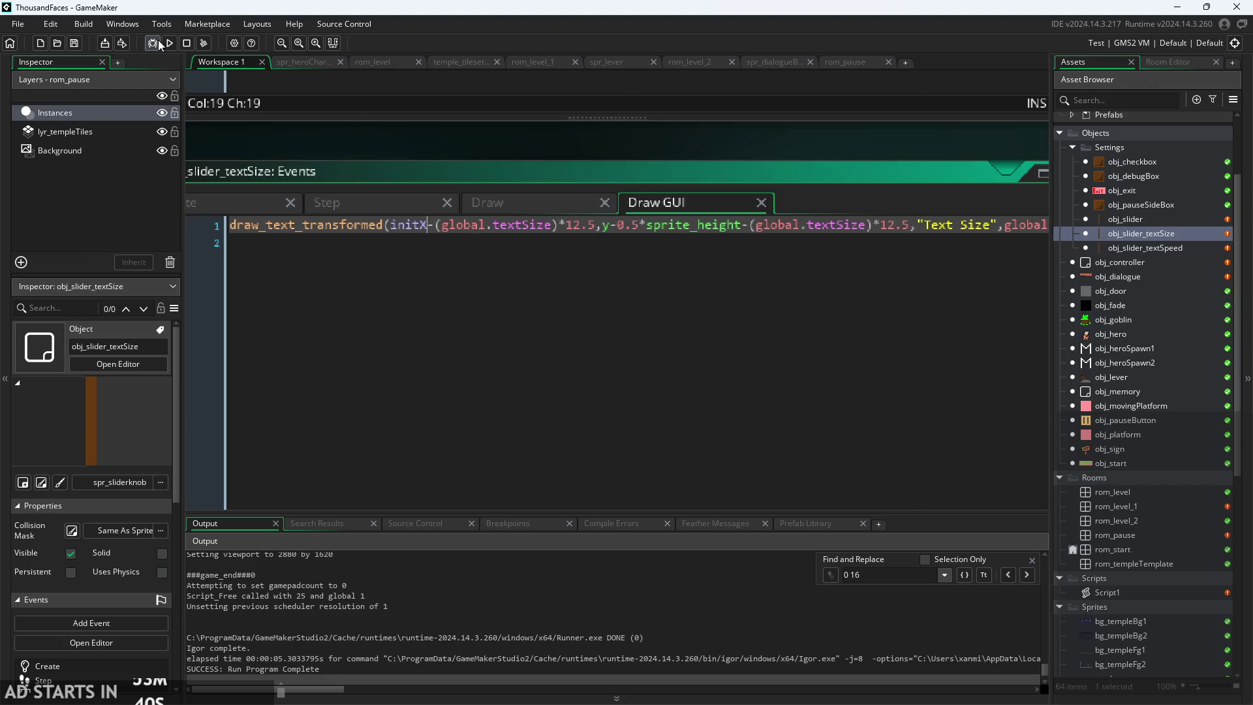
click(170, 41)
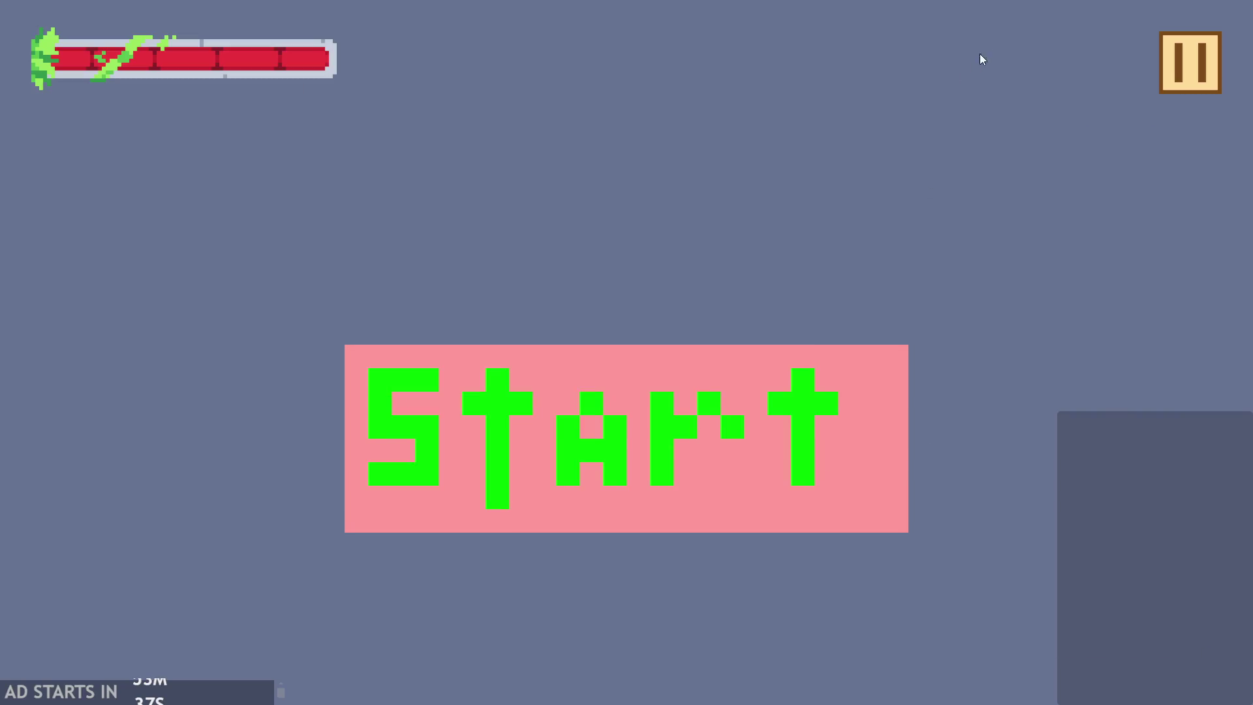
click(1167, 51)
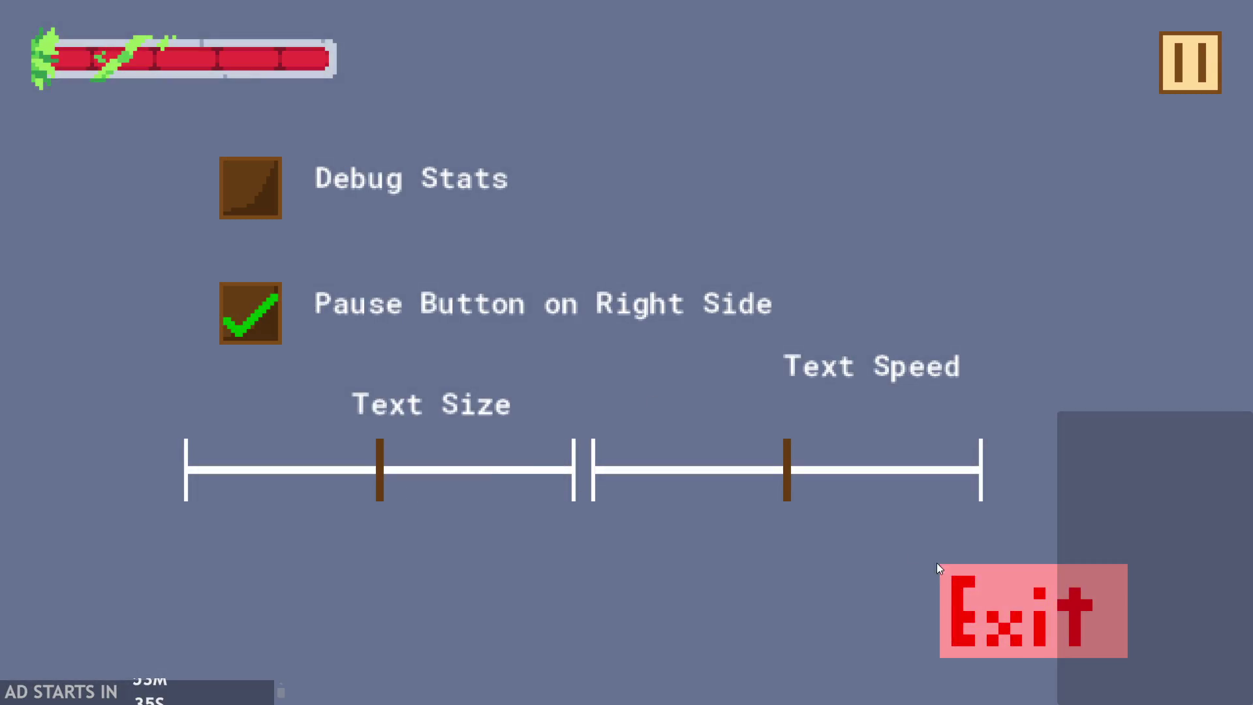
click(943, 571)
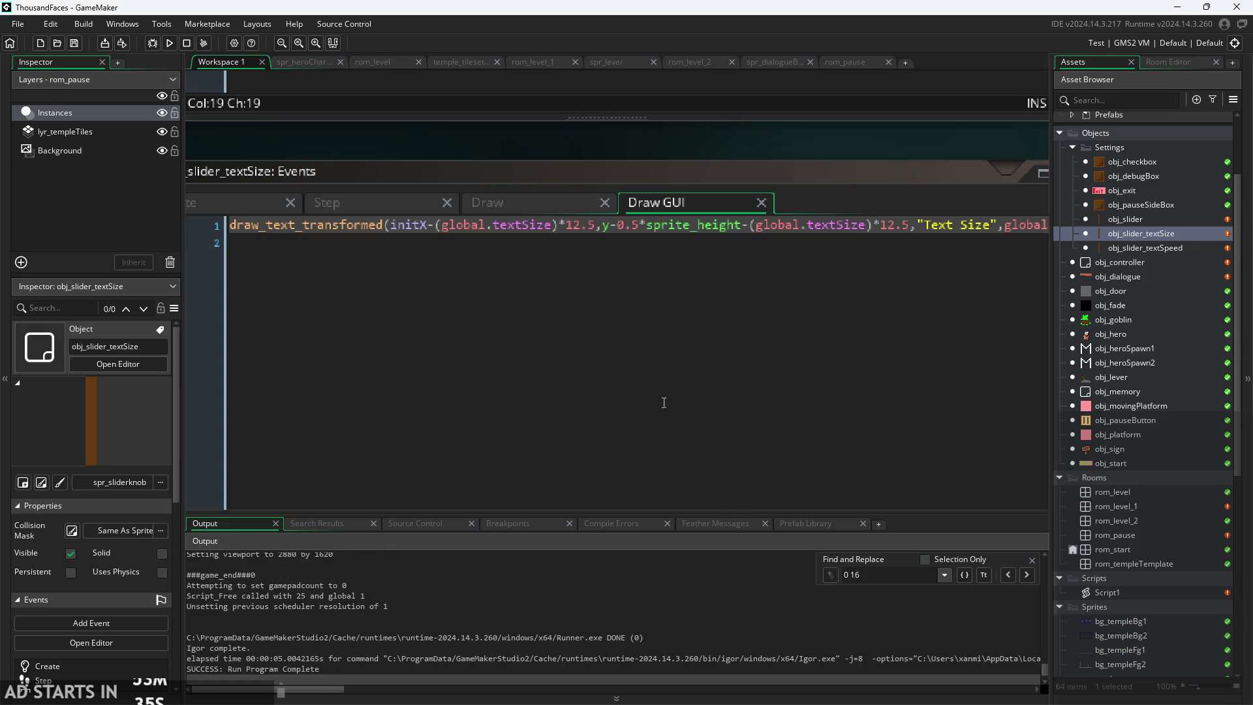
- Insert -10 after initX, save, and check the label while dragging the Text Size slider in game
click(428, 232)
text(-10)
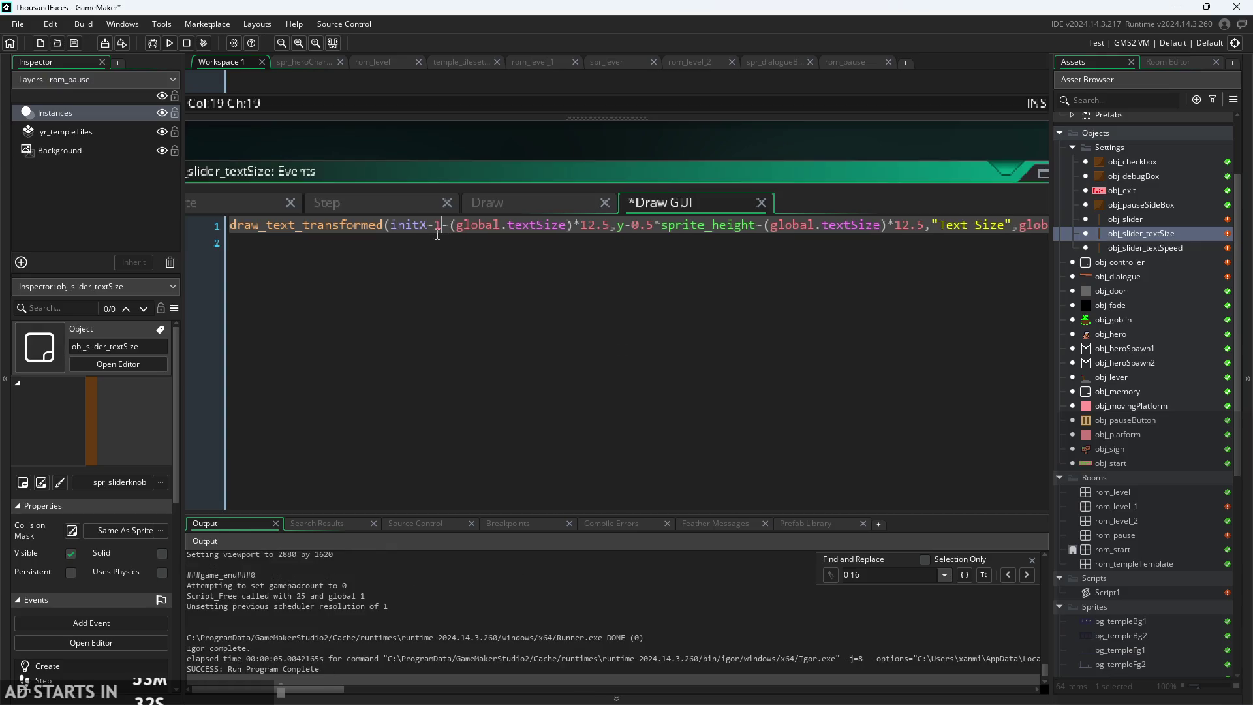
key(ctrl+s)
click(169, 42)
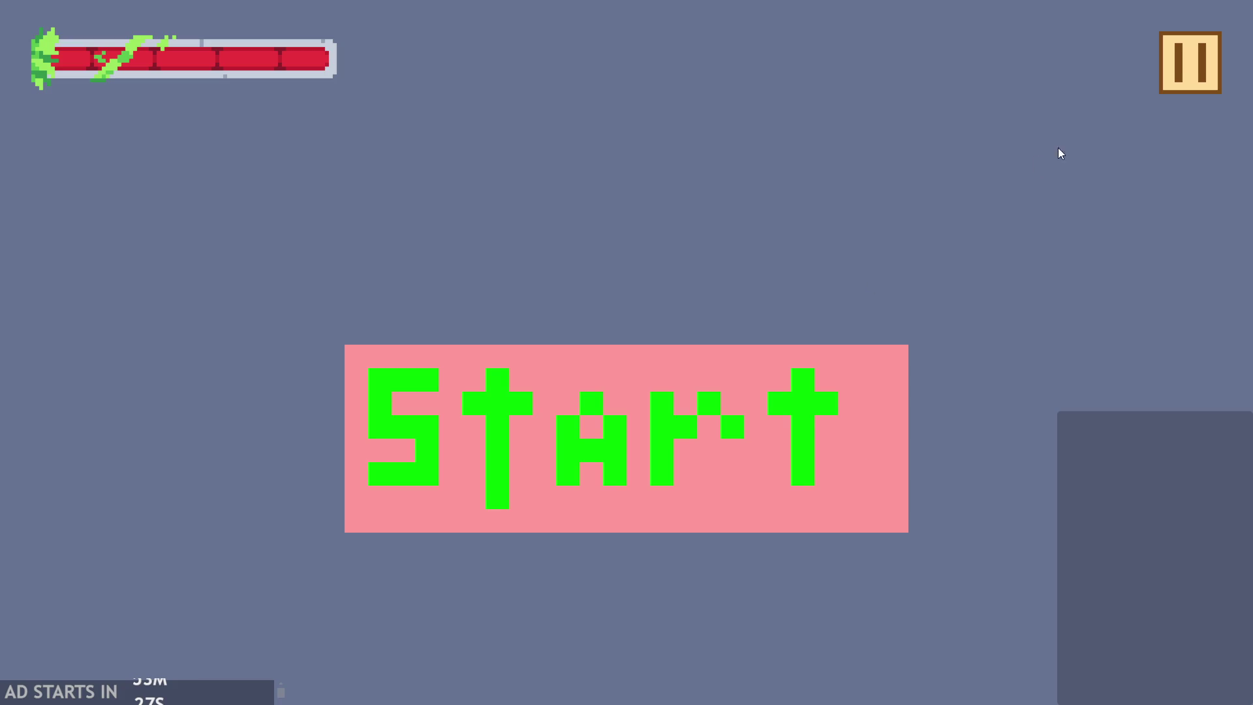
click(1188, 72)
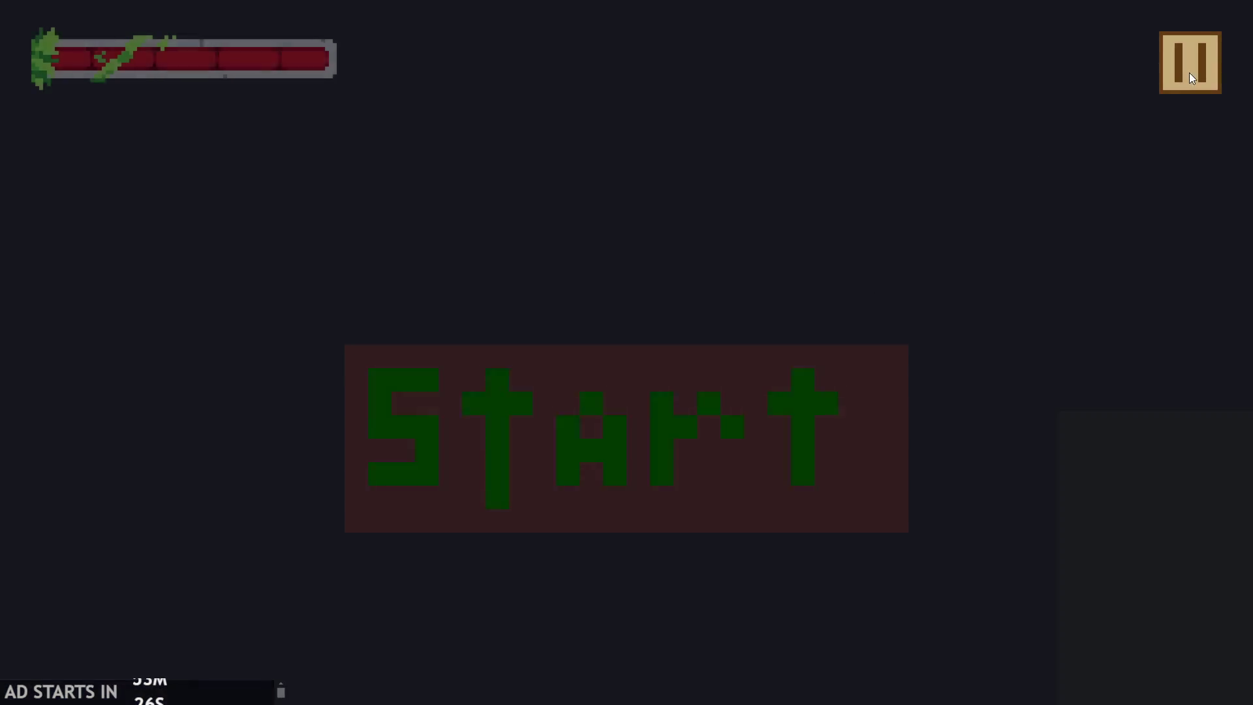
mouse_move(377, 452)
mouse_down()
mouse_move(53, 477)
mouse_move(222, 496)
mouse_move(377, 485)
mouse_move(397, 471)
mouse_up()
key(Escape)
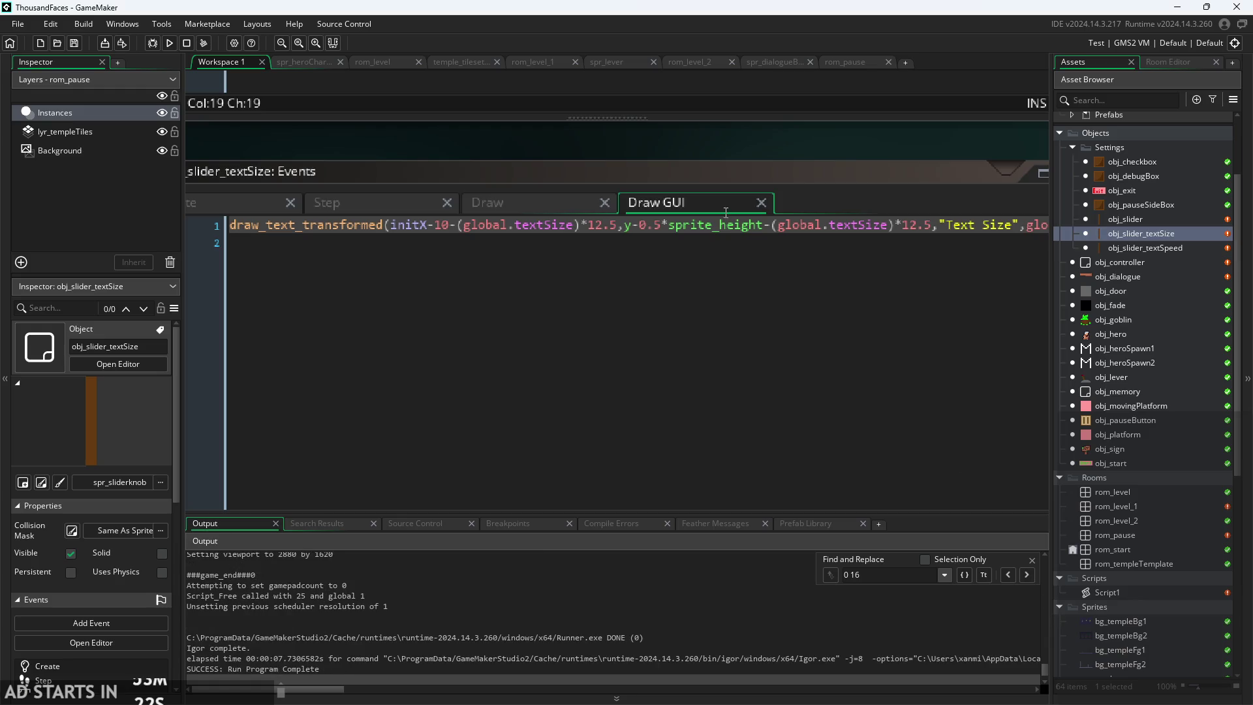
drag(427, 224, 619, 229)
key(ctrl+c)
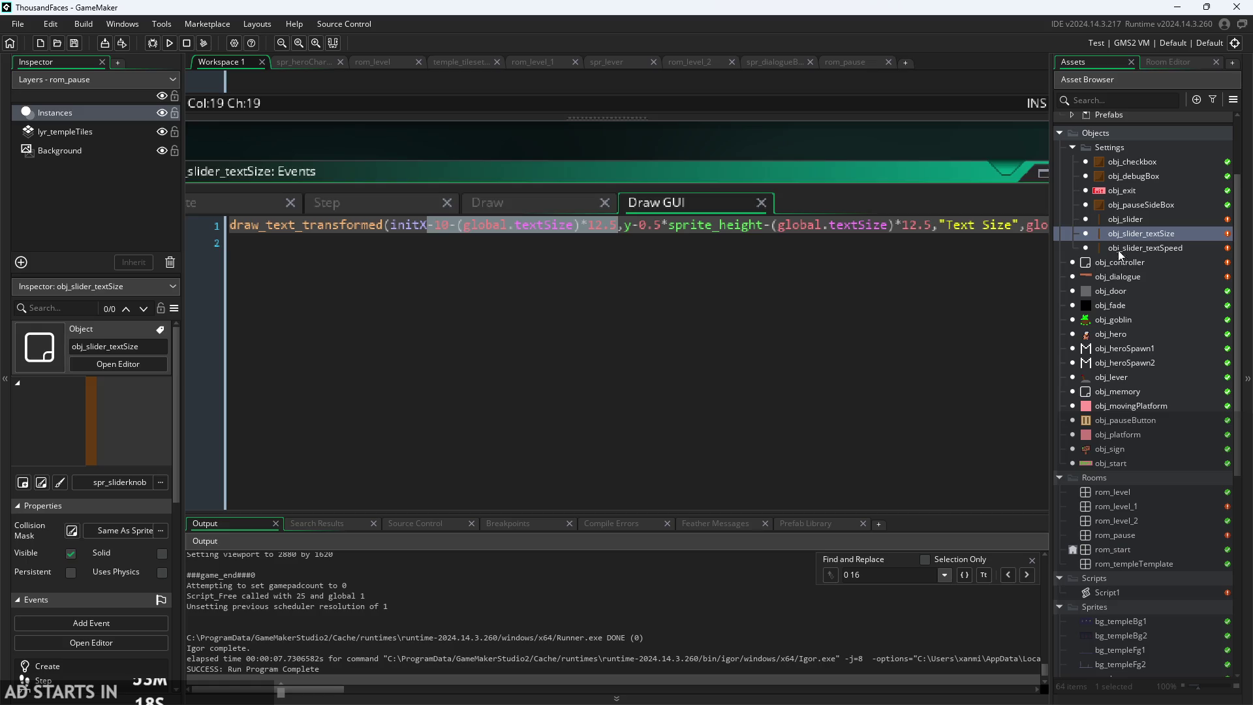
- Paste the text-size-based x offset after initX in obj_slider_textSpeed and obj_slider
double_click(1118, 251)
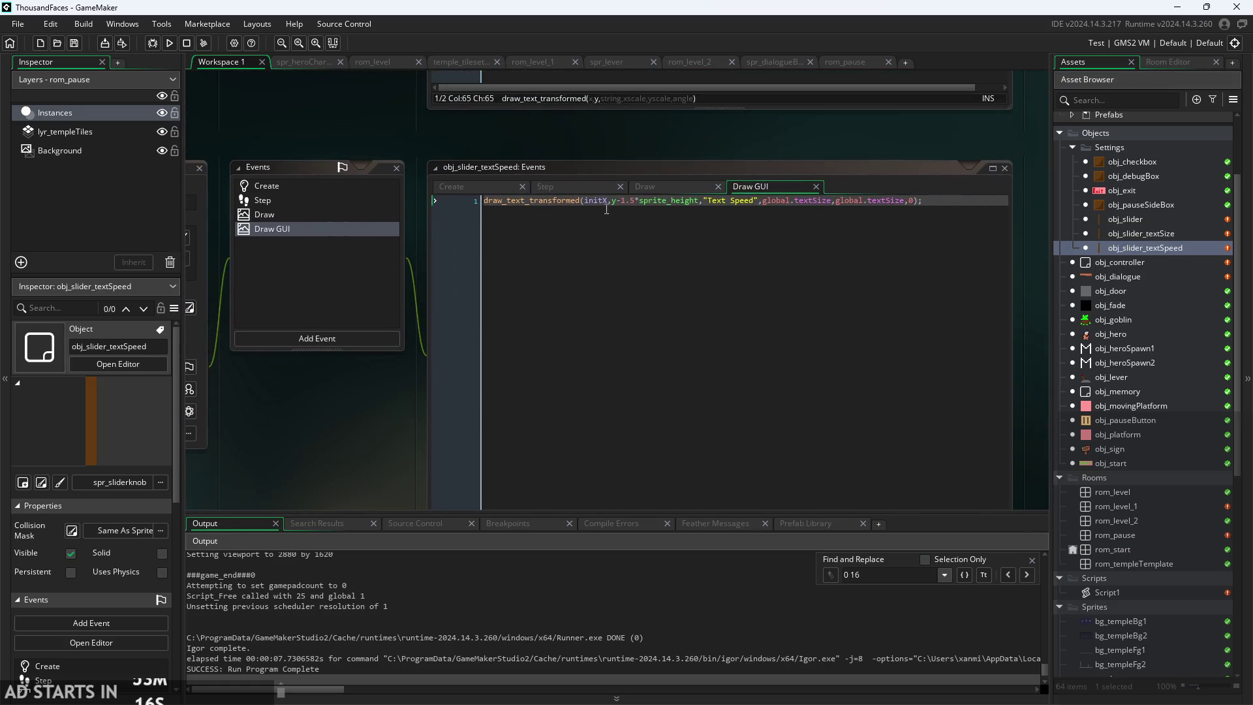
click(609, 201)
key(ctrl+v)
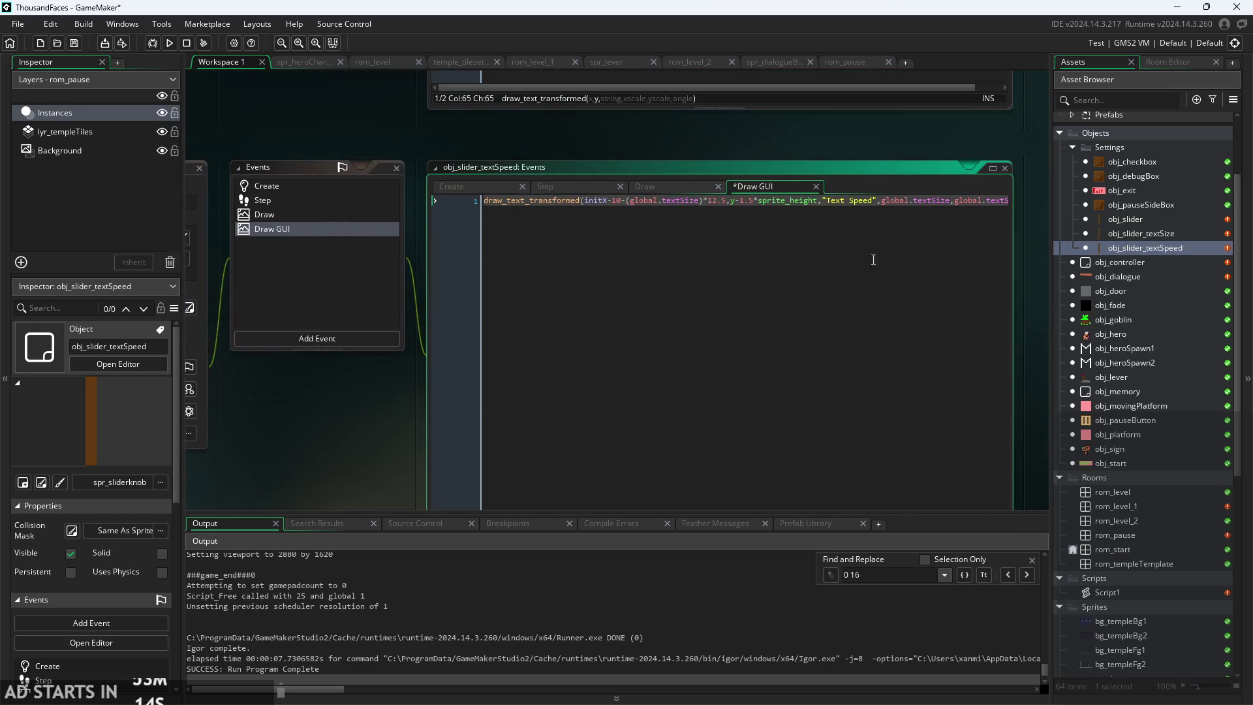
double_click(1125, 220)
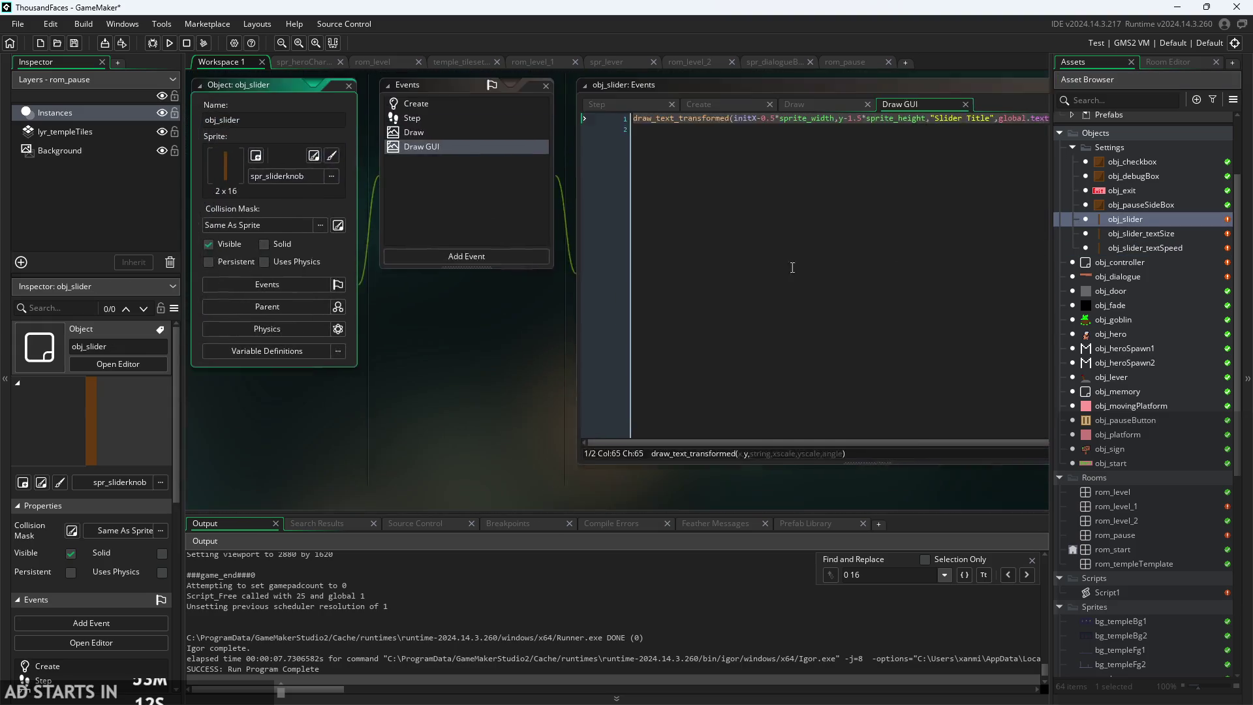
drag(618, 204, 692, 209)
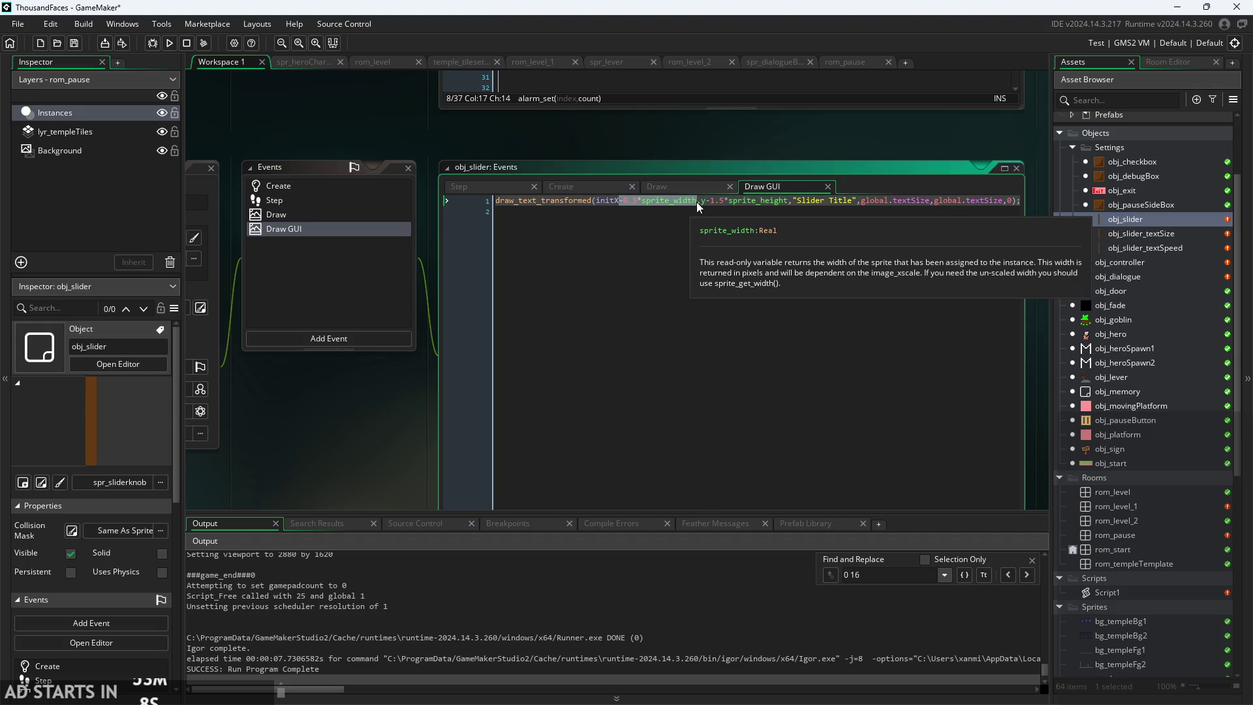
key(ctrl+v)
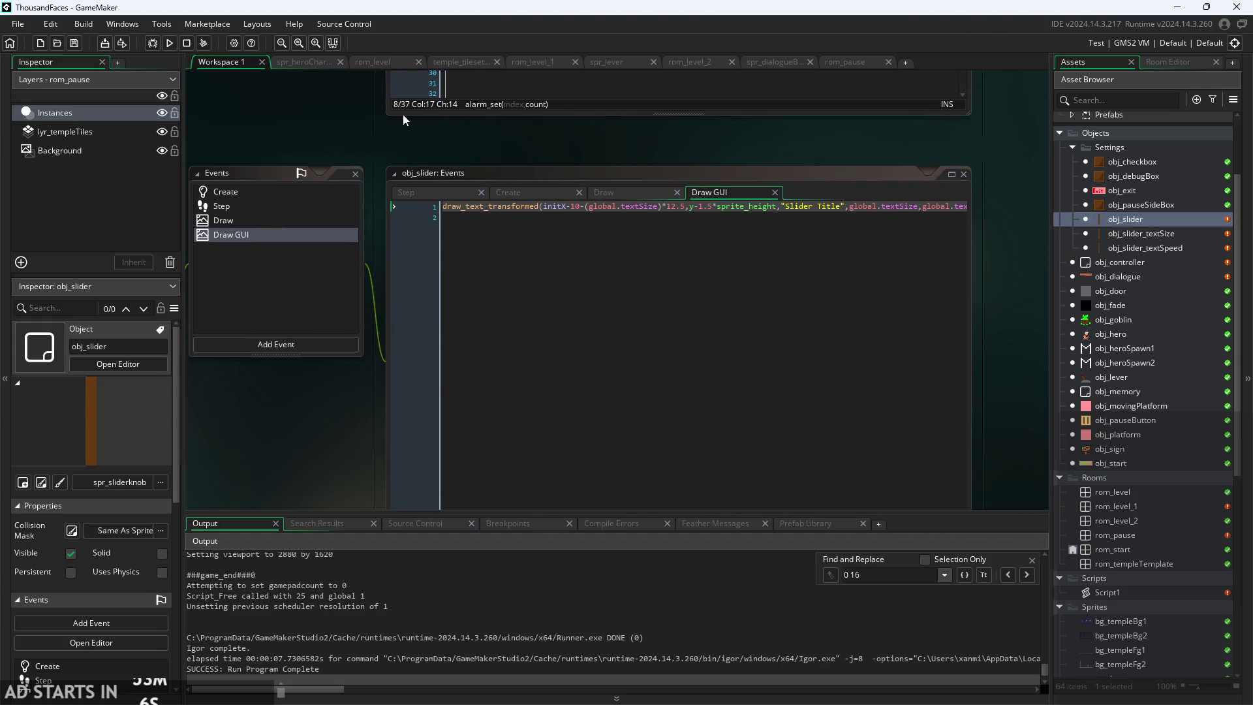
- Replace both sliders' -1.5*sprite_height y offsets with -0.5*sprite_height-(global.textSize)*12.5, then run
double_click(1137, 236)
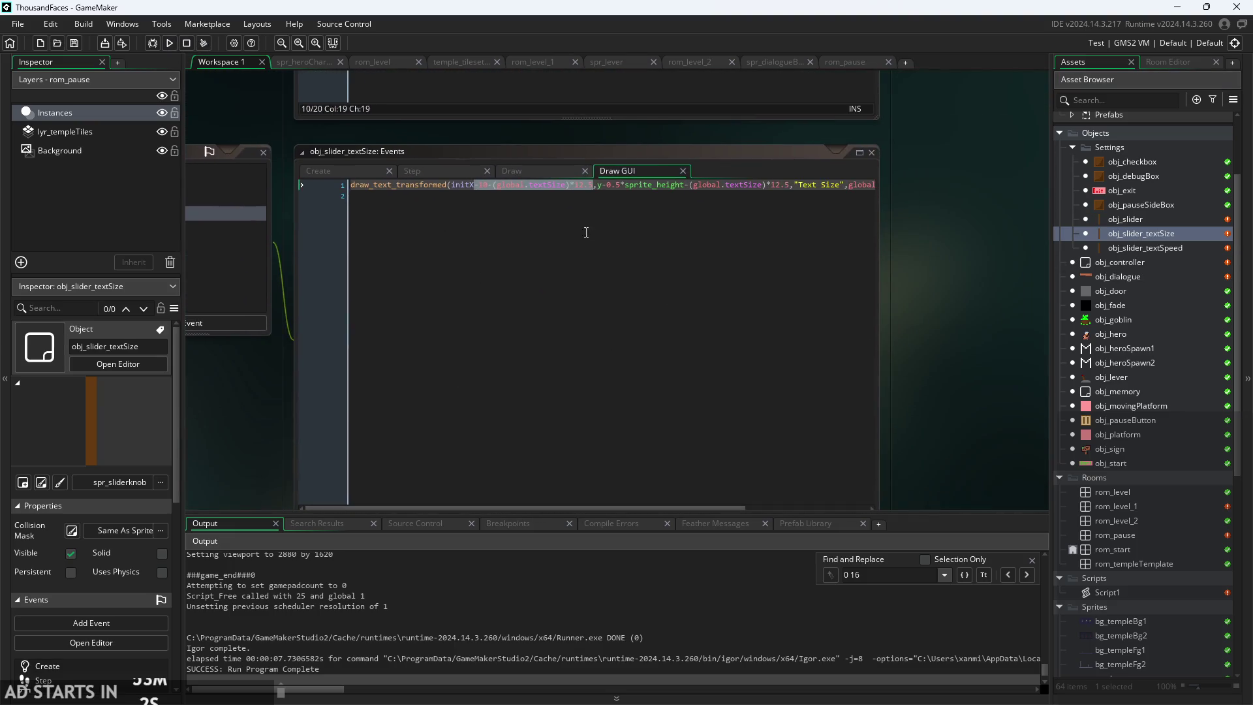
scroll(671, 189, up, 2)
mouse_move(573, 184)
mouse_down()
mouse_move(848, 189)
mouse_move(826, 196)
mouse_move(838, 195)
mouse_up()
key(ctrl+c)
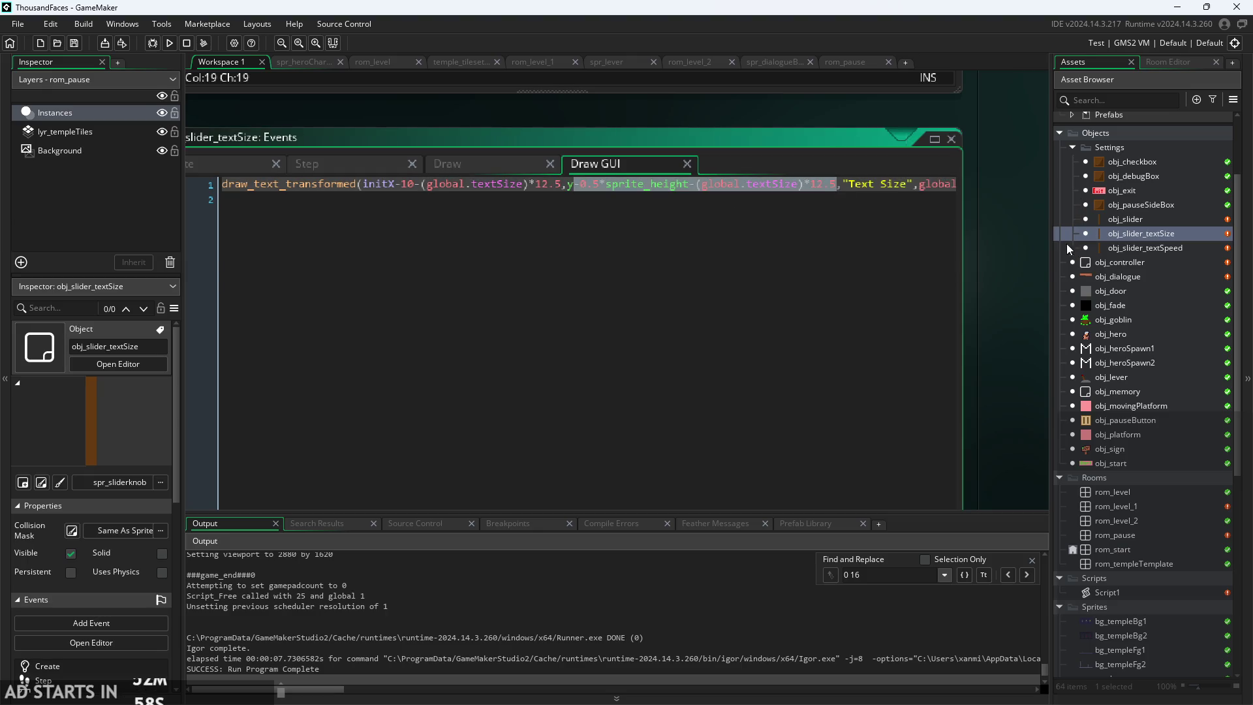
double_click(1113, 248)
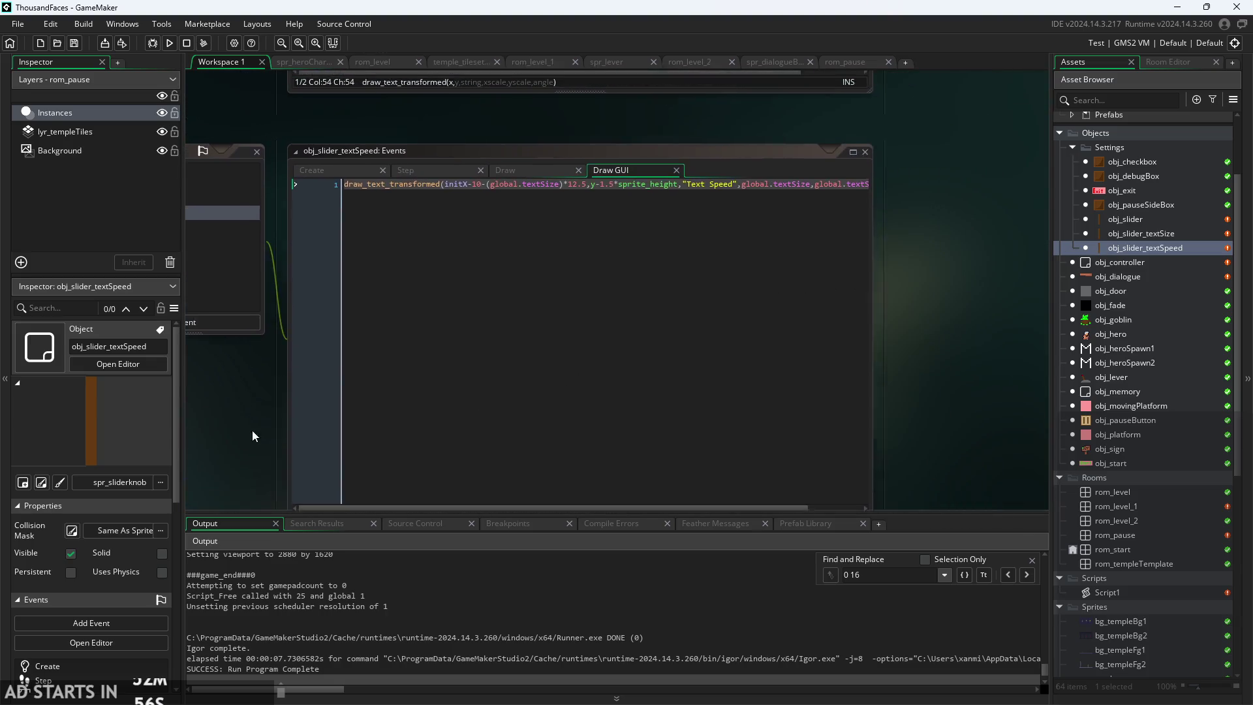
mouse_move(588, 188)
mouse_down()
mouse_move(730, 193)
mouse_move(666, 214)
mouse_up()
key(ctrl+v)
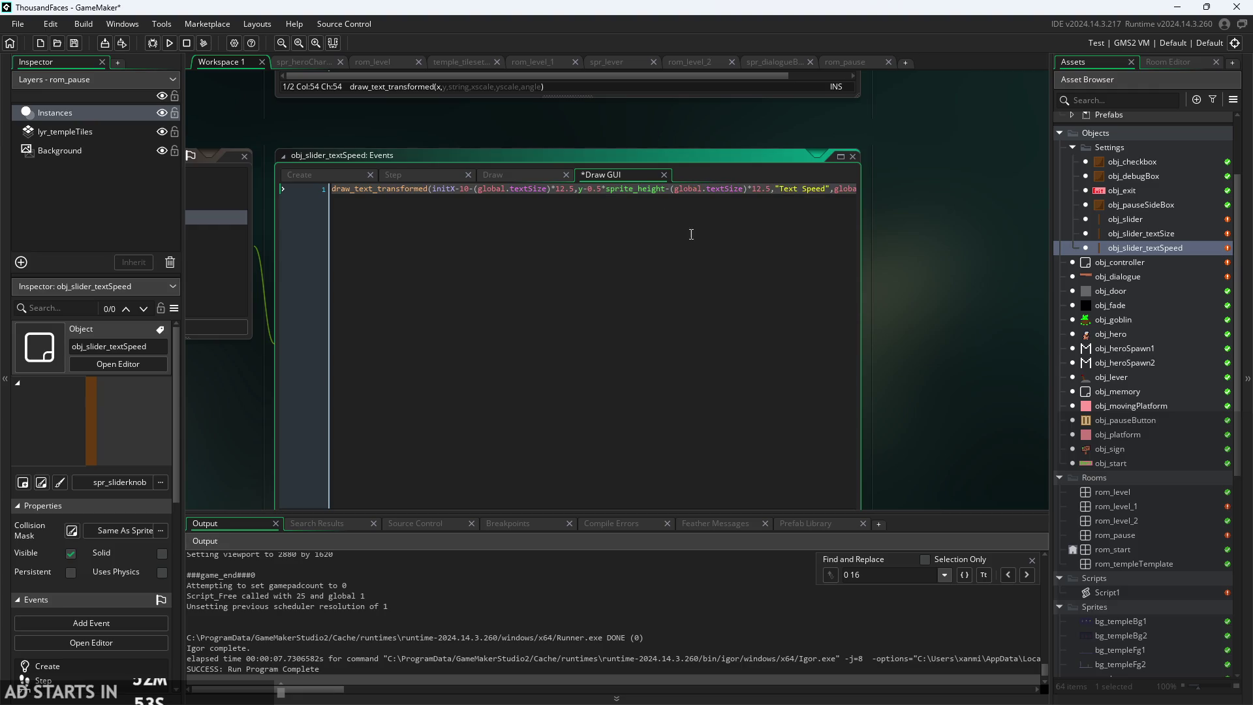
double_click(1162, 221)
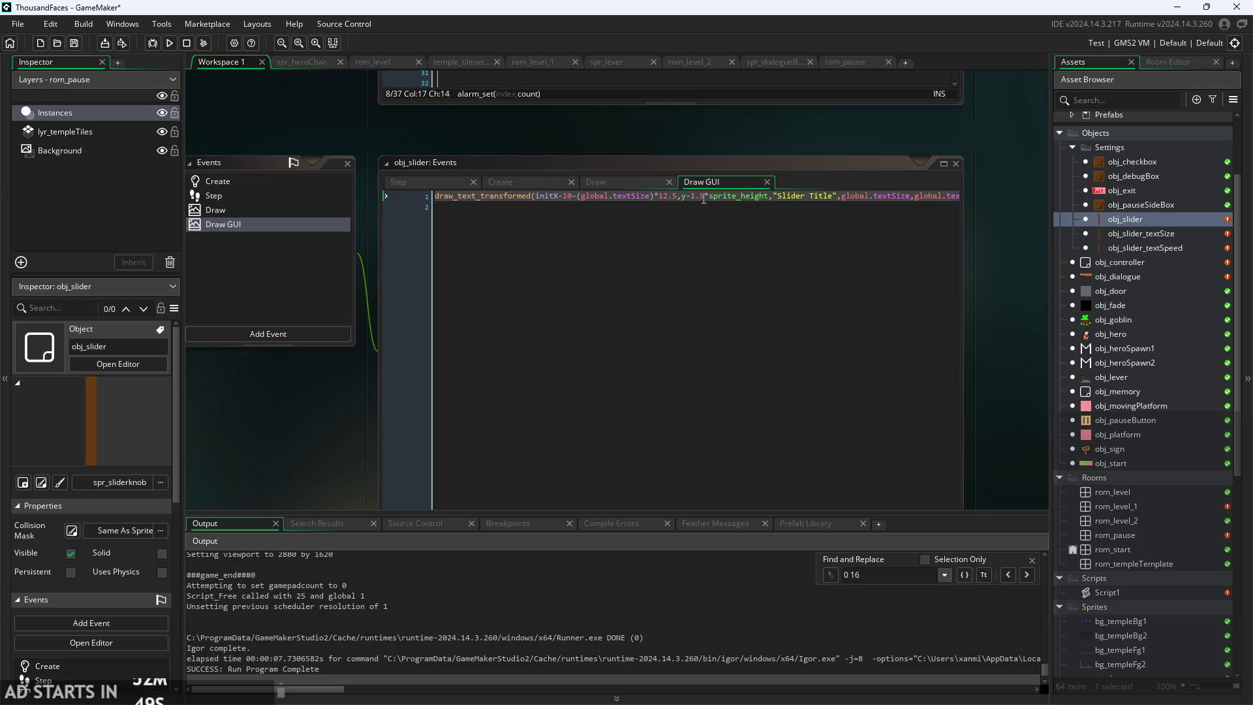
drag(685, 197, 769, 202)
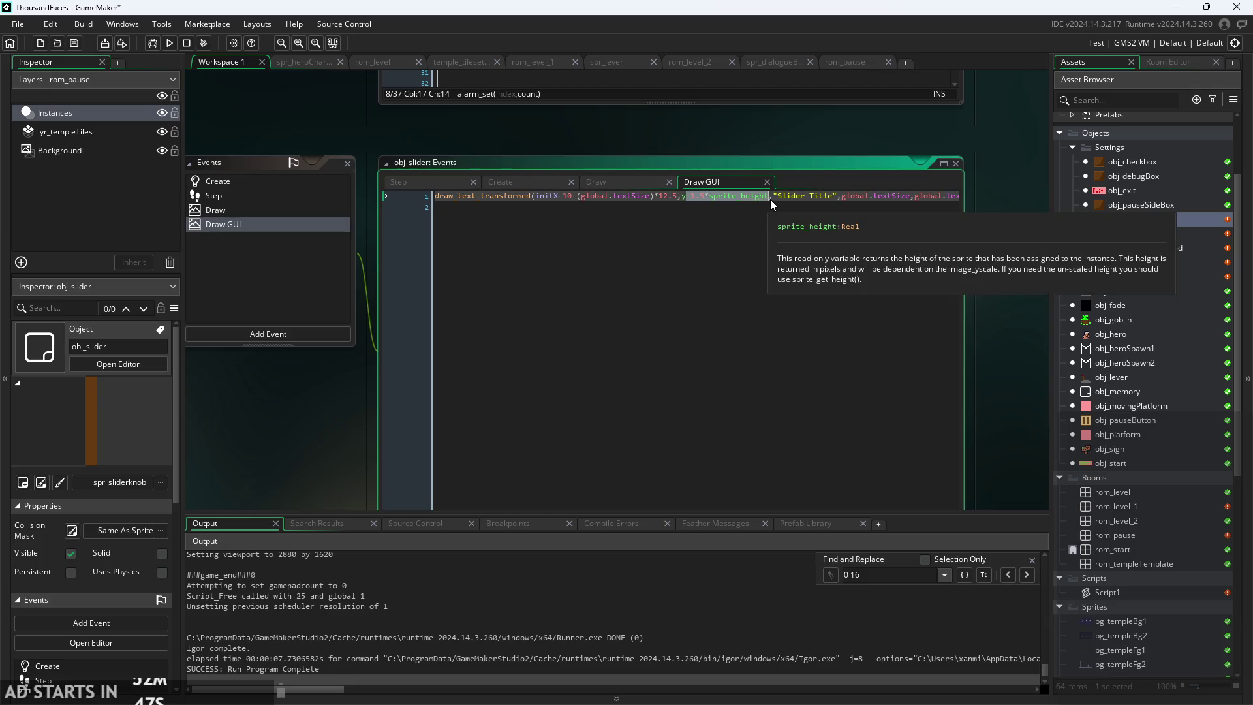
text(-0.5*sprite_height-(global.textSize)*12.5)
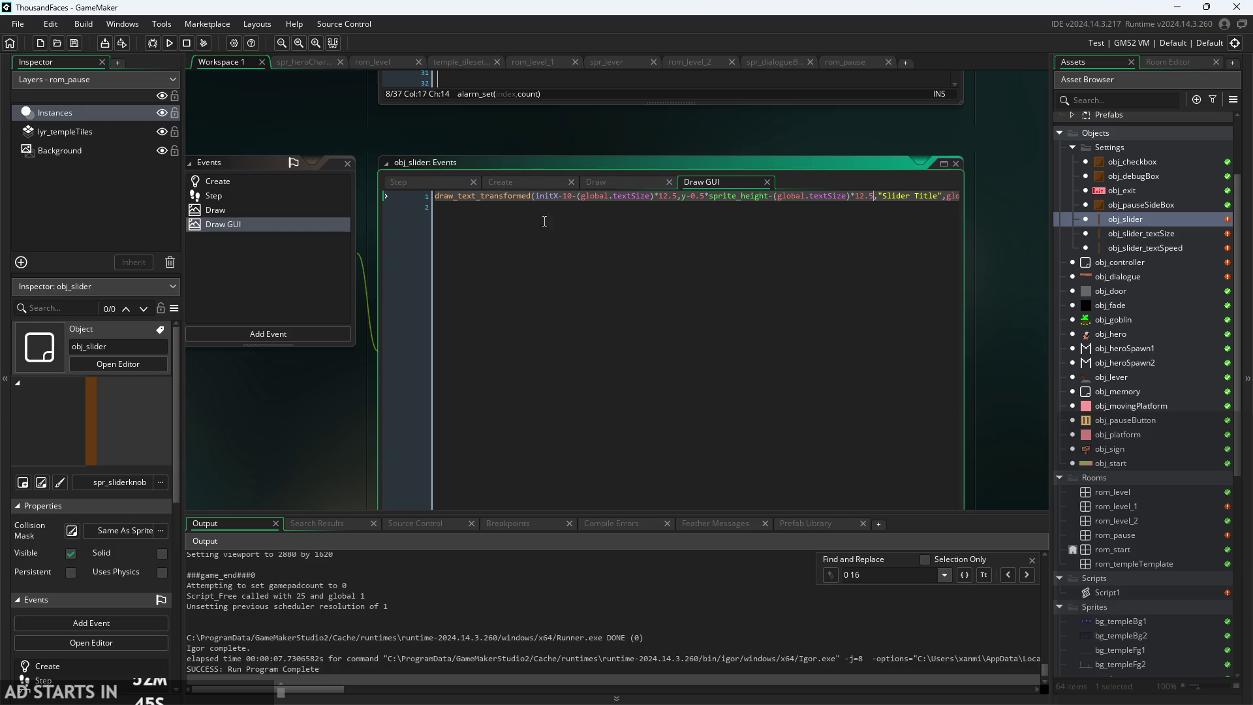
click(169, 43)
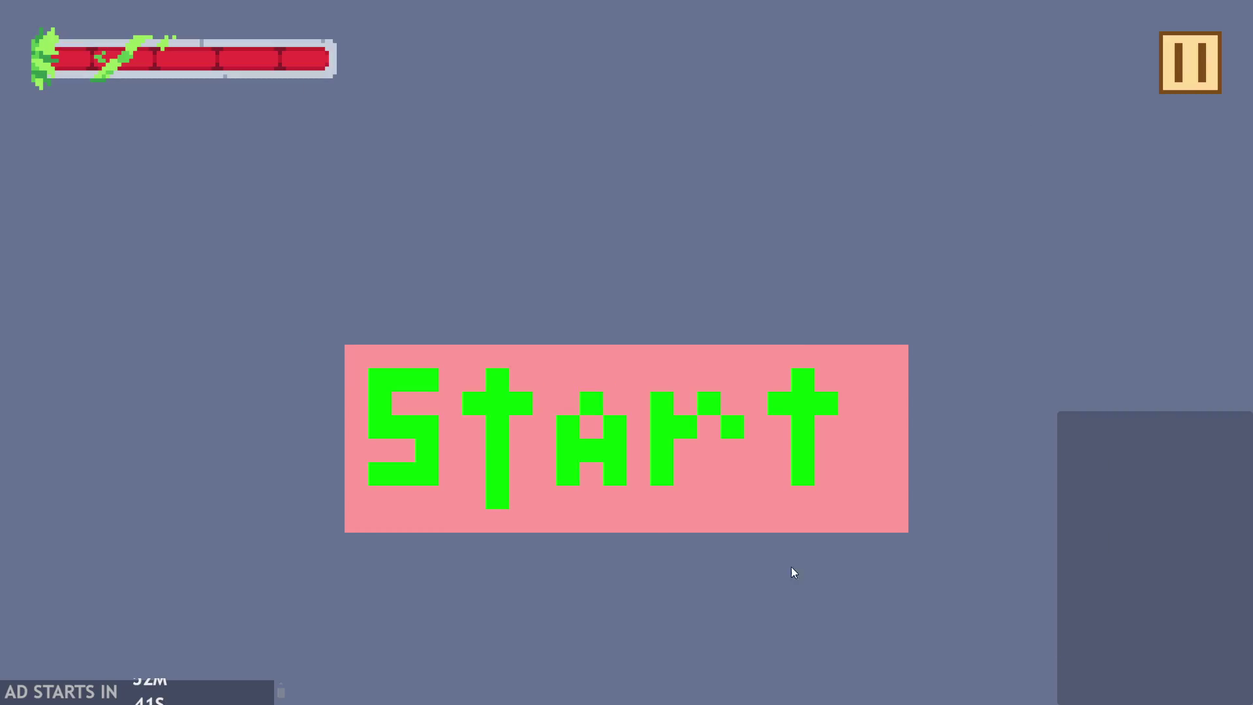
- Start playing, adjust Text Size, sweep Text Speed from minimum to maximum, and resume
click(611, 445)
key(Escape)
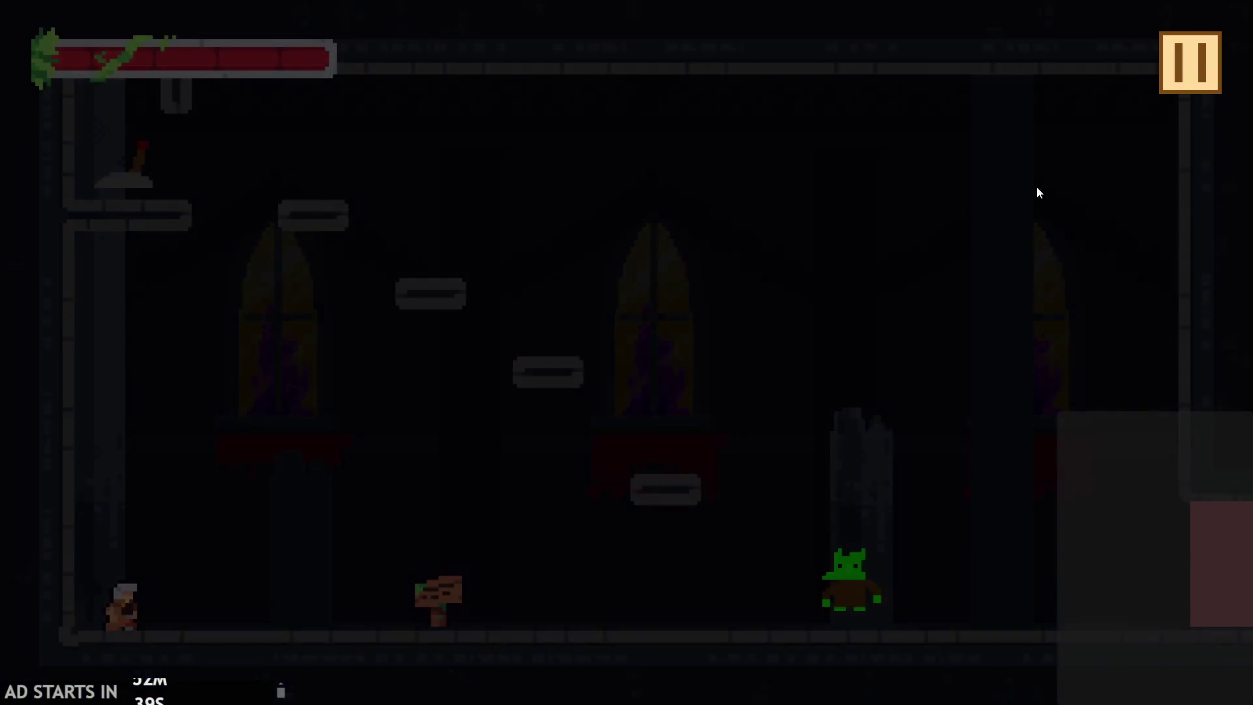
mouse_move(321, 483)
mouse_down()
mouse_move(528, 493)
mouse_move(375, 490)
mouse_up()
mouse_move(785, 477)
mouse_down()
mouse_move(503, 488)
mouse_move(898, 461)
mouse_move(1023, 481)
mouse_up()
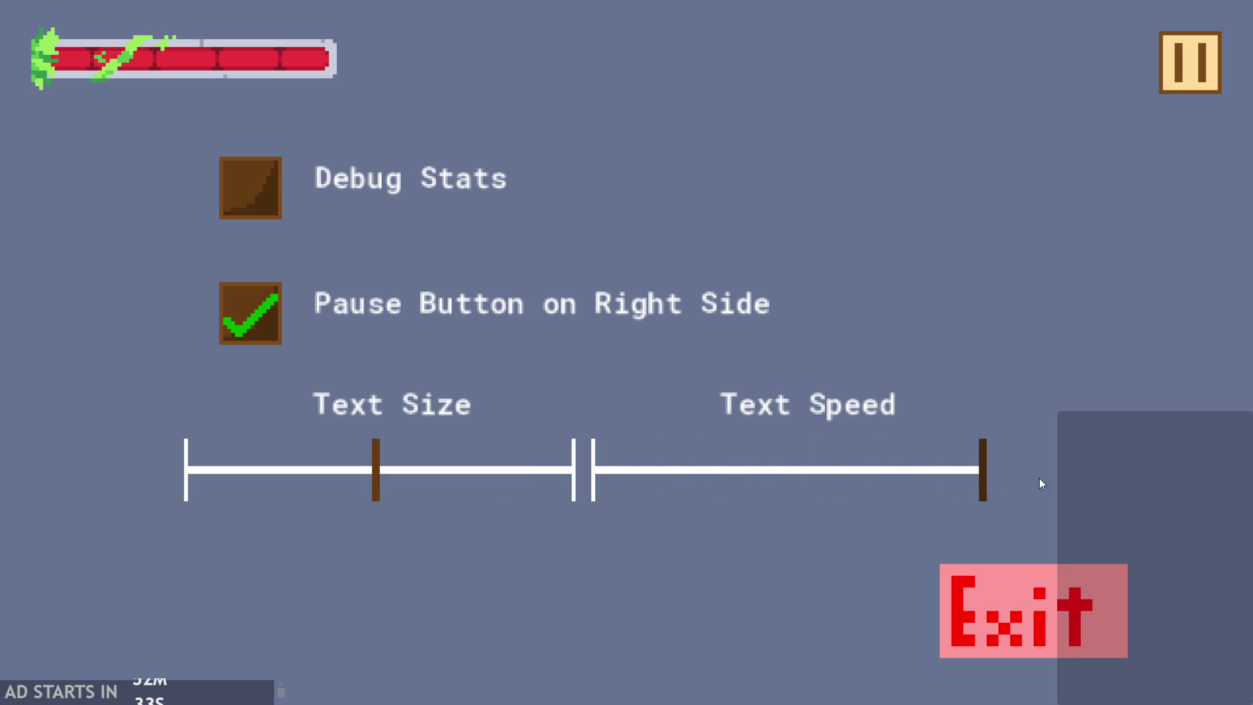
click(1214, 73)
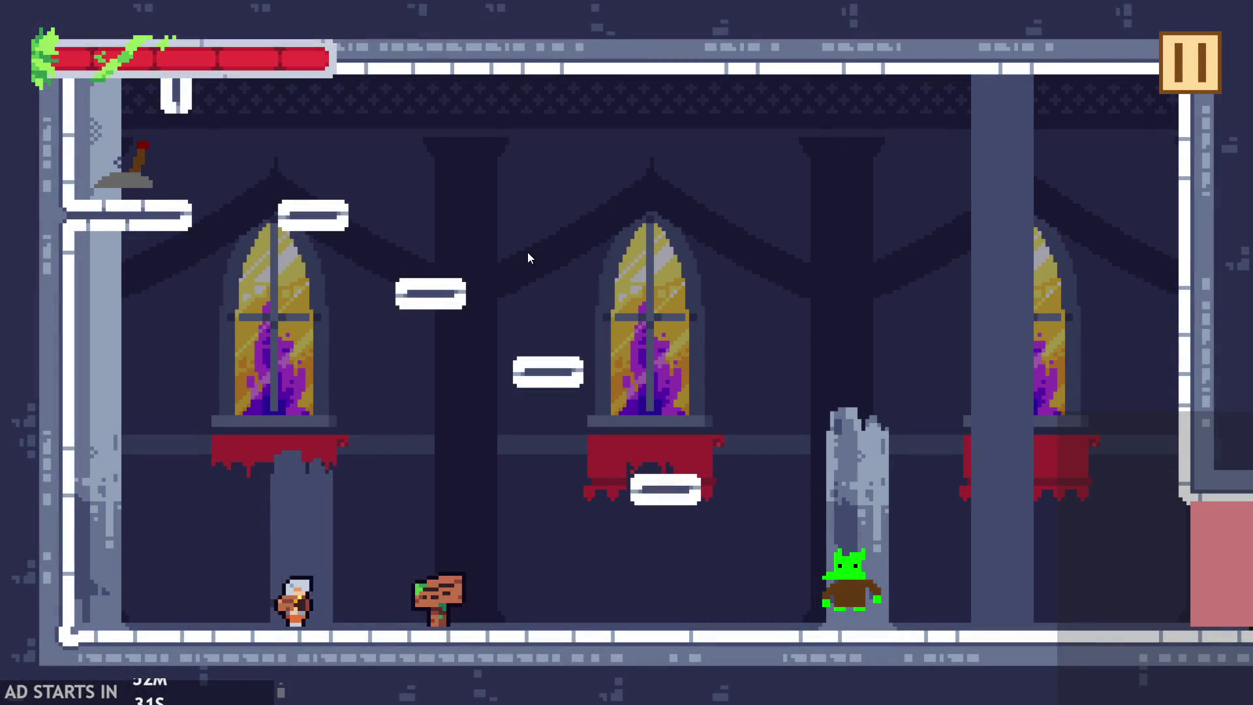
- Walk the hero to the sign, read its dialogue twice, then exit the game from the pause menu
key(Right)
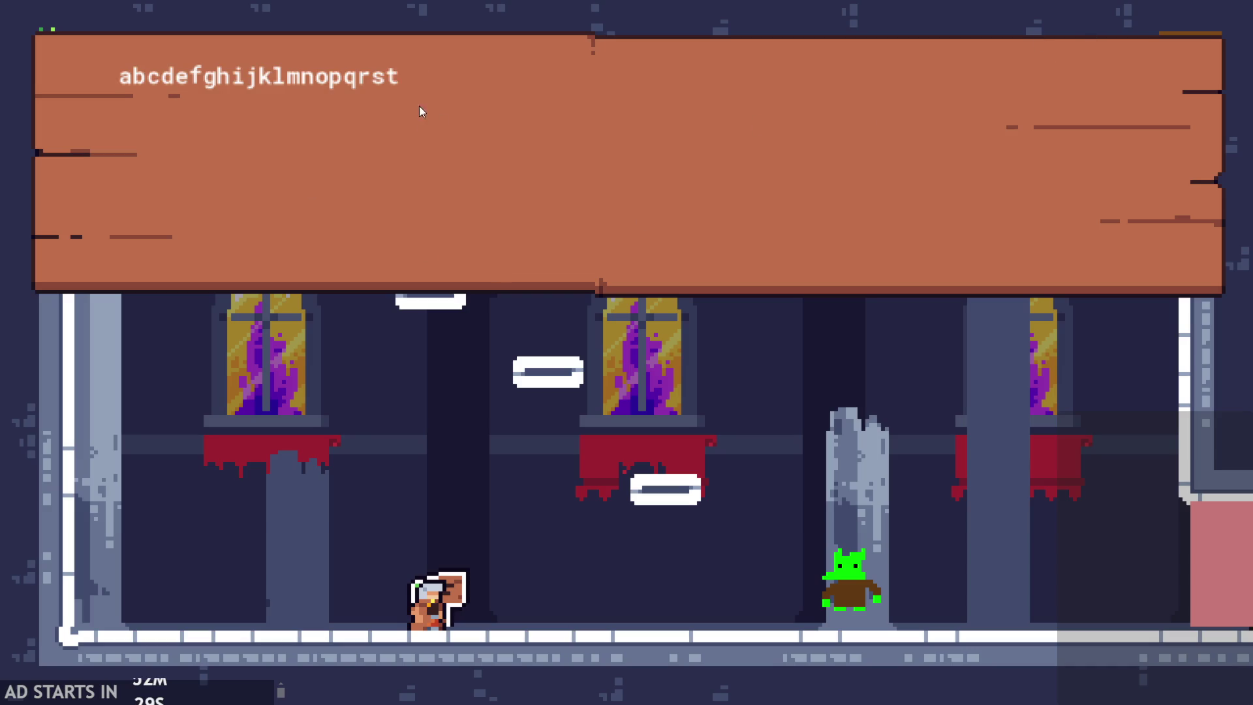
click(358, 189)
click(1187, 73)
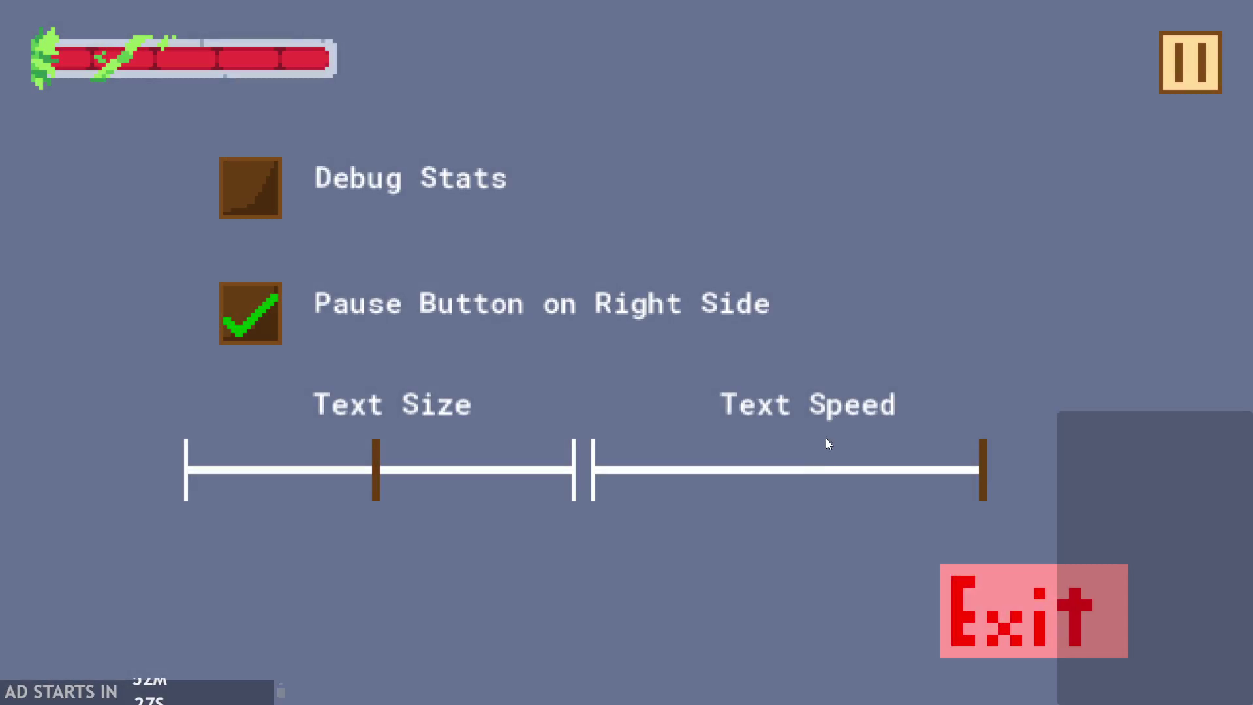
click(1208, 38)
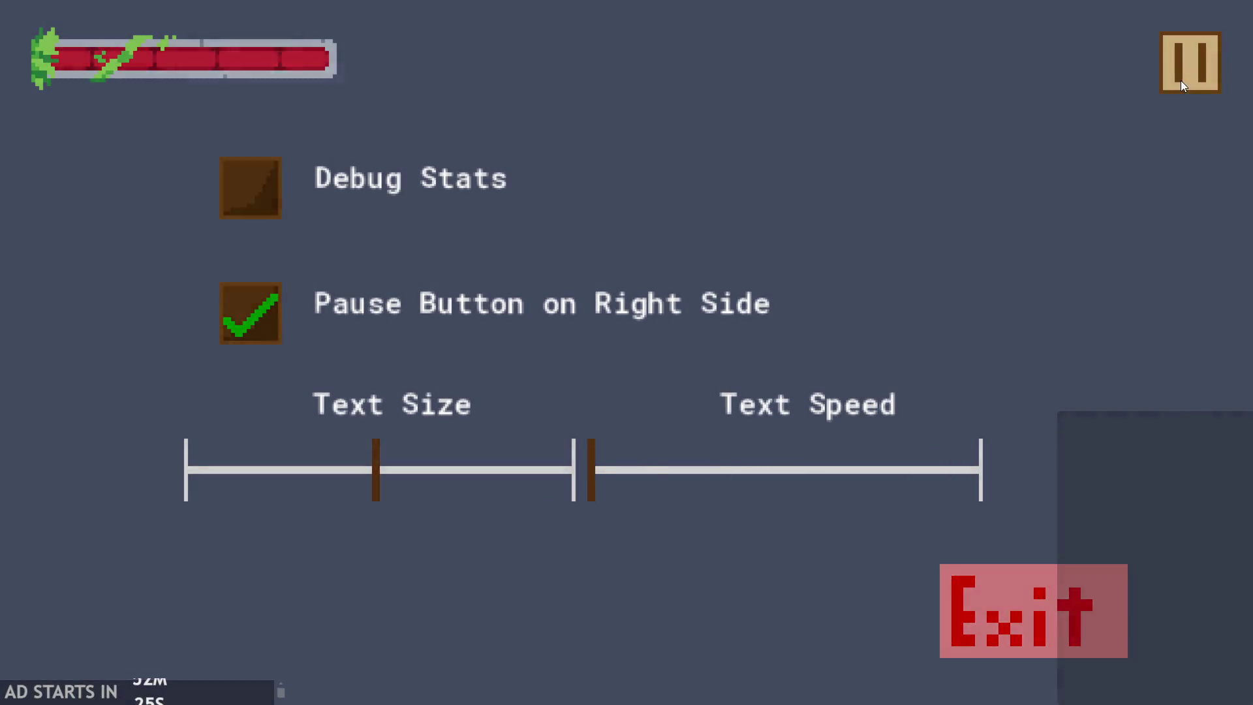
key(Right)
key(Left)
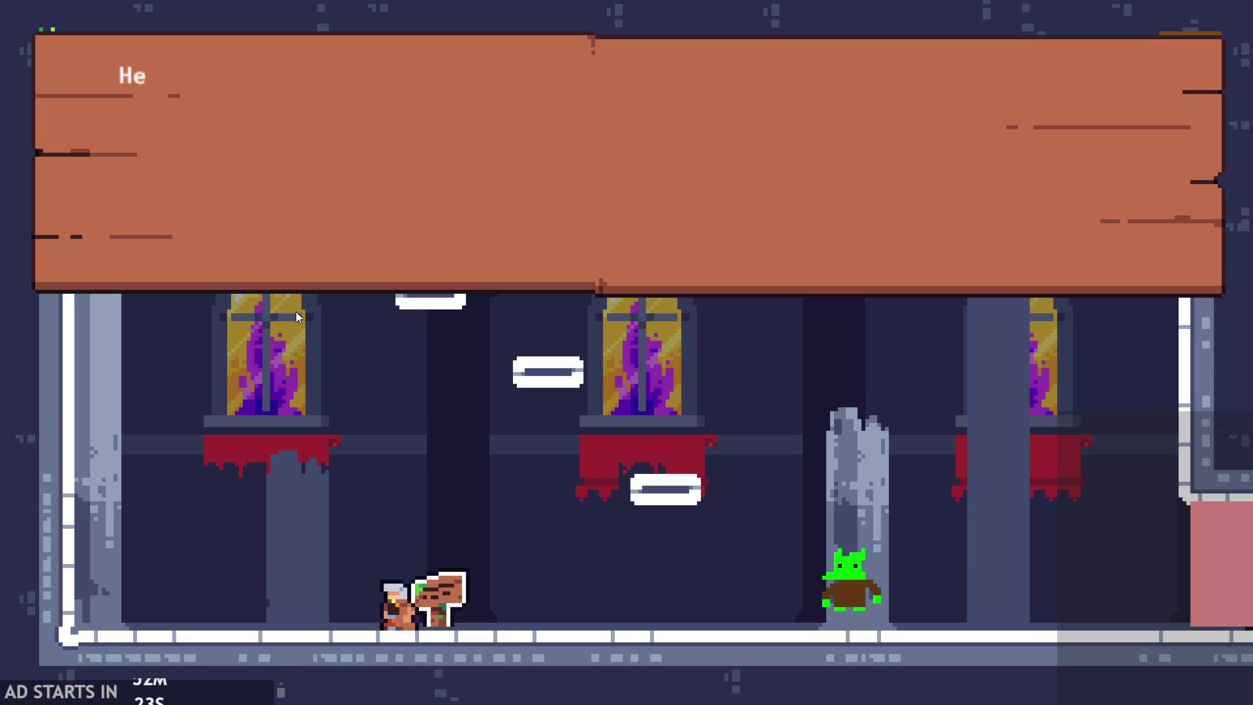
click(910, 154)
click(910, 167)
click(1208, 85)
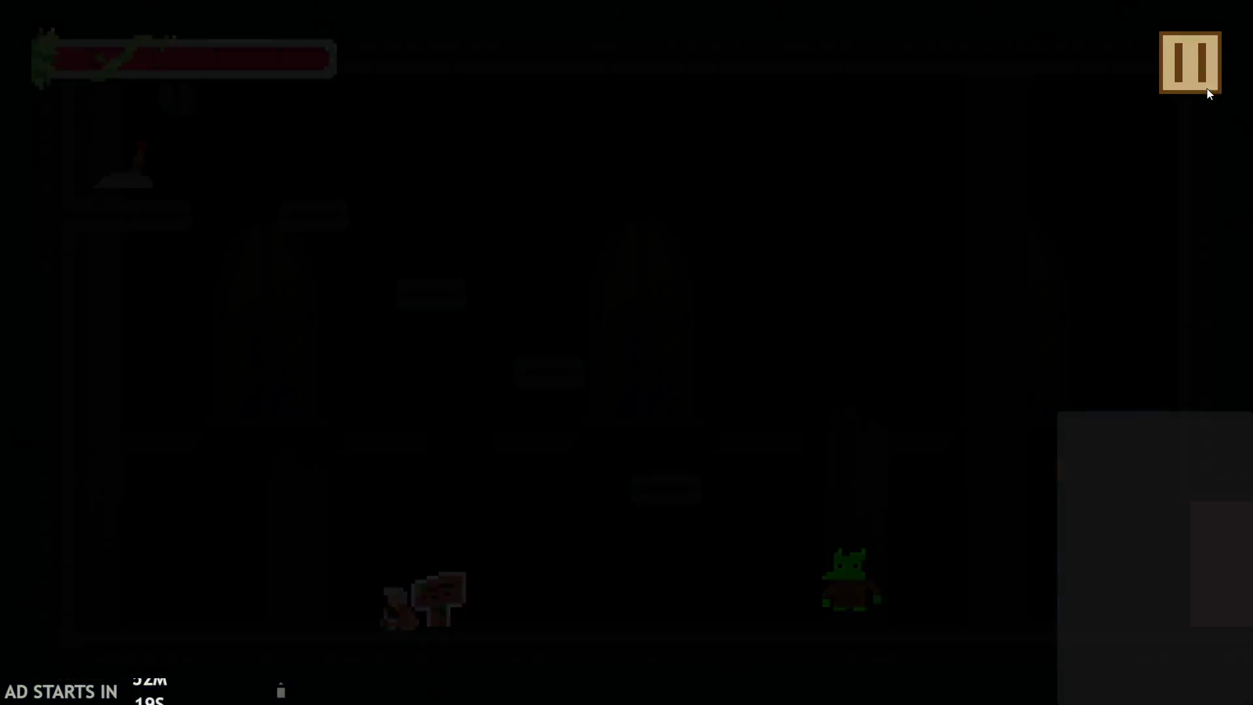
click(1008, 621)
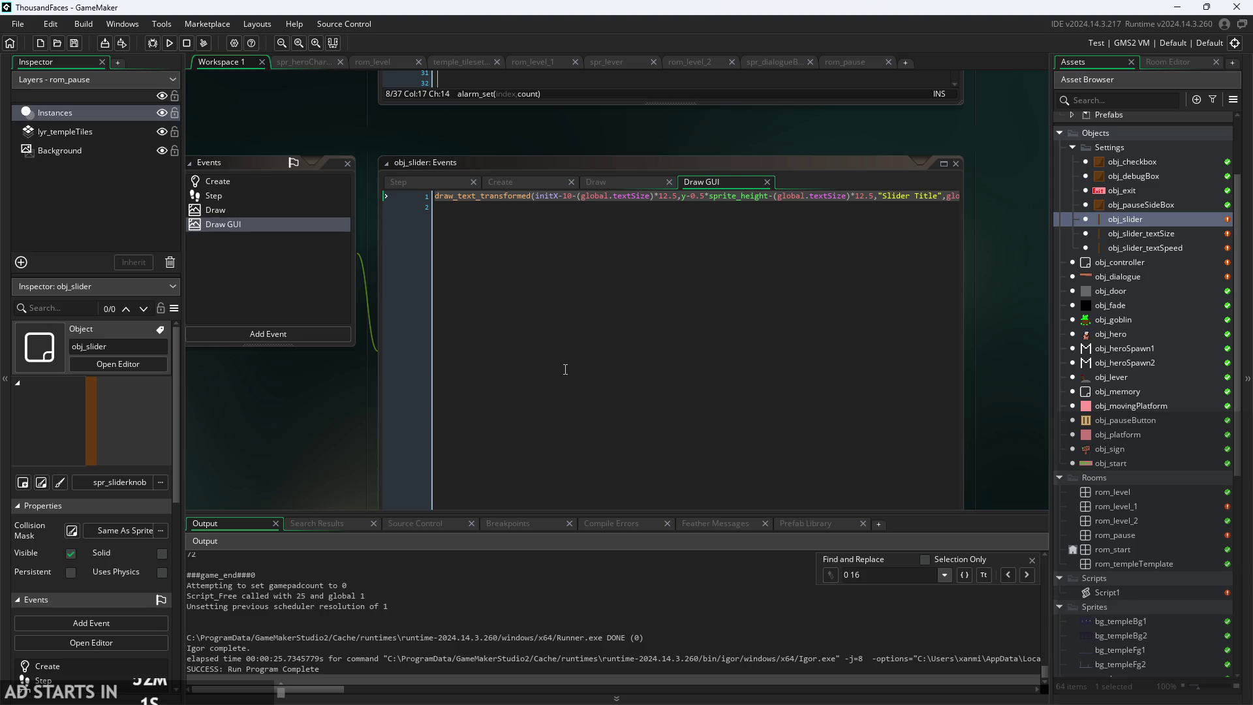
scroll(319, 398, left, 2)
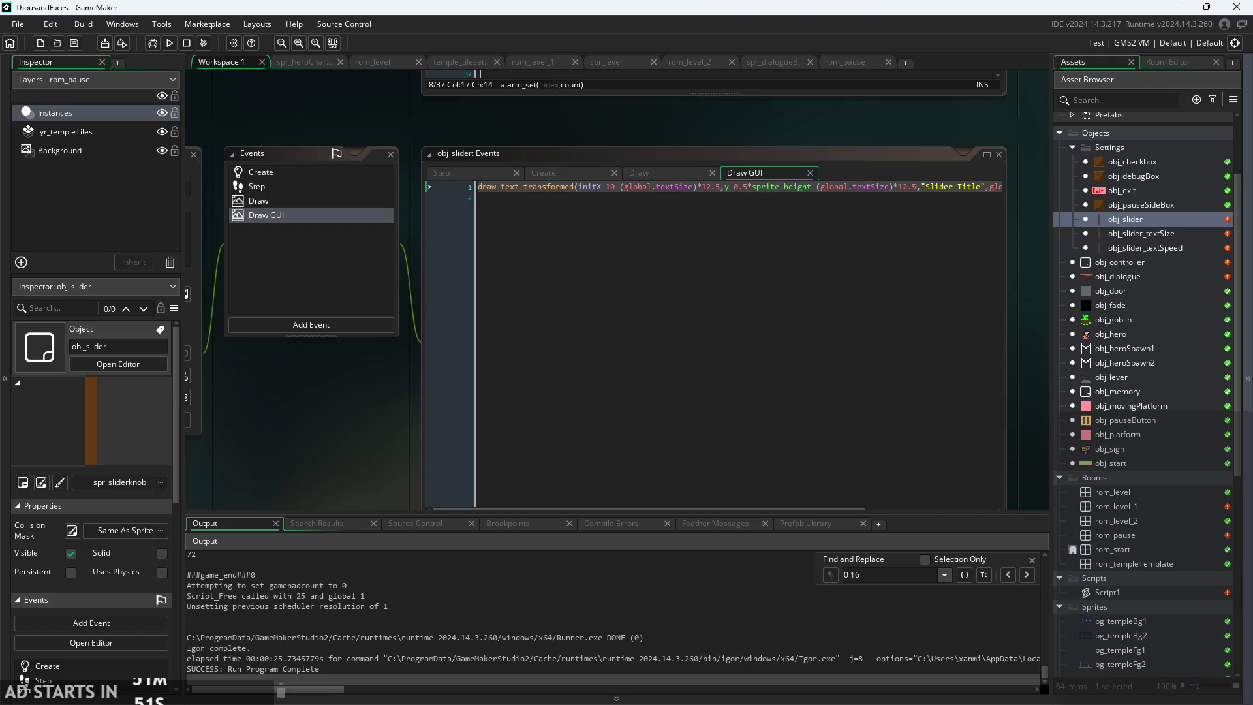
drag(380, 357, 413, 349)
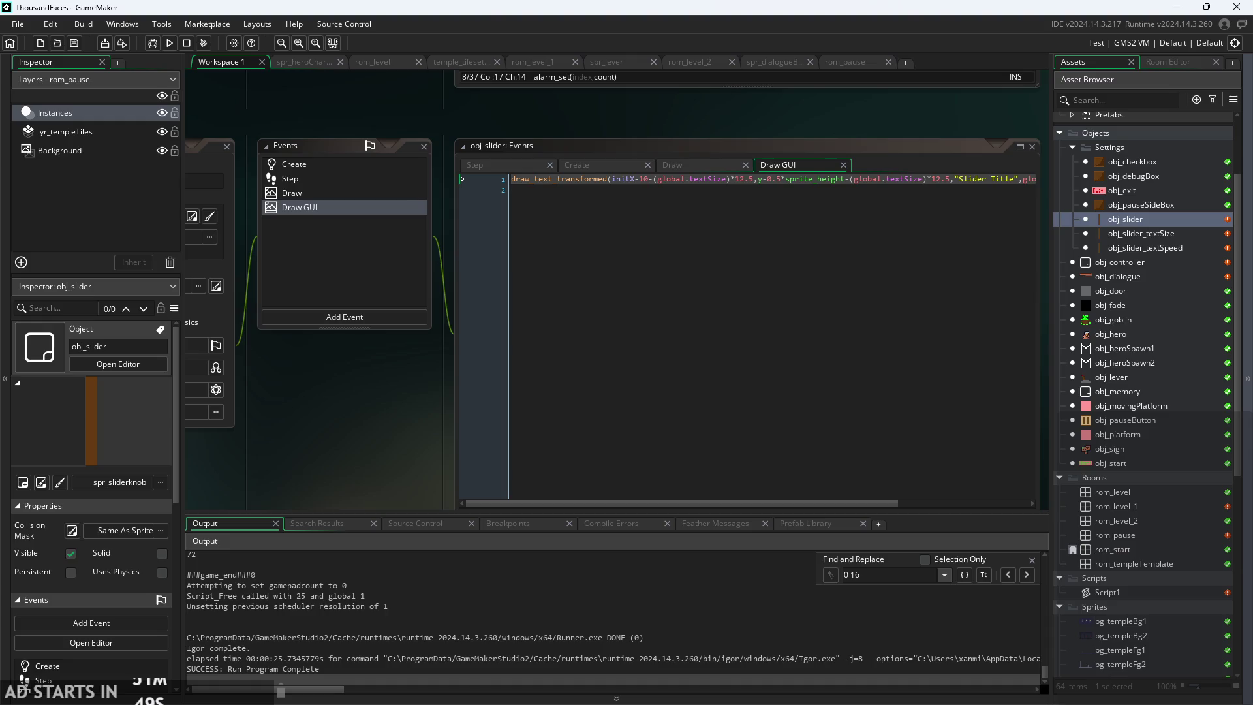
key(alt+Tab)
- Look over the to-do notes and try a check-mark stroke, then undo it
scroll(924, 281, down, 3)
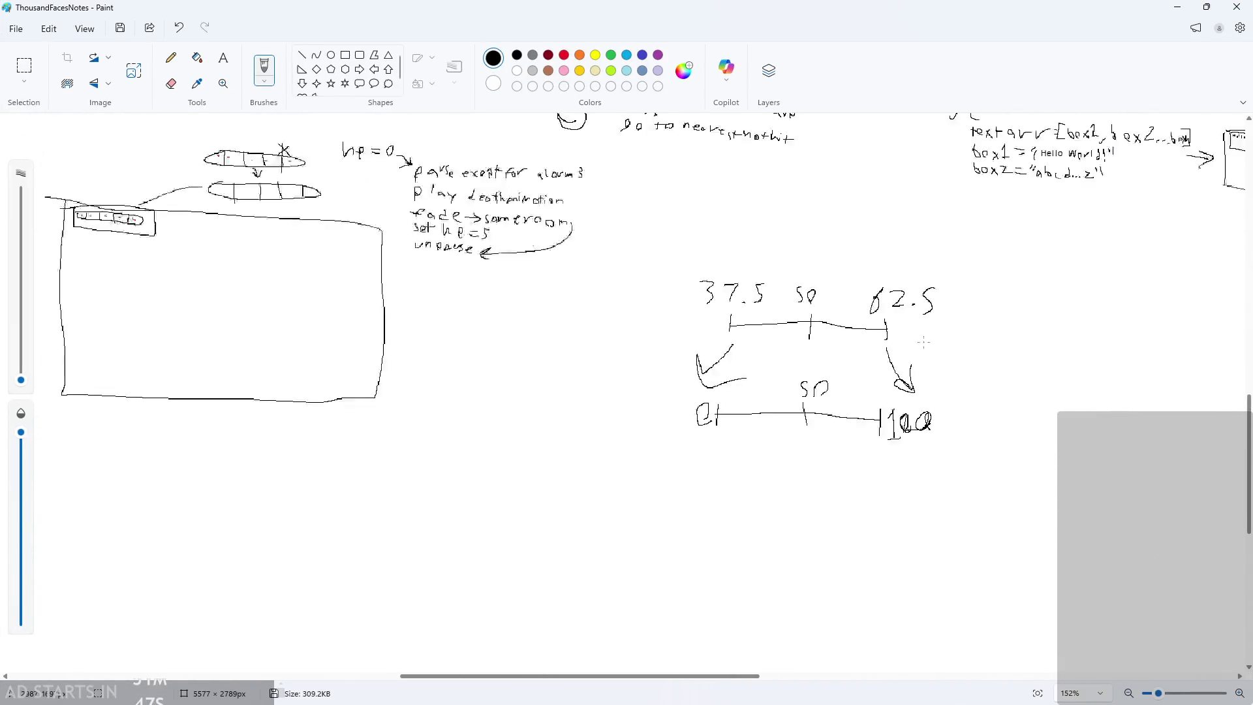
scroll(925, 280, up, 1)
scroll(925, 280, down, 2)
scroll(925, 280, up, 3)
drag(912, 336, 959, 311)
key(ctrl+z)
scroll(957, 311, down, 3)
scroll(956, 311, up, 6)
scroll(957, 310, up, 3)
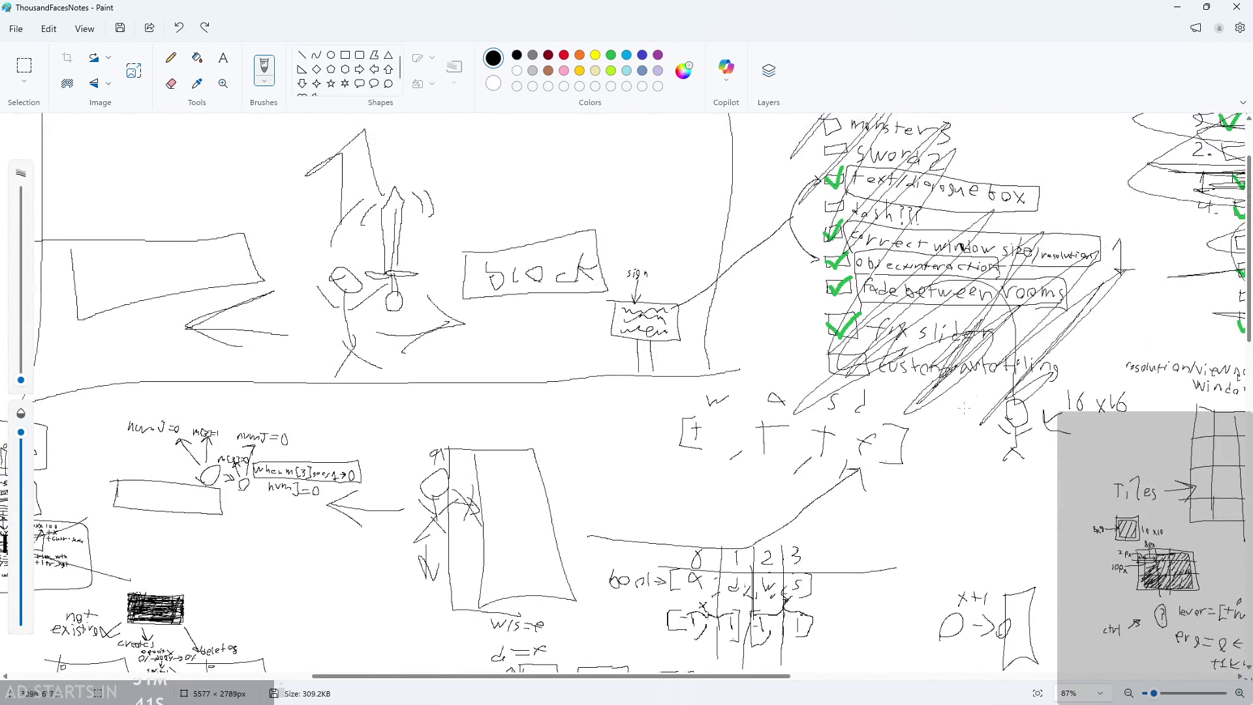
scroll(795, 251, right, 15)
scroll(794, 251, up, 2)
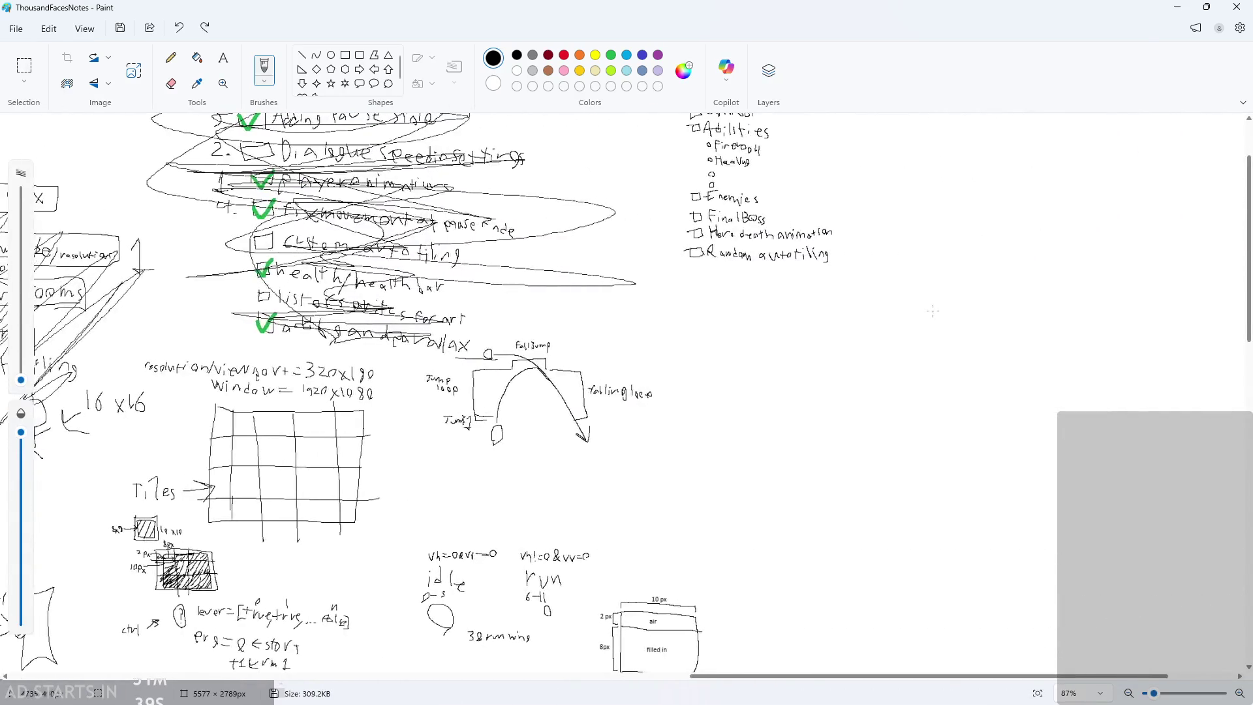
scroll(794, 251, up, 4)
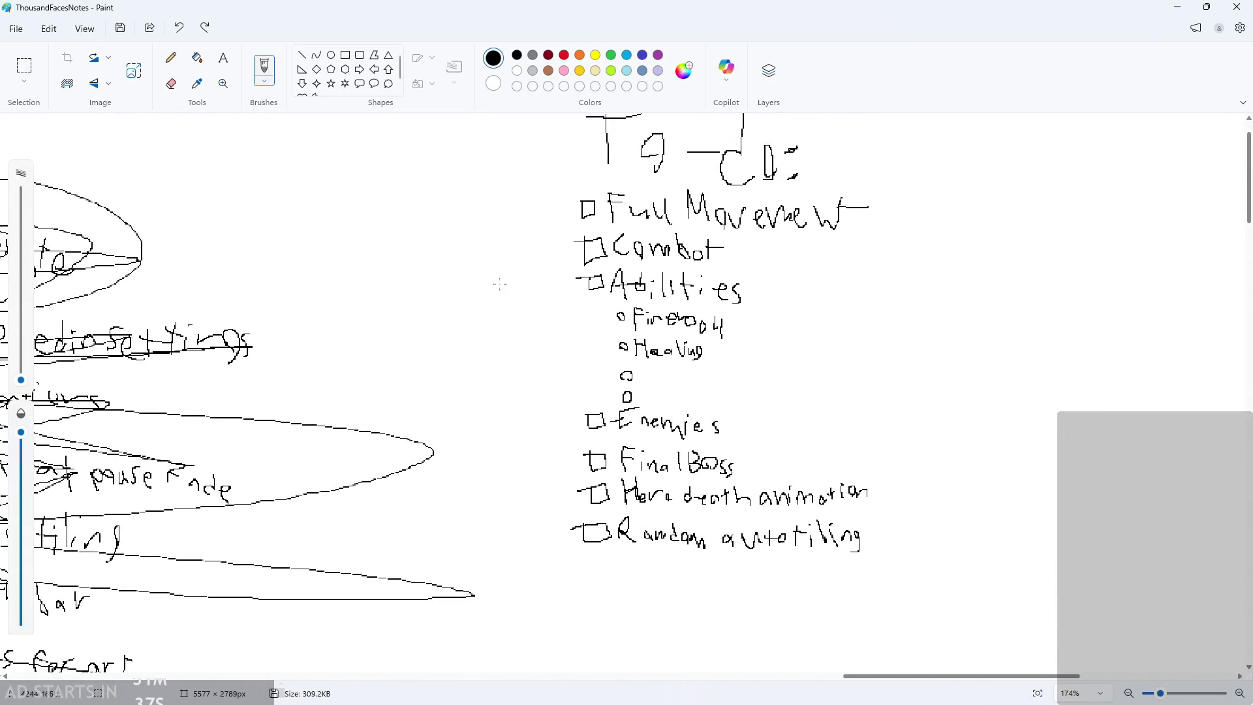
- Switch to green with a slightly thicker stroke and try a check on Random autotiling
click(15, 29)
click(49, 29)
click(612, 58)
click(613, 59)
drag(22, 381, 21, 369)
drag(578, 531, 616, 487)
key(ctrl+z)
scroll(591, 587, up, 2)
scroll(606, 511, left, 2)
scroll(606, 511, down, 5)
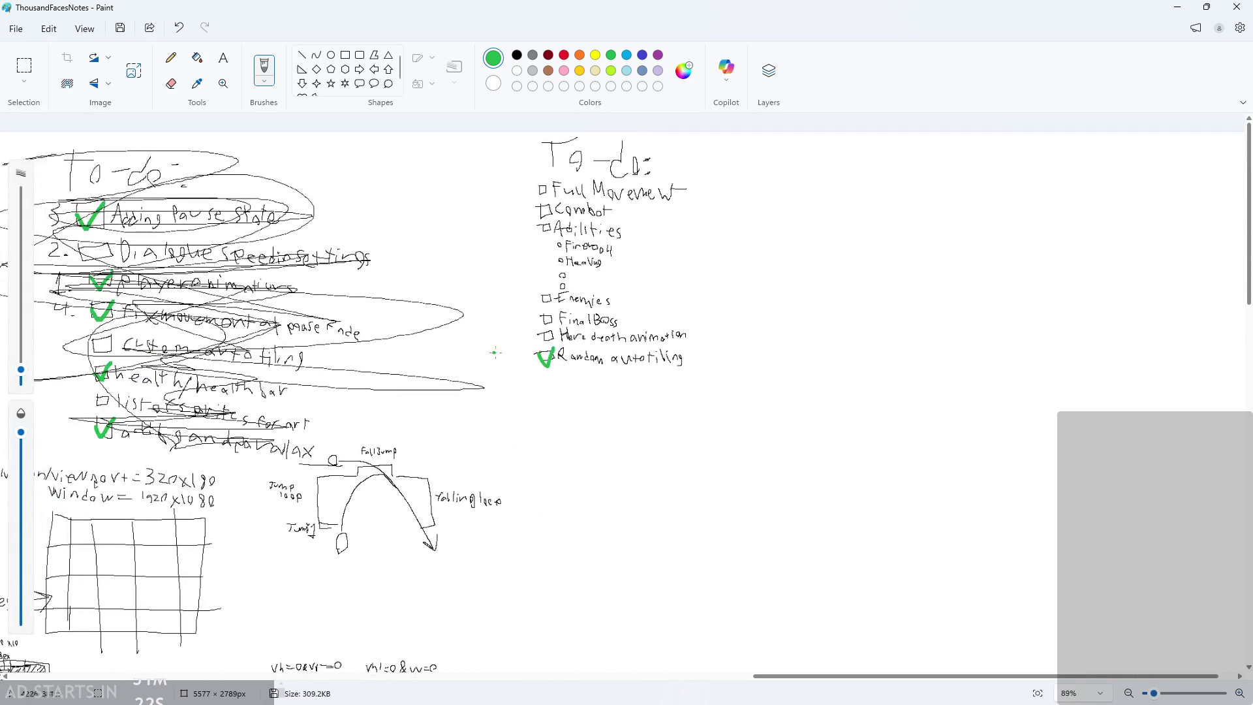
scroll(488, 356, up, 3)
scroll(602, 462, up, 3)
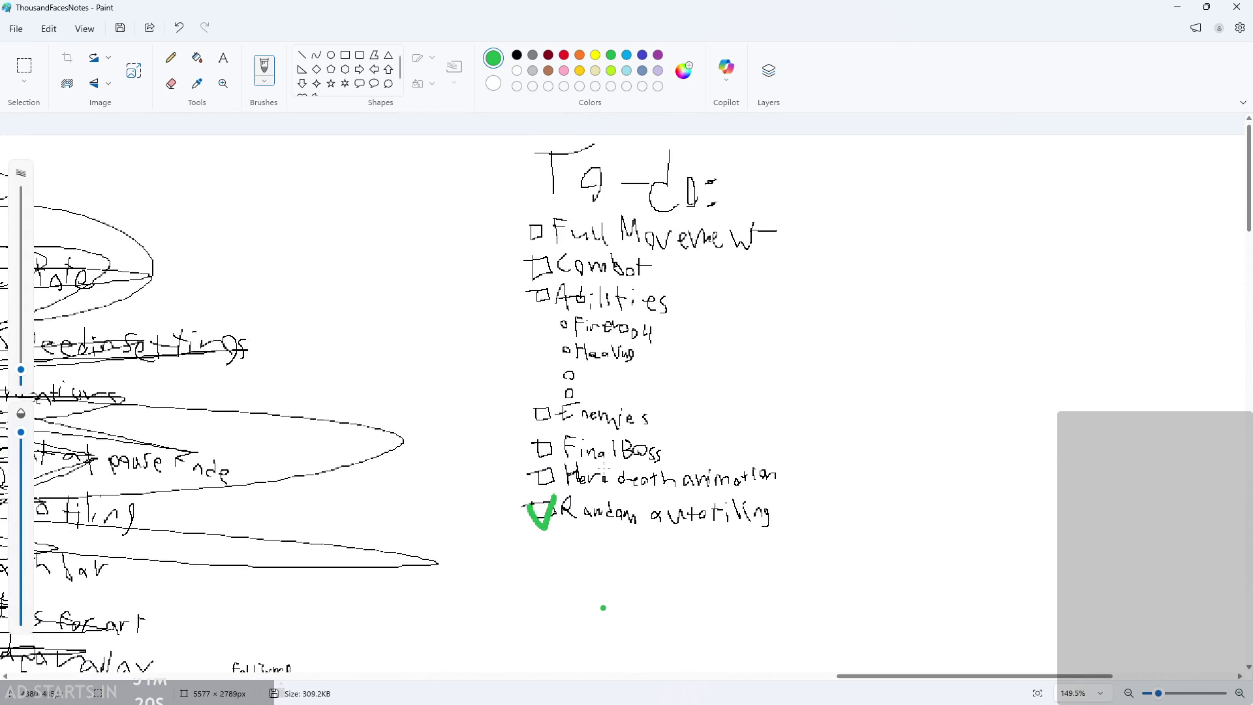
- Remove the trial check, then select the whole To-do list and enlarge it
click(24, 66)
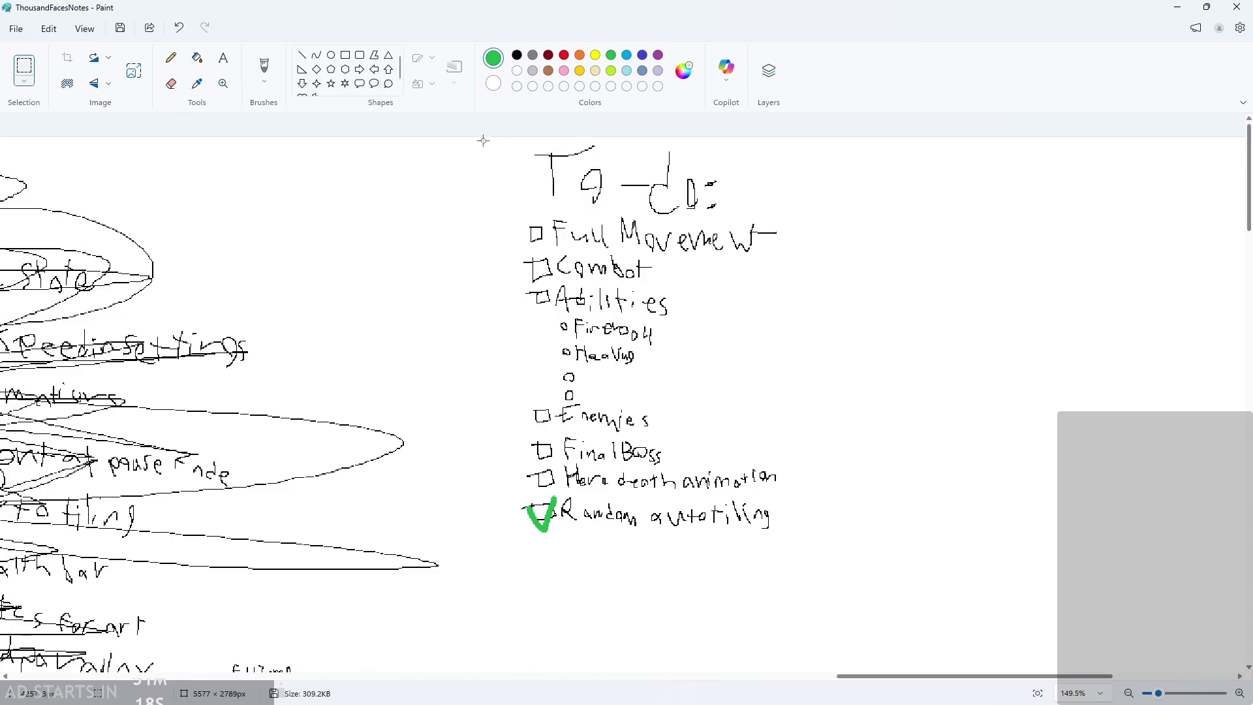
key(ctrl+z)
mouse_move(468, 137)
mouse_down()
mouse_move(859, 363)
mouse_move(840, 538)
mouse_move(824, 551)
mouse_move(948, 646)
mouse_move(977, 691)
mouse_move(972, 662)
mouse_up()
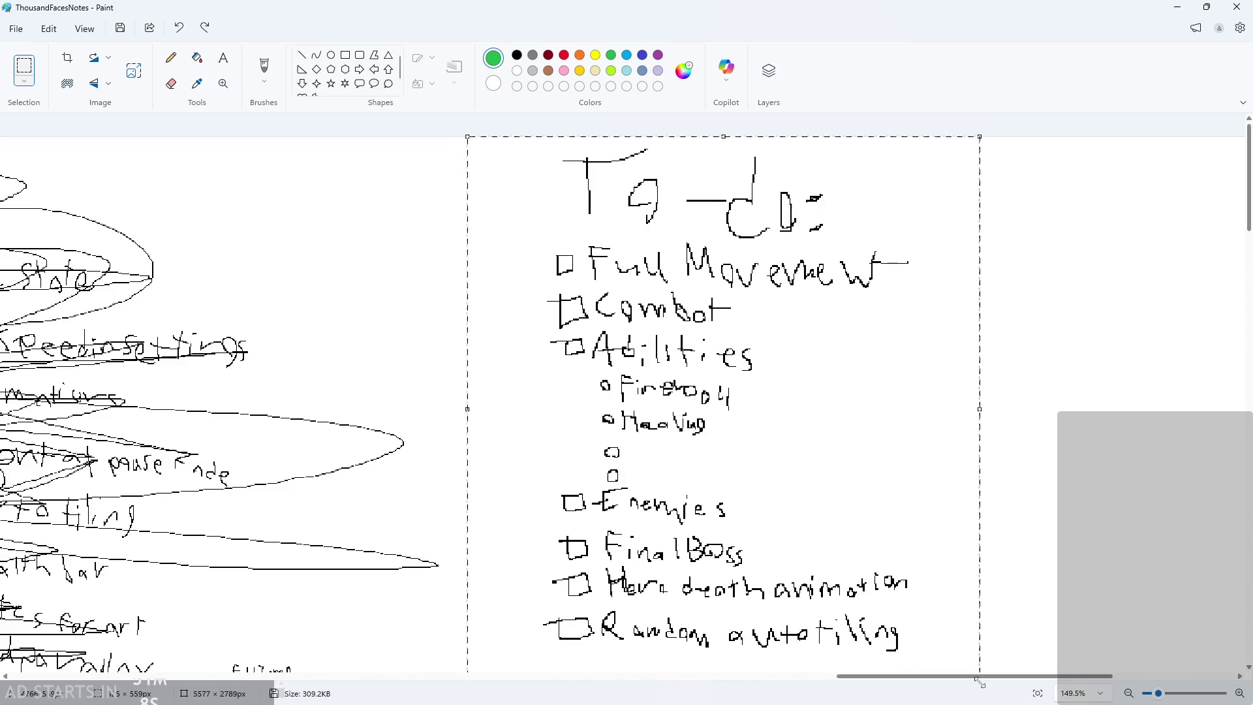
scroll(972, 662, down, 3)
drag(980, 514, 1005, 535)
click(1002, 593)
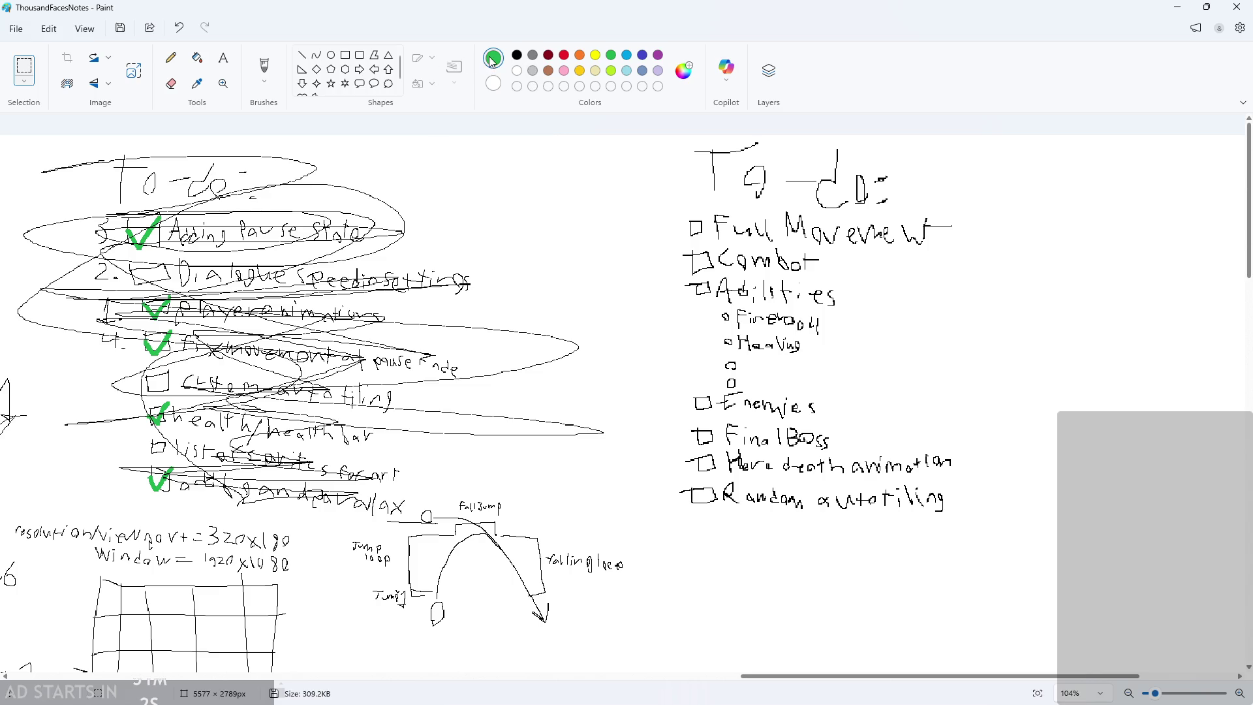
- Draw a thicker green pencil check beside Random autotiling
click(171, 59)
drag(23, 385, 21, 369)
ctrl+scroll(605, 477, up, 5)
mouse_move(740, 499)
mouse_down()
mouse_move(756, 514)
mouse_move(786, 464)
mouse_up()
key(ctrl+z)
drag(736, 499, 782, 486)
key(ctrl+z)
key(ctrl+z)
drag(738, 500, 794, 475)
- Undo an extra checkmark on the list and minimize Paint to return to GameMaker
scroll(808, 507, down, 5)
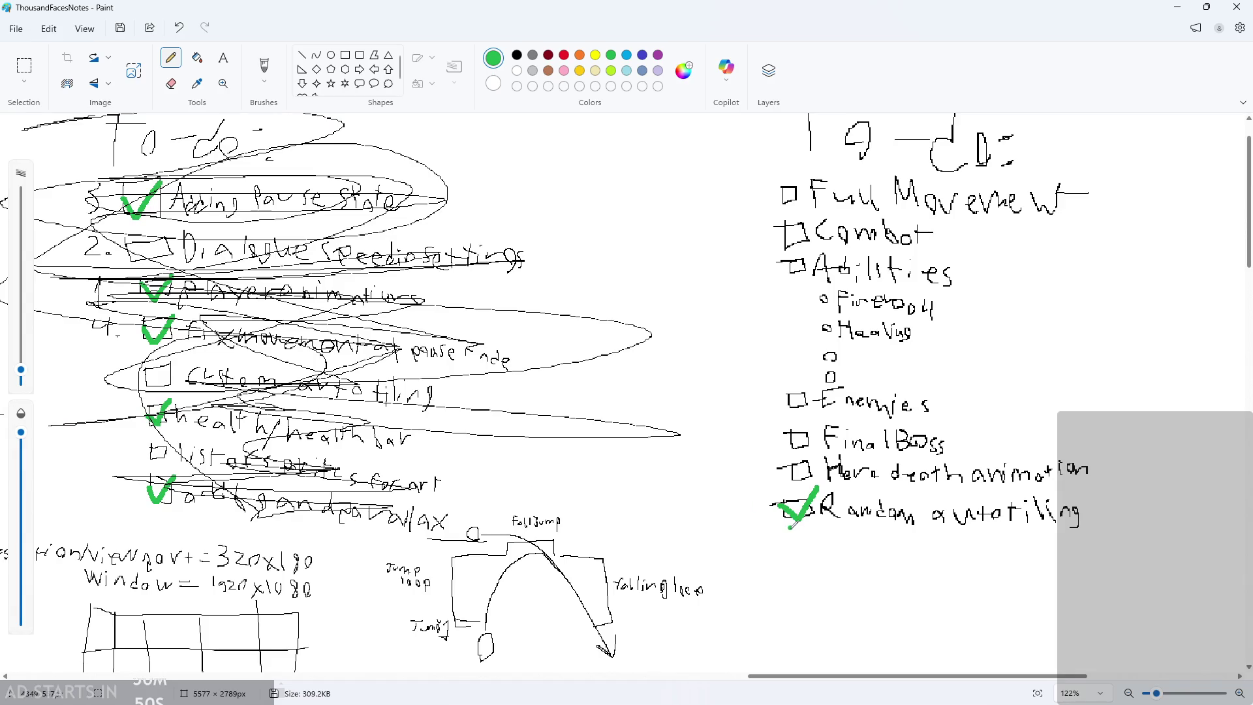
scroll(791, 418, up, 5)
mouse_move(654, 288)
mouse_down()
mouse_move(710, 225)
mouse_move(657, 309)
mouse_move(676, 271)
mouse_up()
key(ctrl+z)
key(ctrl+z)
scroll(694, 336, down, 4)
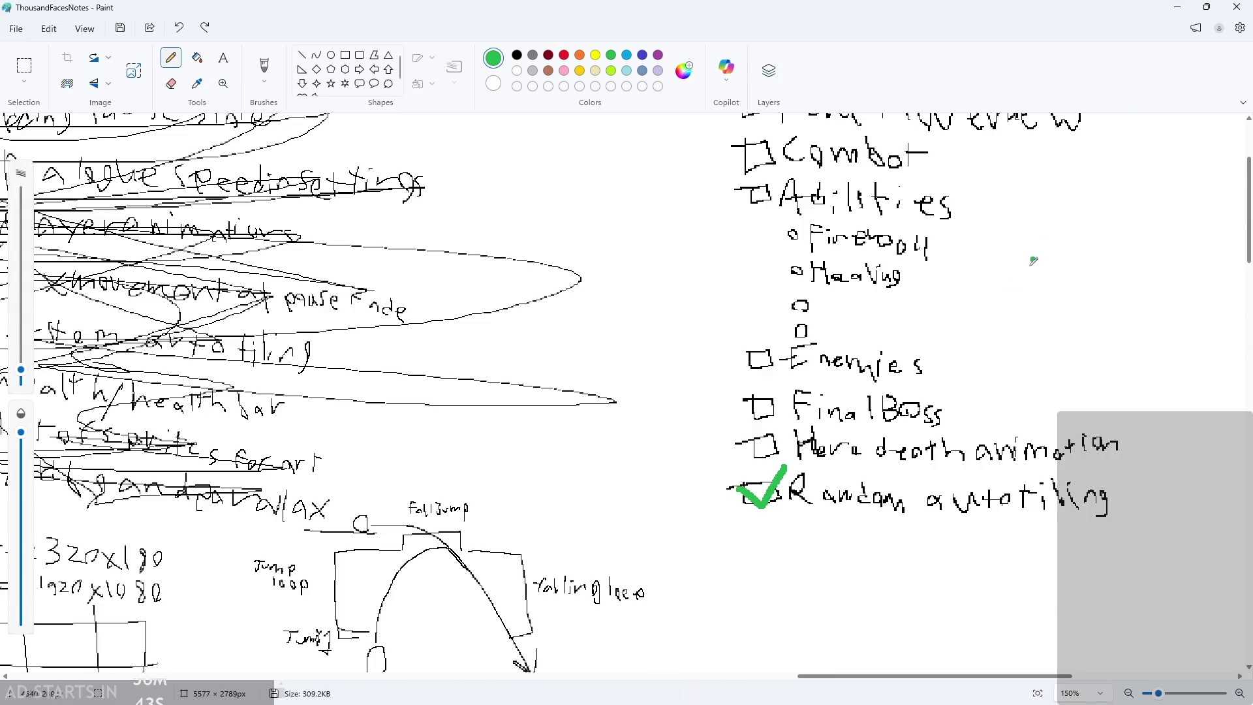
scroll(1025, 392, up, 2)
scroll(1044, 483, up, 2)
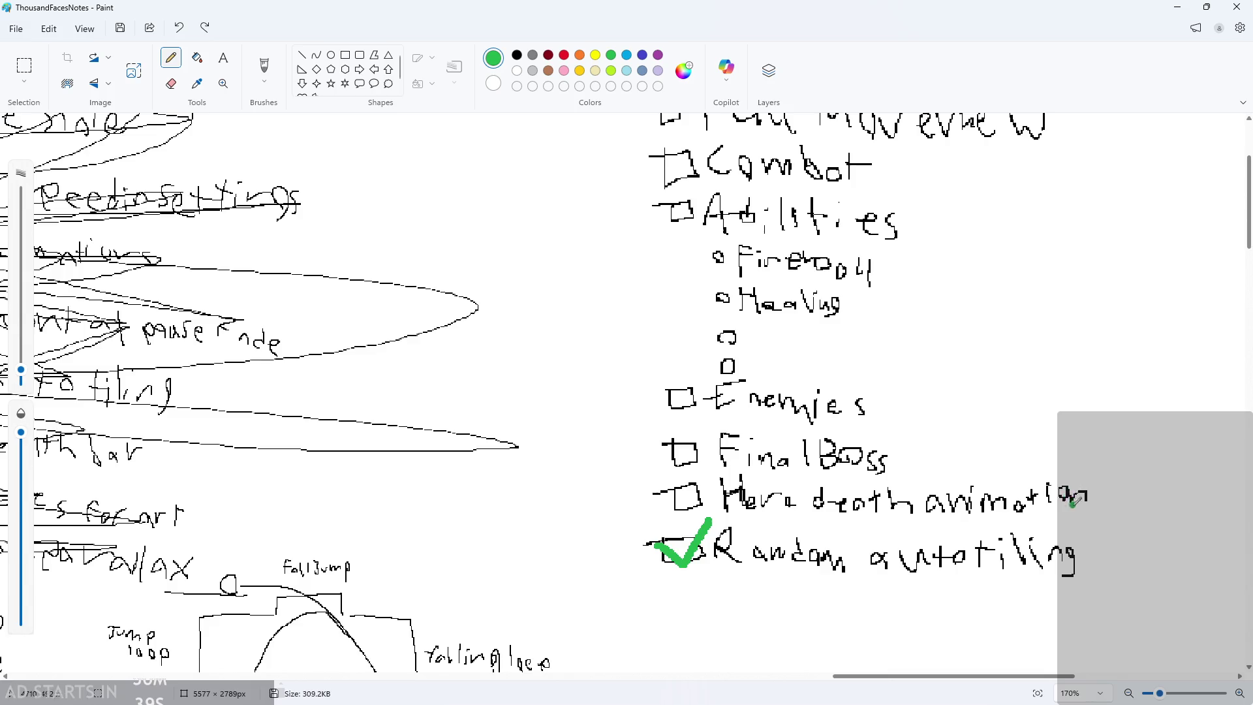
scroll(1075, 501, up, 2)
click(1183, 7)
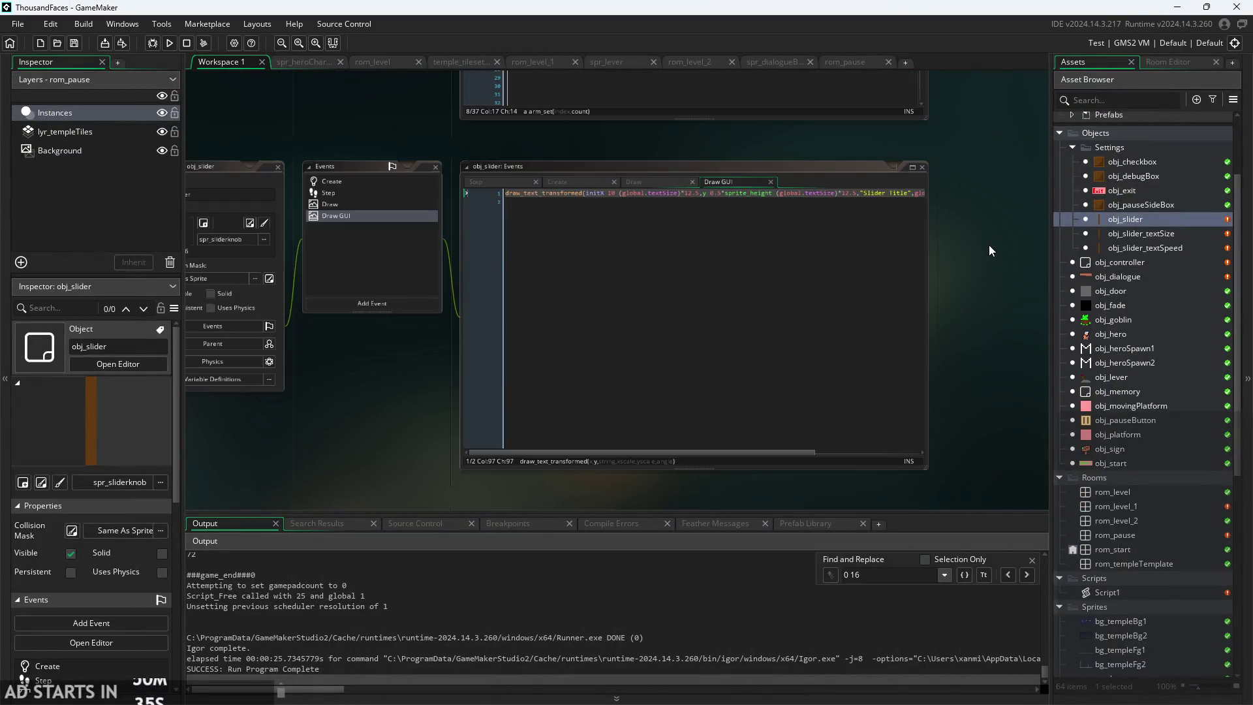
- Open obj_hero and bring up its Create, Step, Alarm and Draw event code
double_click(1112, 334)
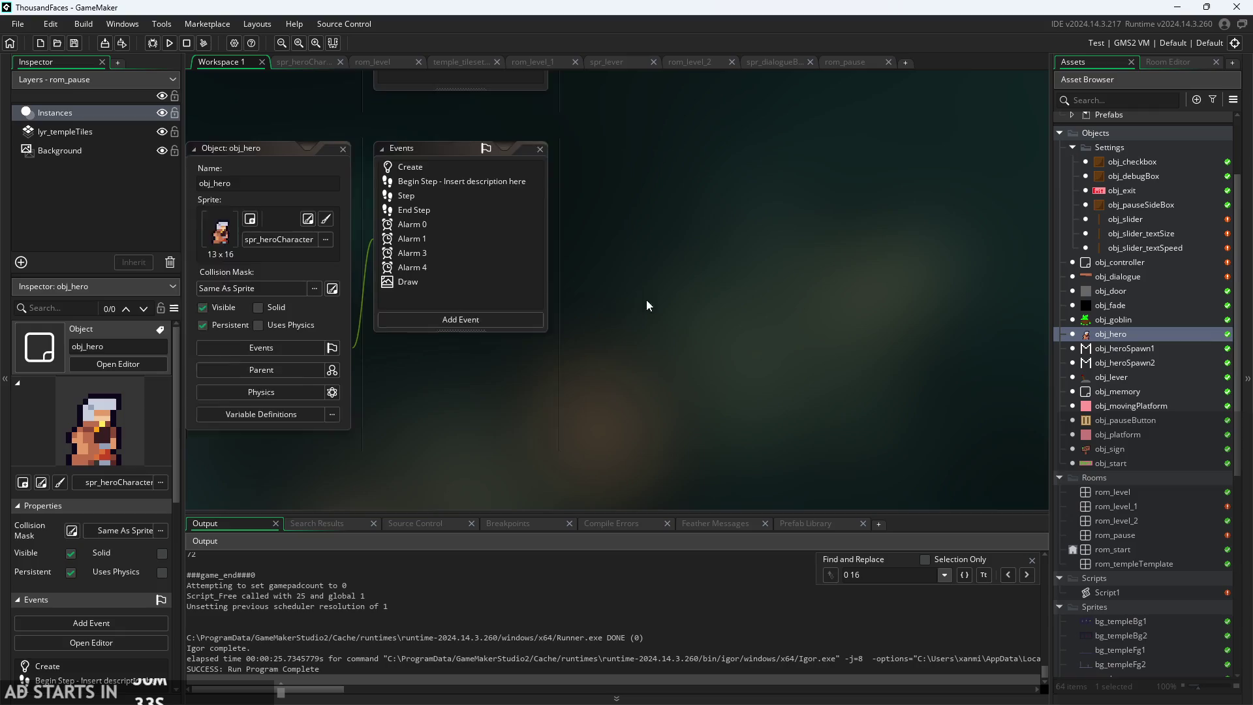
click(382, 183)
click(383, 197)
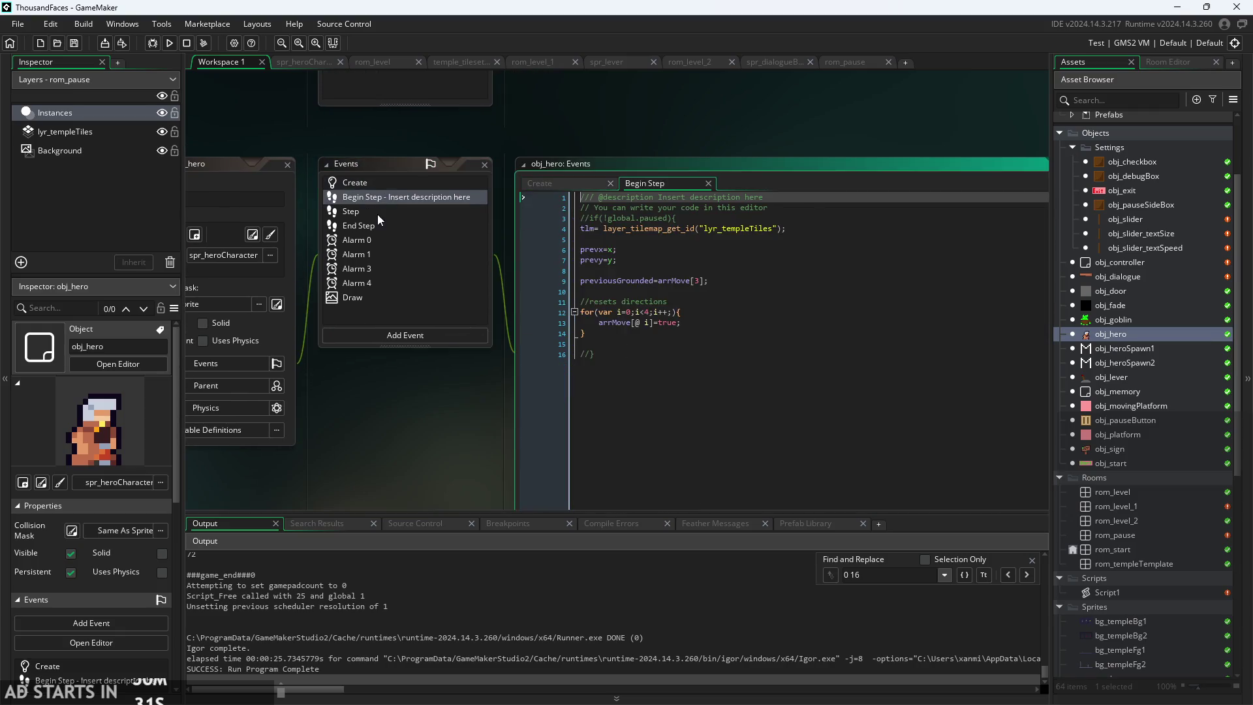
click(377, 213)
click(375, 227)
click(370, 240)
click(375, 254)
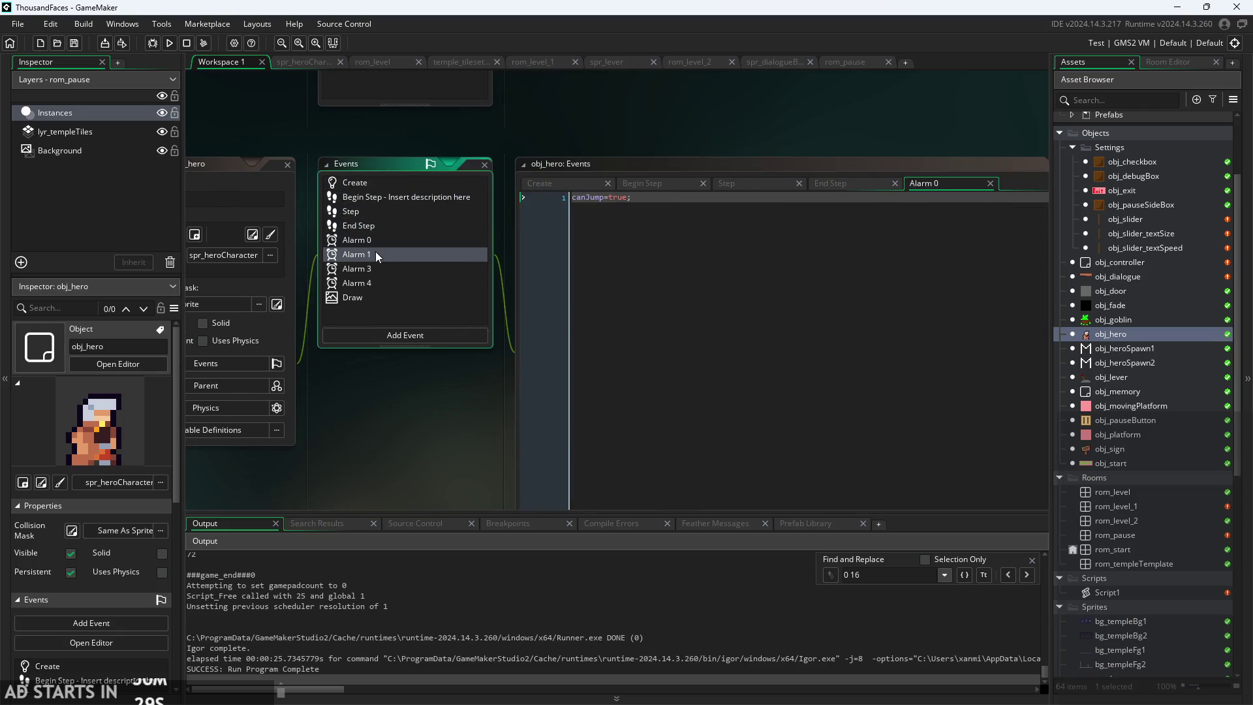
click(381, 282)
click(379, 269)
click(384, 287)
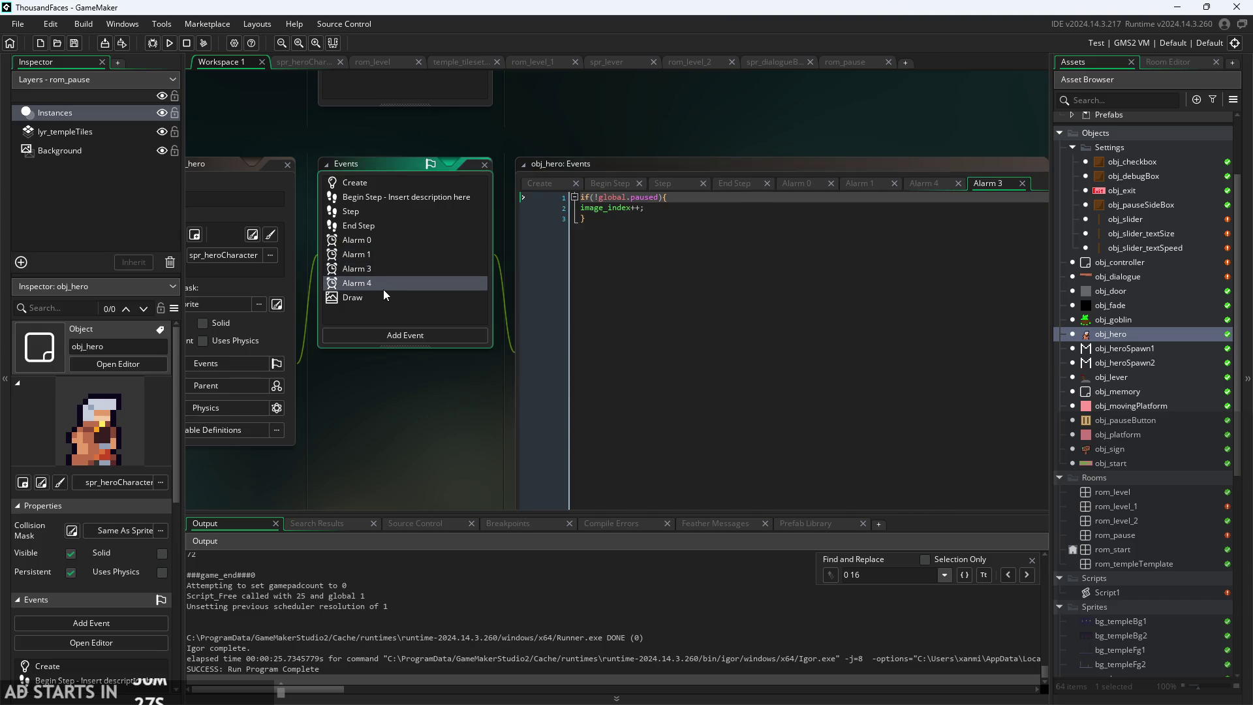
click(455, 299)
scroll(462, 128, up, 3)
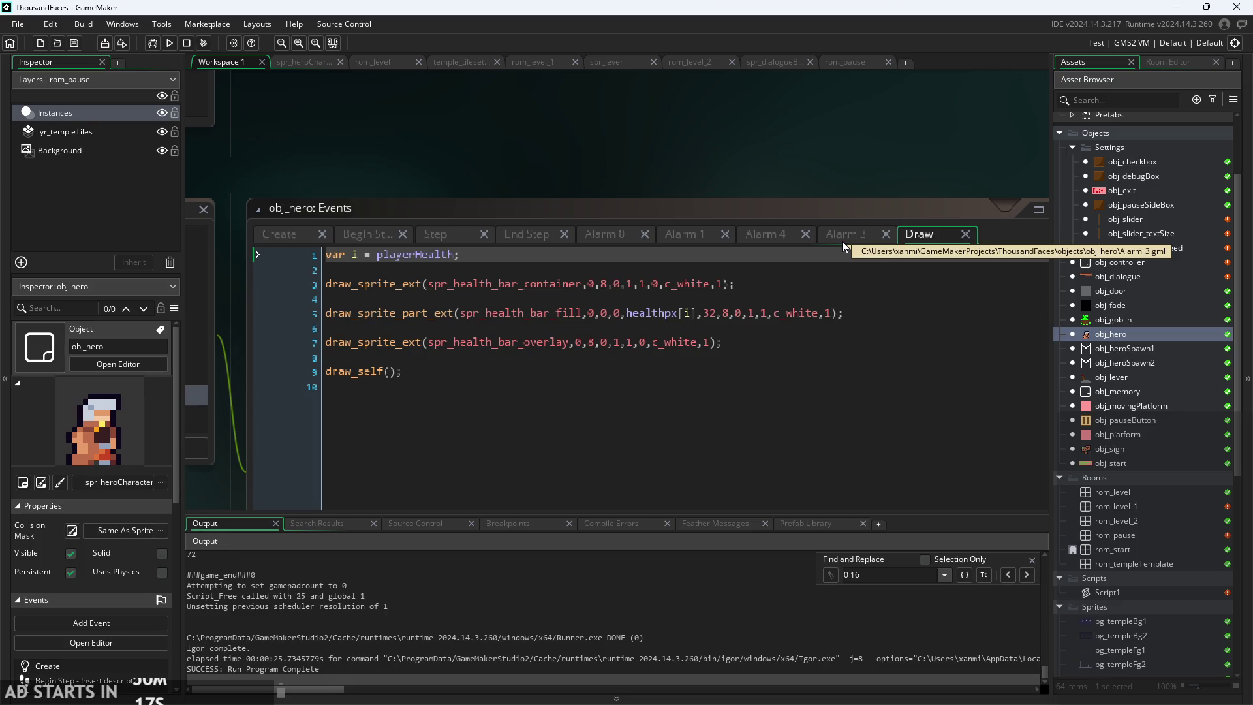
- Reposition the events window and scroll the Step event down to its dead check
click(290, 235)
drag(414, 173, 363, 79)
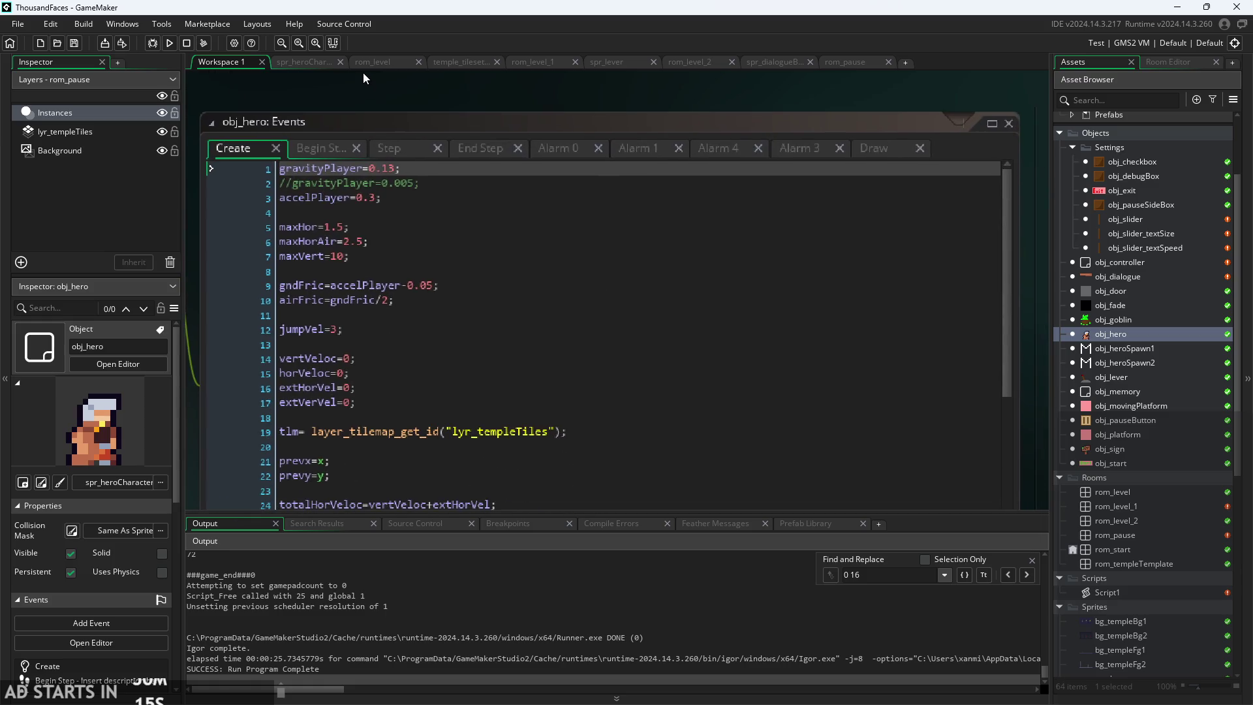
scroll(365, 82, down, 2)
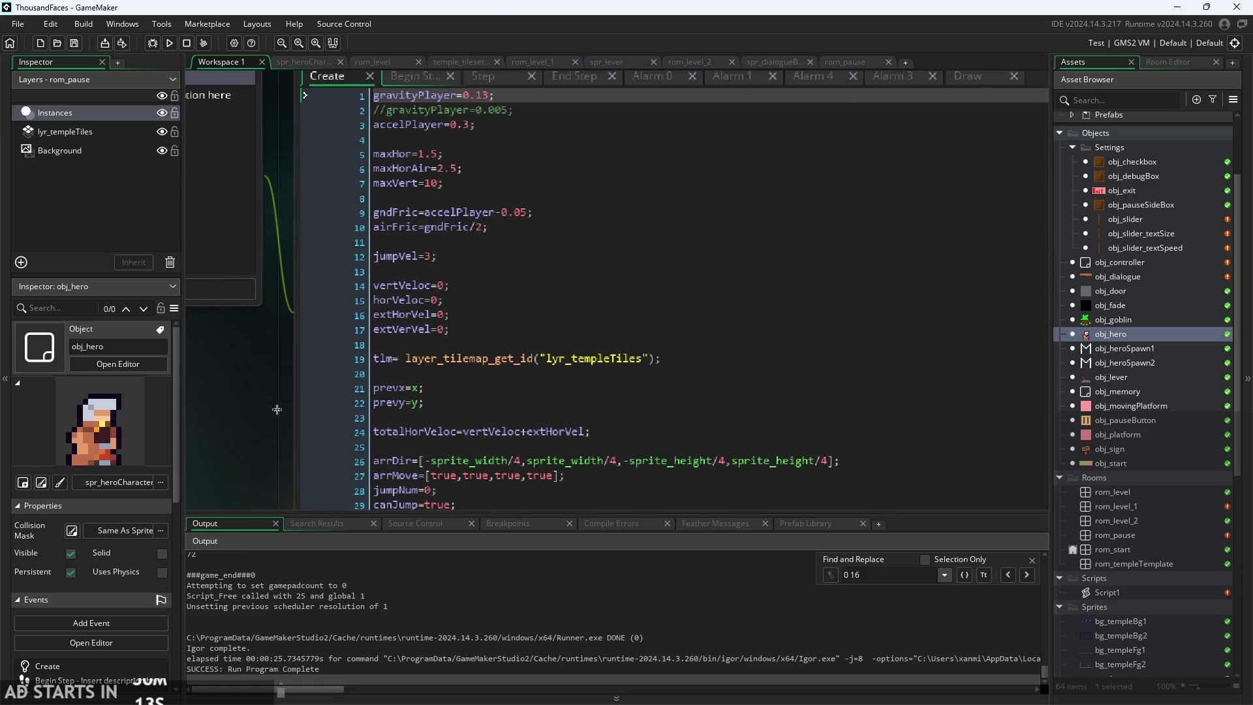
ctrl+scroll(280, 412, down, 3)
scroll(547, 391, down, 5)
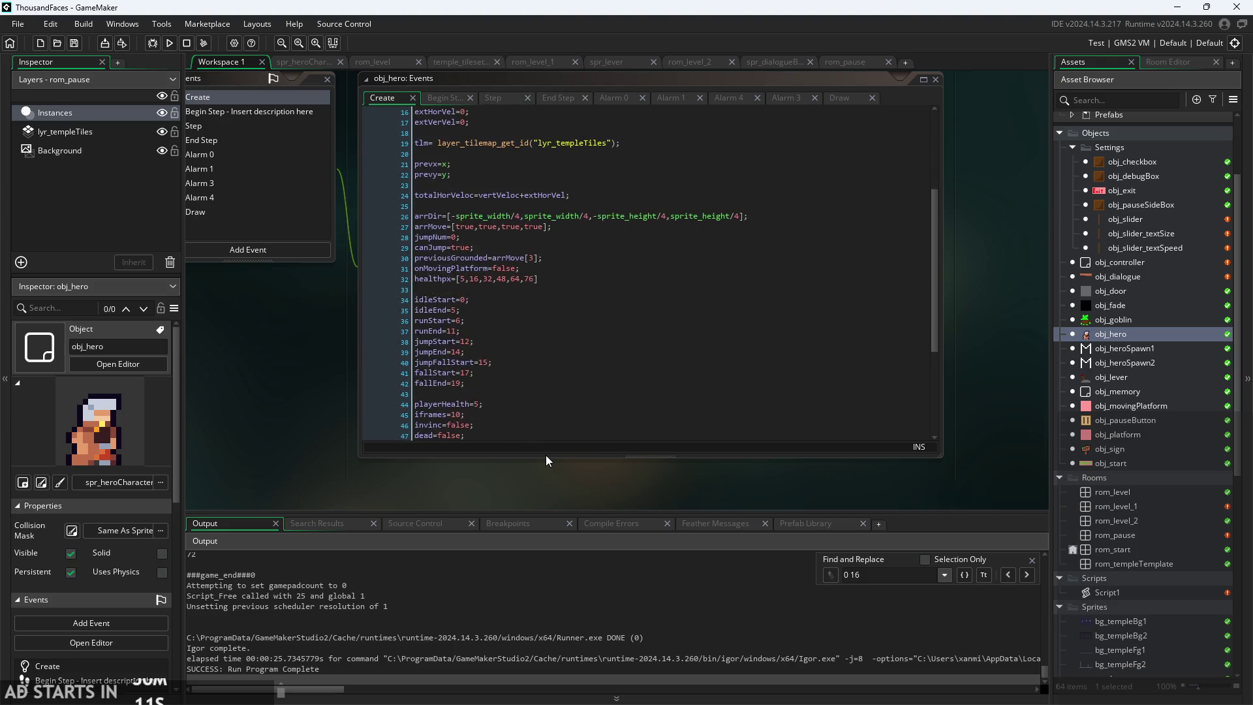
scroll(547, 461, up, 2)
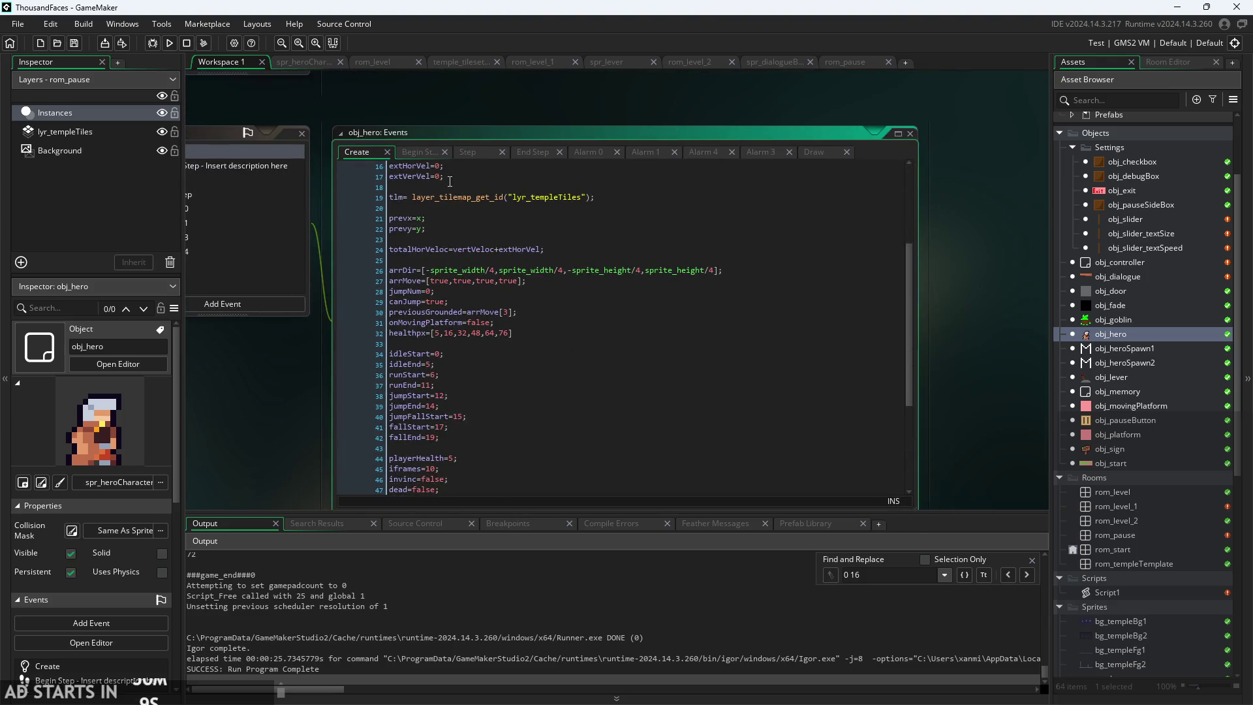
click(473, 152)
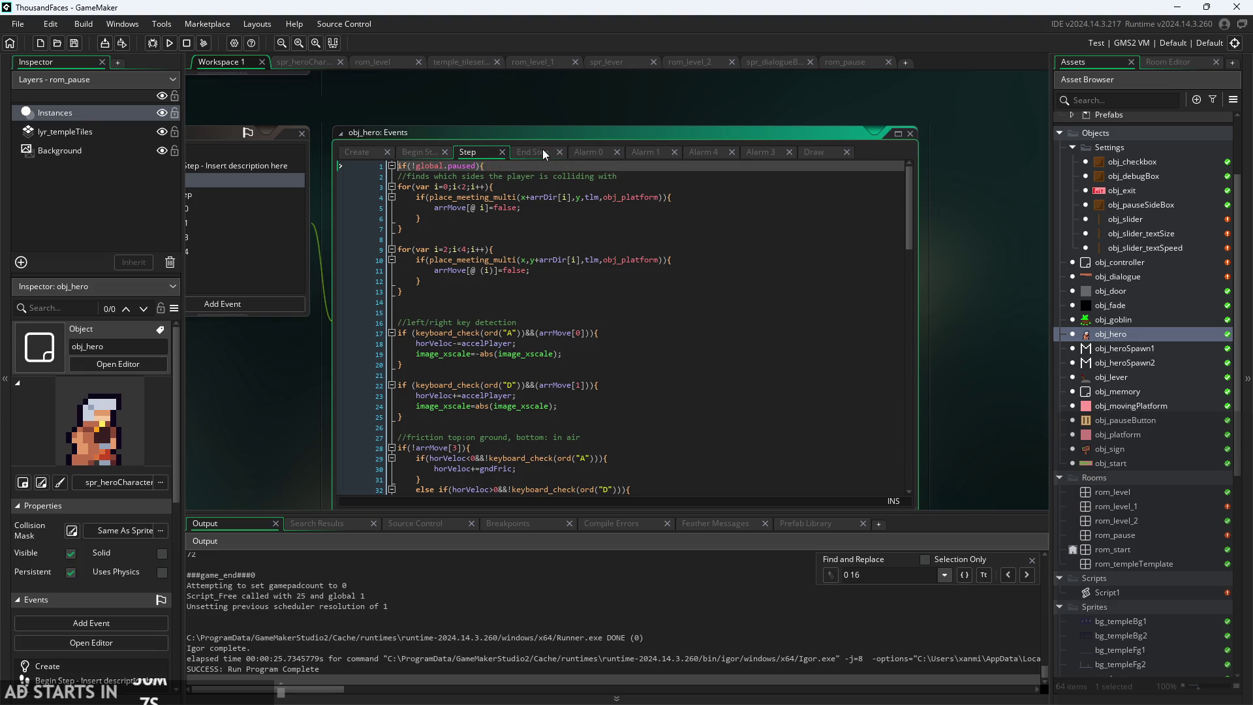
scroll(542, 378, down, 15)
scroll(542, 378, down, 15)
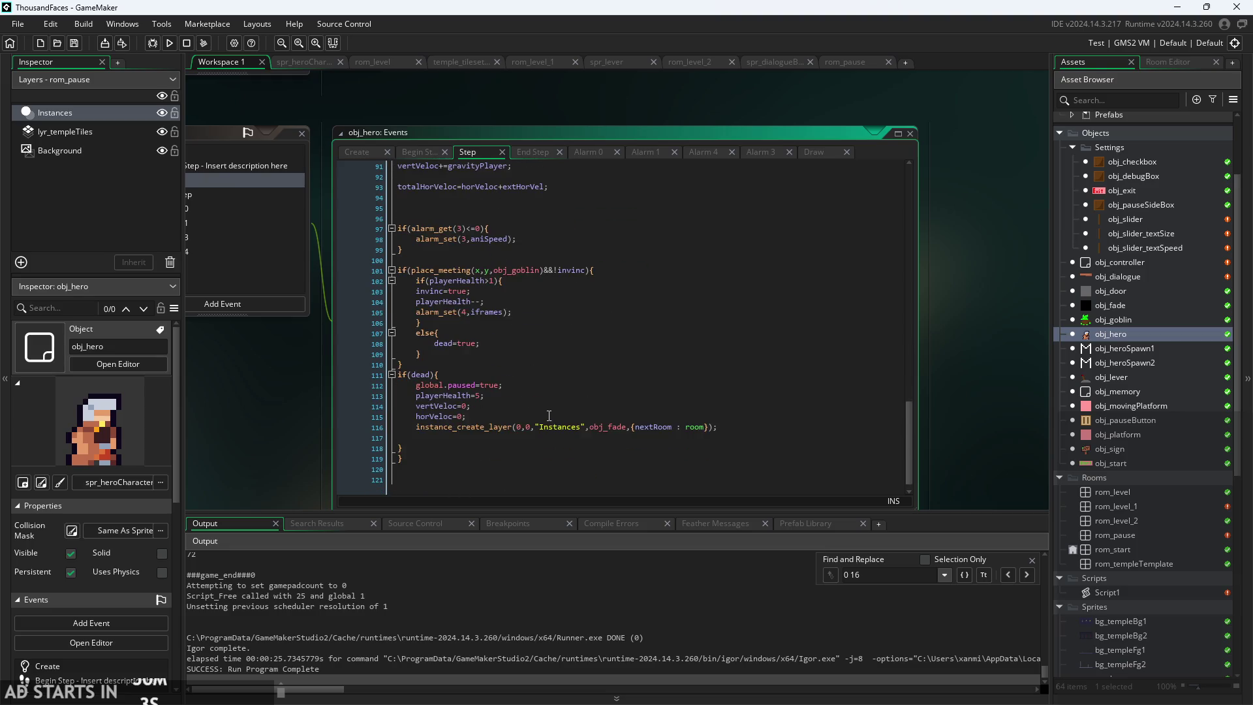
- Insert a blank line after global.paused=true in obj_hero's death block
click(495, 387)
ctrl+scroll(496, 388, up, 3)
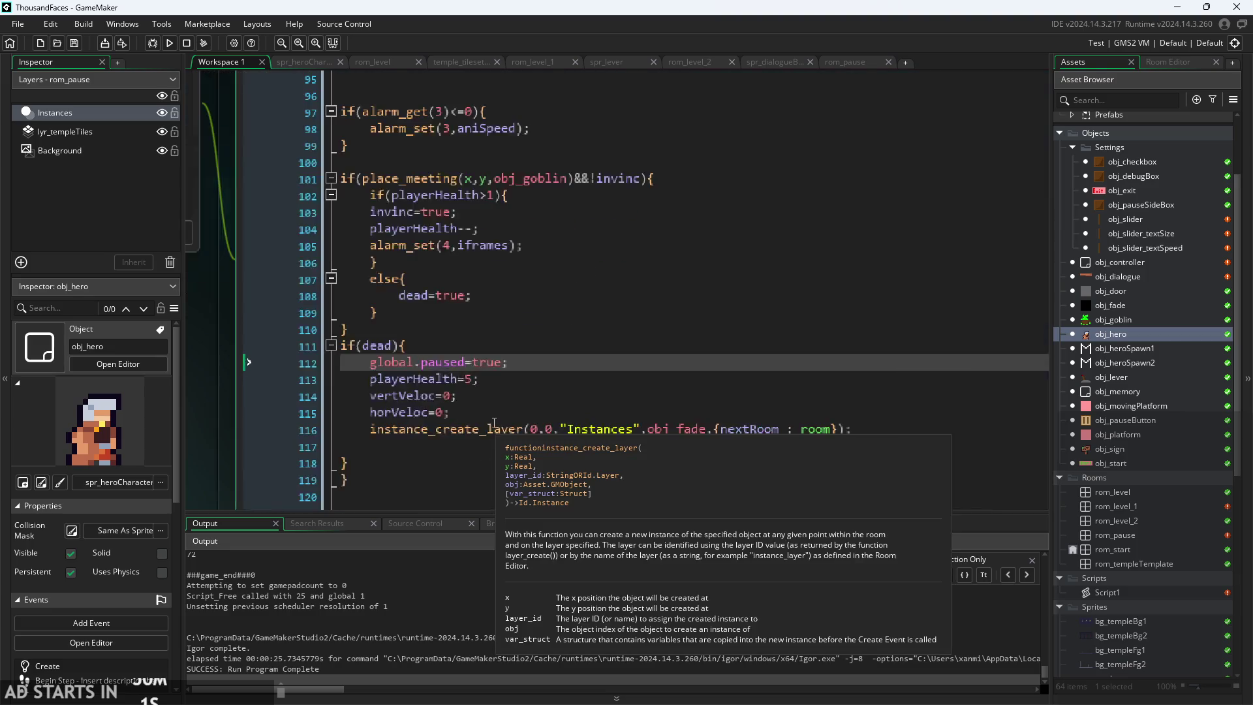
key(Down)
key(Down)
key(Down)
click(568, 358)
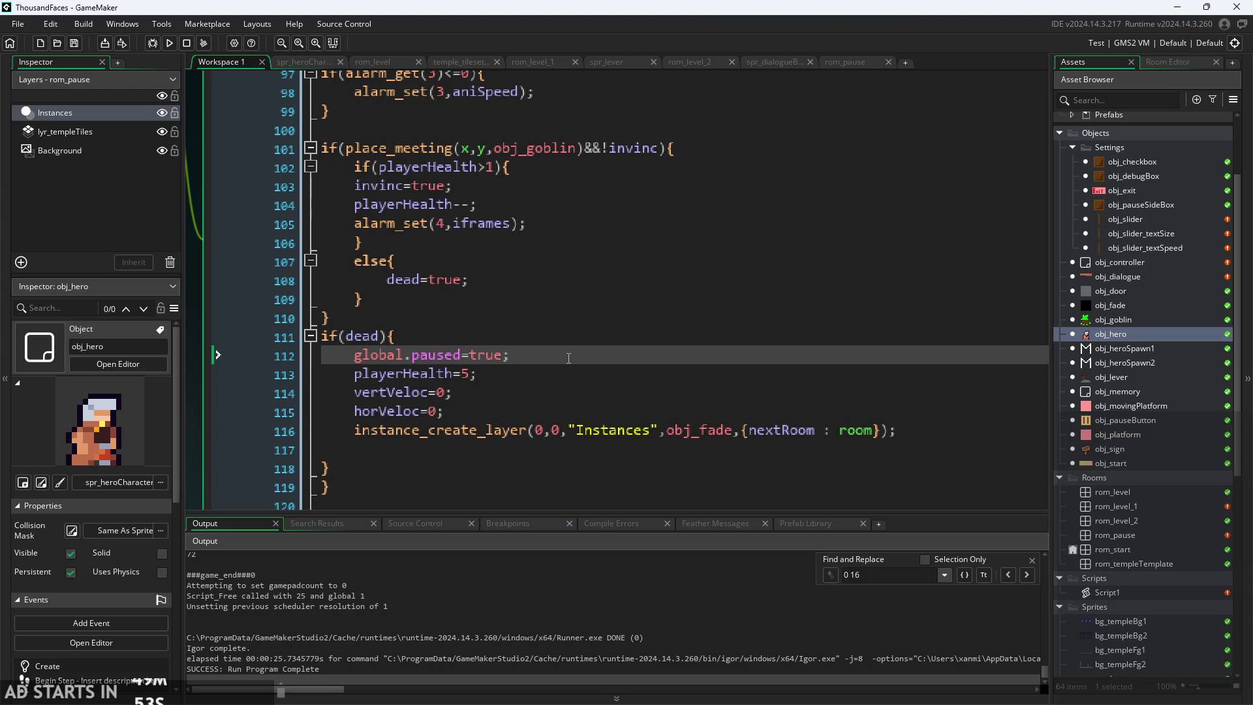
key(Return)
- Indent the playerHealth=5, vertVeloc=0 and horVeloc=0 lines one level deeper
key(Down)
key(Tab)
key(Down)
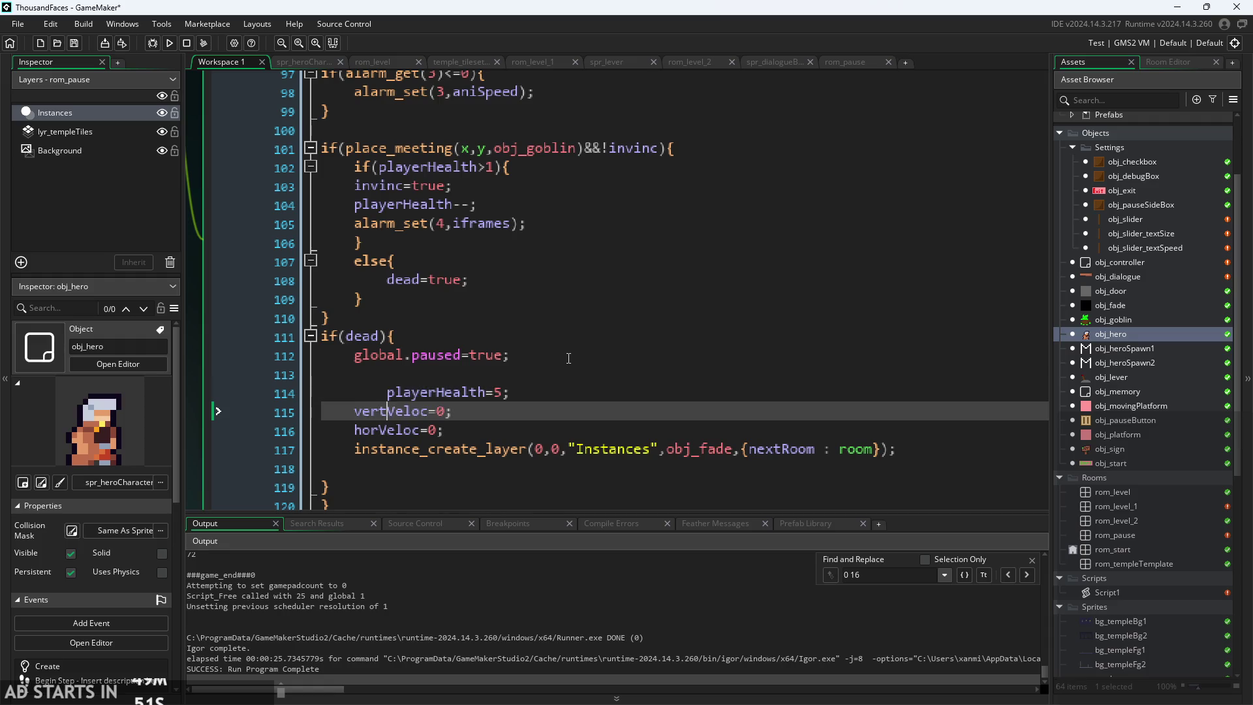
key(Tab)
key(Down)
key(Tab)
- Fix the horVeloc=0 indentation and indent the instance_create_layer line one level deeper
key(BackSpace)
key(Home)
key(Tab)
key(Down)
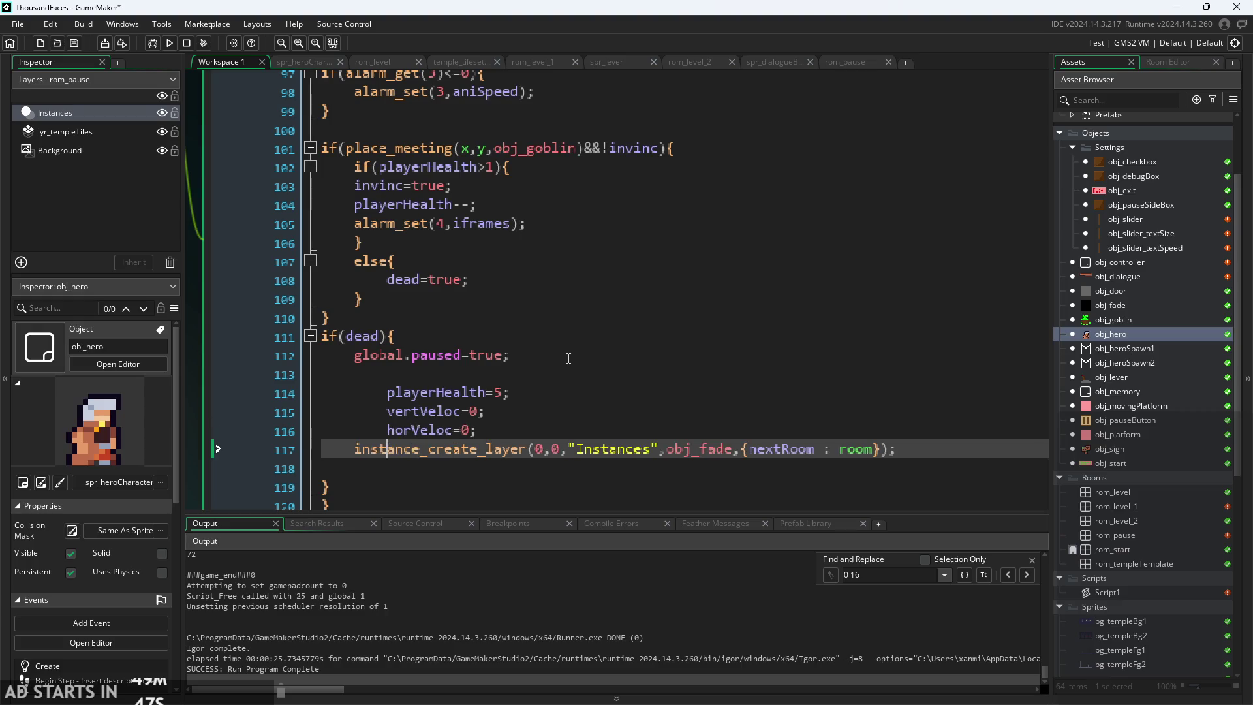
key(Tab)
key(Up)
key(Up)
key(Up)
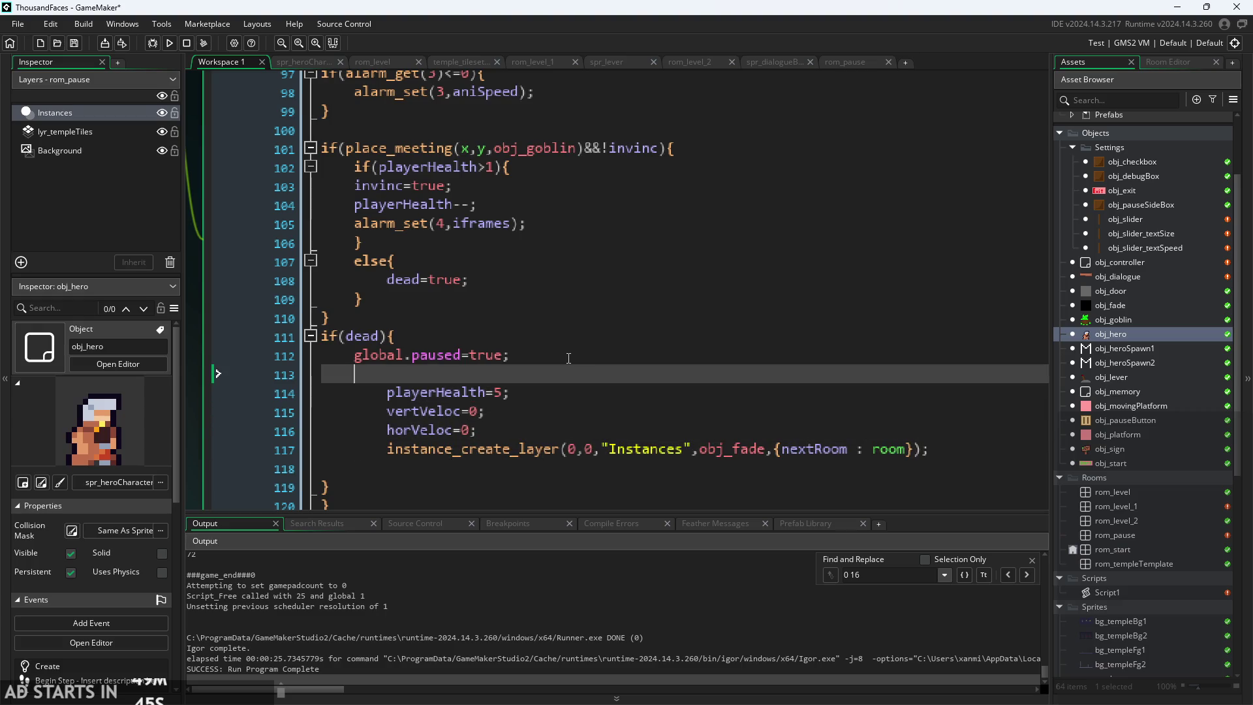
ctrl+scroll(196, 261, down, 2)
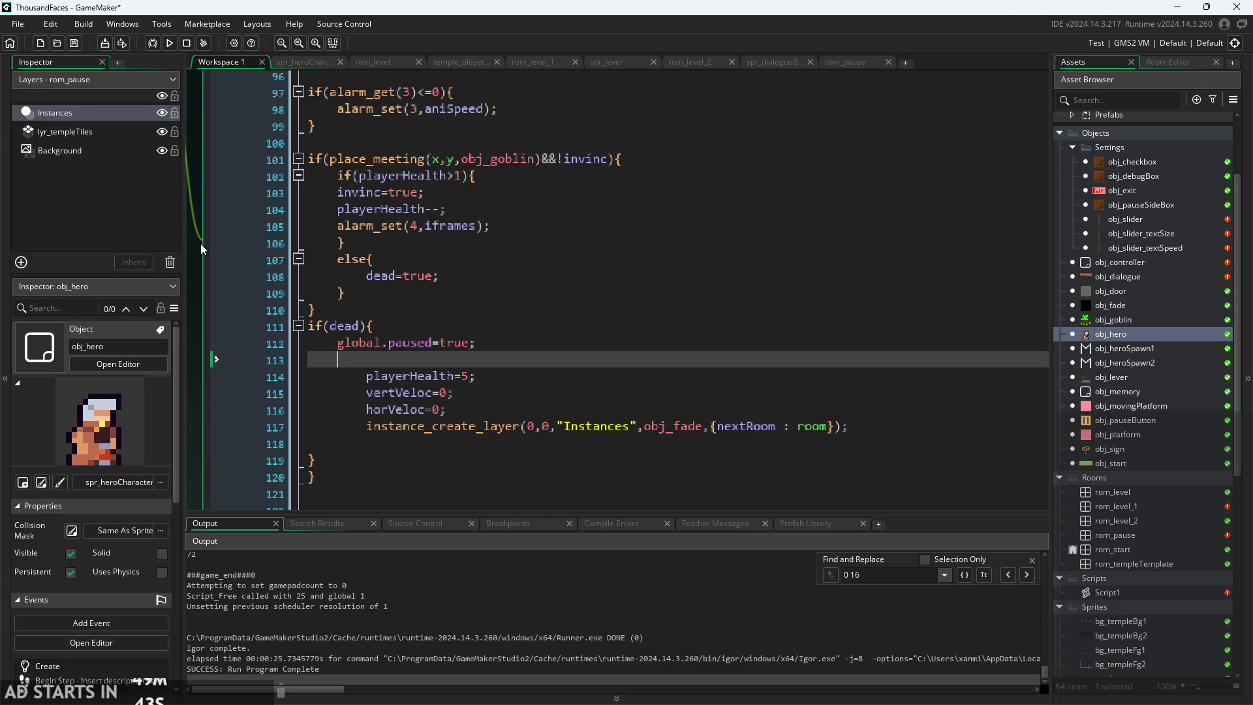
scroll(260, 261, down, 1)
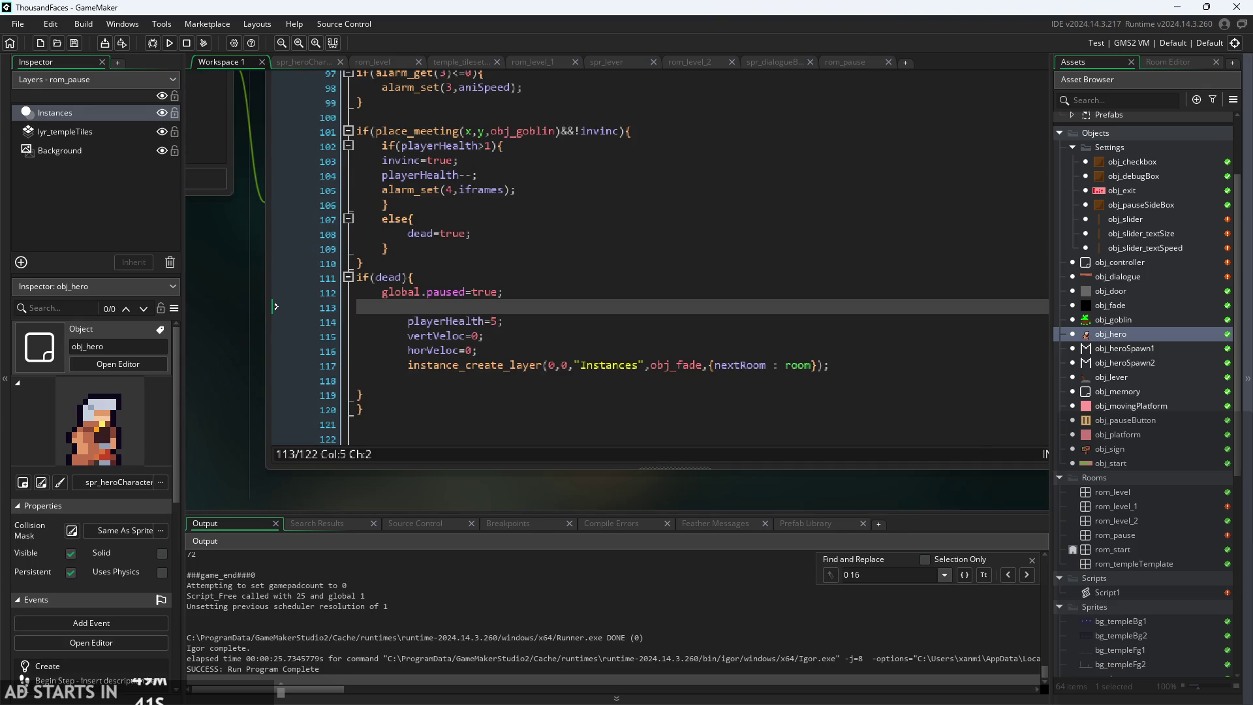
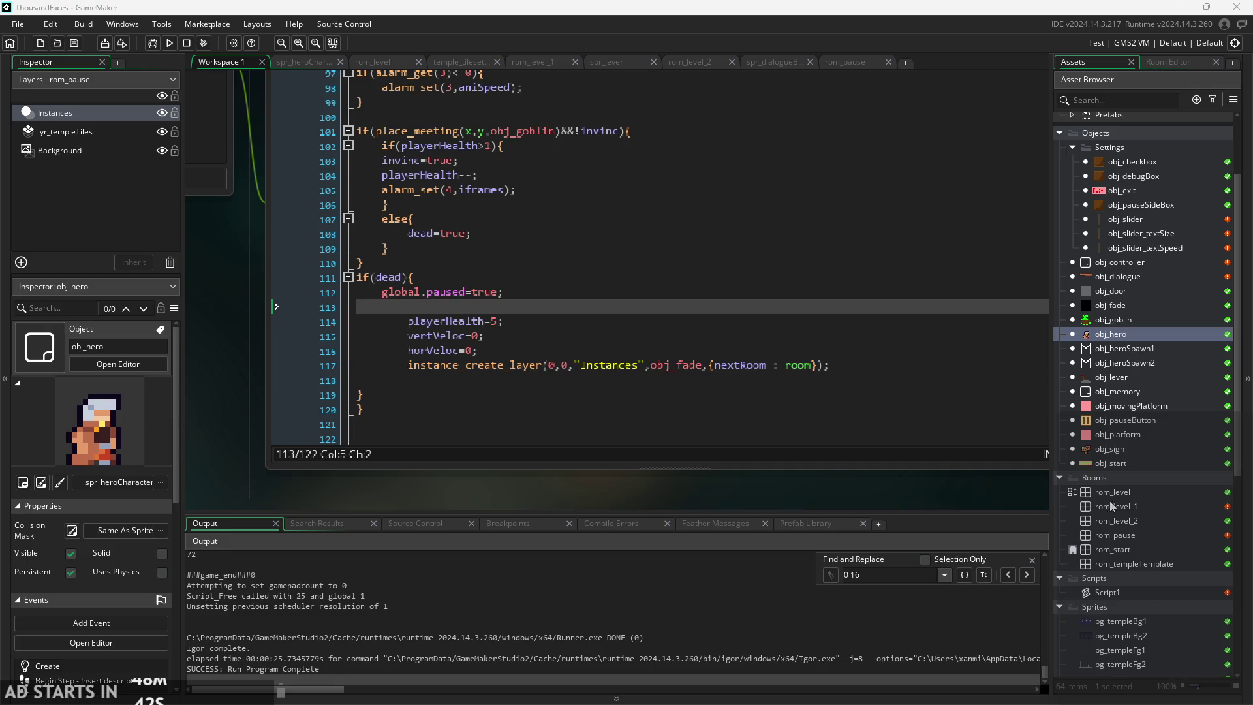
- Look through the Asset Browser context menus for obj_hero, the Objects group and the Sprites group
right_click(1131, 337)
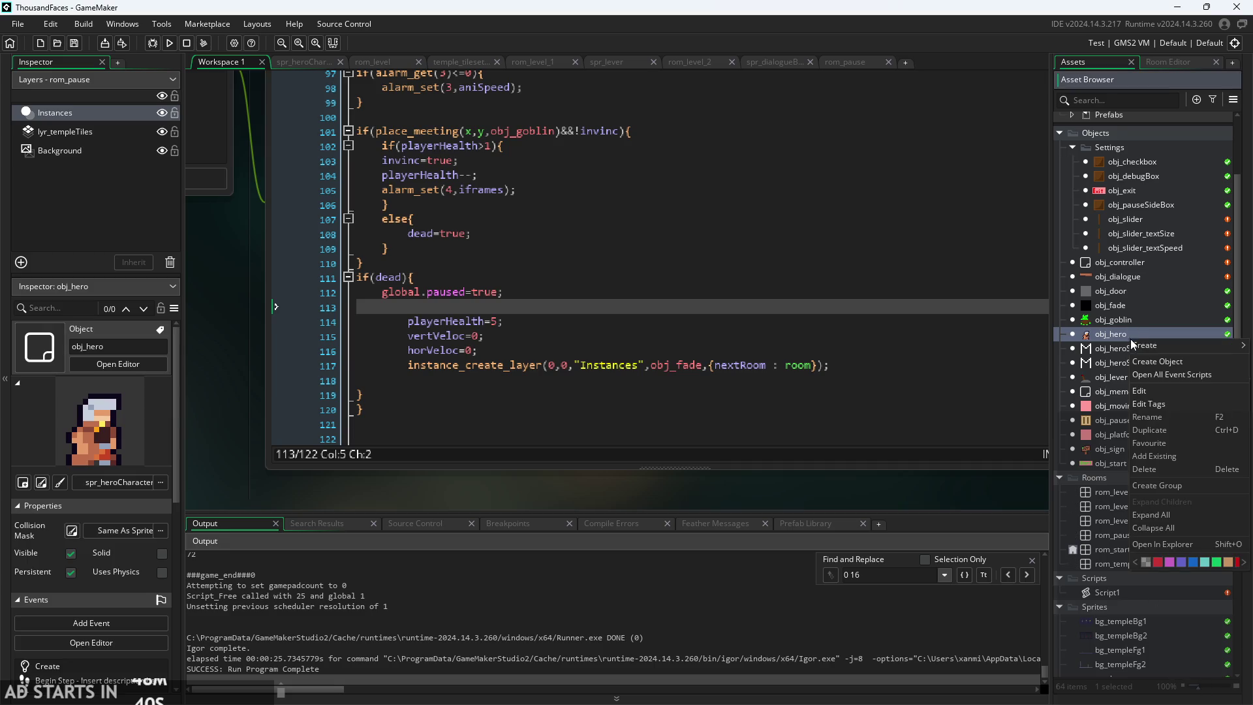
mouse_move(1160, 350)
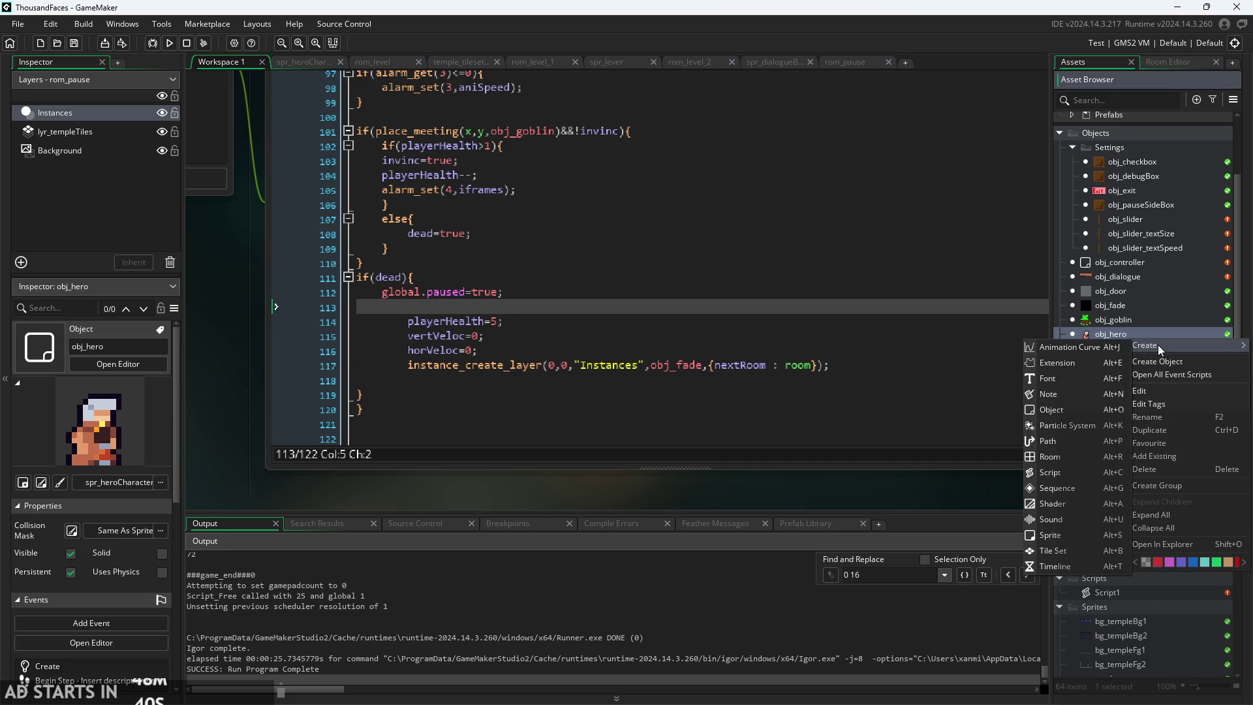
right_click(1115, 136)
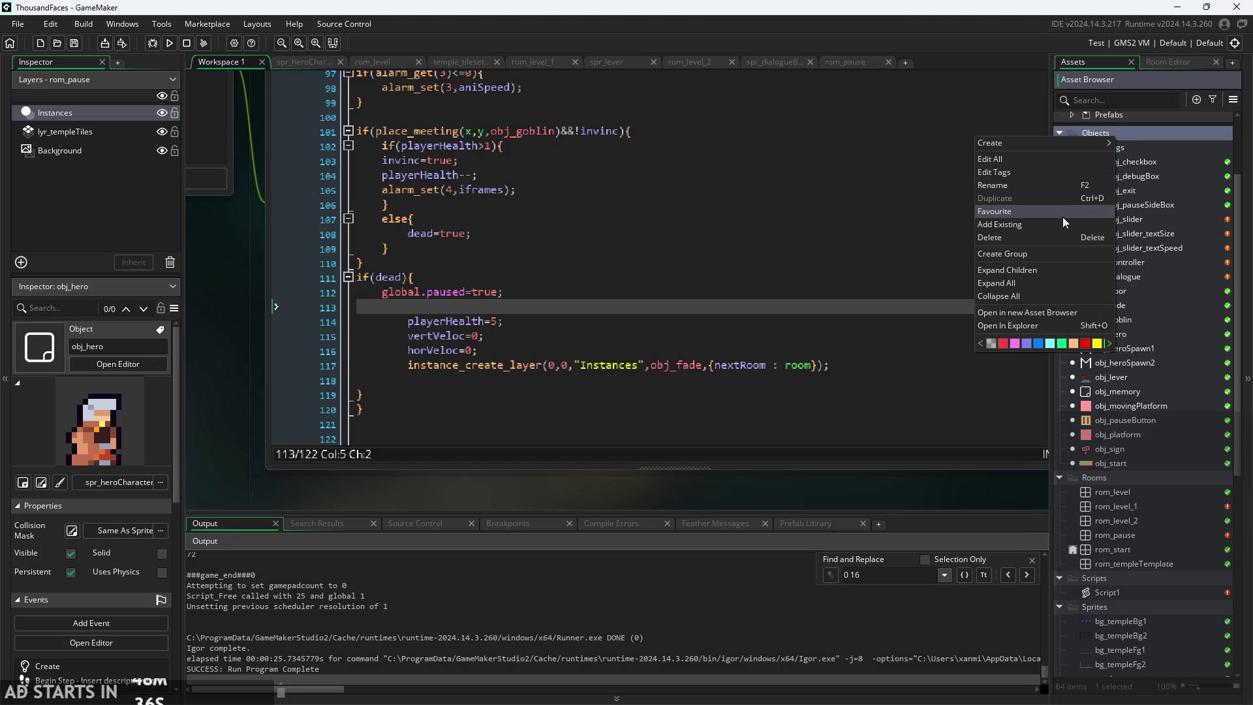
scroll(1164, 469, down, 5)
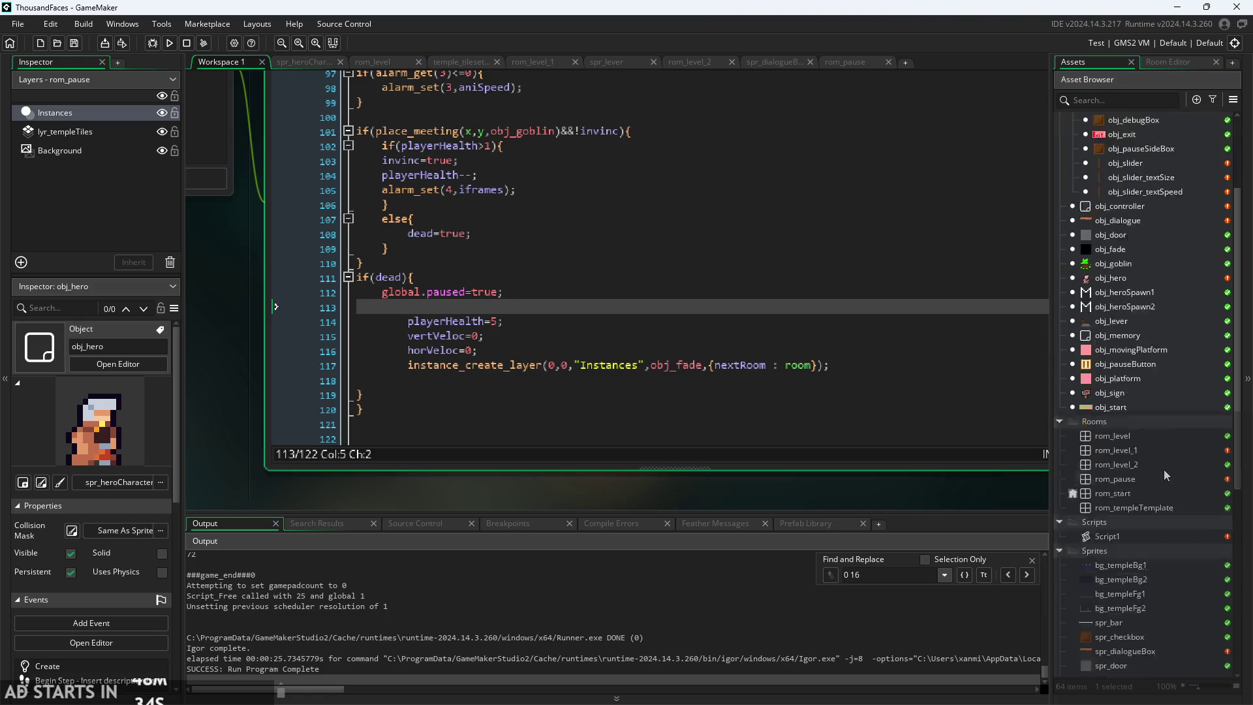
right_click(1136, 446)
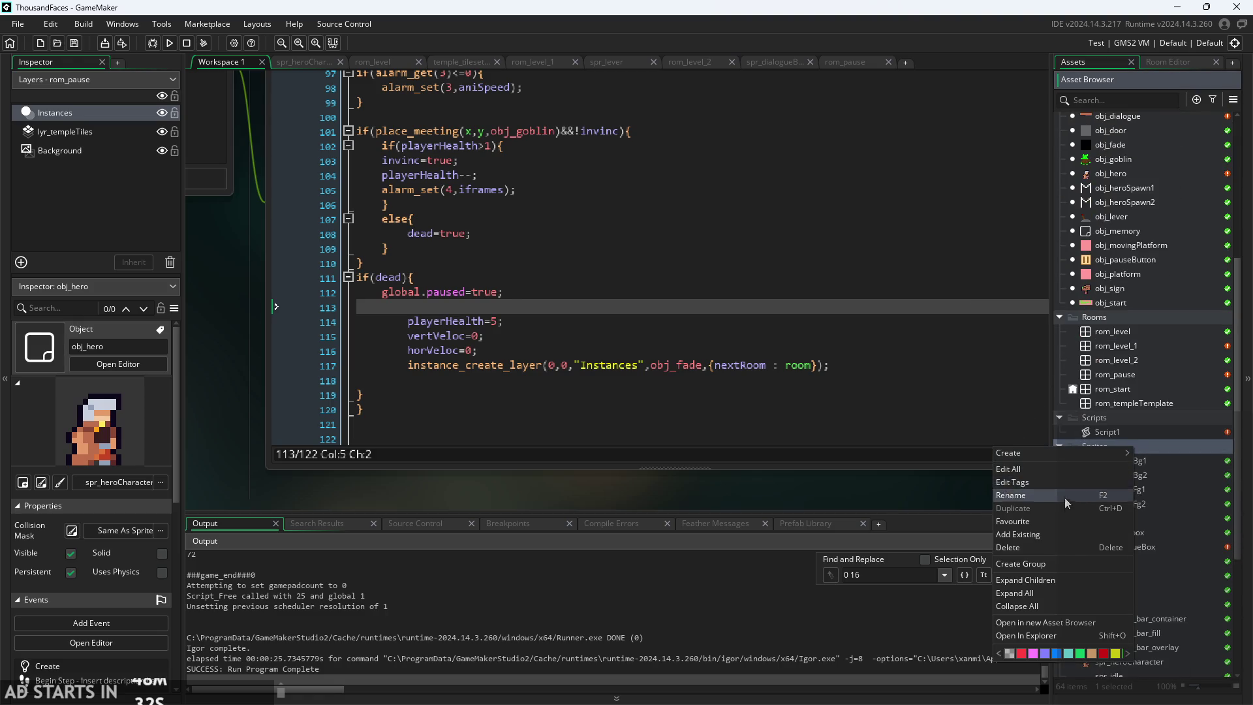
click(902, 487)
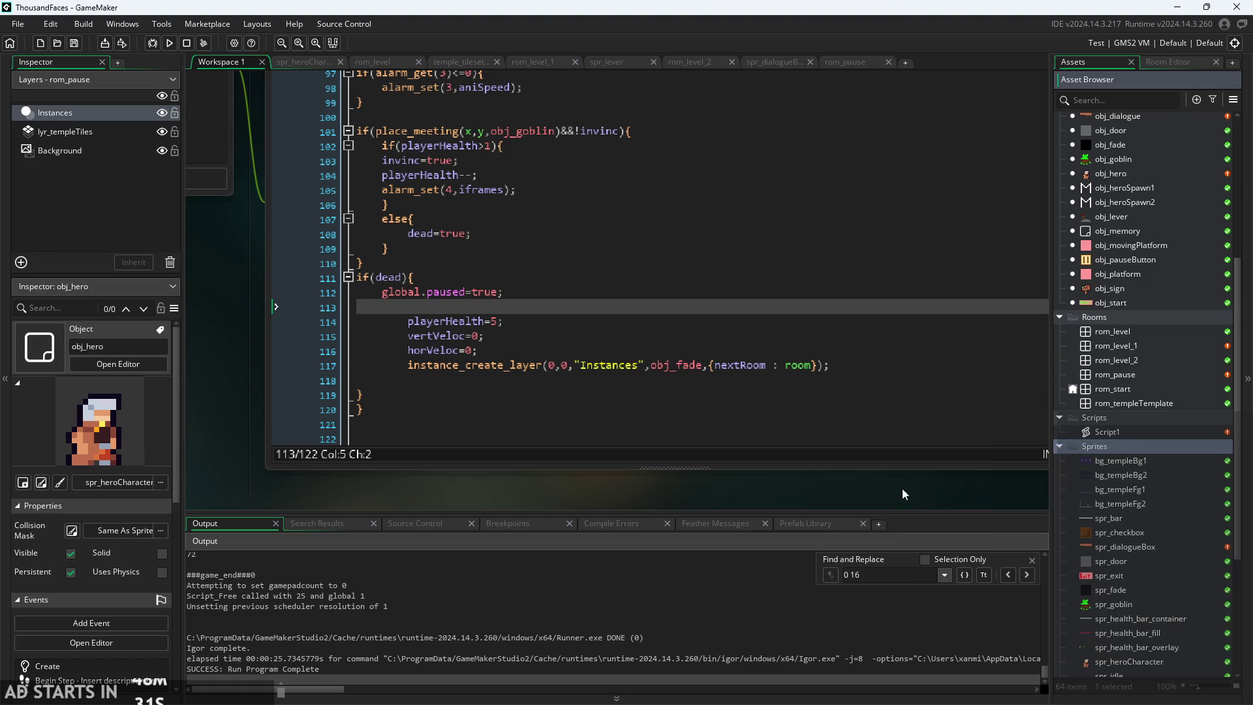
- Open bg_templeBg1 in the image editor, then go back to Workspace 1 and its Sprites options
right_click(1181, 465)
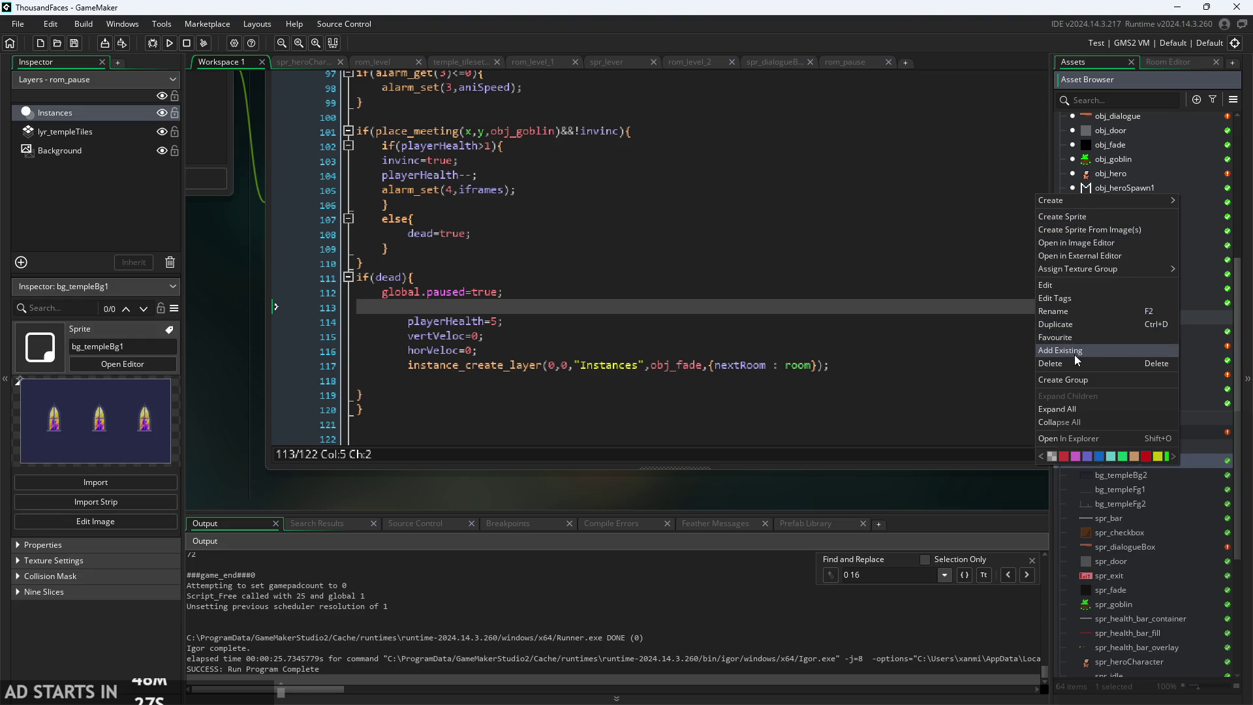
click(1091, 238)
click(213, 65)
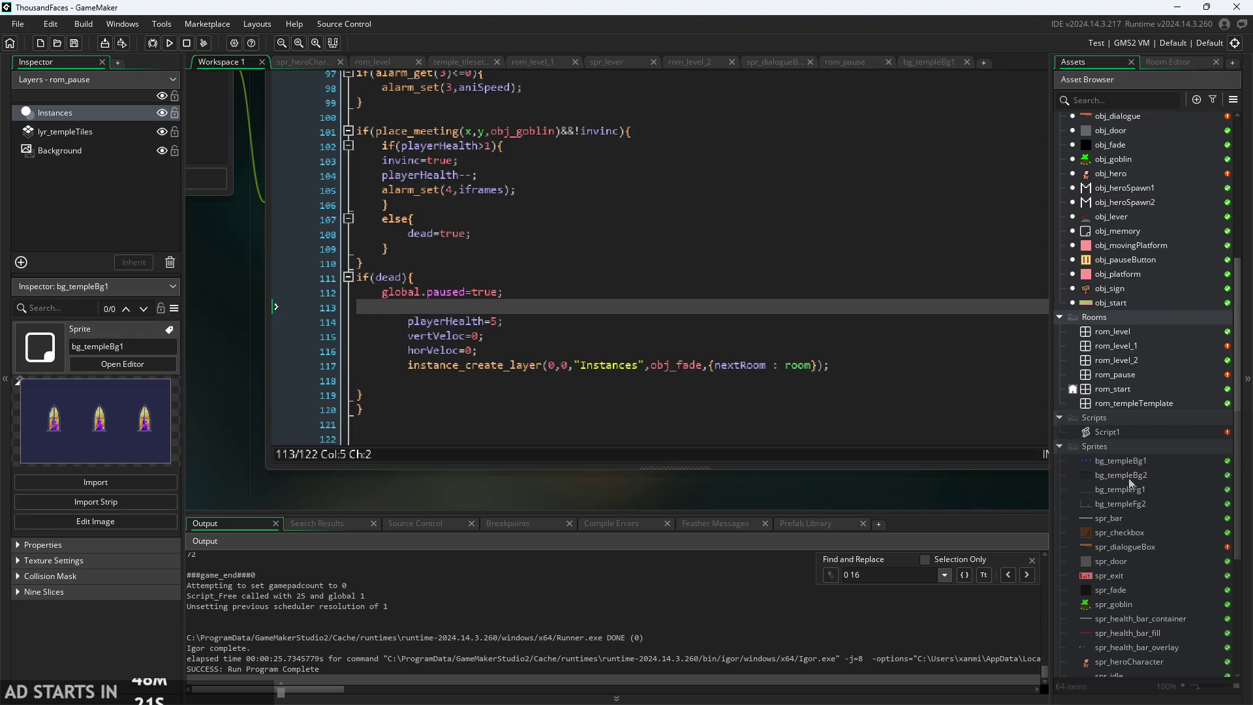
right_click(1125, 462)
- Import all ten player_death_frame images from Downloads' drive-download folder as one new sprite
click(1062, 232)
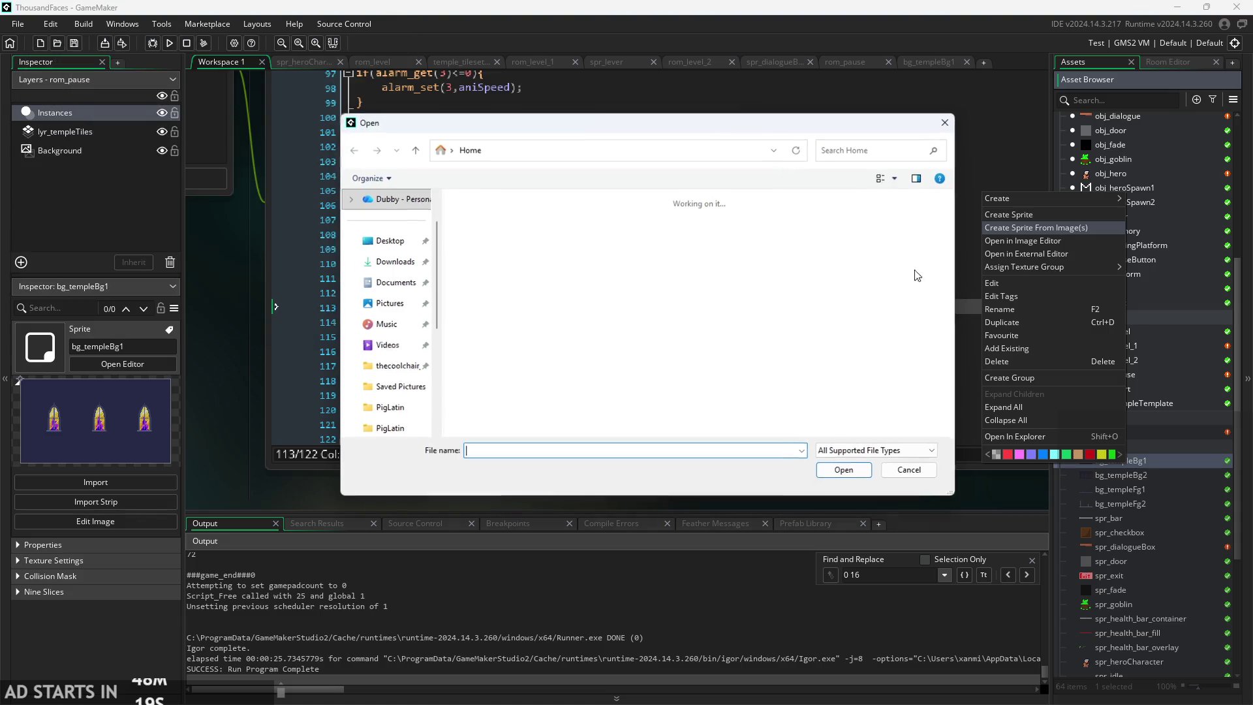
click(395, 262)
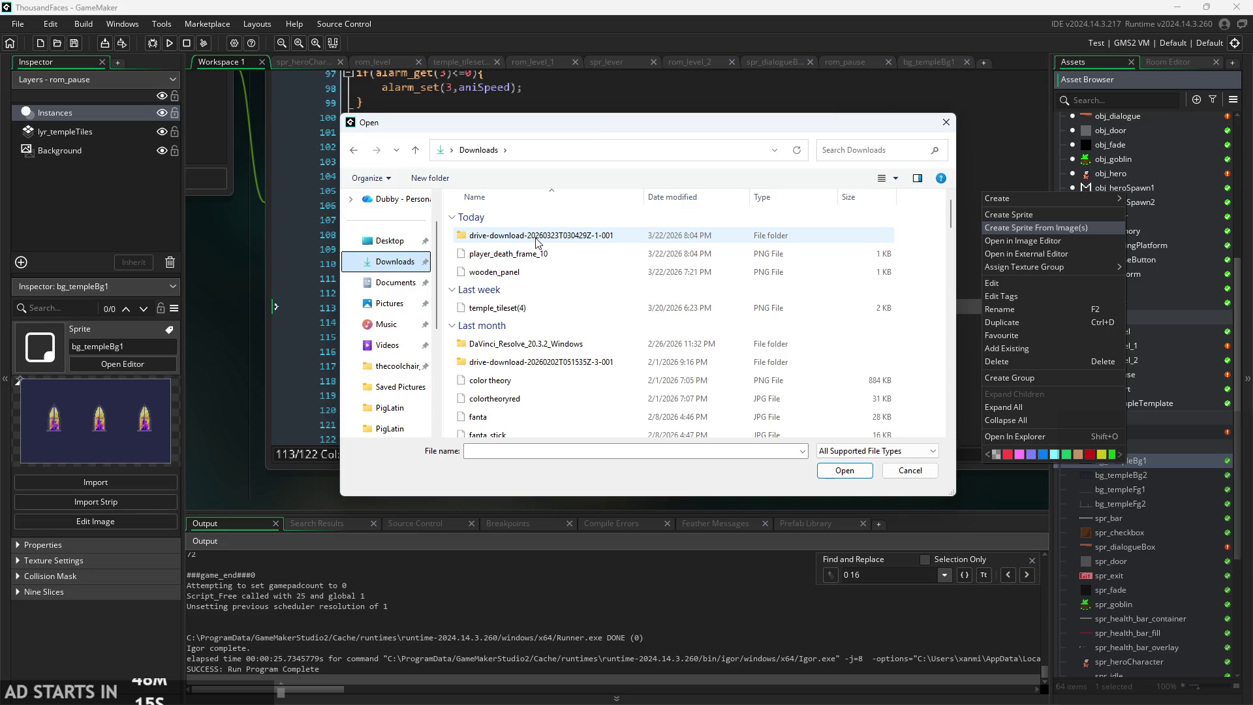
click(536, 238)
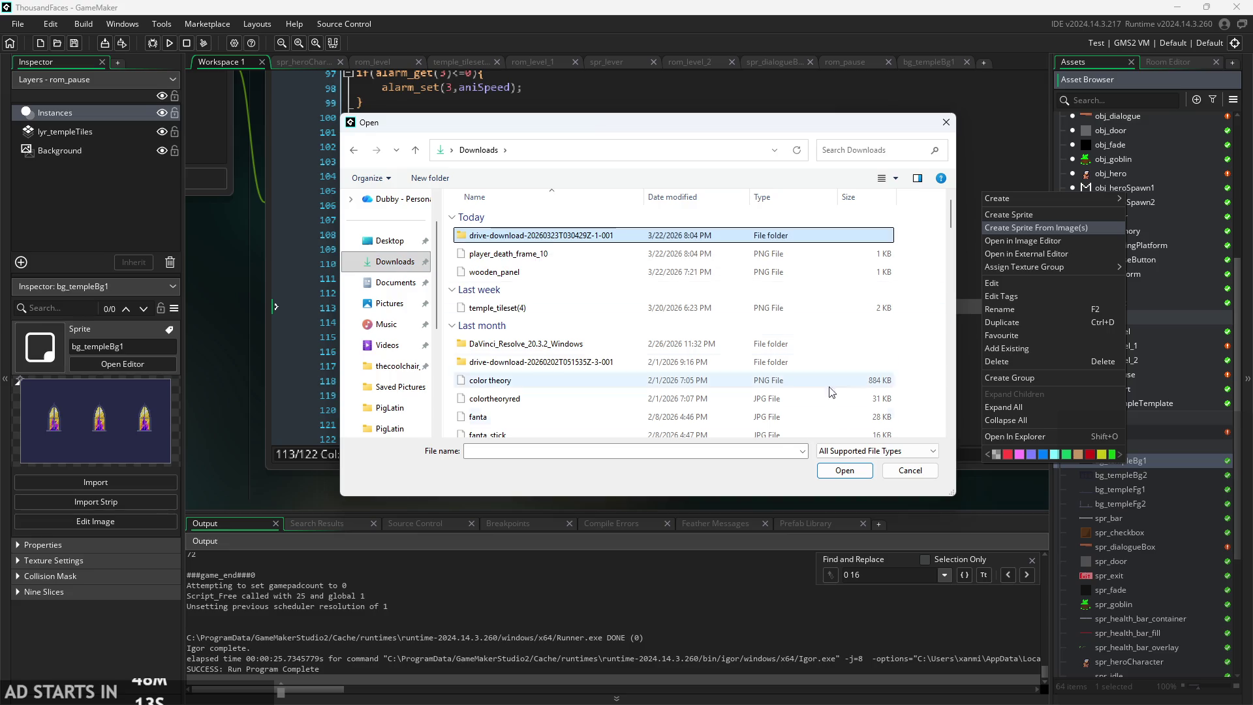
click(855, 470)
key(ctrl+a)
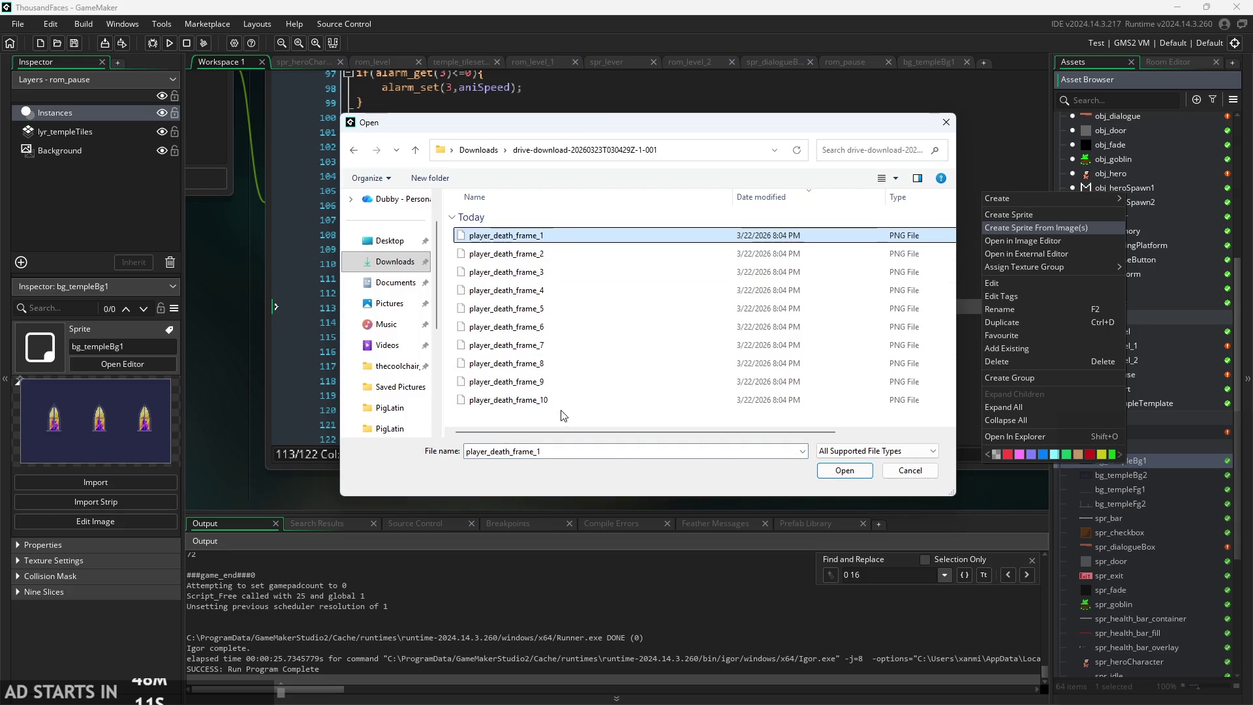
click(862, 475)
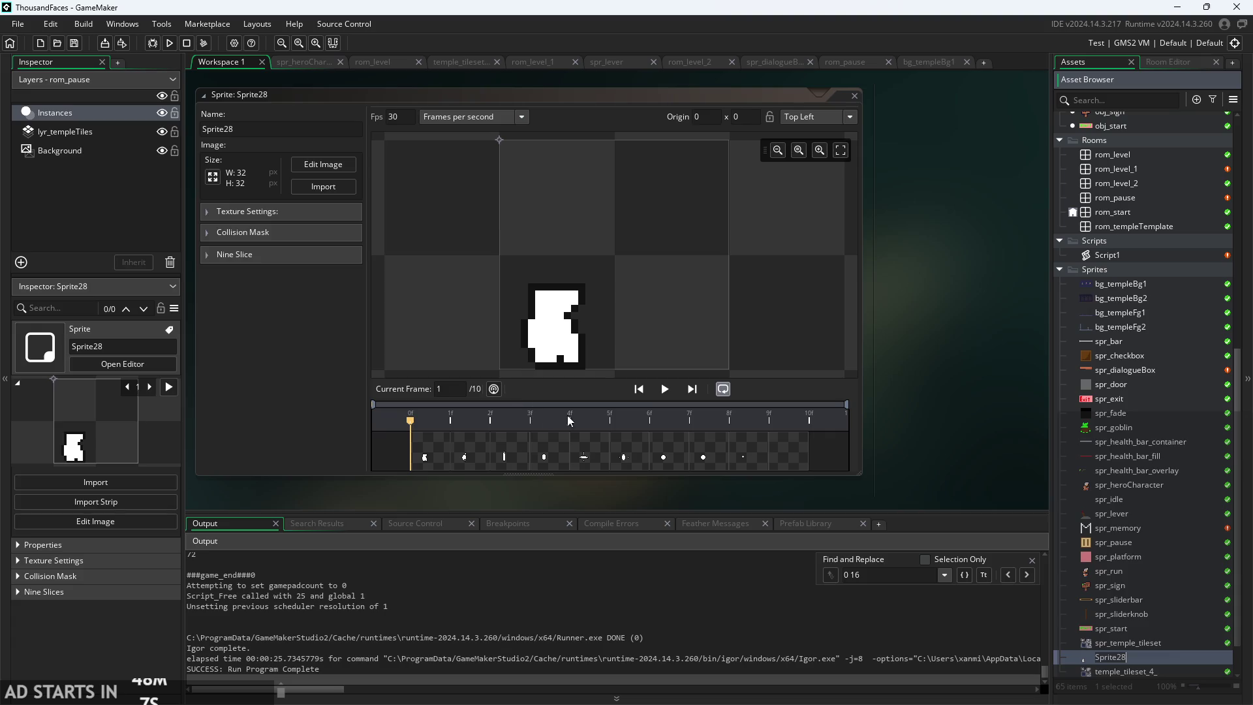
- Preview Sprite28's death animation and change its Fps value to 8
click(664, 388)
click(664, 389)
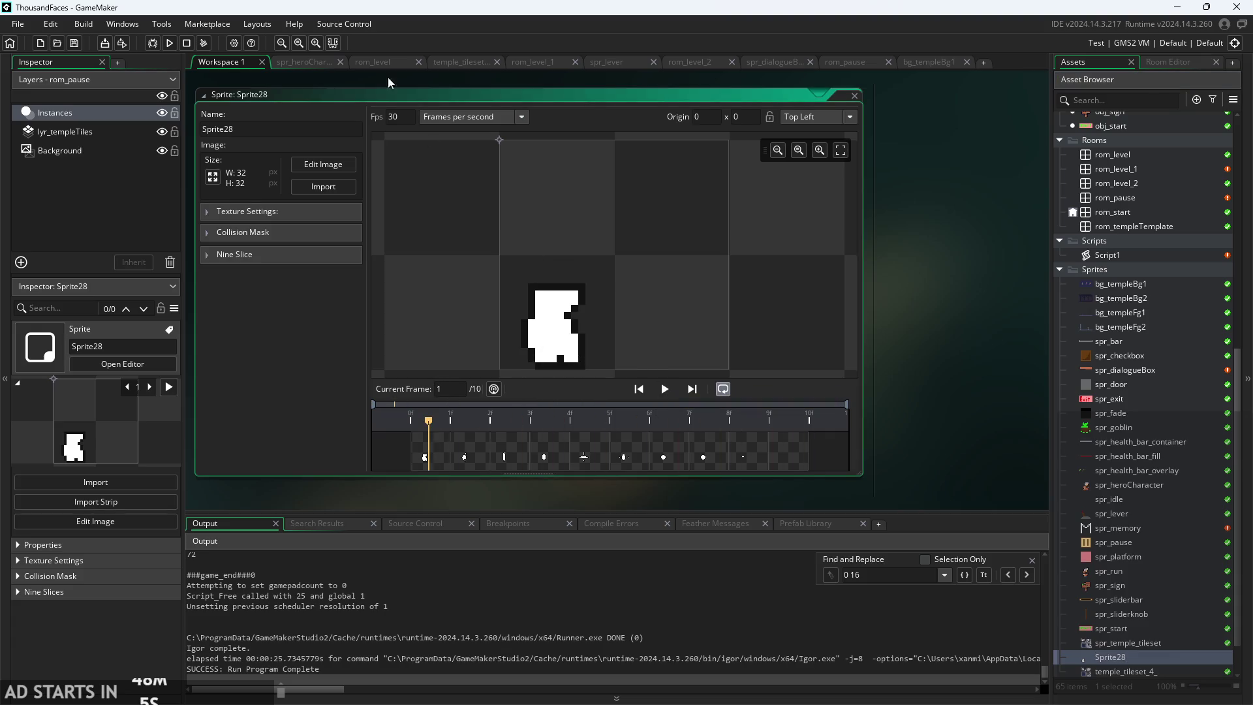
click(391, 116)
click(667, 390)
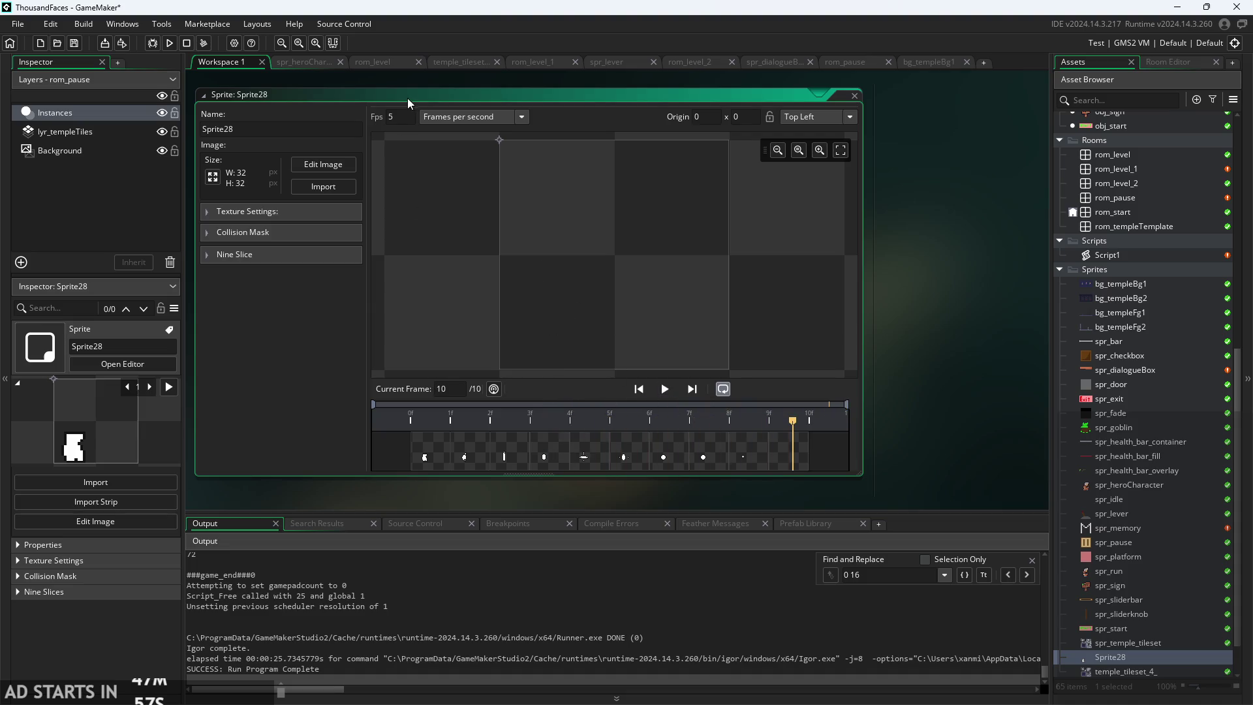
text(6)
- Replay the animation at 8 fps, pause it and scrub back to an earlier frame
click(666, 390)
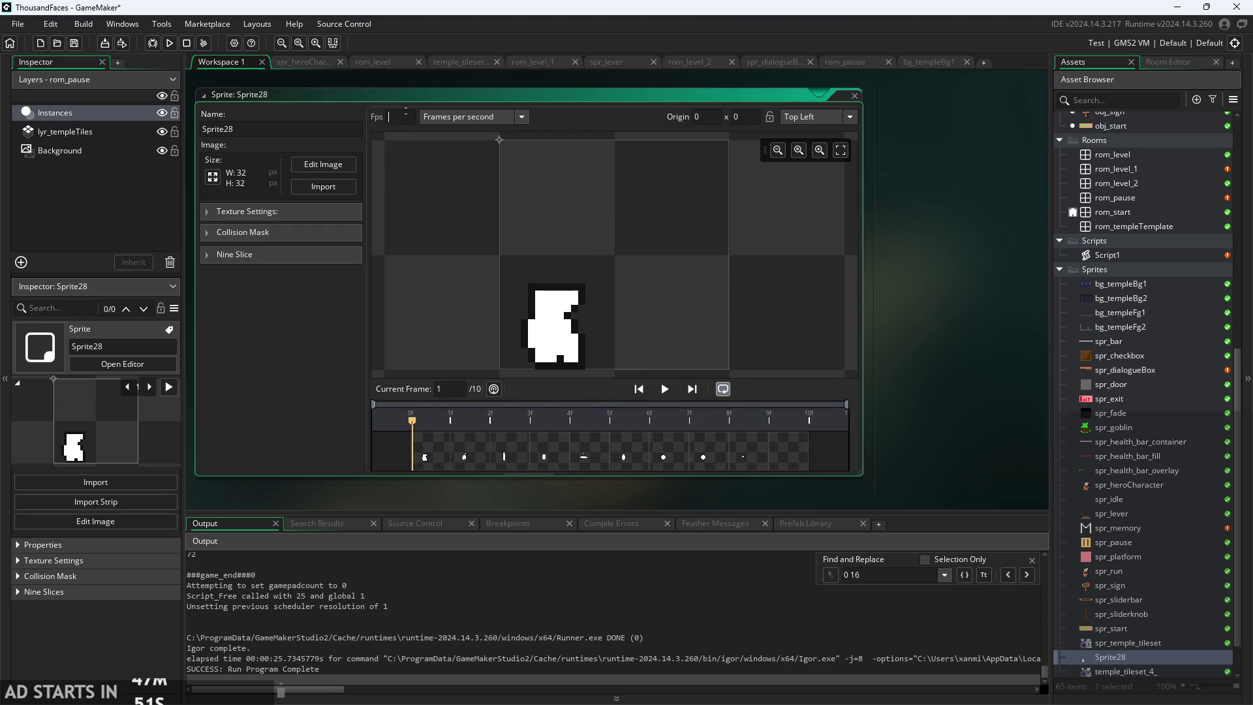
click(665, 390)
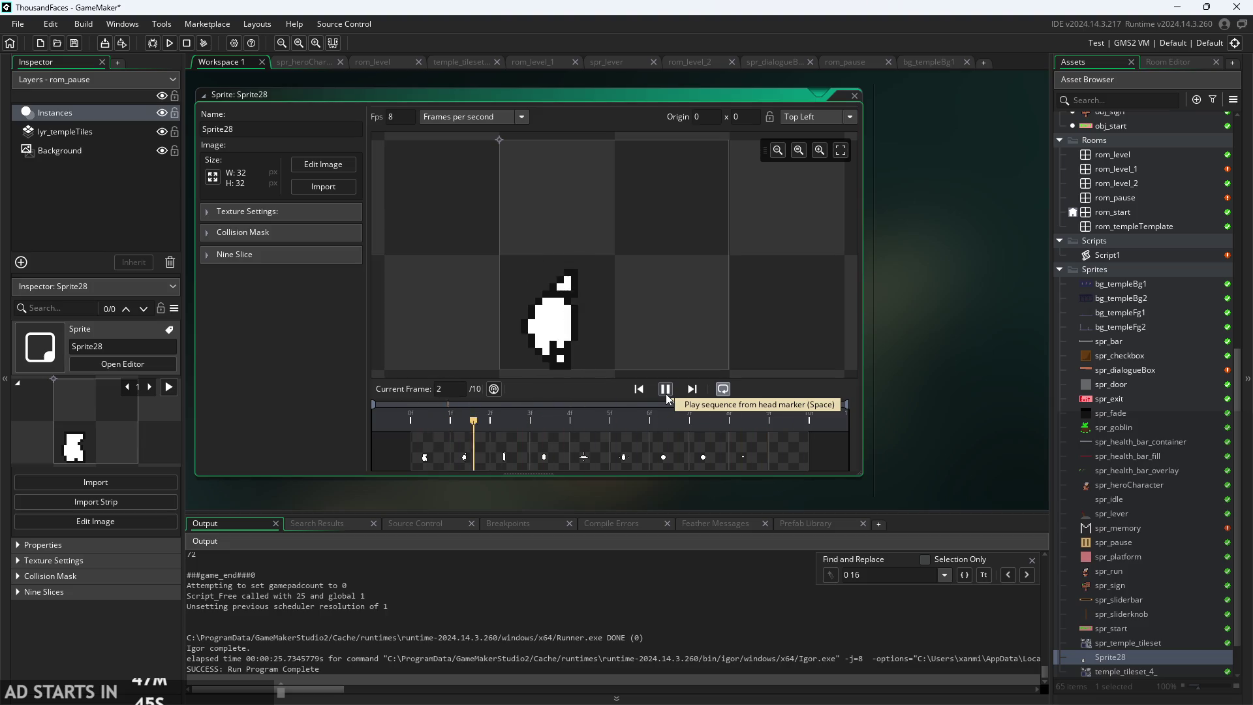
click(666, 395)
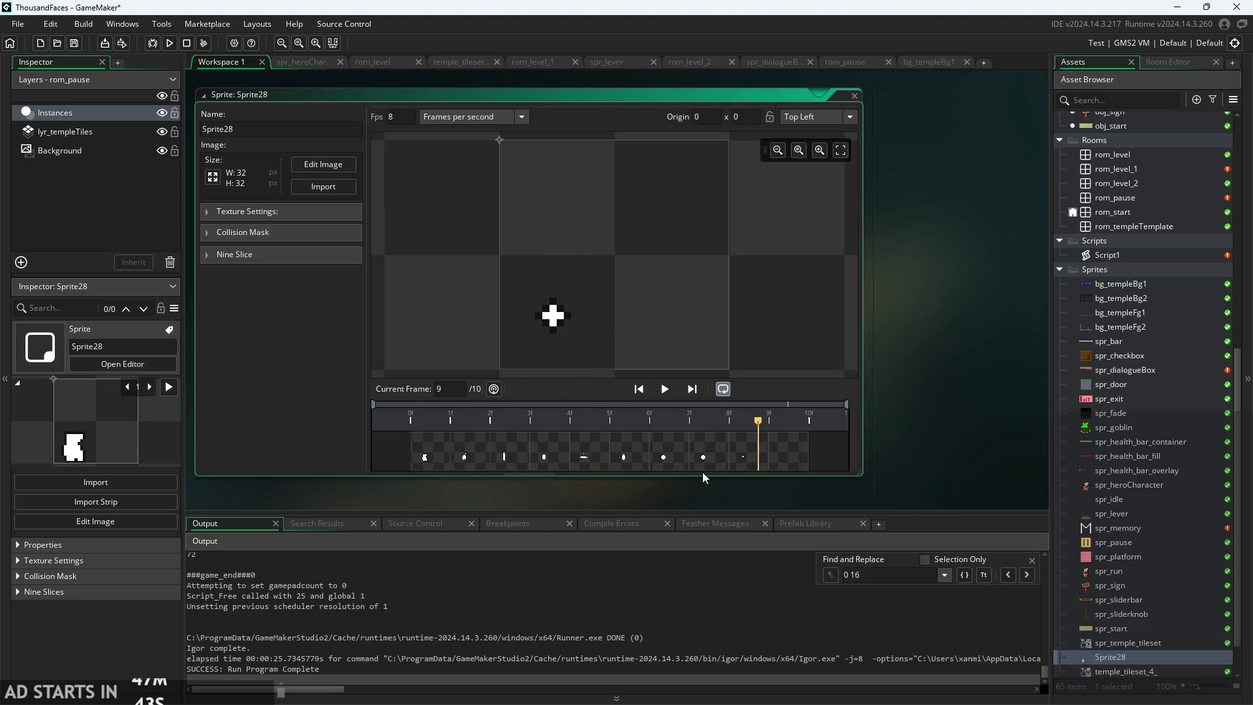
mouse_move(755, 434)
mouse_down()
mouse_move(642, 457)
mouse_move(669, 453)
mouse_move(410, 436)
mouse_up()
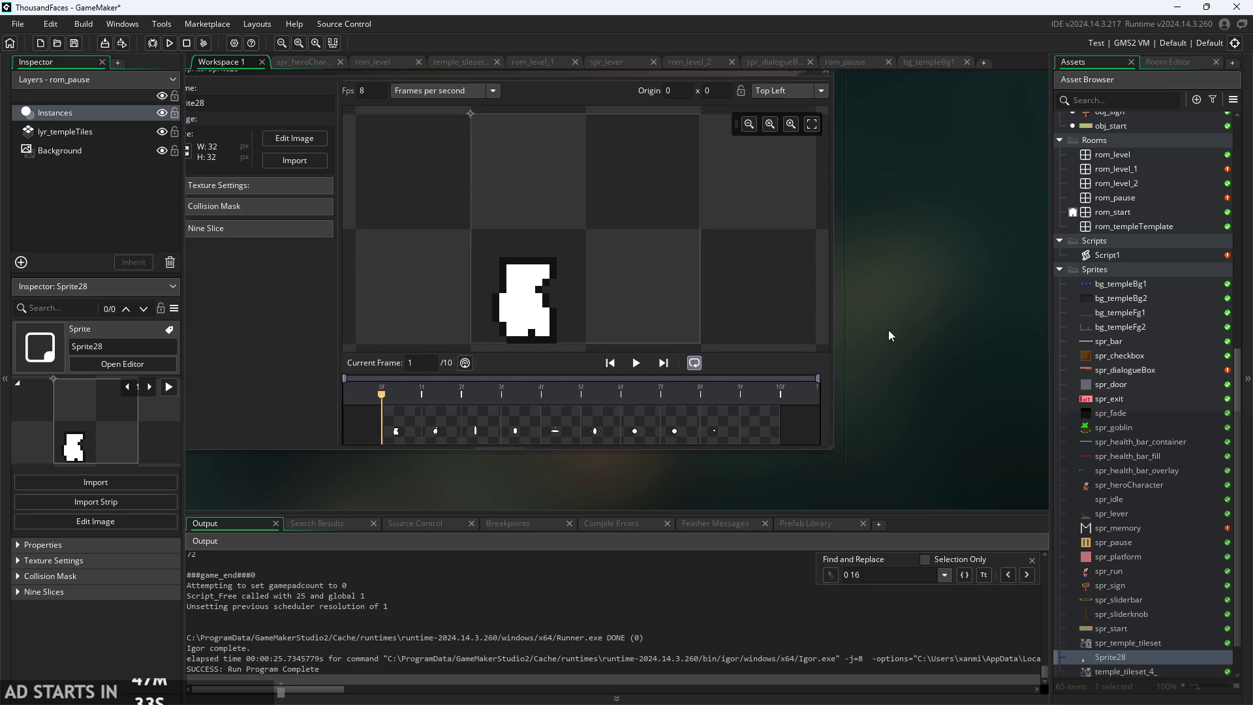
scroll(887, 375, down, 2)
scroll(913, 375, up, 2)
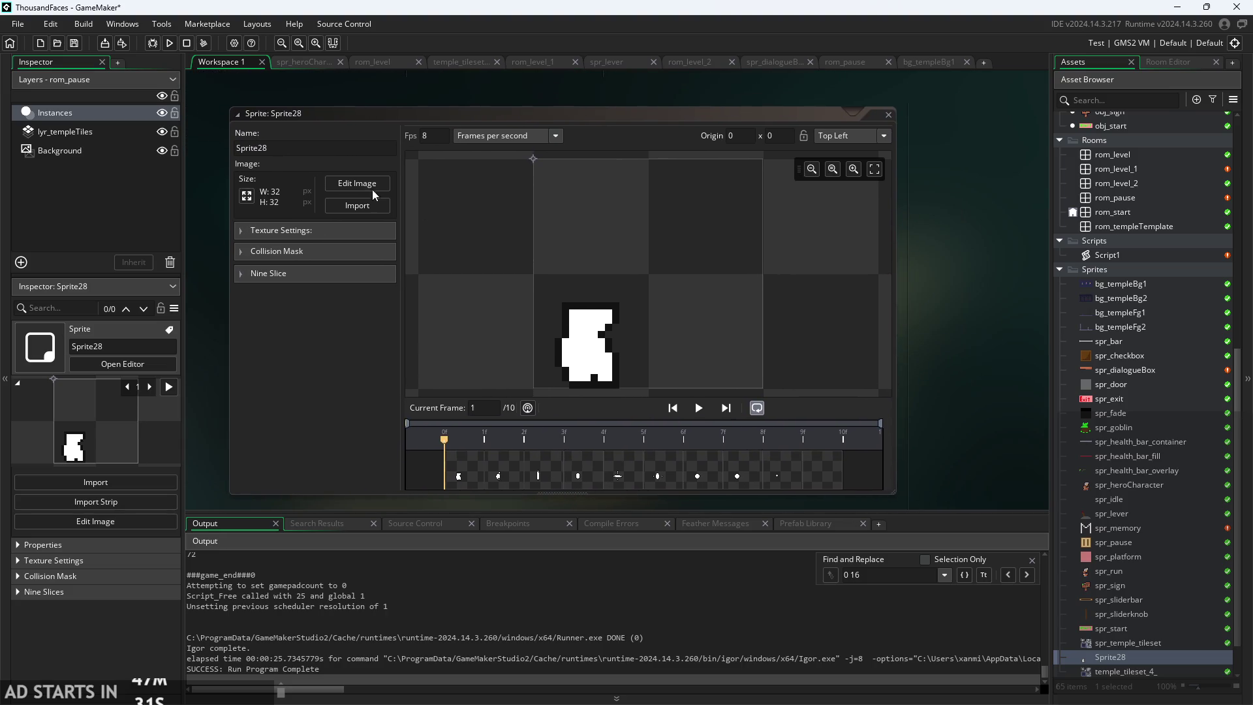
- Copy all ten death frames in Sprite28's image editor
click(382, 184)
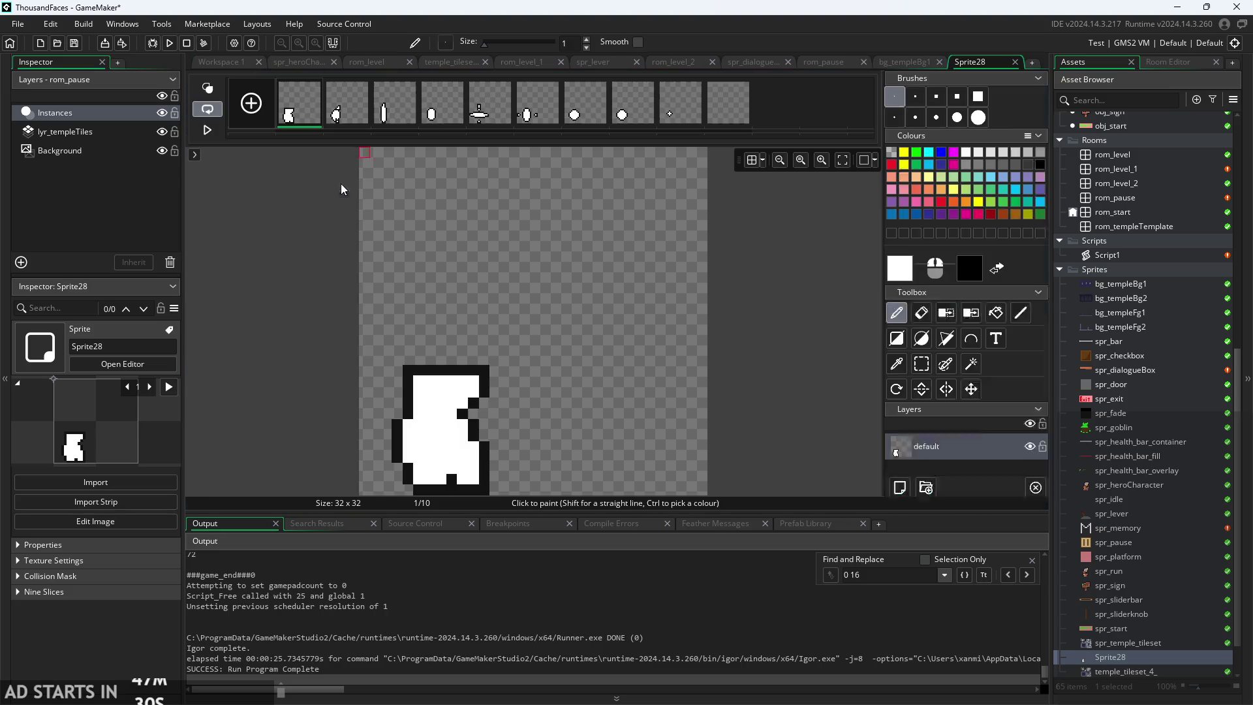
right_click(726, 123)
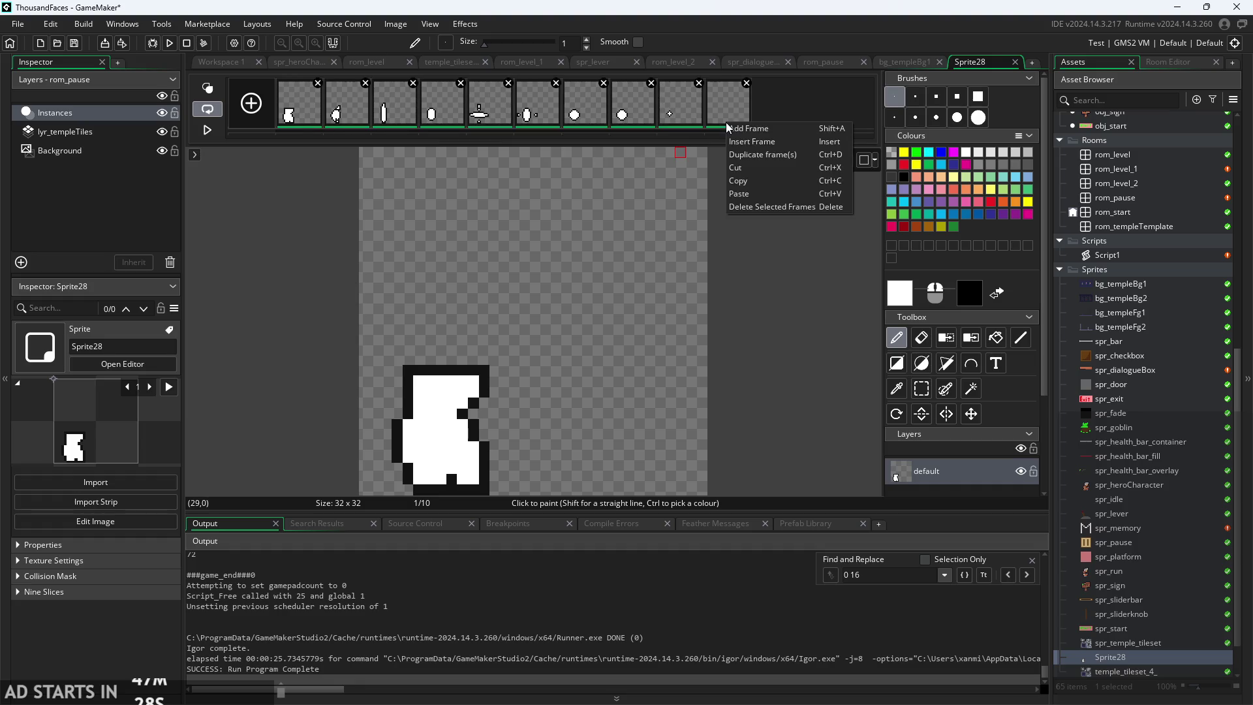
click(758, 184)
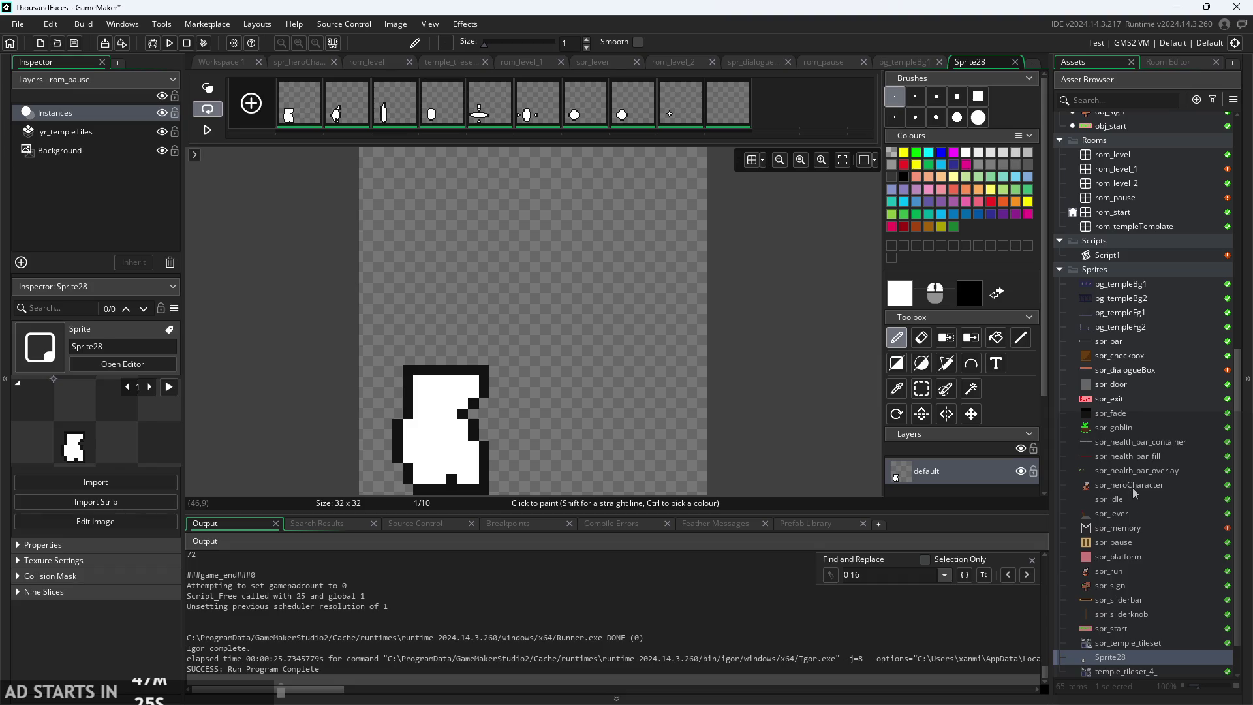
- Paste the death frames after frame 20 of spr_heroCharacter and step through frames 21 onward
double_click(1133, 488)
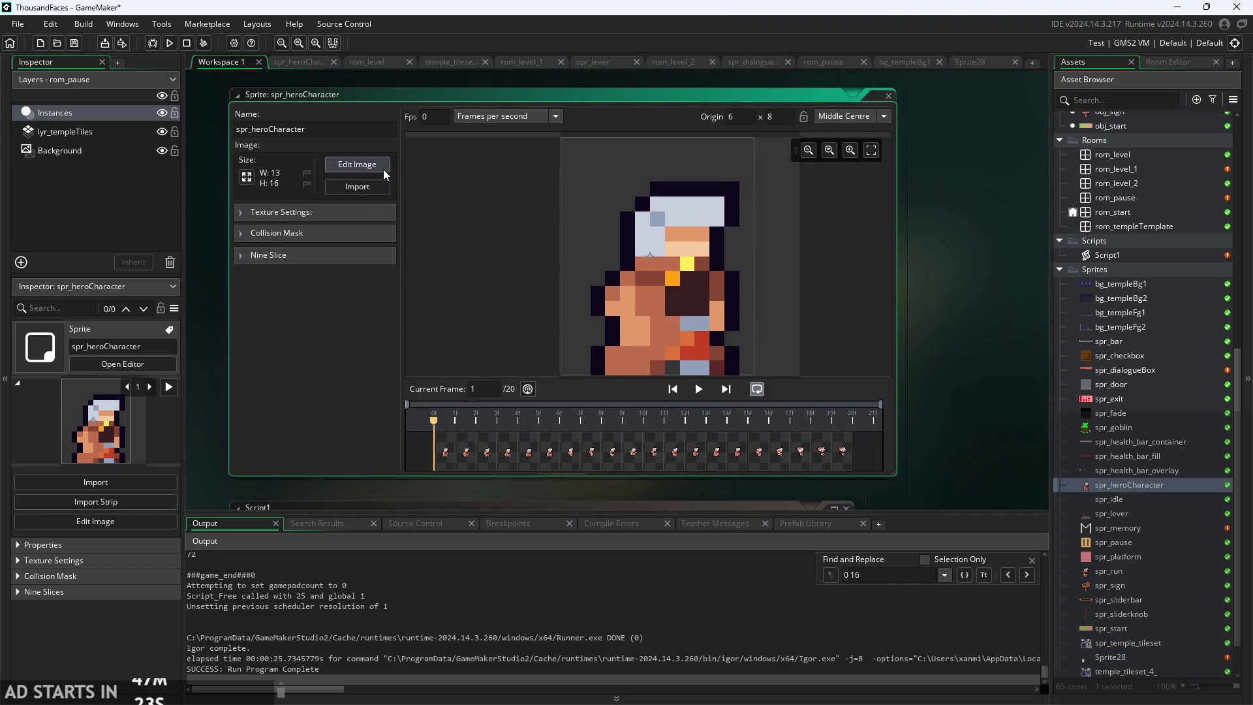
click(383, 171)
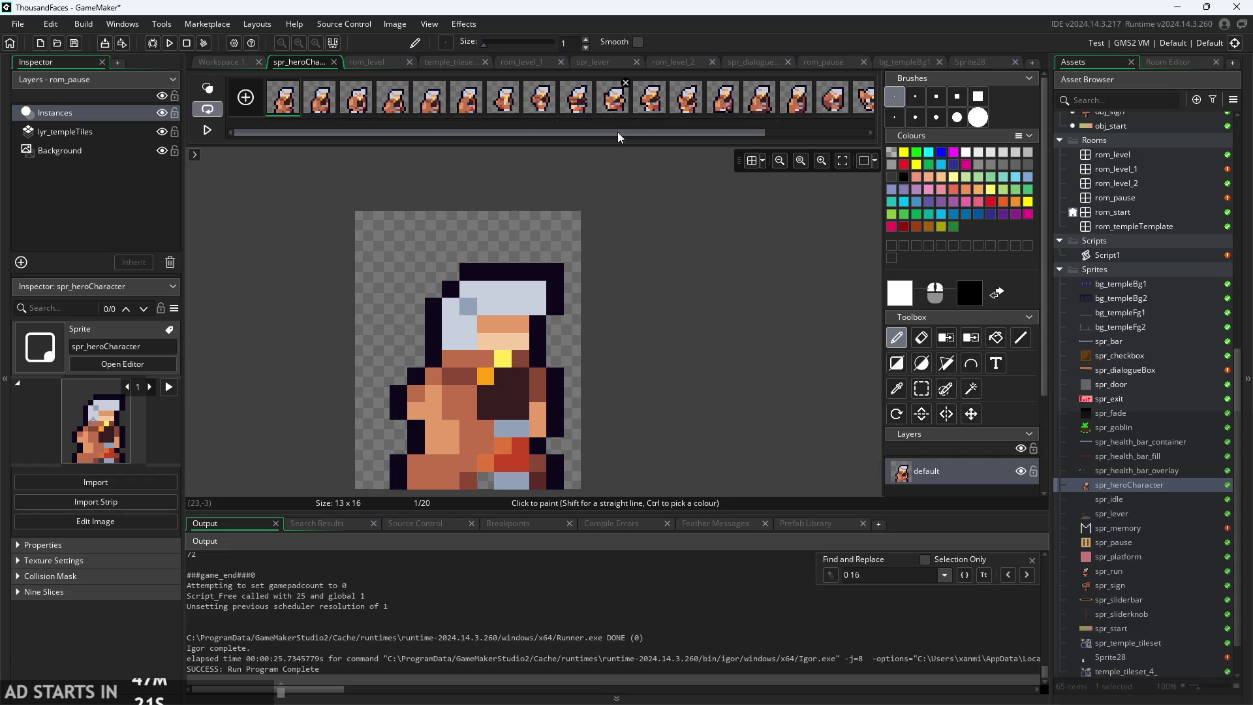
drag(617, 132, 877, 122)
right_click(864, 109)
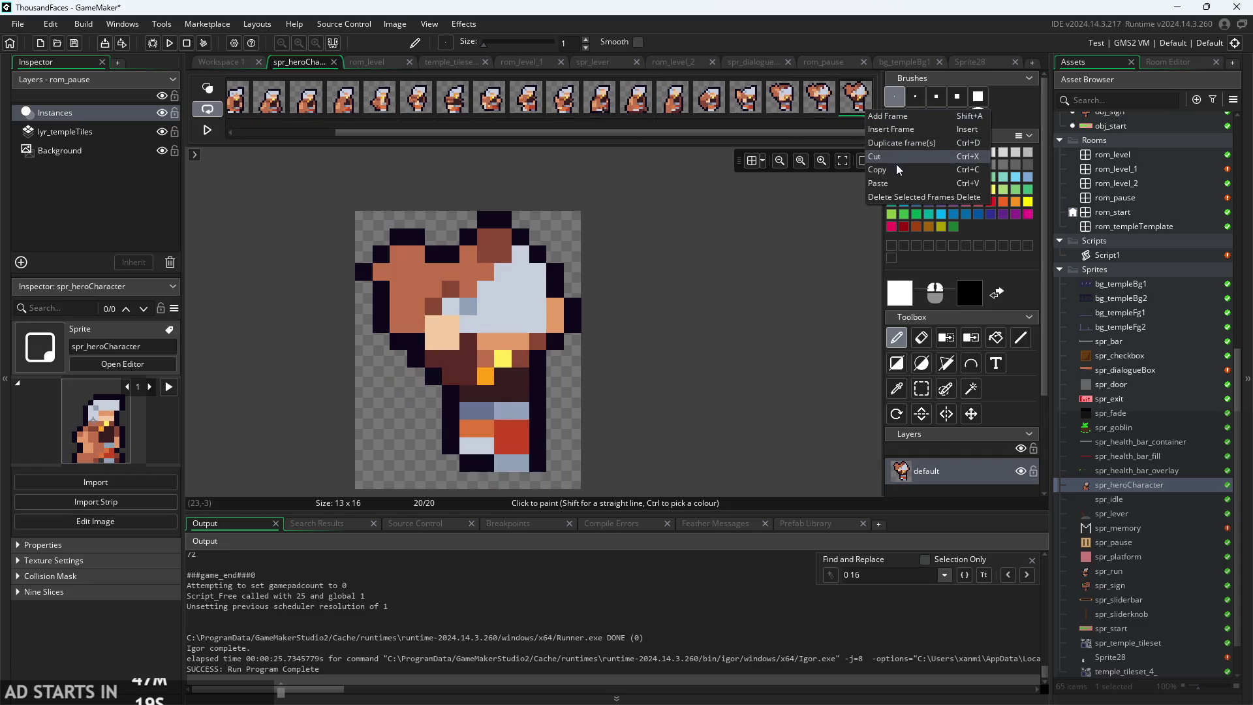
click(898, 183)
scroll(701, 136, down, 3)
click(528, 113)
click(557, 111)
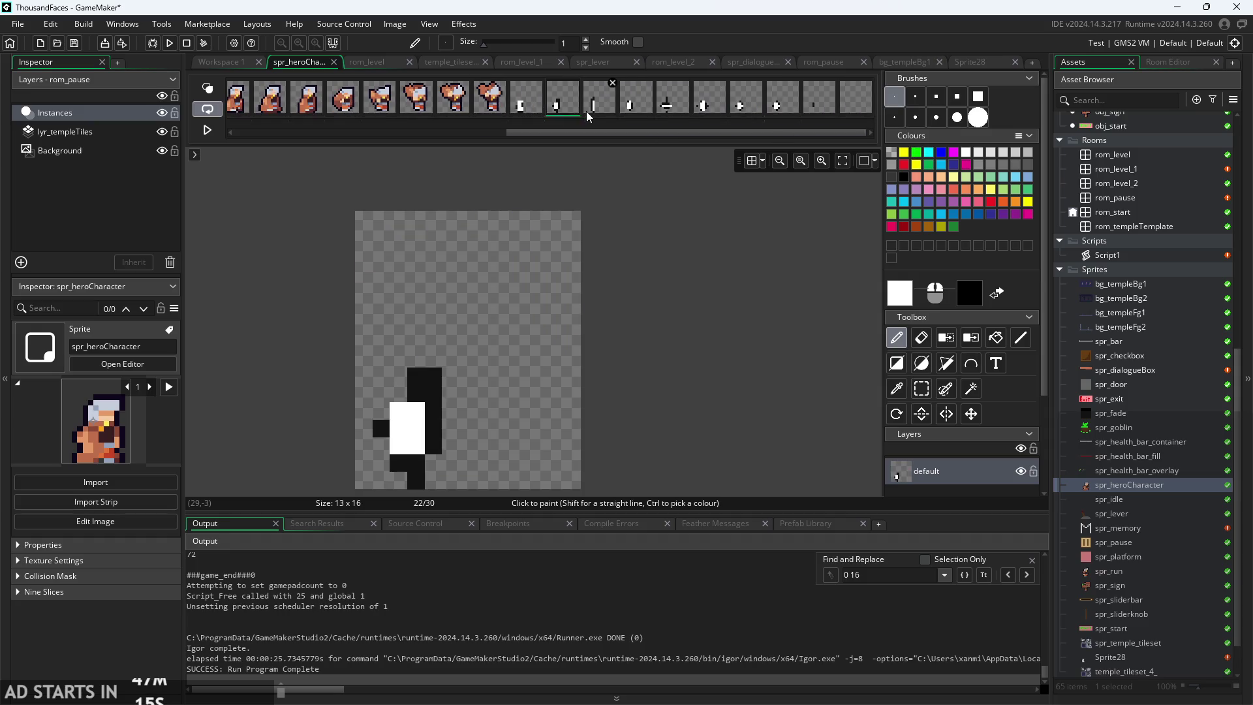
click(610, 112)
click(542, 98)
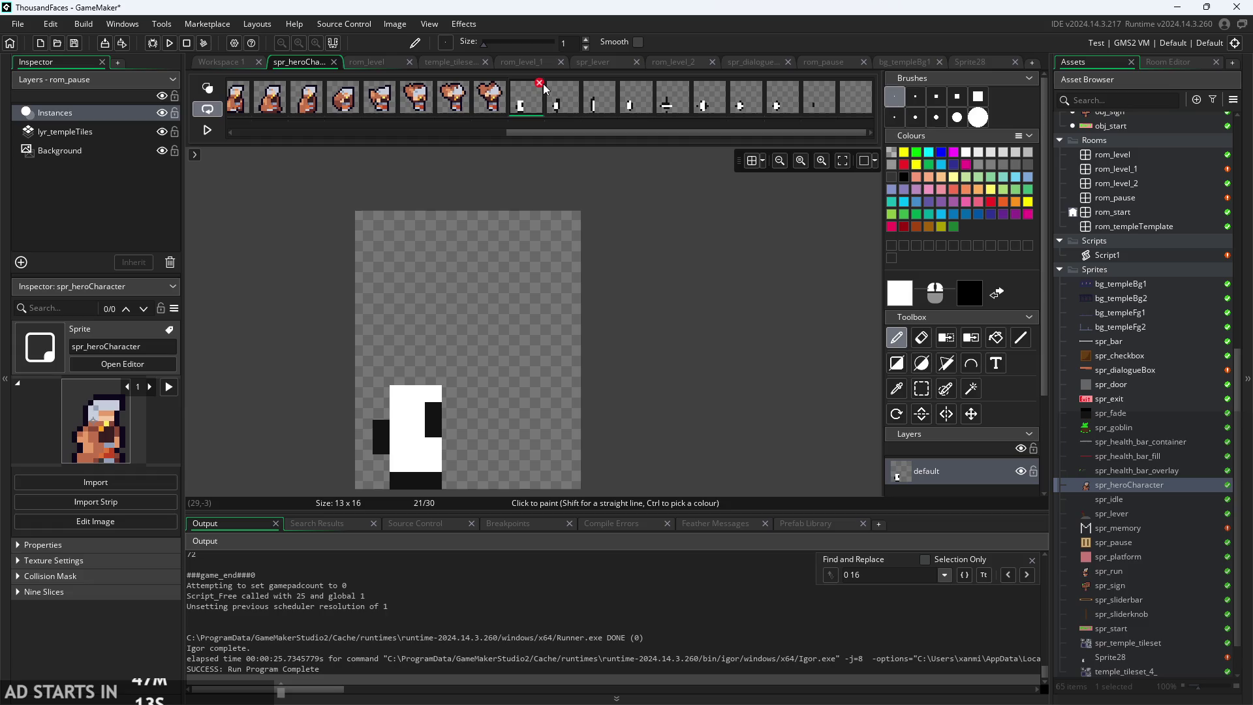
- Cancel a frame deletion and compare hero frames 15 and 19 with death frame 21
click(540, 82)
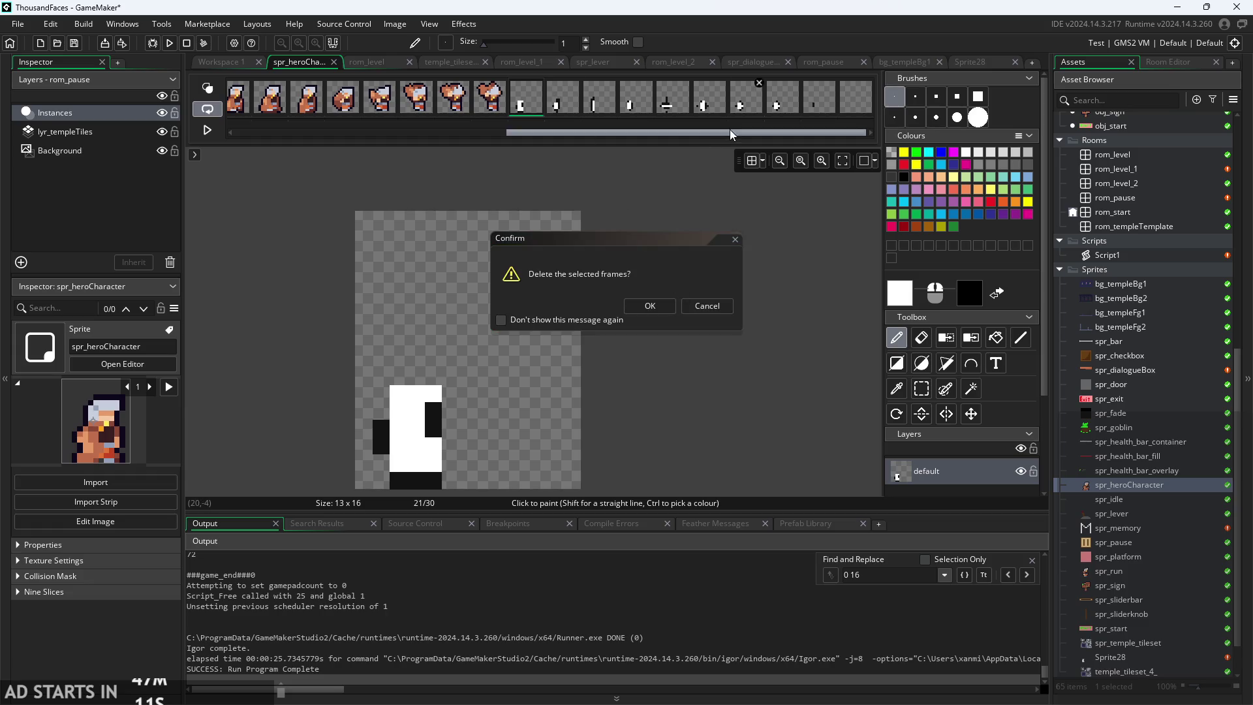
click(726, 305)
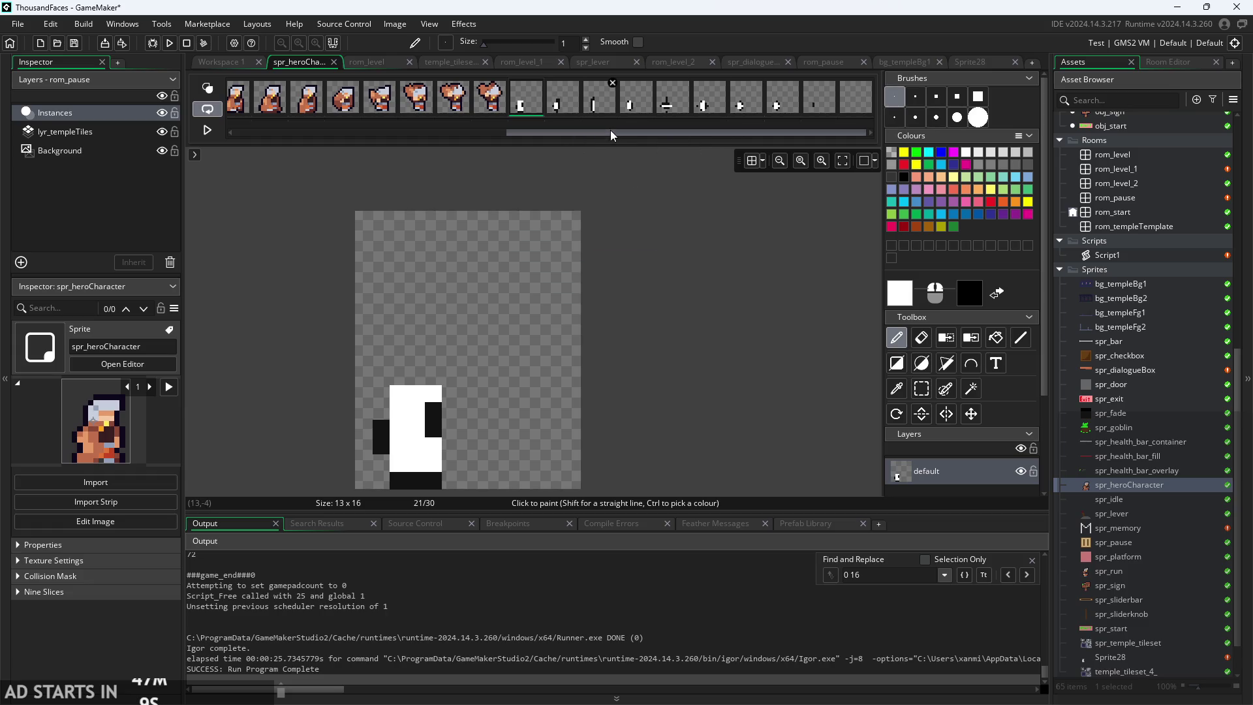
click(307, 98)
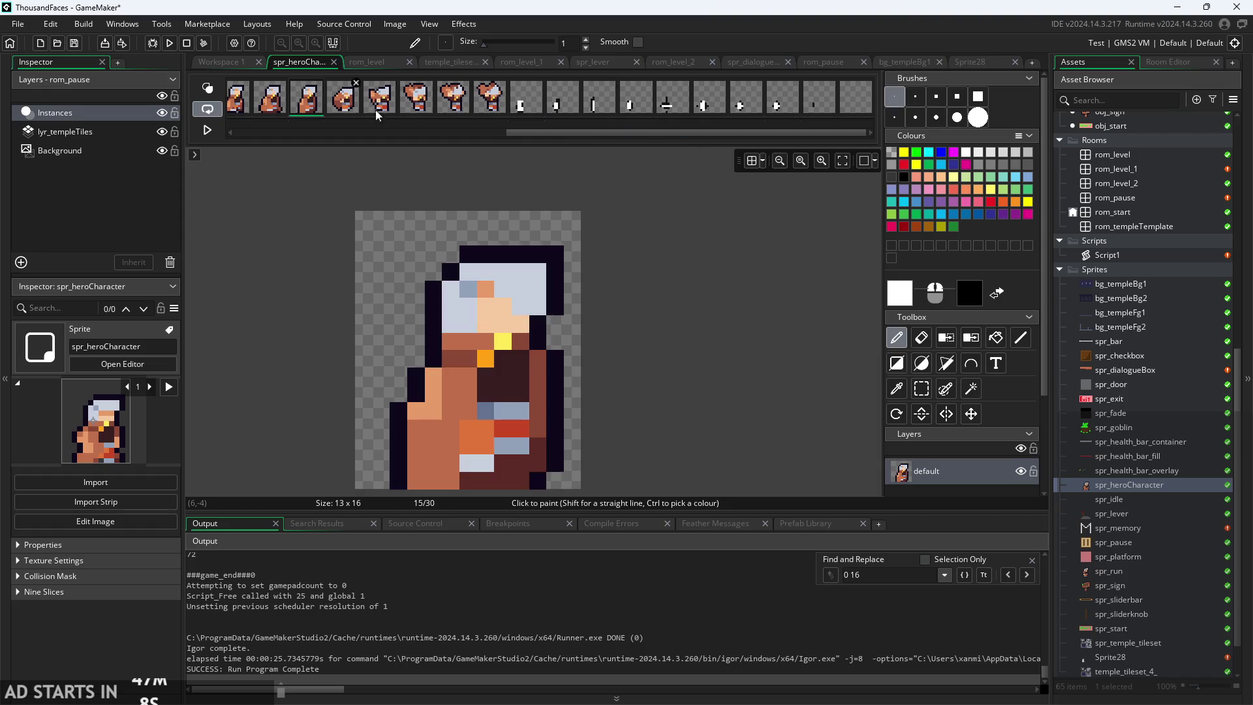
click(459, 108)
click(512, 104)
click(456, 108)
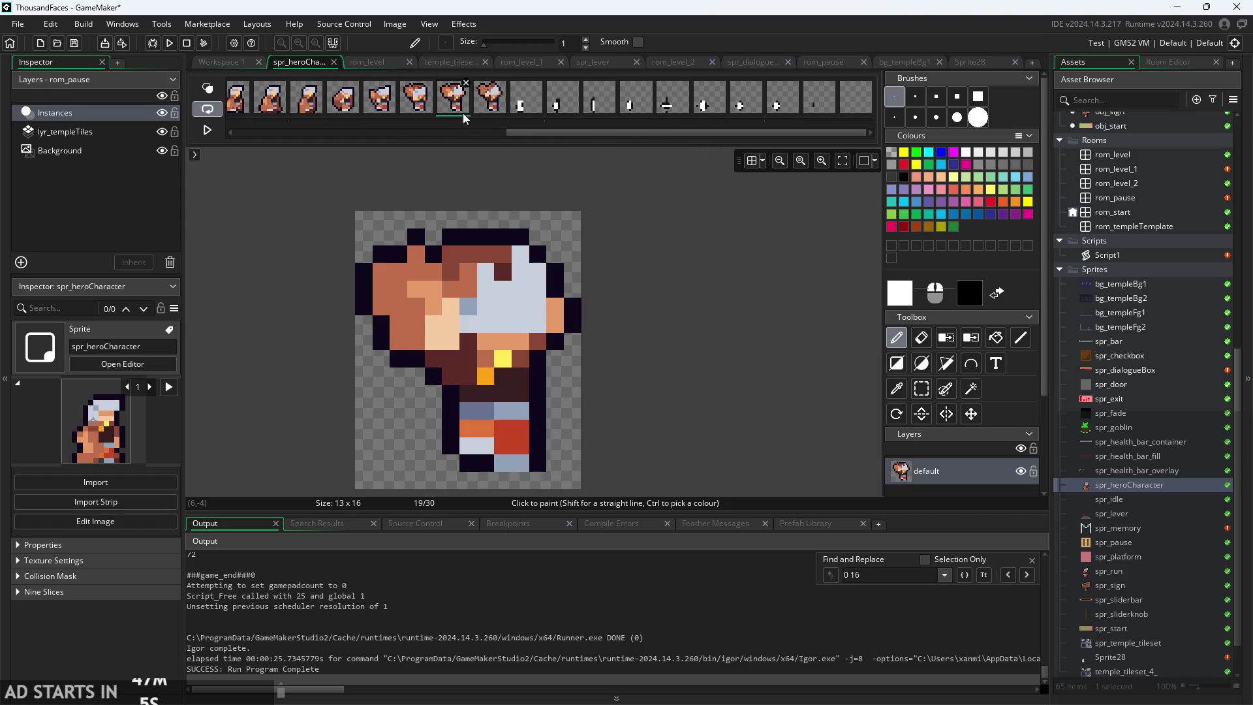
- Try a rectangle selection on the 13x16 frame, then check the sprite's properties in the workspace
click(920, 388)
scroll(637, 335, up, 2)
scroll(637, 336, down, 3)
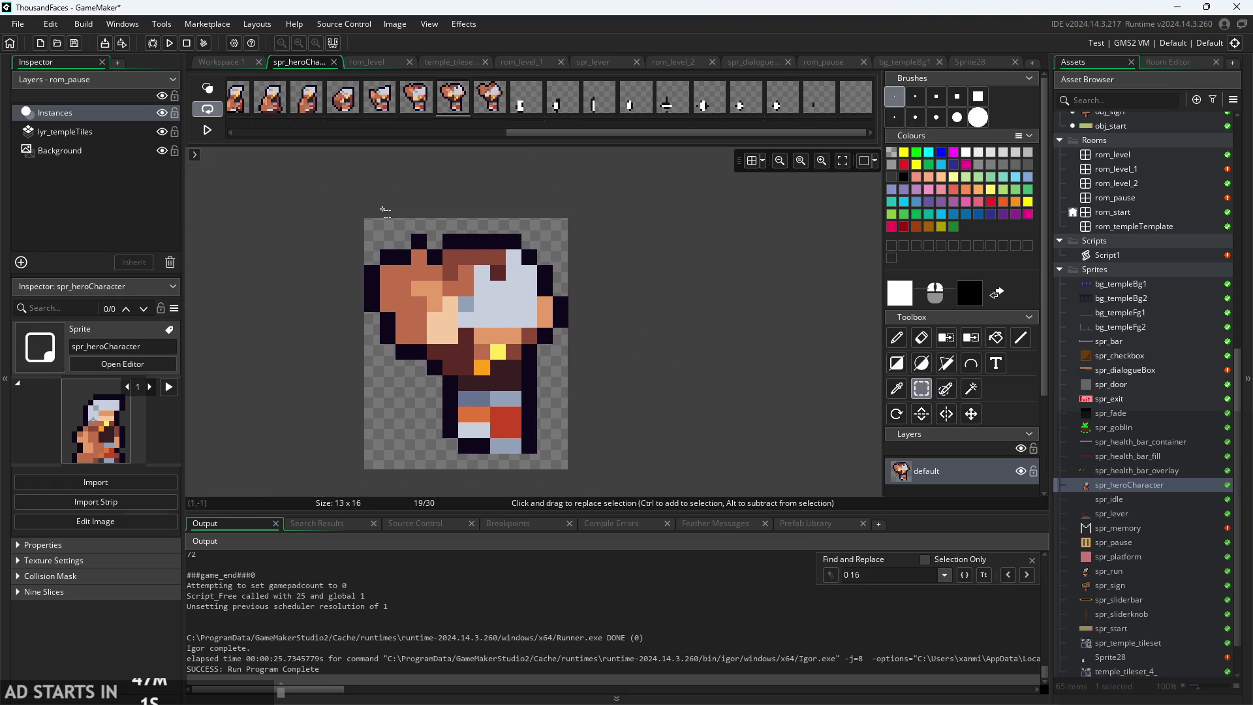
mouse_move(364, 219)
mouse_down()
mouse_move(552, 485)
mouse_move(569, 471)
mouse_up()
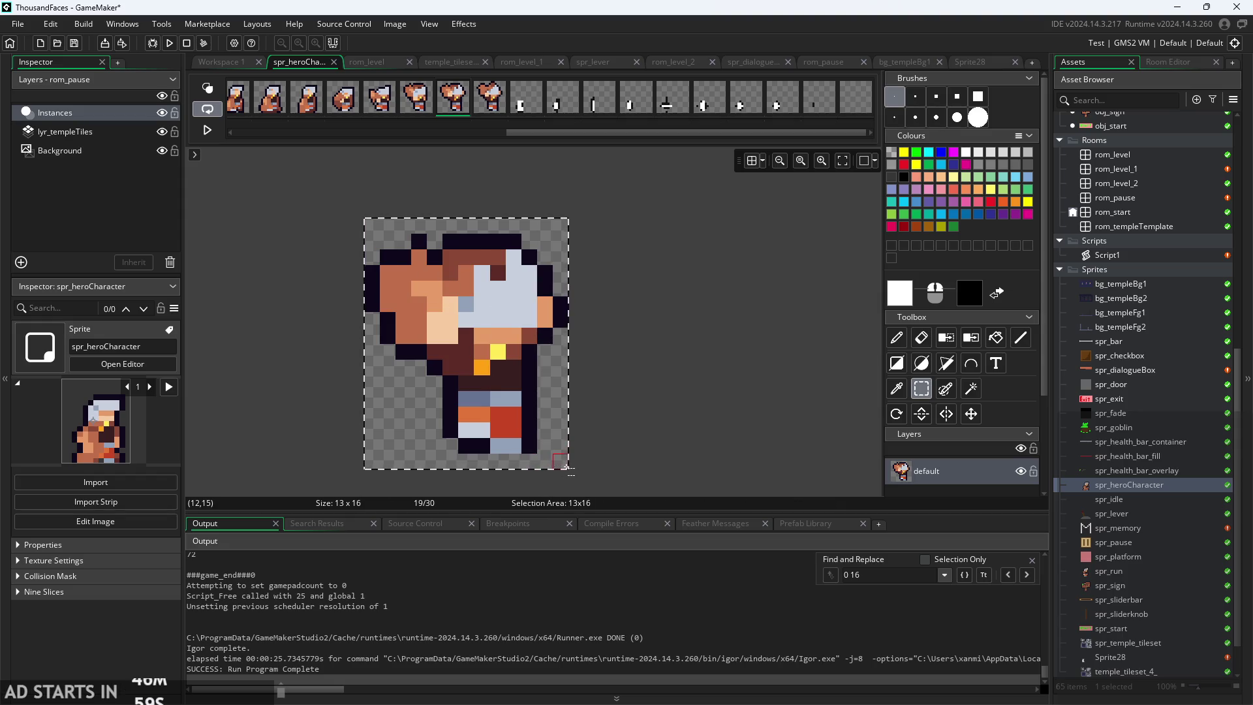
click(698, 437)
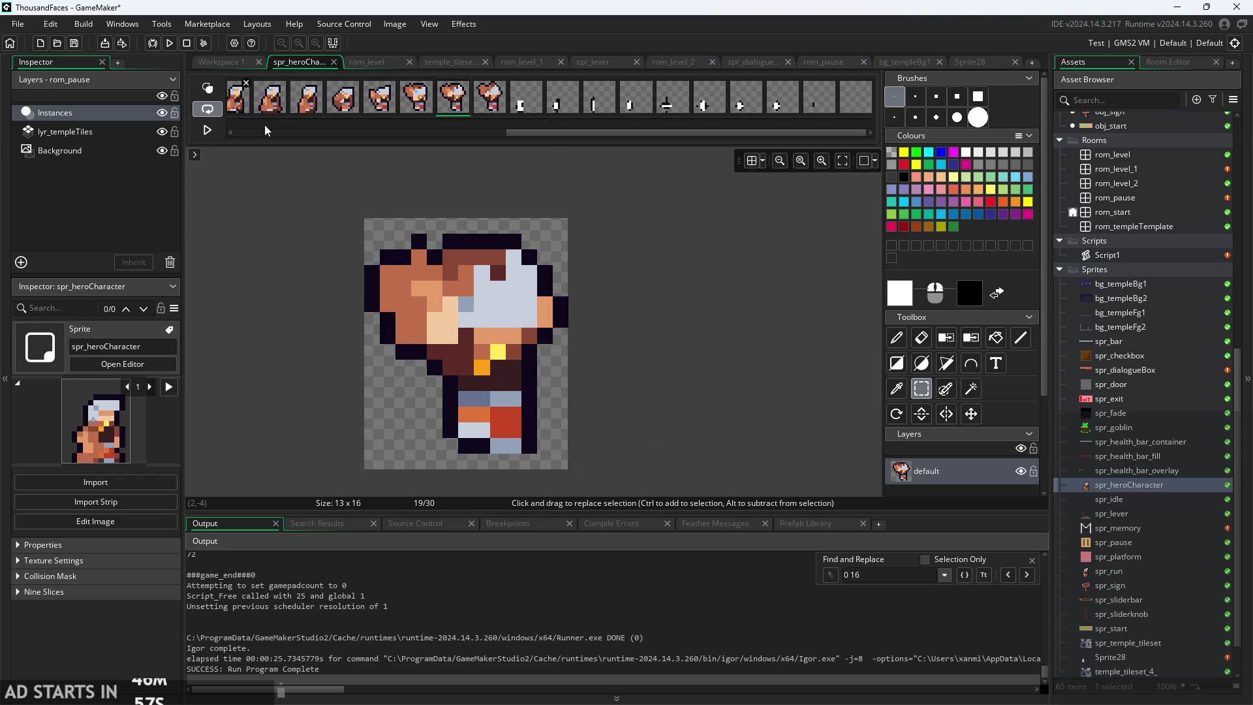
drag(547, 134, 274, 133)
click(227, 64)
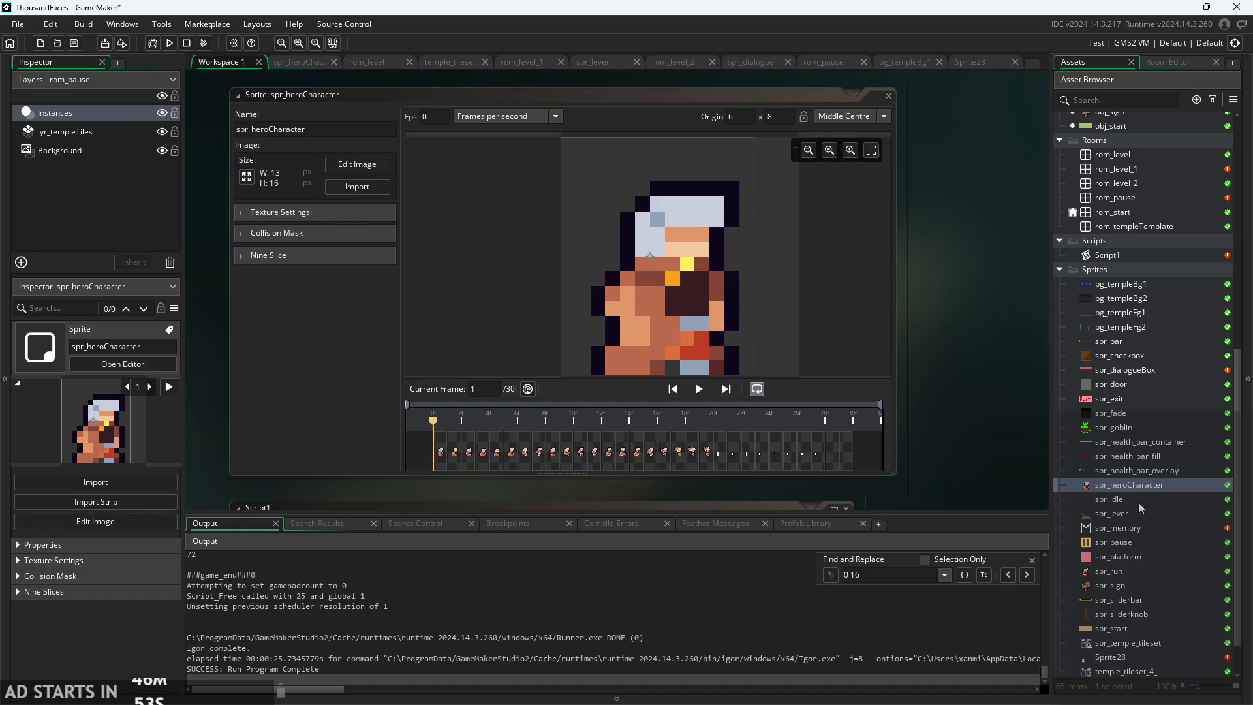
click(299, 62)
scroll(705, 126, right, 5)
- Select death frames 21 through 30 in spr_heroCharacter and delete them
click(549, 108)
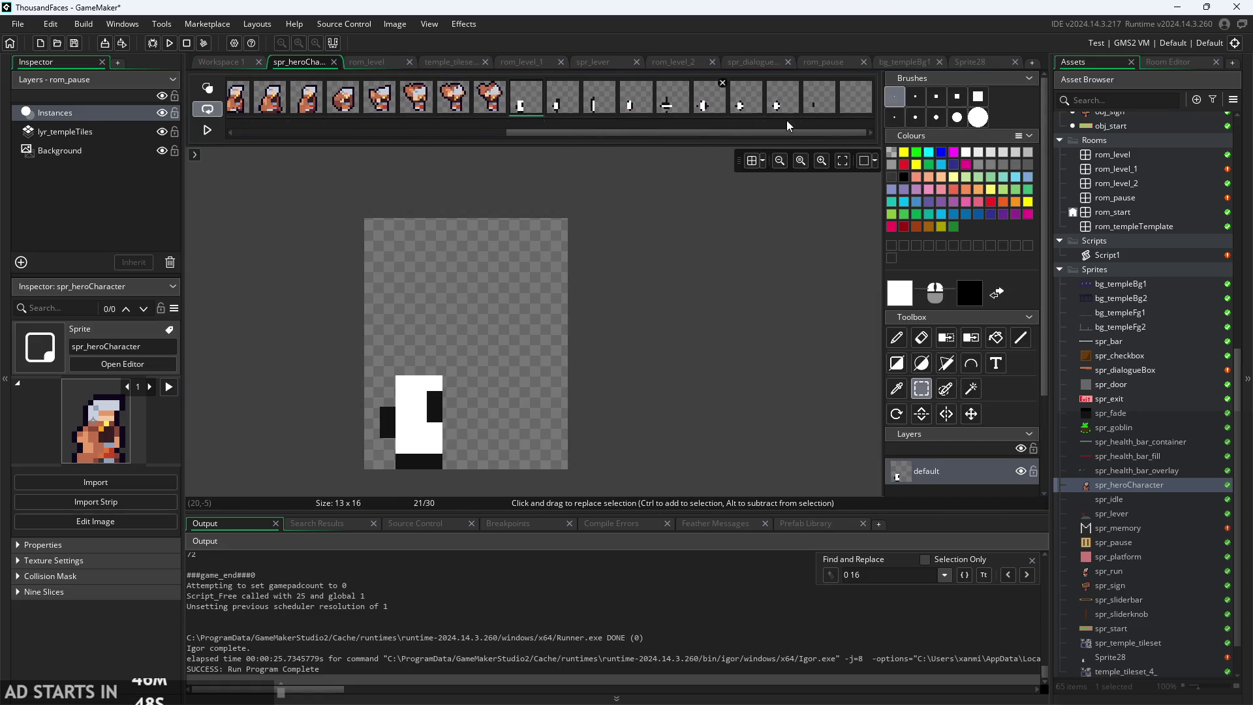
click(859, 103)
shift+click(521, 96)
right_click(856, 105)
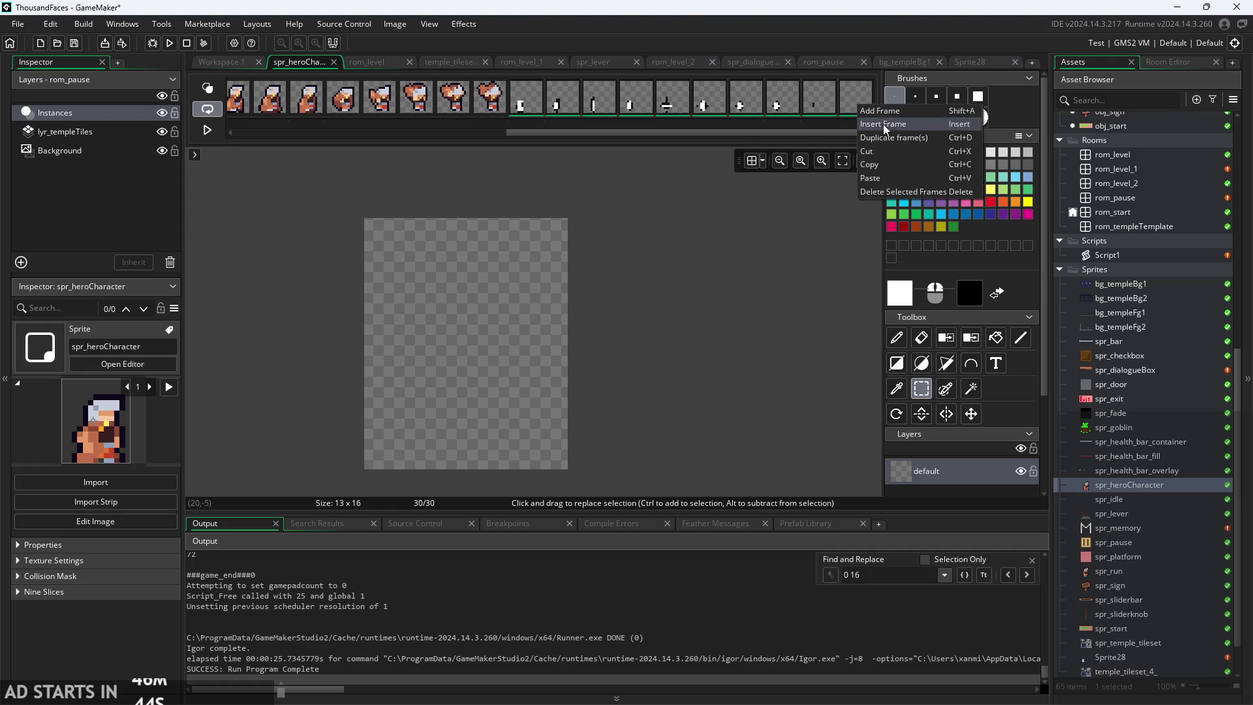
click(894, 191)
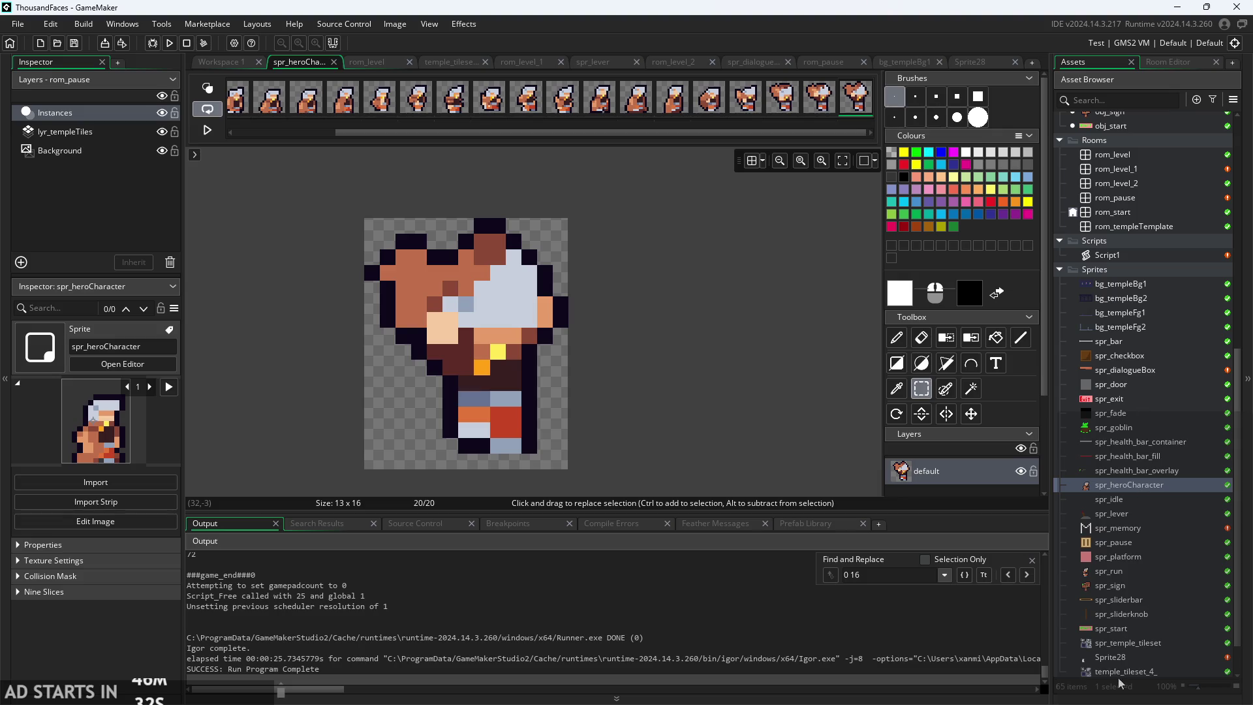
- Rename Sprite28 to spr_hero_death
scroll(1119, 679, down, 3)
double_click(1109, 609)
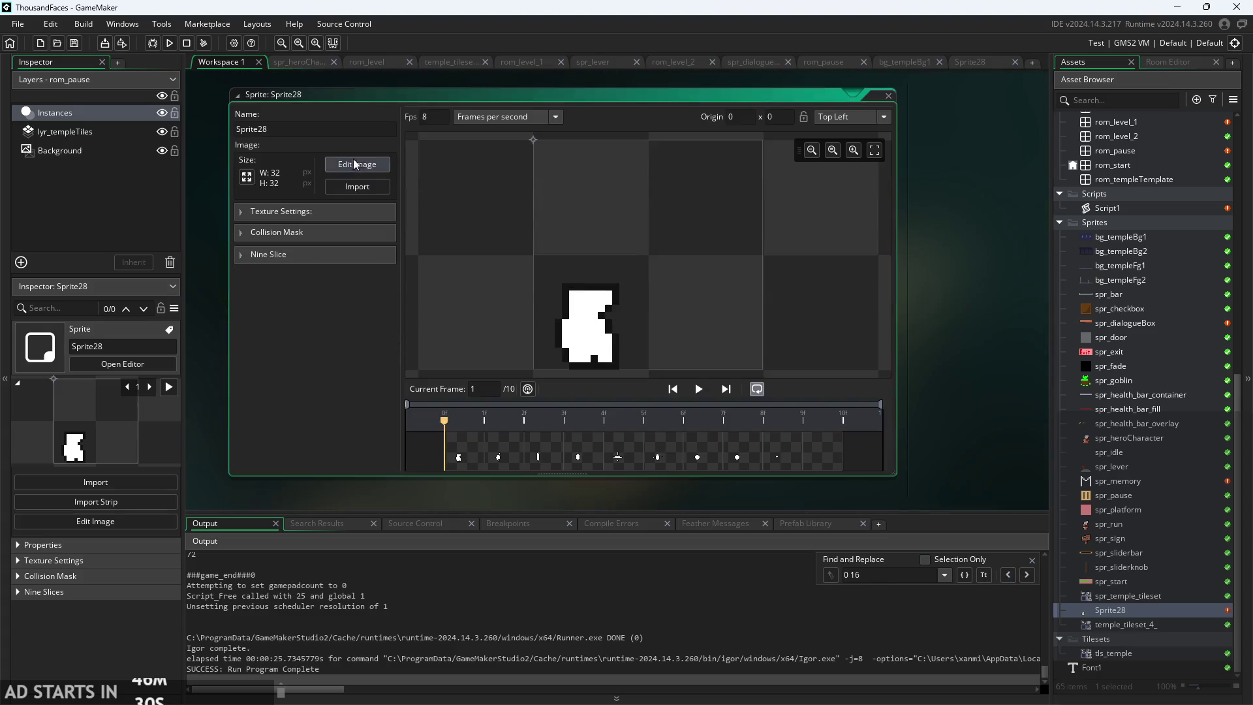
text(spr_hero_death)
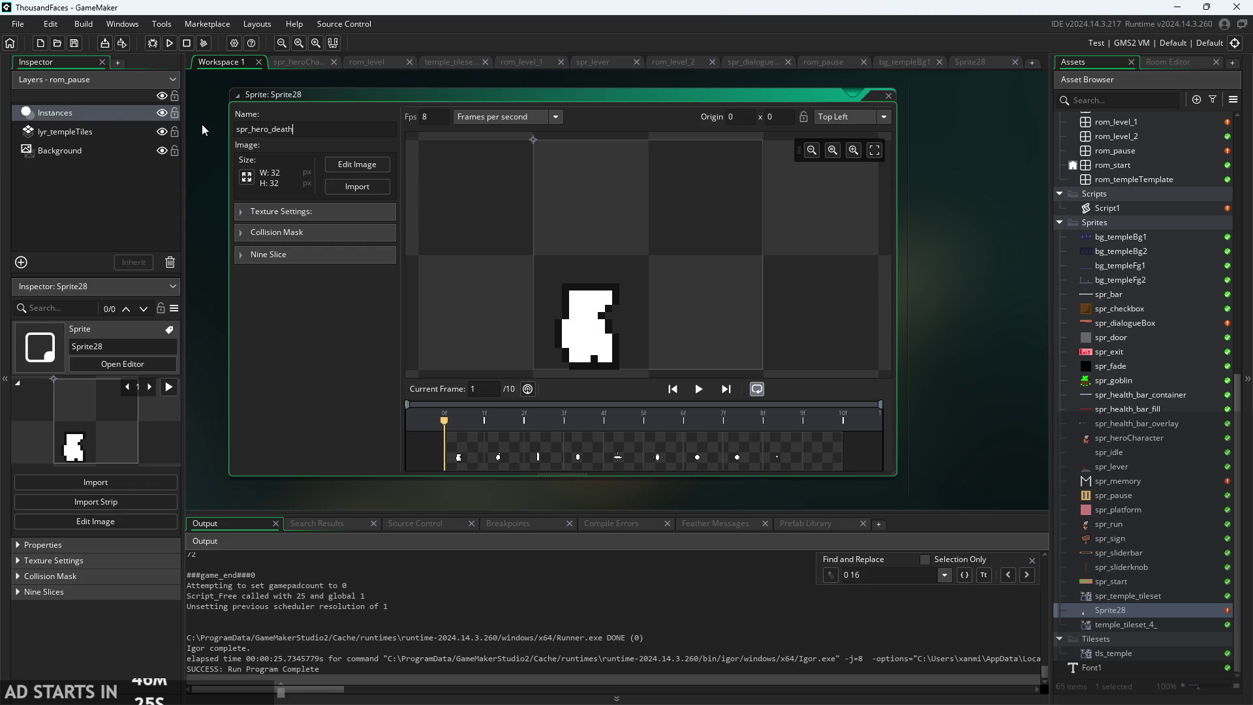
key(Return)
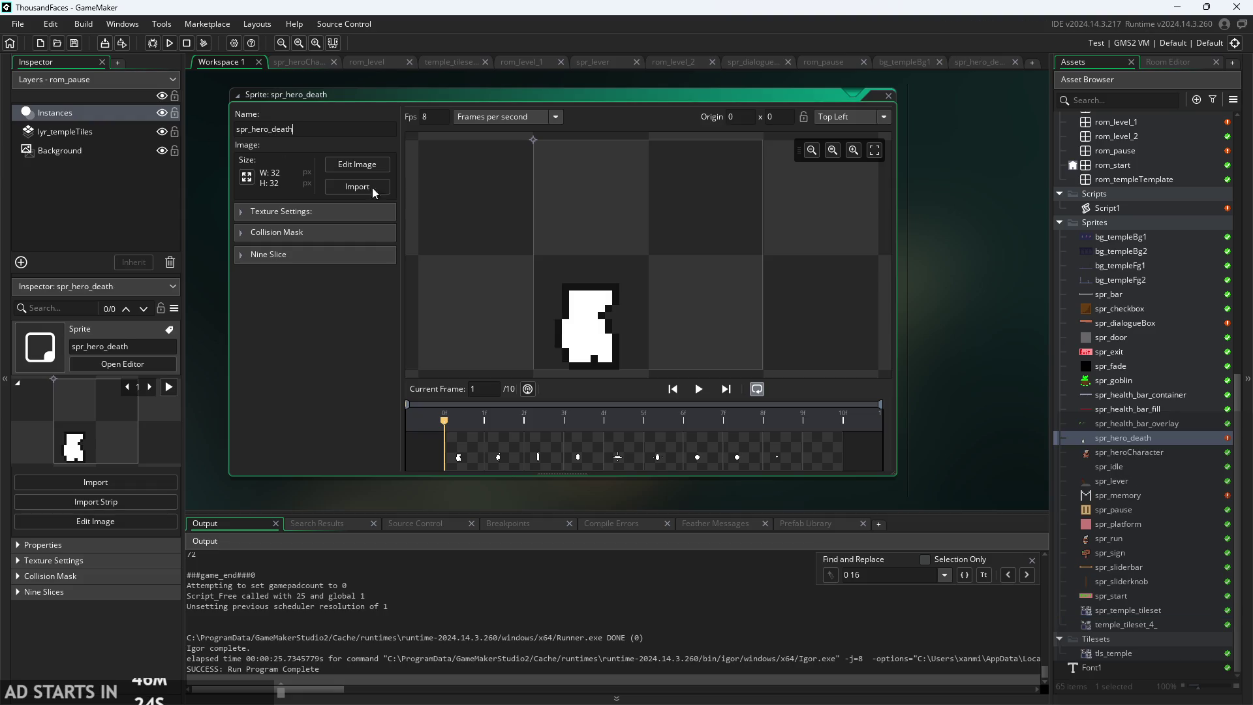
- Resize spr_hero_death's canvas from 32x32 to 16x16 across all frames
click(245, 178)
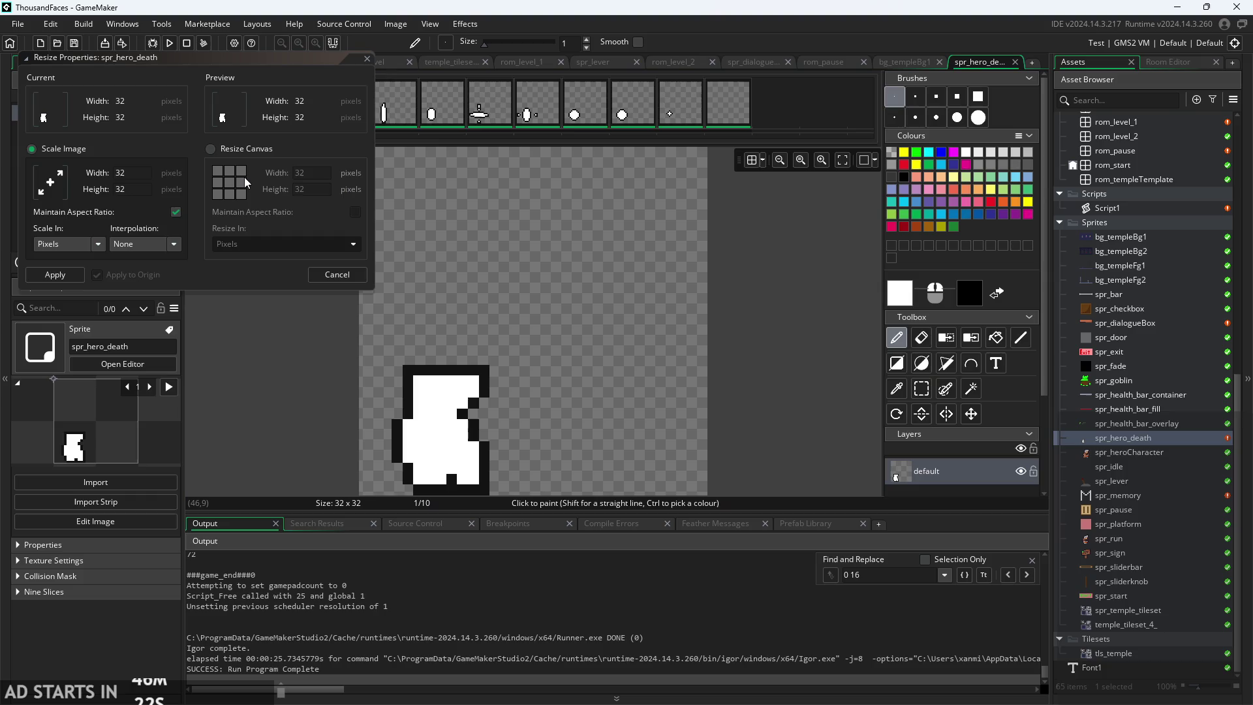
click(209, 150)
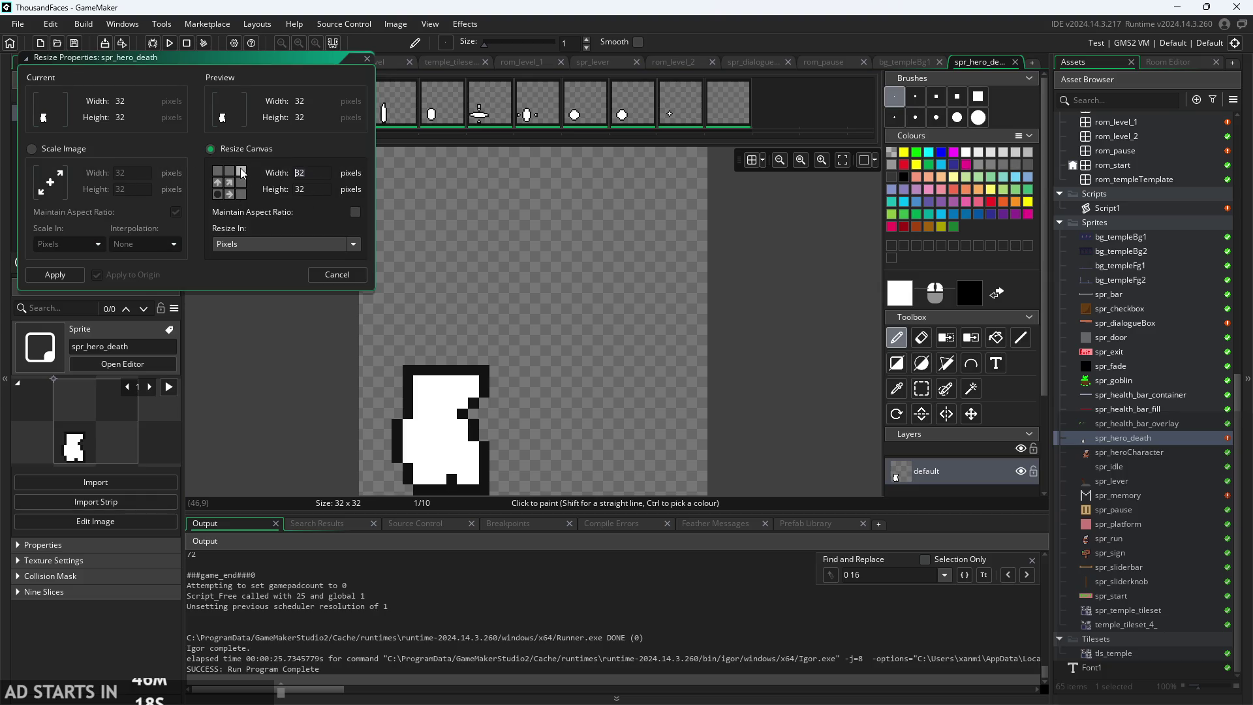
text(16)
key(BackSpace)
text(6)
click(318, 189)
text(6)
click(55, 274)
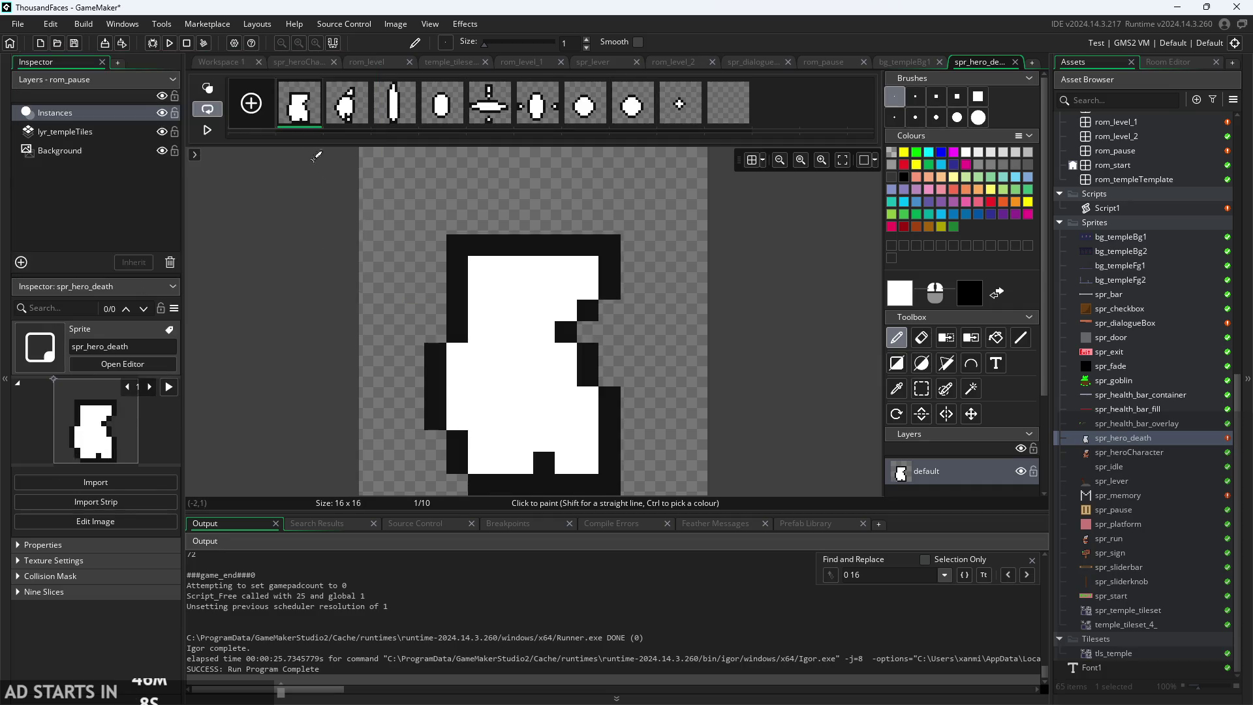
click(346, 116)
click(394, 116)
click(442, 118)
click(490, 117)
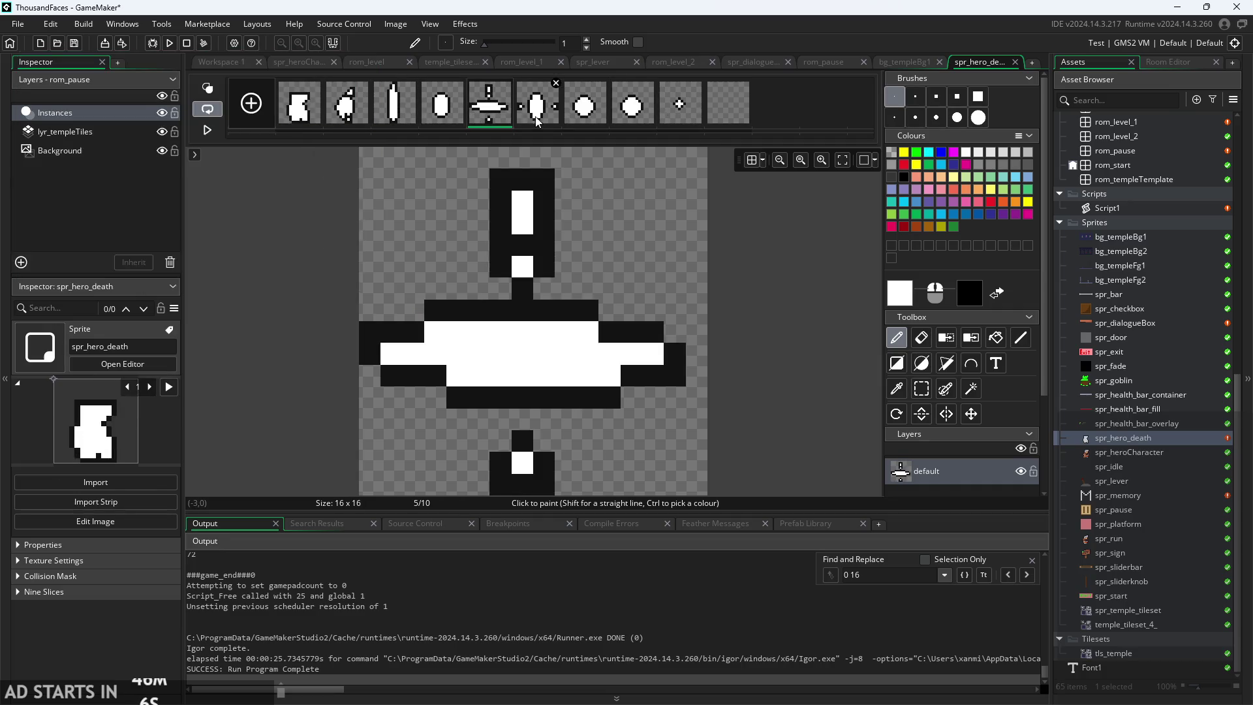
click(394, 116)
click(442, 117)
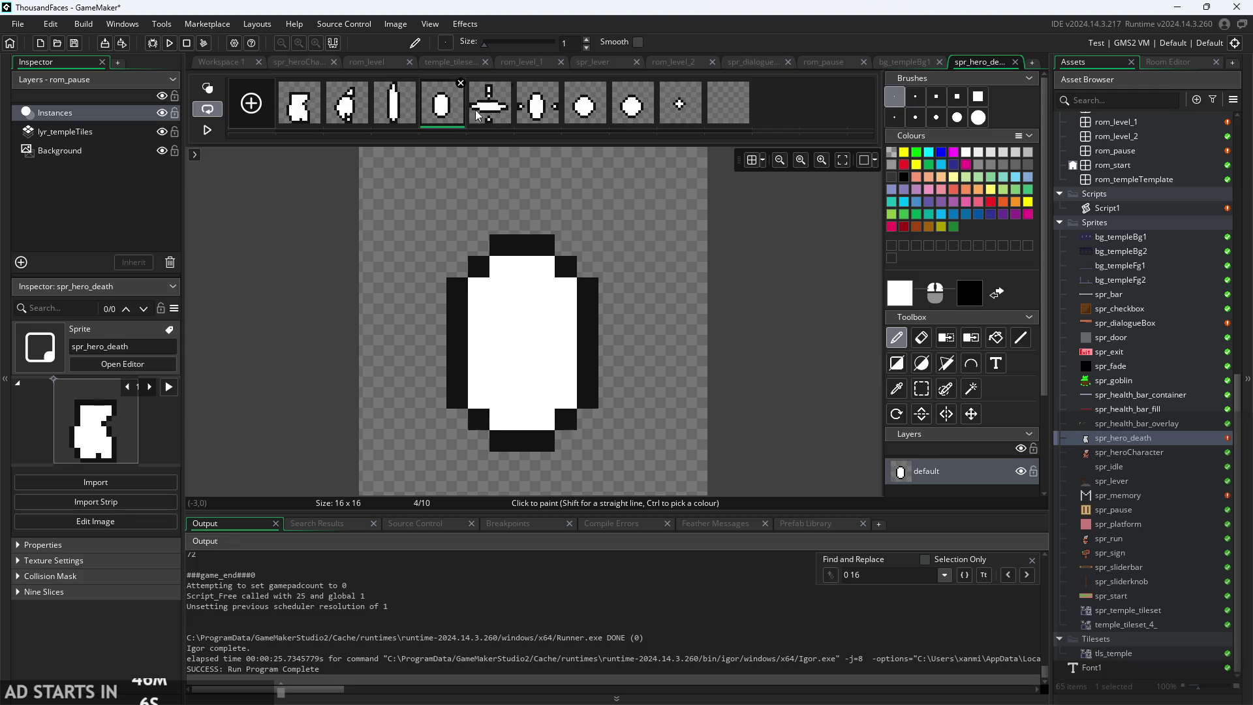
click(584, 114)
click(679, 114)
click(727, 114)
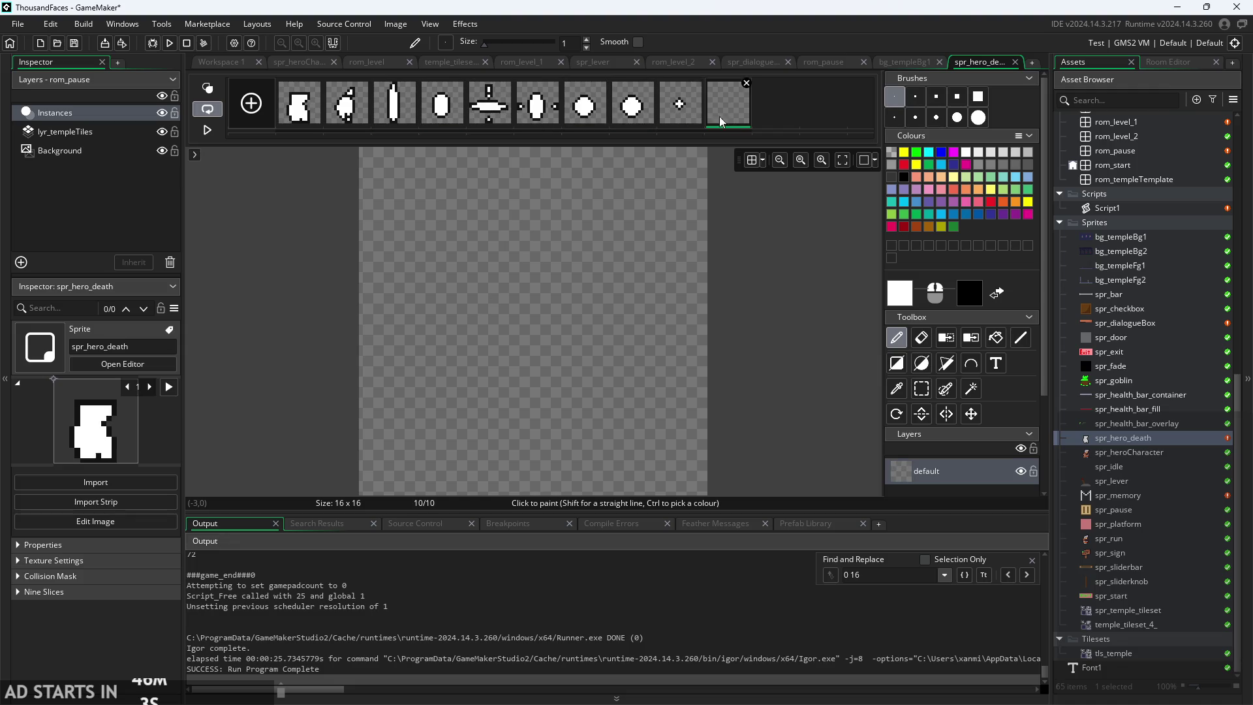
click(304, 120)
click(346, 116)
click(393, 116)
click(441, 116)
click(490, 116)
click(537, 116)
click(599, 119)
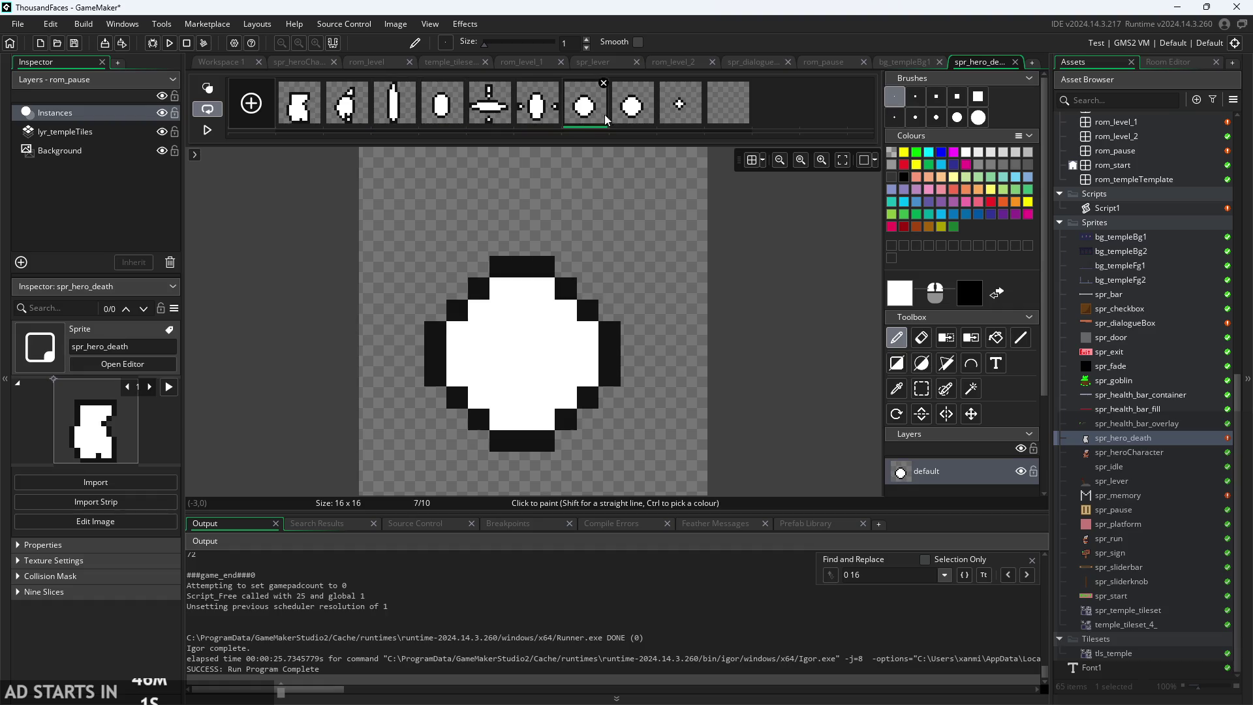
click(632, 116)
click(679, 115)
click(728, 114)
click(315, 116)
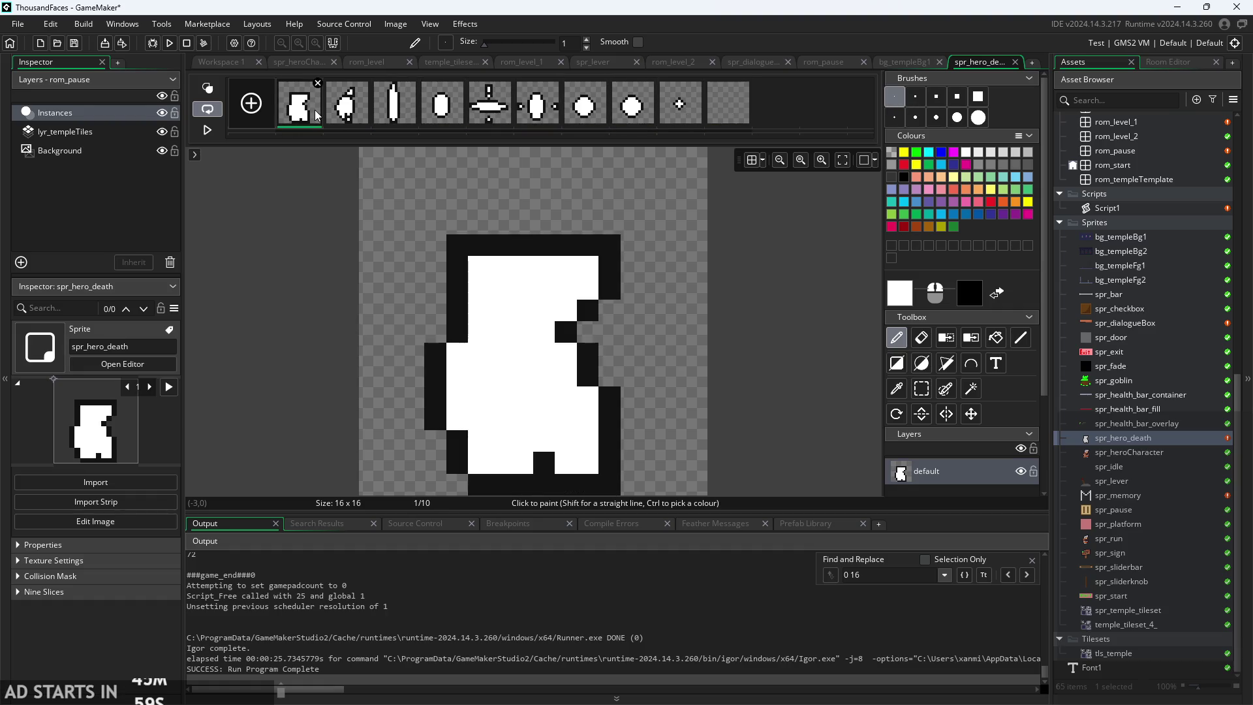
click(205, 132)
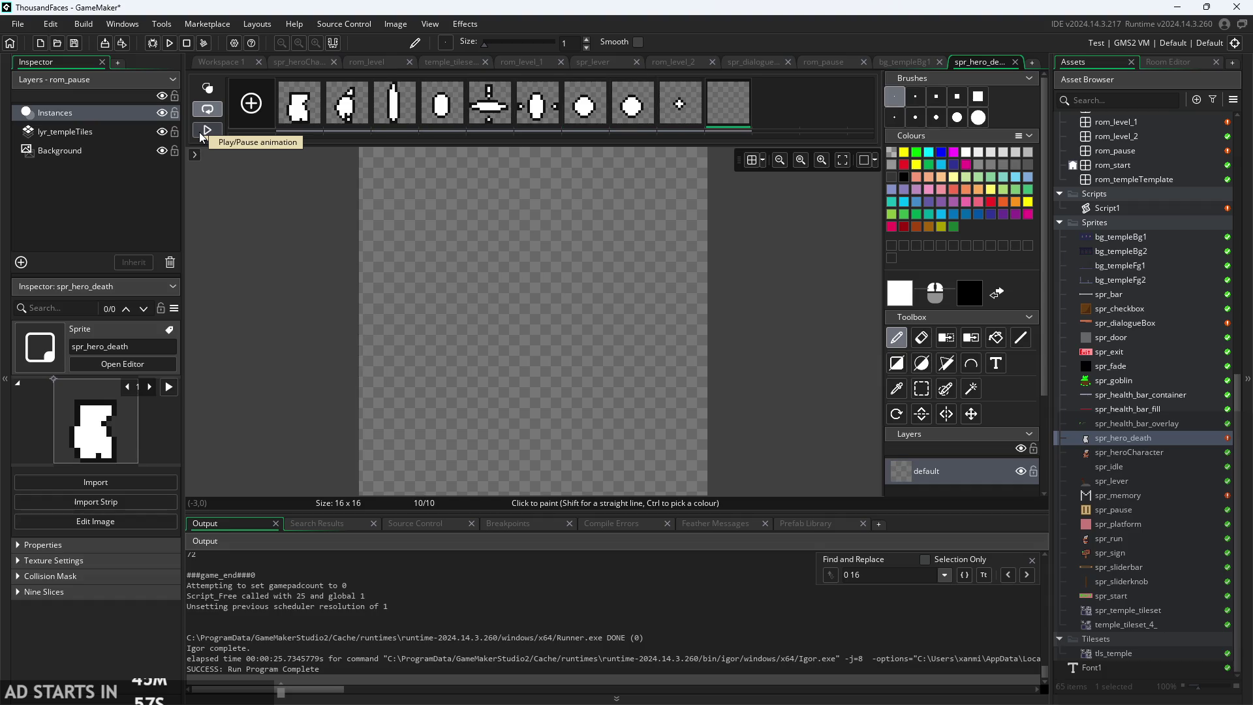
click(549, 121)
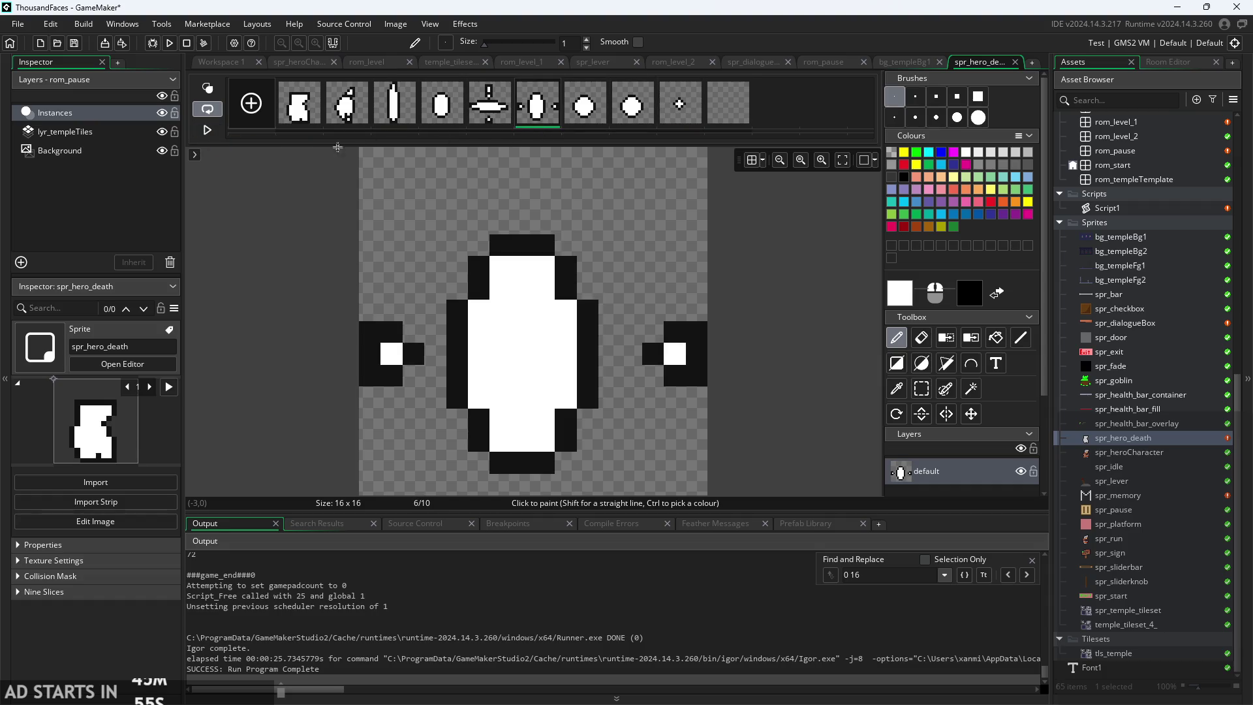
click(301, 106)
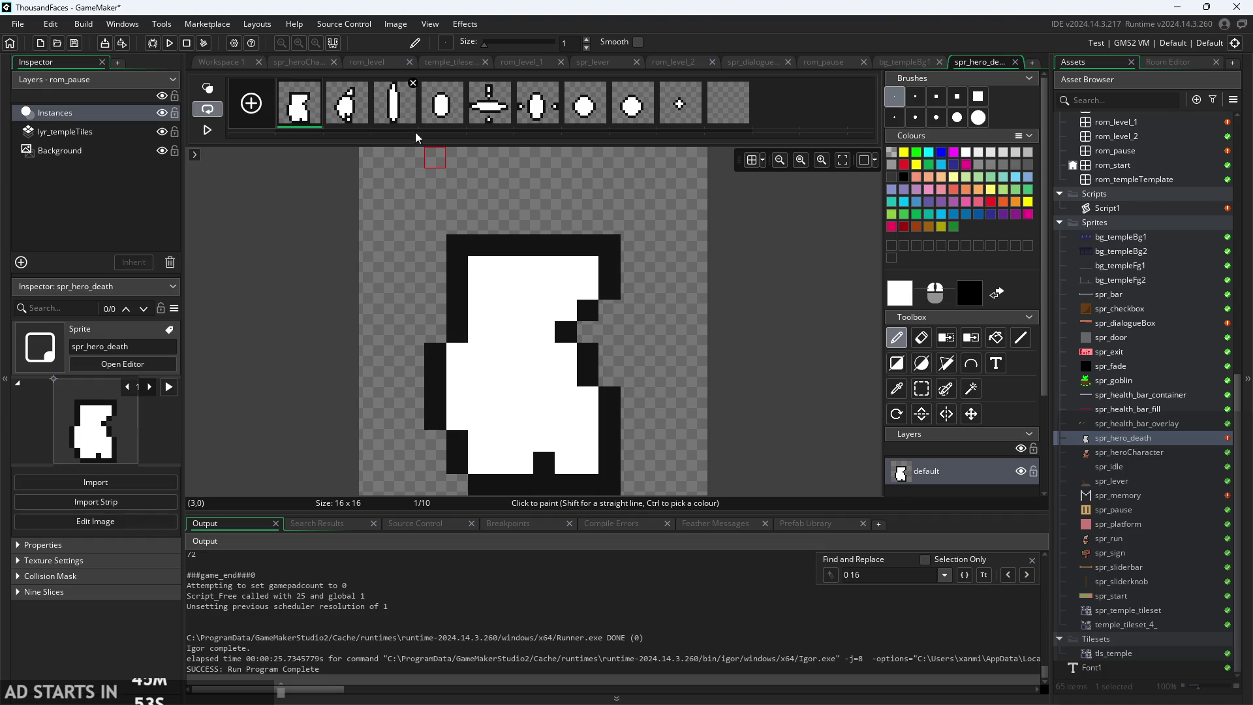
click(346, 108)
click(538, 111)
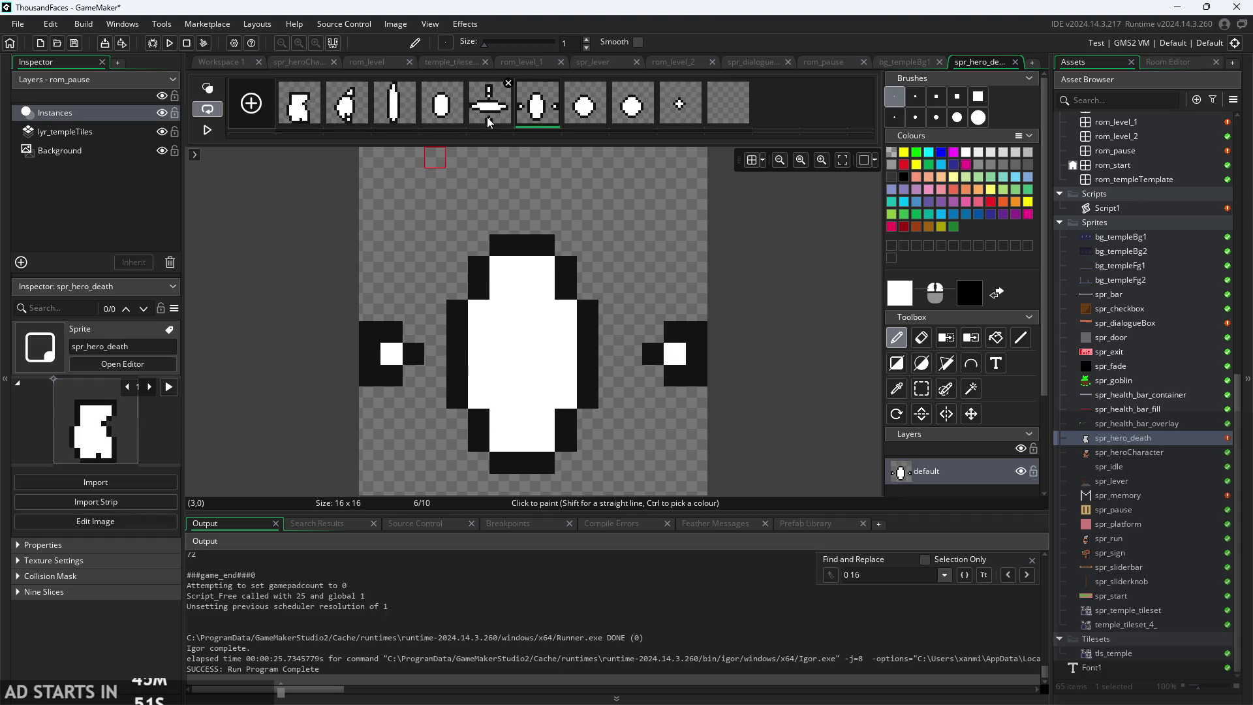
click(314, 84)
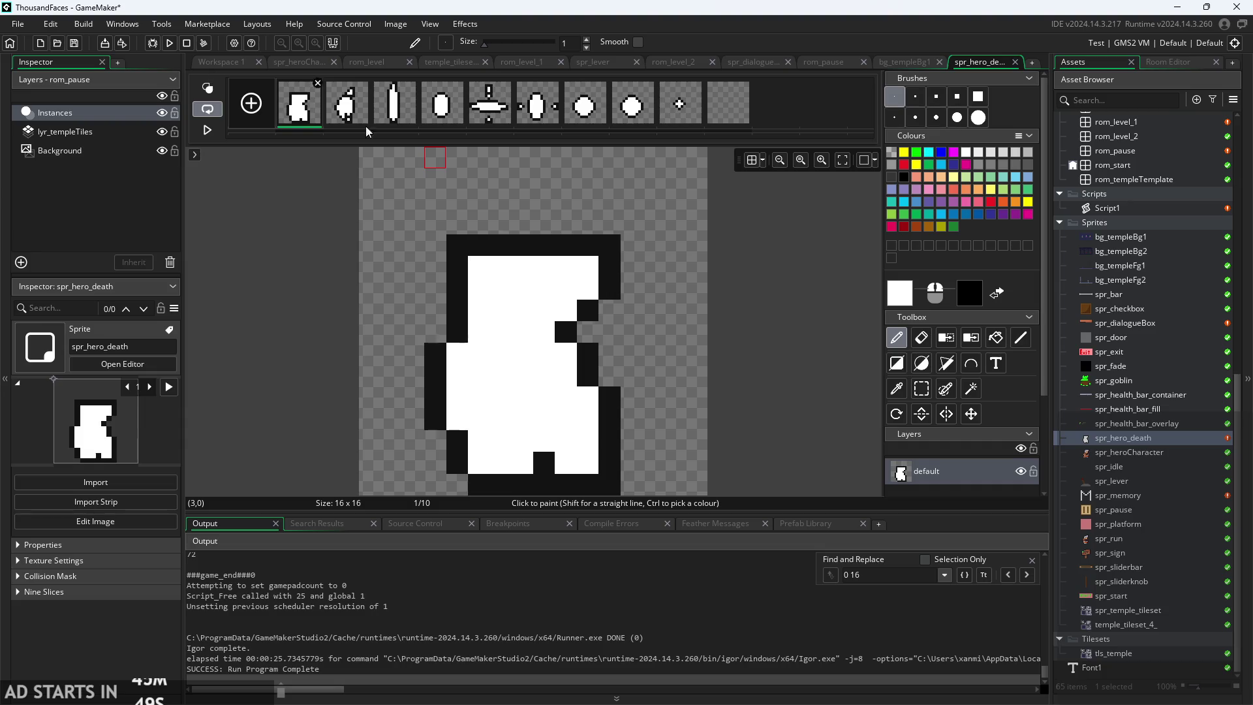